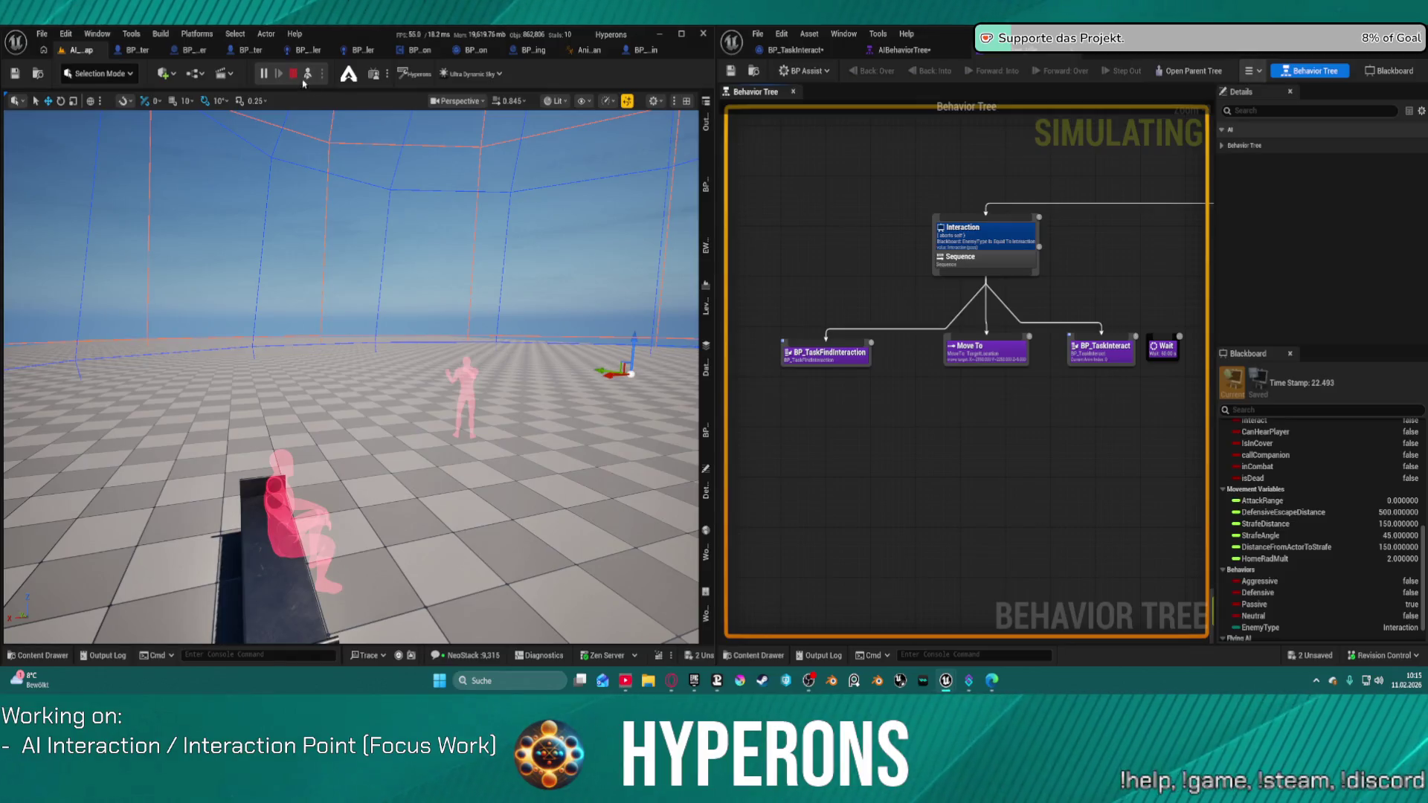
Stop the simulation and bring up the Delay logic in the BP_TaskInteract event graph
left_click(294, 73)
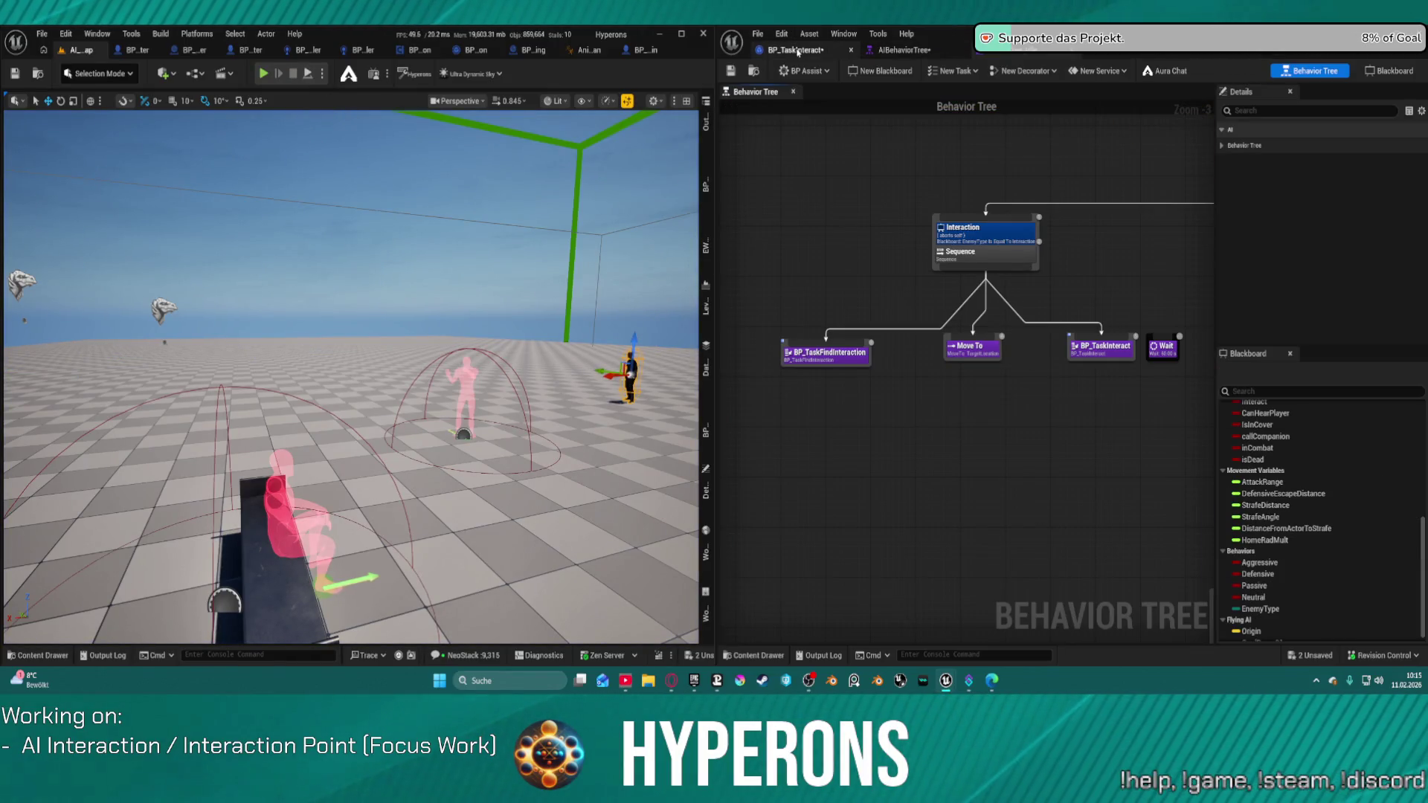
left_click(795, 50)
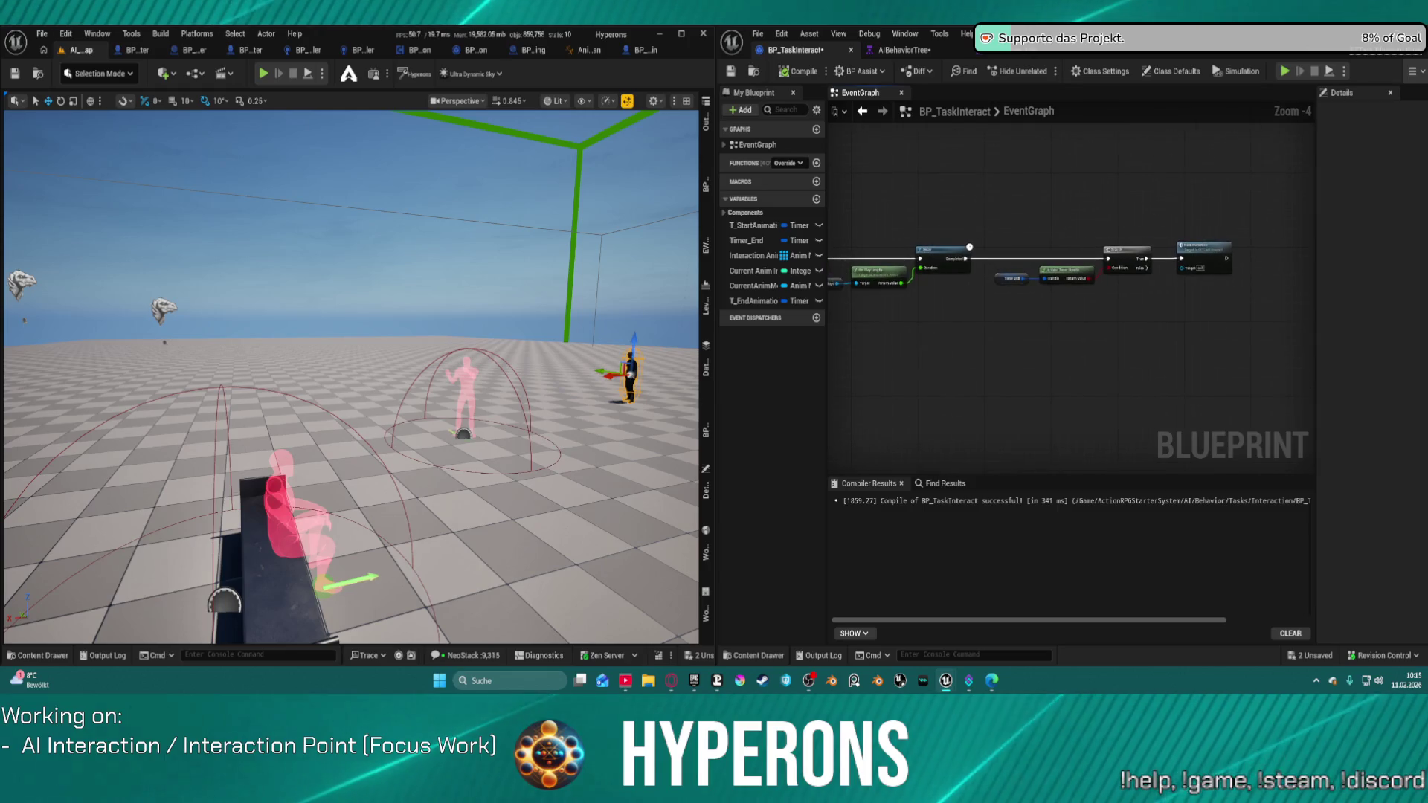
scroll(1092, 333, "up", 2)
mouse_move(1092, 332)
left_mouse_down()
mouse_move(1153, 329)
mouse_move(1141, 331)
left_mouse_up()
Subtract 0.25 from Get Play Length's result and feed it into the Delay's Duration
left_click_drag(1046, 303, 1071, 332)
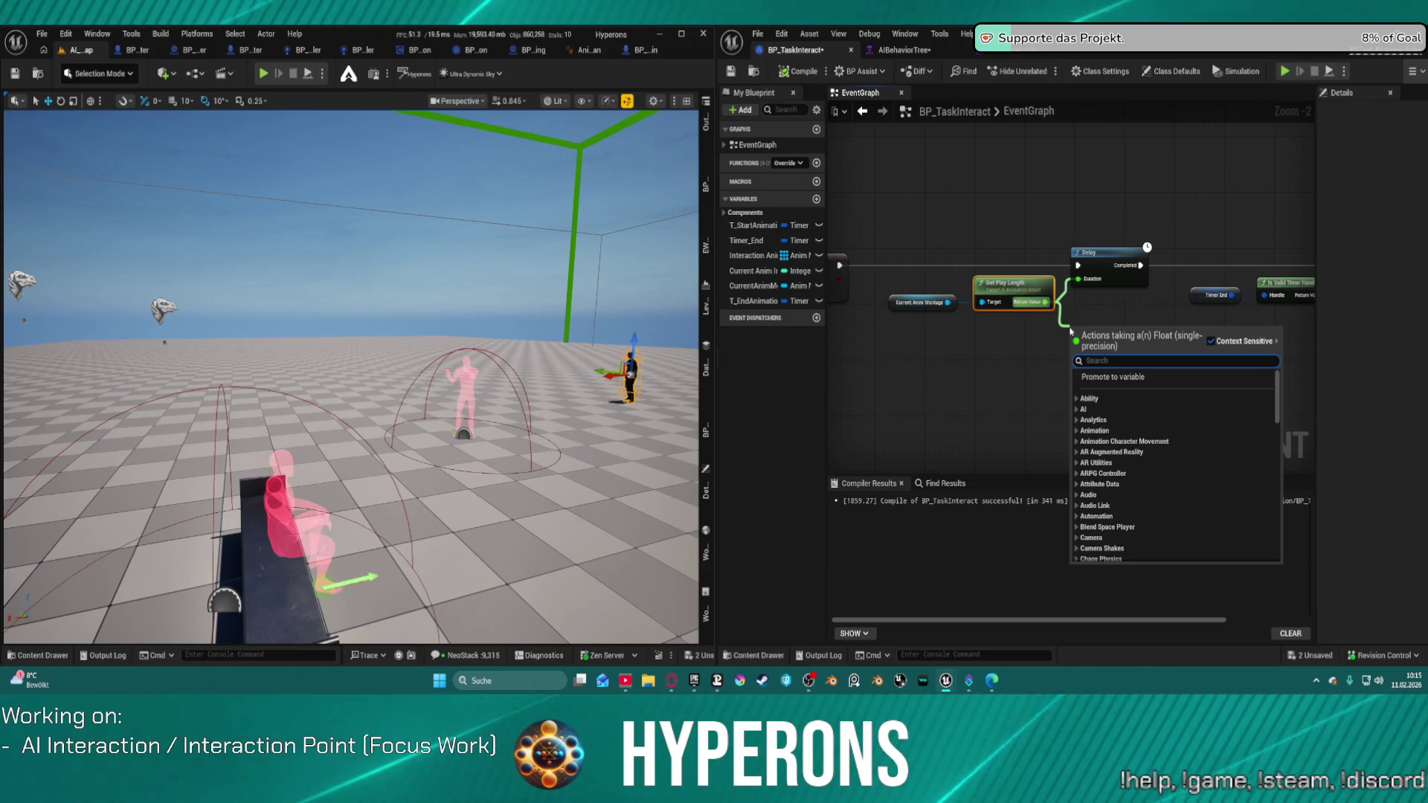
type("subtr")
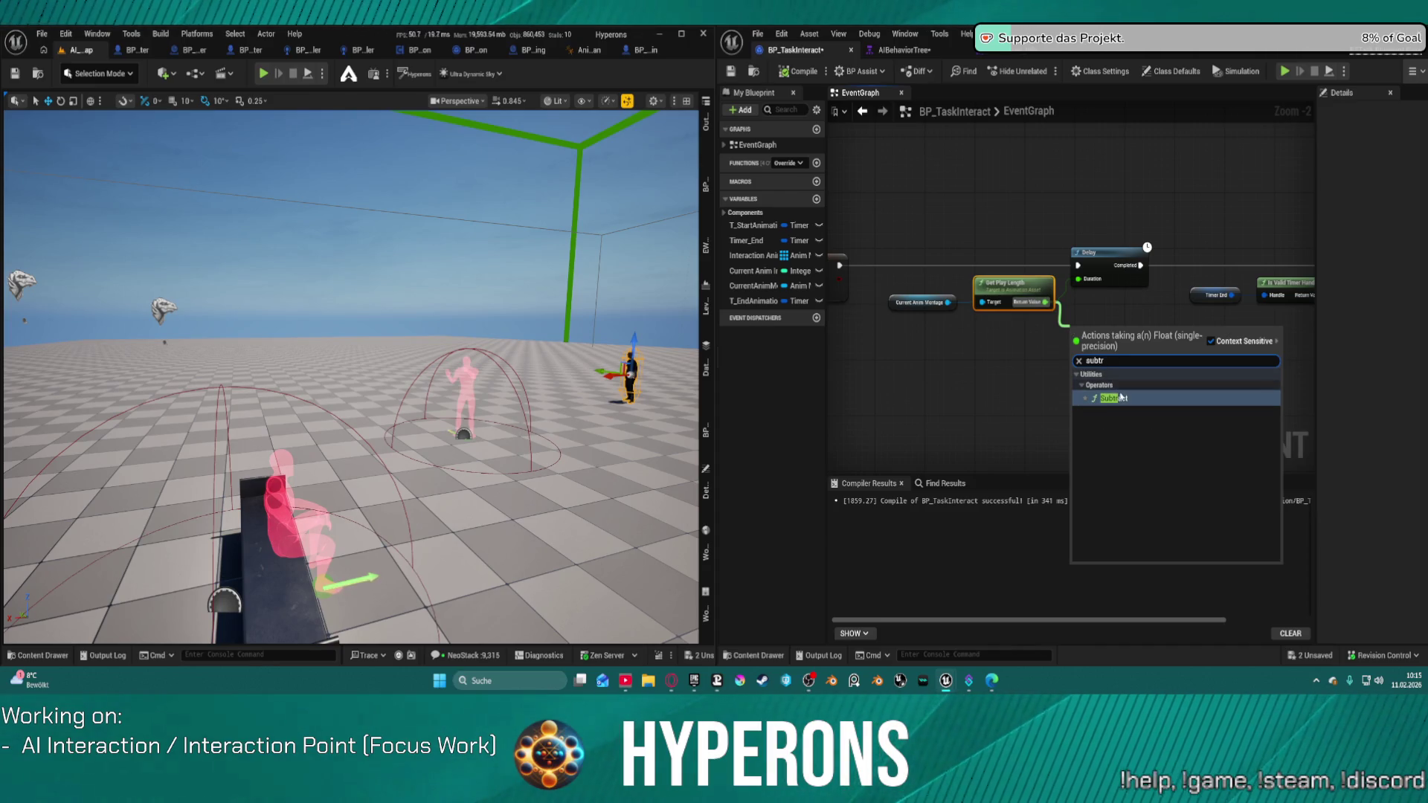
left_click(1124, 400)
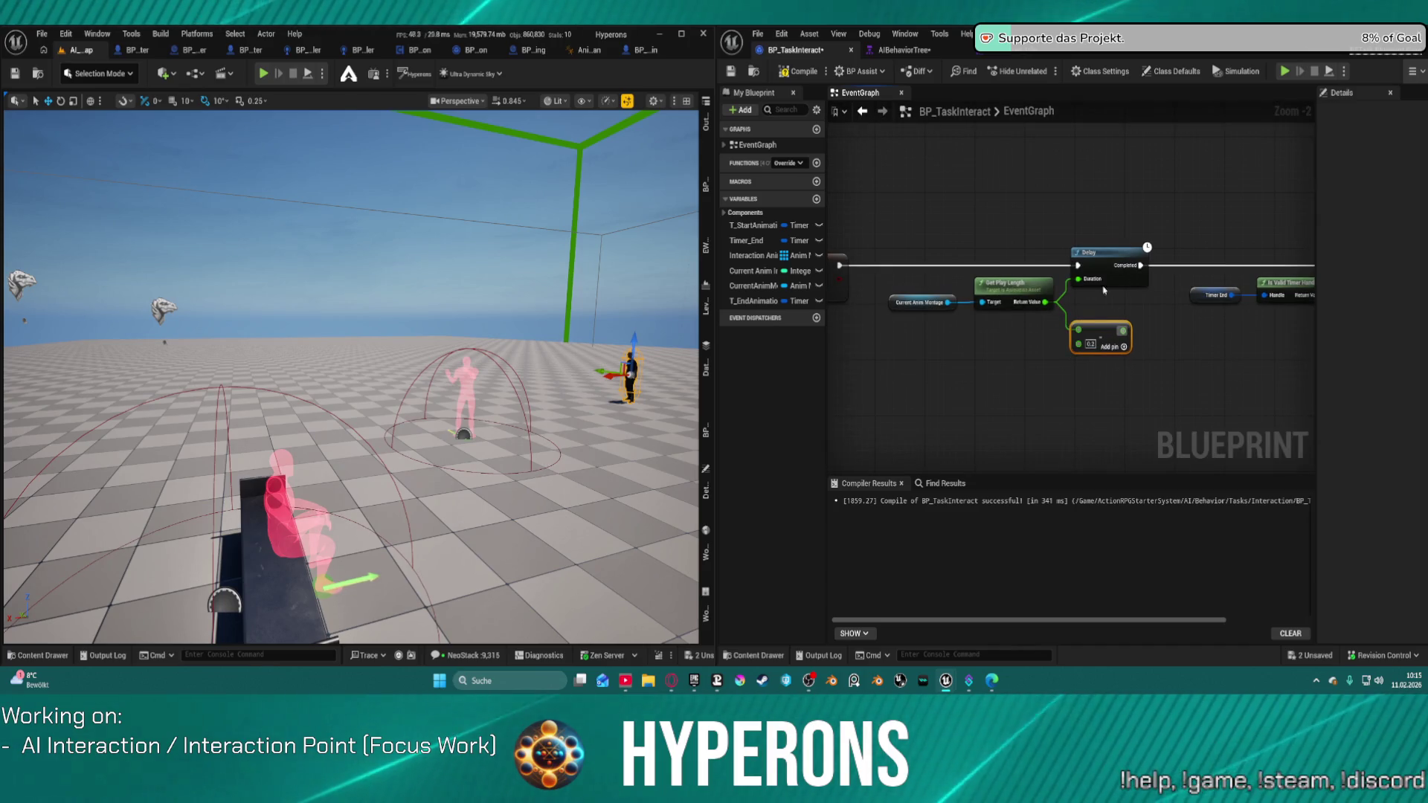
left_click_drag(1121, 330, 1069, 291)
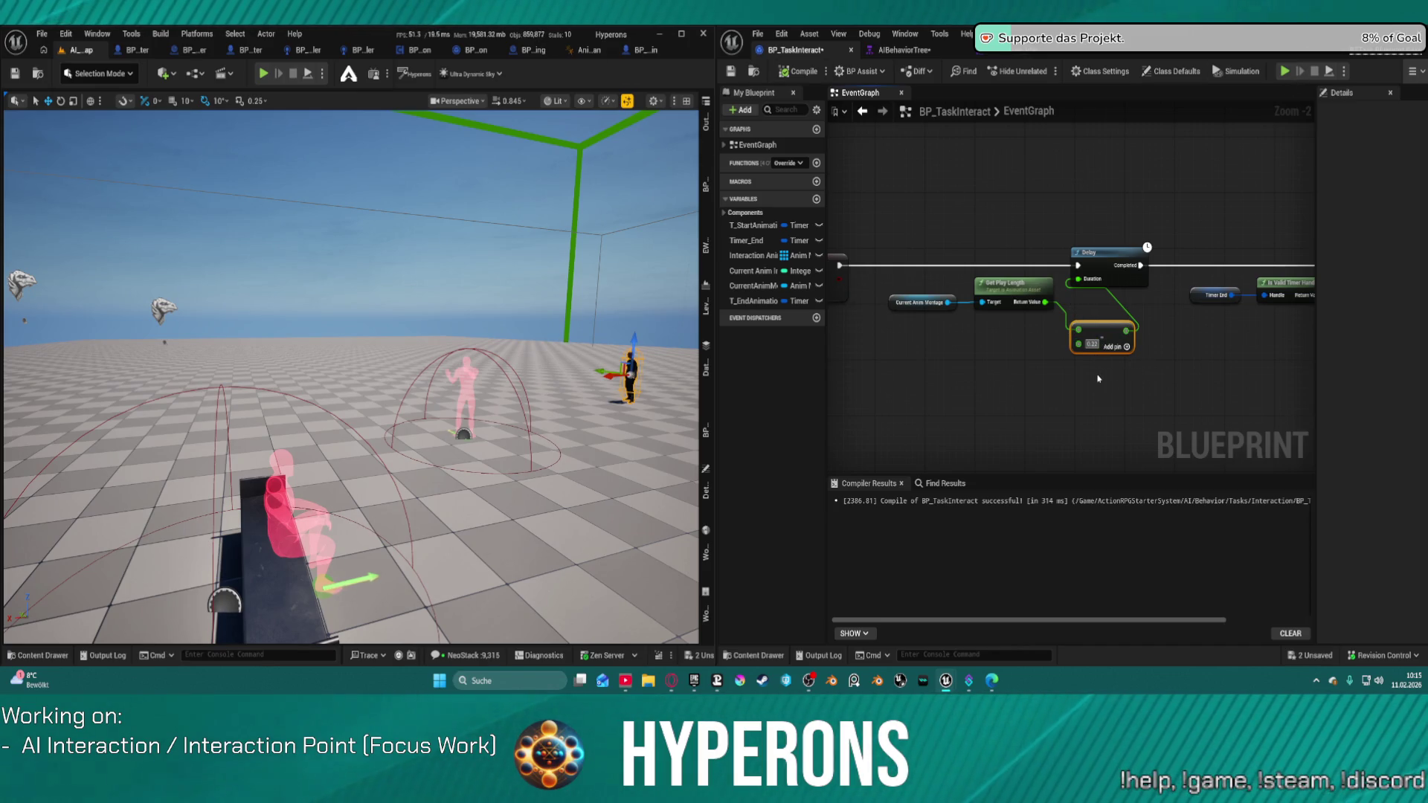
type("5")
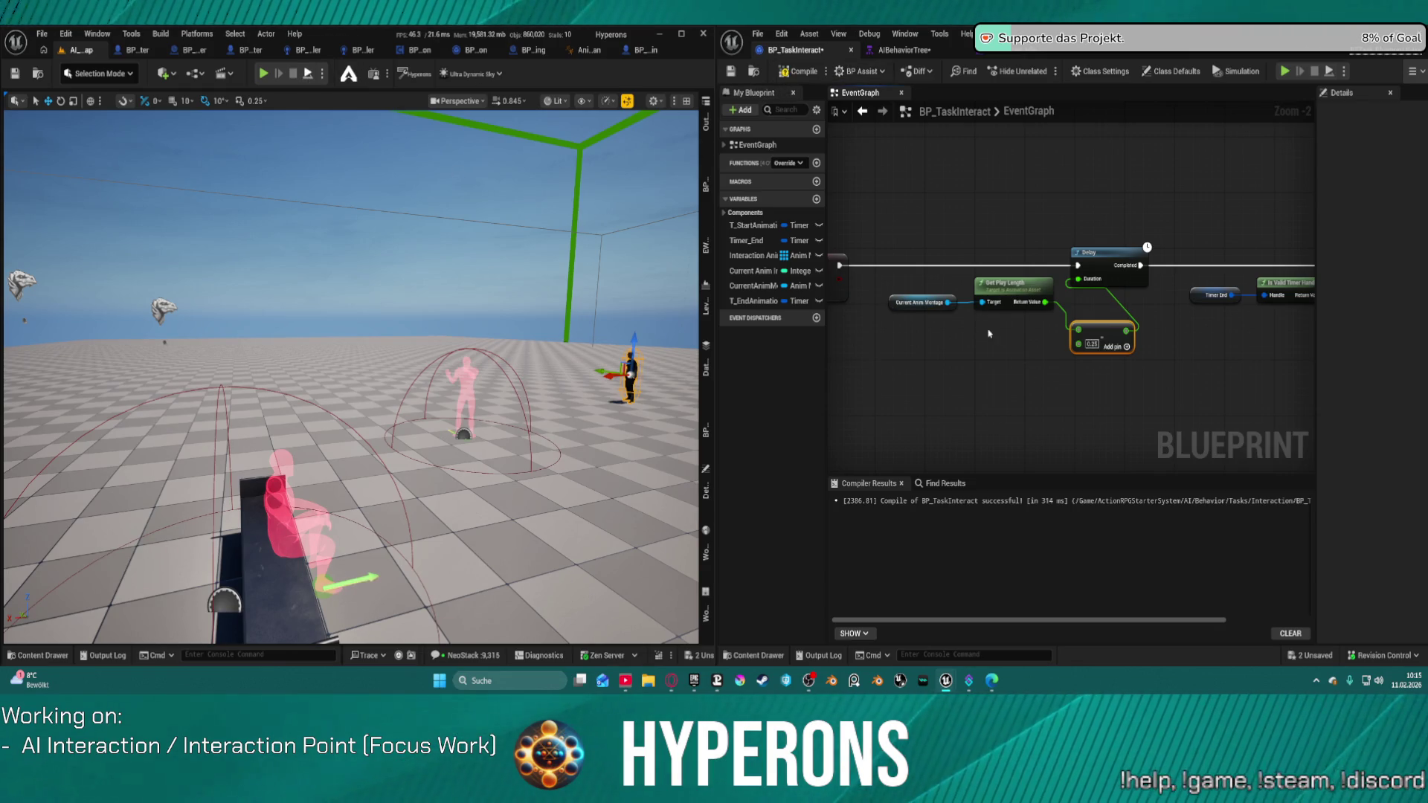
key("alt+s")
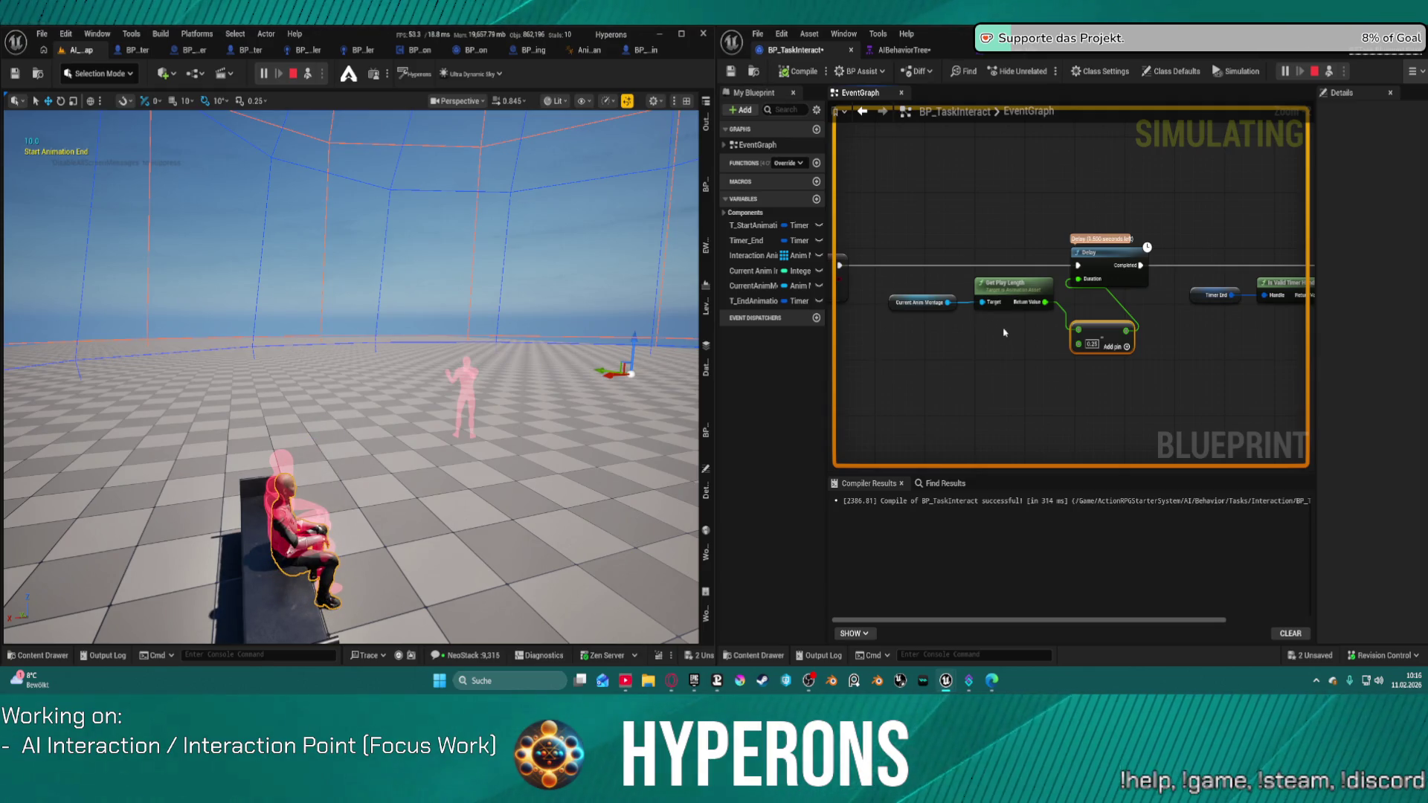
key("Escape")
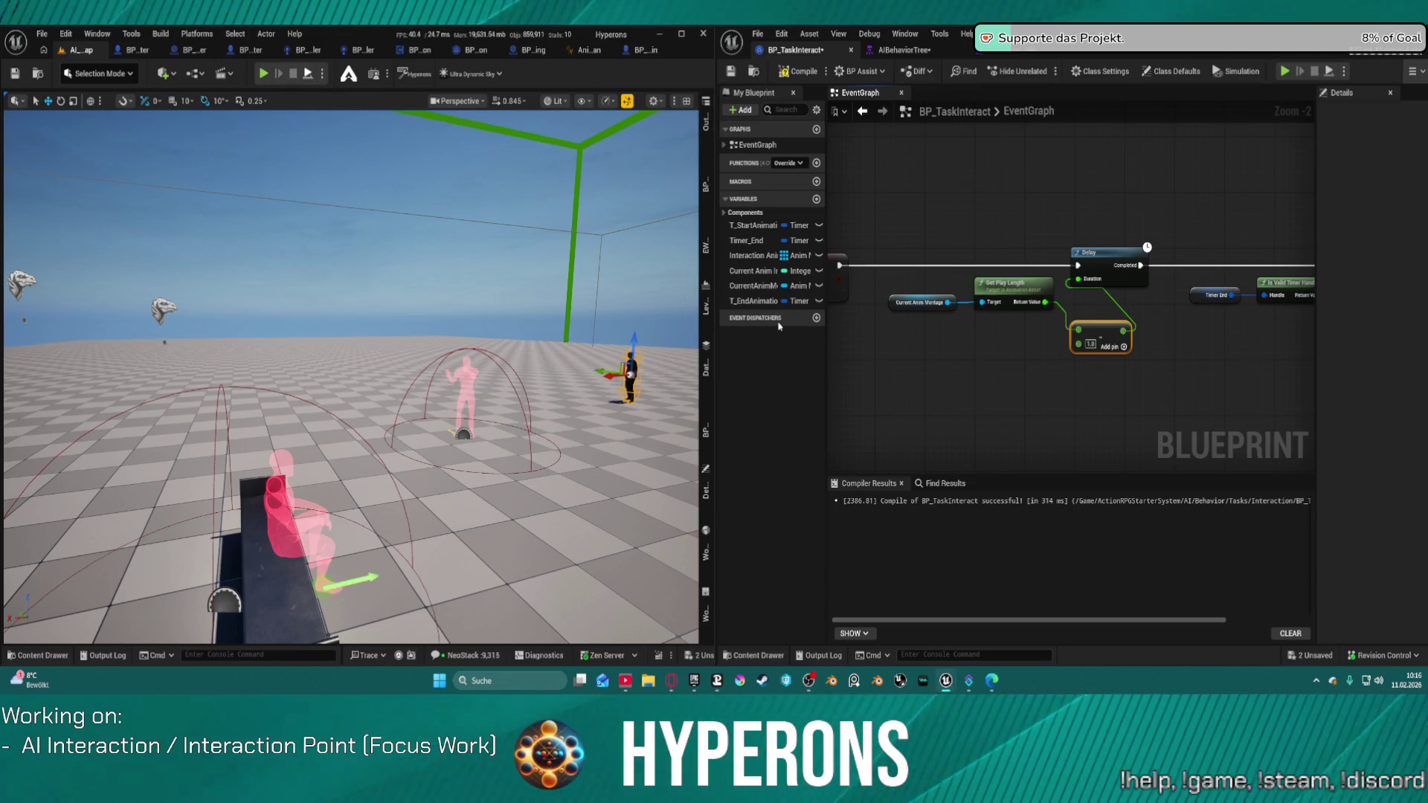
key("alt+s")
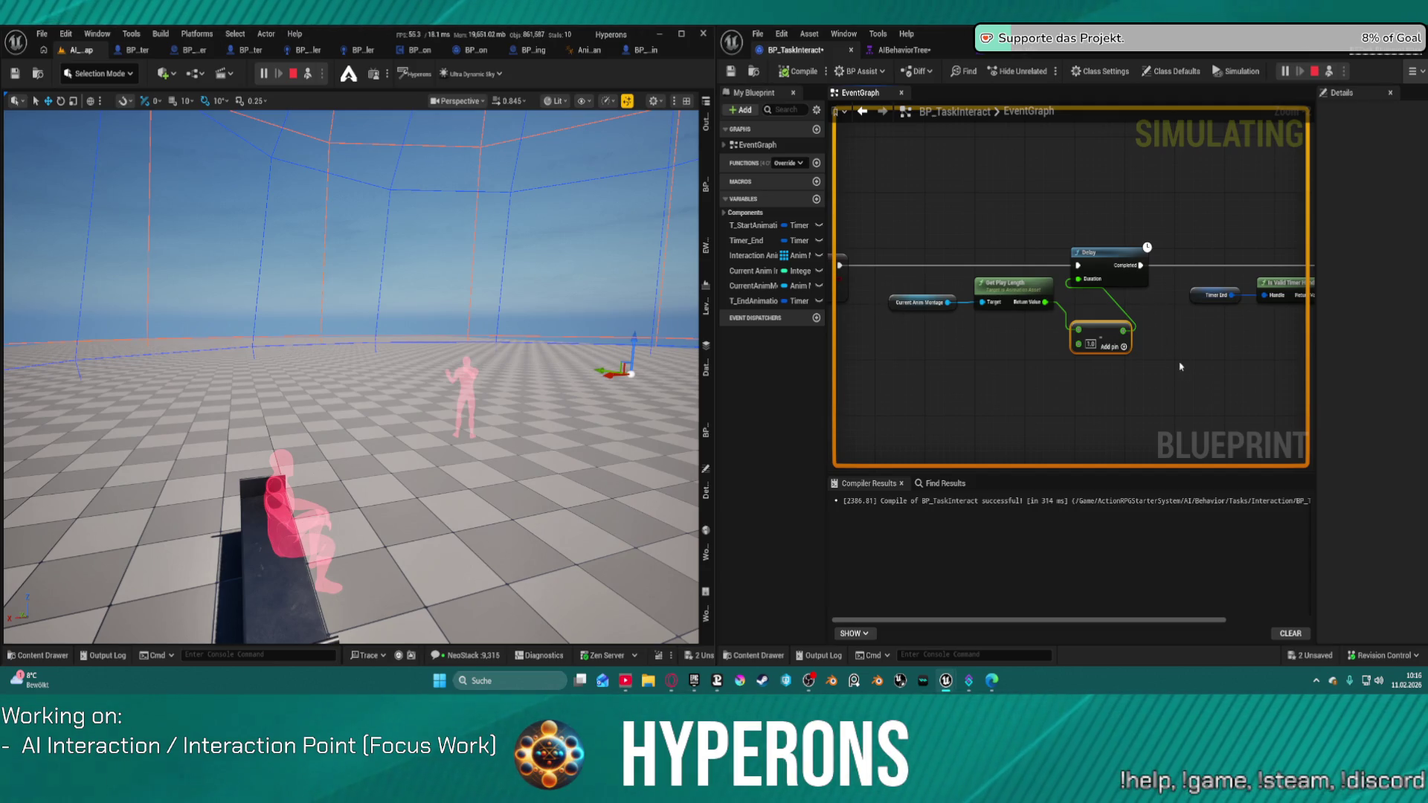
mouse_move(1180, 366)
left_mouse_down()
mouse_move(991, 368)
mouse_move(1004, 350)
mouse_move(1125, 363)
left_mouse_up()
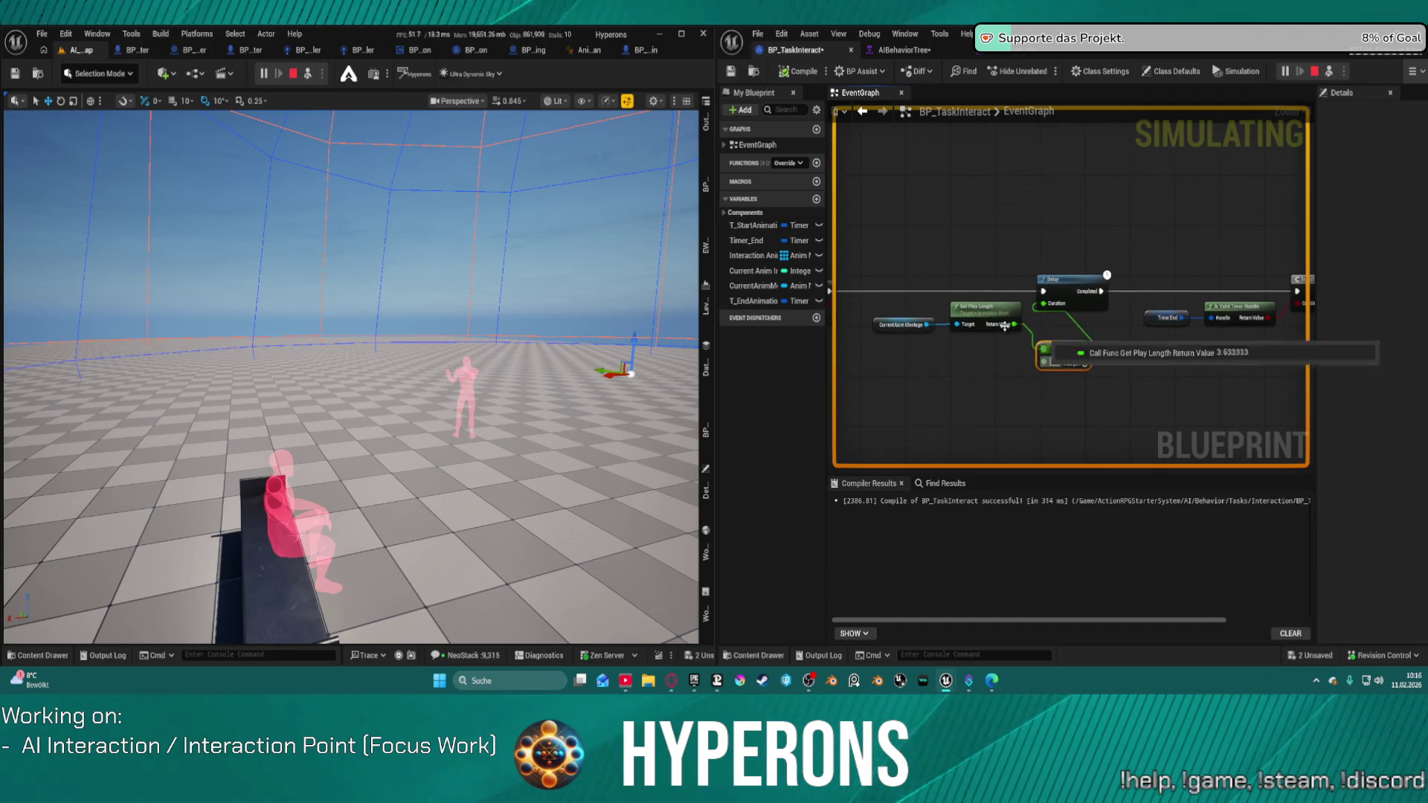
scroll(967, 312, "up", 3)
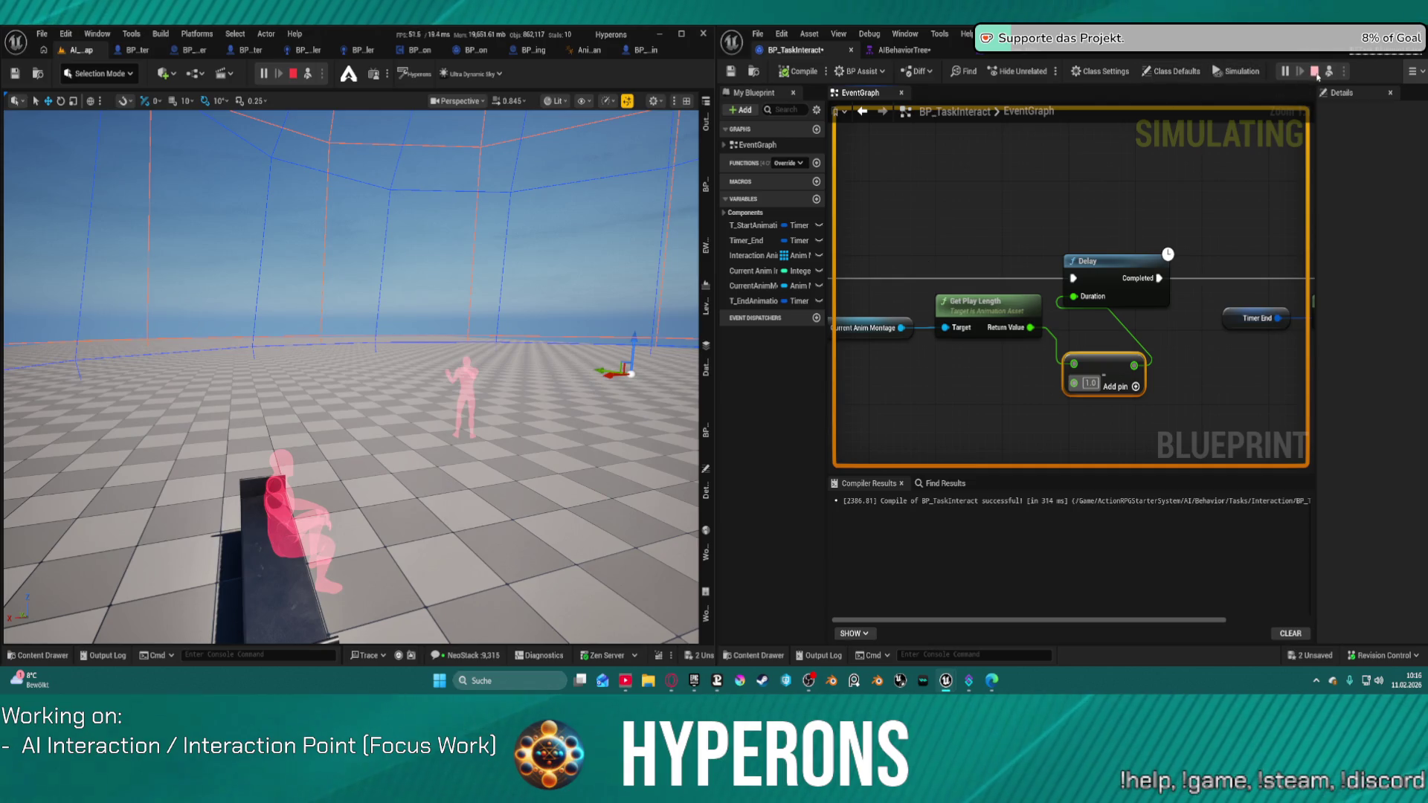
key("Escape")
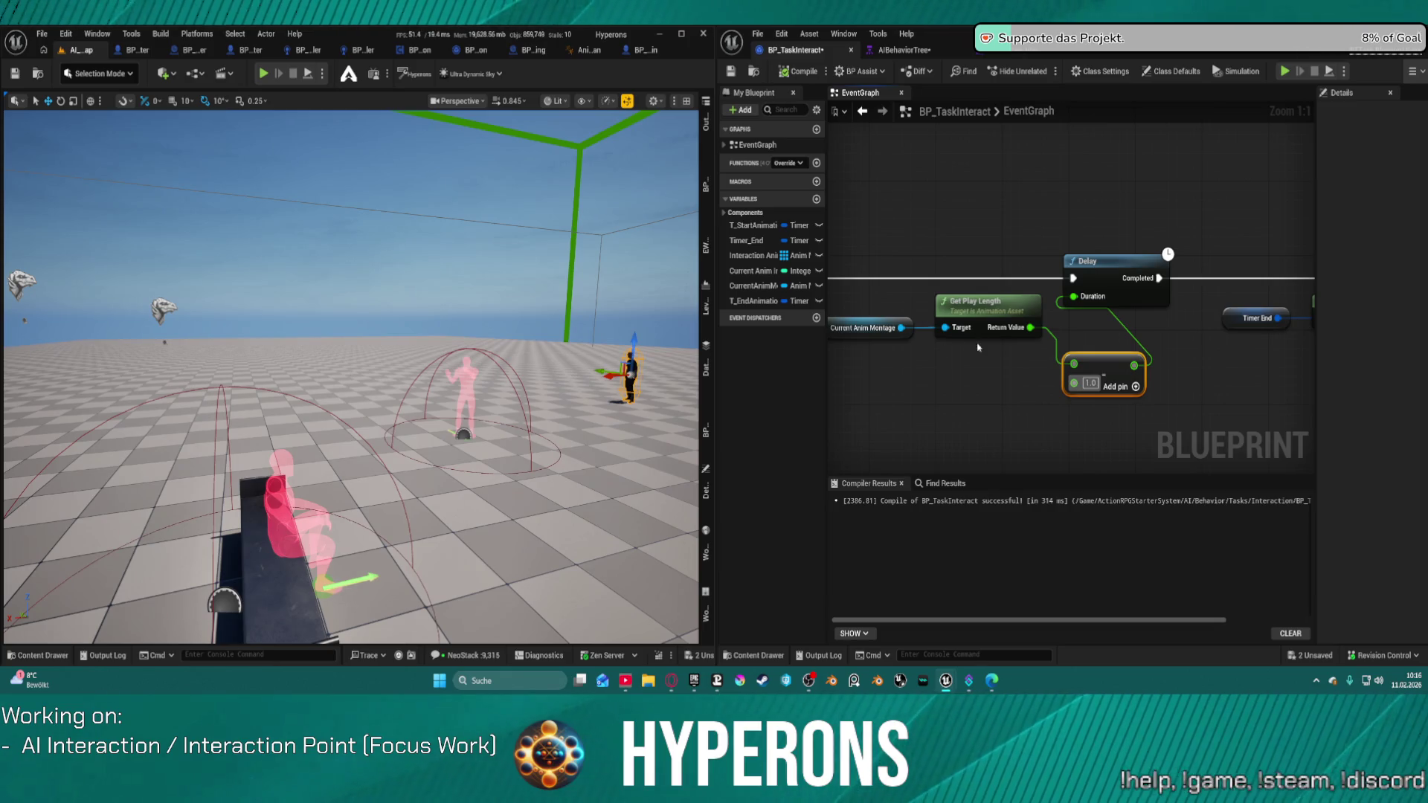
mouse_move(1022, 347)
left_mouse_down()
mouse_move(849, 351)
mouse_move(1273, 333)
mouse_move(595, 331)
left_mouse_up()
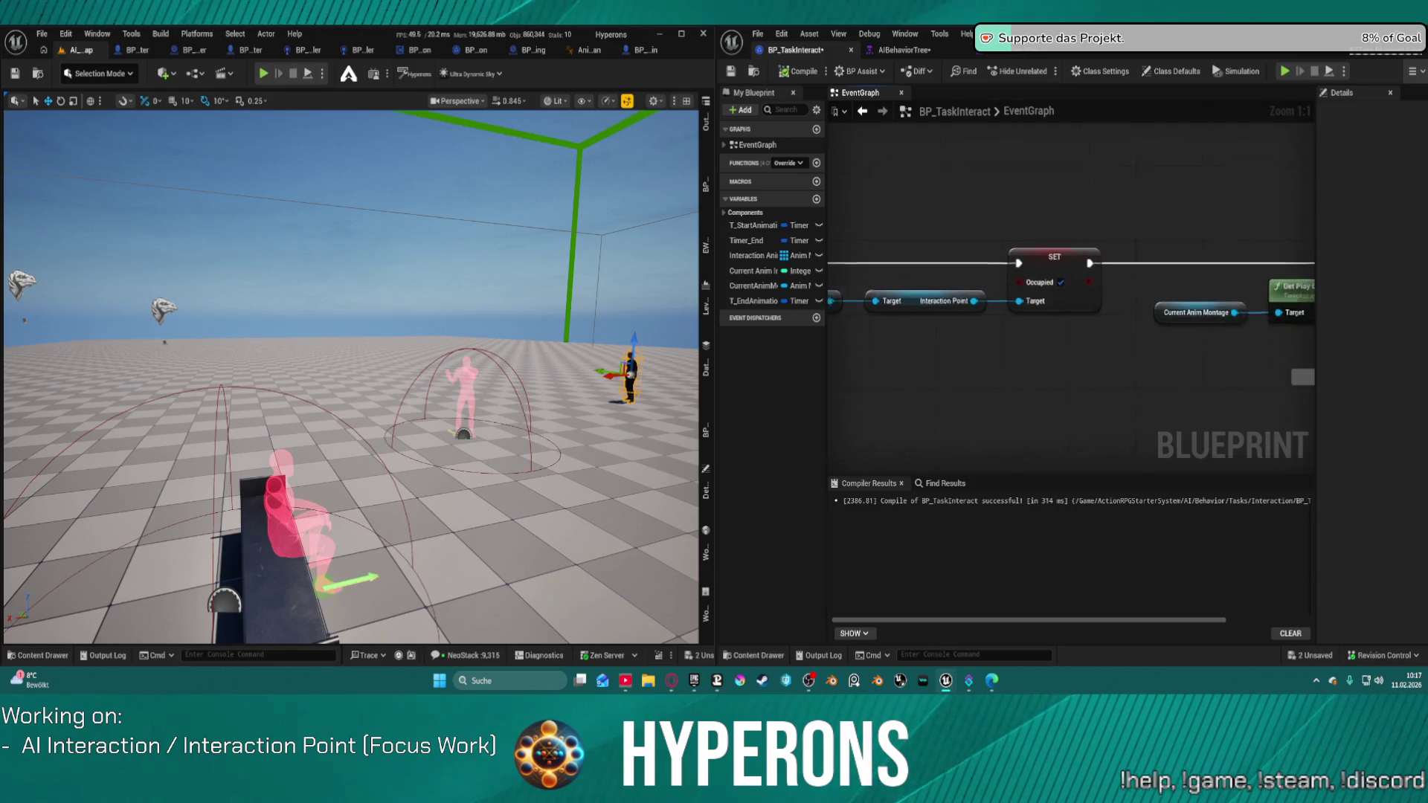
Add an Animation Data Model Get Play Length node from Current Anim Montage, wire it to the Delay, and simulate
mouse_move(1405, 321)
left_mouse_down()
mouse_move(1054, 342)
mouse_move(1170, 338)
left_mouse_up()
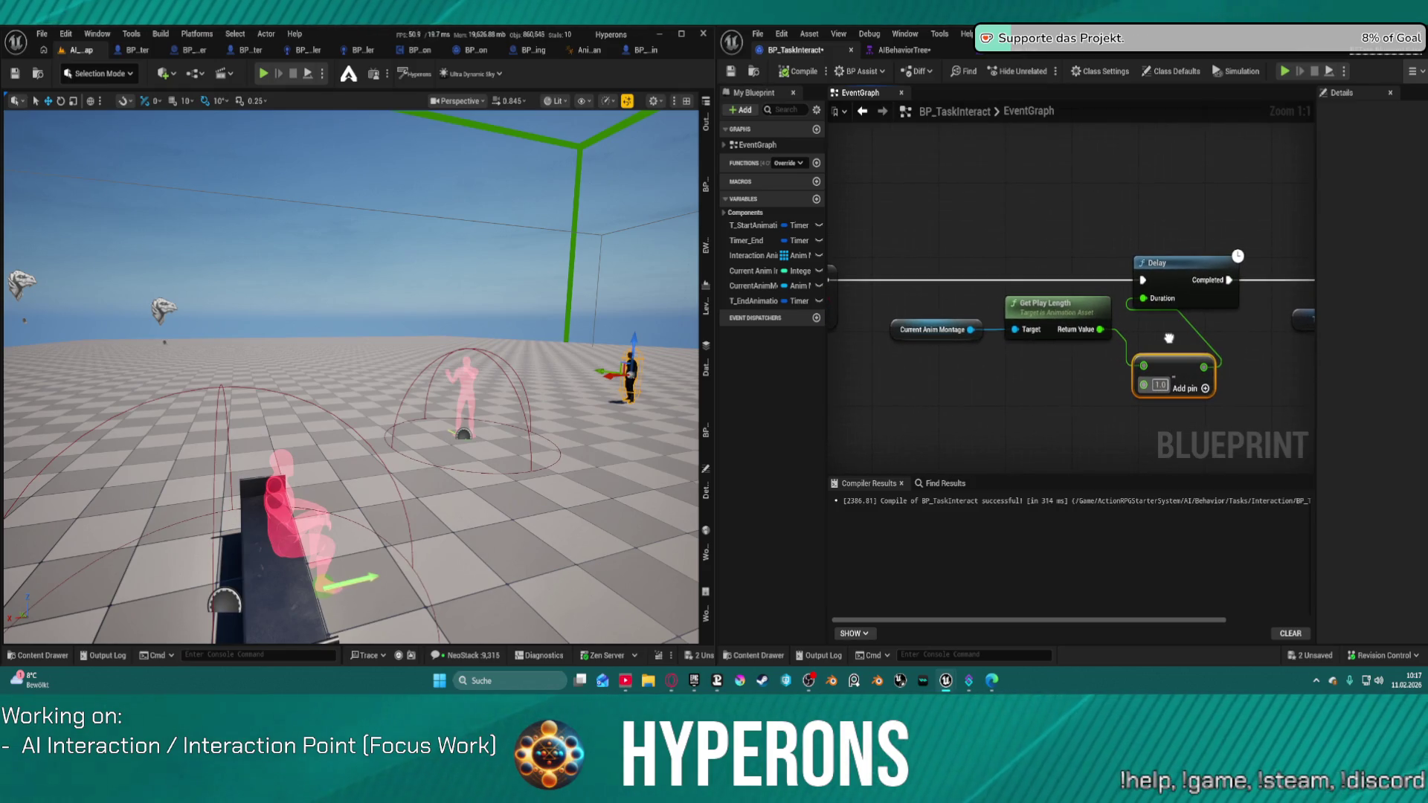
left_click(933, 330)
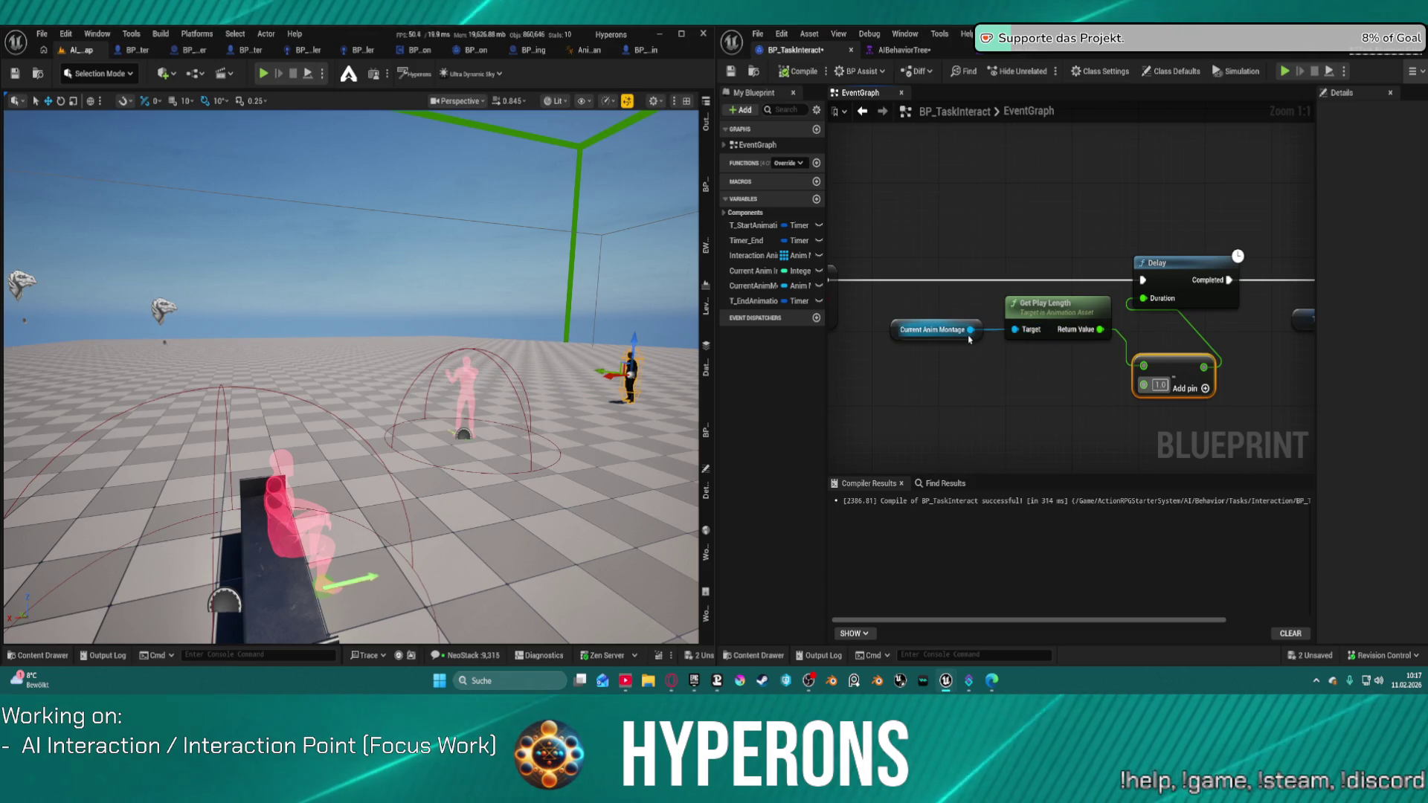
left_click_drag(971, 330, 994, 387)
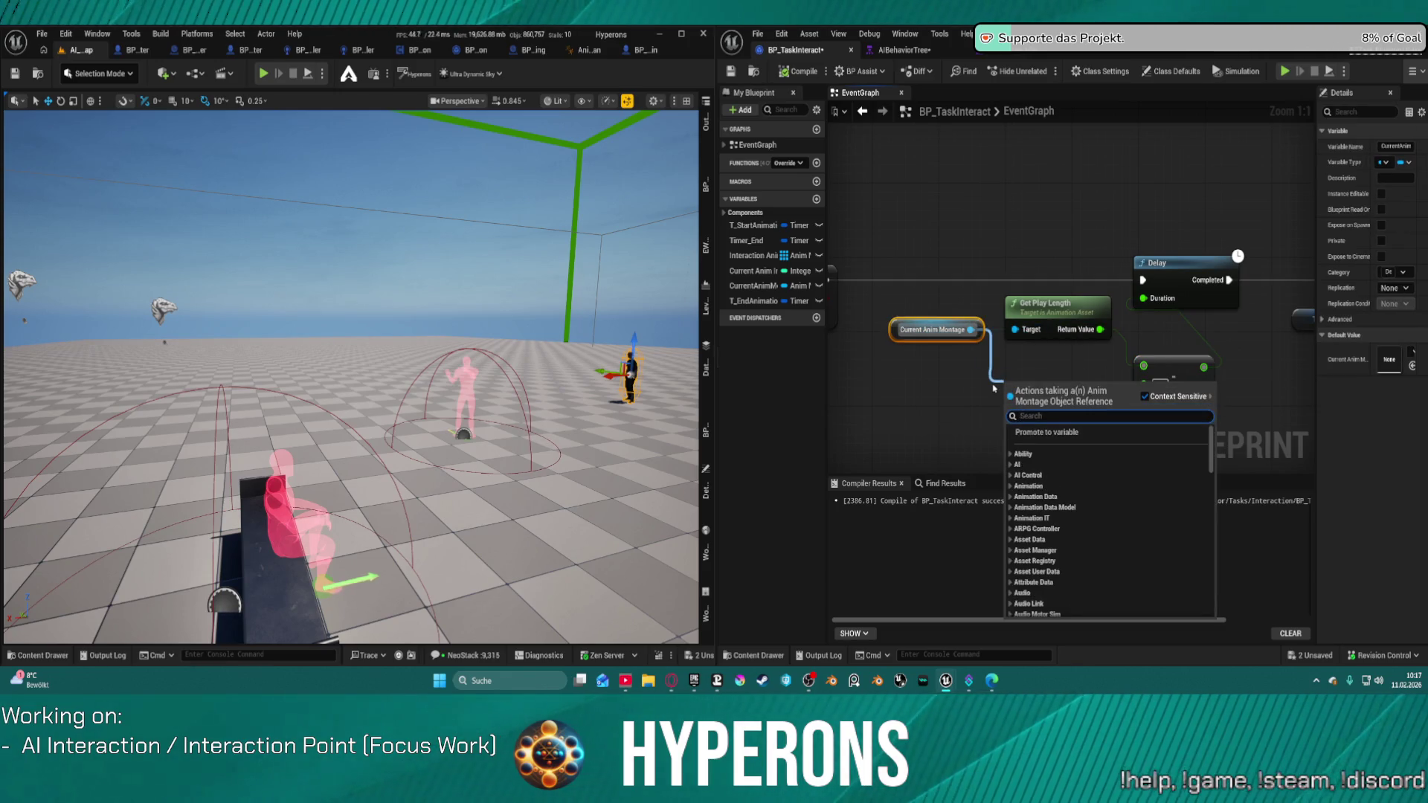
type("leng")
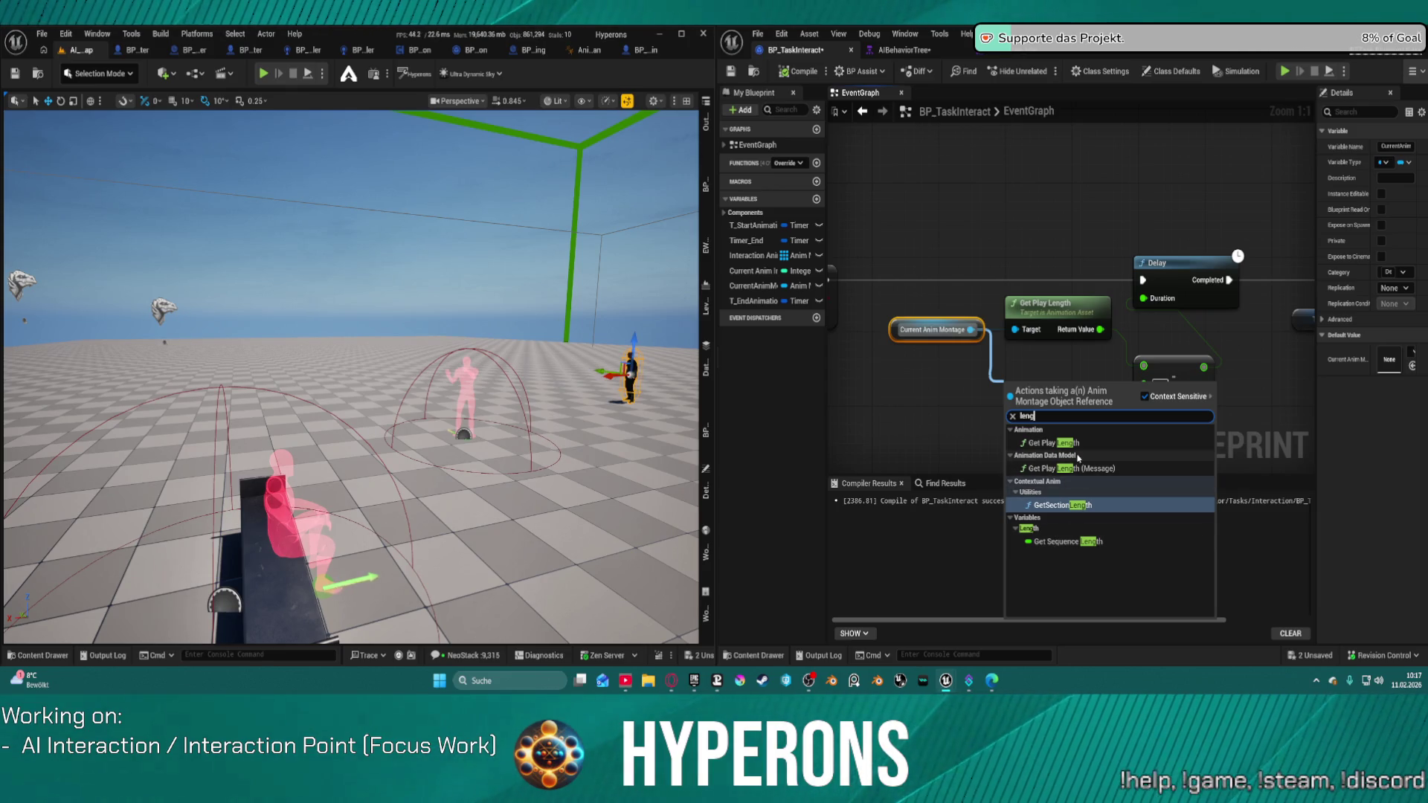
left_click(1050, 469)
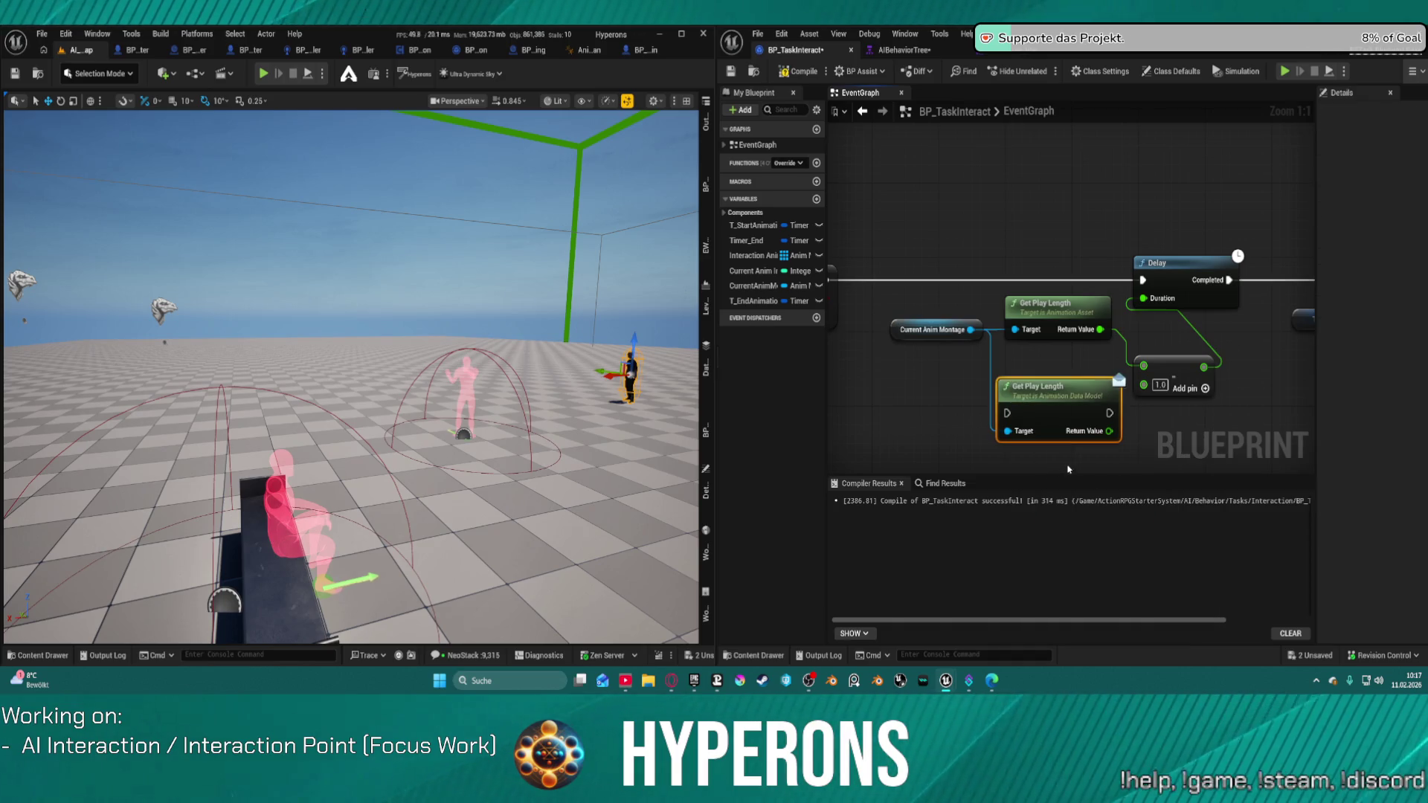
mouse_move(1011, 414)
left_mouse_down()
mouse_move(941, 276)
mouse_move(836, 281)
mouse_move(900, 280)
mouse_move(845, 302)
mouse_move(999, 303)
mouse_move(1009, 280)
mouse_move(980, 435)
mouse_move(1010, 278)
left_mouse_up()
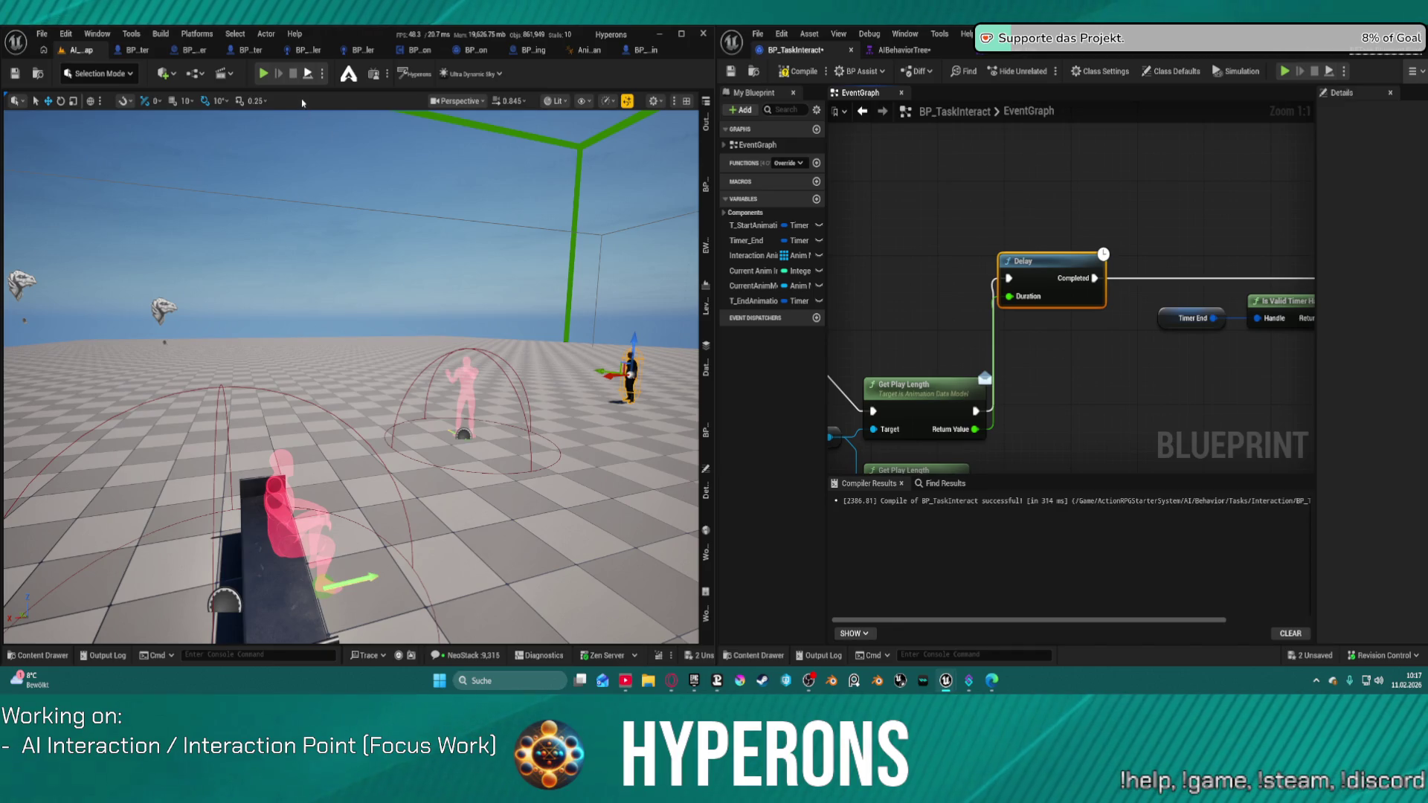
key("alt+p")
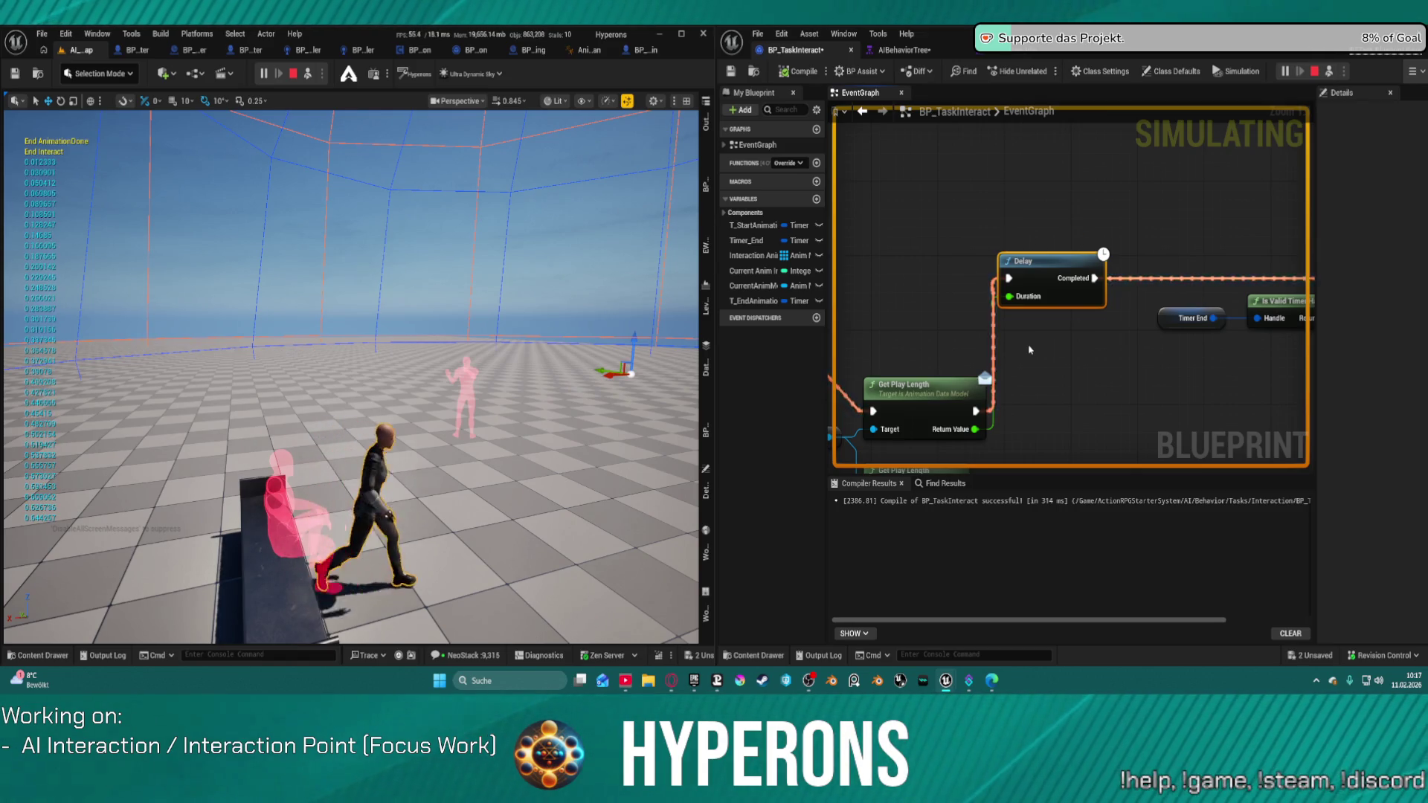
Stop the simulation, rearrange the nodes, and feed Delay's Duration from the lower Get Play Length
left_click(295, 74)
mouse_move(926, 381)
left_mouse_down()
mouse_move(859, 277)
mouse_move(887, 263)
left_mouse_up()
left_click_drag(918, 370, 1172, 300)
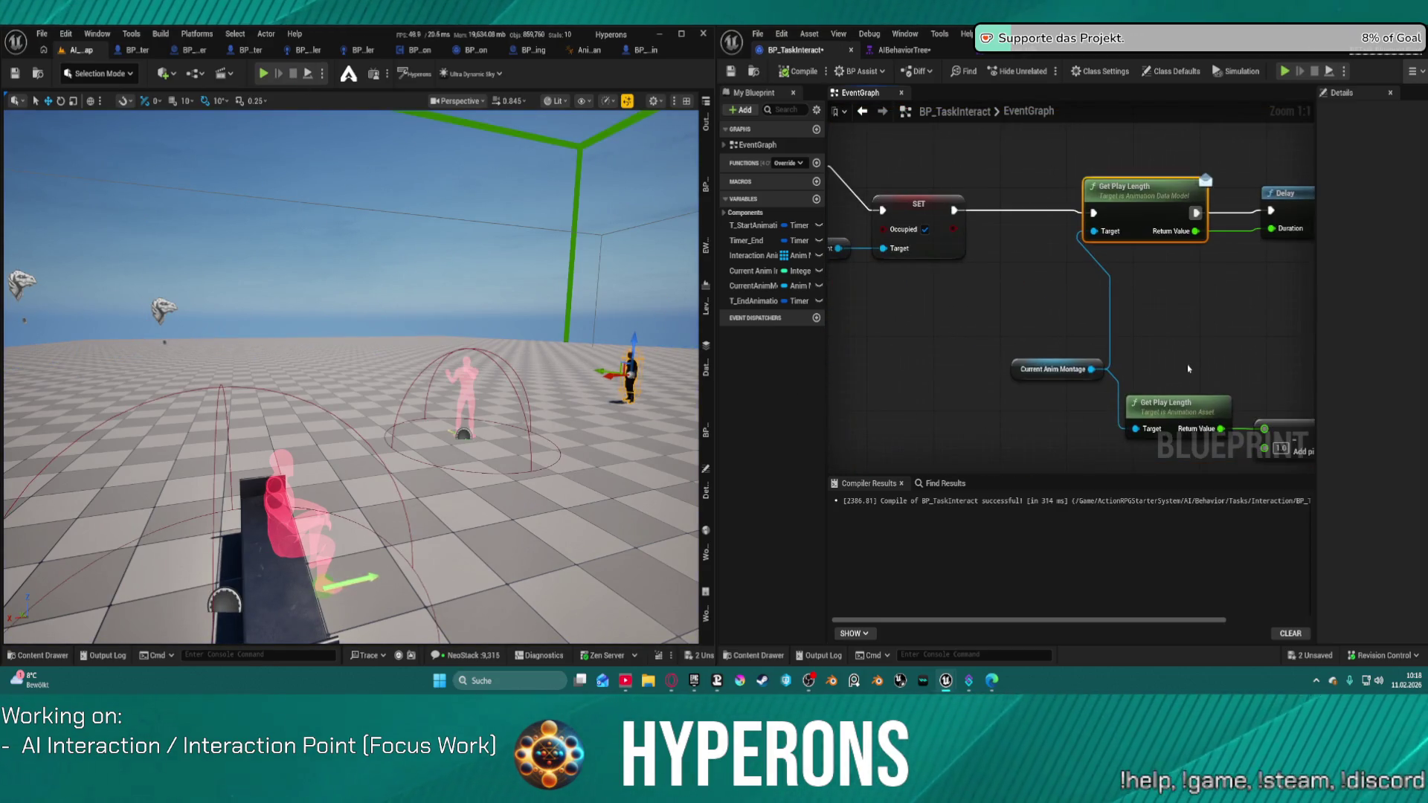
left_click_drag(1049, 370, 1023, 274)
mouse_move(1158, 400)
left_mouse_down()
mouse_move(1148, 272)
mouse_move(1001, 339)
left_mouse_up()
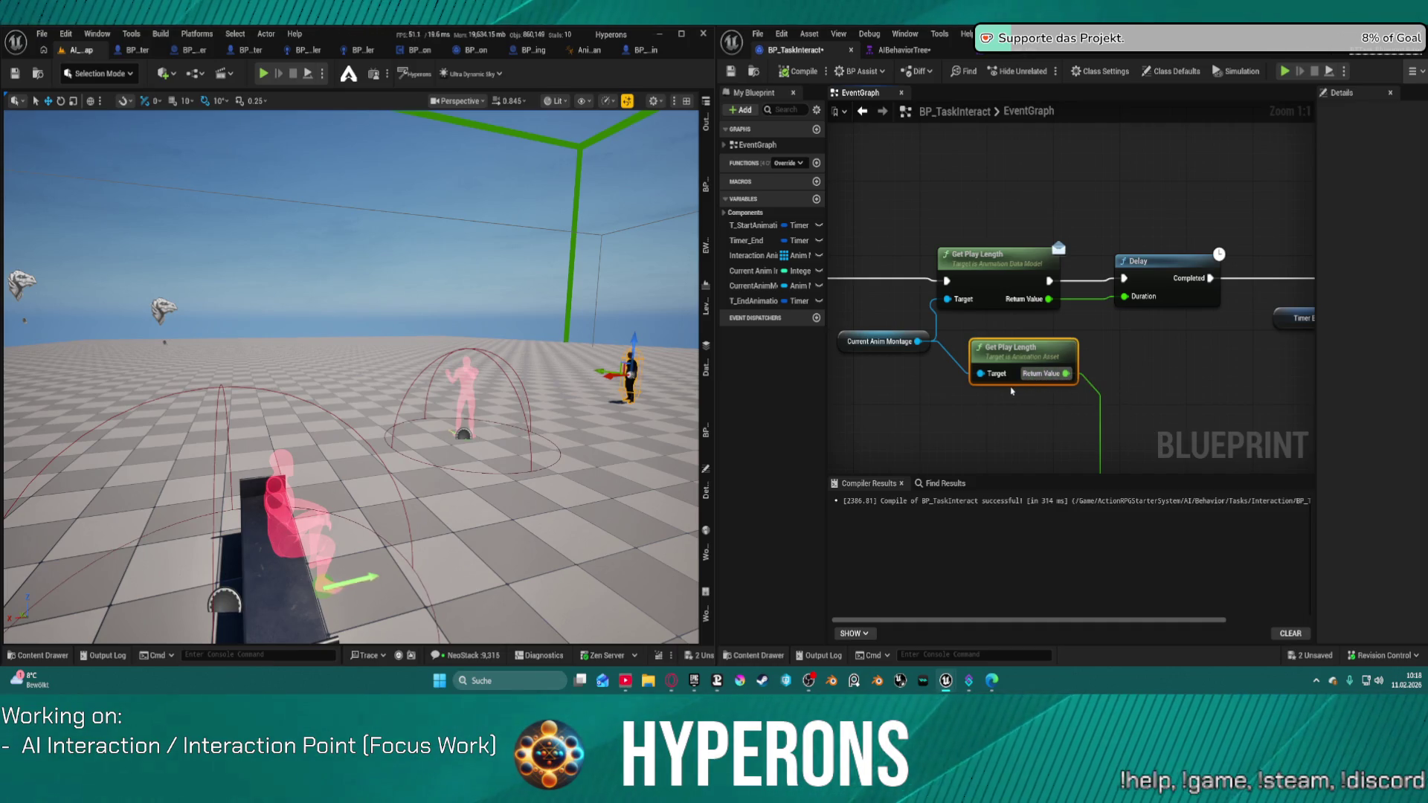
left_click_drag(1065, 373, 1124, 296)
Delete the upper Get Play Length, link SET Occupied to the Delay, rewire Duration from the subtraction, and simulate
left_click_drag(1006, 280, 1178, 280)
left_click(1168, 256)
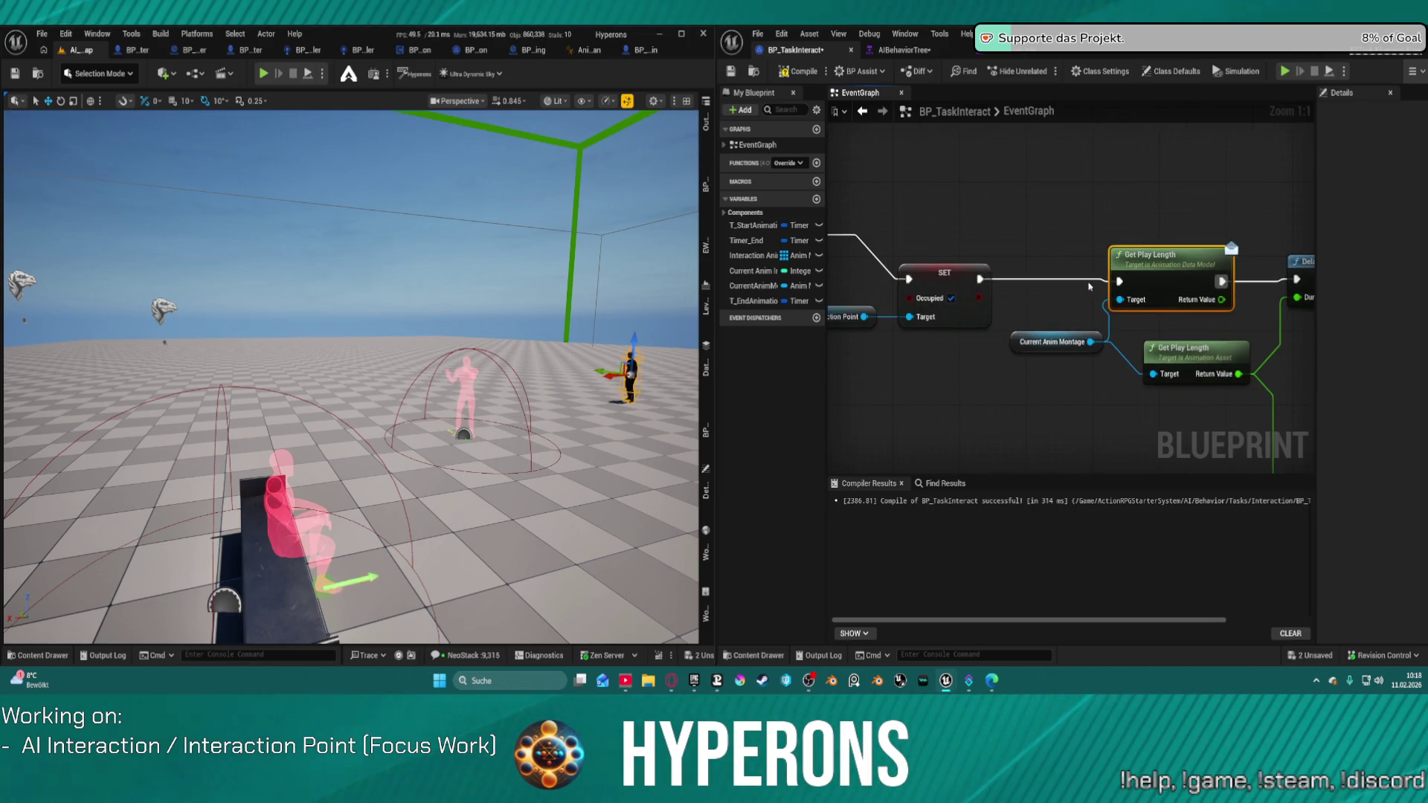
key("Delete")
left_click_drag(983, 280, 1288, 279)
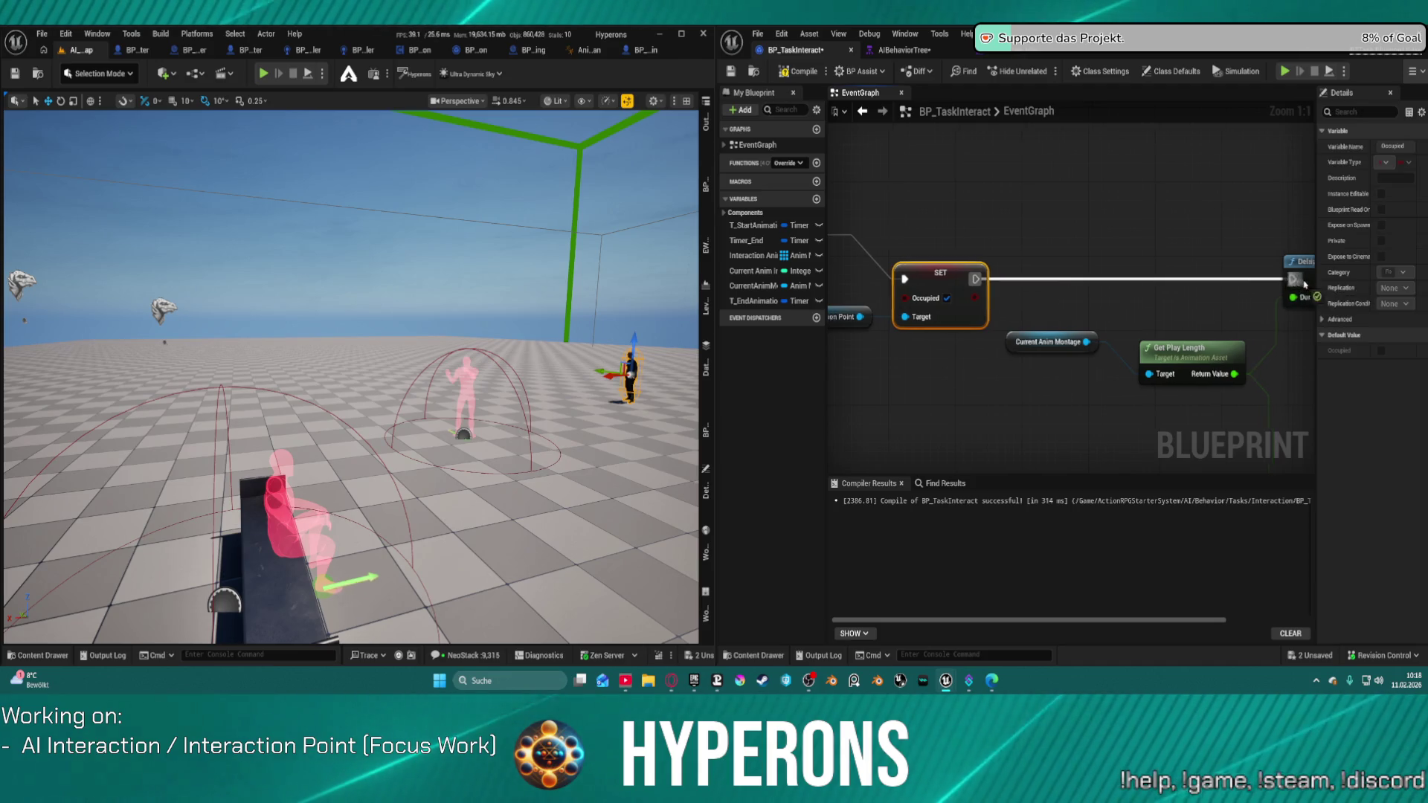
mouse_move(1241, 325)
left_mouse_down()
mouse_move(1026, 310)
mouse_move(1085, 219)
left_mouse_up()
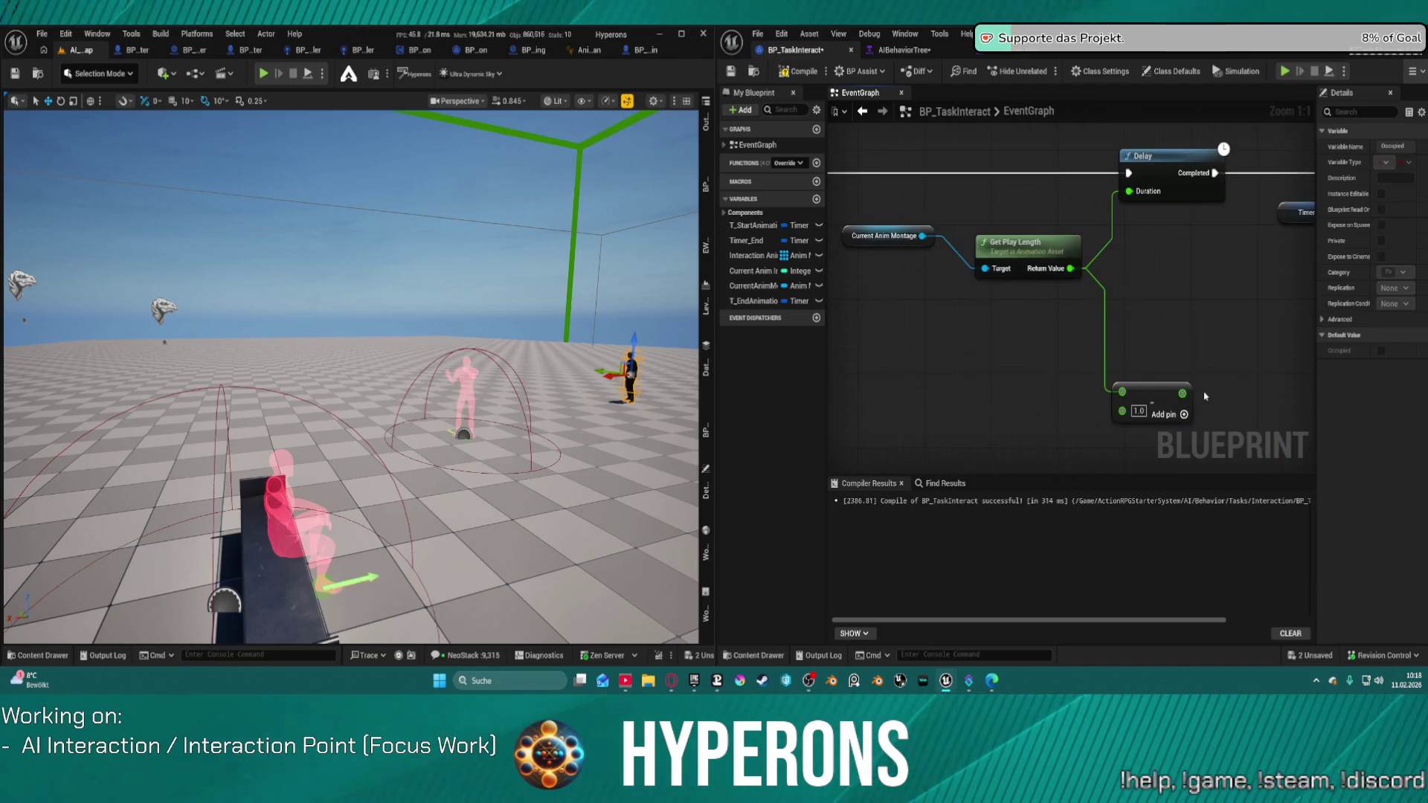
left_click_drag(1182, 392, 1129, 191)
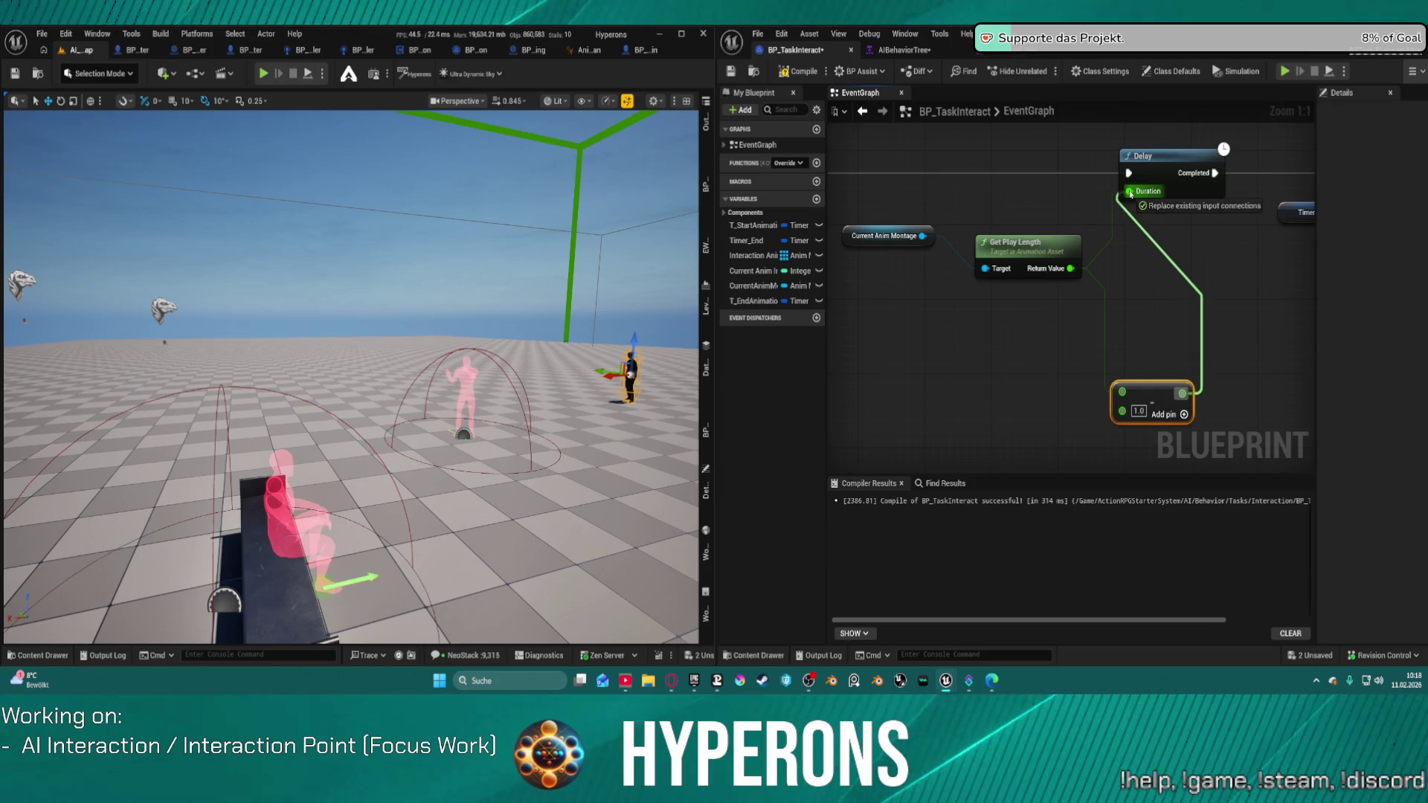
left_click(298, 77)
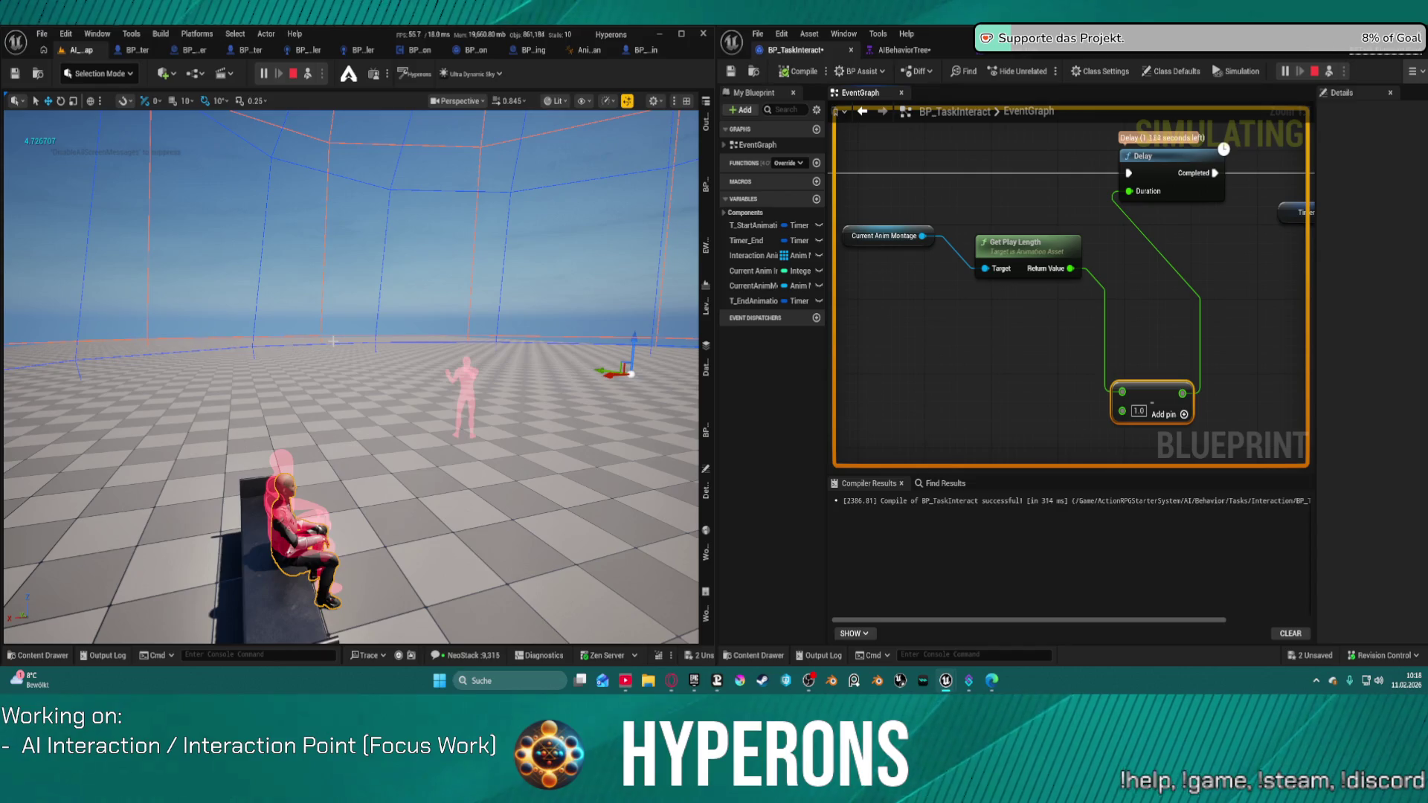
Dismiss the floor's context menu and end the simulation to return to editing
right_click(333, 341)
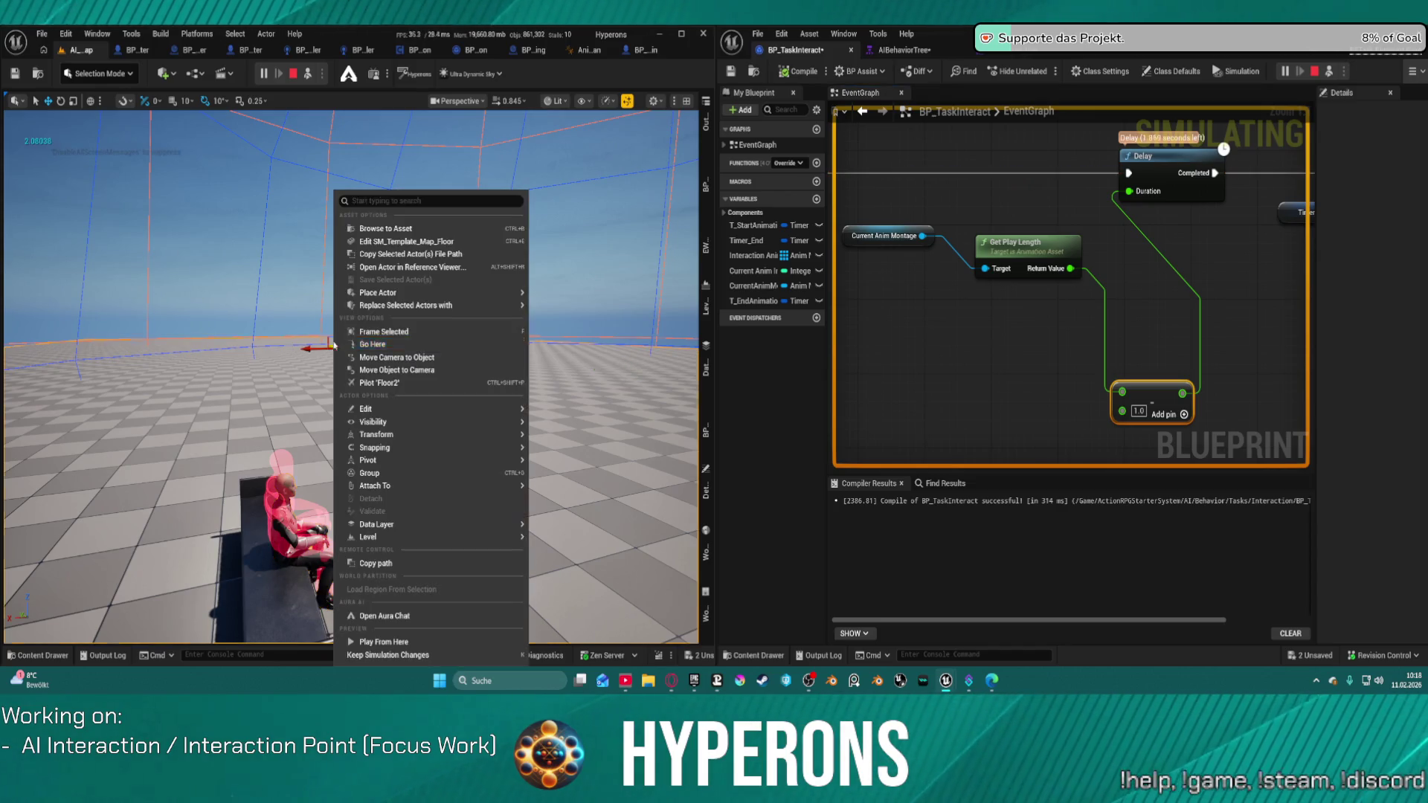
key("Escape")
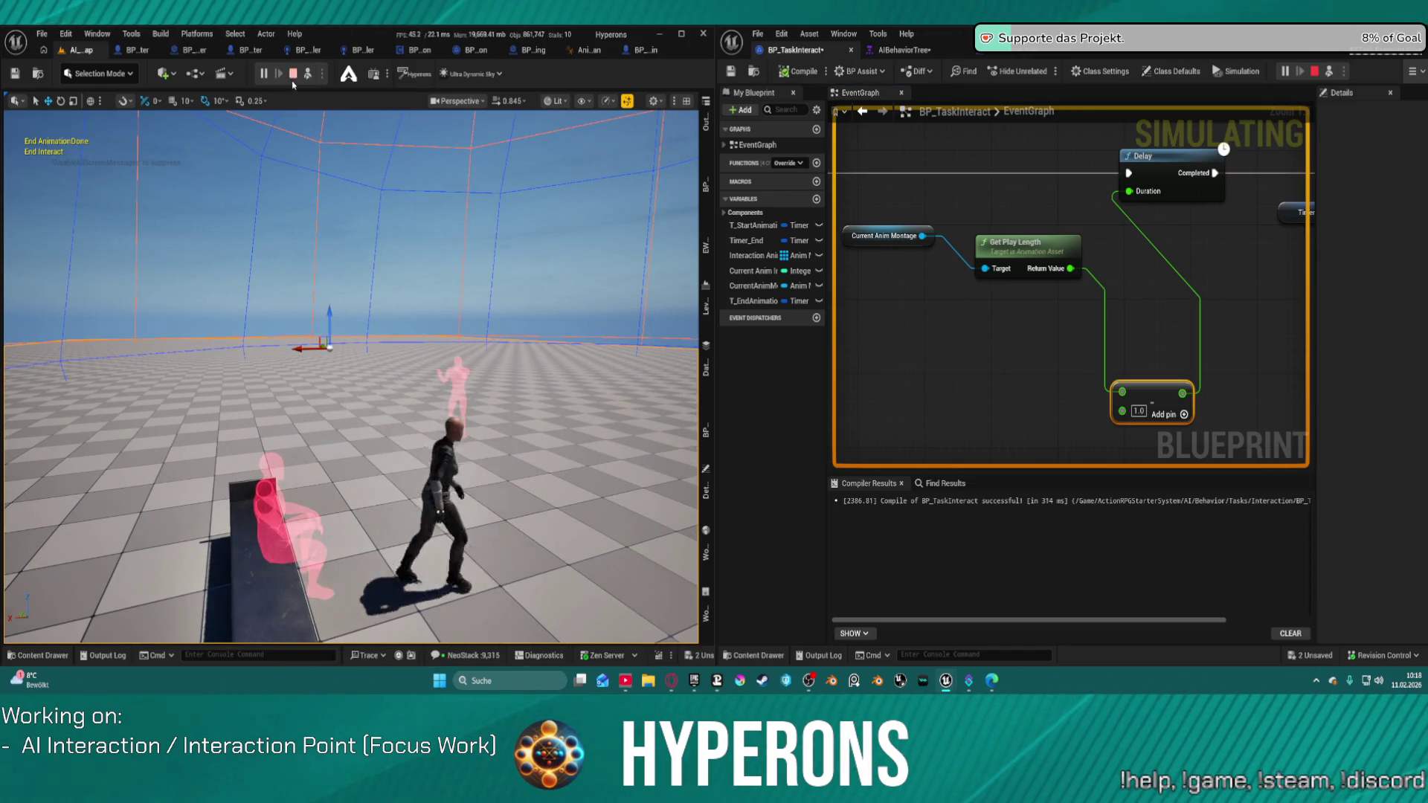
key("Escape")
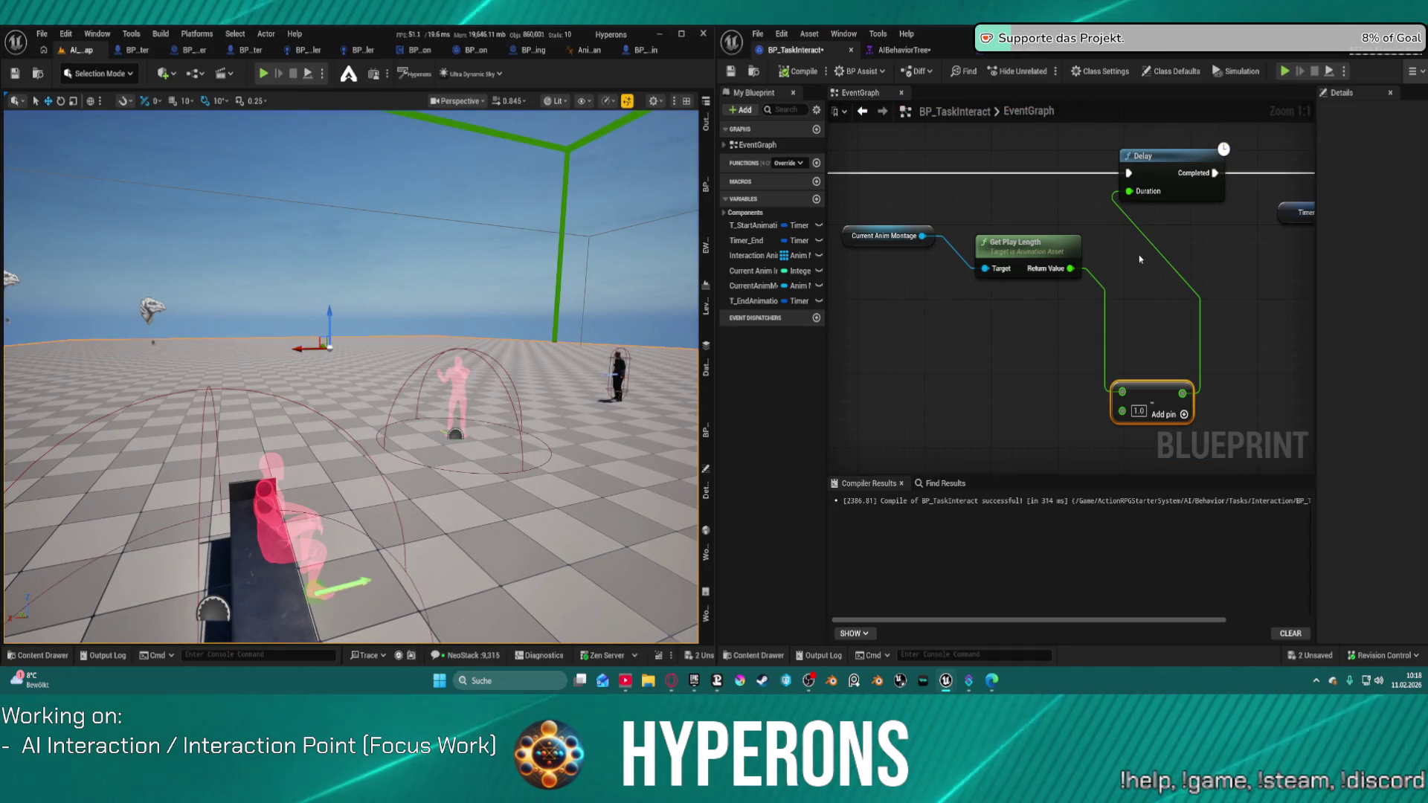
left_click_drag(1207, 249, 734, 297)
Add a Delay Until Next Tick node right after the SET Occupied node in the execution chain
mouse_move(760, 250)
left_mouse_down()
mouse_move(1030, 289)
mouse_move(1093, 266)
mouse_move(1193, 273)
left_mouse_up()
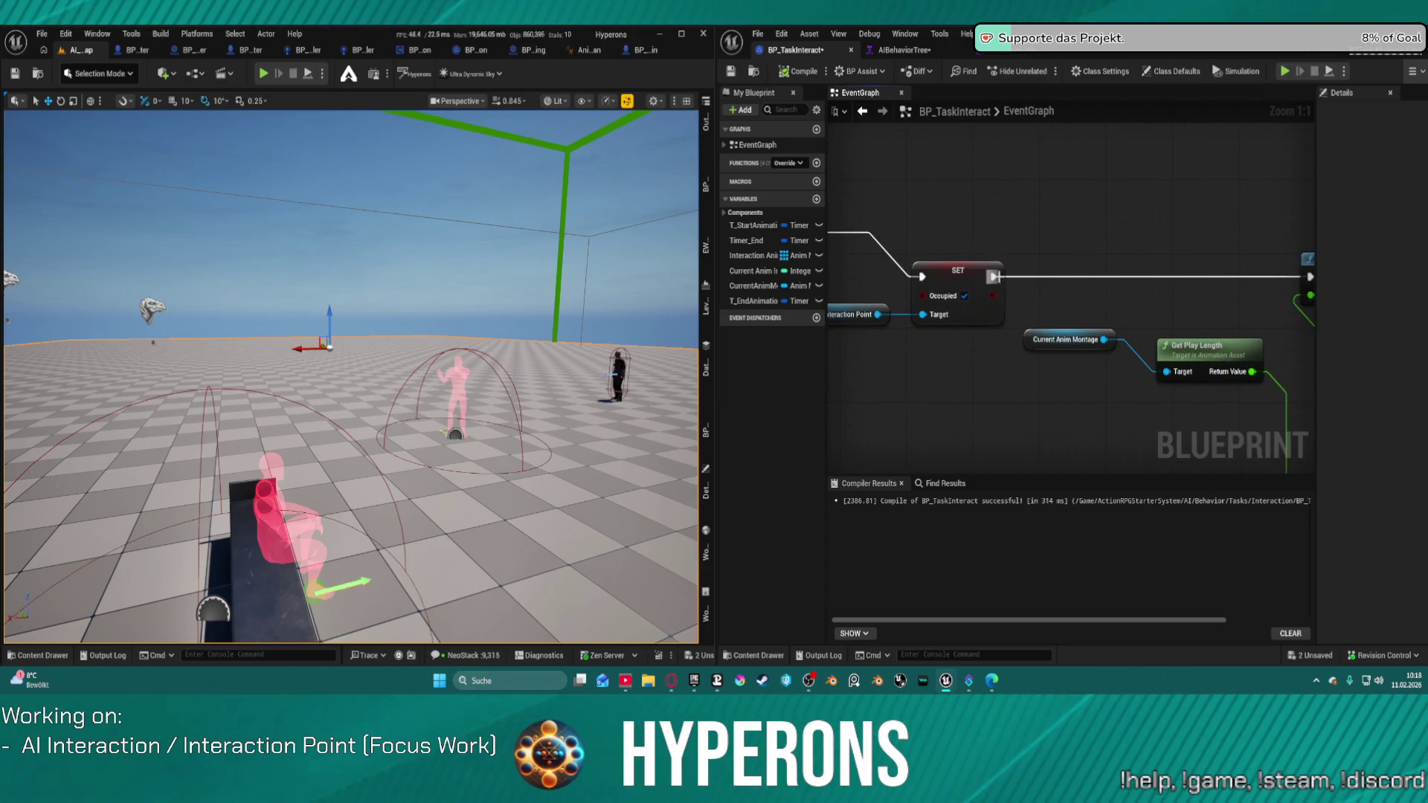
left_click_drag(995, 277, 1060, 282)
type("next")
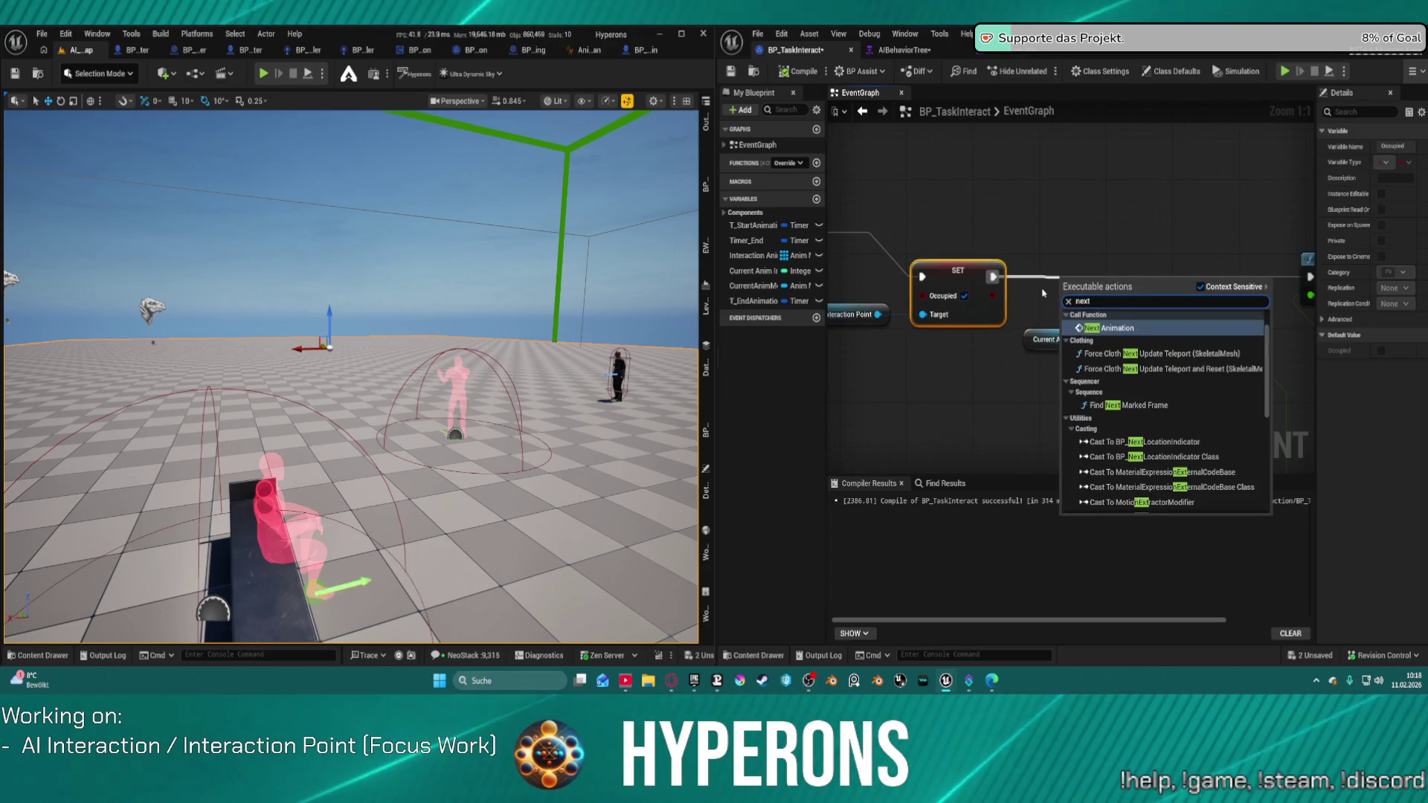
type("ri")
key("BackSpace")
key("BackSpace")
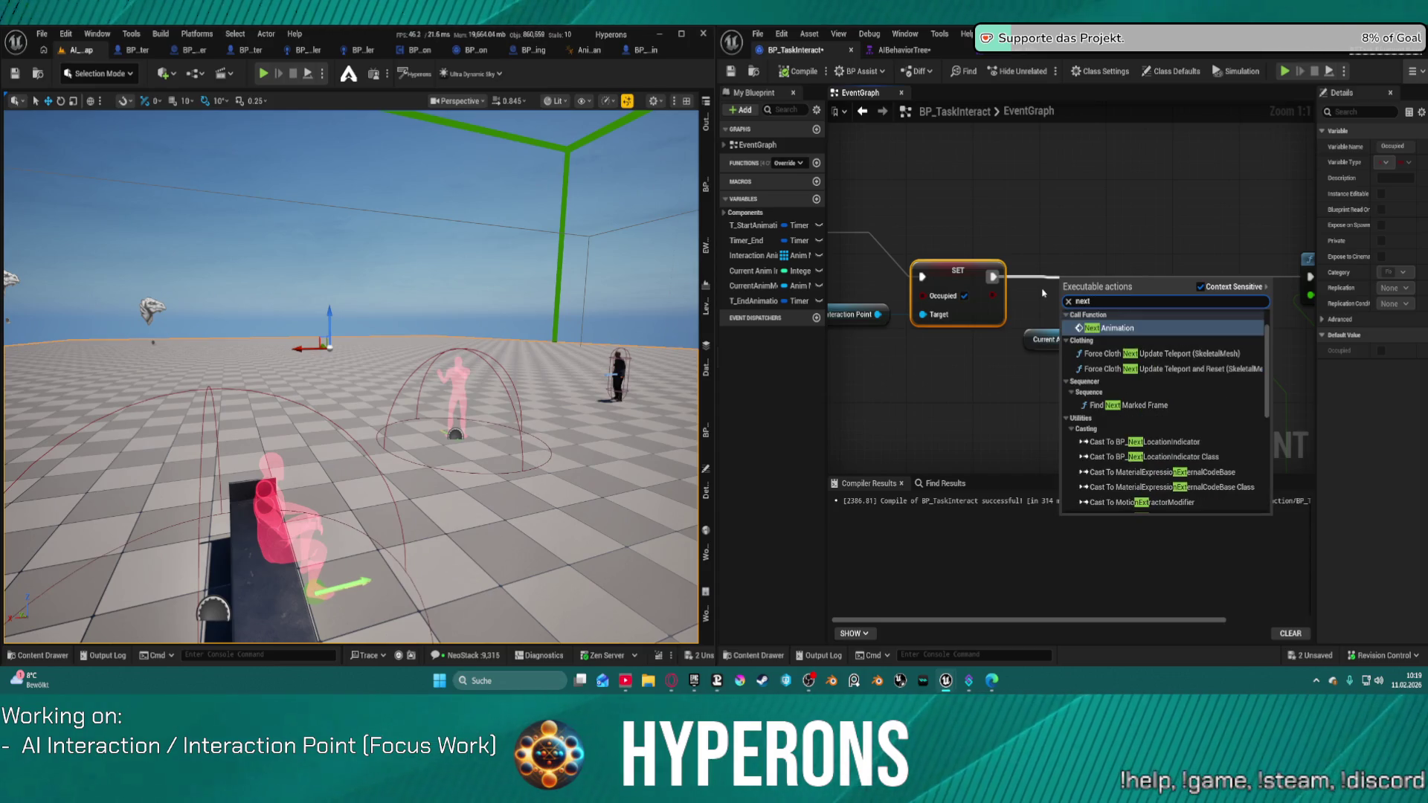
type(" t")
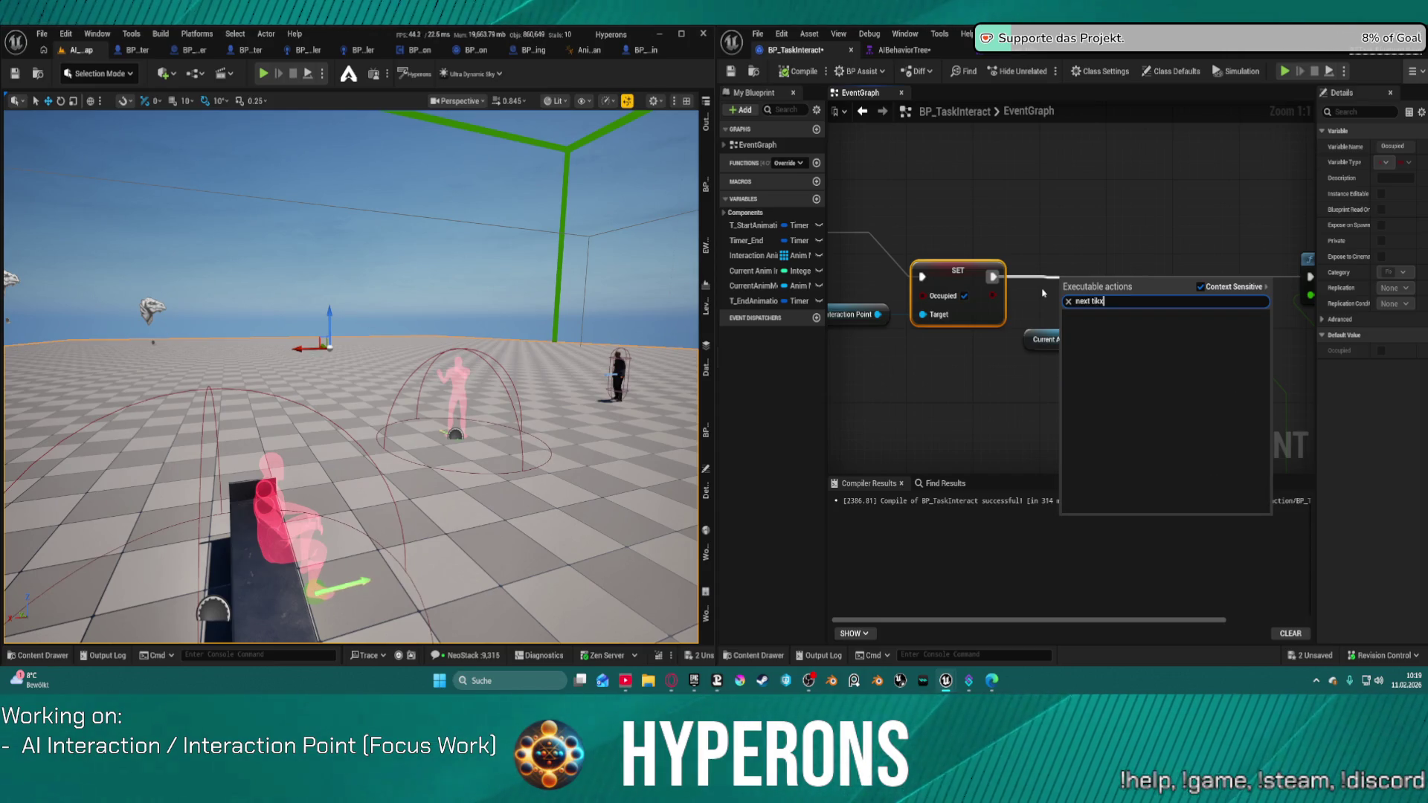
type("ic")
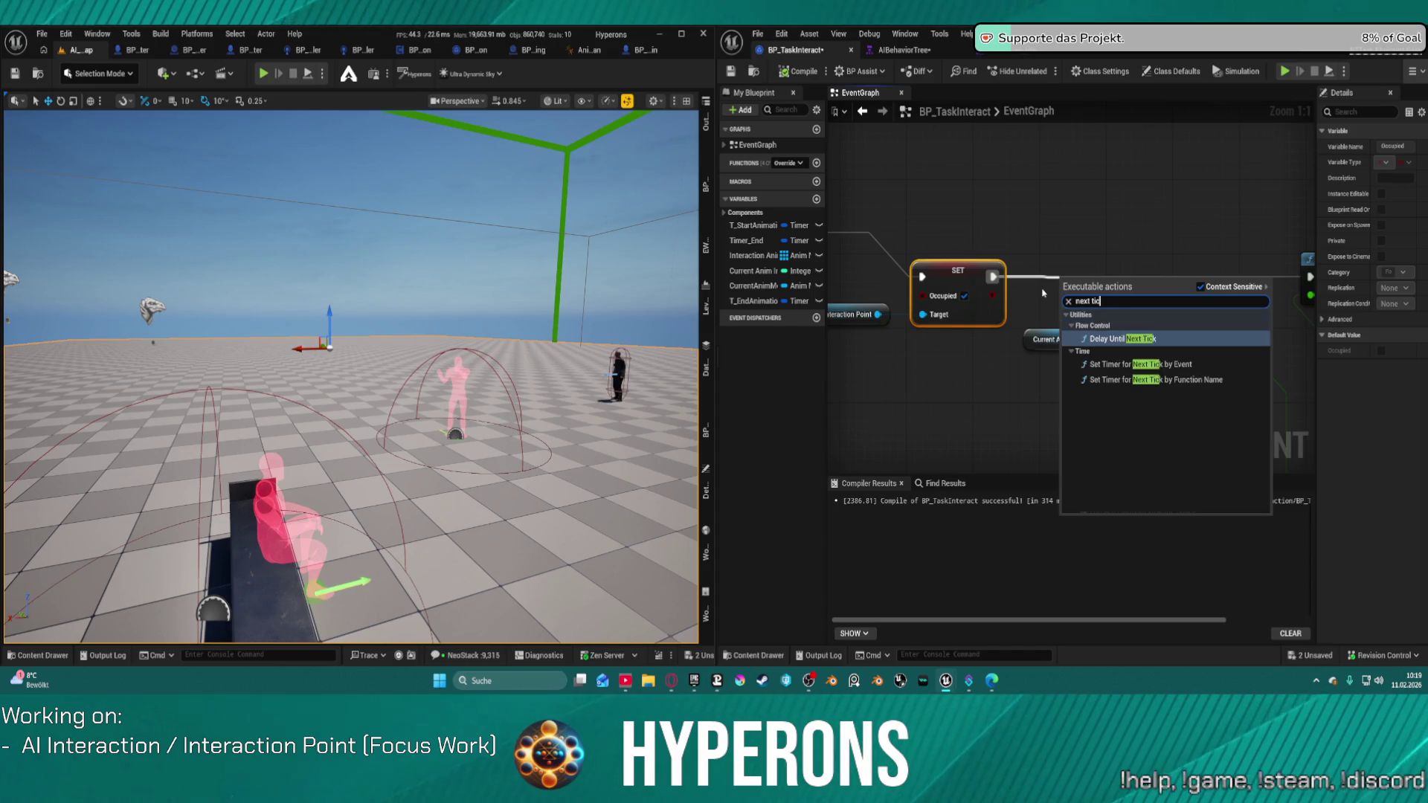
left_click(1136, 337)
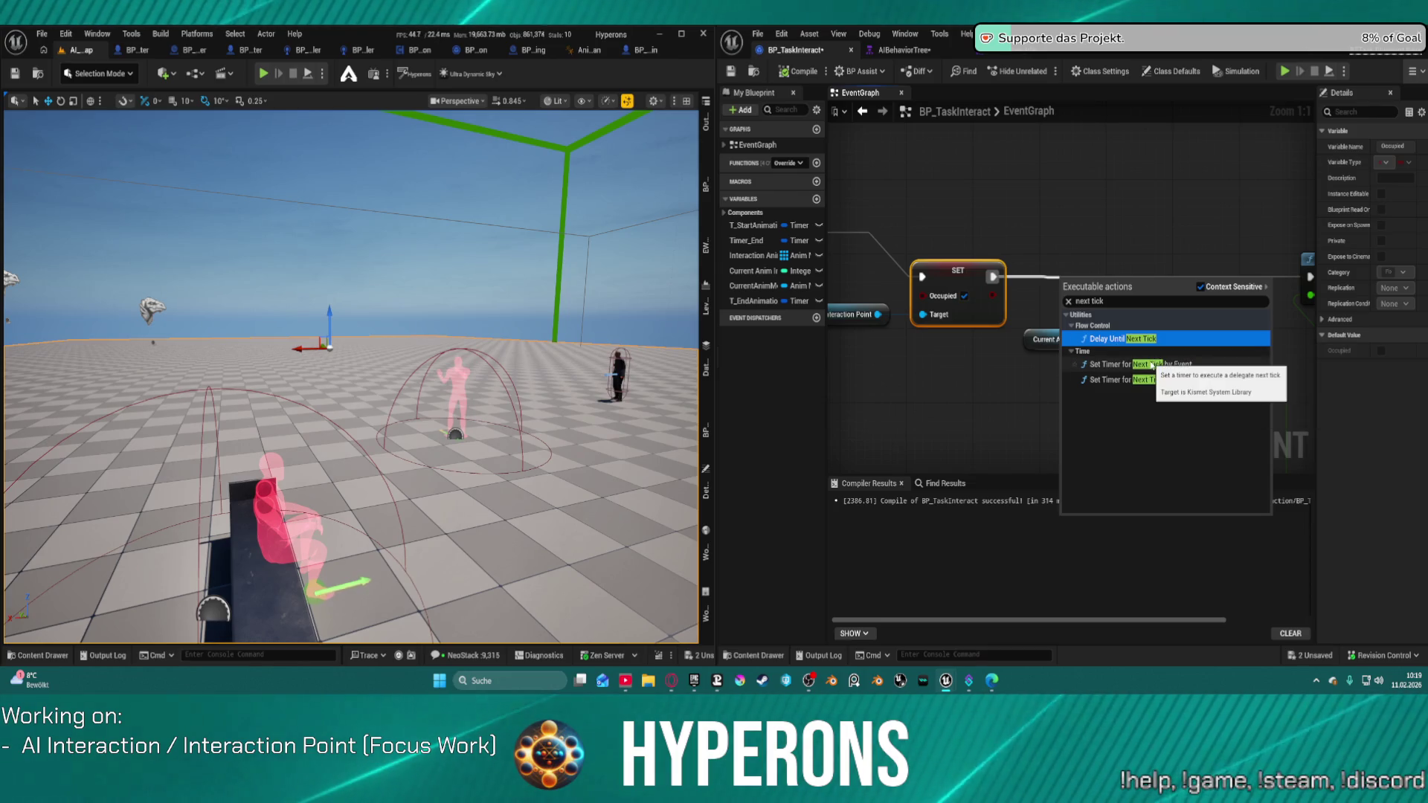
left_click(1116, 339)
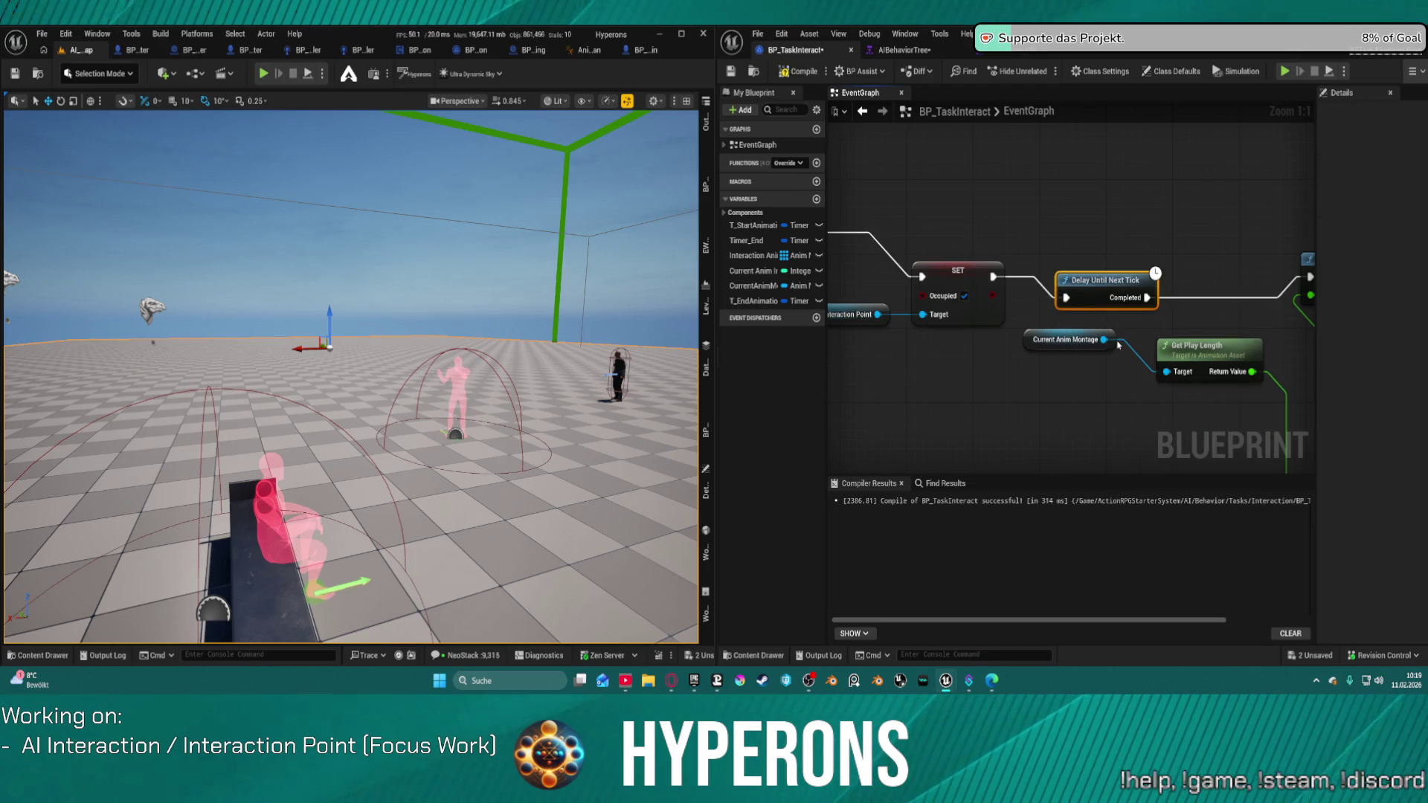
left_click_drag(1094, 283, 1094, 266)
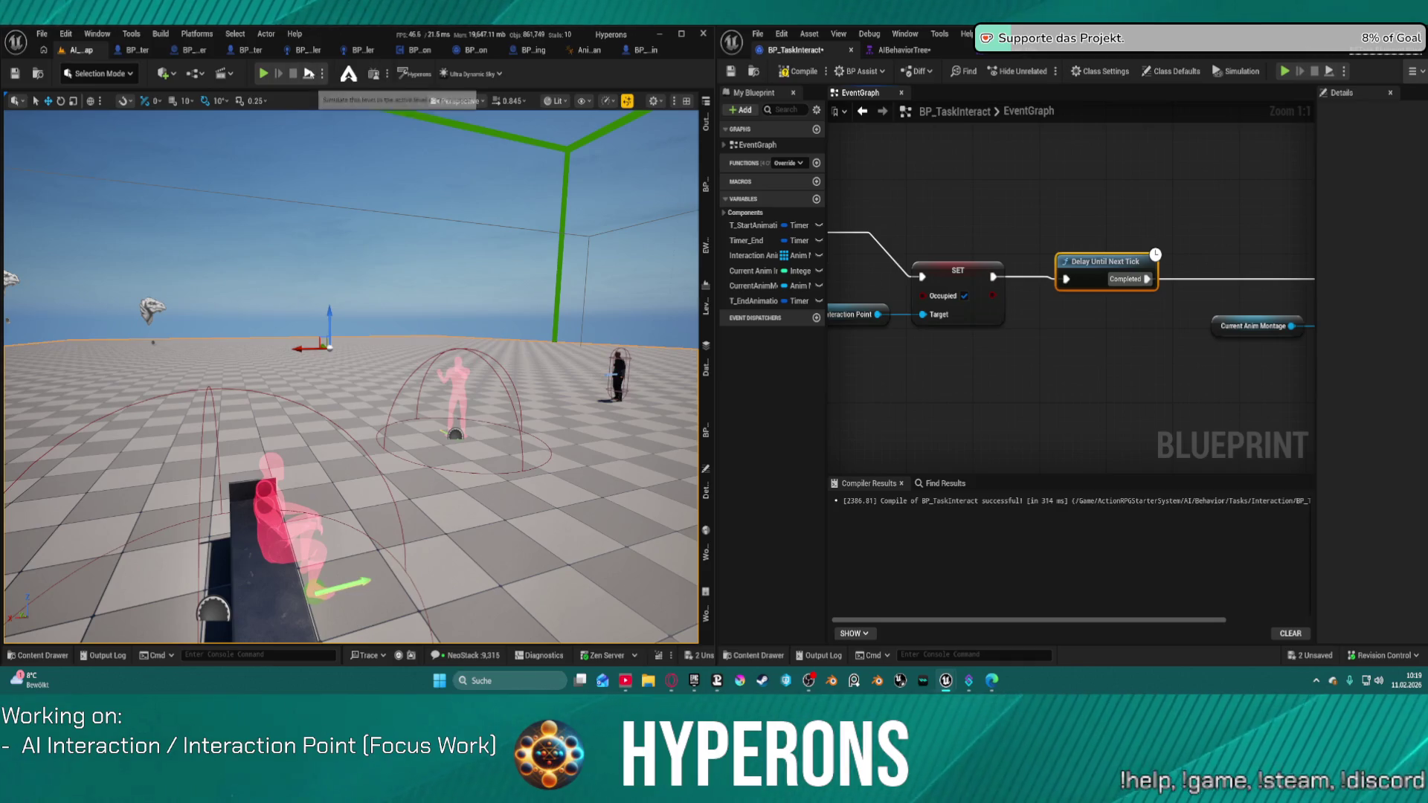
Run a simulation test, then change the Add node's offset to 0.5
key("alt+s")
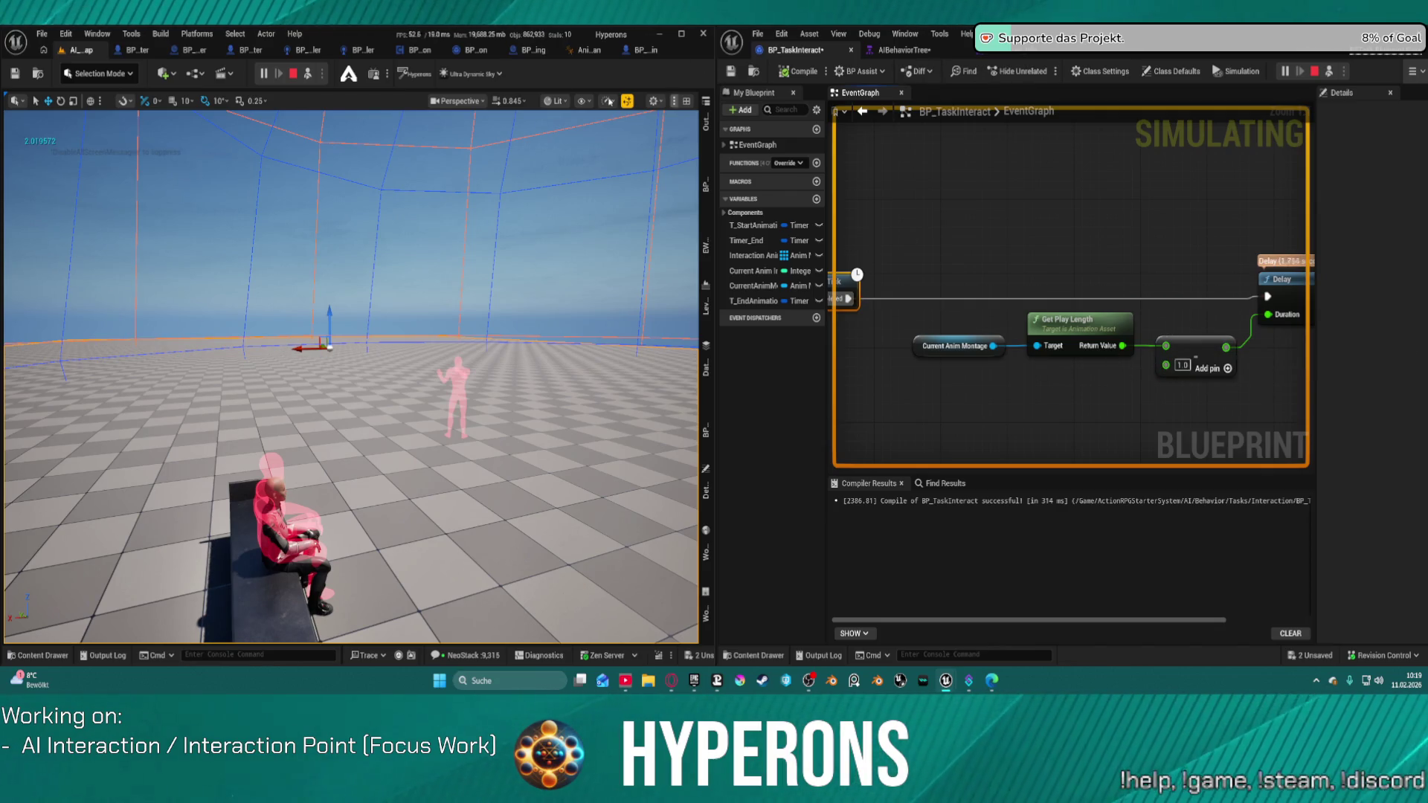
key("Escape")
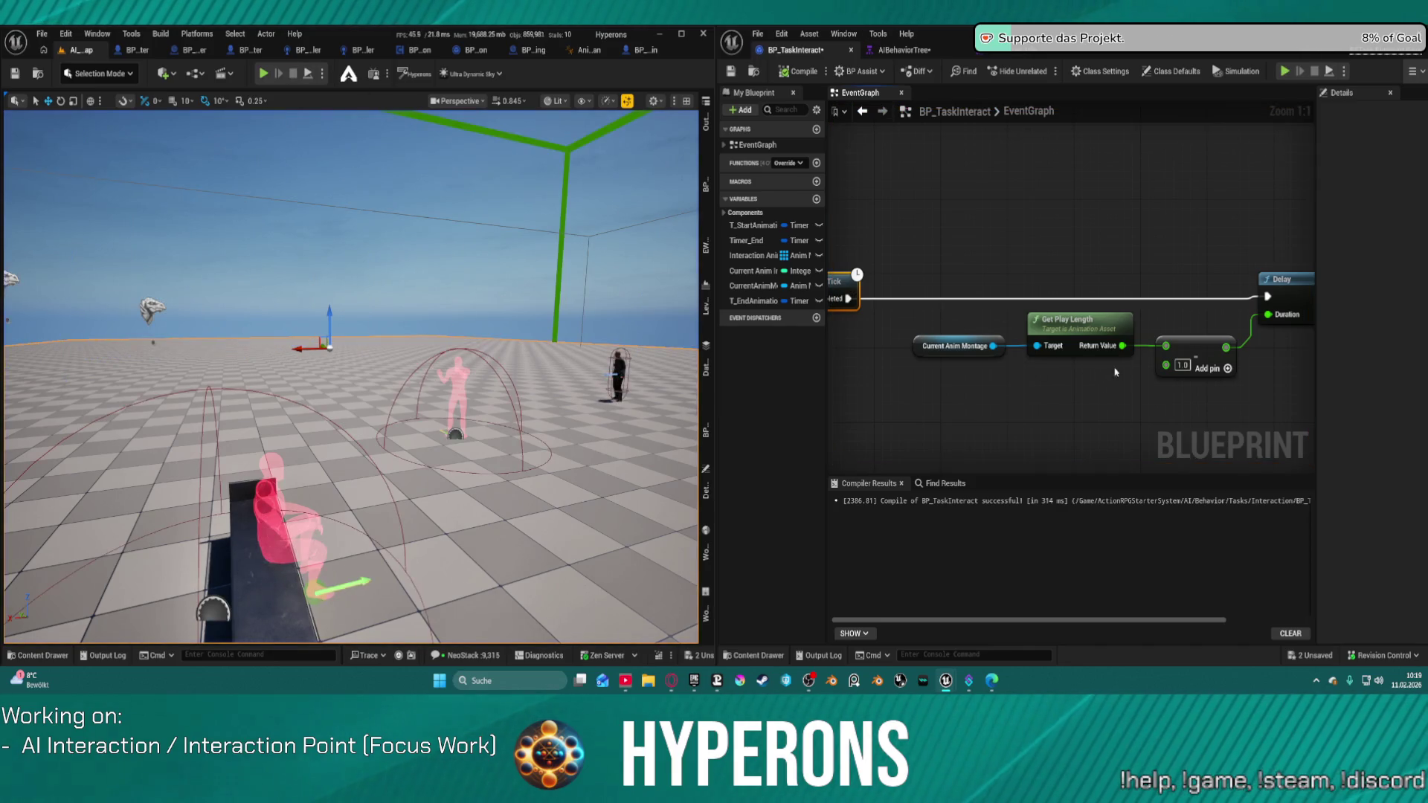
left_click(1194, 348)
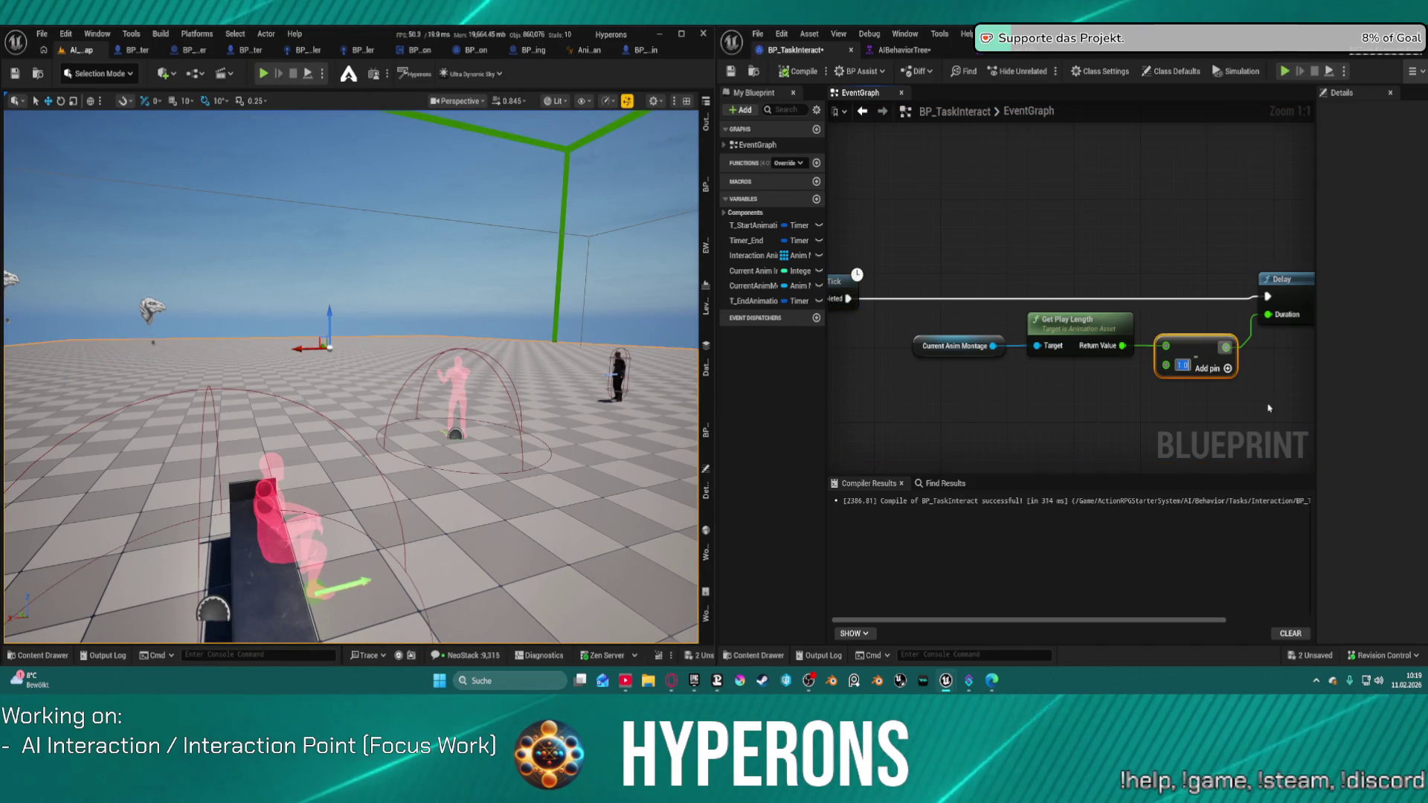
type("0.5")
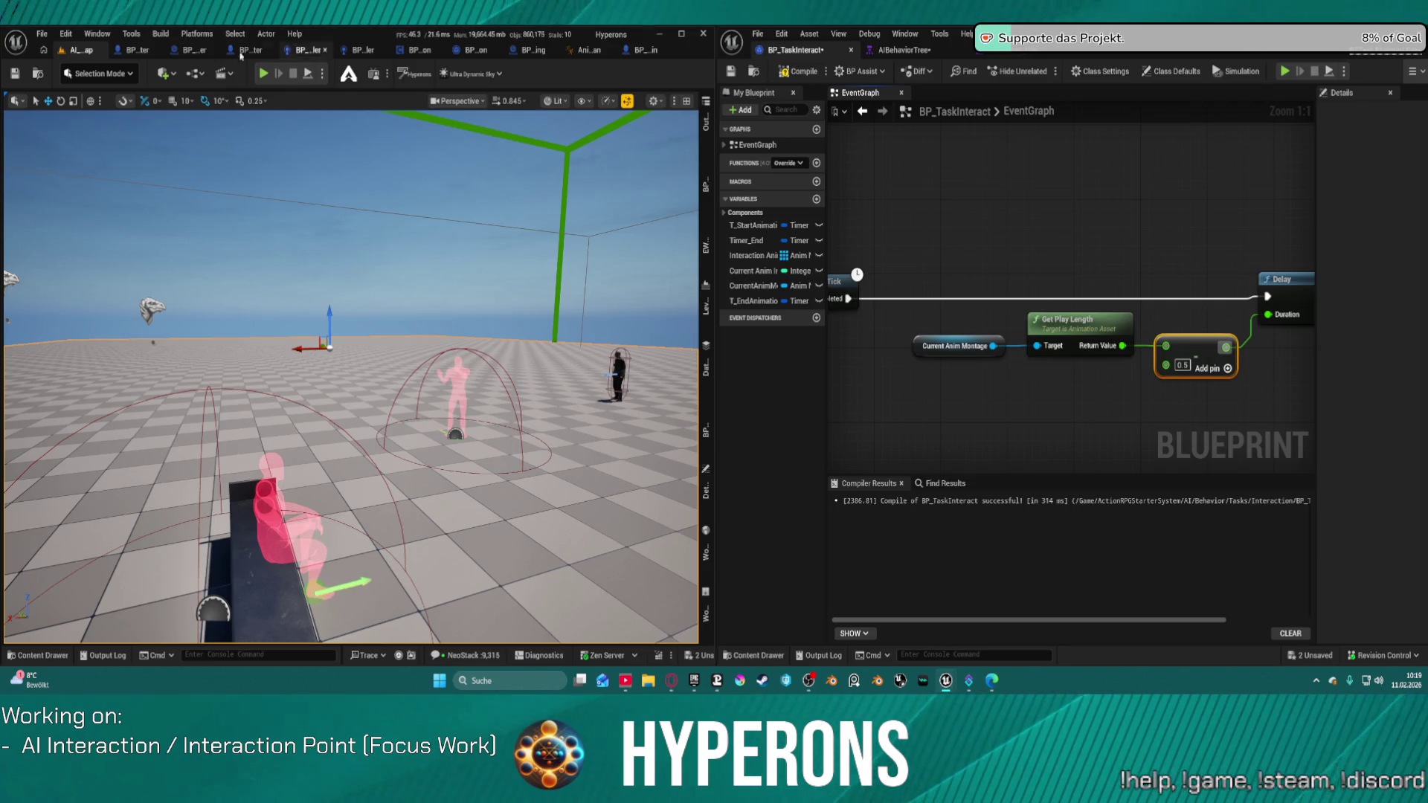
Select the bench interaction actor in the level and show its details
mouse_move(702, 302)
left_mouse_down()
mouse_move(724, 320)
mouse_move(1279, 316)
left_mouse_up()
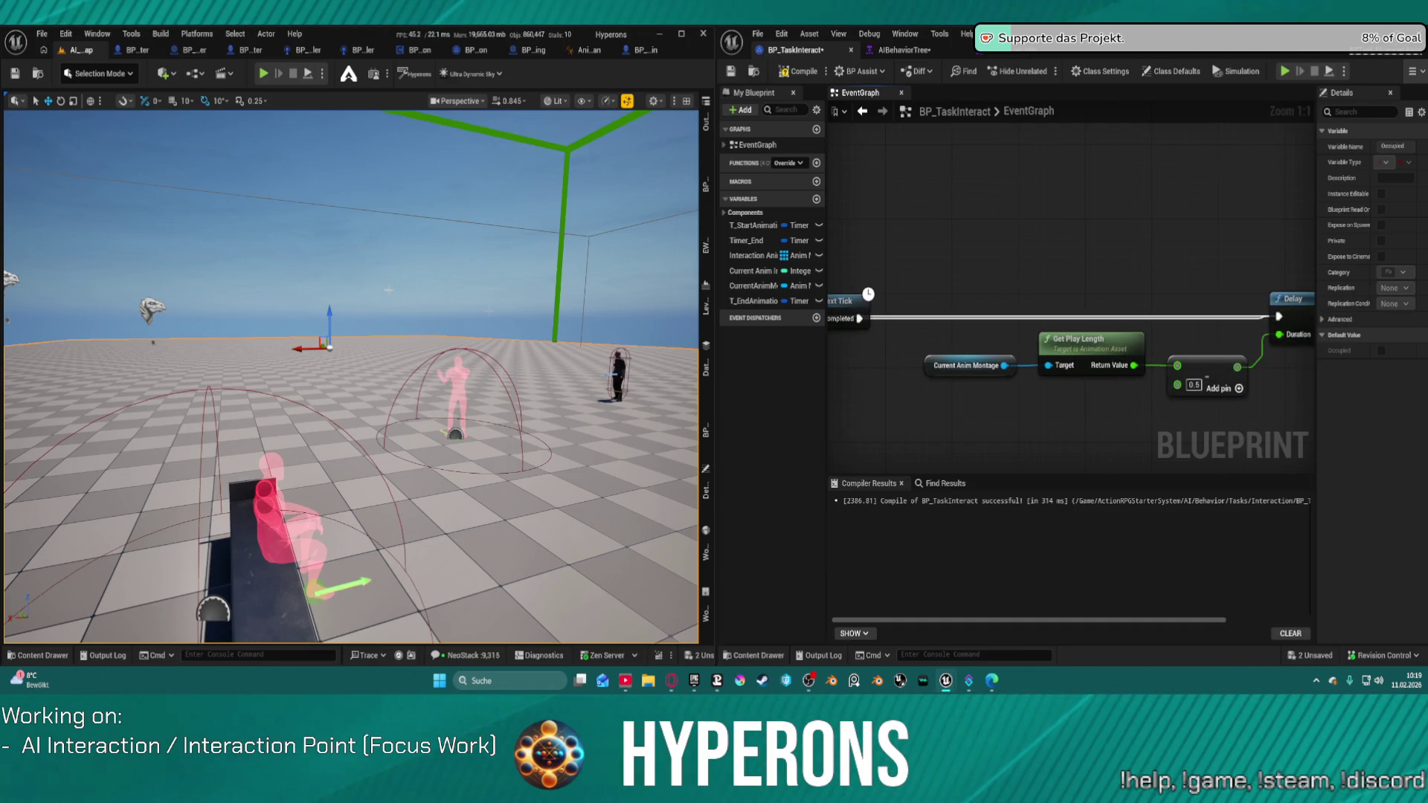
left_click(271, 565)
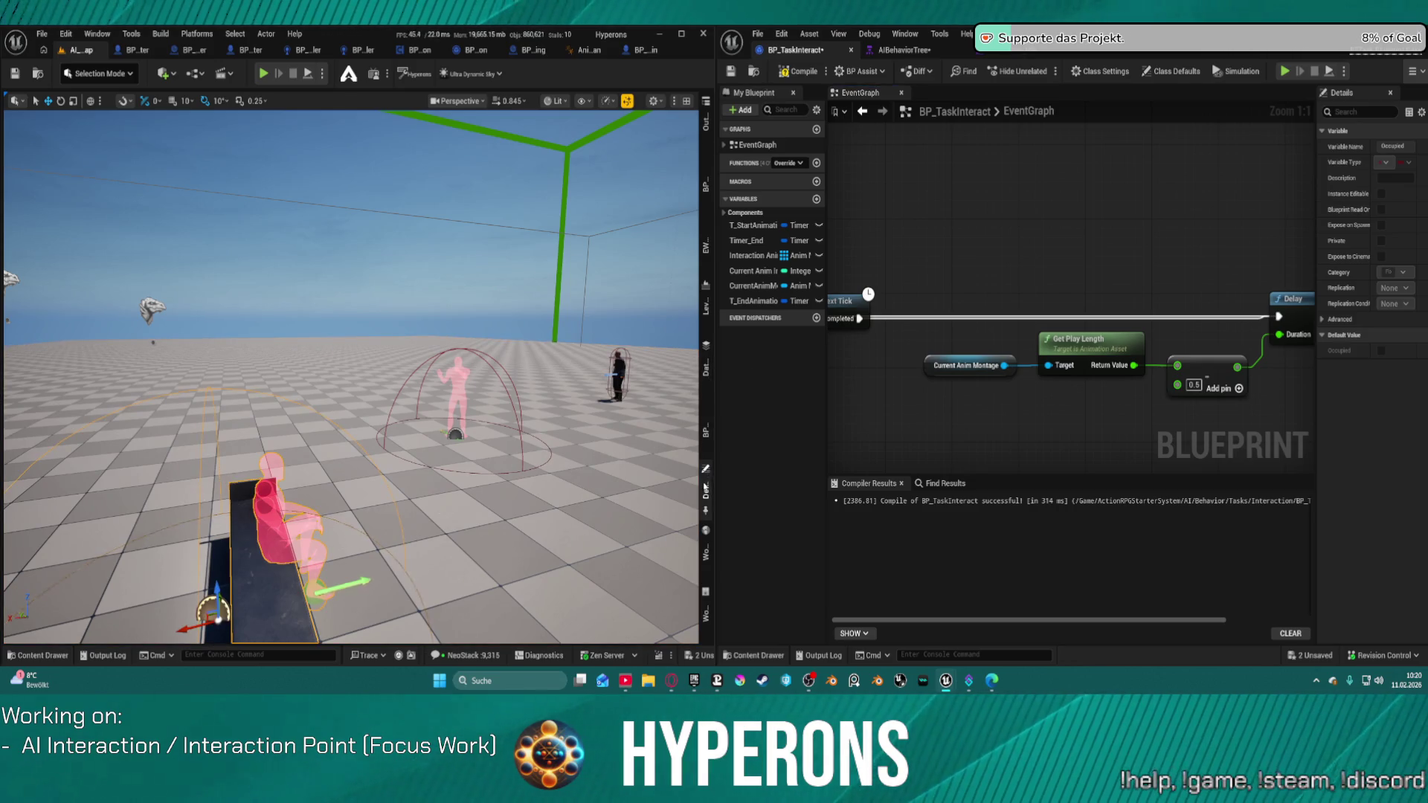
left_click(705, 485)
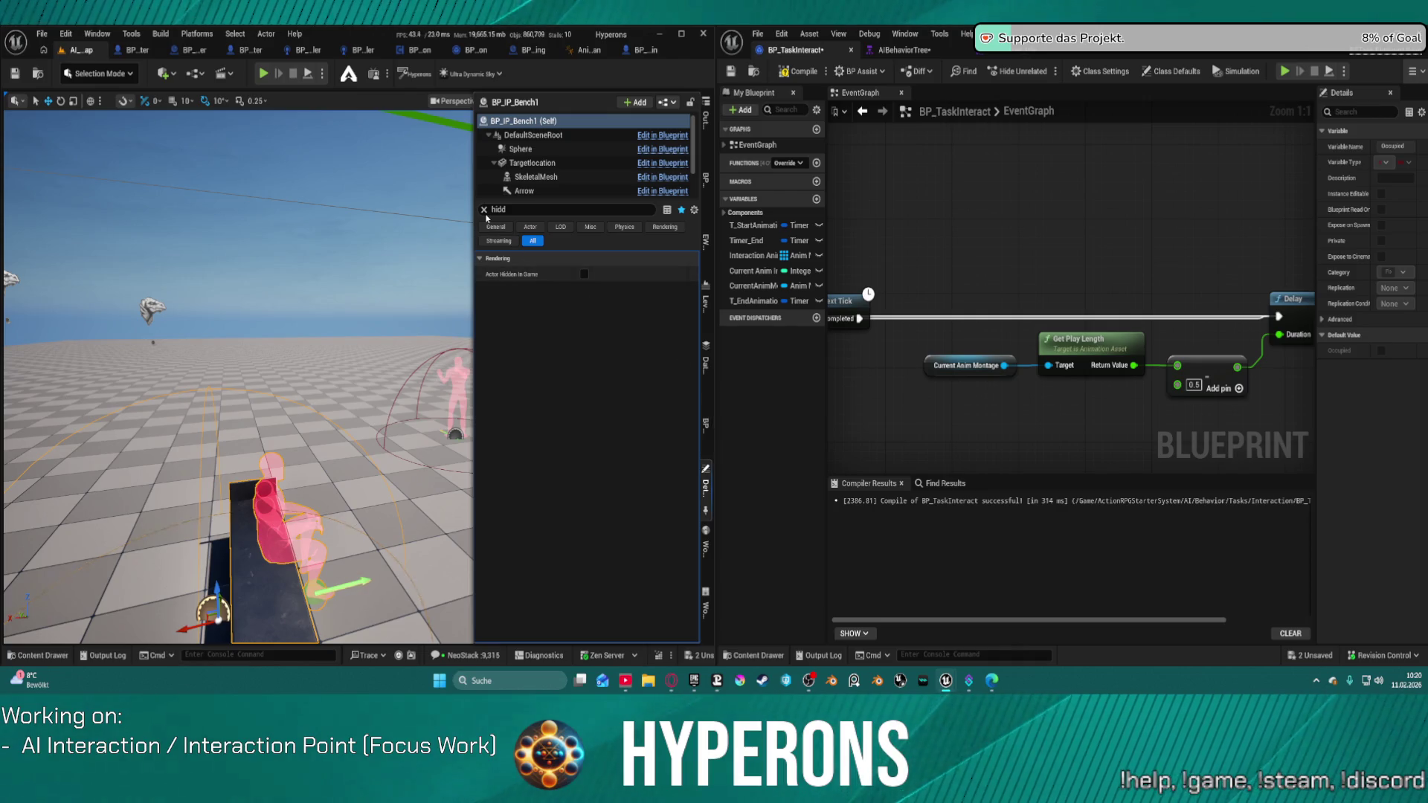
Clear the Details filter and open the AS_Sit_Chair_Loop montage from its Start Animation thumbnail
left_click(484, 210)
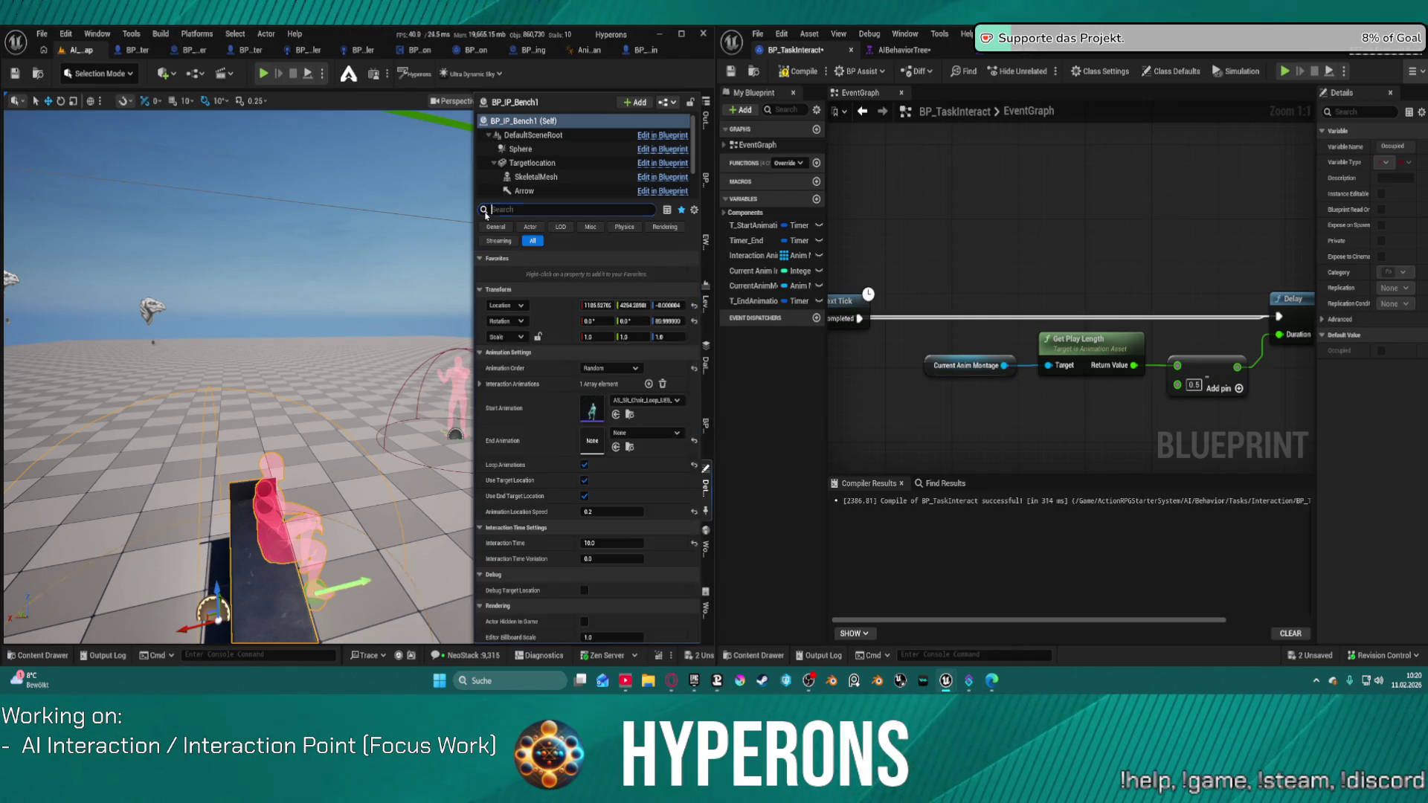
double_click(587, 412)
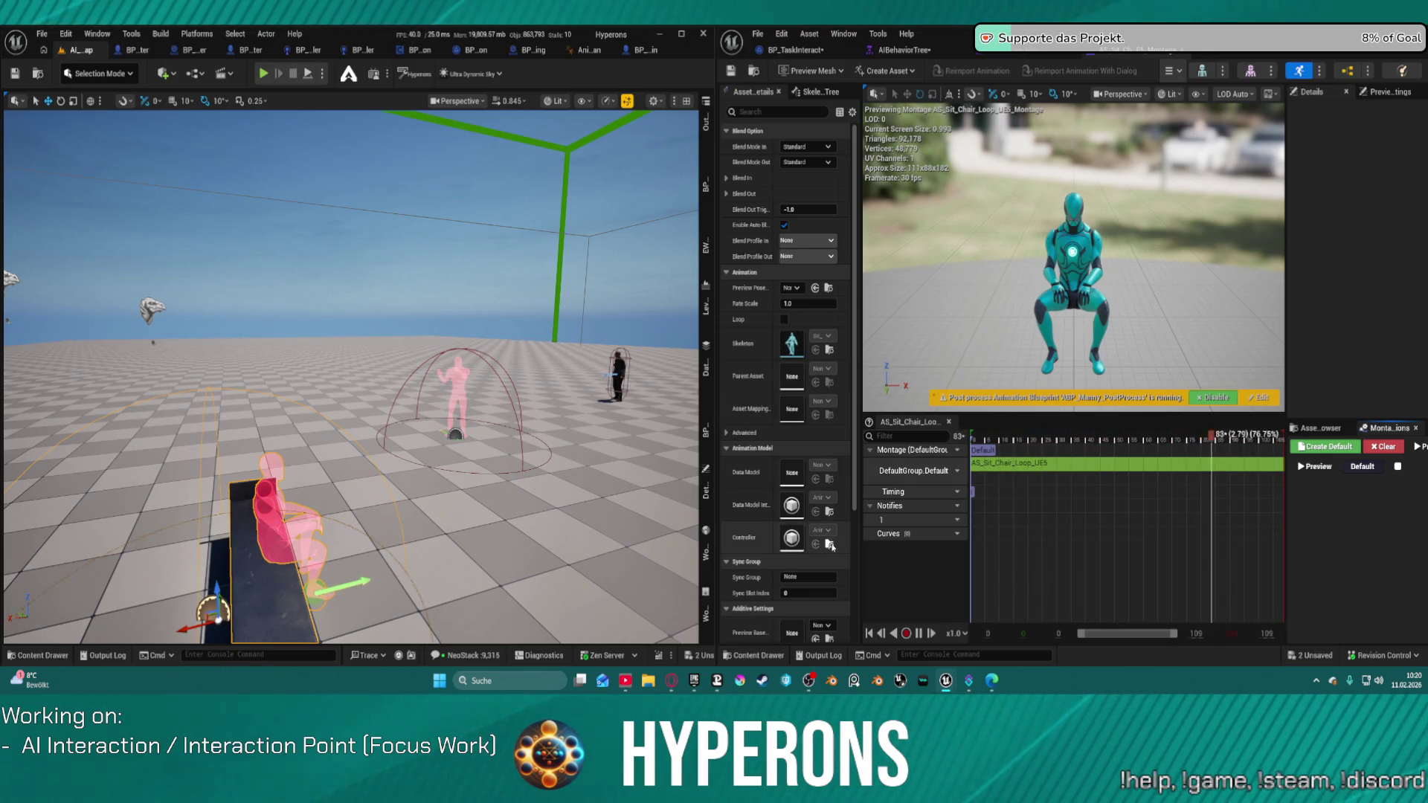
Add a FullBody slot track to the montage, then delete it again
scroll(831, 567, "down", 2)
scroll(832, 567, "down", 1)
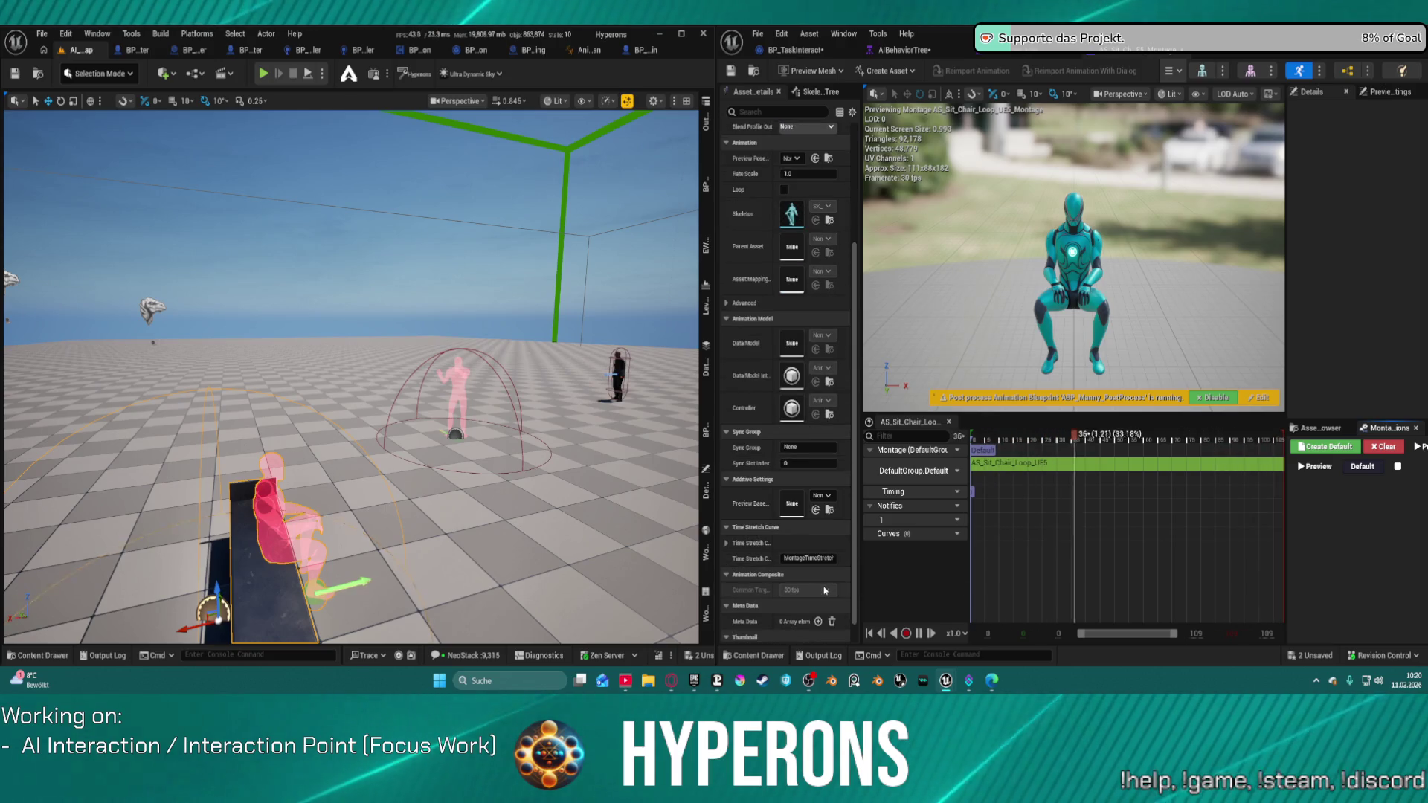
scroll(824, 592, "down", 1)
scroll(825, 587, "up", 4)
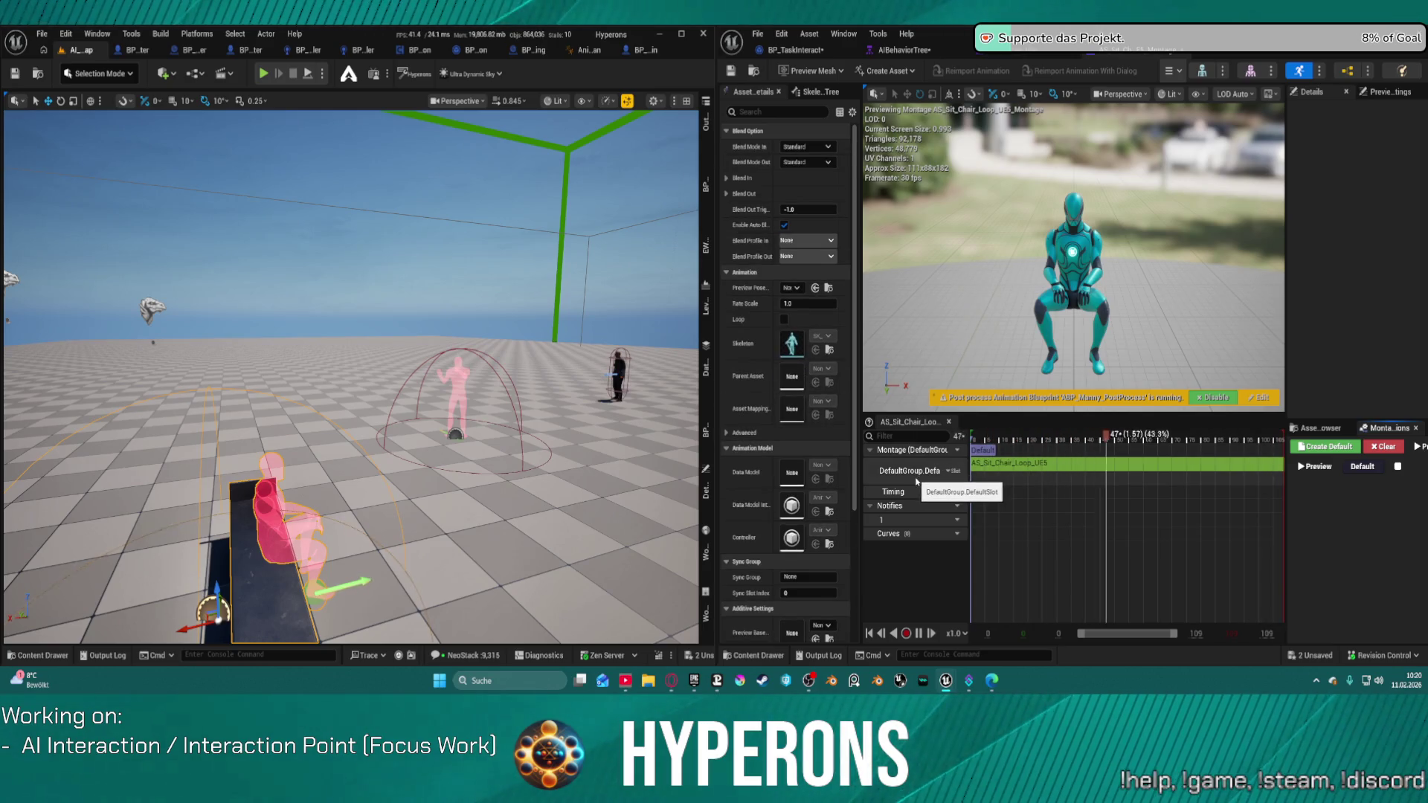
left_click(952, 472)
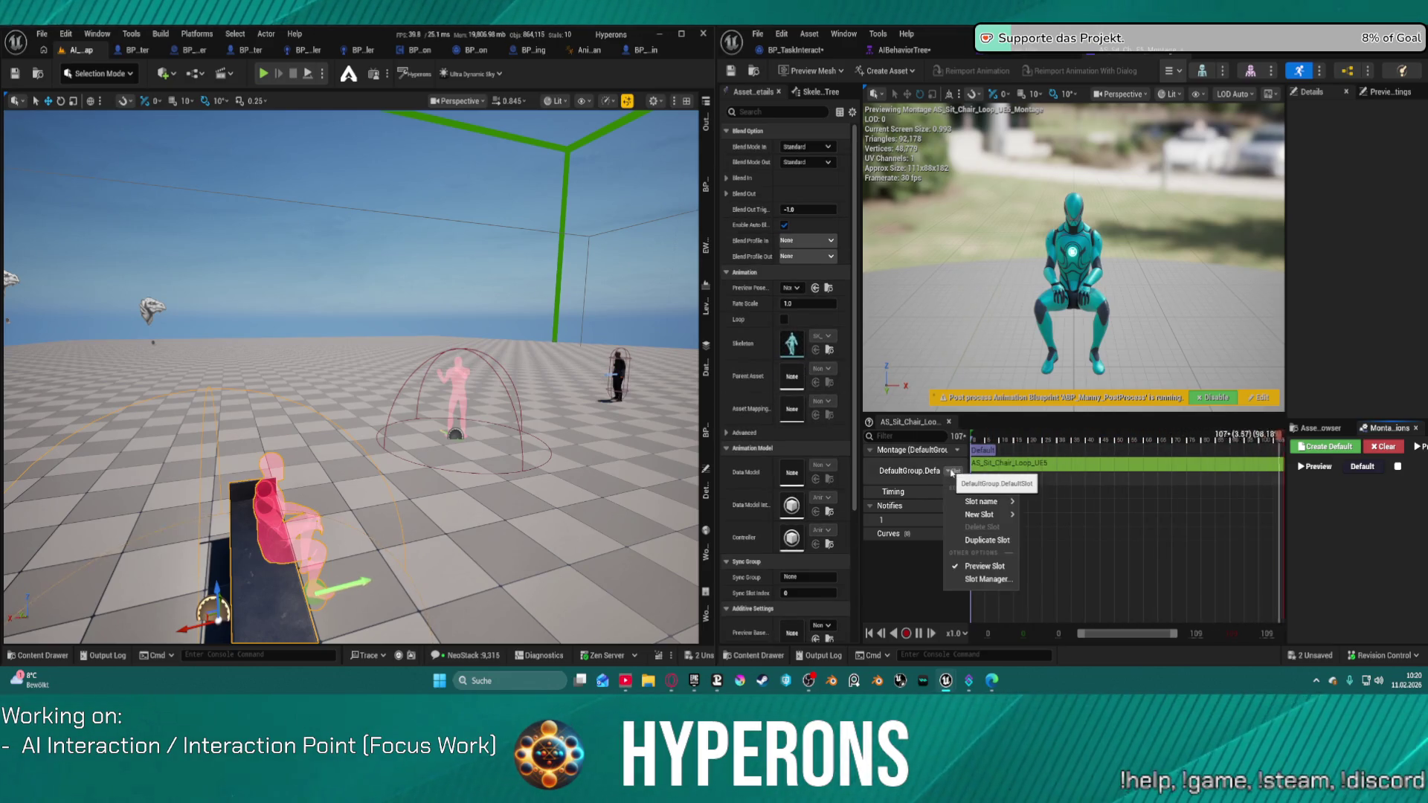
mouse_move(1003, 519)
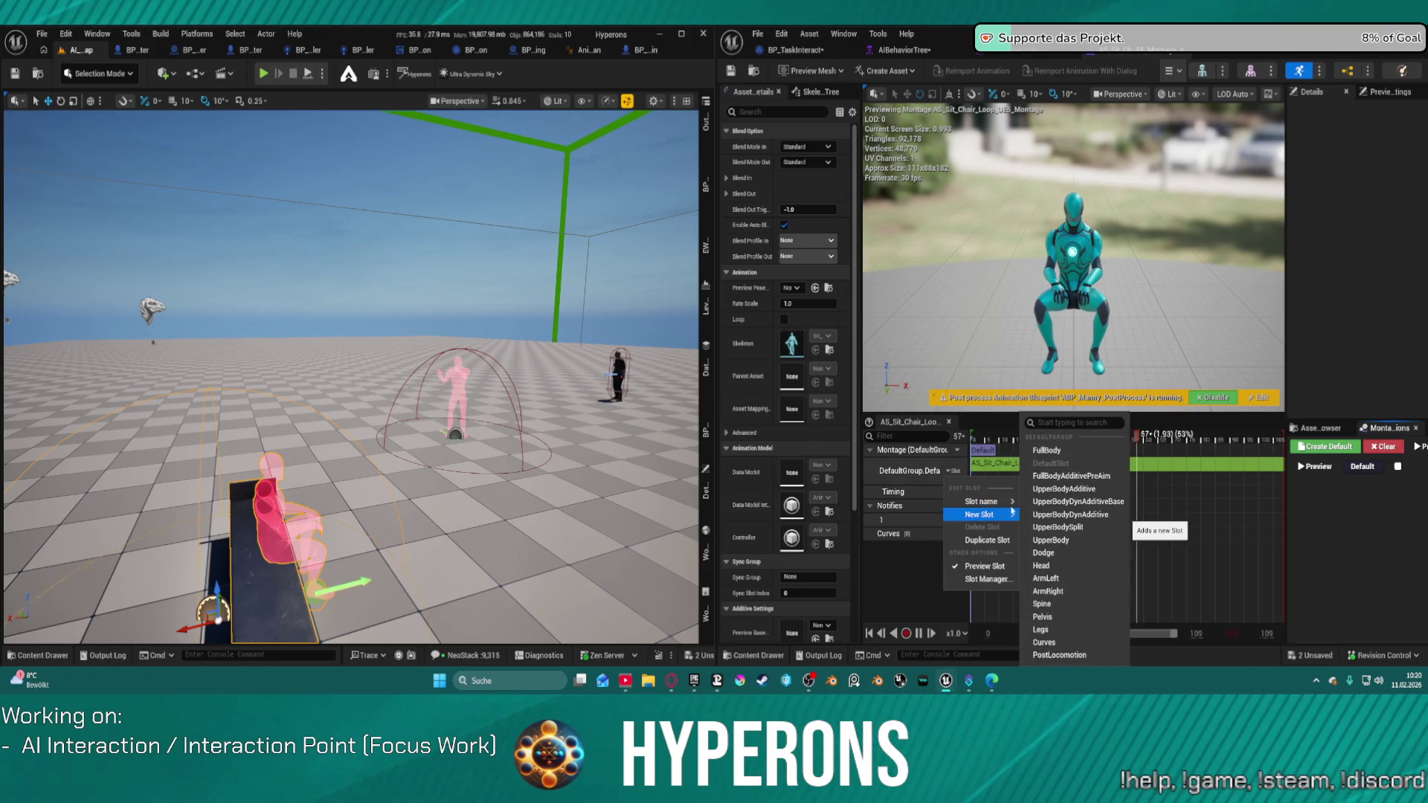
left_click(1046, 450)
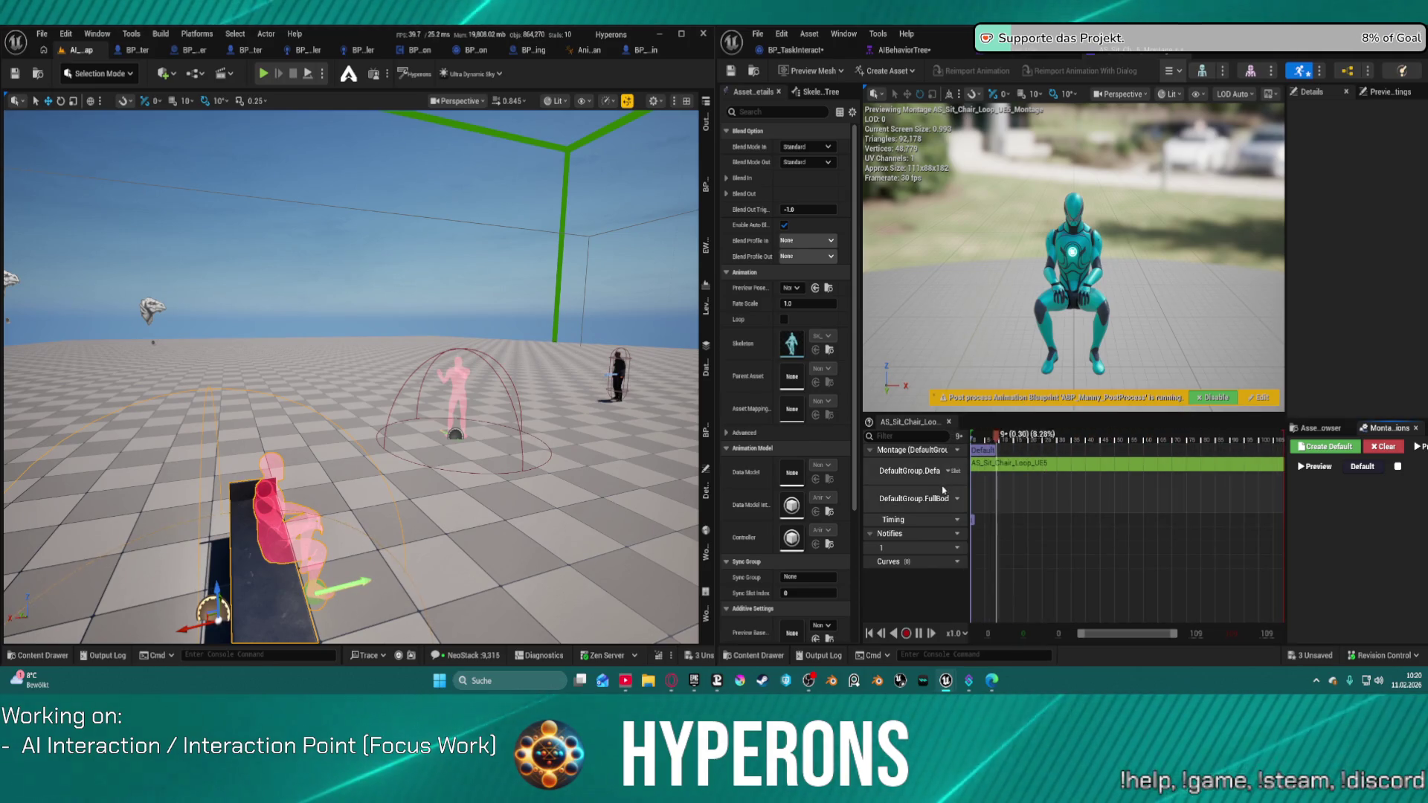
left_click(1048, 465)
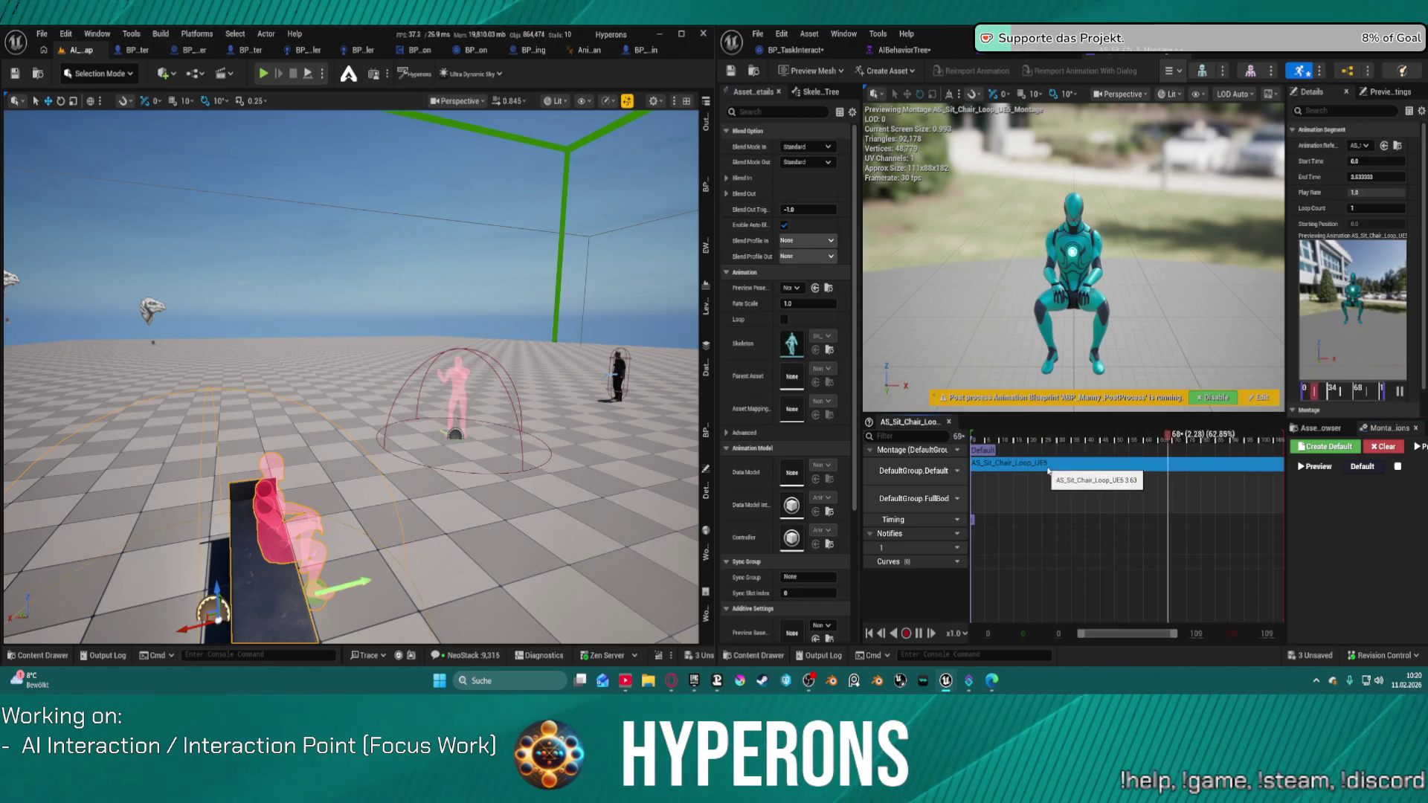
left_click(1020, 473)
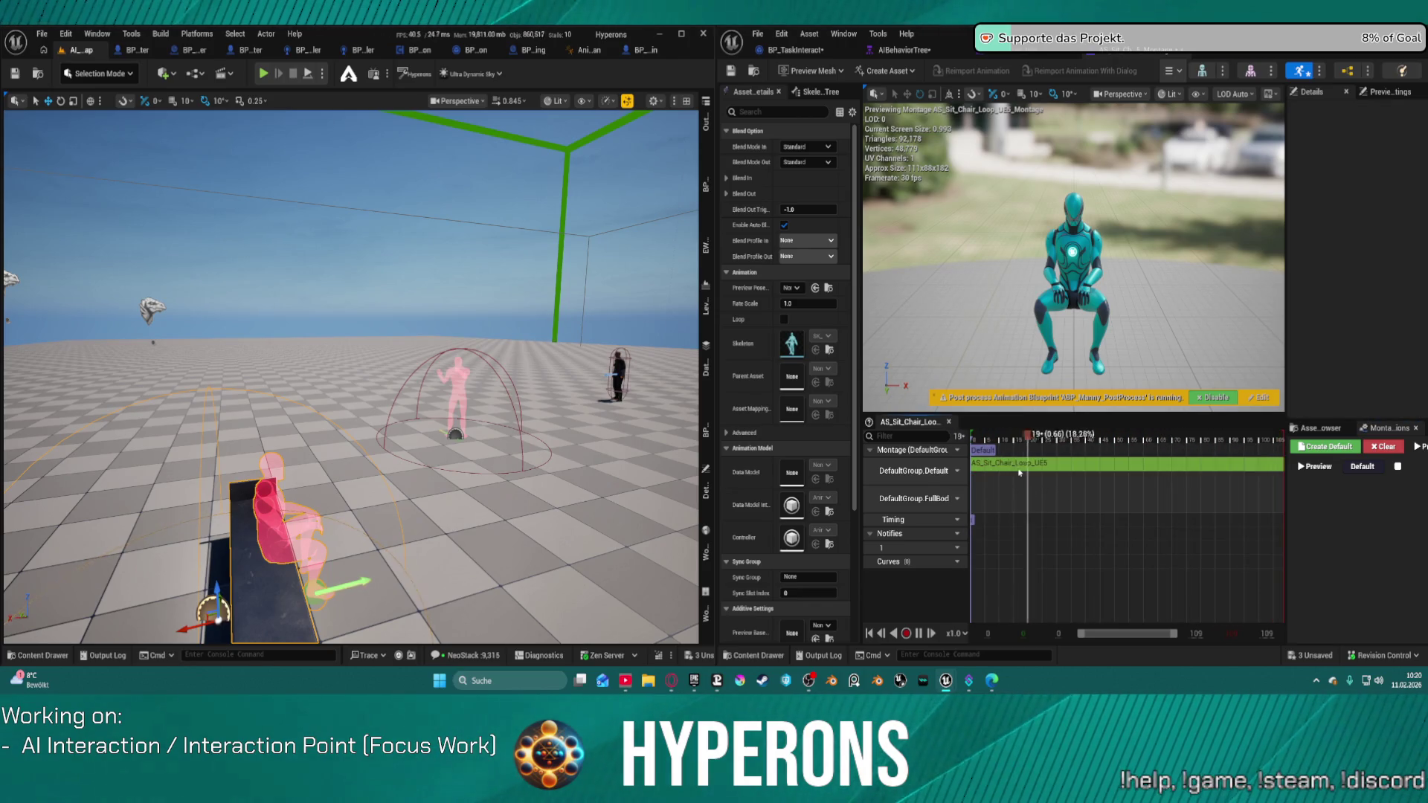
left_click(953, 499)
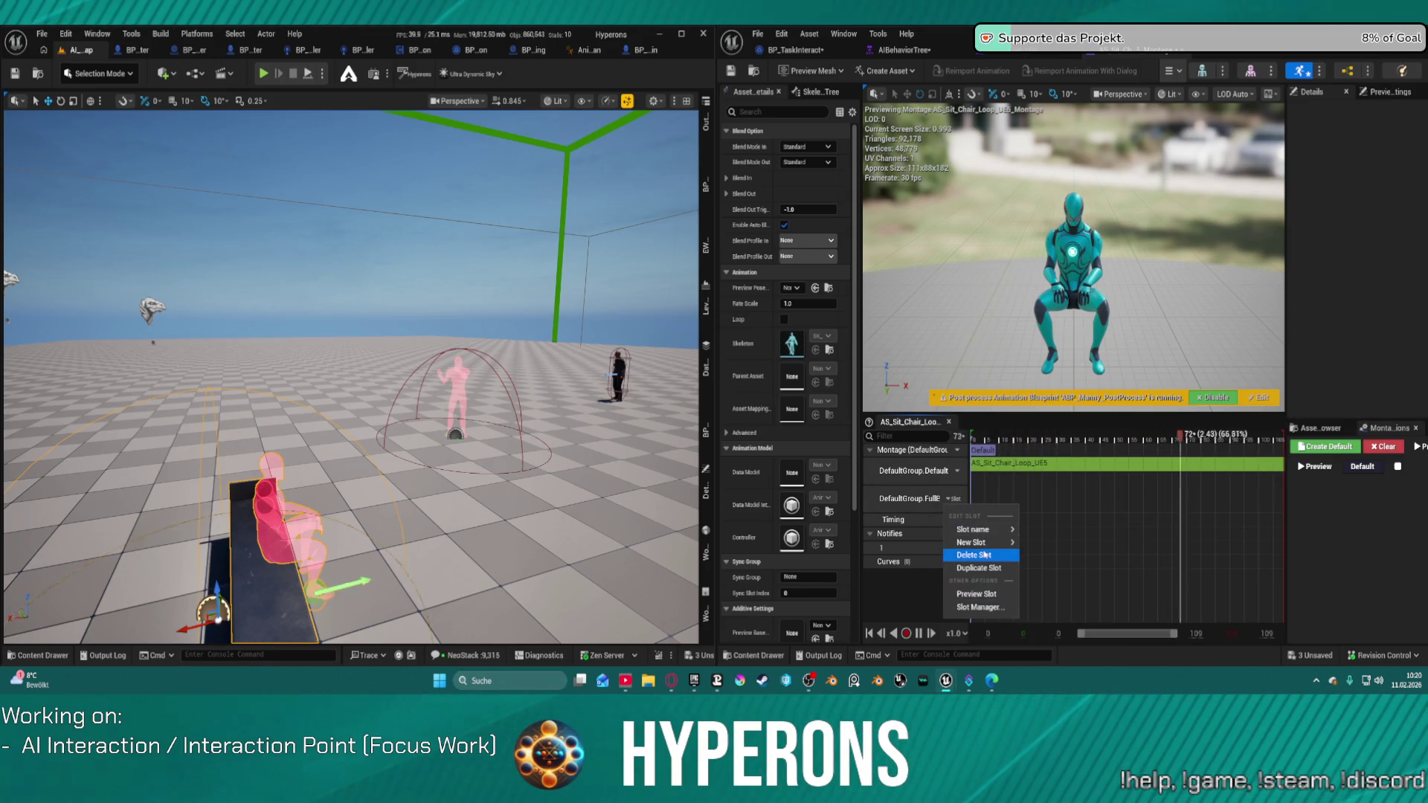
left_click(974, 555)
Remove the extra FullBody slot track and set the default track's slot to DefaultGroup.FullBody
left_click(957, 471)
mouse_move(996, 502)
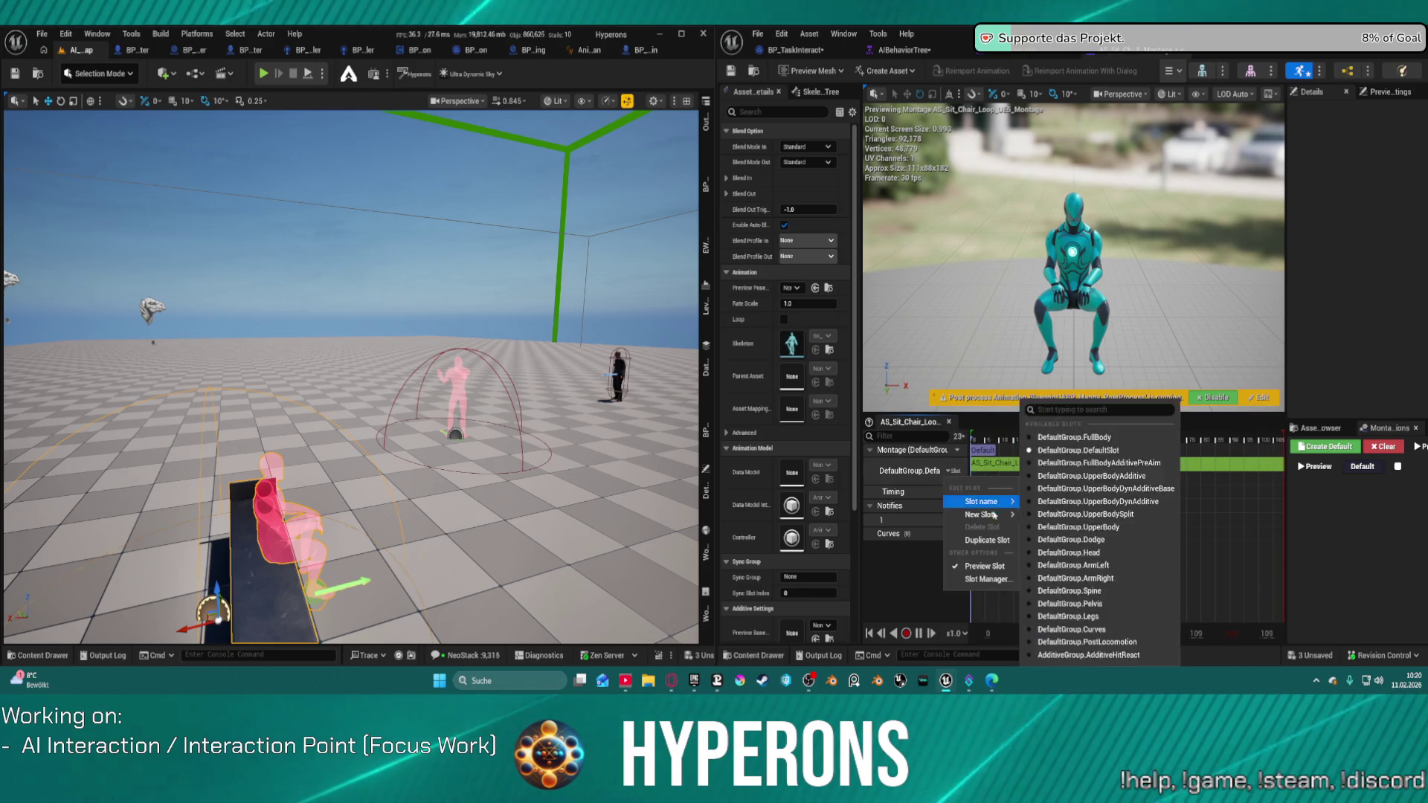
left_click(1057, 451)
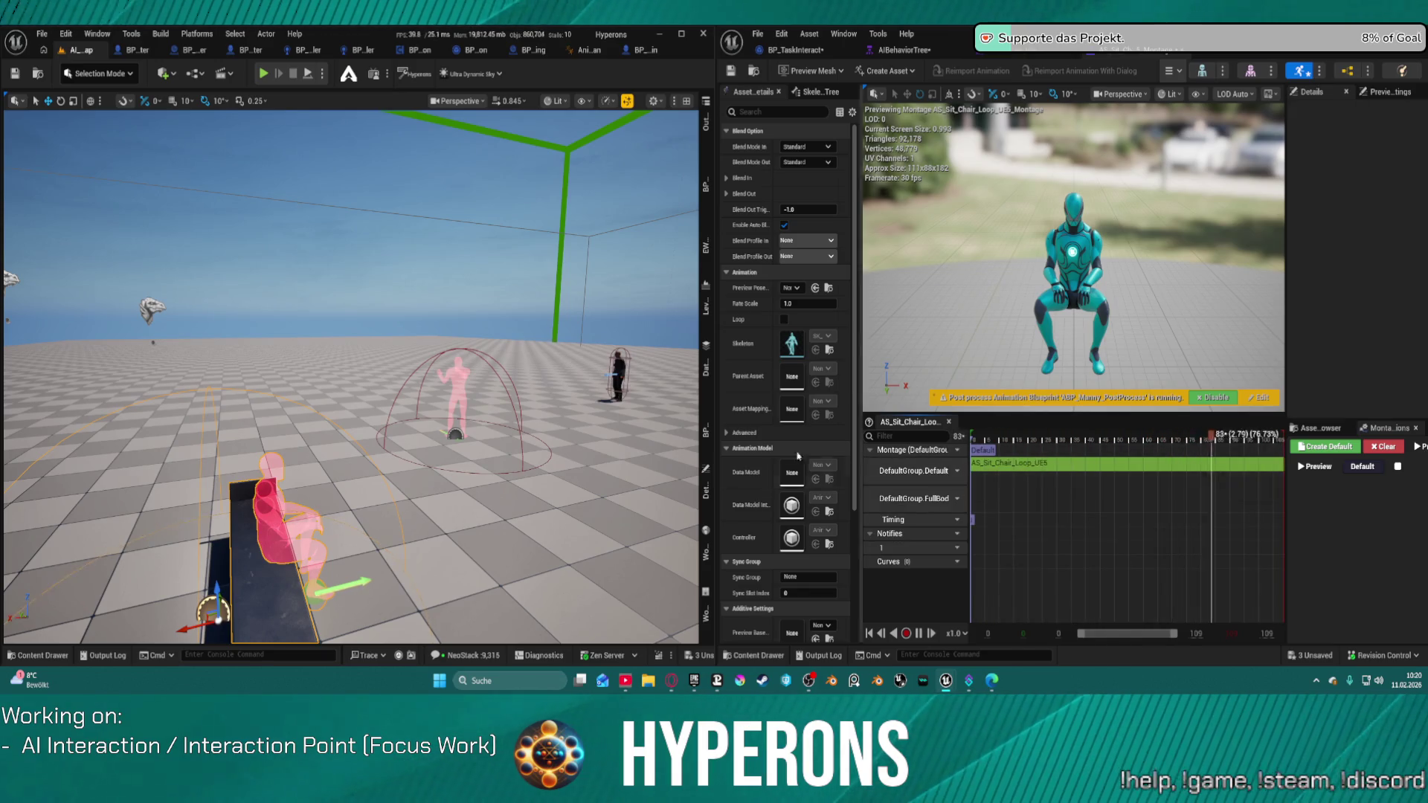
left_click(955, 471)
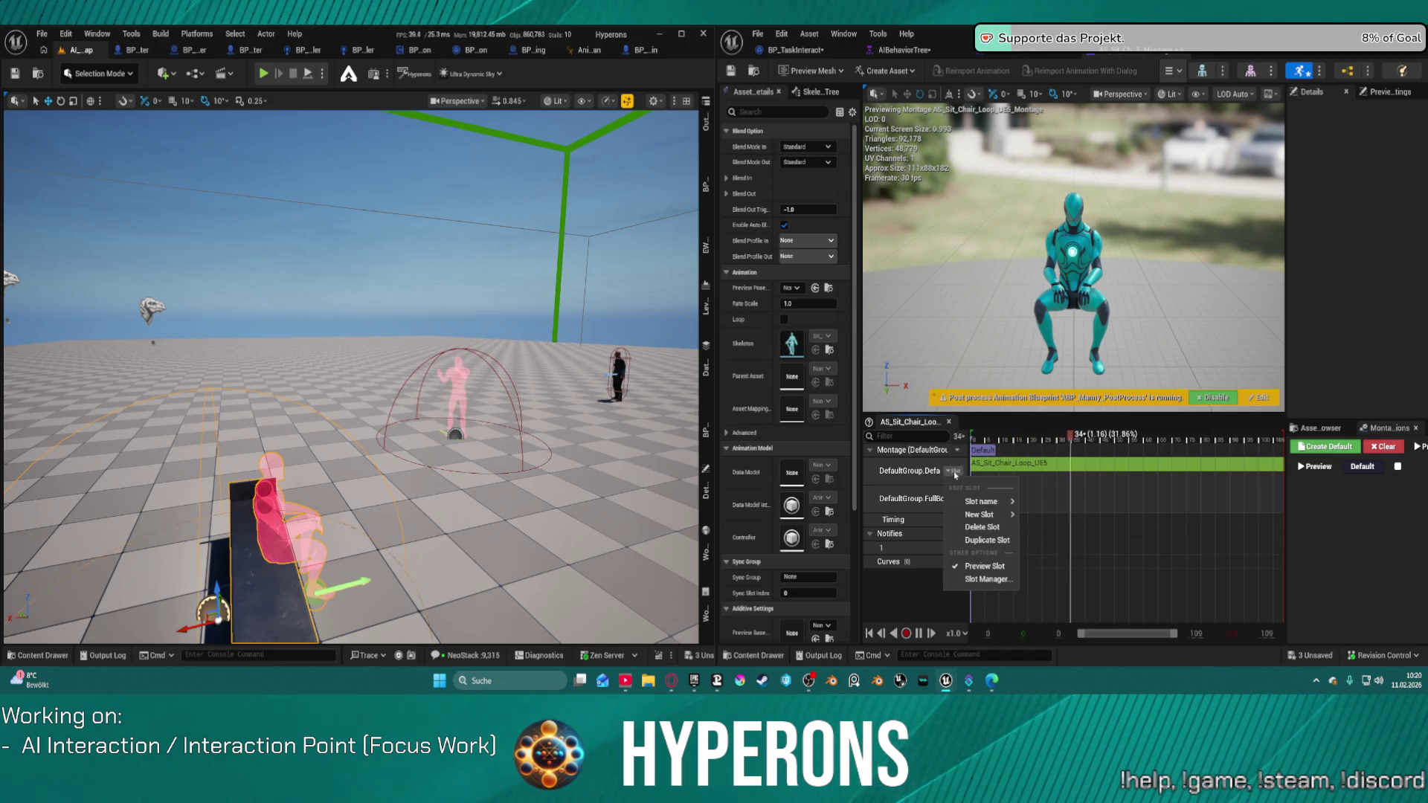
left_click(914, 496)
left_click(954, 499)
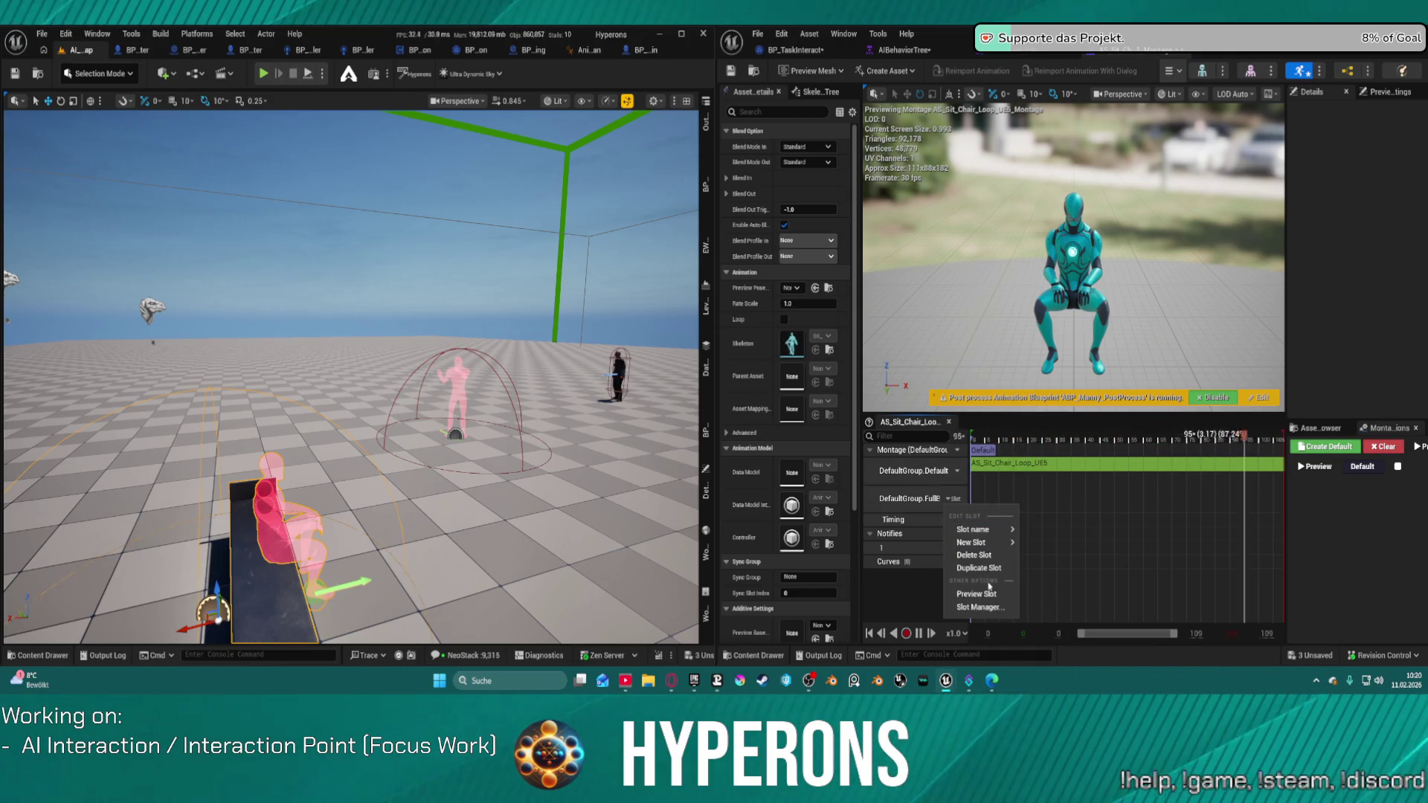
left_click(974, 555)
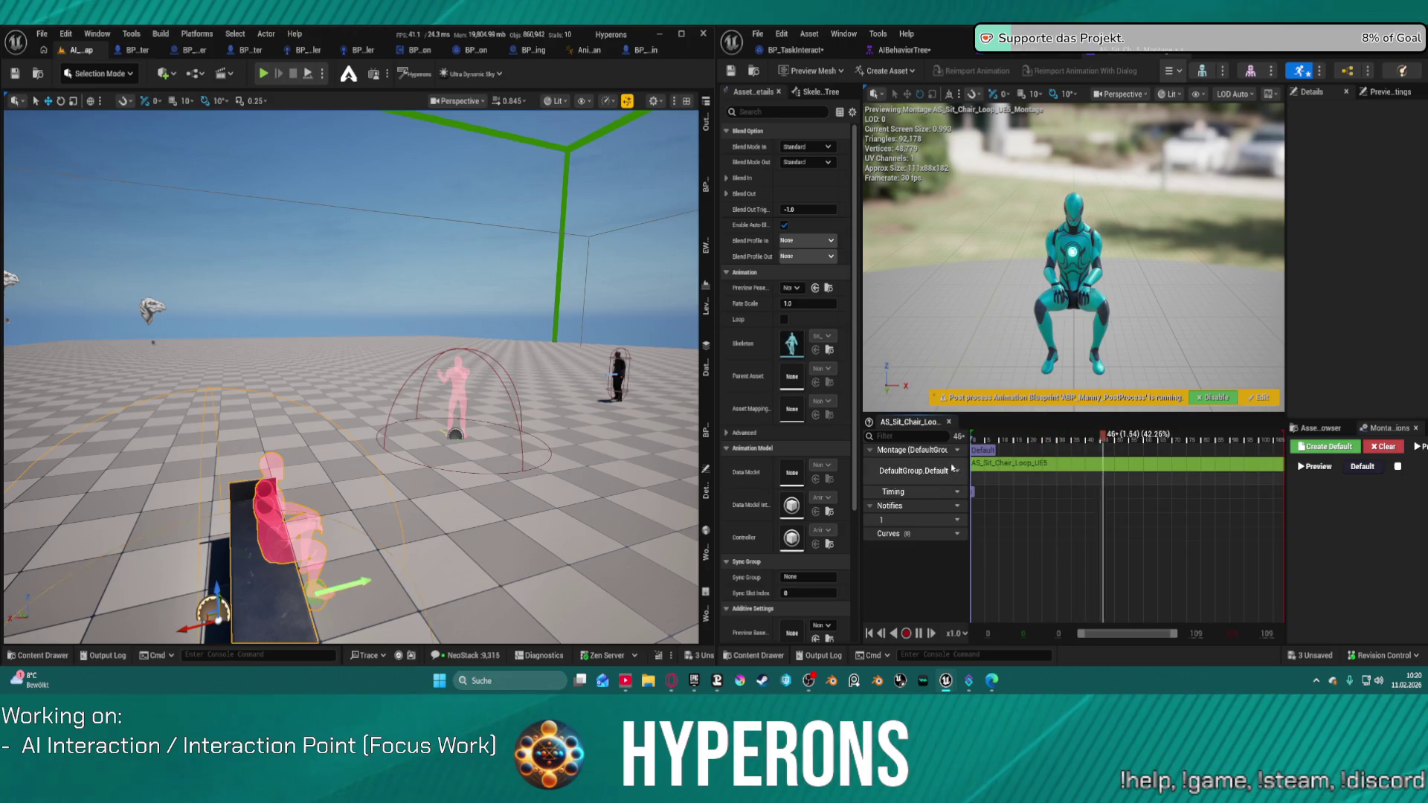
left_click(955, 471)
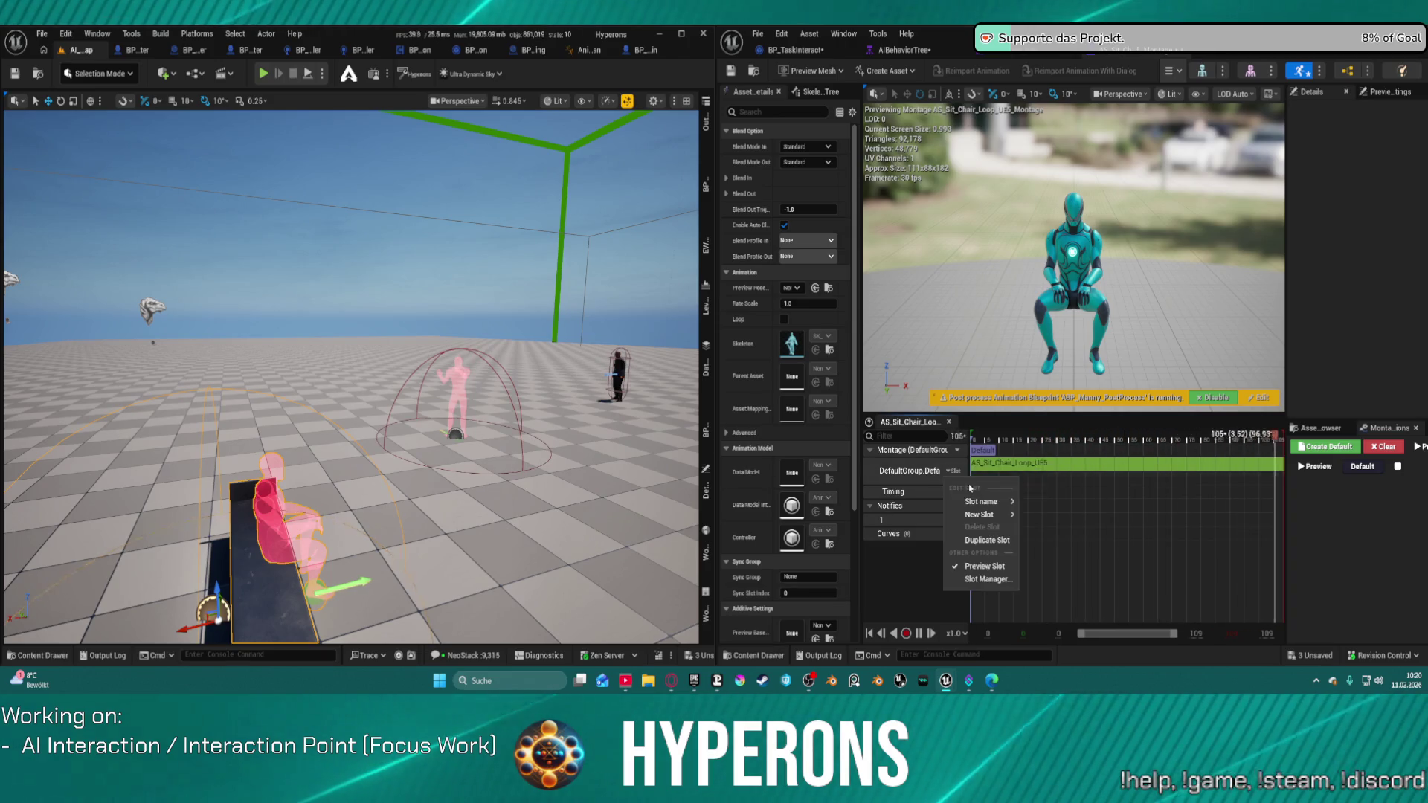
mouse_move(1010, 502)
left_click(1046, 437)
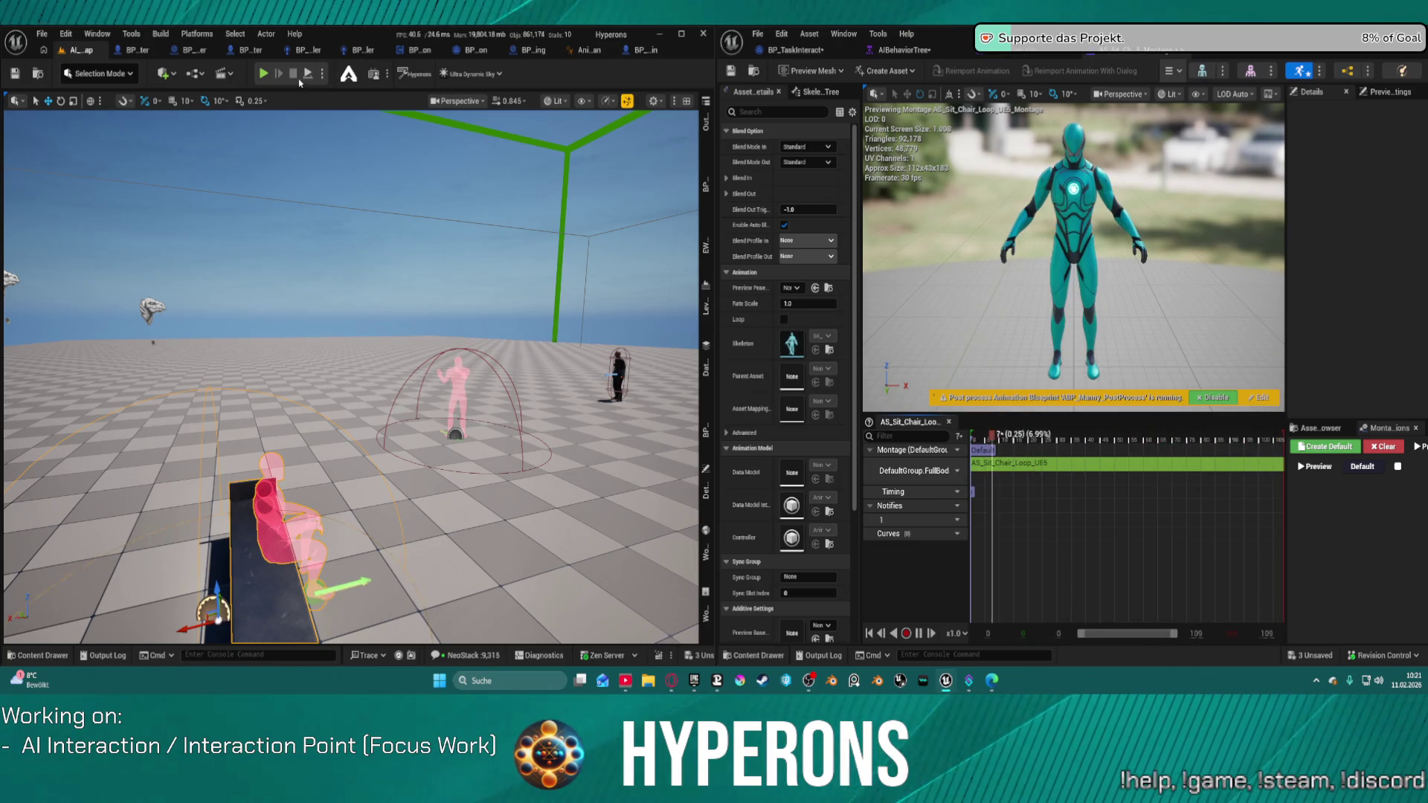
Play-test the sitting, then switch the montage slot back to DefaultGroup.Default and close the montage editor
key("alt+p")
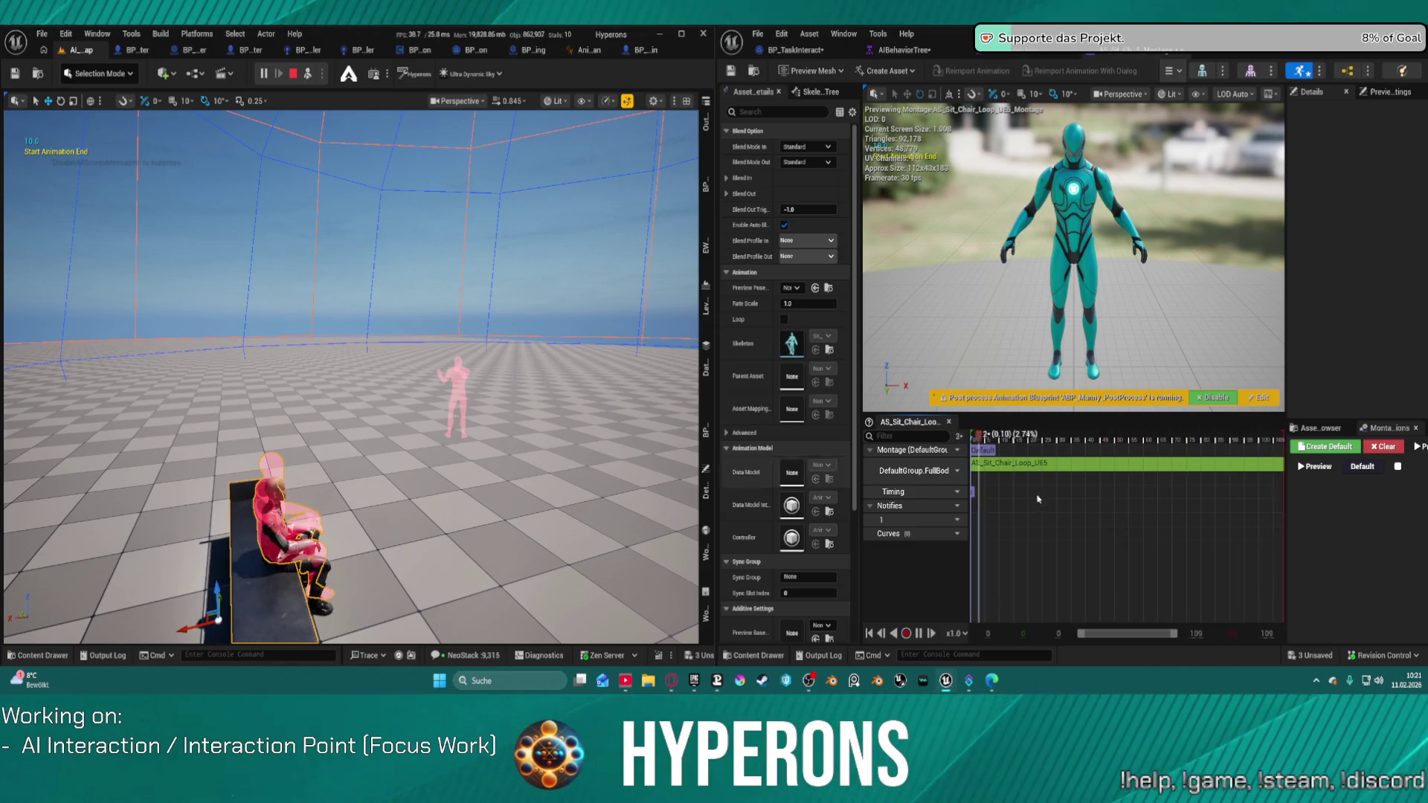
left_click(293, 73)
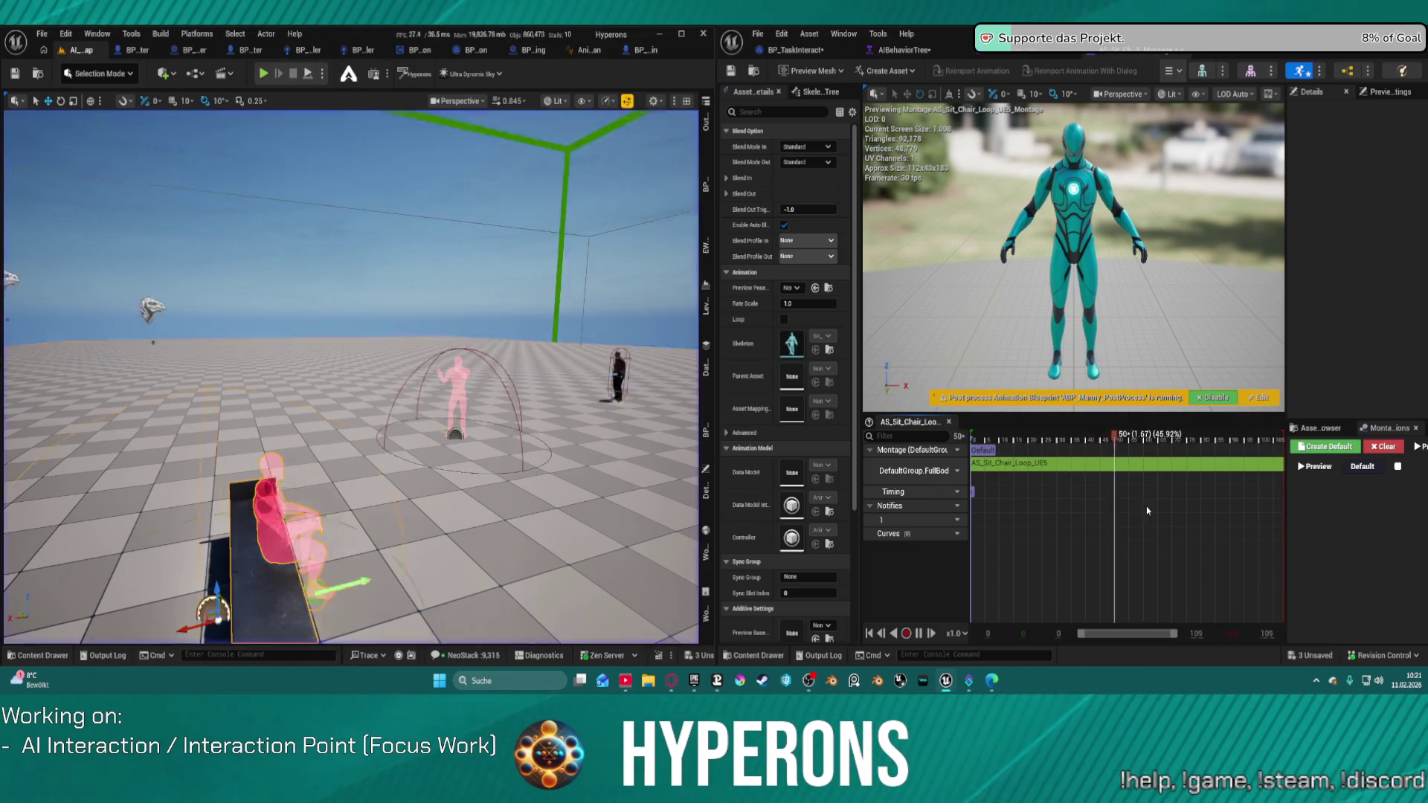
left_click(953, 471)
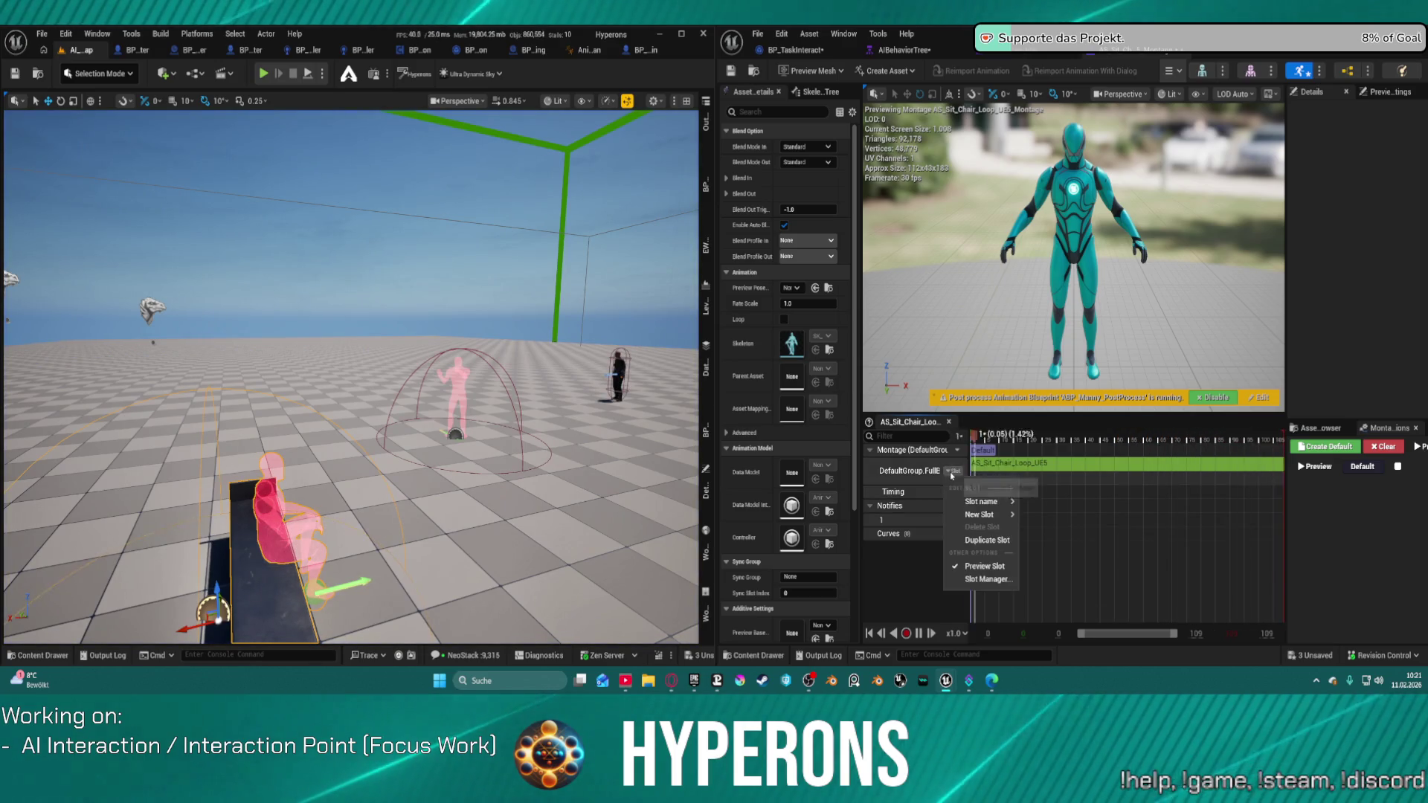
left_click(1050, 464)
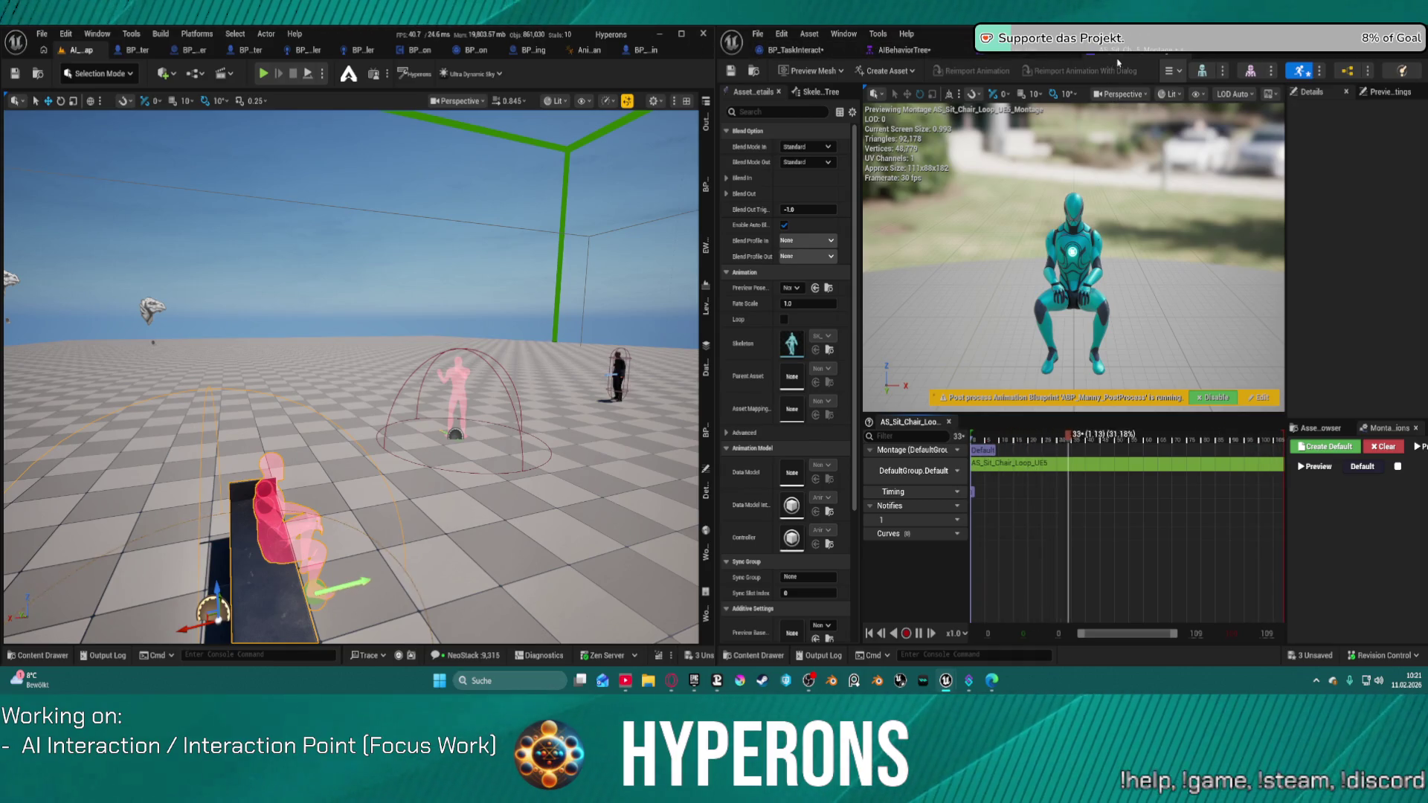
middle_click(1113, 52)
In the human AnimBP's AnimGraph, connect the Slot node's output to Output Pose
left_click(591, 50)
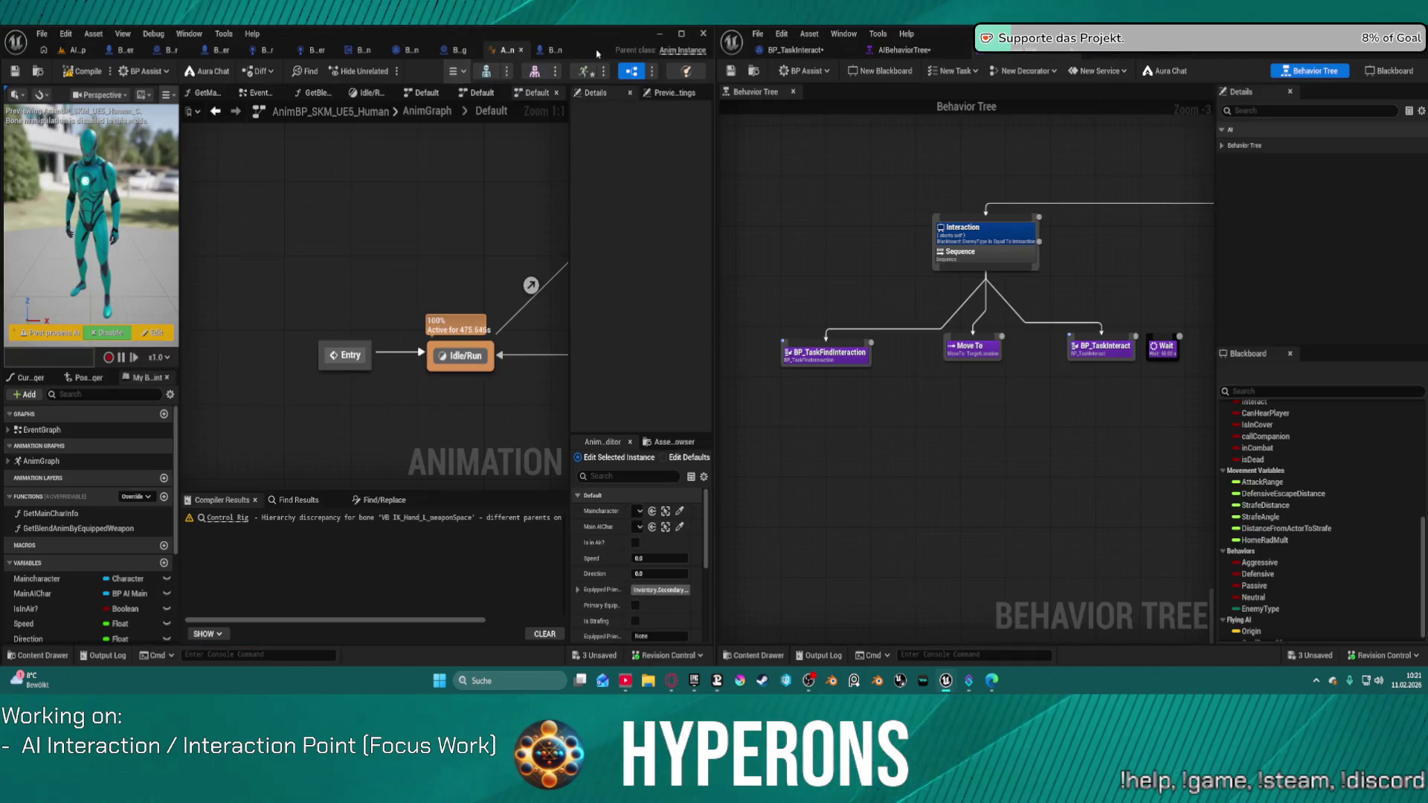
left_click(428, 111)
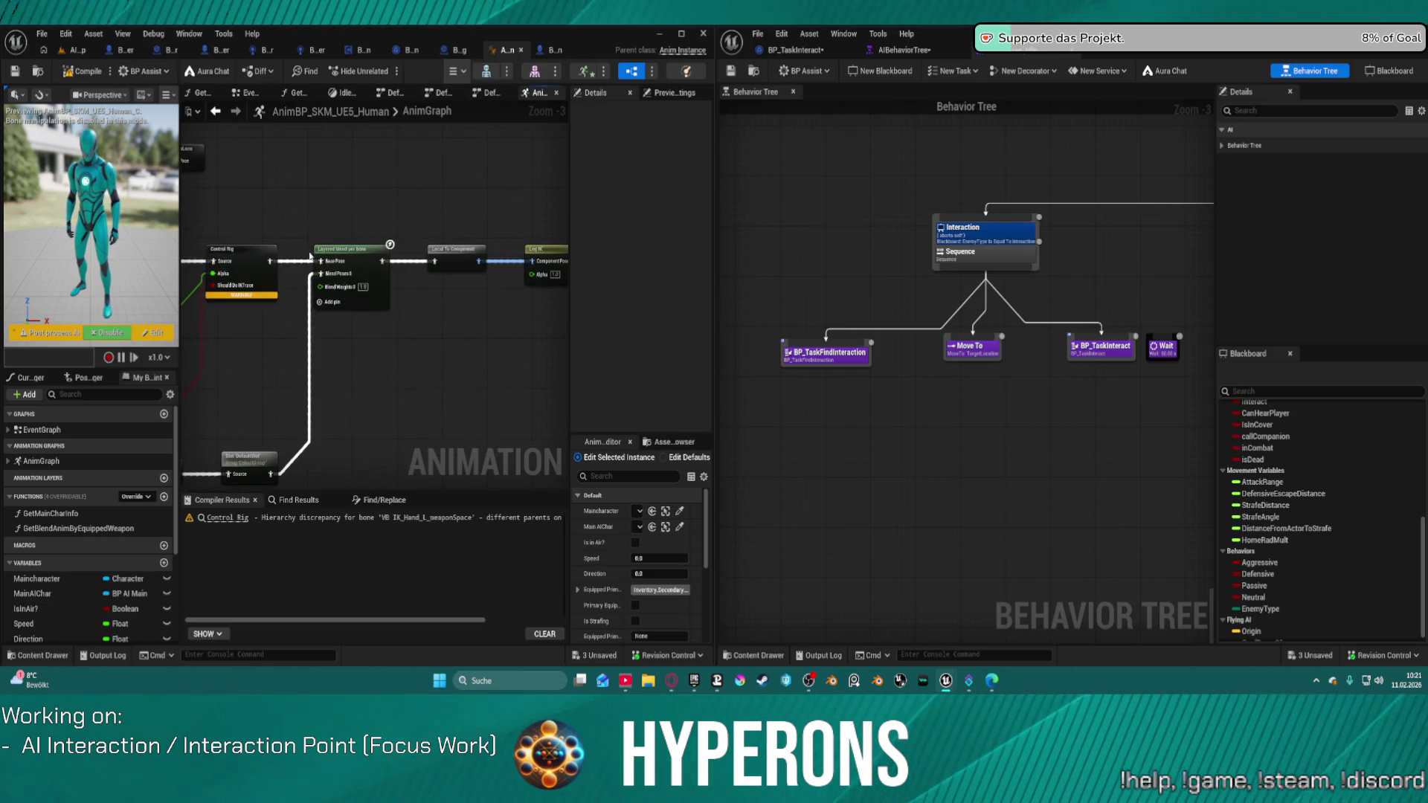
left_click(345, 263)
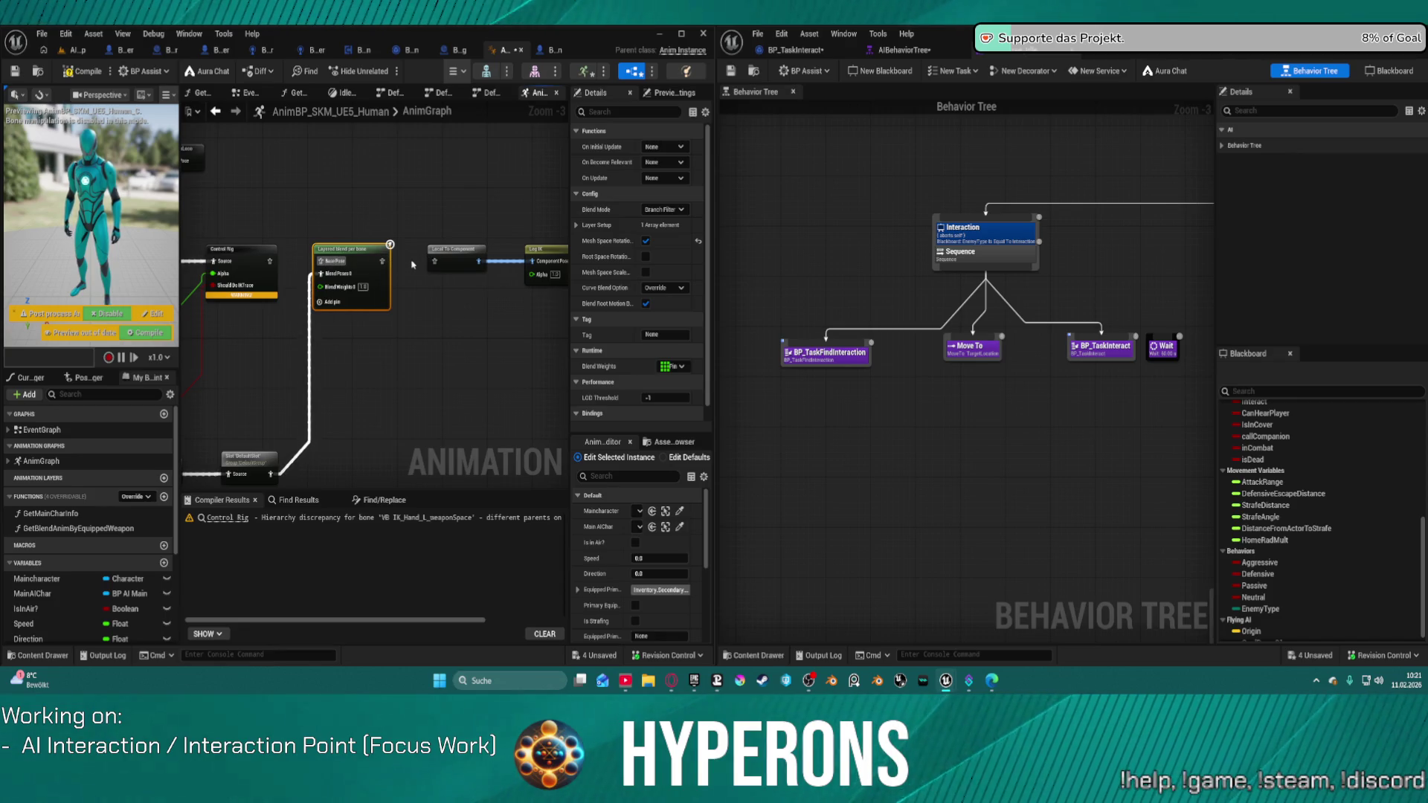
left_click(396, 263)
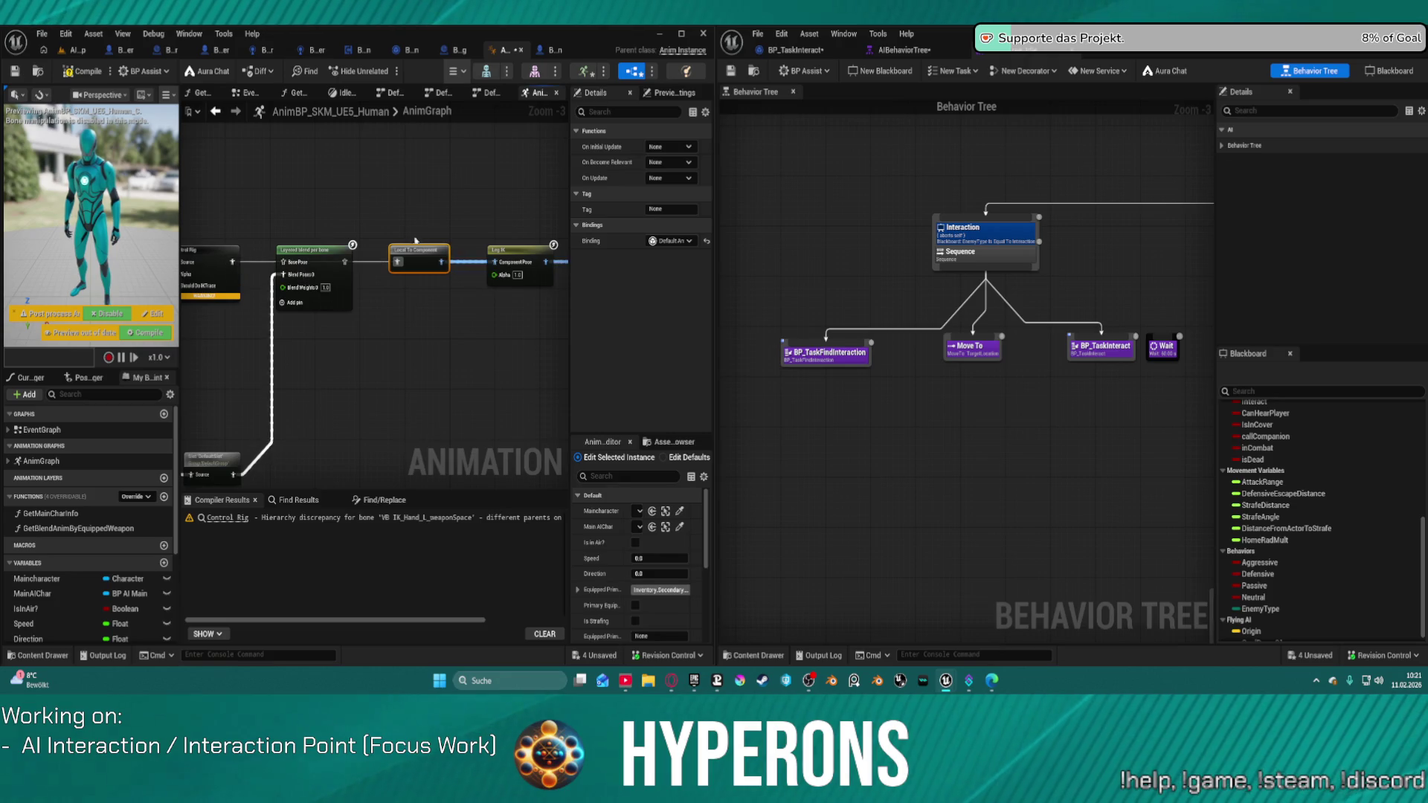
left_click_drag(283, 245, 325, 220)
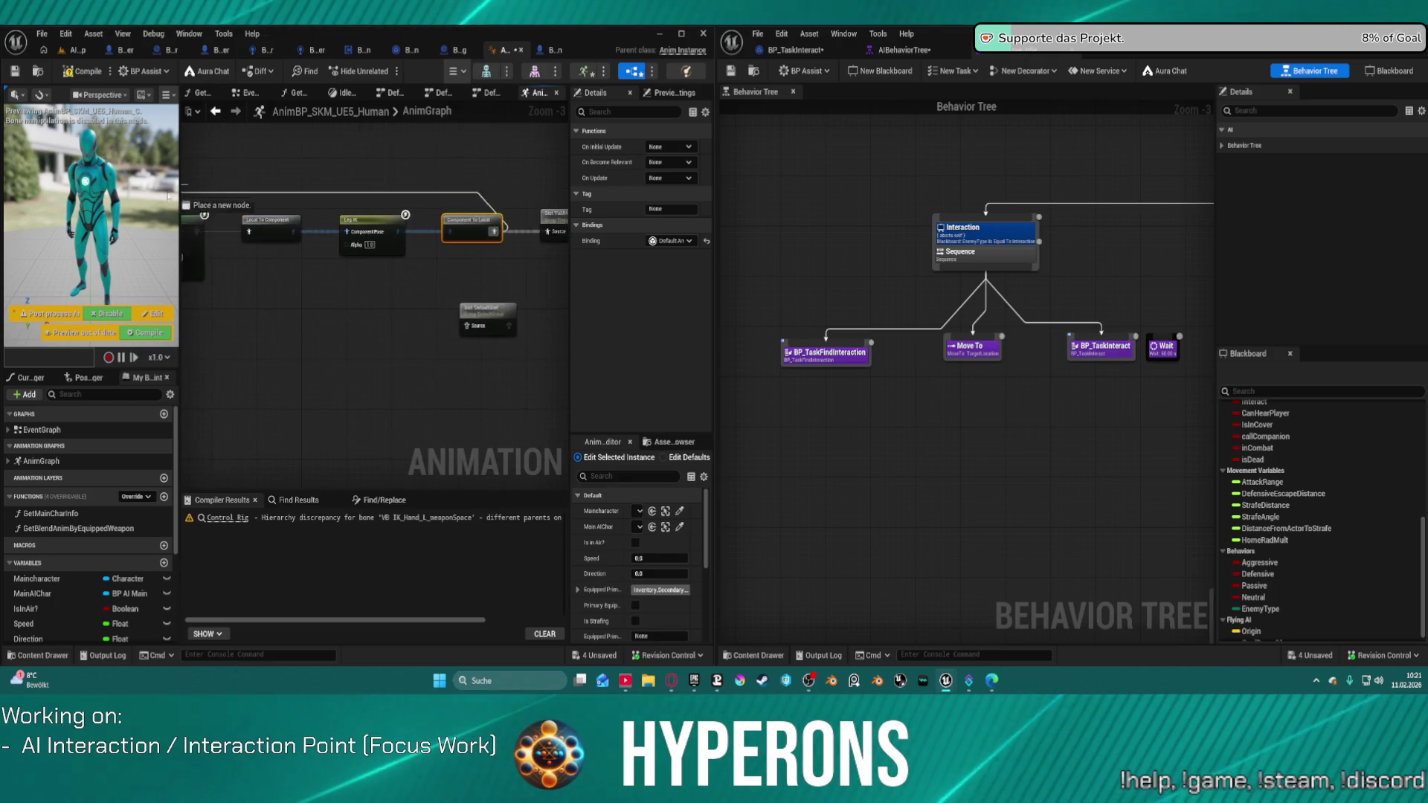
left_click_drag(483, 235, 653, 235)
mouse_move(235, 444)
left_mouse_down()
mouse_move(285, 232)
mouse_move(636, 231)
mouse_move(424, 235)
left_mouse_up()
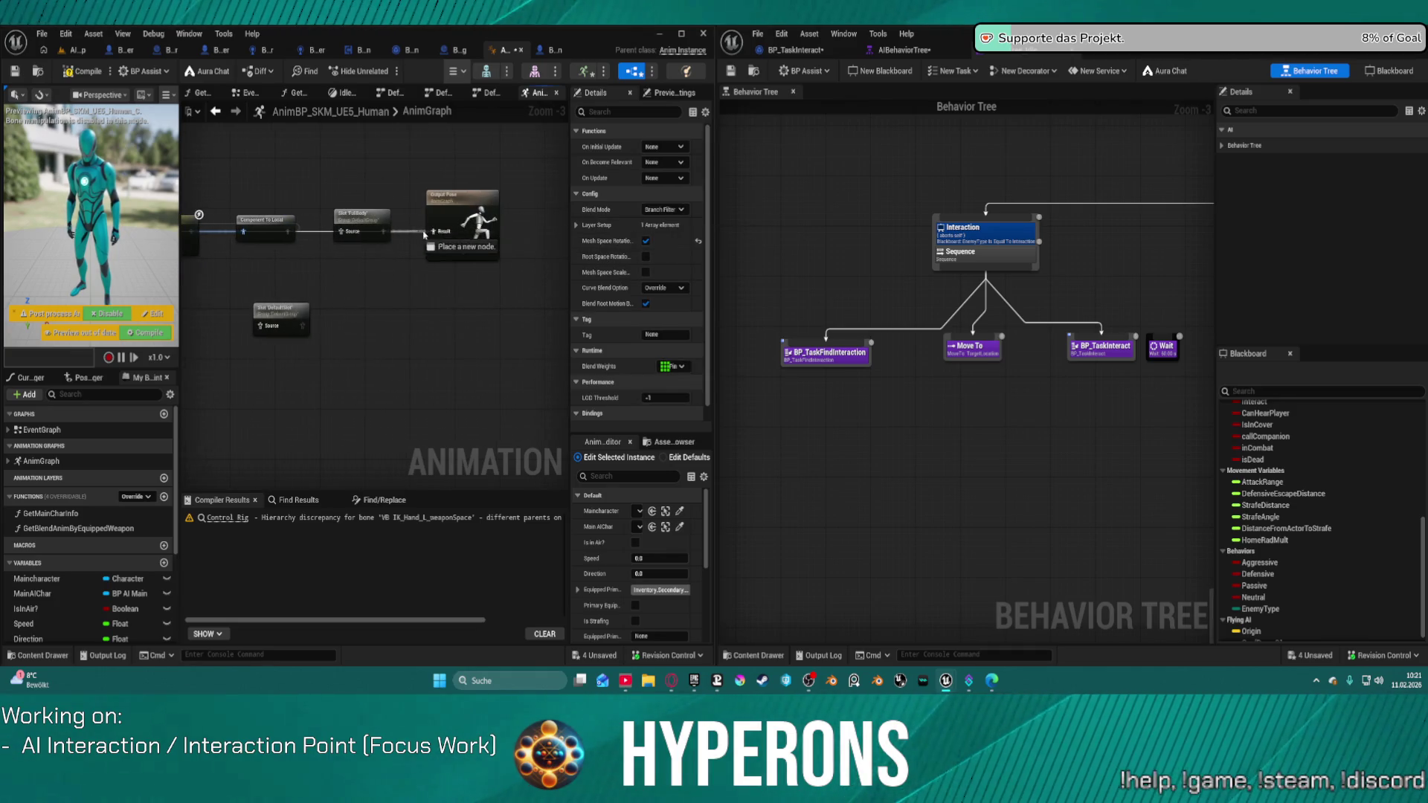
mouse_move(439, 235)
left_mouse_down()
mouse_move(364, 212)
mouse_move(354, 187)
mouse_move(459, 211)
left_mouse_up()
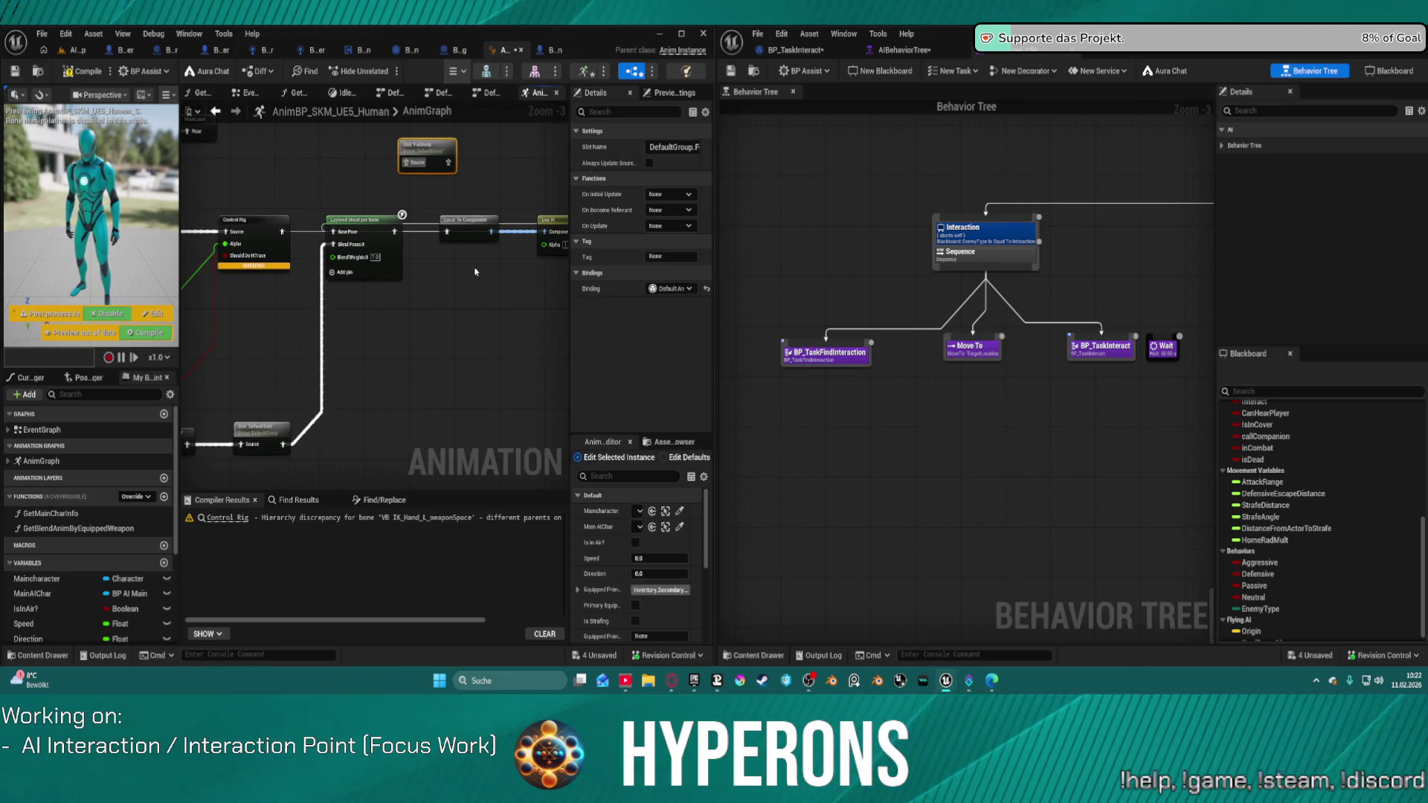
left_click(473, 292)
Reposition the FullBody Slot node, wire it into Local To Component, and compile the AnimBP
left_click(369, 236)
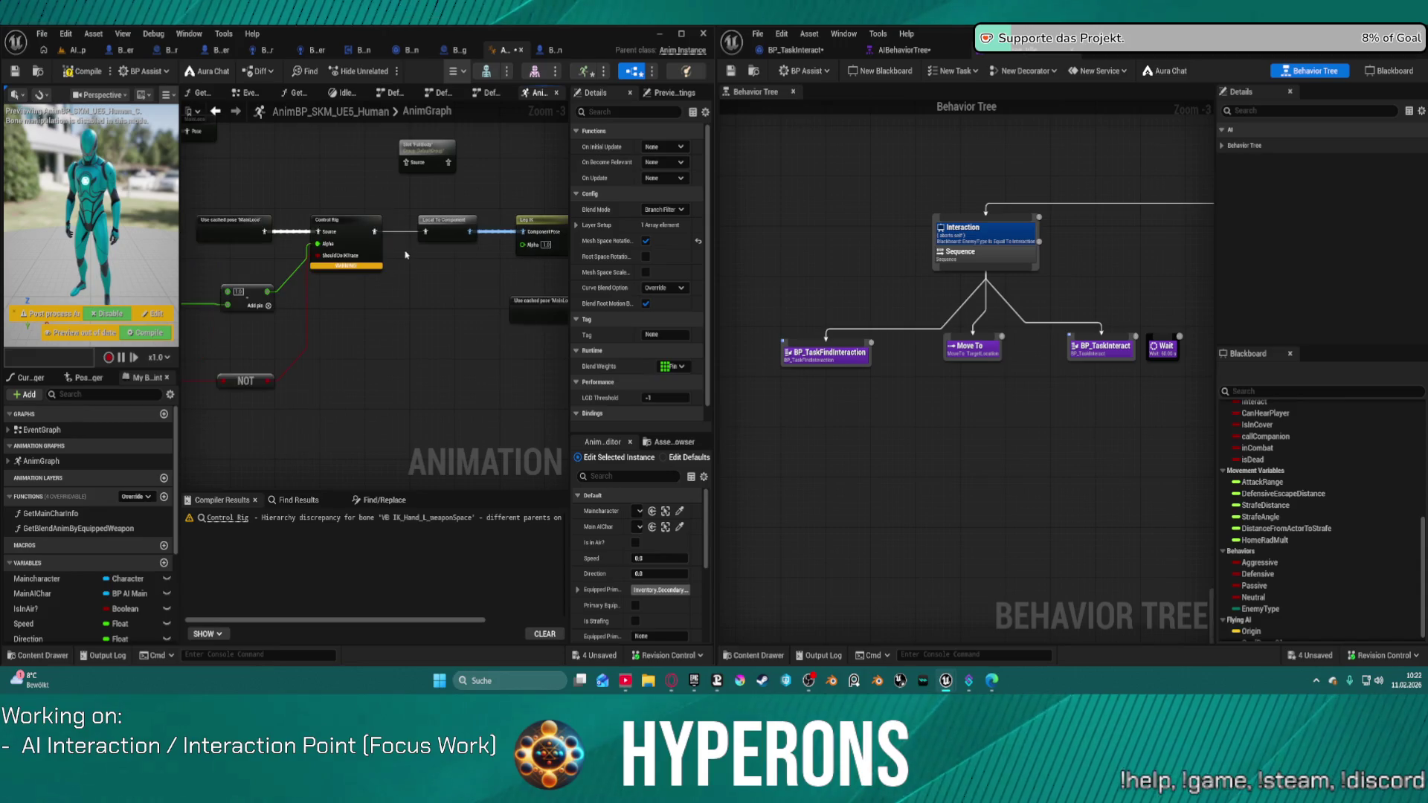
left_click_drag(414, 285, 283, 276)
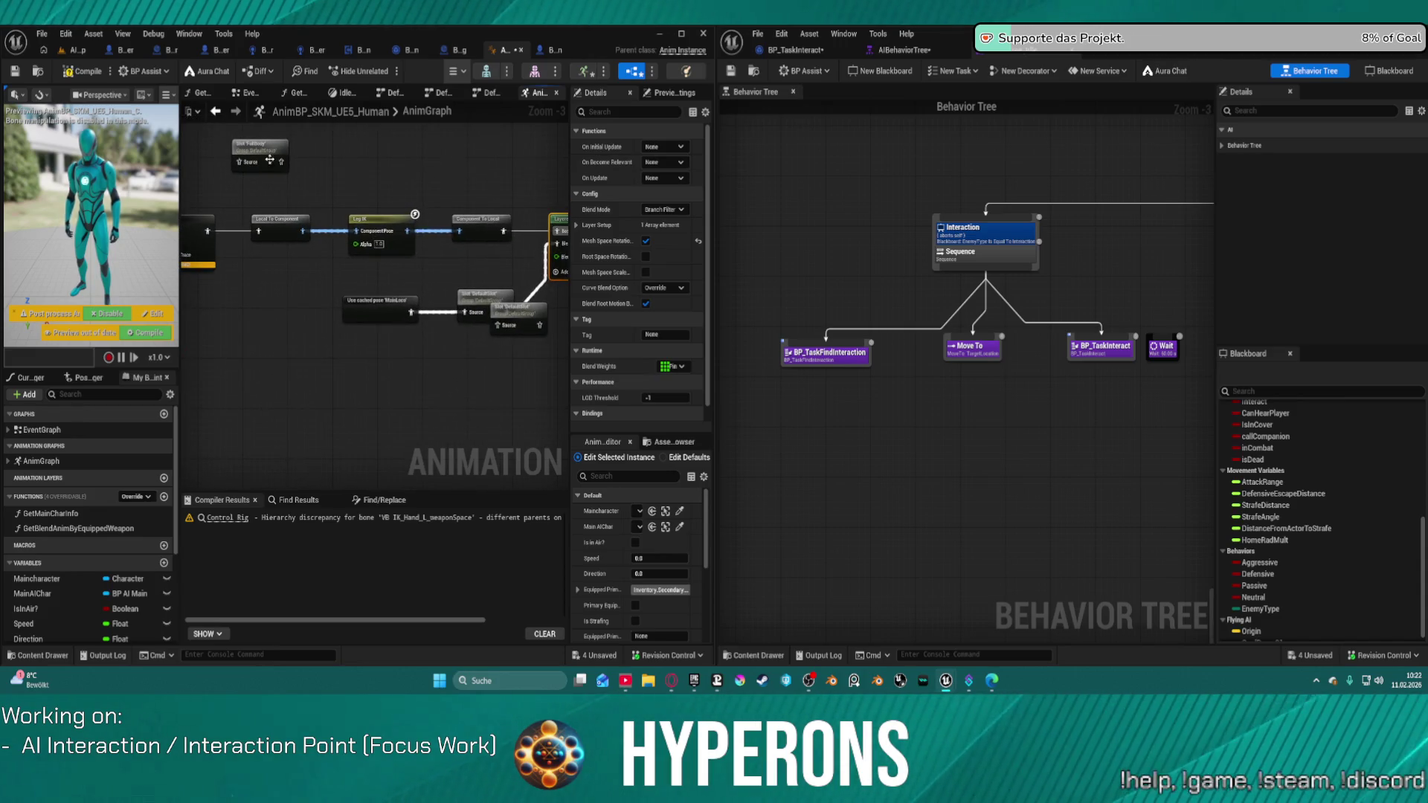
mouse_move(269, 160)
left_mouse_down()
mouse_move(408, 180)
mouse_move(268, 195)
mouse_move(510, 190)
mouse_move(425, 188)
left_mouse_up()
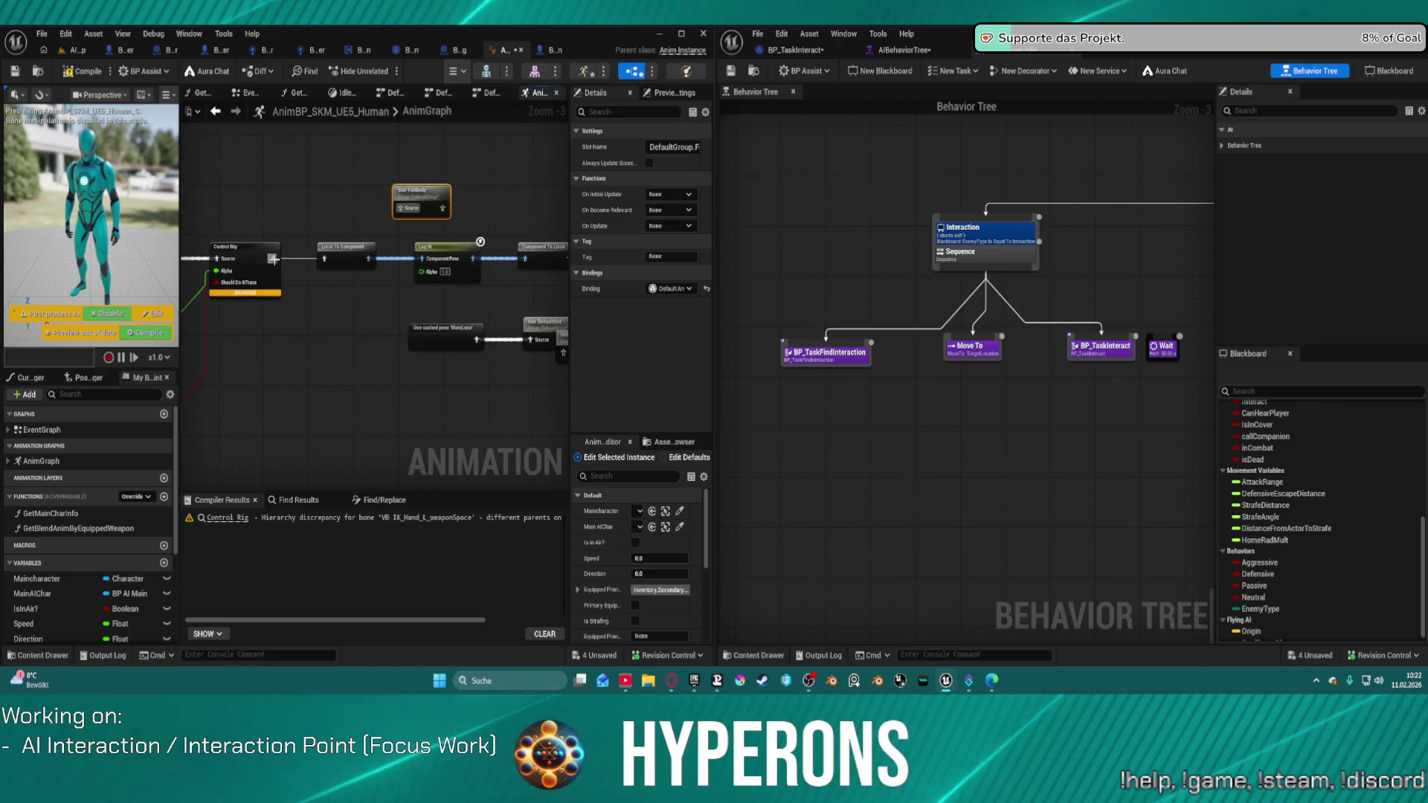
left_click_drag(442, 208, 324, 258)
key("ctrl+z")
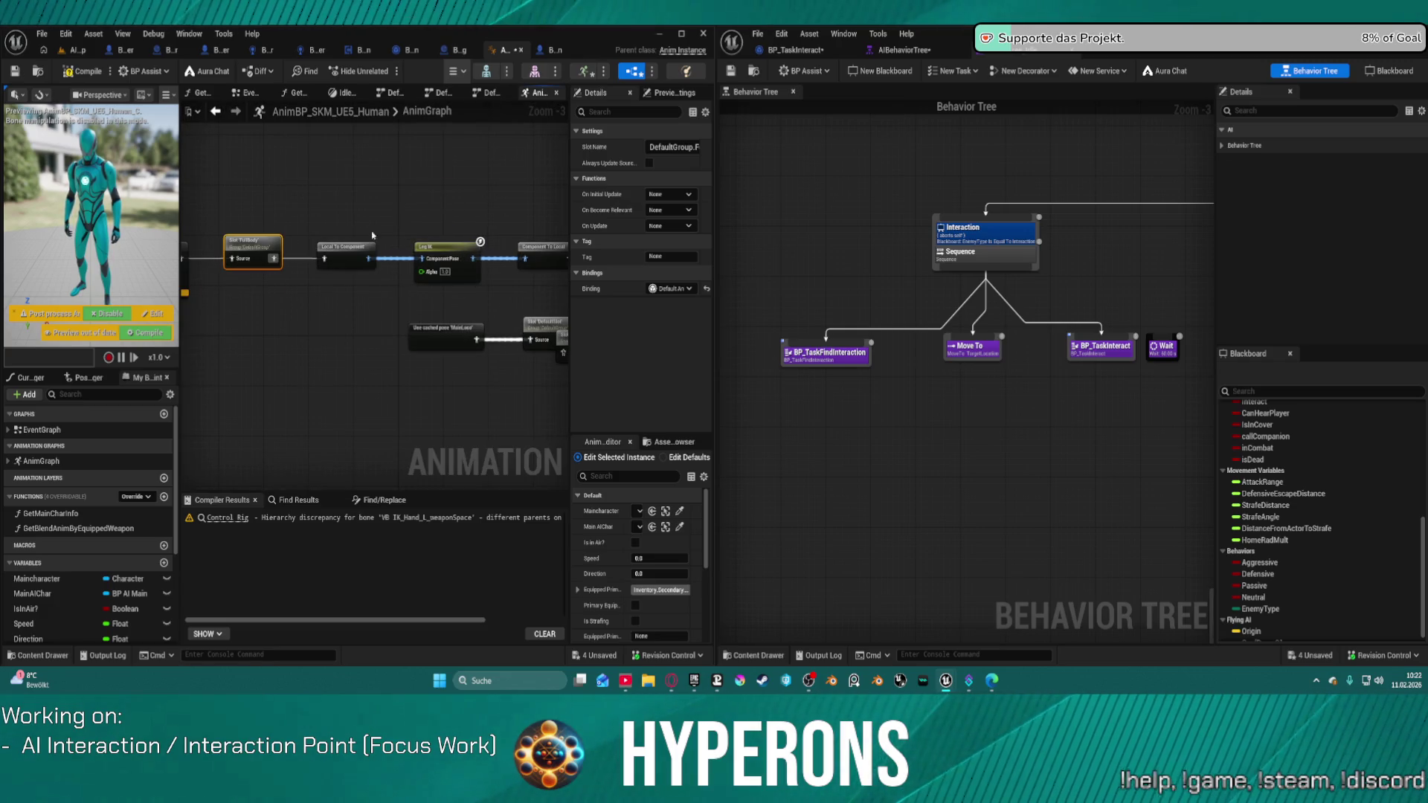
left_click(88, 73)
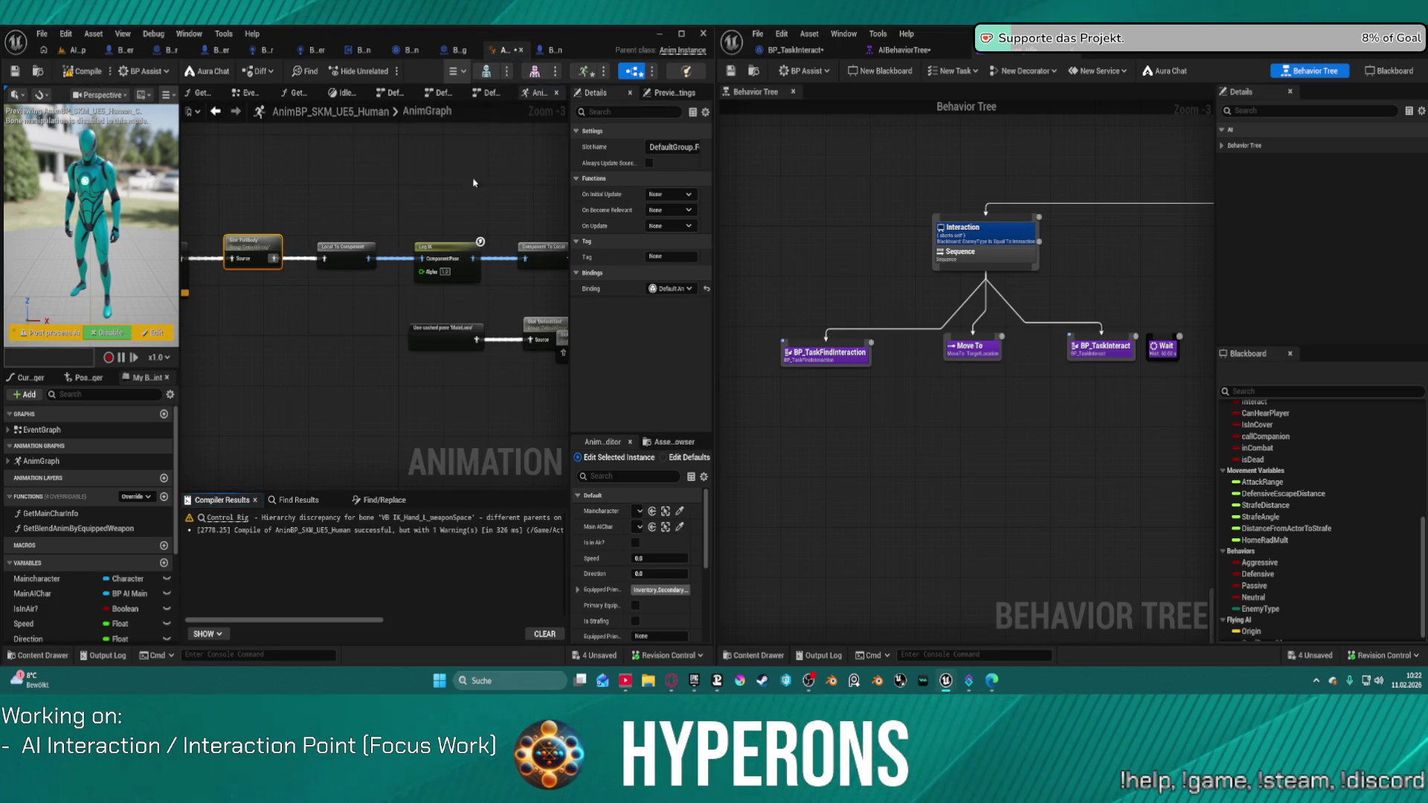
Inspect the Layered blend per bone settings: Branch Filter blend mode with mesh-space rotation blending
left_click_drag(474, 183, 201, 195)
mouse_move(345, 284)
left_mouse_down()
mouse_move(329, 364)
mouse_move(374, 400)
left_mouse_up()
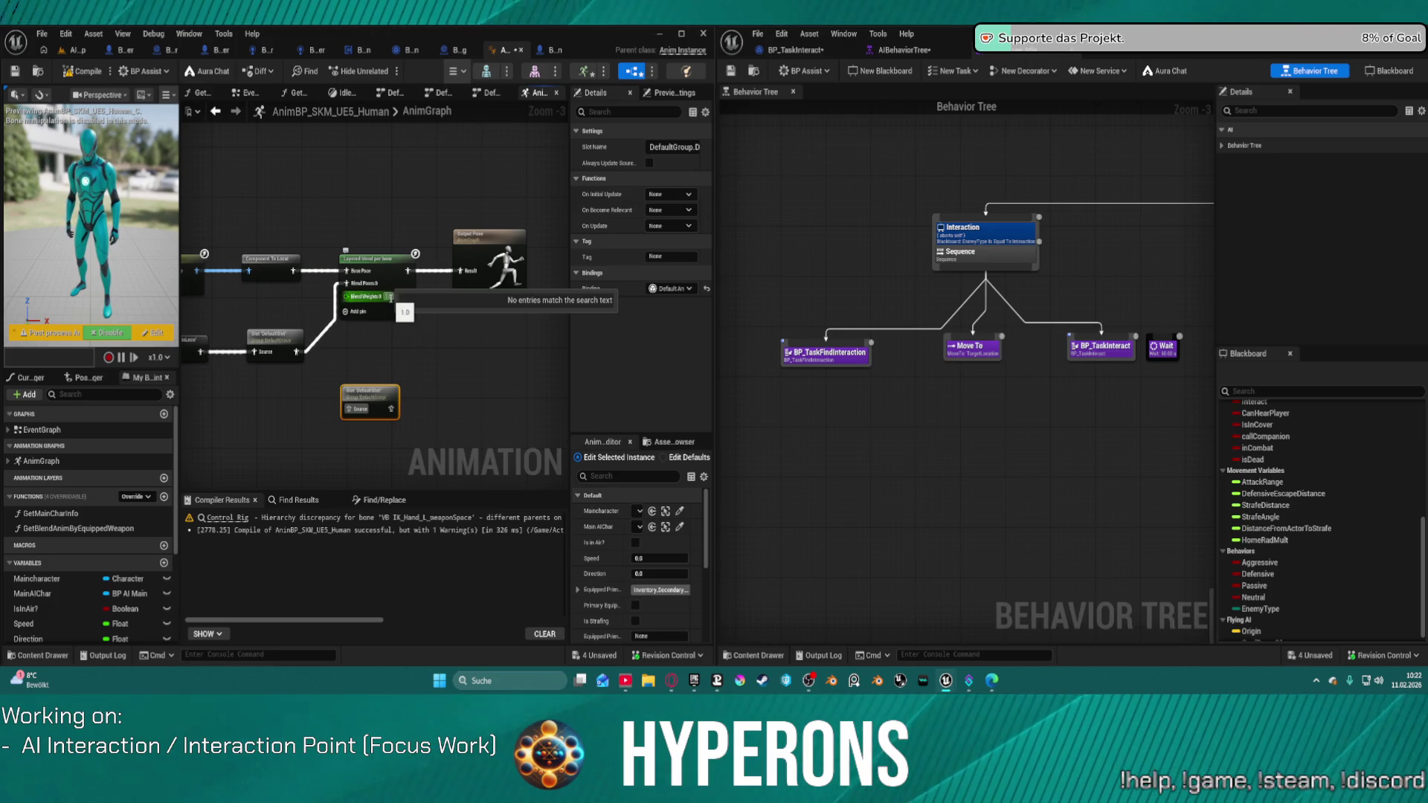
left_click(384, 306)
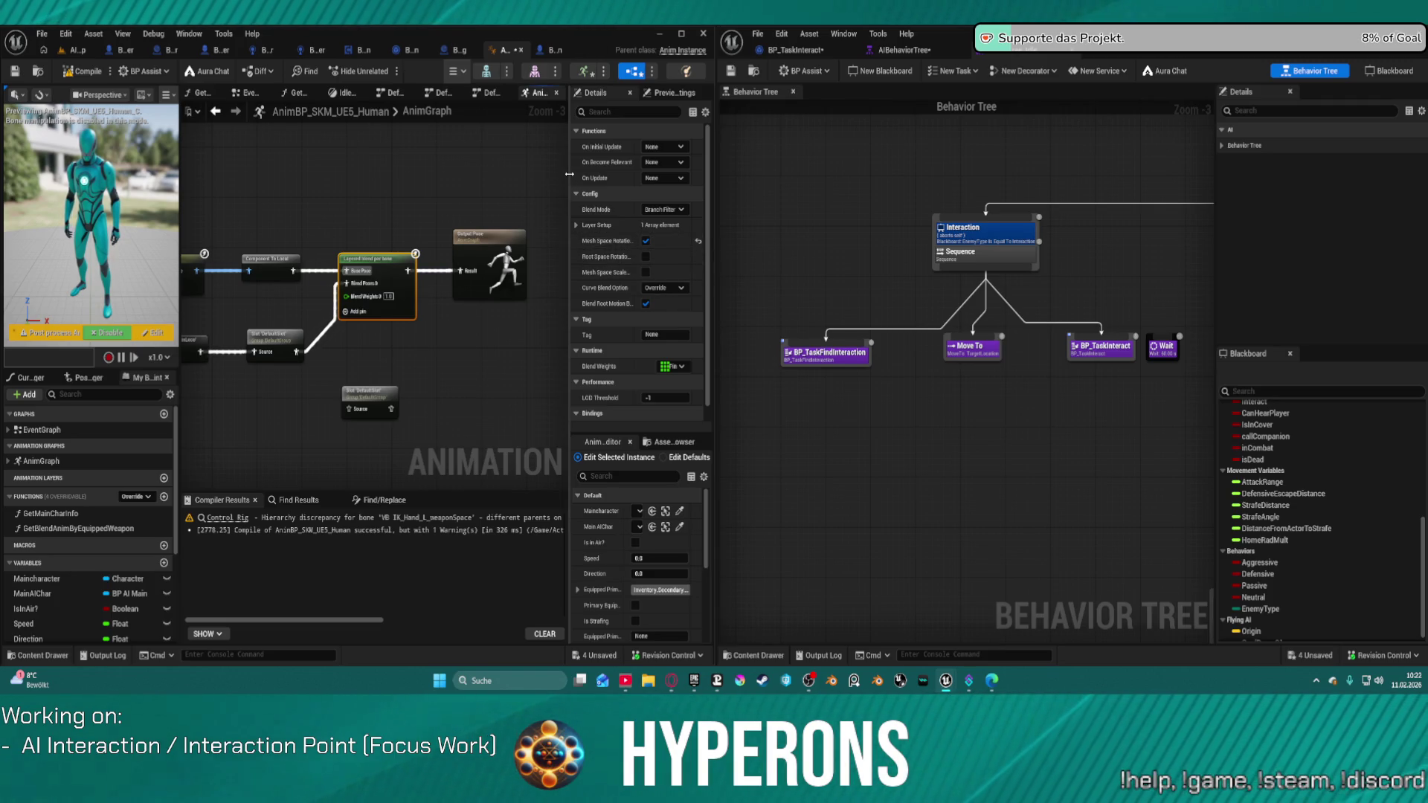
left_click_drag(569, 181, 491, 161)
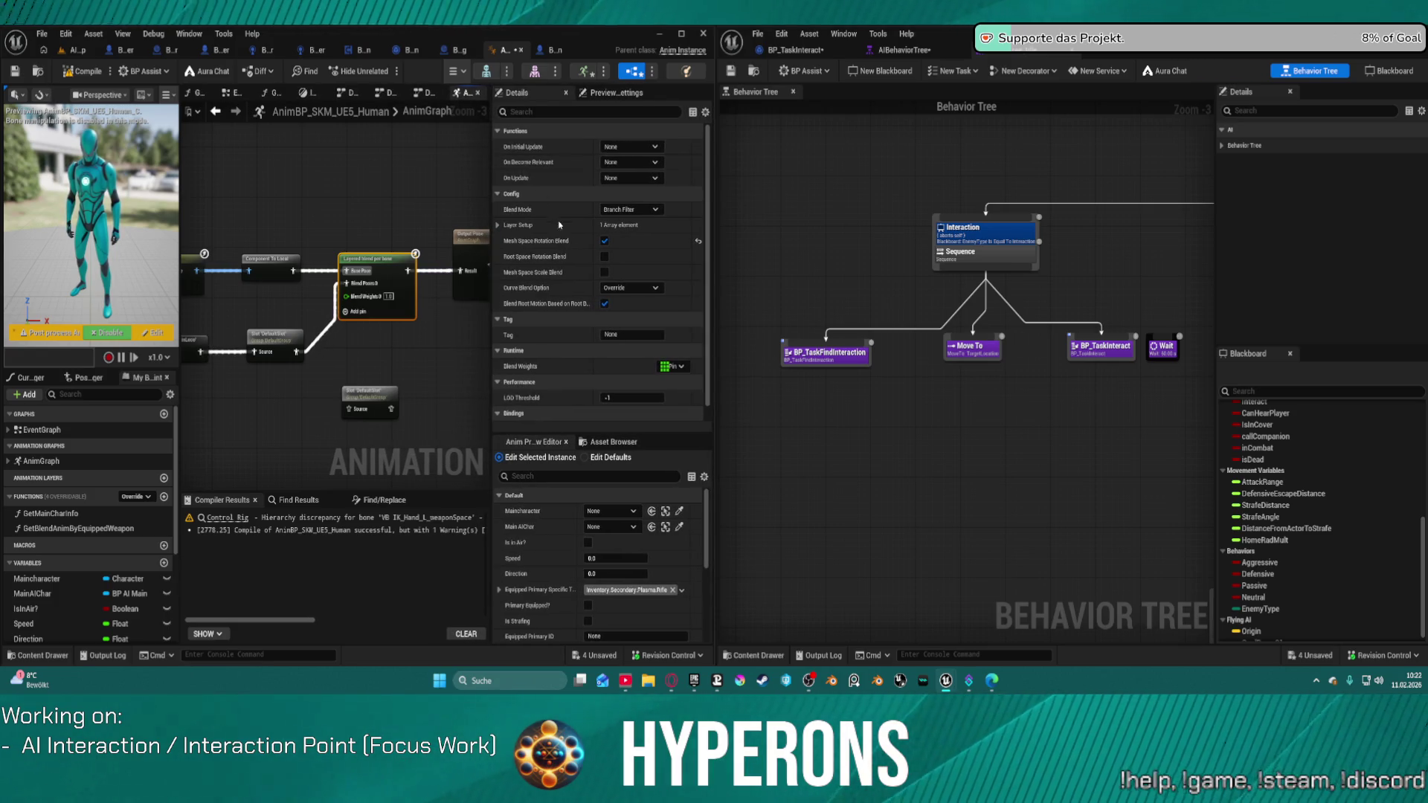
Inspect the AnimGraph nodes, keeping Curve Blend Option set to Override
left_click(641, 289)
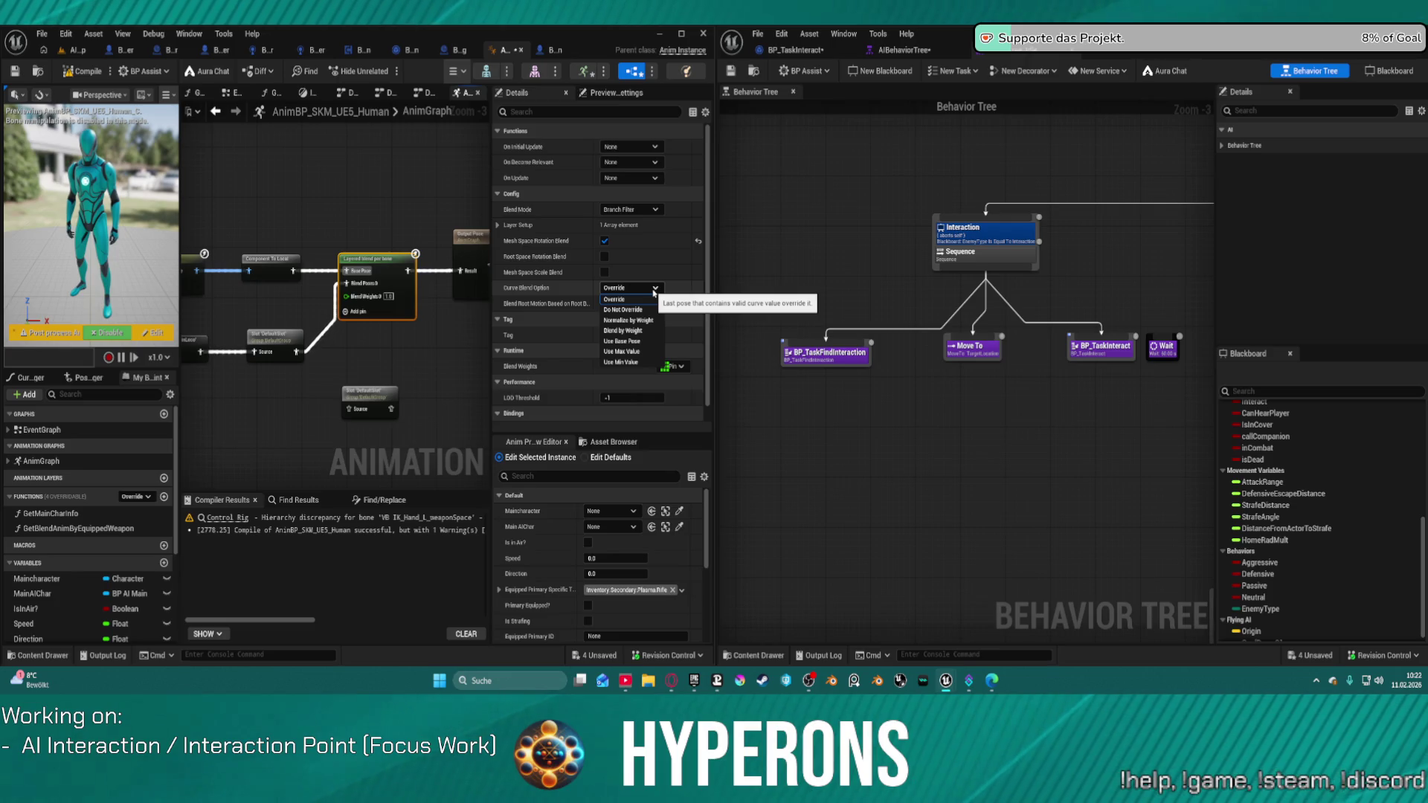
left_click(654, 298)
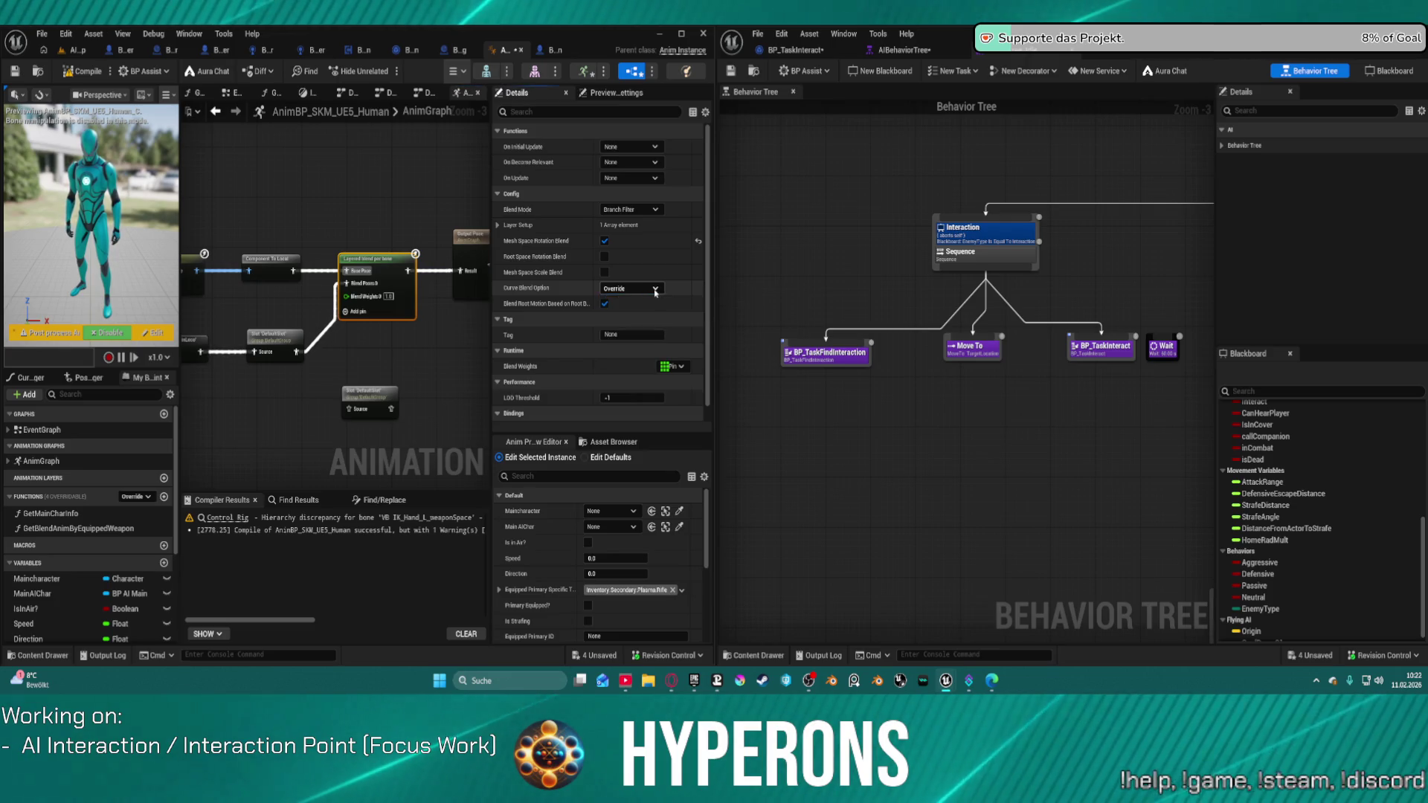
scroll(632, 359, "down", 1)
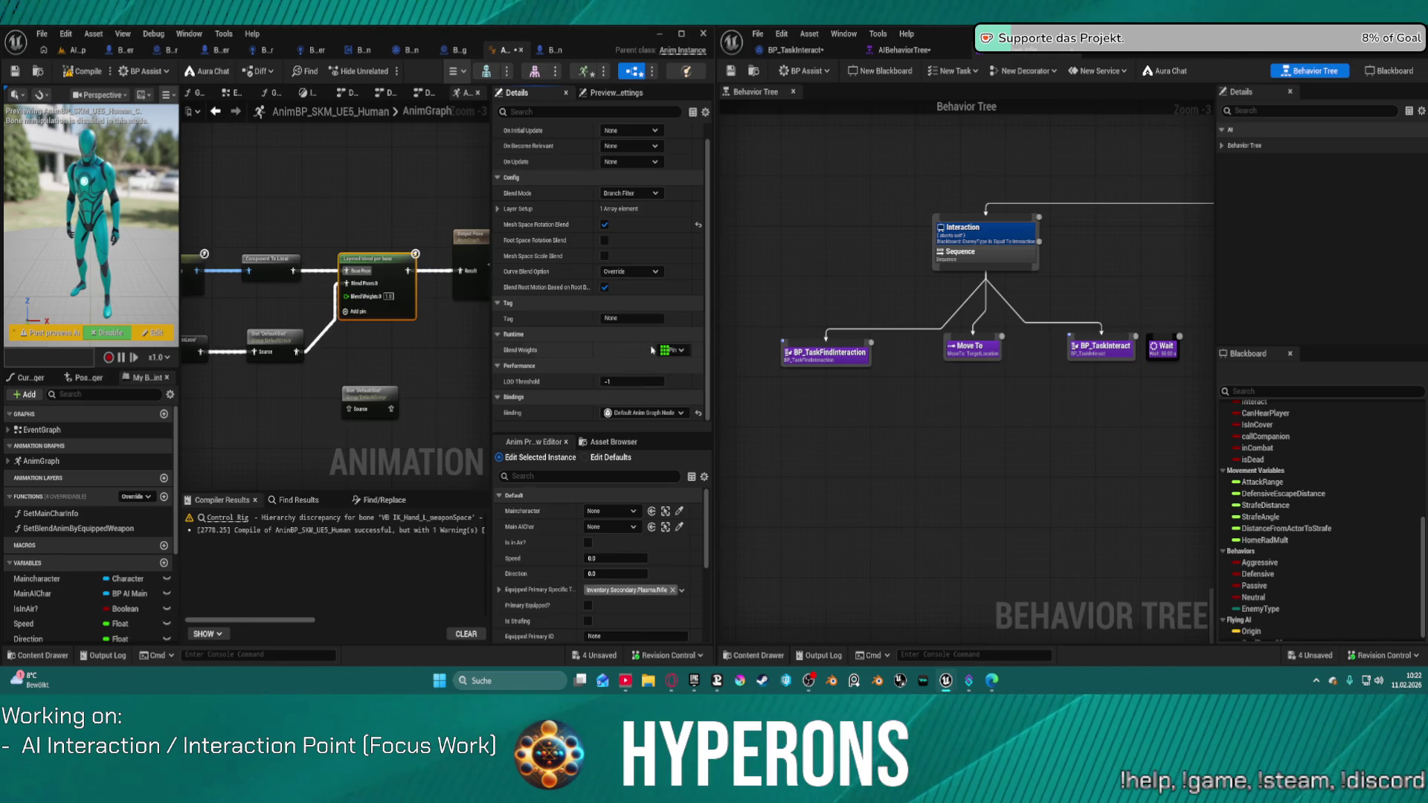
scroll(638, 264, "up", 1)
left_click(274, 337)
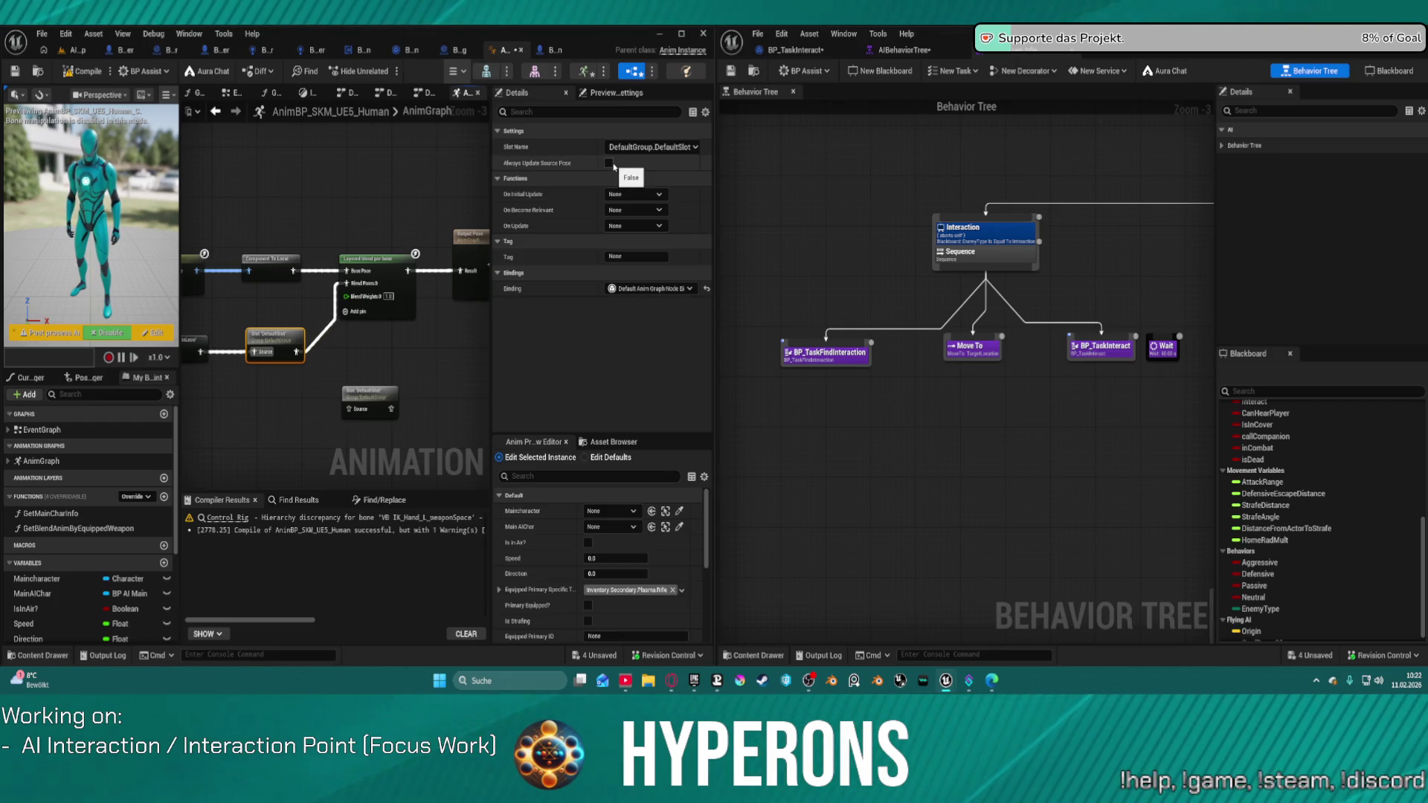
mouse_move(191, 358)
left_mouse_down()
mouse_move(397, 325)
mouse_move(114, 377)
left_mouse_up()
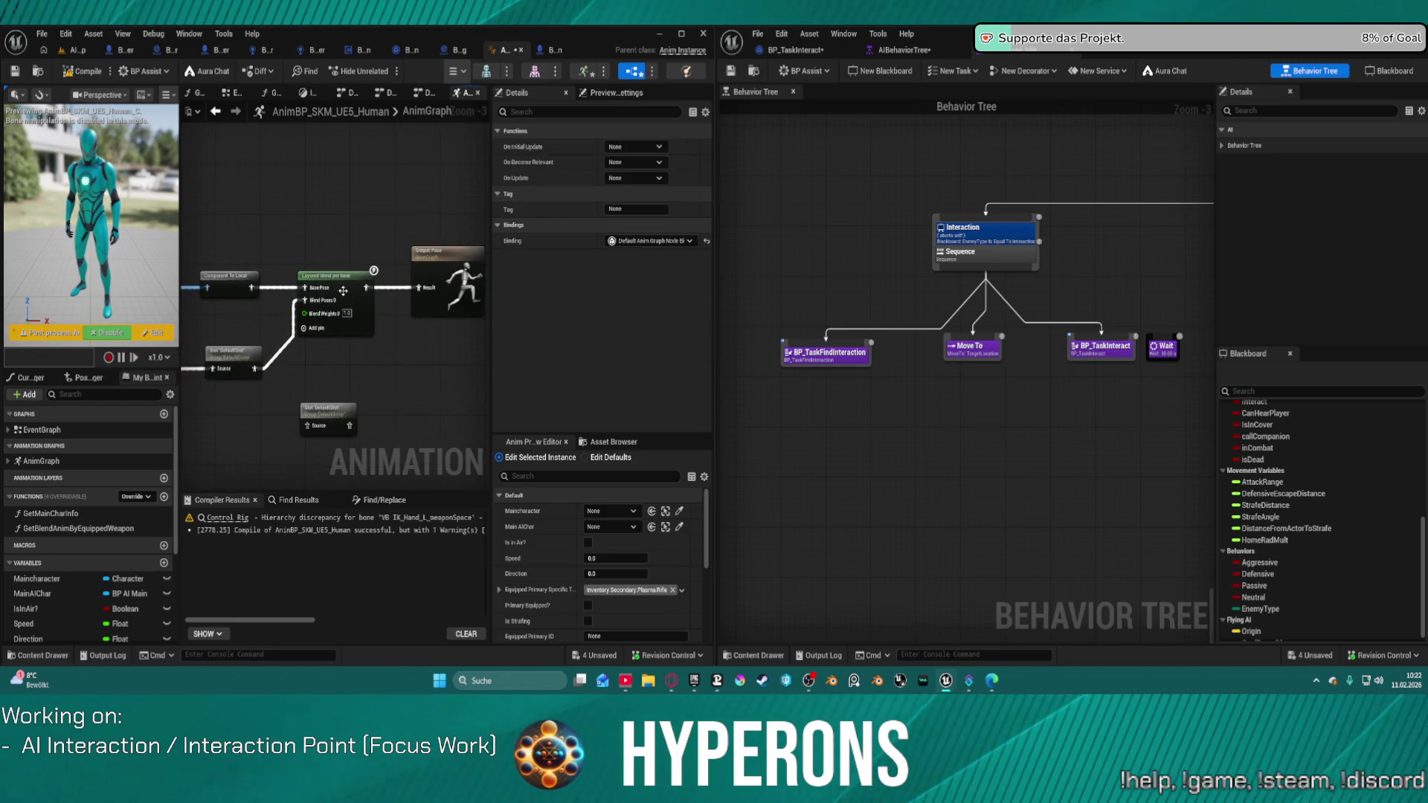
left_click(370, 283)
left_click(447, 281)
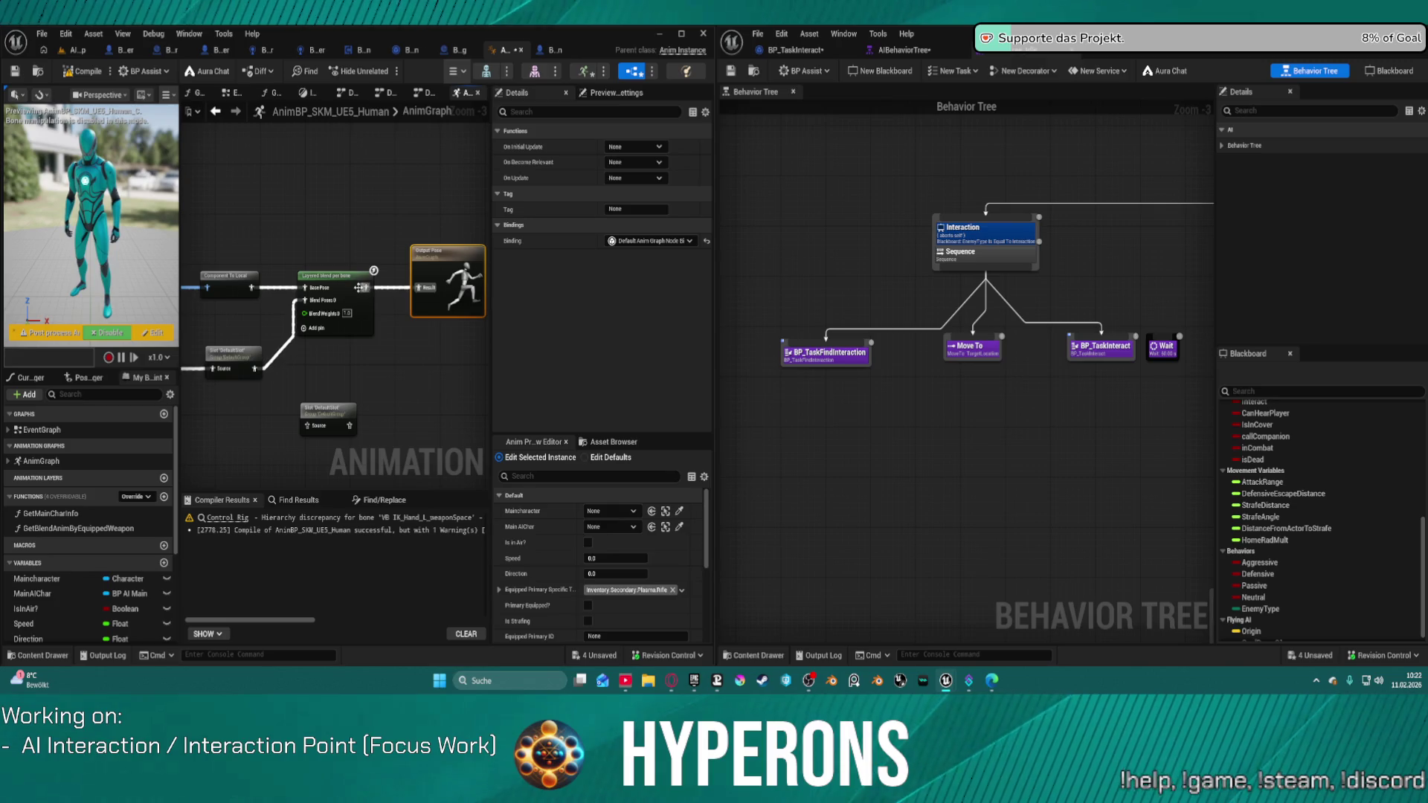
Set the AnimBP's Root Motion Mode to Root Motion from Everything in Class Defaults, then return to the level editor
left_click(588, 459)
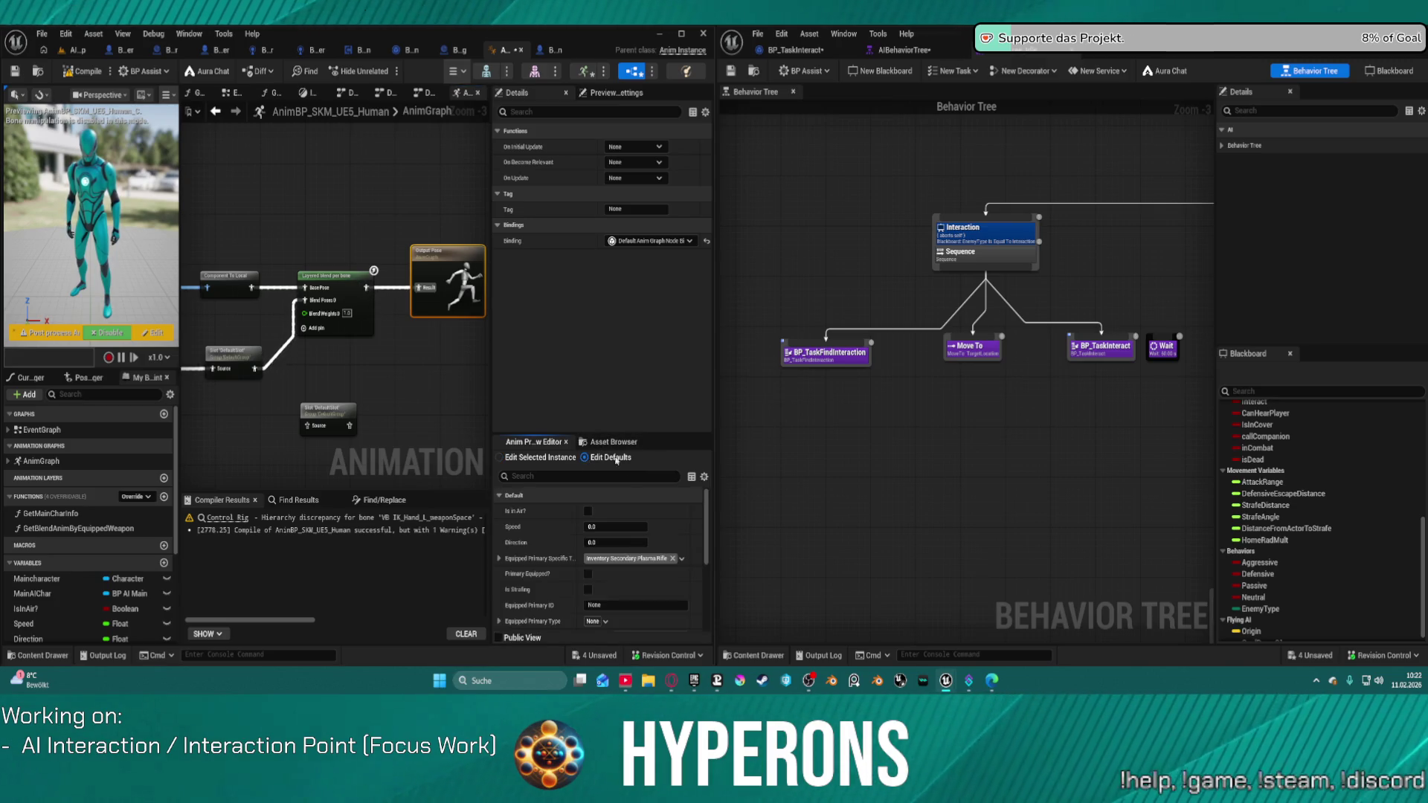
scroll(662, 549, "down", 10)
scroll(662, 549, "down", 1)
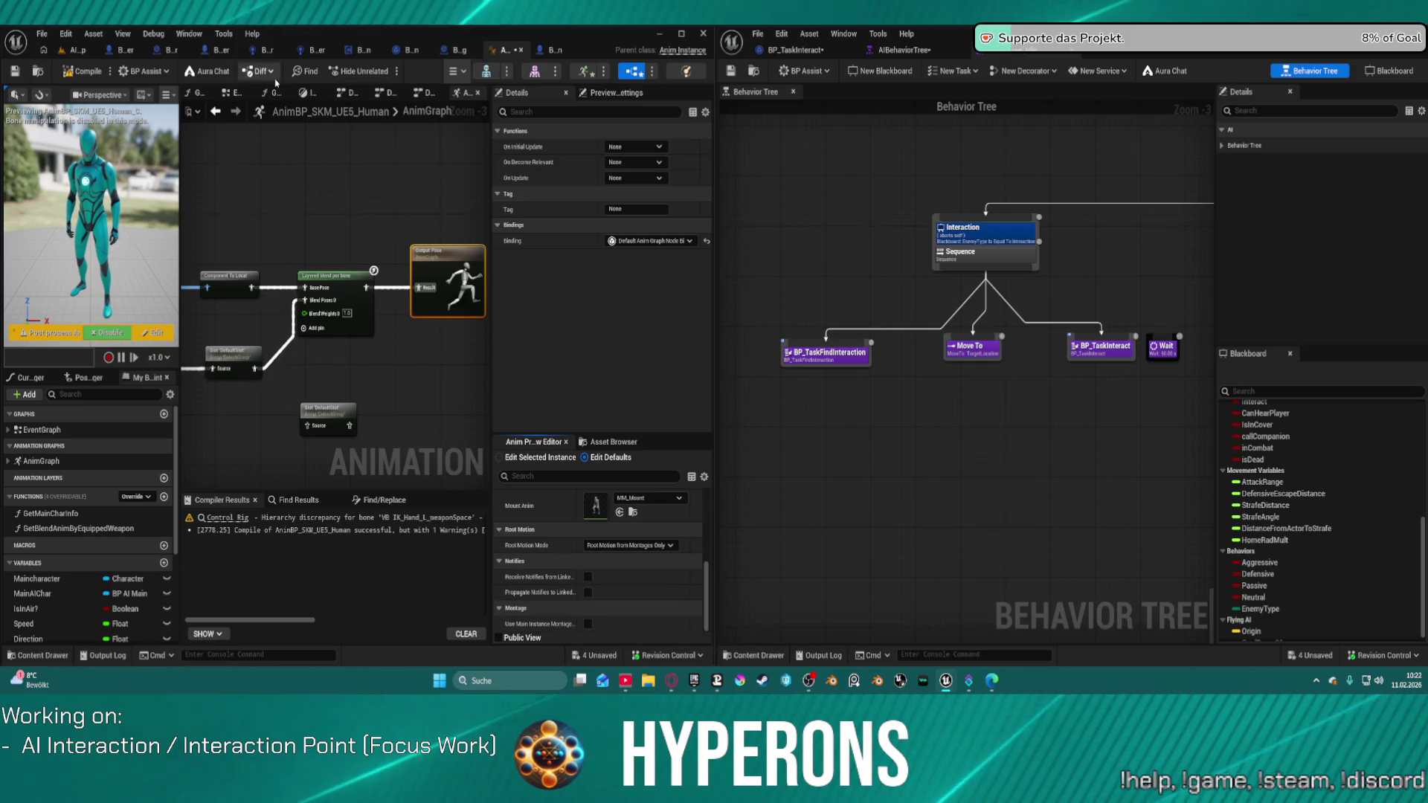
left_click(456, 71)
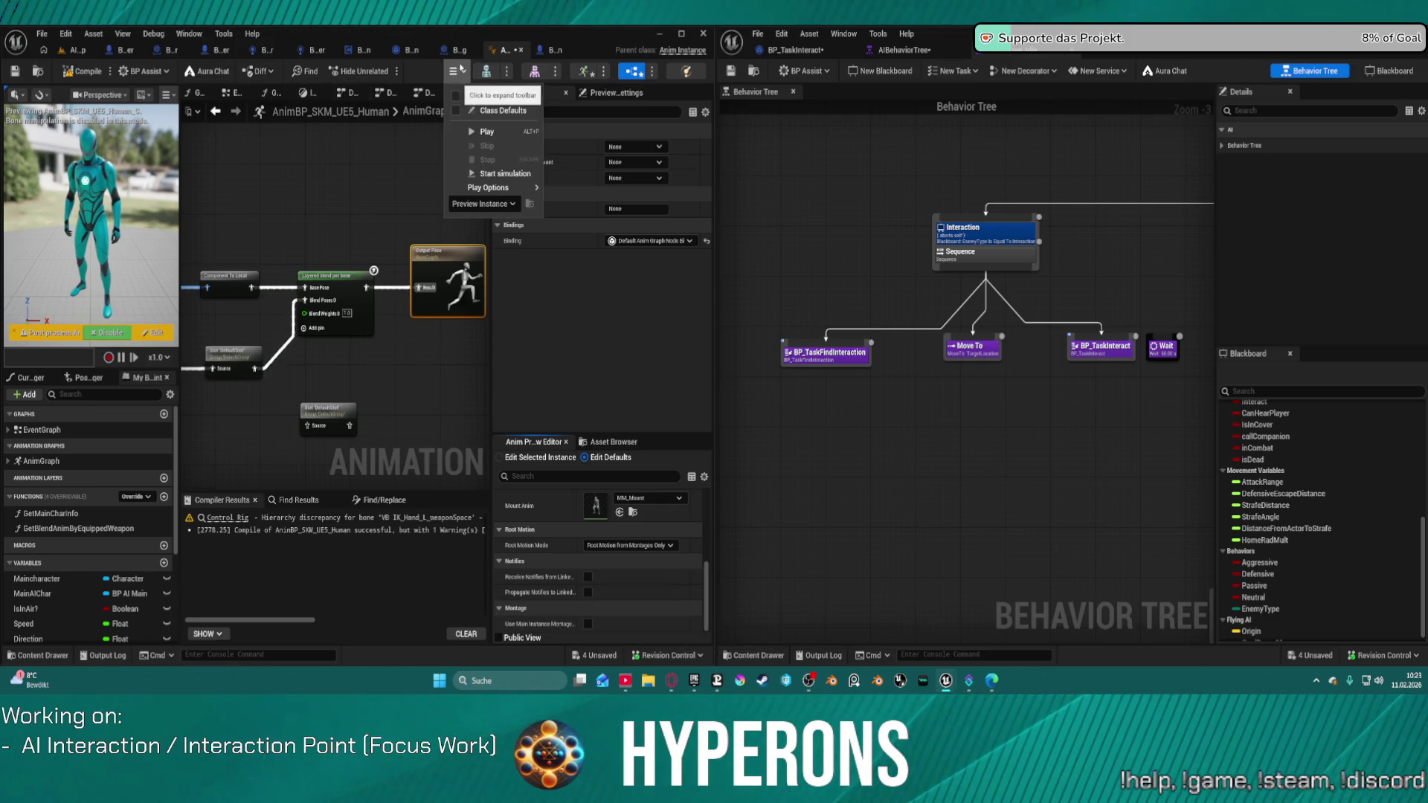
left_click(513, 113)
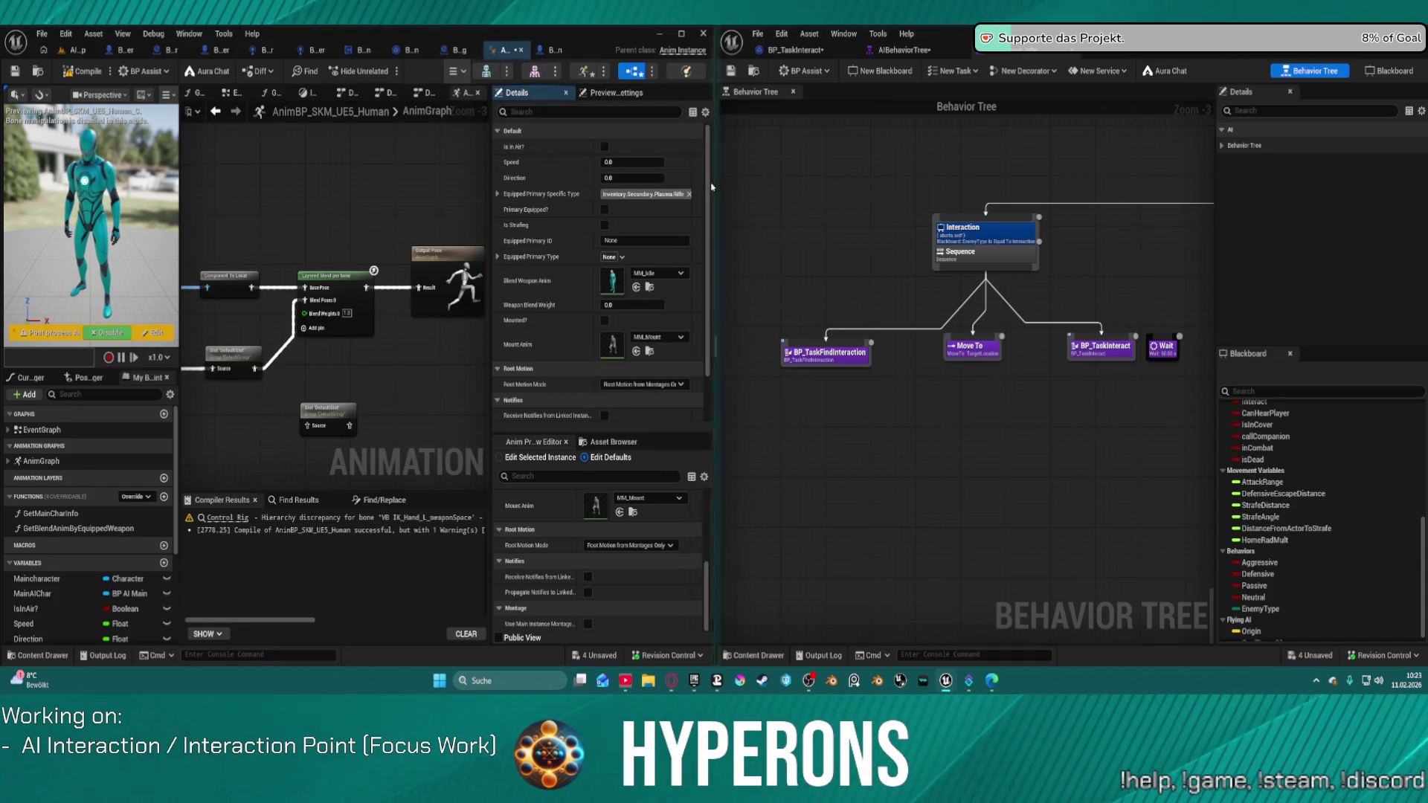
scroll(605, 255, "down", 1)
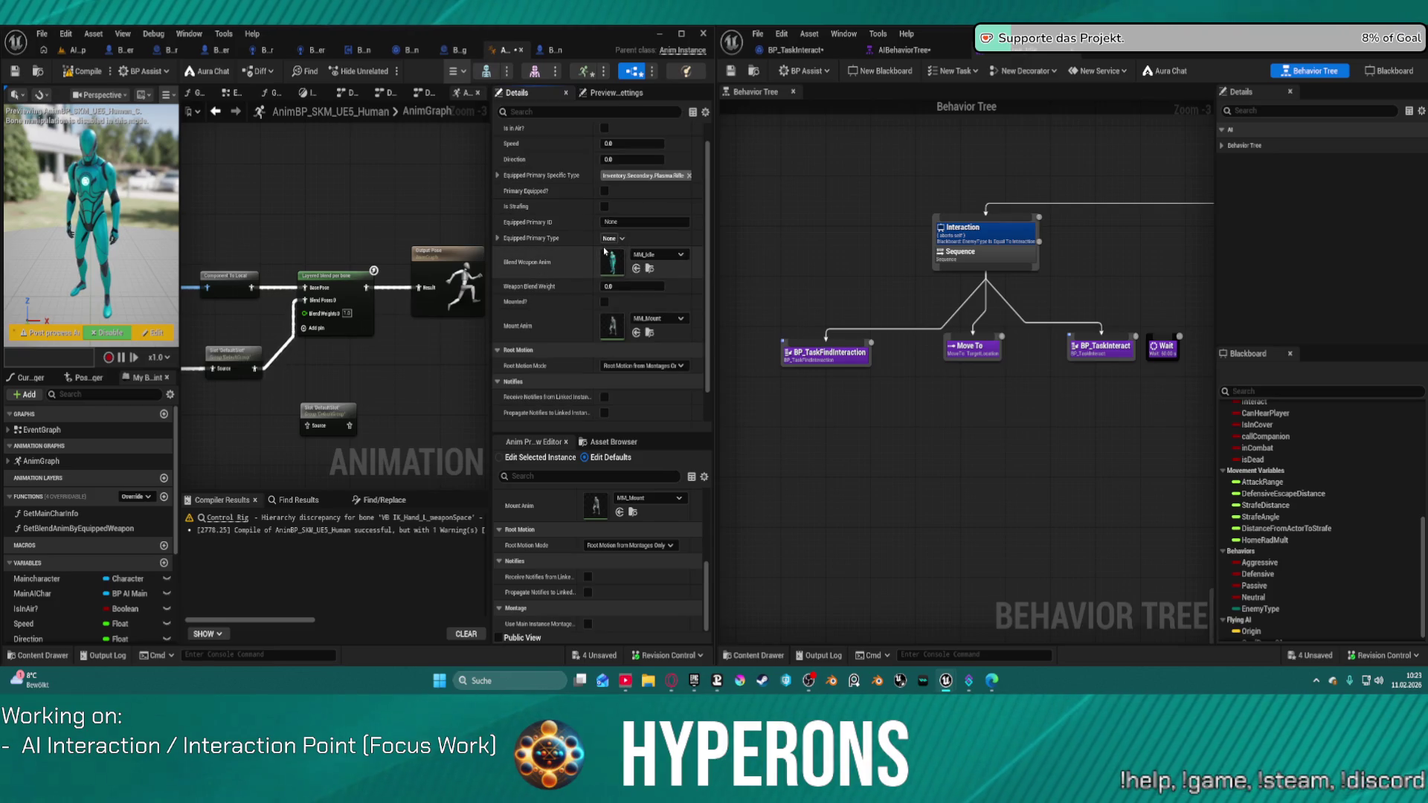
scroll(605, 253, "down", 2)
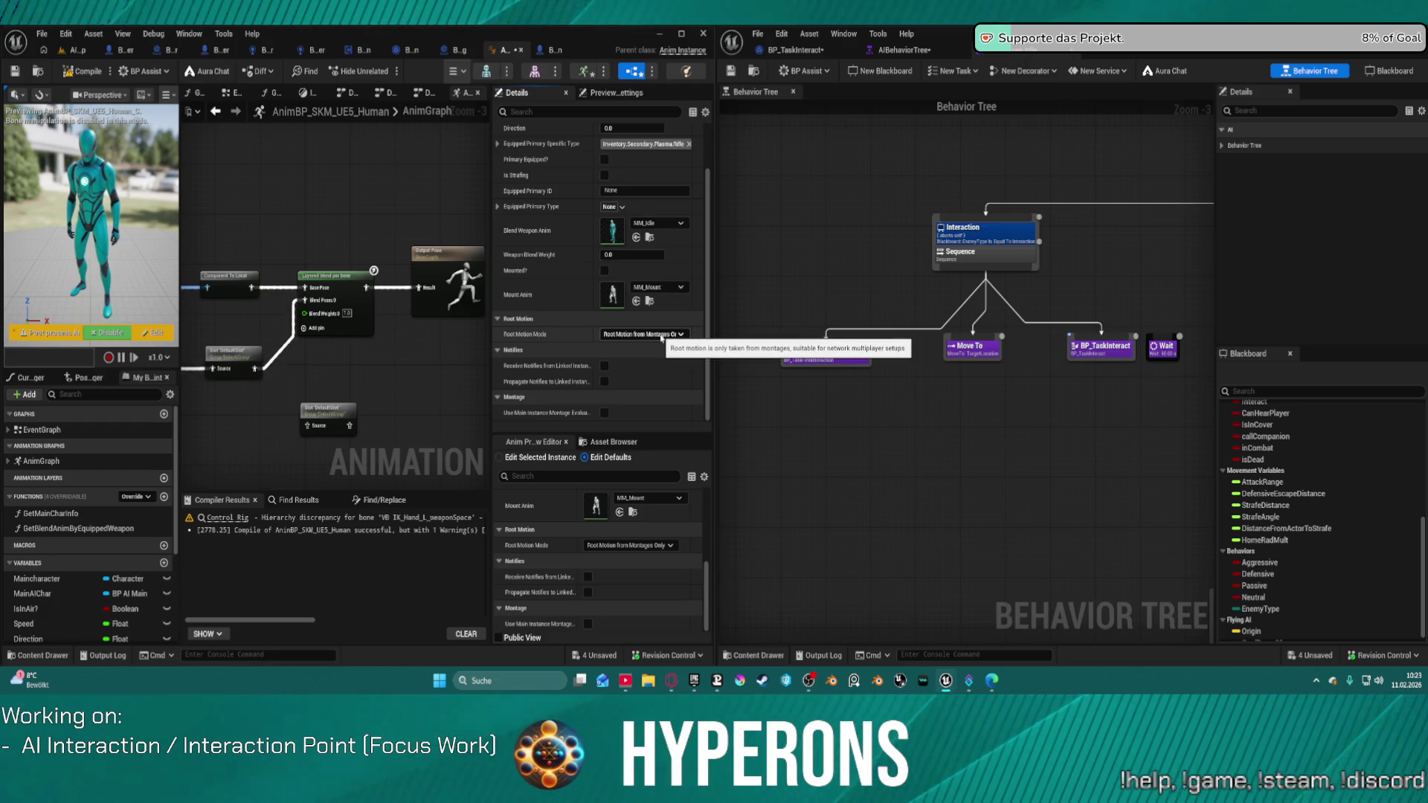
left_click(661, 336)
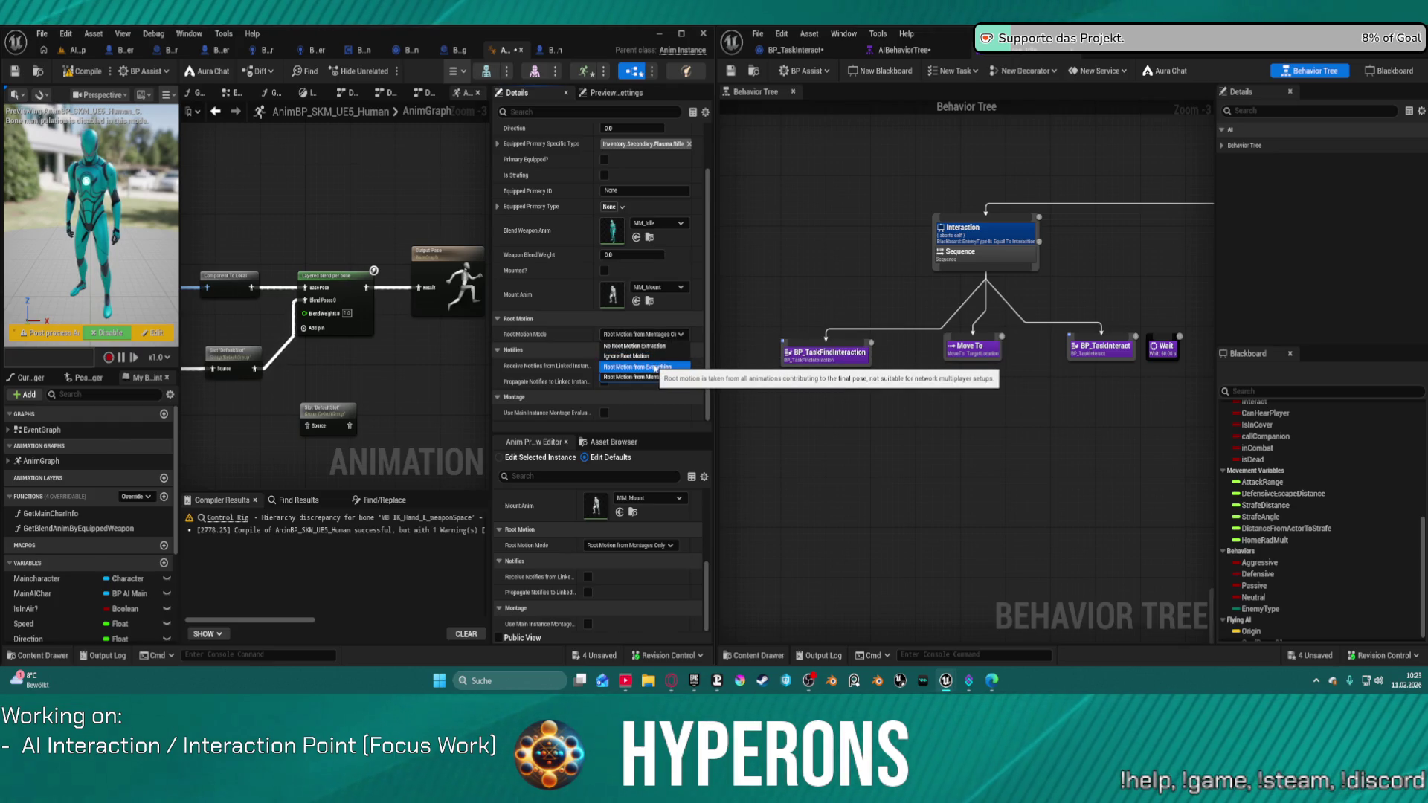
left_click(655, 368)
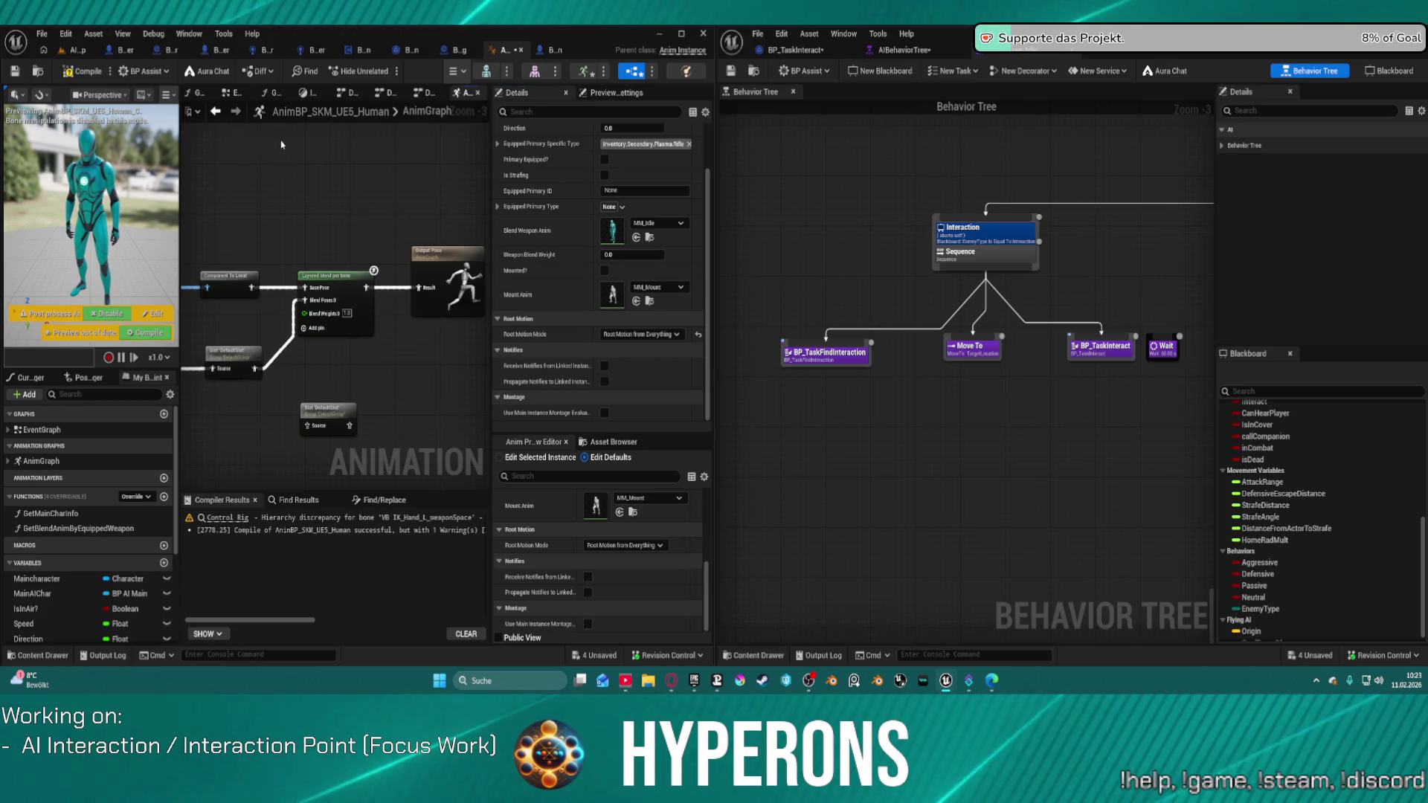
left_click(74, 50)
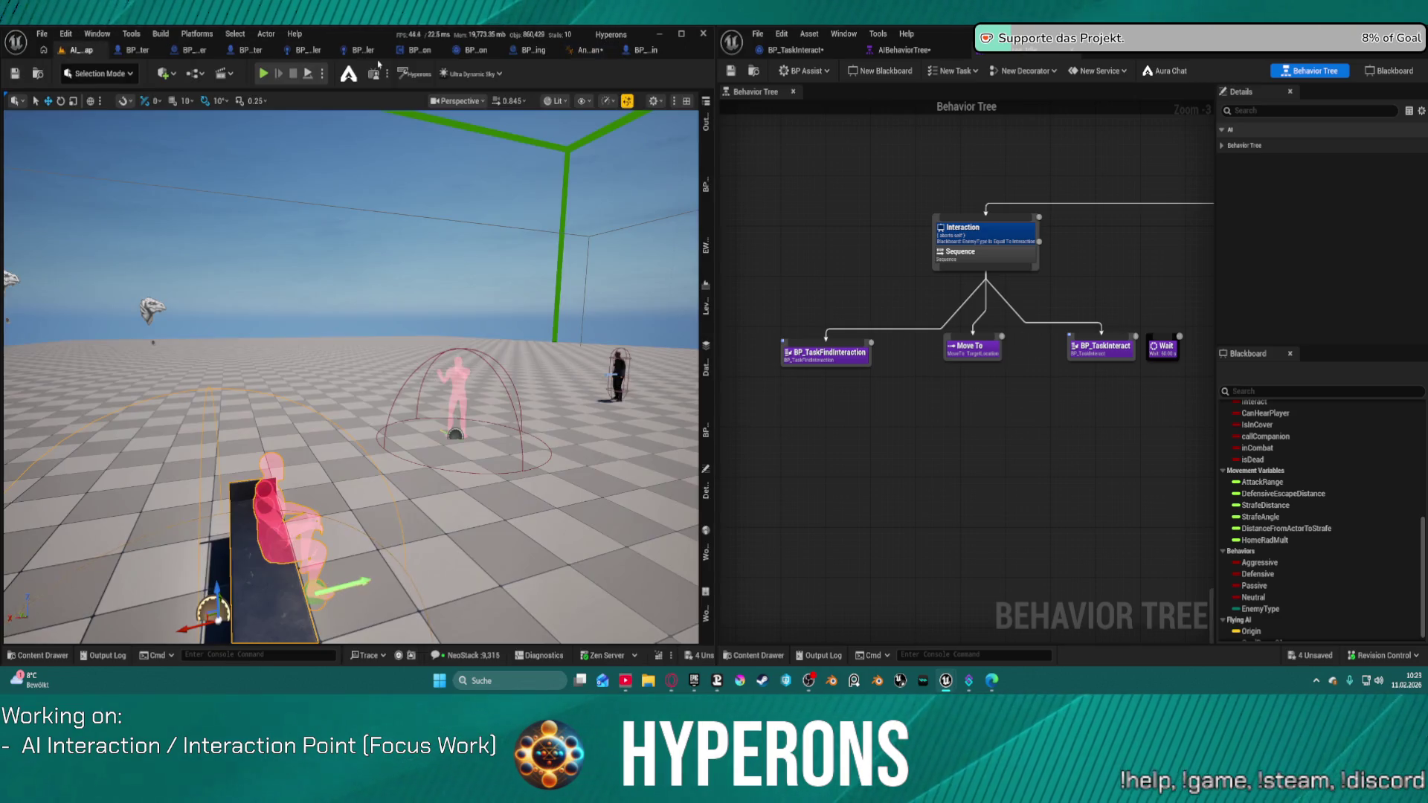
Start a Play-in-Editor session with Alt+P and view the BP_TaskInteract event graph while the AI runs
key("alt+p")
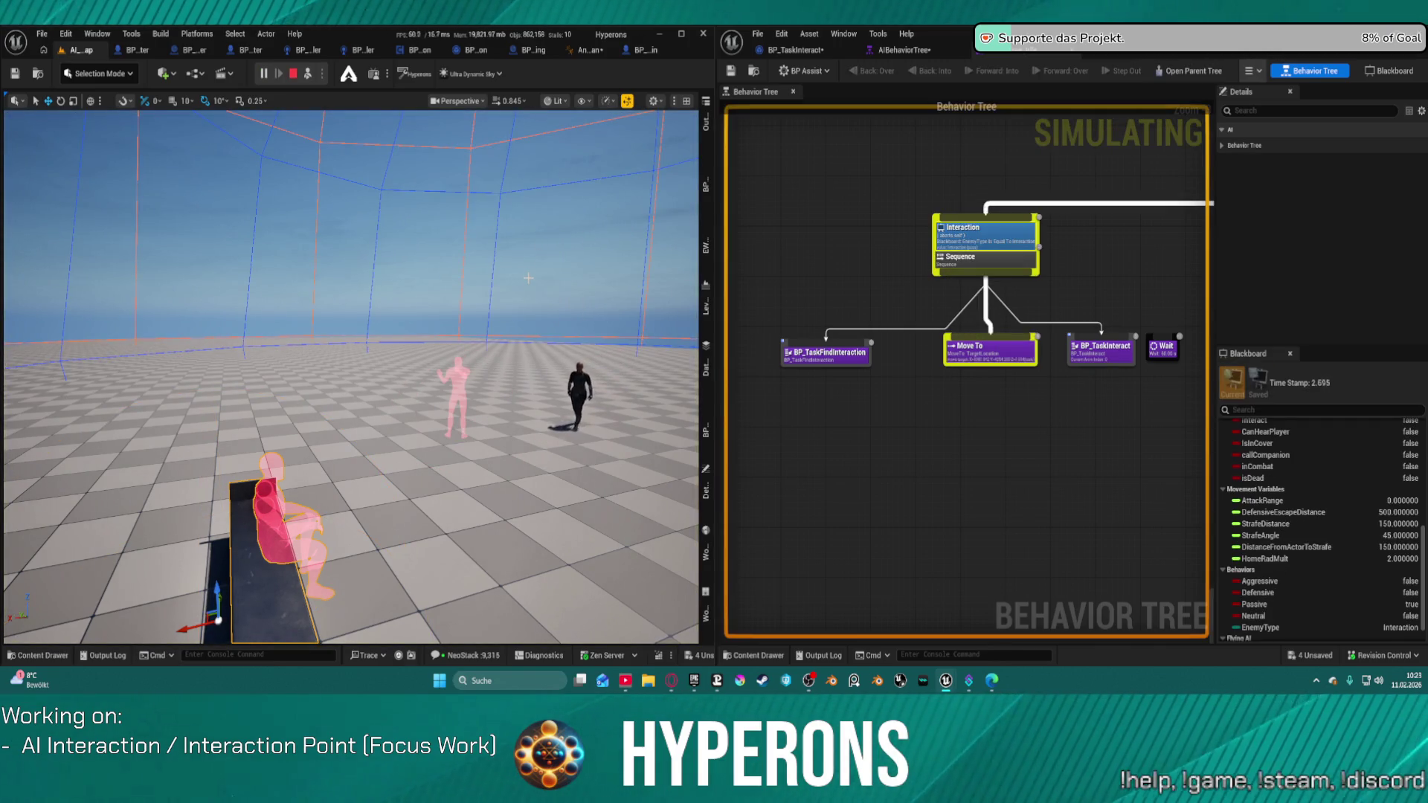
left_click(794, 50)
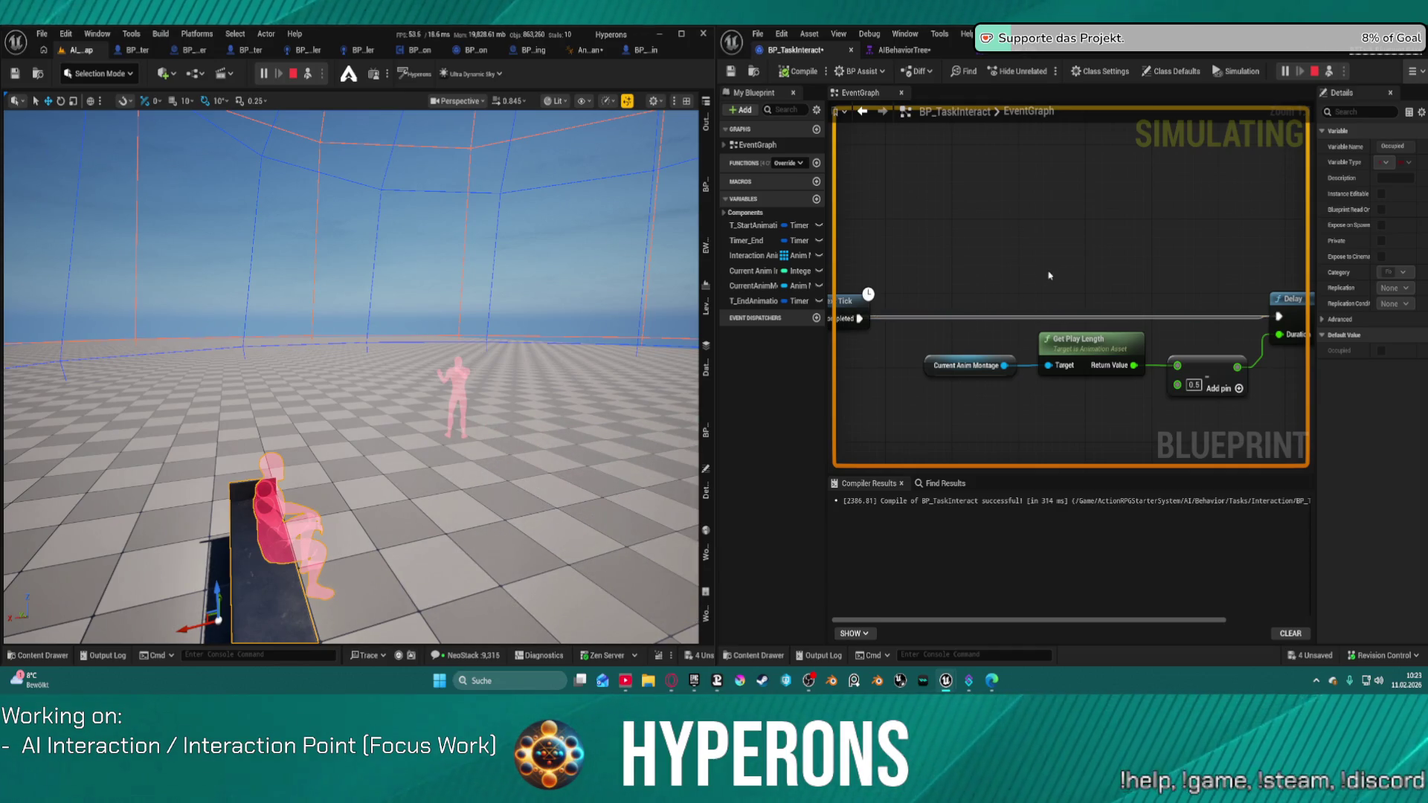
Stop the play session and inspect the Delay and Get Play Length nodes in BP_TaskInteract
left_click(293, 73)
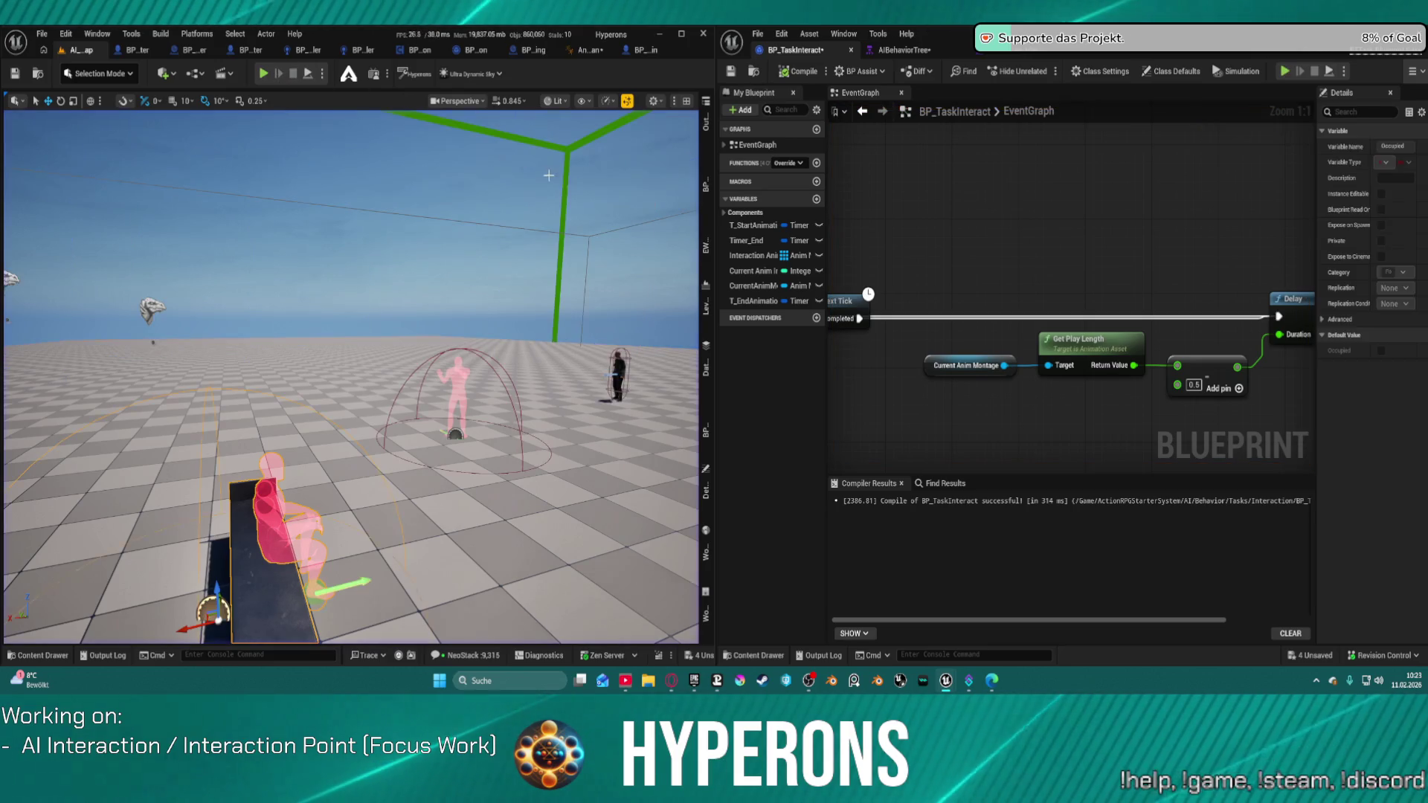
mouse_move(1129, 238)
left_mouse_down()
mouse_move(1013, 266)
mouse_move(737, 276)
left_mouse_up()
left_click_drag(1227, 357, 918, 361)
left_click_drag(940, 259, 1198, 238)
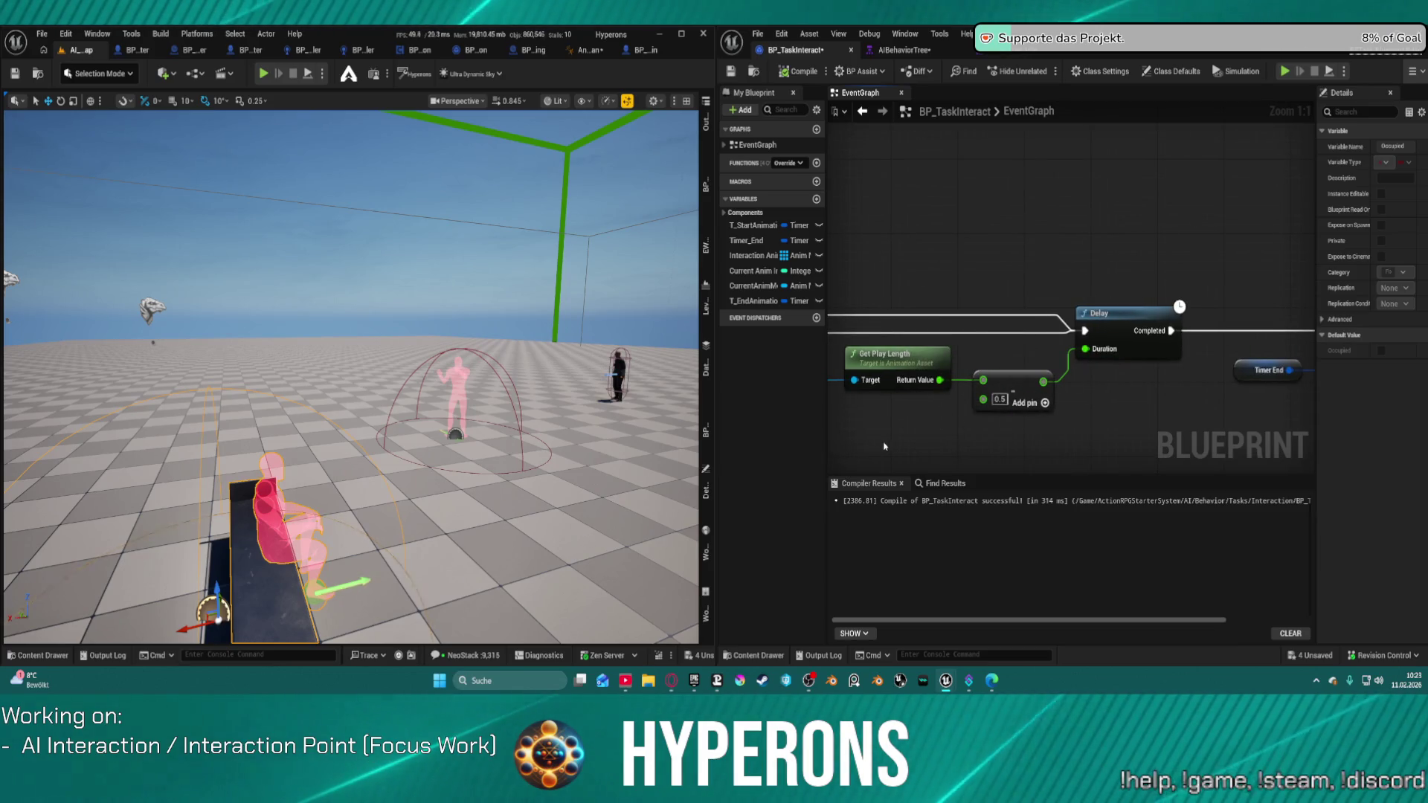
mouse_move(924, 466)
left_mouse_down()
mouse_move(1331, 439)
mouse_move(1166, 427)
mouse_move(905, 446)
mouse_move(1309, 438)
left_mouse_up()
left_click_drag(1167, 329, 1167, 327)
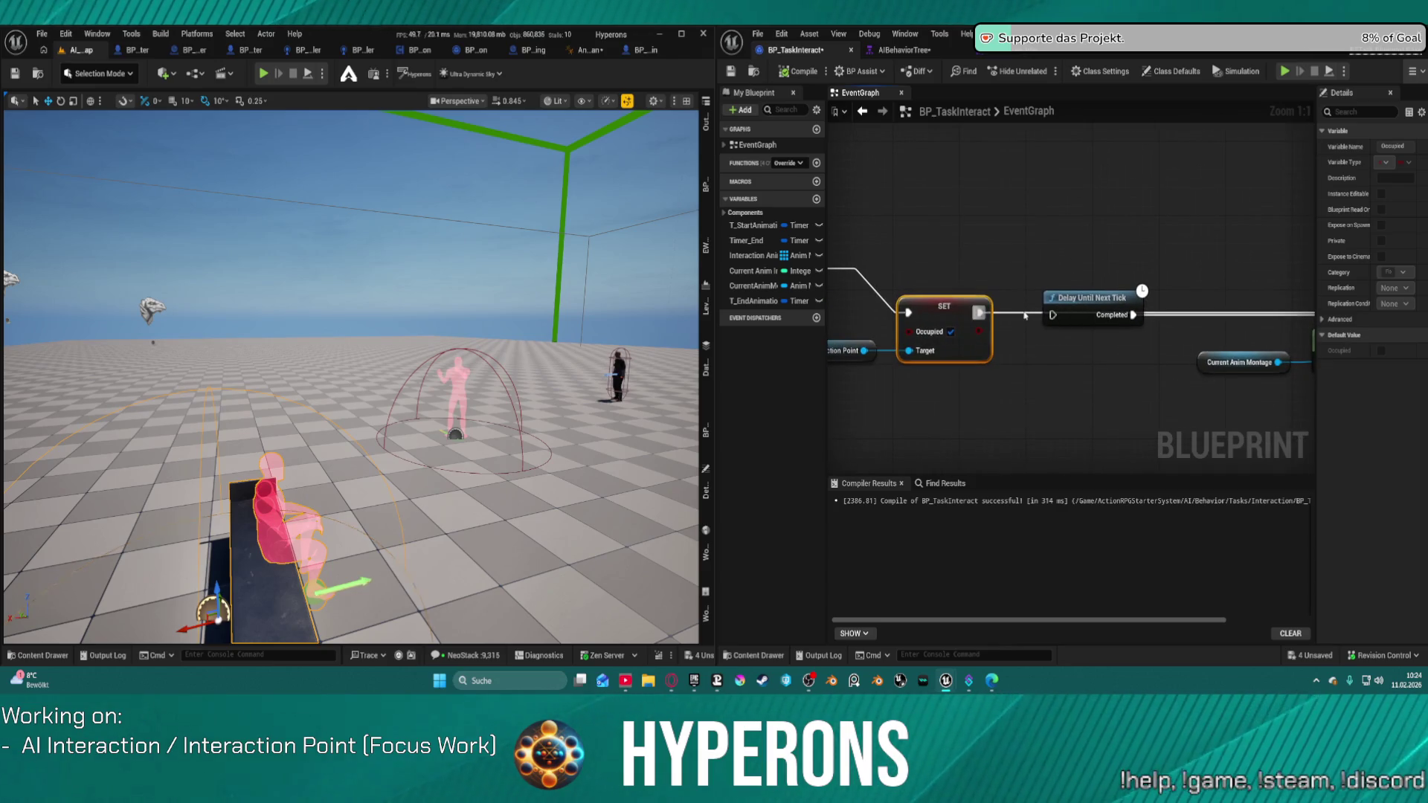
mouse_move(1024, 315)
left_mouse_down()
mouse_move(1311, 313)
mouse_move(1158, 332)
left_mouse_up()
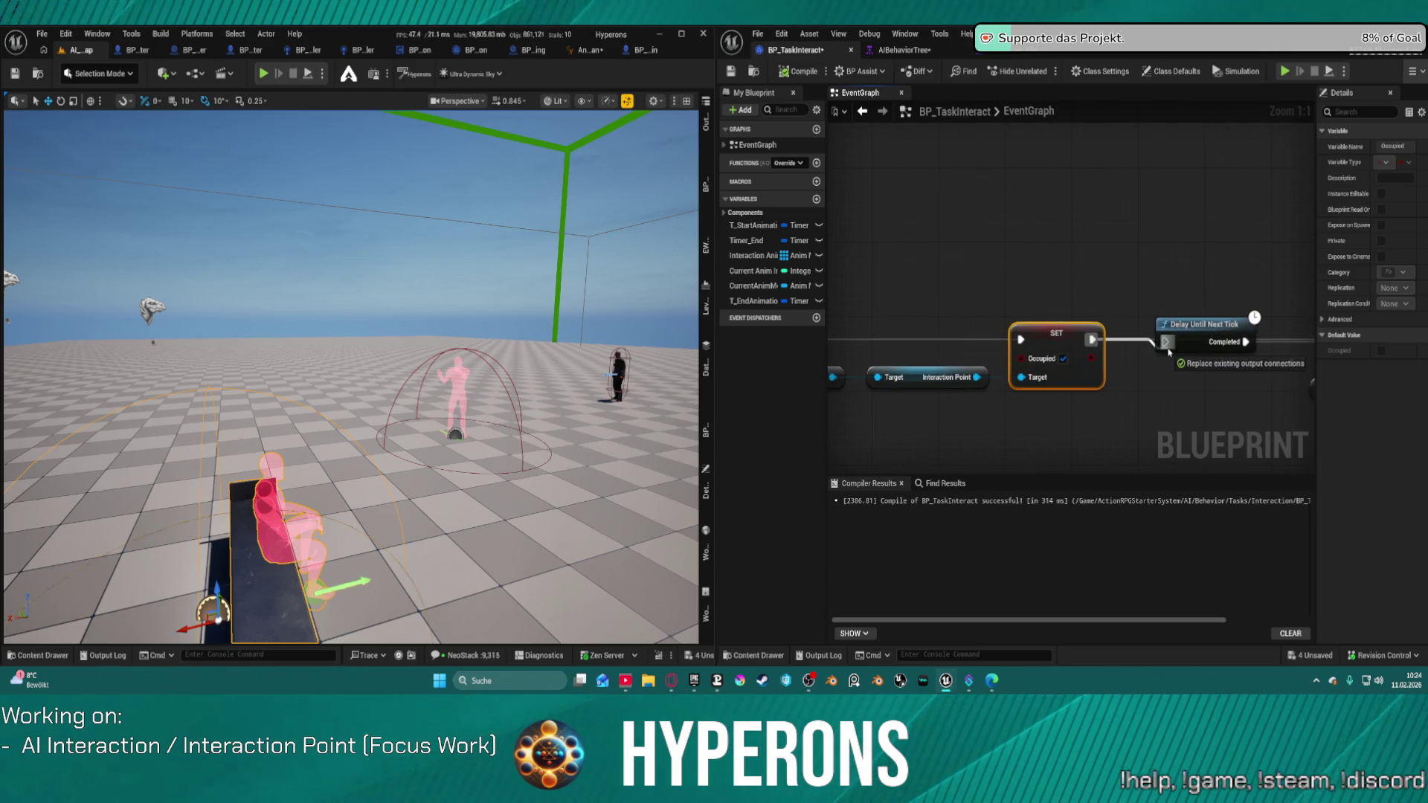
mouse_move(1235, 383)
left_mouse_down()
mouse_move(1053, 365)
mouse_move(818, 385)
left_mouse_up()
left_click_drag(879, 209, 879, 206)
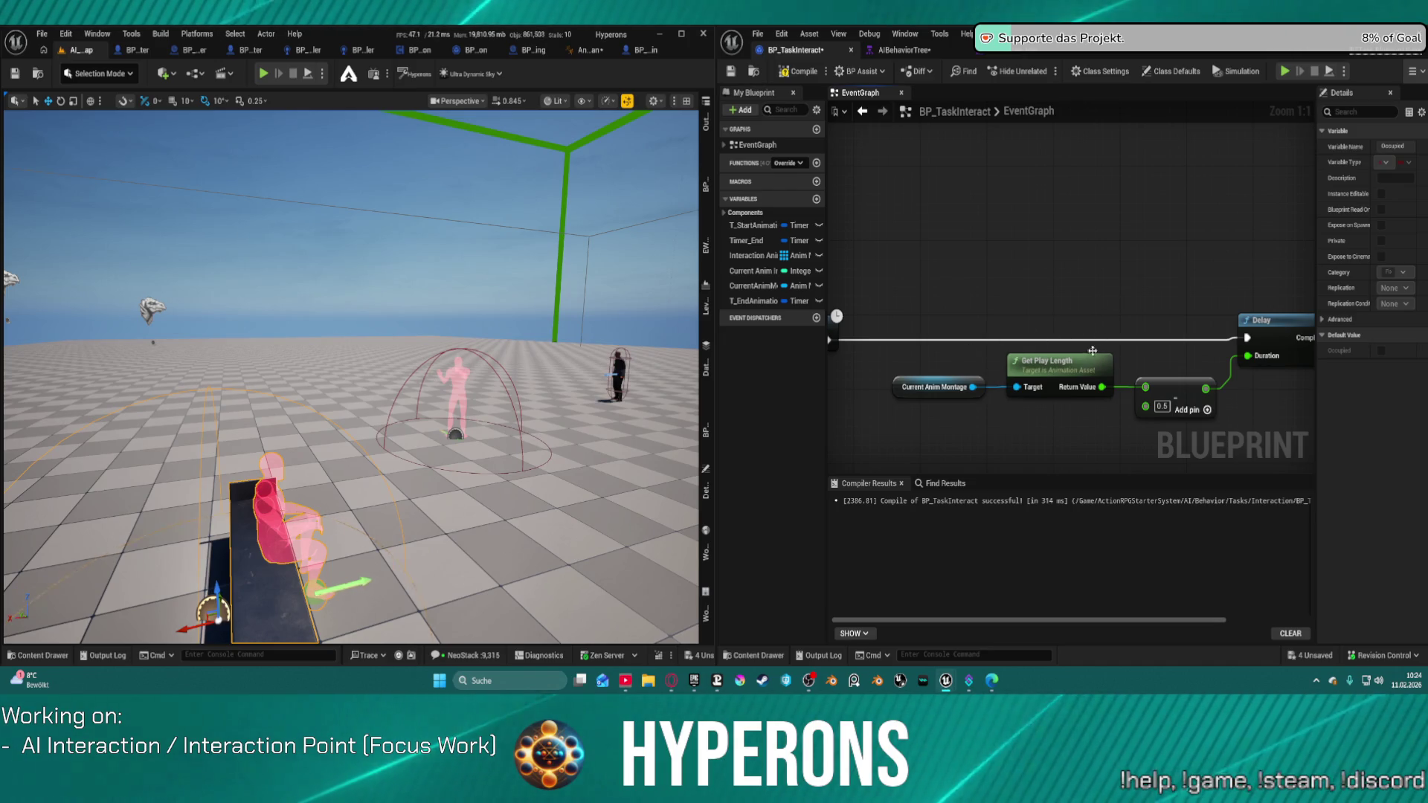
left_click_drag(1051, 299, 1051, 296)
Add a Print String after Delay Until Next Tick that prints Get Play Length's return value
right_click(1051, 296)
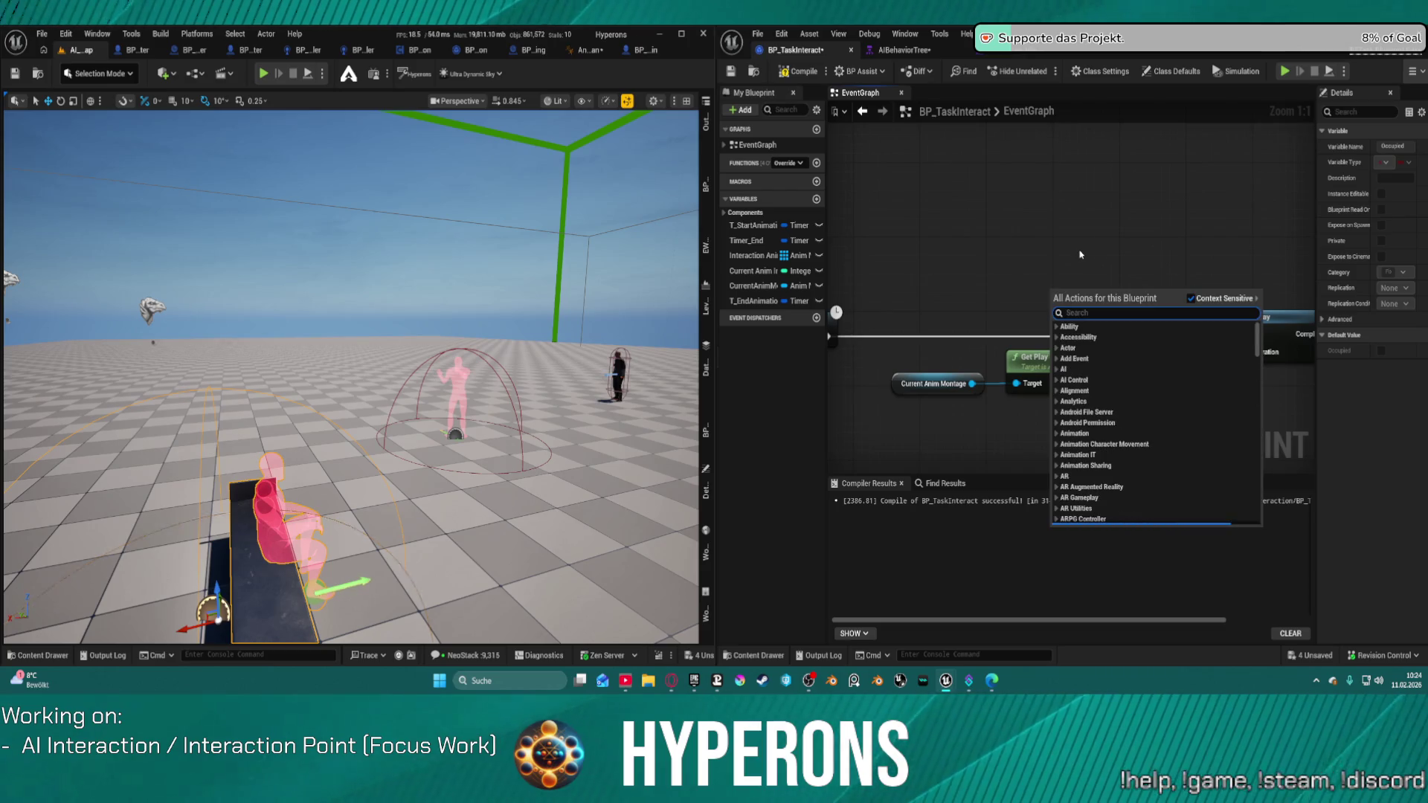
type("print")
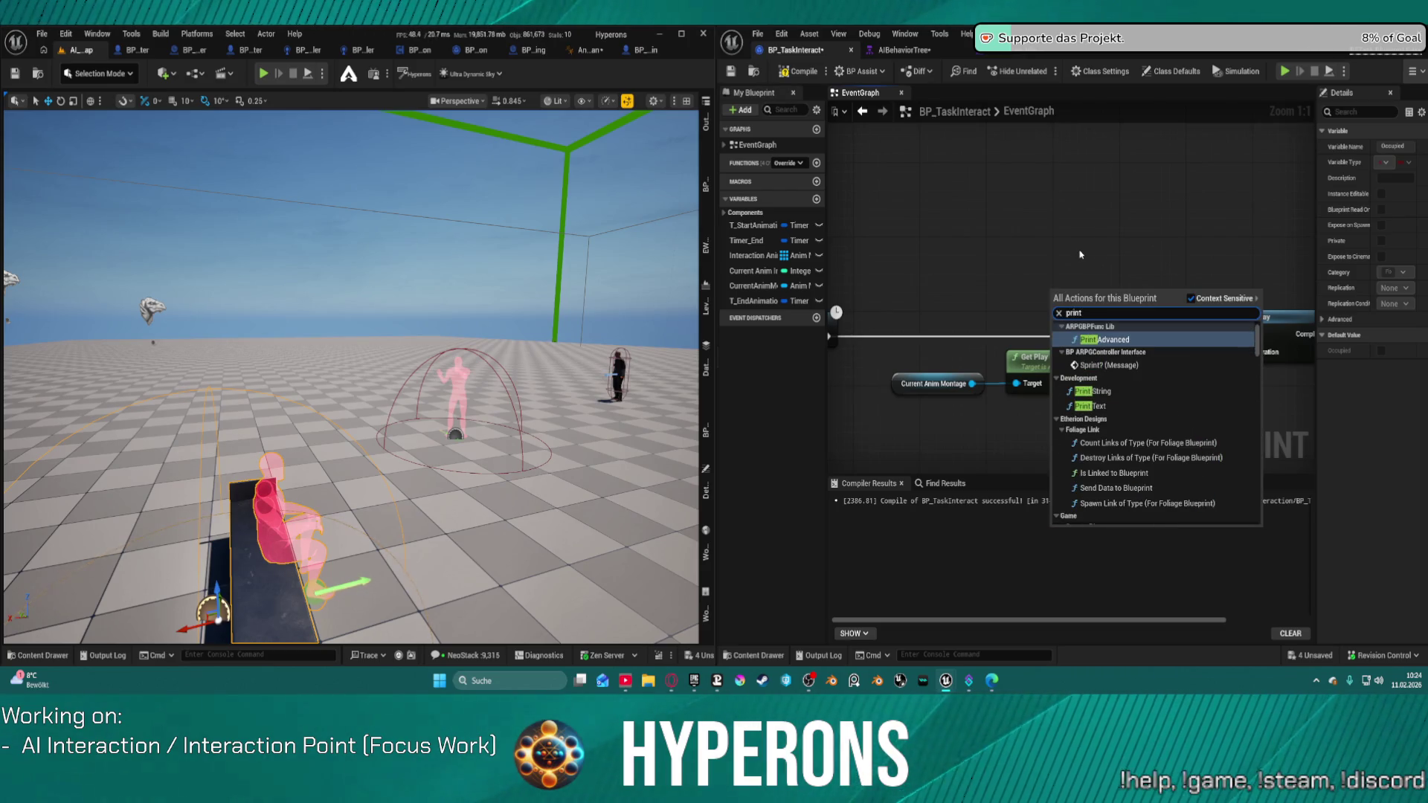
type(" pla")
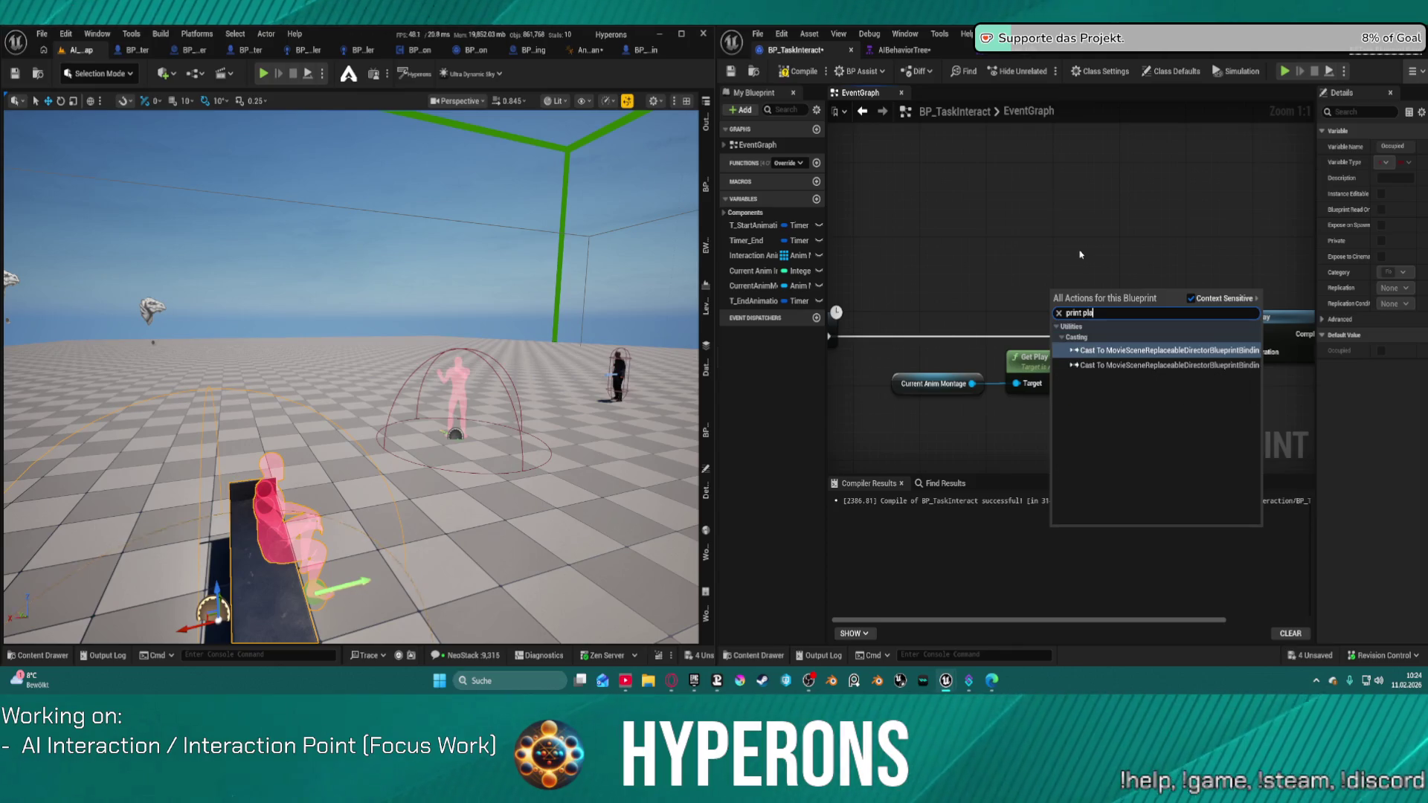
key("BackSpace")
key("BackSpace")
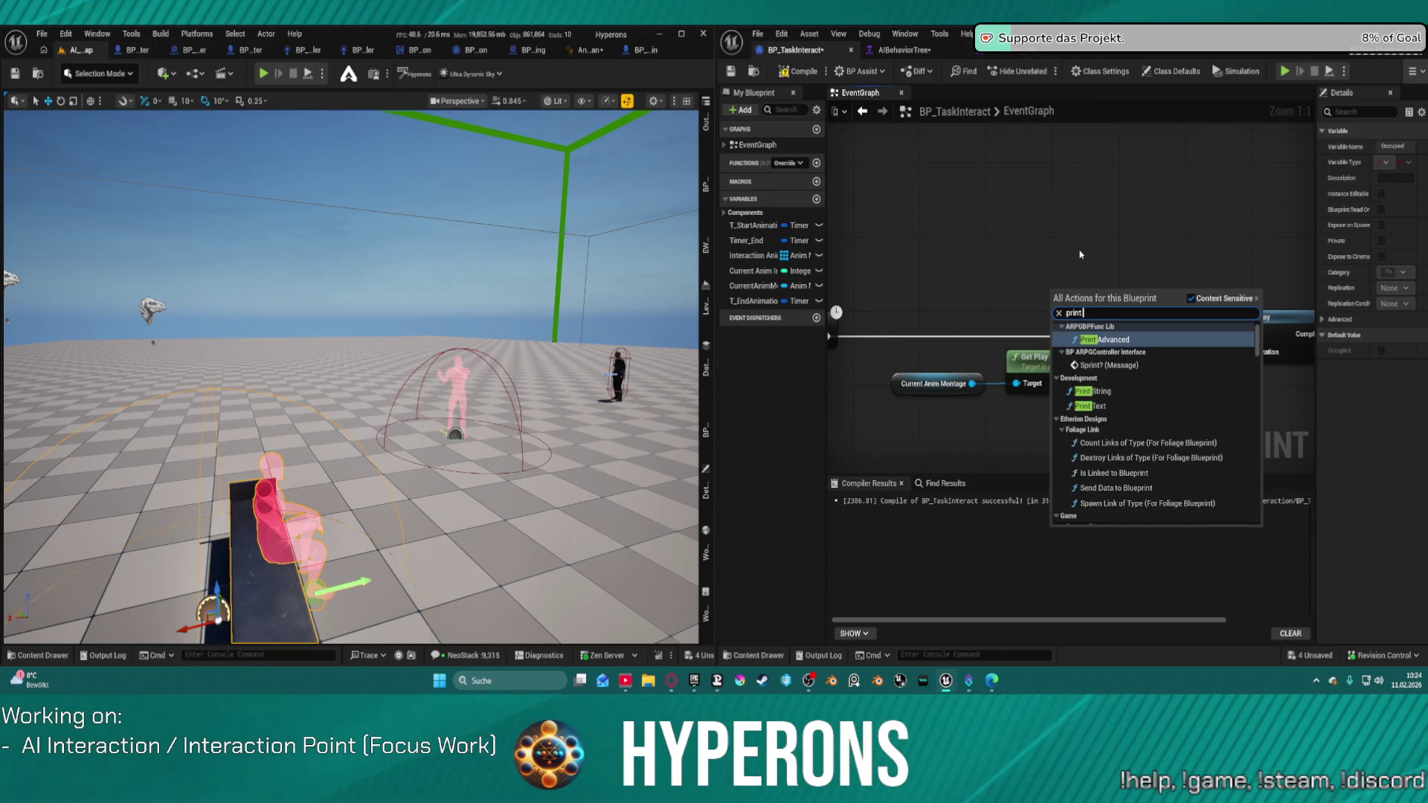
left_click(1094, 391)
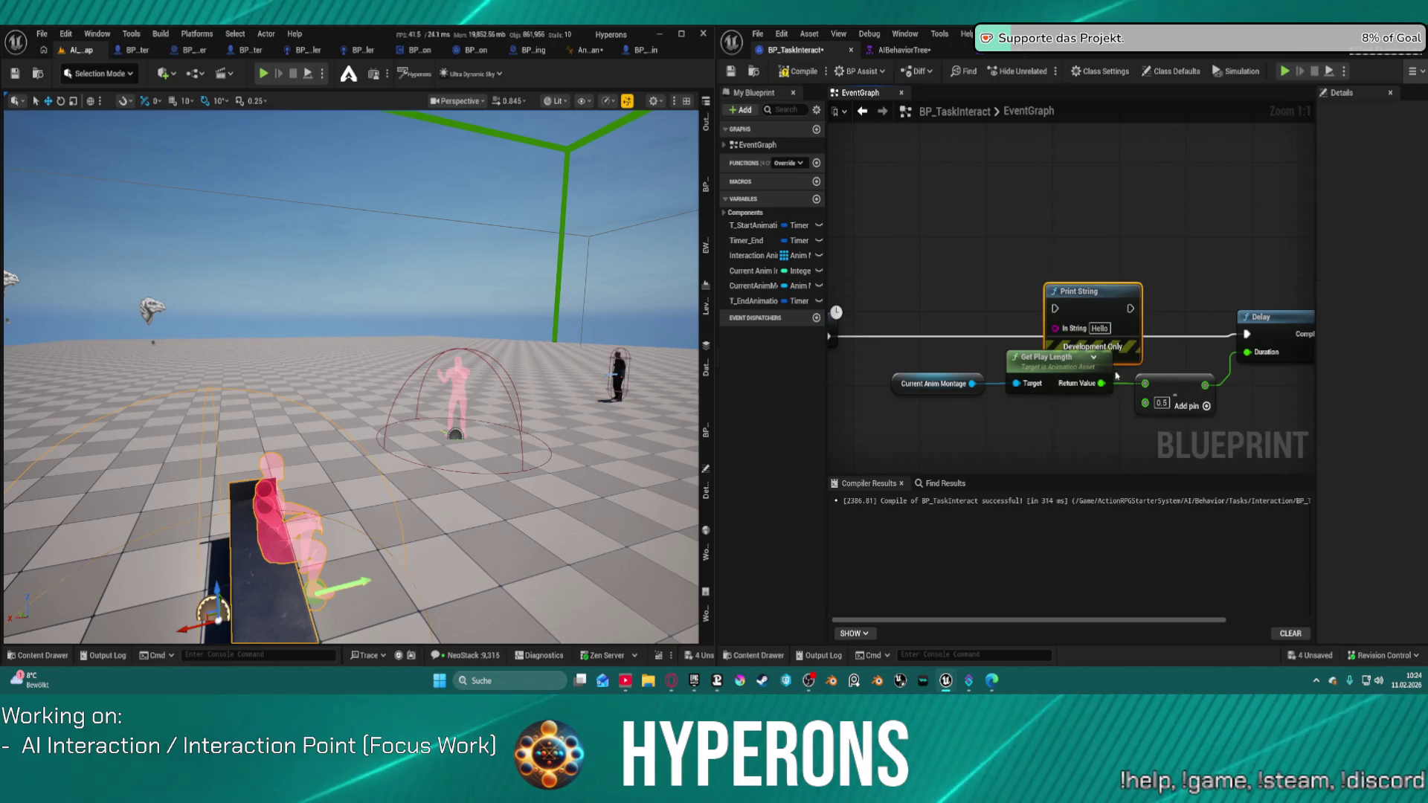
mouse_move(829, 336)
left_mouse_down()
mouse_move(935, 338)
mouse_move(1281, 295)
left_mouse_up()
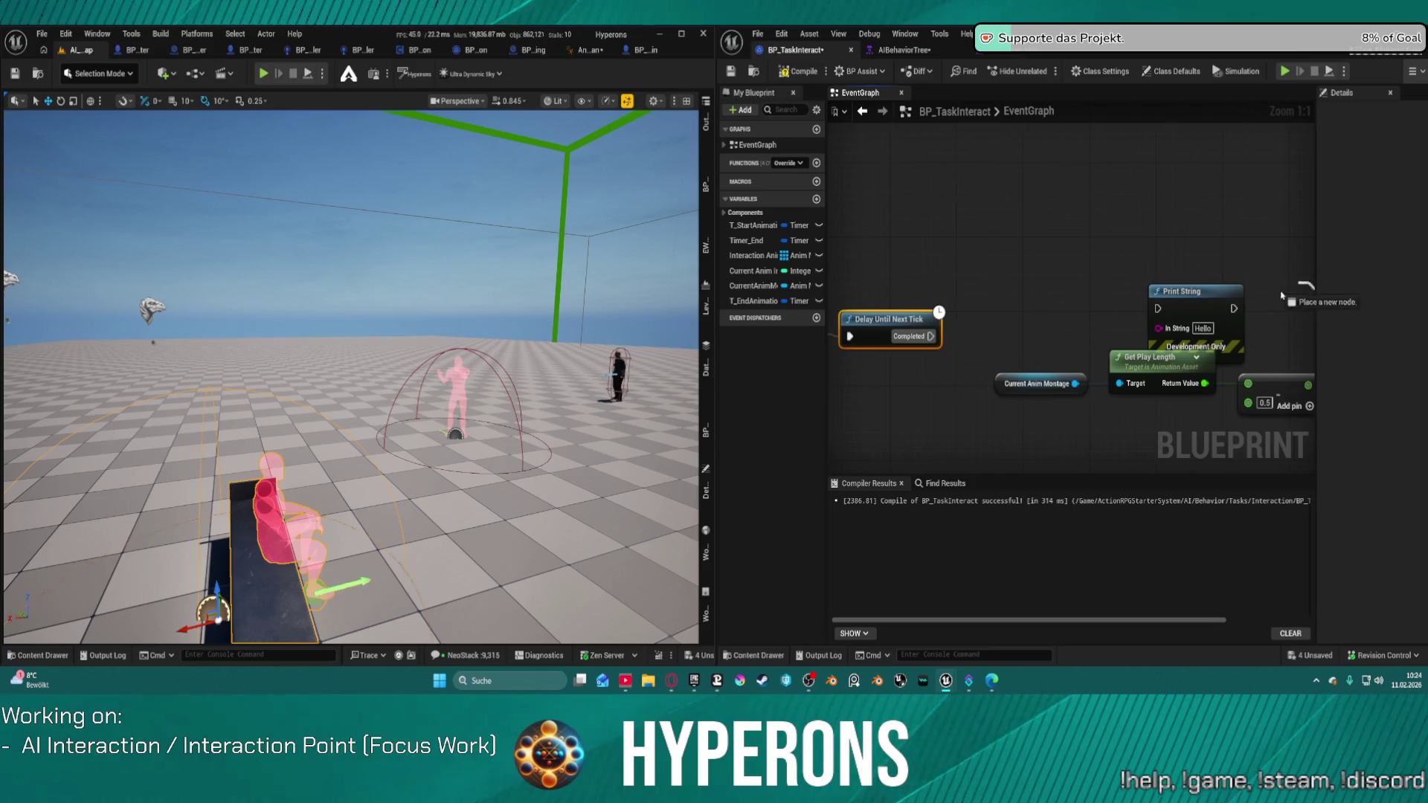
left_click_drag(1171, 310, 1158, 310)
mouse_move(851, 336)
left_mouse_down()
mouse_move(833, 336)
mouse_move(851, 336)
left_mouse_up()
mouse_move(1270, 379)
left_mouse_down()
mouse_move(996, 379)
mouse_move(954, 357)
left_mouse_up()
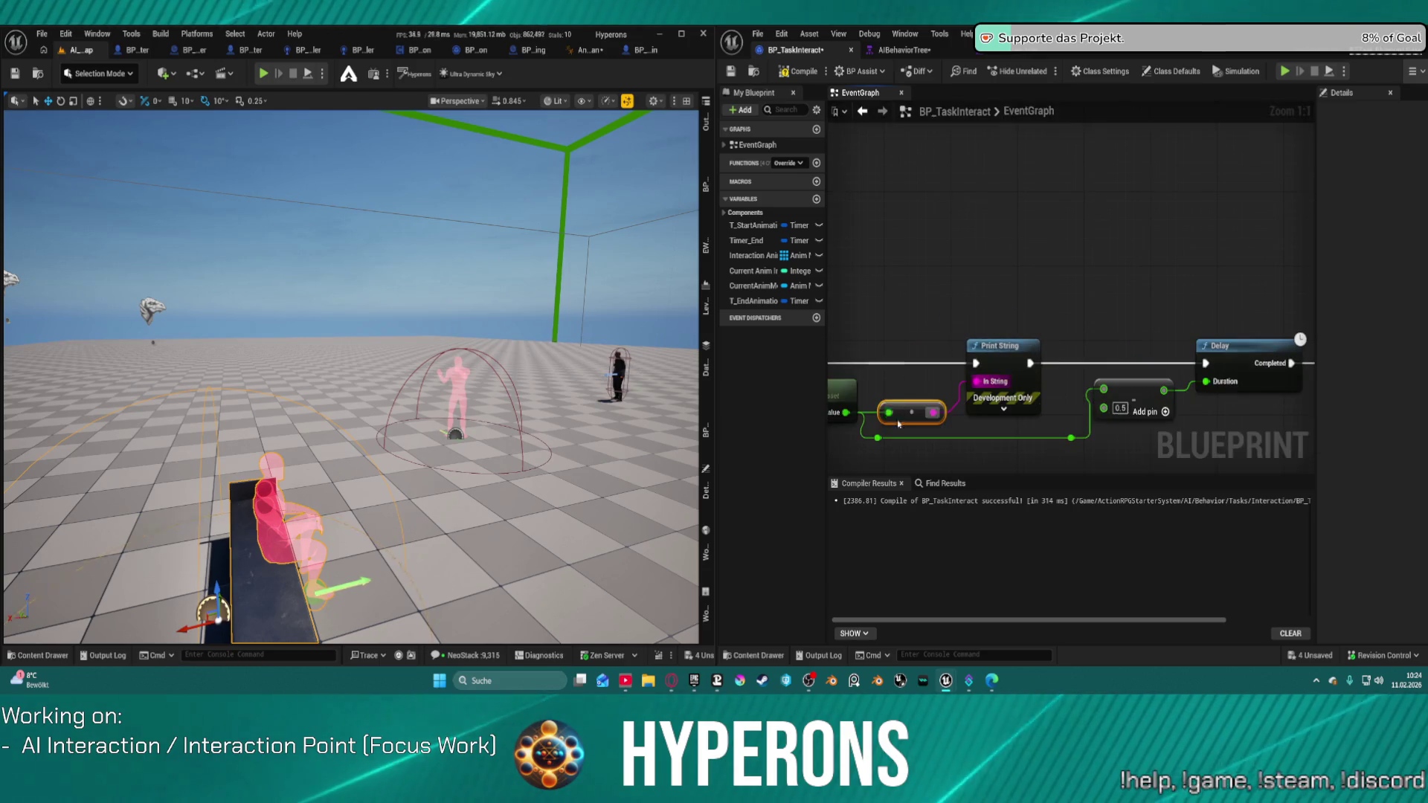
left_click_drag(1068, 407, 1232, 368)
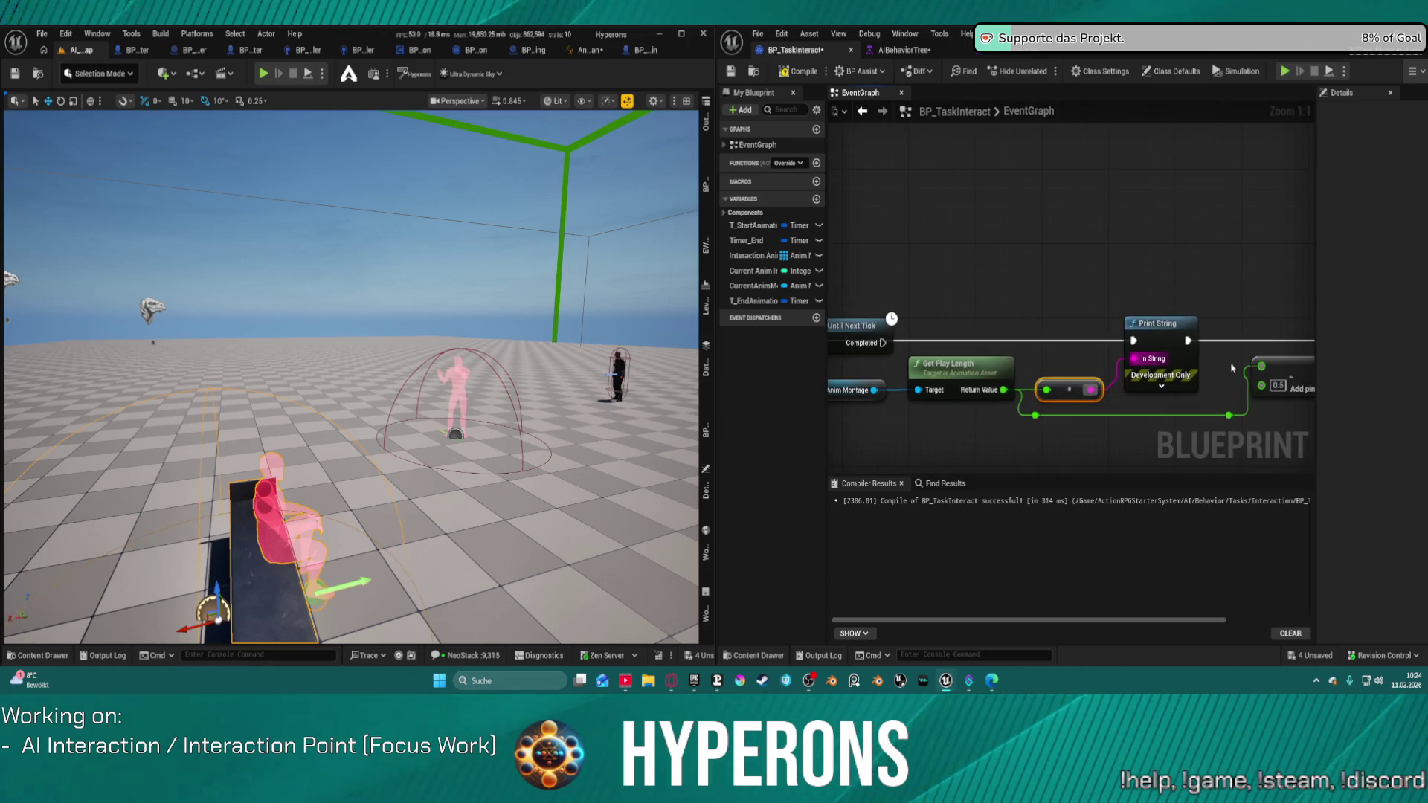
mouse_move(970, 310)
left_mouse_down()
mouse_move(946, 194)
mouse_move(921, 285)
mouse_move(900, 289)
left_mouse_up()
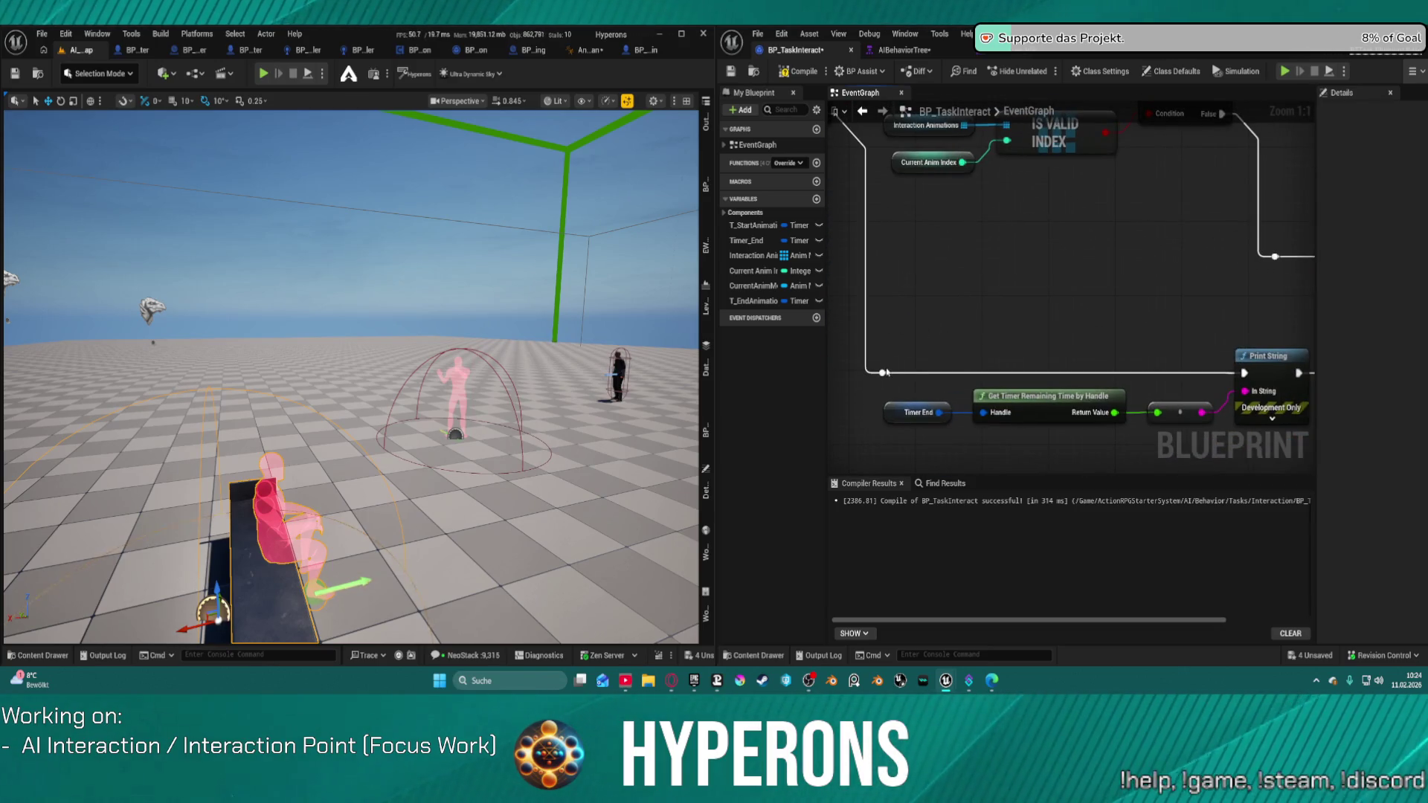
Delete the timer-remaining debug print nodes, then undo the last change once
scroll(1125, 332, "down", 8)
scroll(1190, 357, "up", 5)
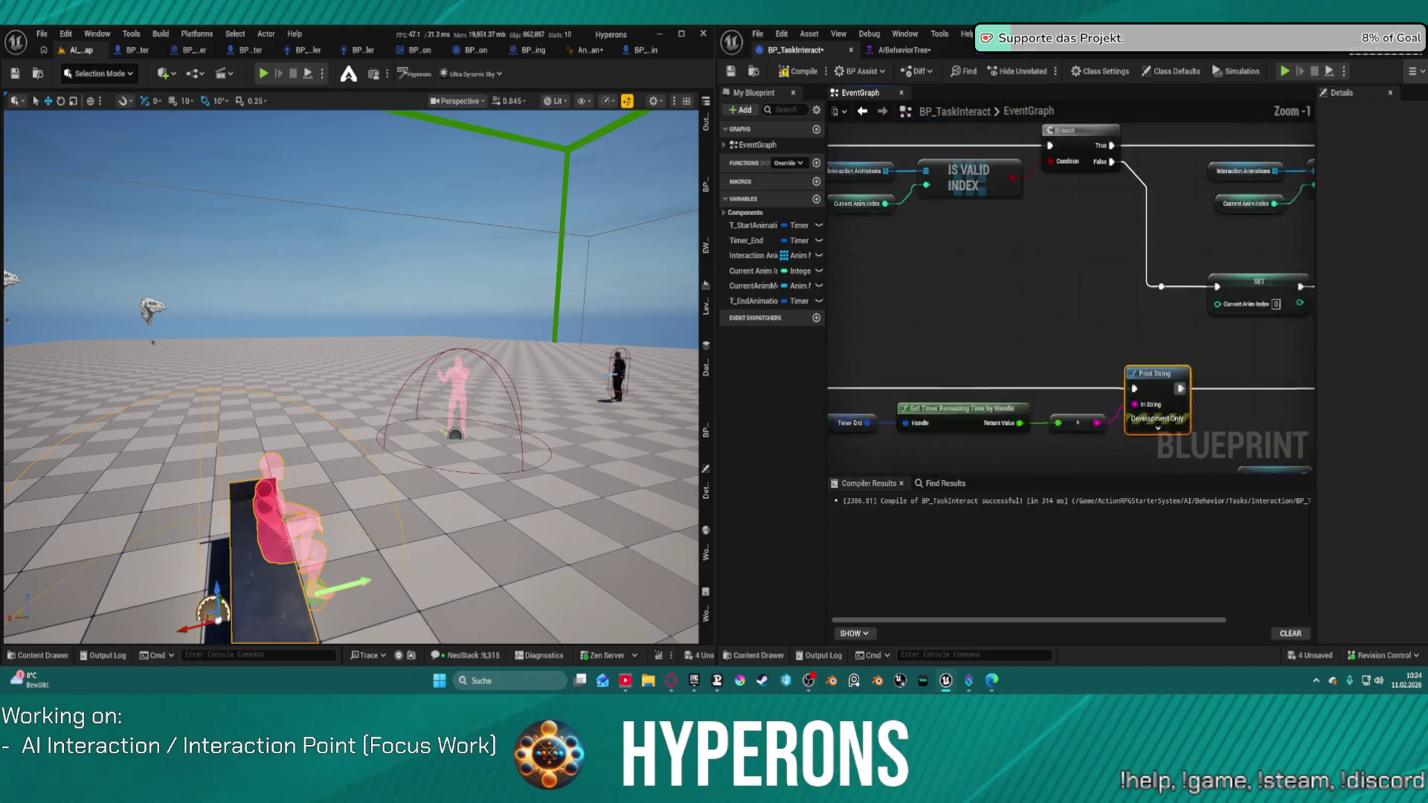
scroll(1208, 364, "down", 1)
scroll(1081, 381, "up", 2)
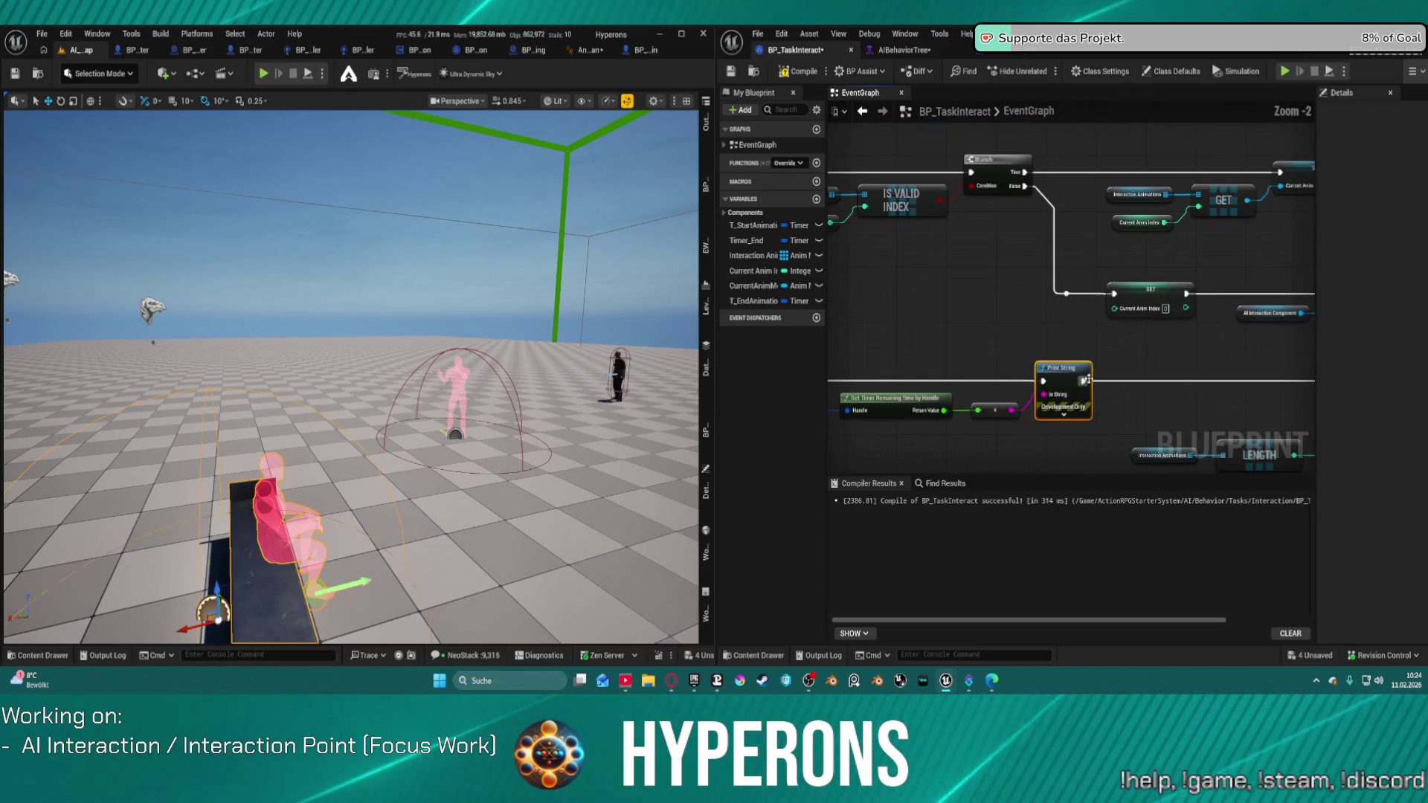
mouse_move(1043, 381)
left_mouse_down()
mouse_move(1008, 383)
mouse_move(1315, 431)
left_mouse_up()
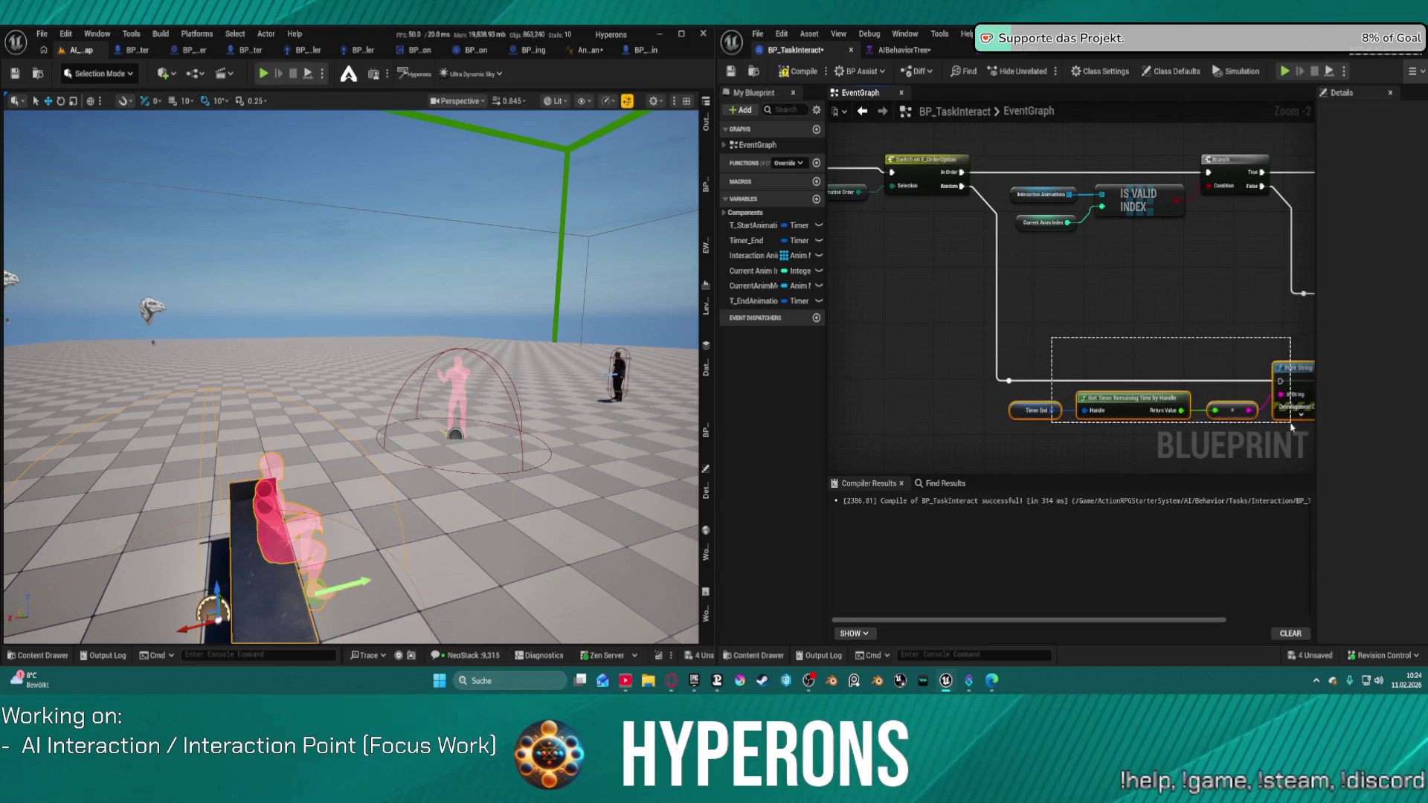
key("Delete")
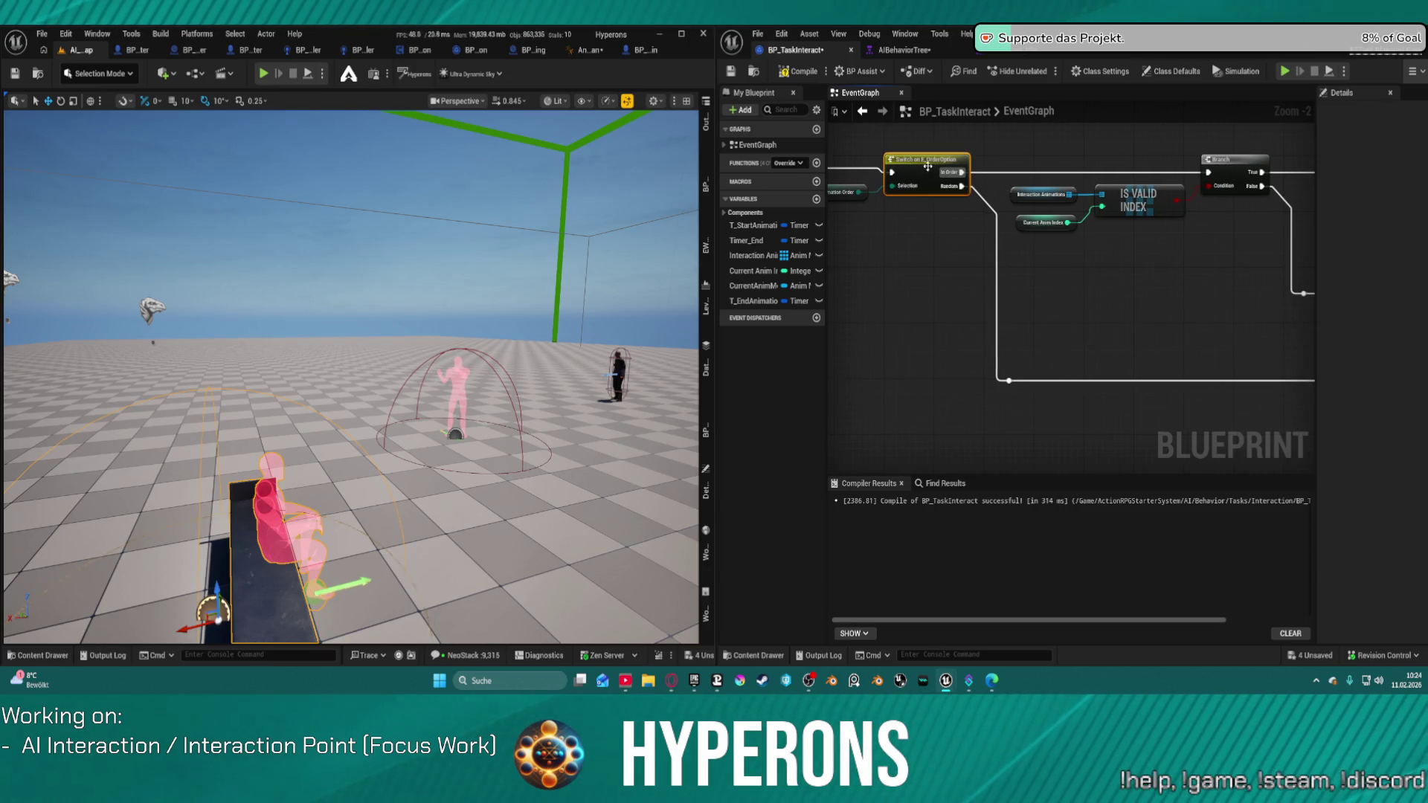
key("ctrl+z")
Review the Random Integer logic that picks Current Anim Montage from Interaction Animations
scroll(1209, 311, "up", 1)
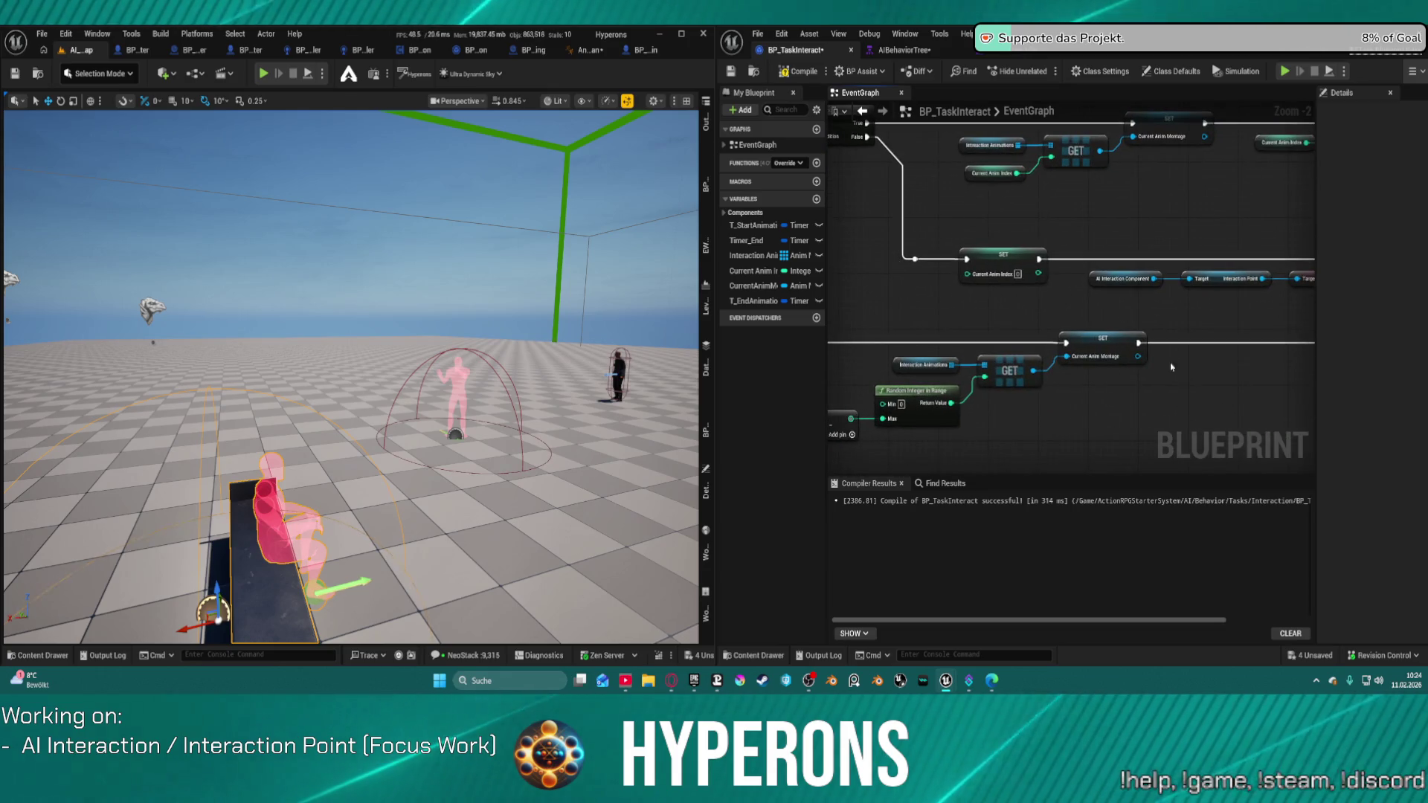
scroll(1157, 378, "up", 1)
scroll(1197, 371, "down", 3)
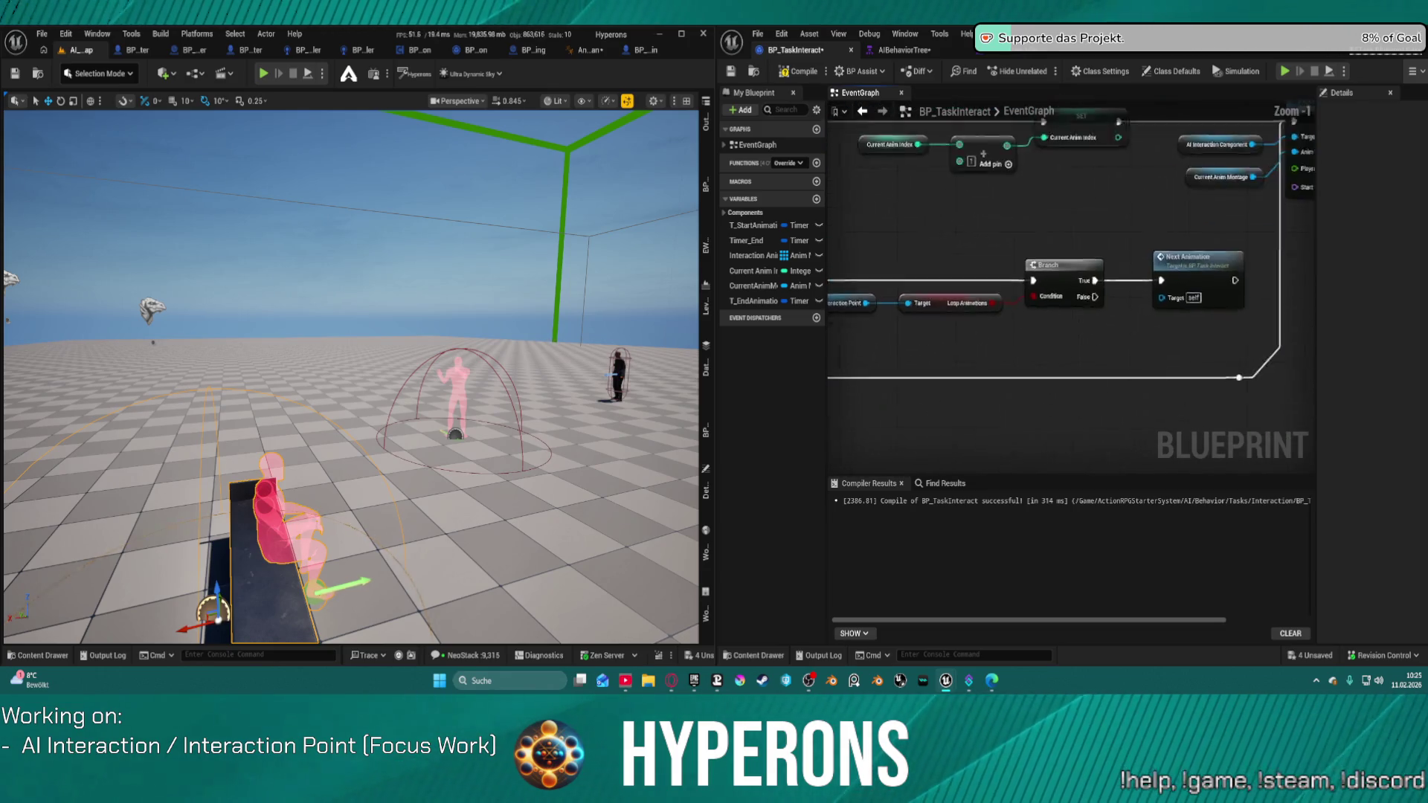
scroll(1134, 355, "up", 2)
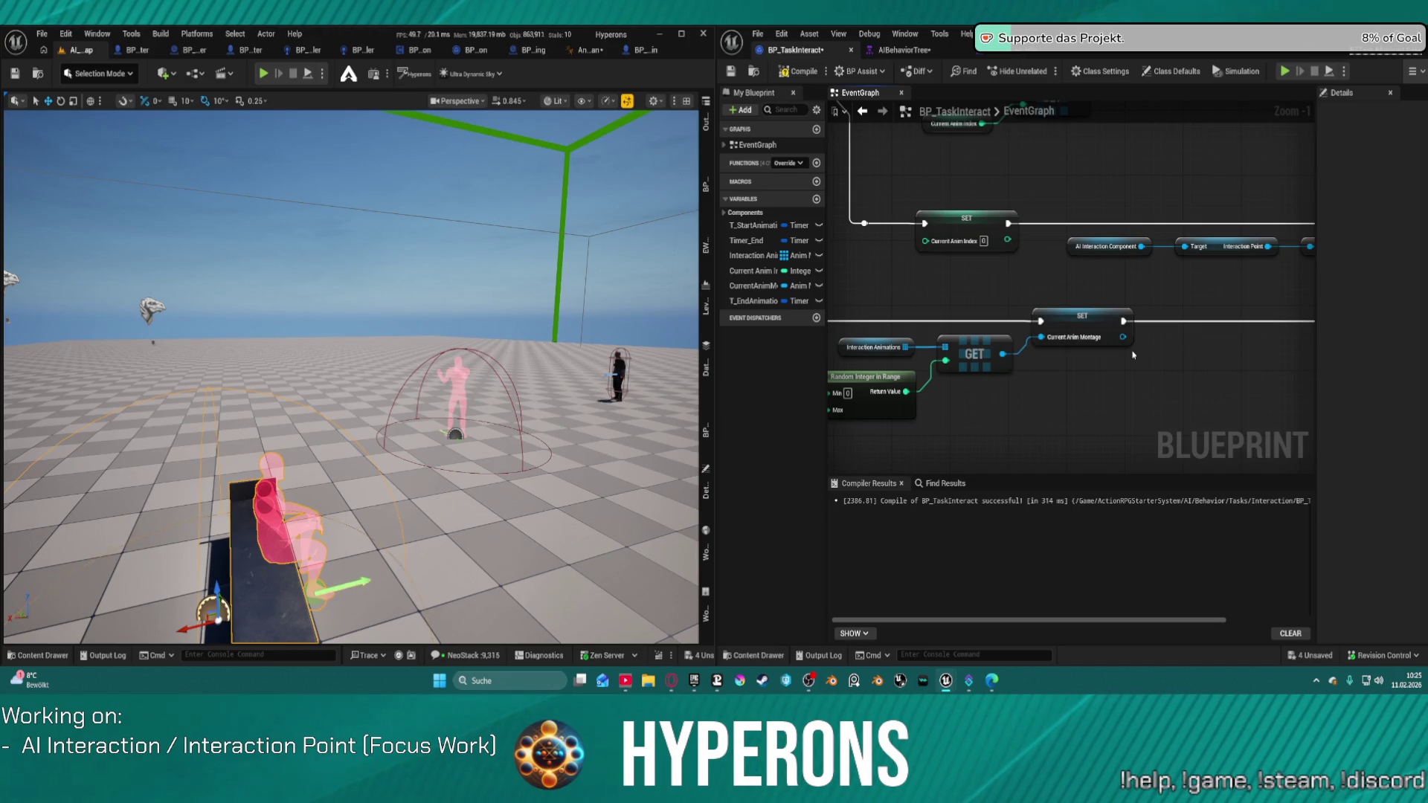
mouse_move(1074, 221)
left_mouse_down()
mouse_move(1188, 343)
mouse_move(1268, 232)
left_mouse_up()
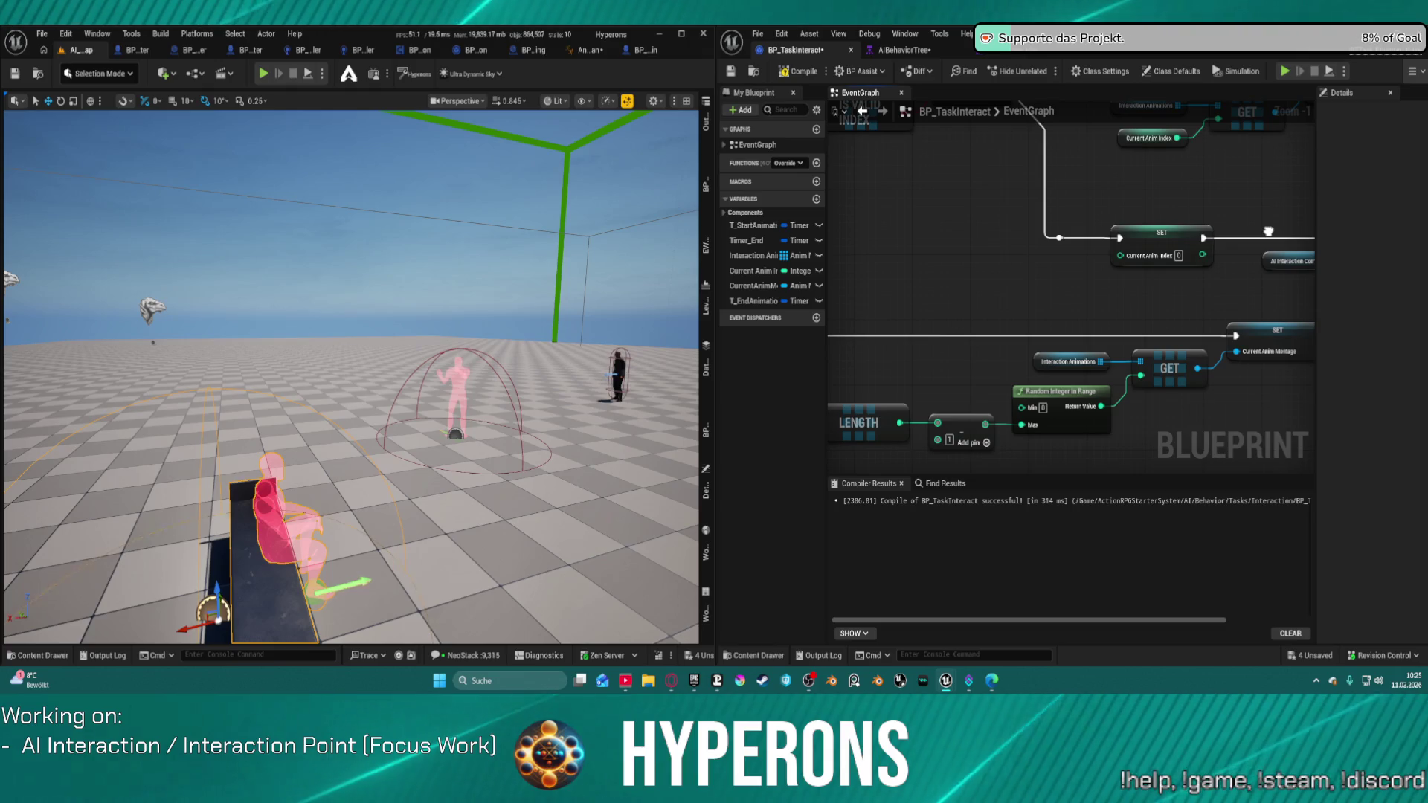
Compile BP_TaskInteract, then run one play test and two simulations to watch the AI sit
left_click(799, 71)
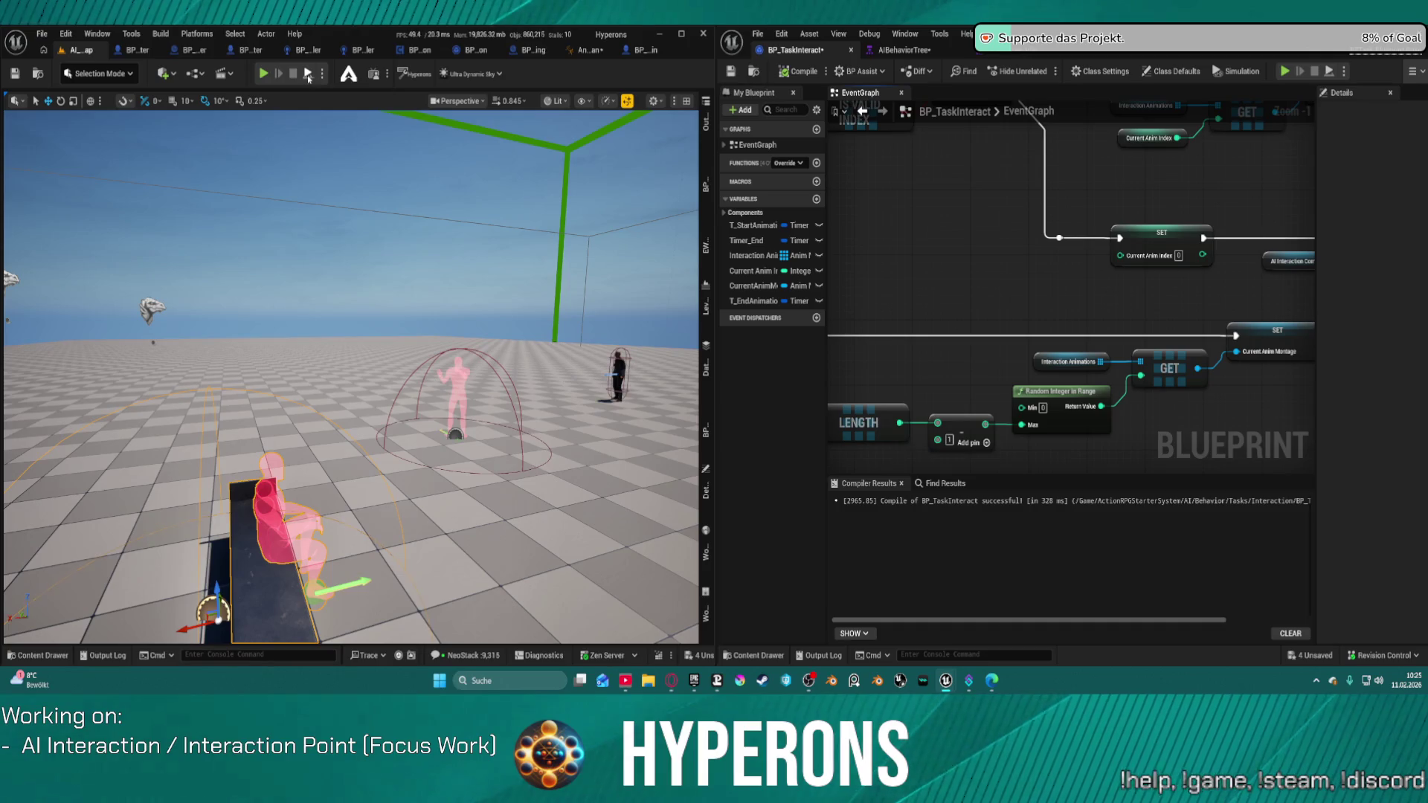
left_click(309, 75)
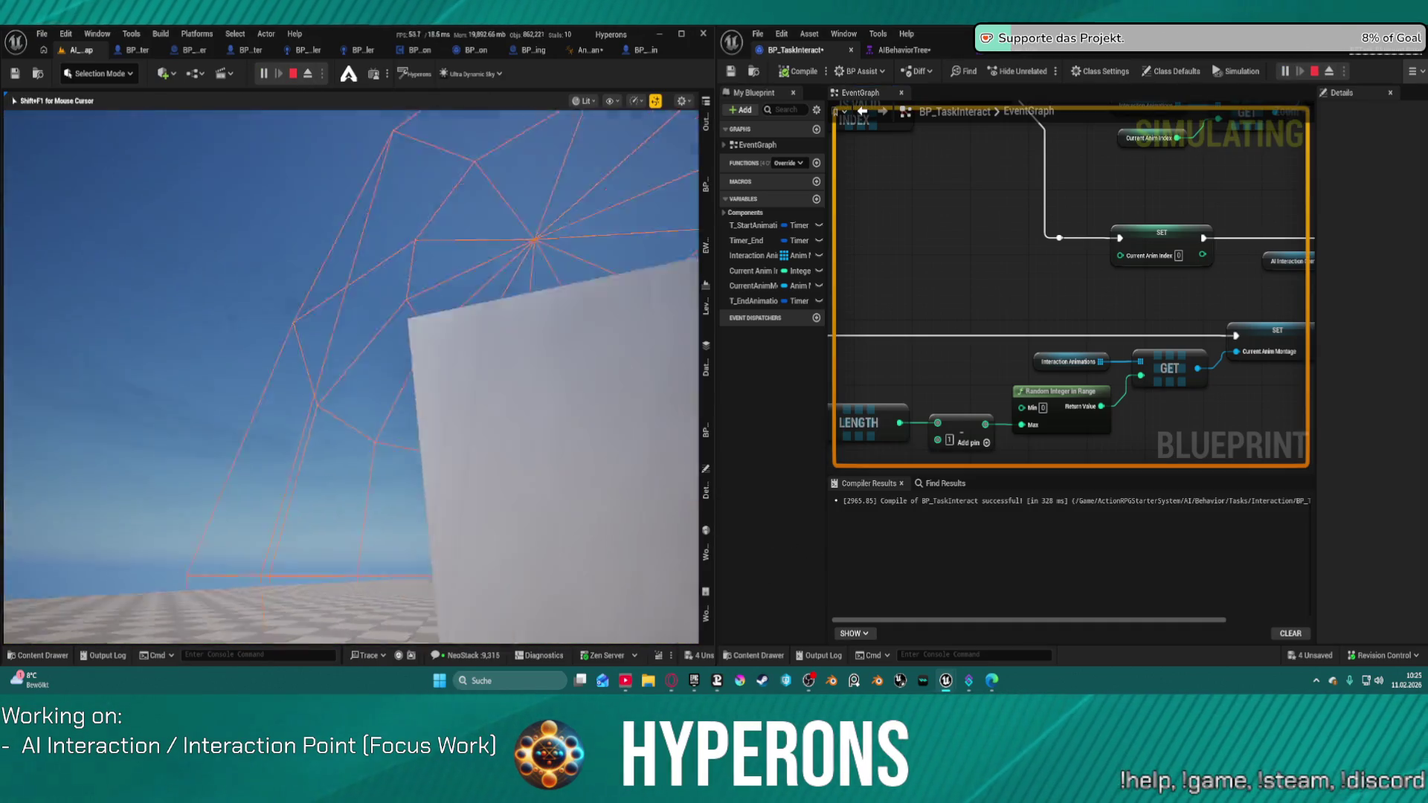
key("Escape")
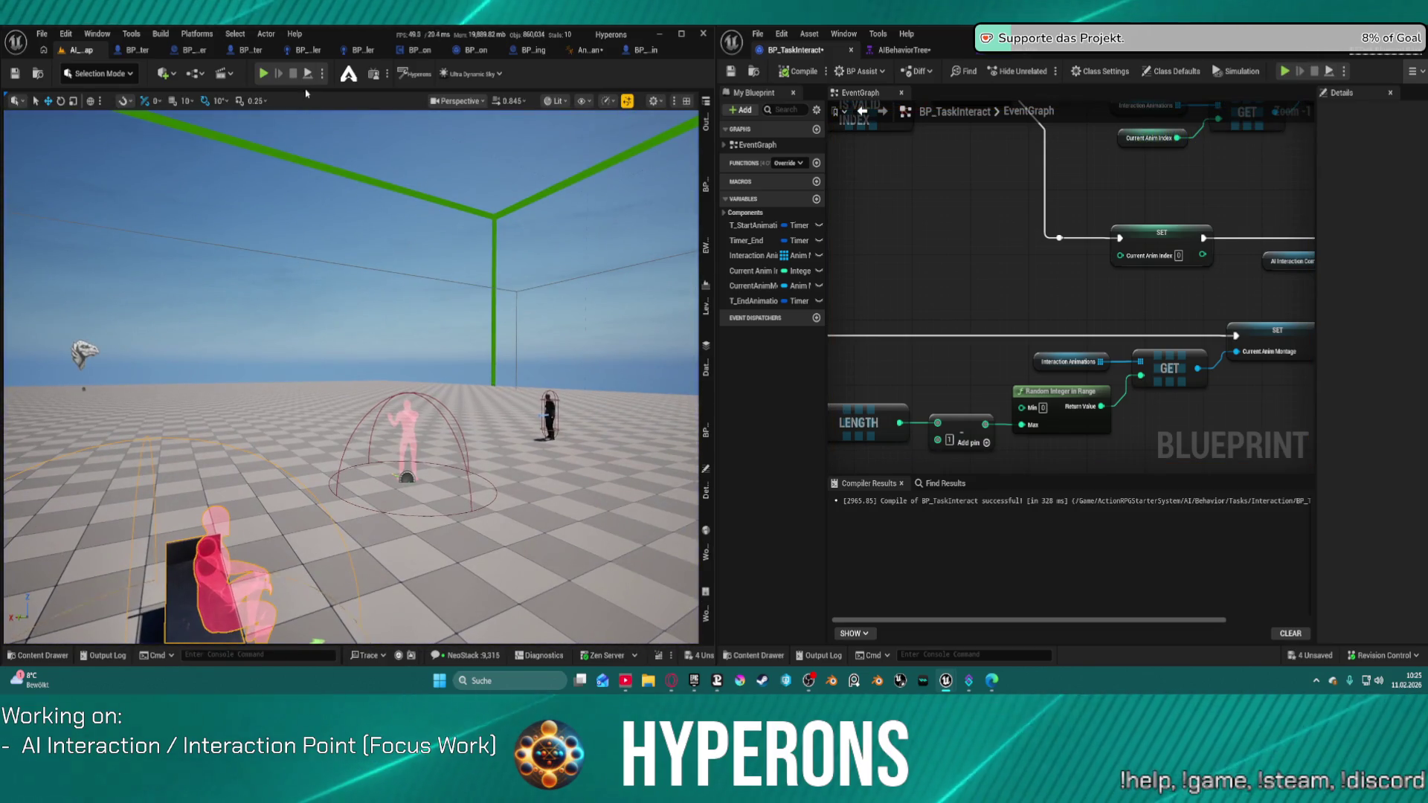
left_click(307, 72)
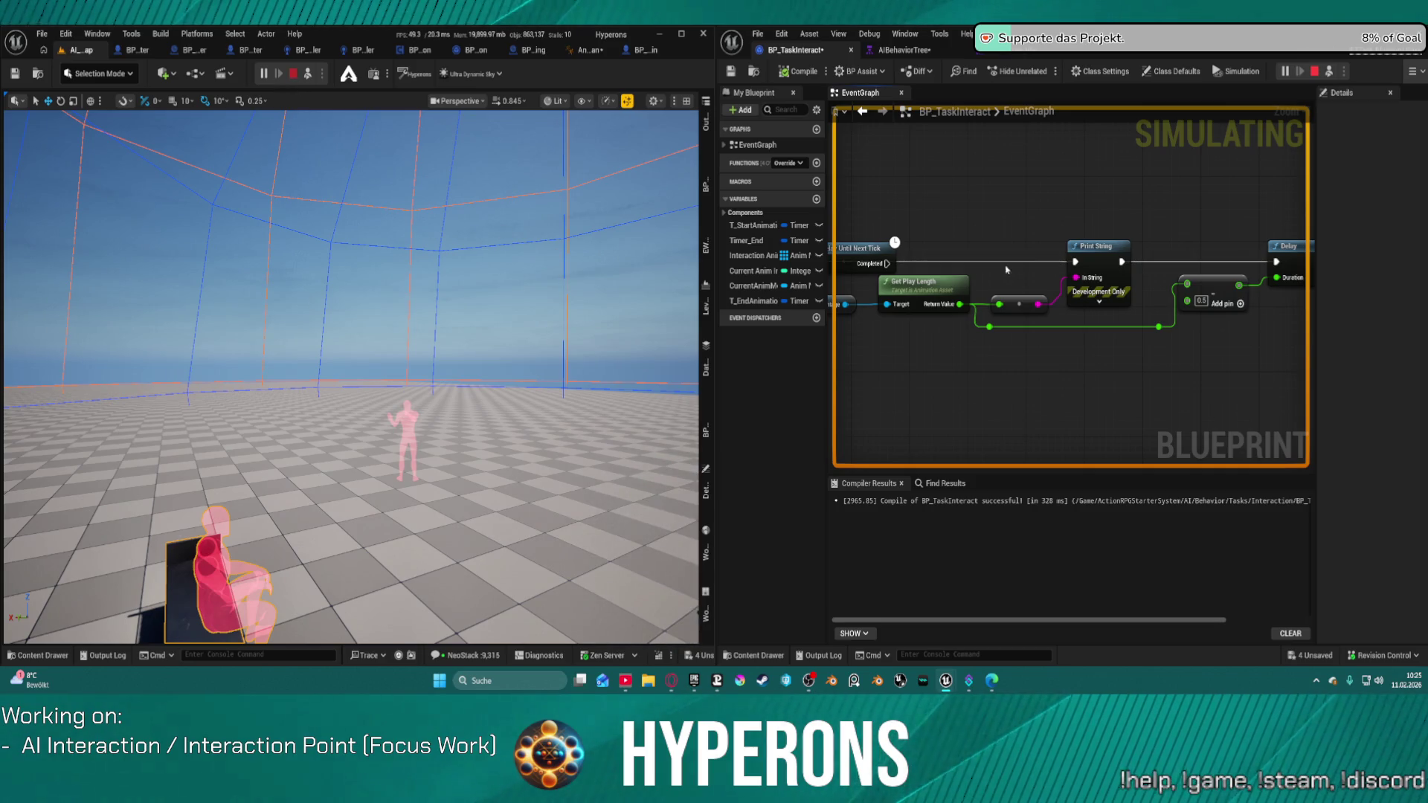
key("Escape")
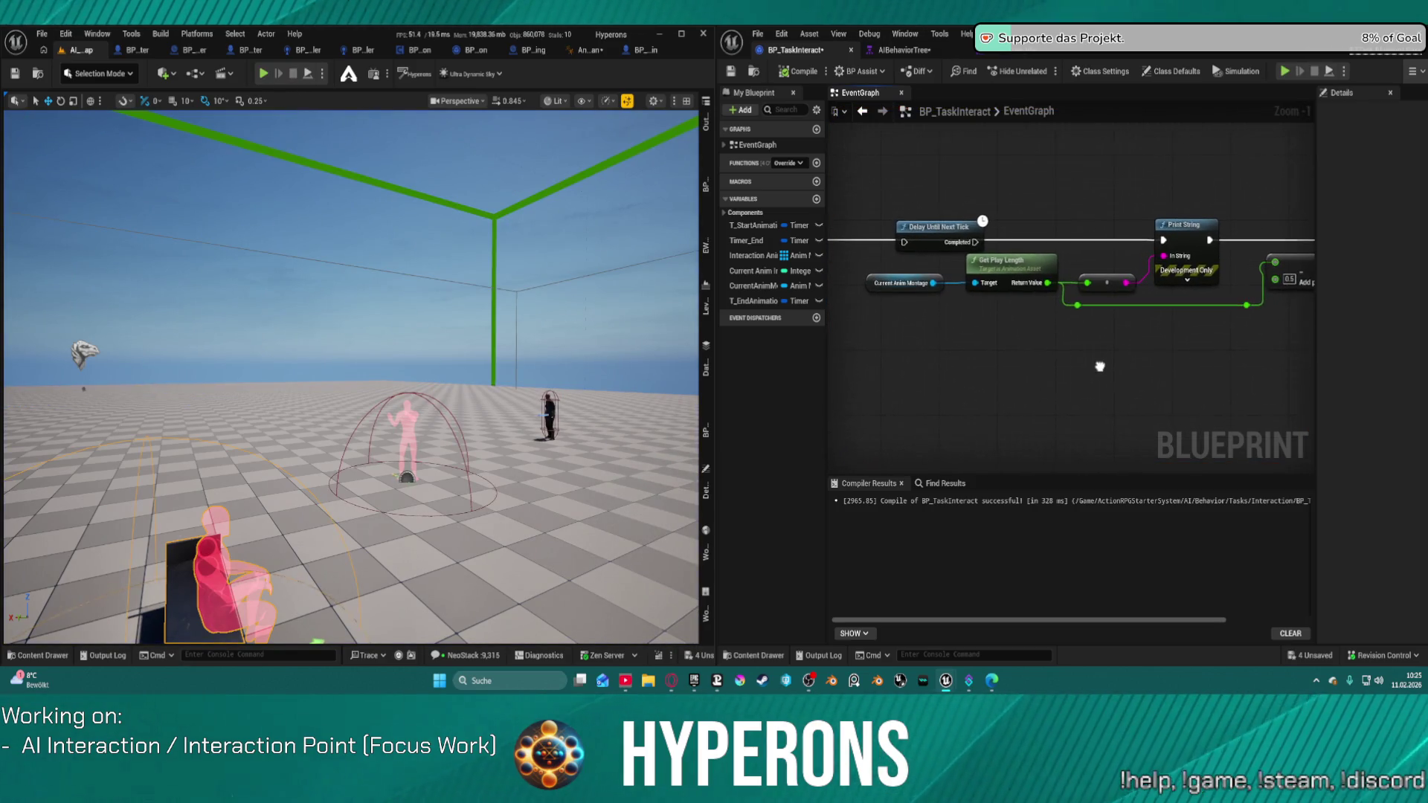
left_click(307, 75)
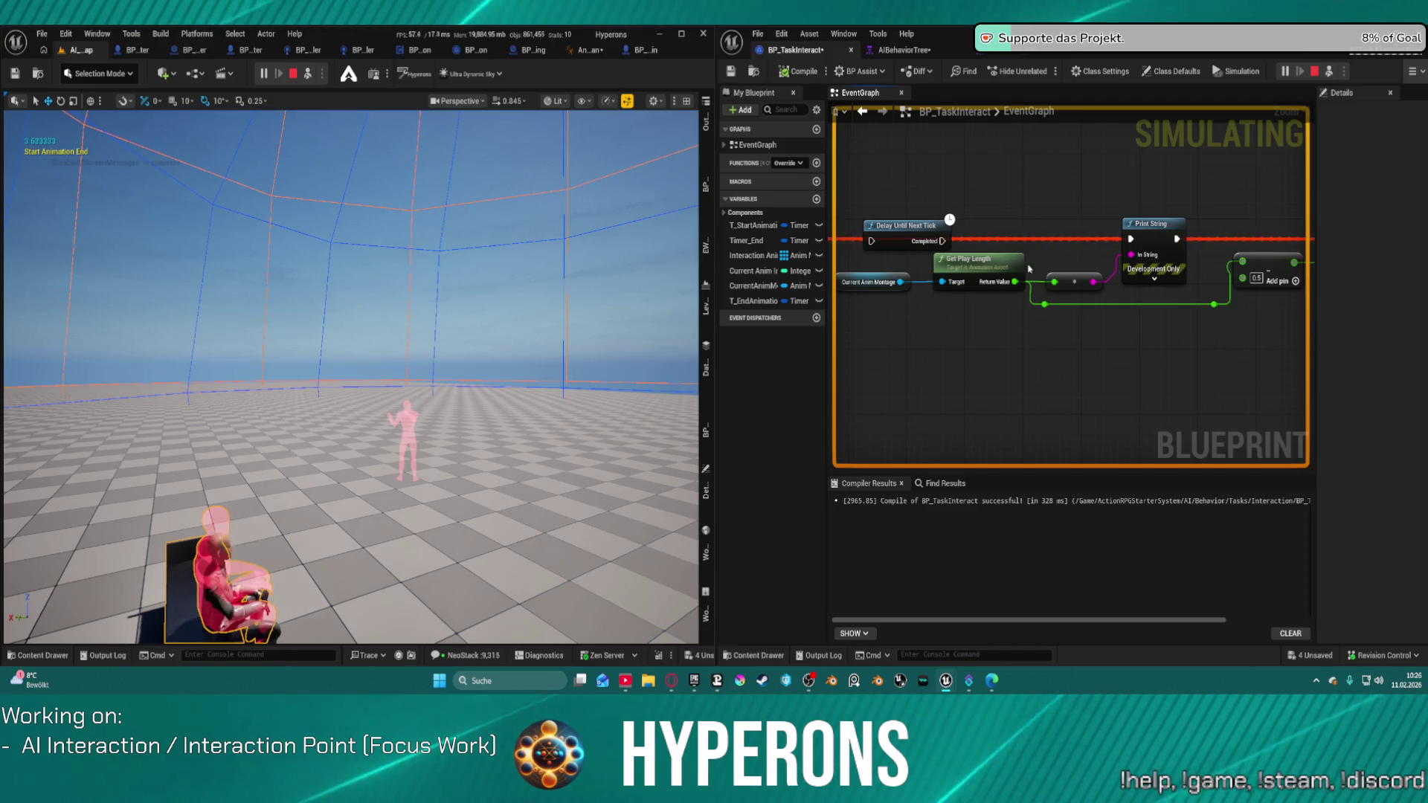
left_click(293, 74)
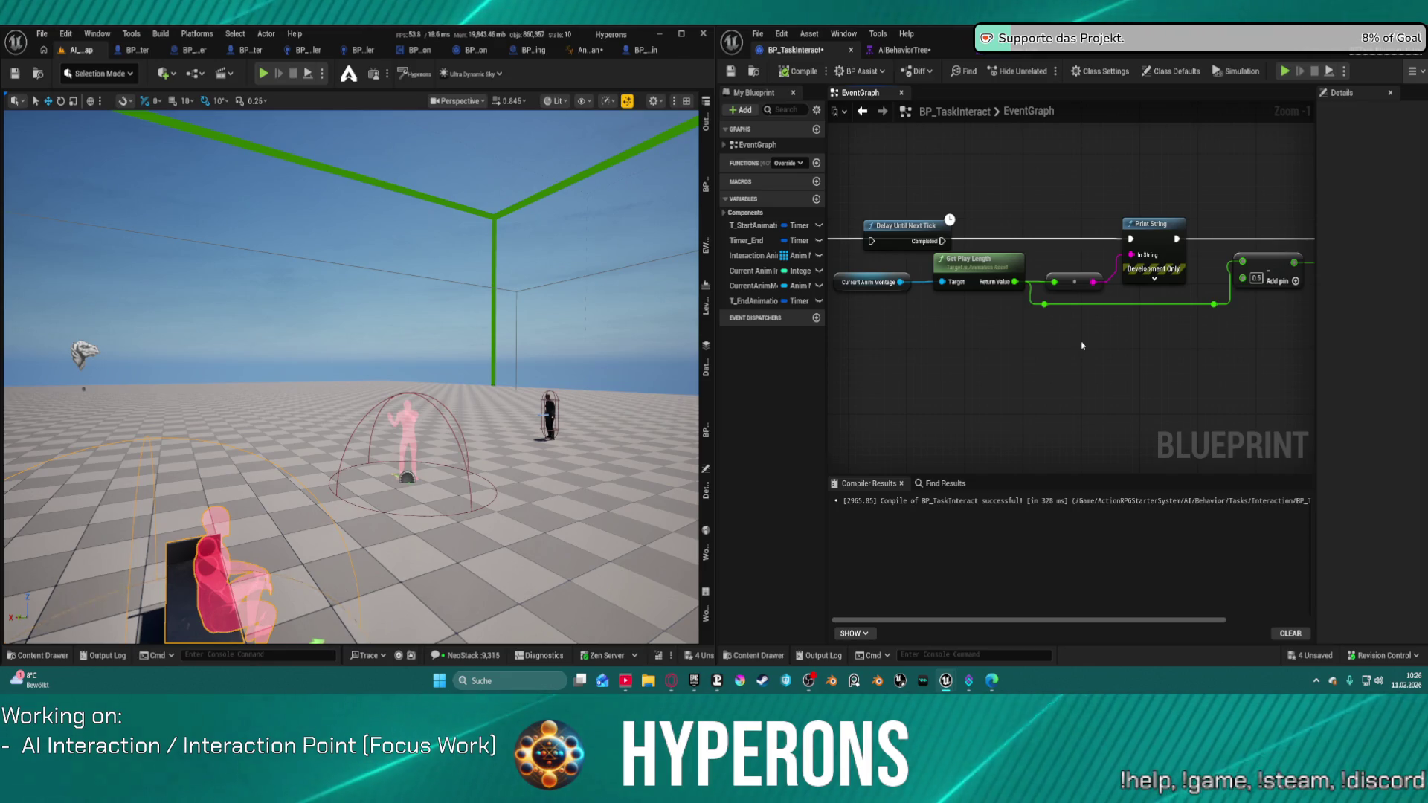
left_click_drag(952, 338, 1142, 340)
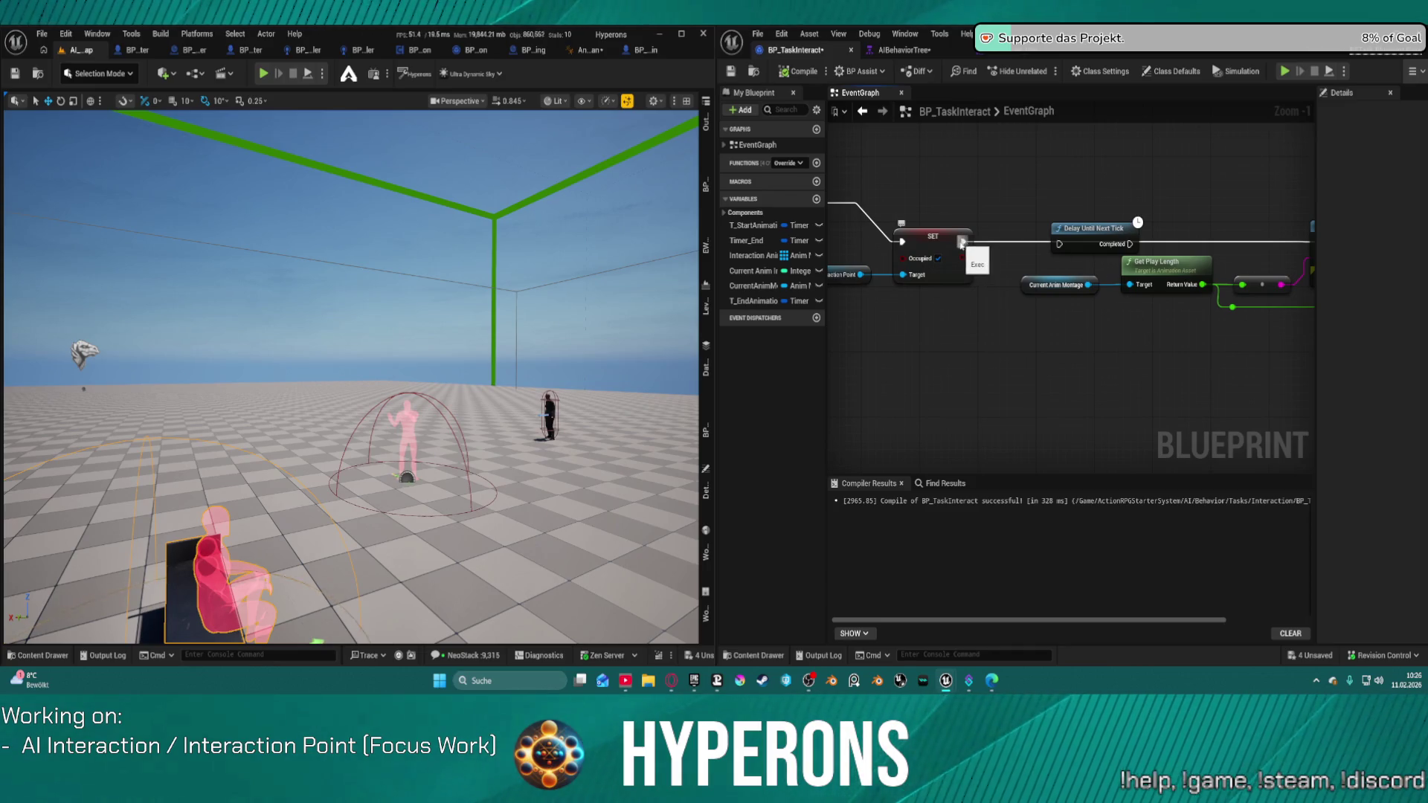
Wire SET Occupied into Delay Until Next Tick, recompile, and start a simulation with Alt+S
mouse_move(962, 243)
left_mouse_down()
mouse_move(1166, 249)
mouse_move(1122, 245)
left_mouse_up()
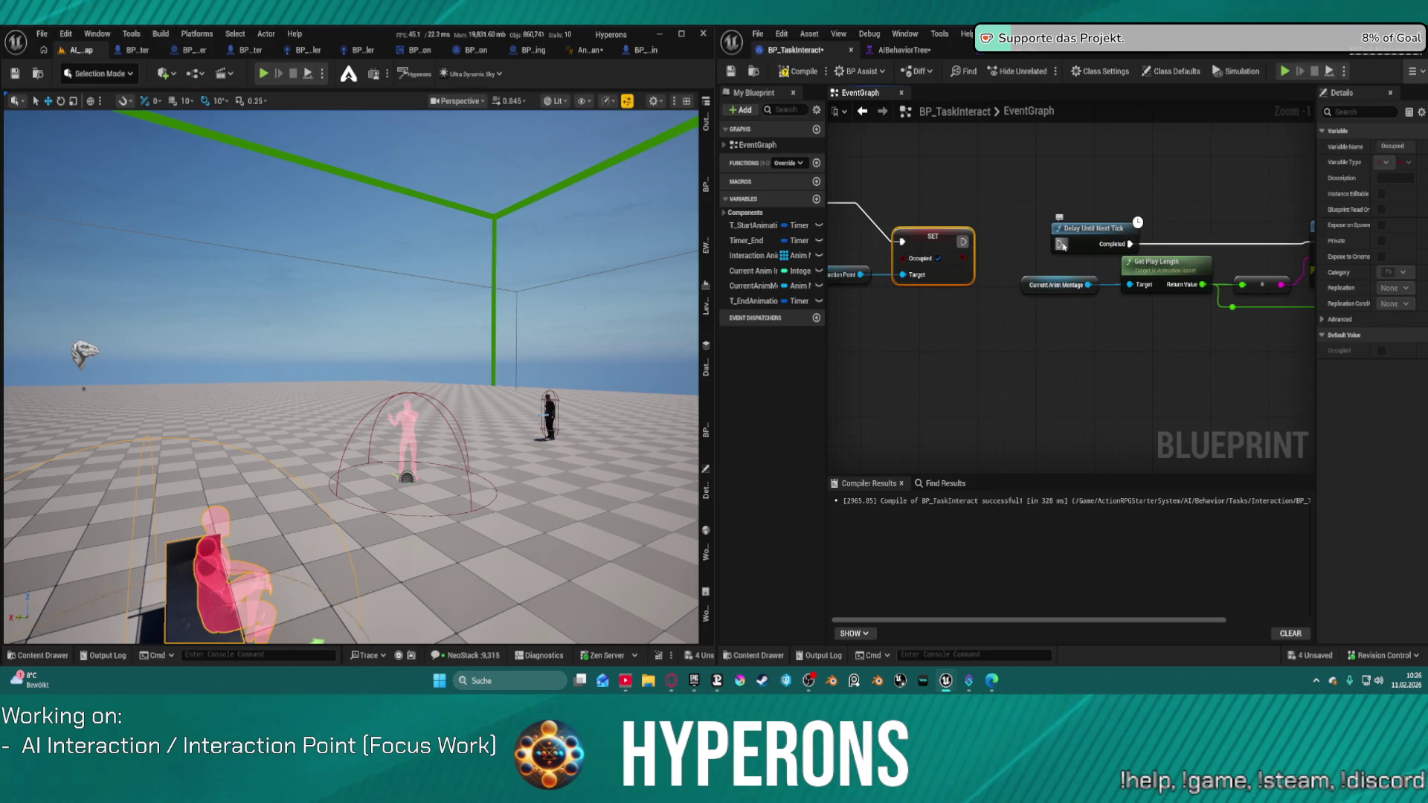
left_click(1062, 245)
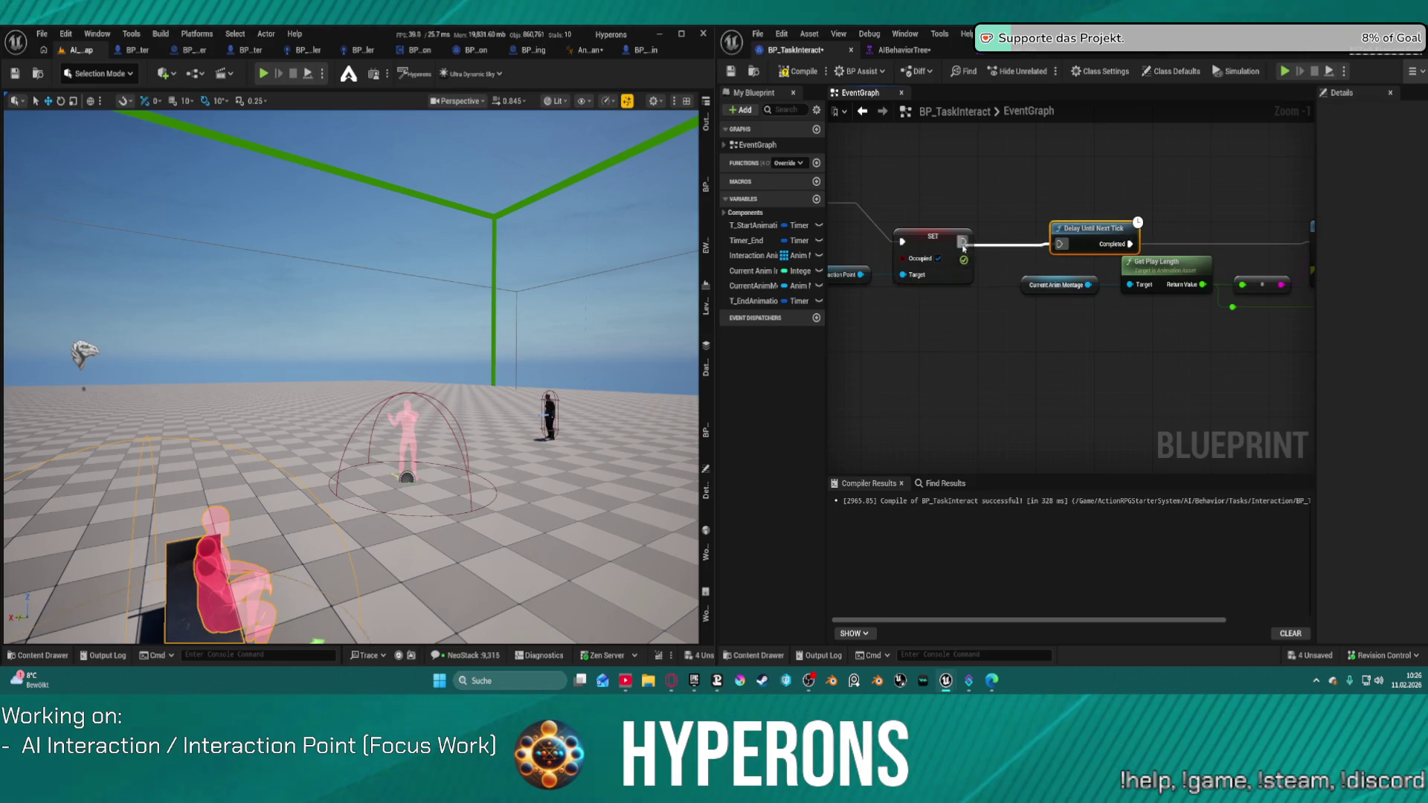
left_click(795, 72)
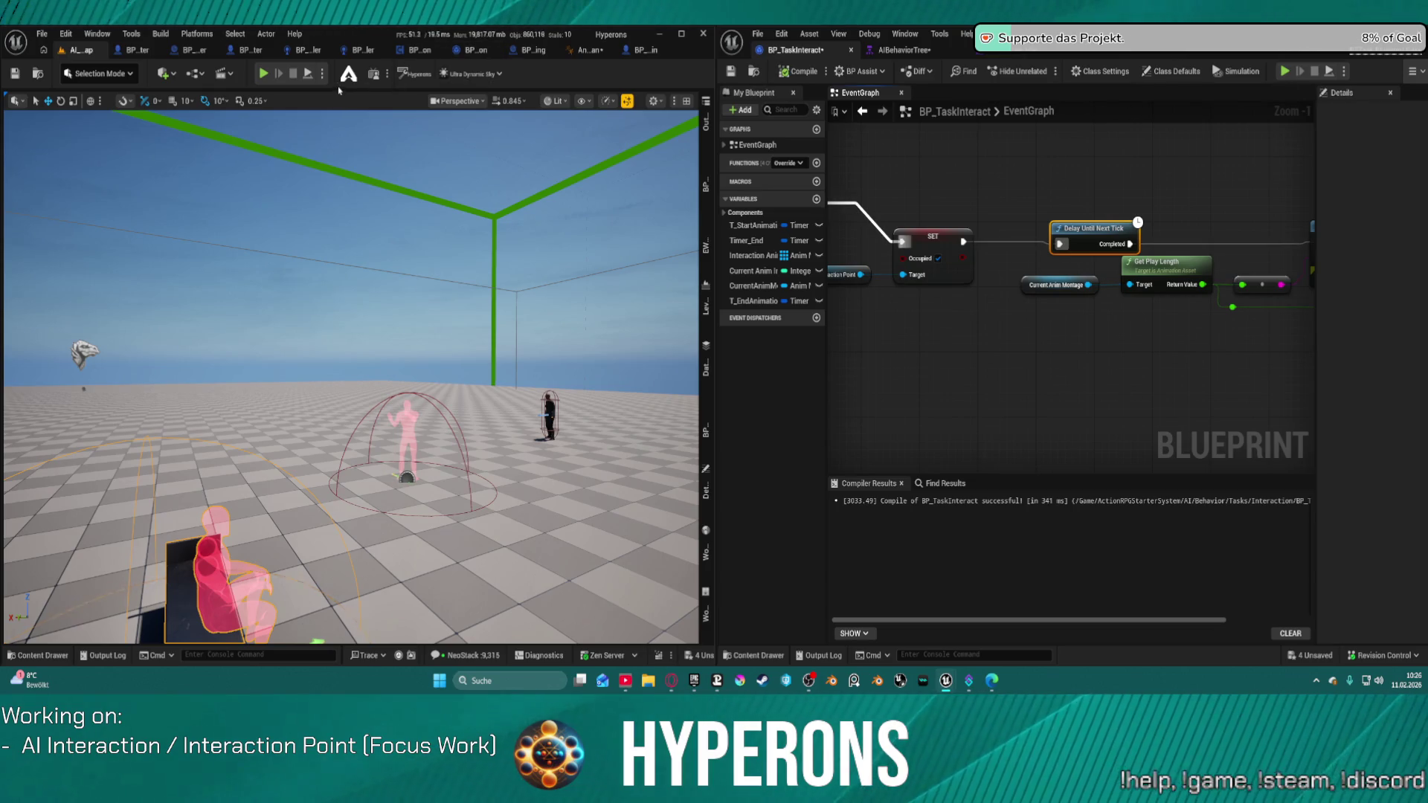
key("alt+s")
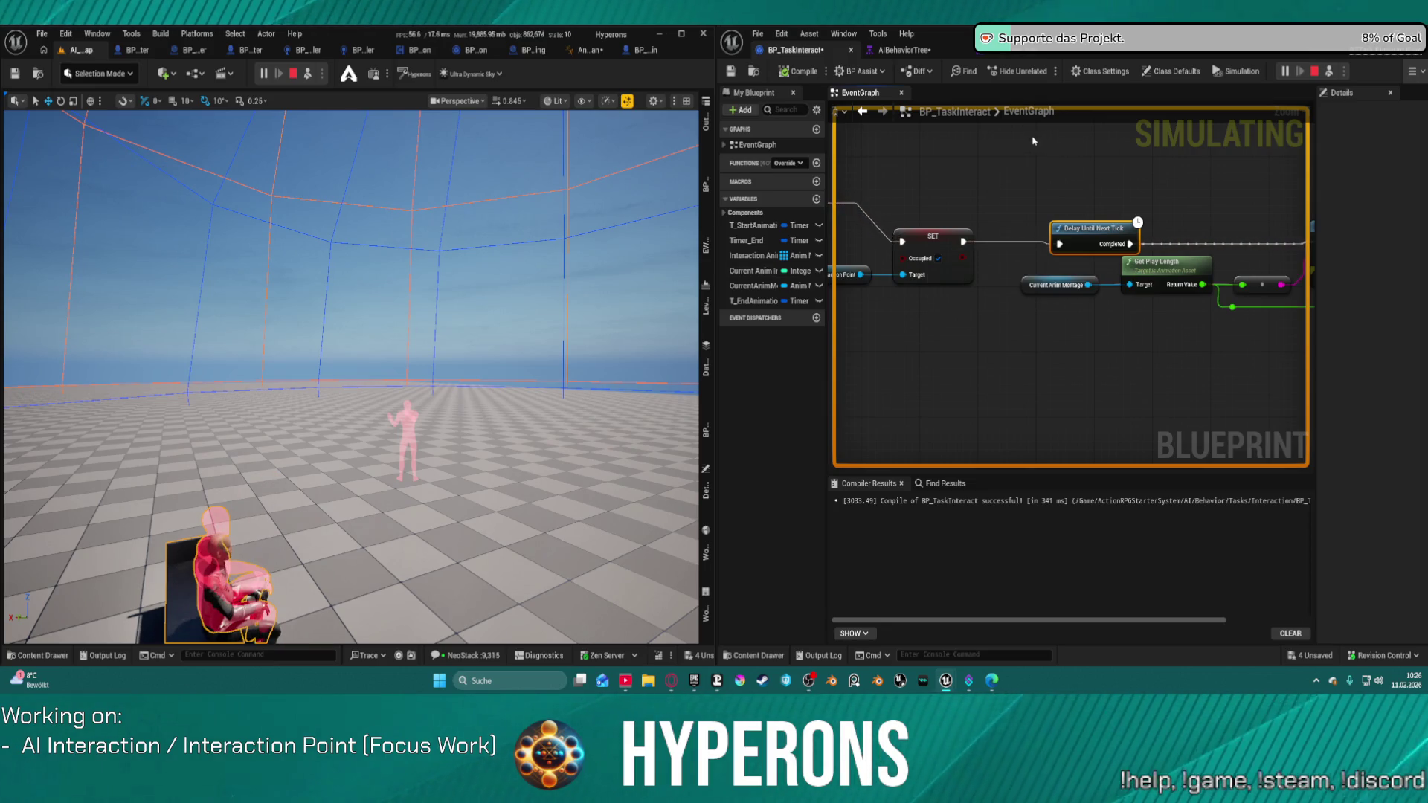
Stop the simulation and set BP_IP_Bench1's Start Animation to None
key("Escape")
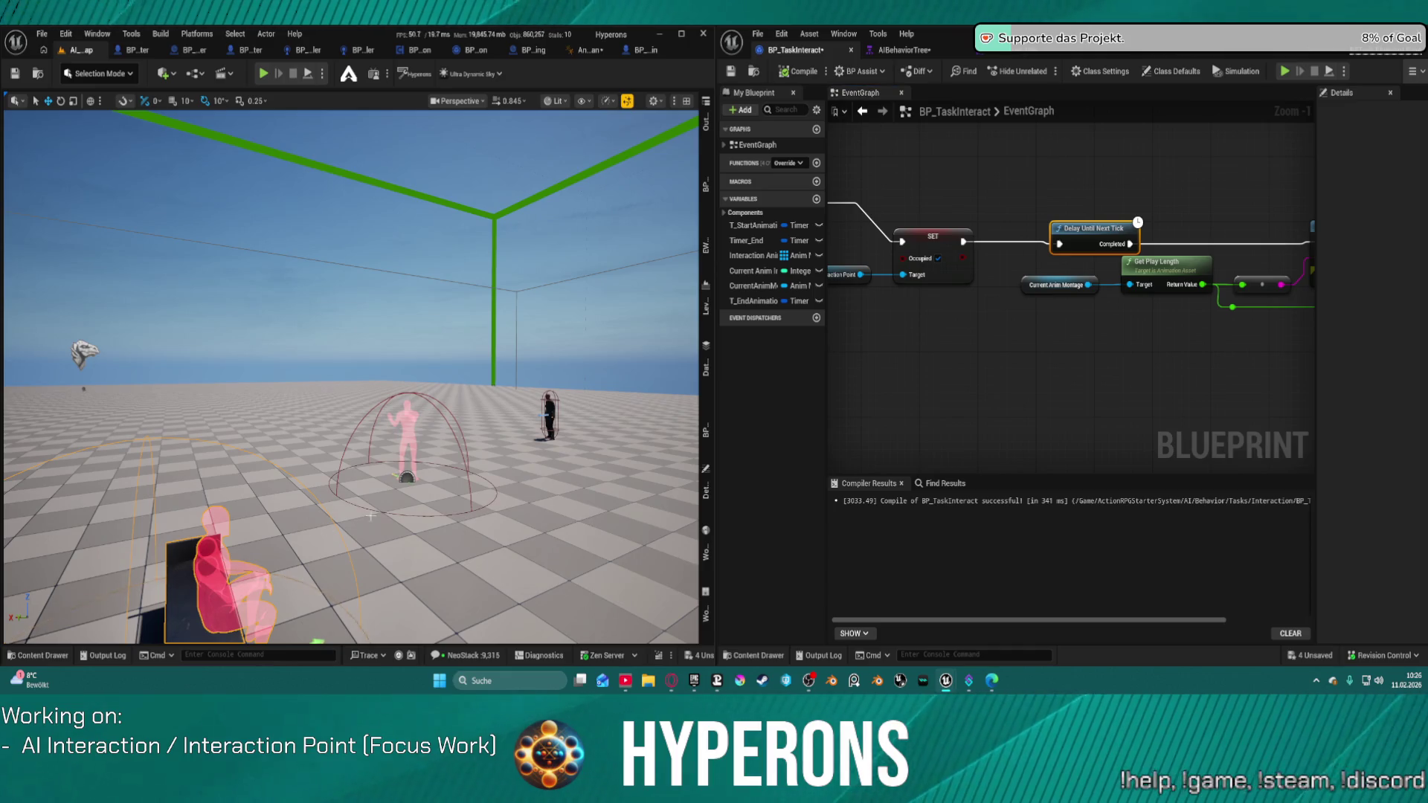
left_click(710, 429)
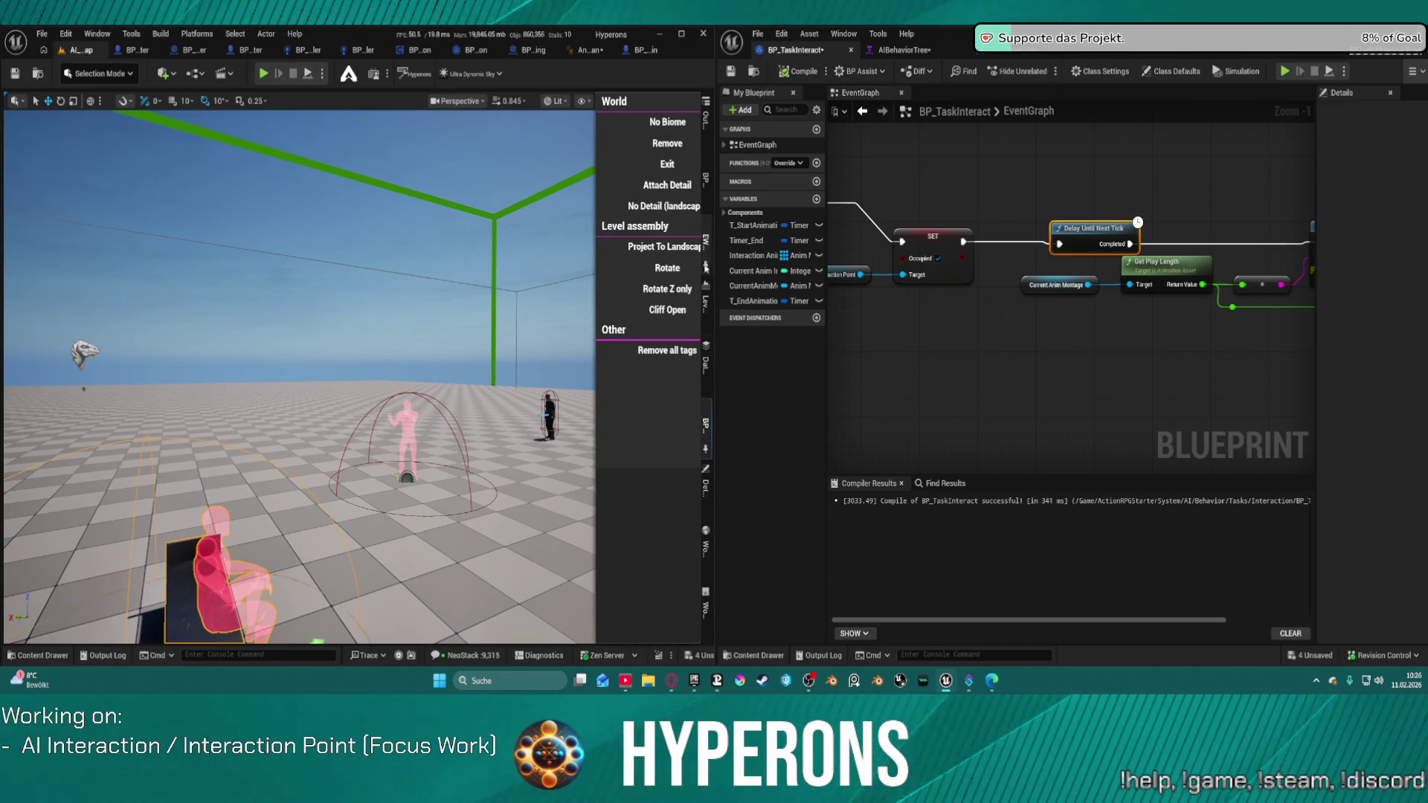
left_click(707, 486)
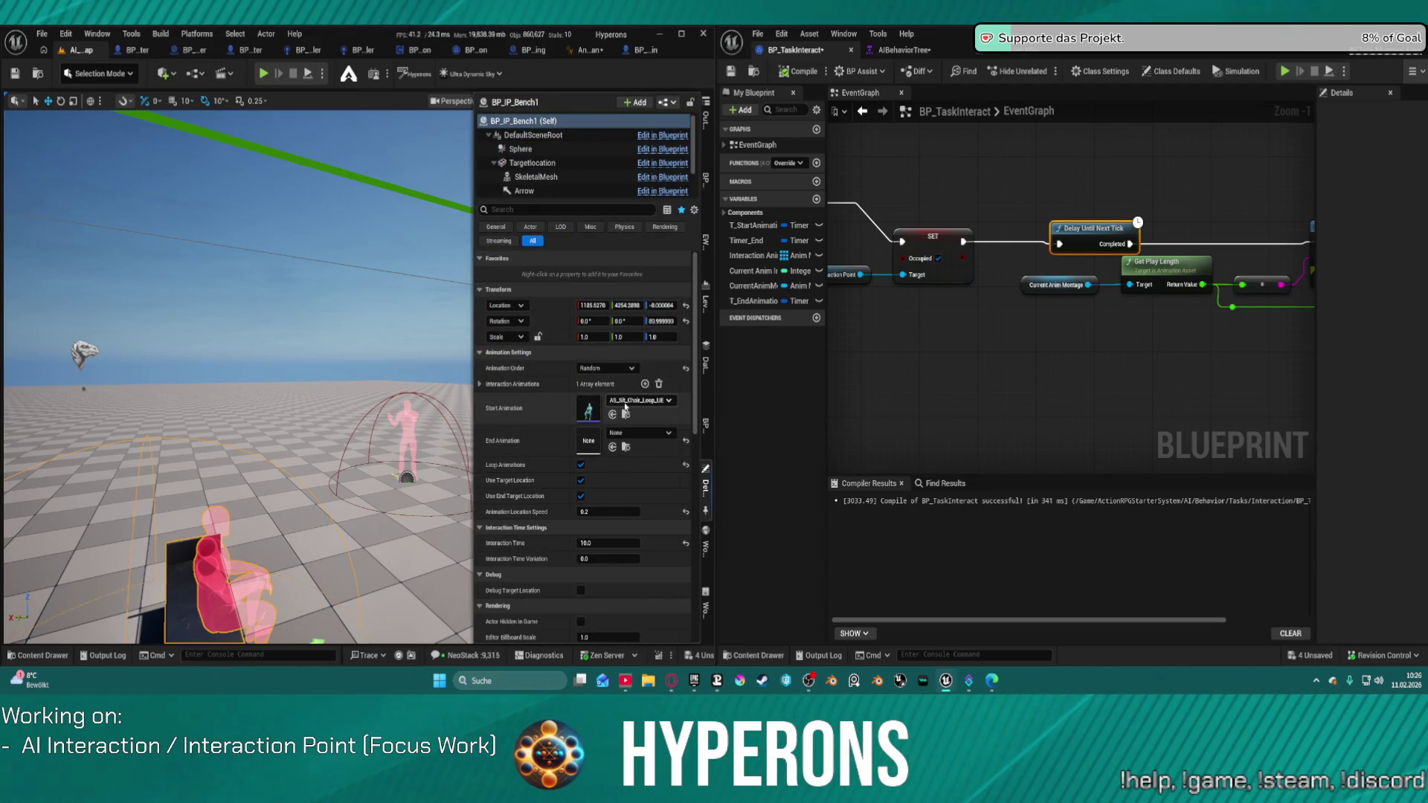
left_click(638, 401)
key("Escape")
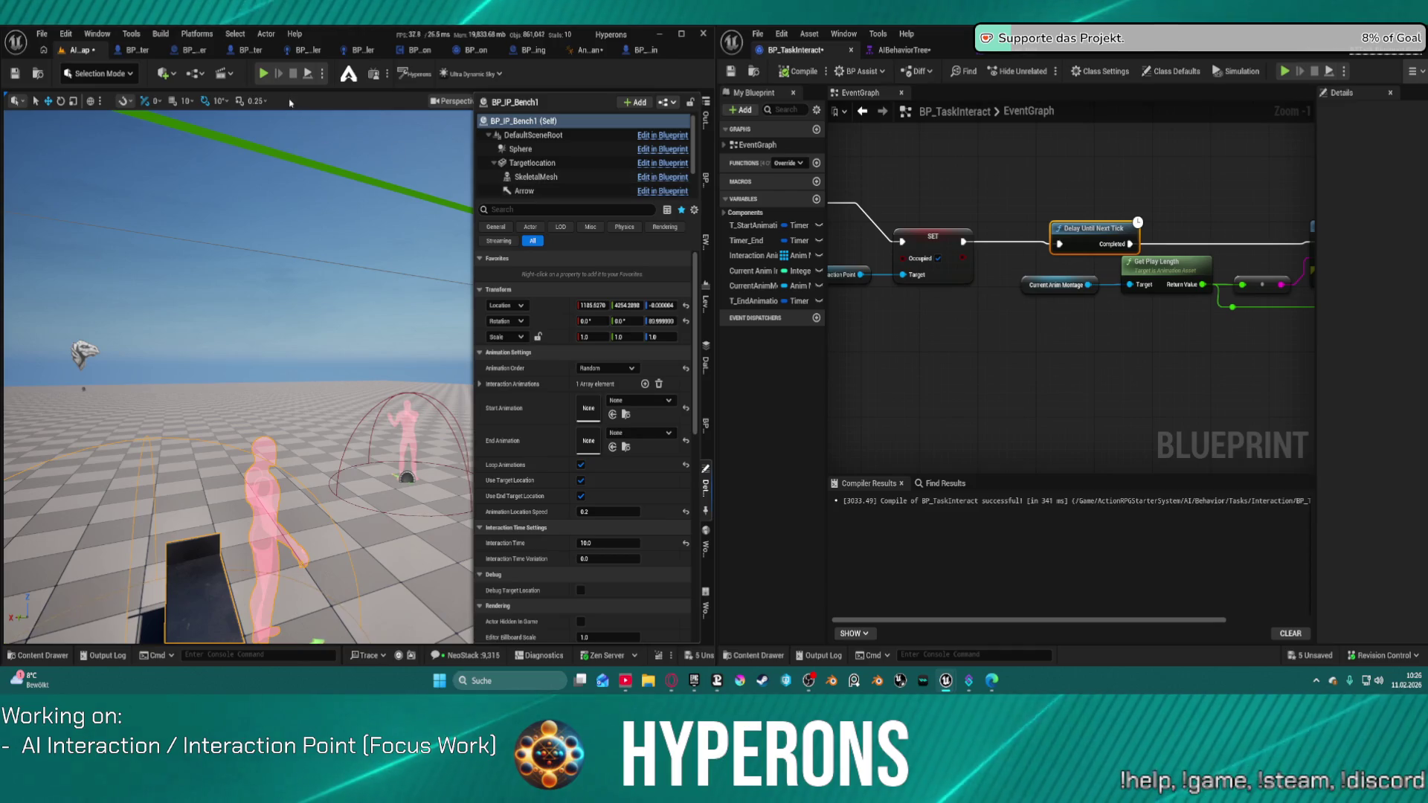
Retest with a play run and a simulation, then pan the graph toward the Delay and timer nodes
left_click(311, 75)
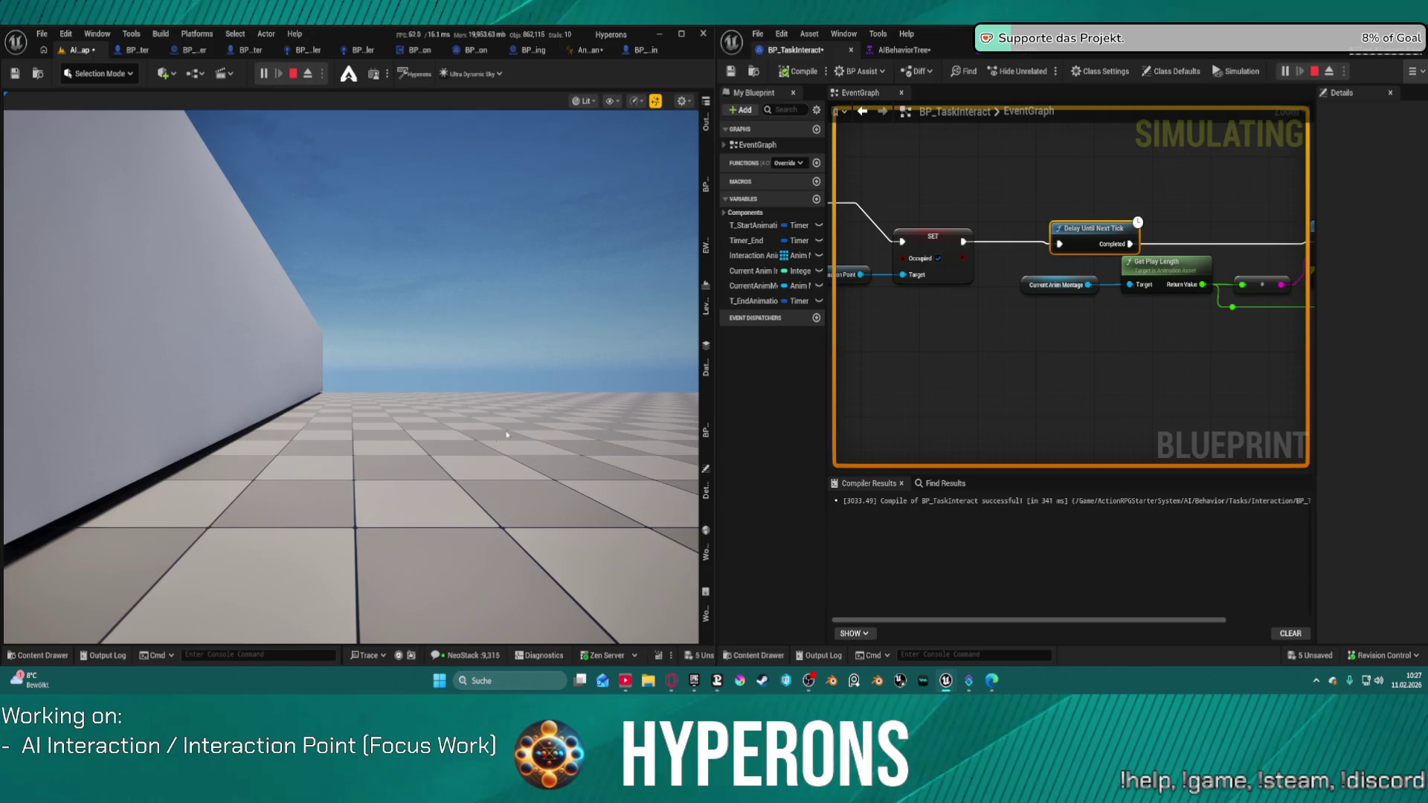
left_click(295, 74)
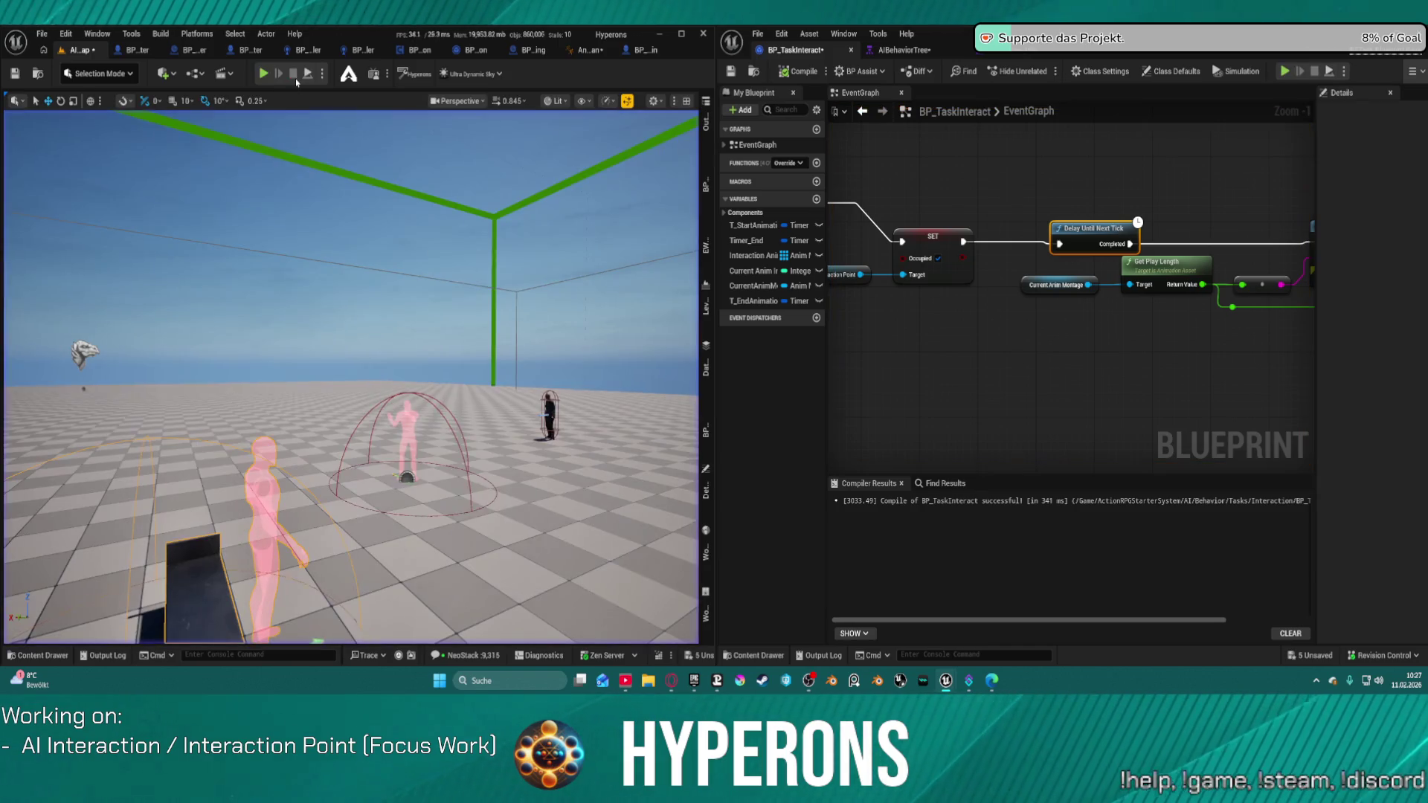
key("alt+p")
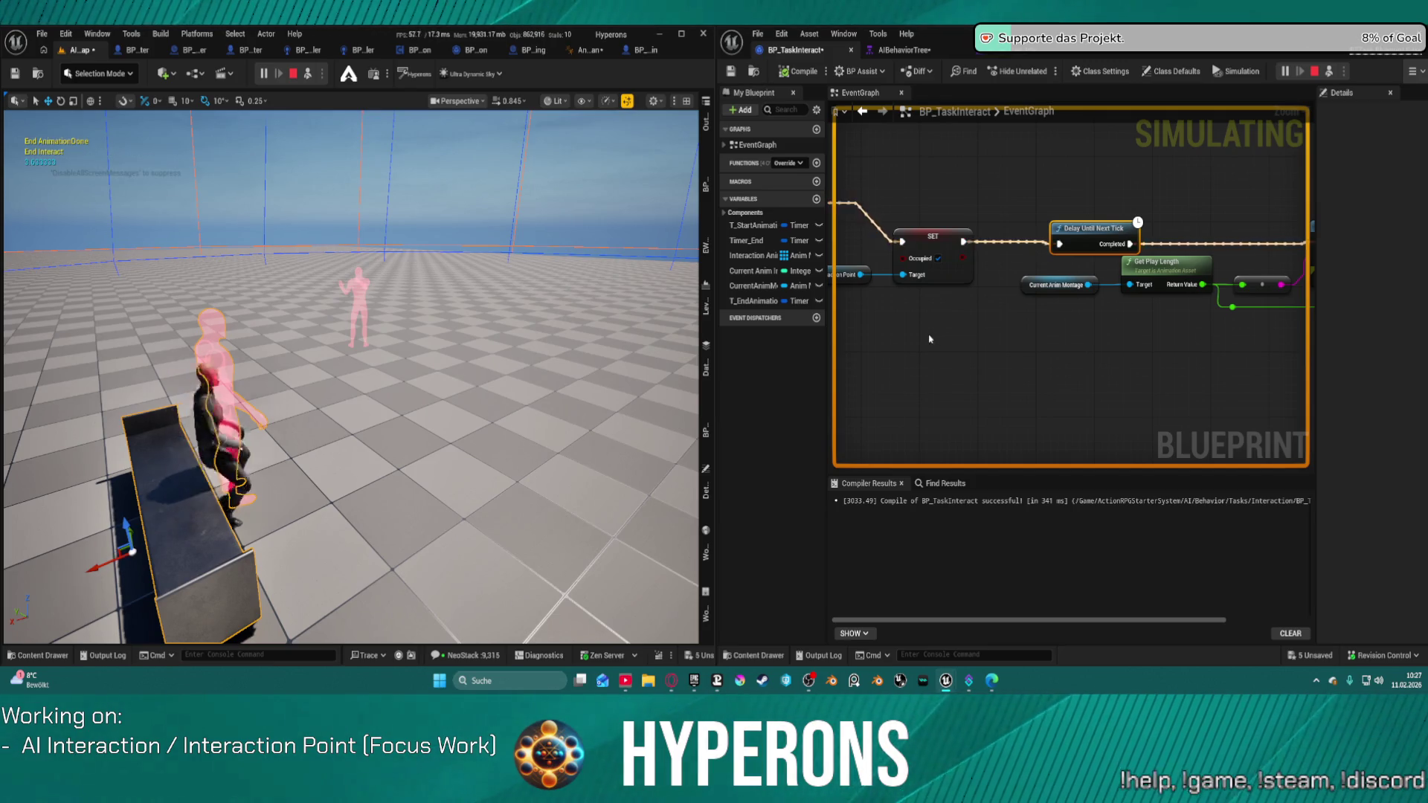
key("Escape")
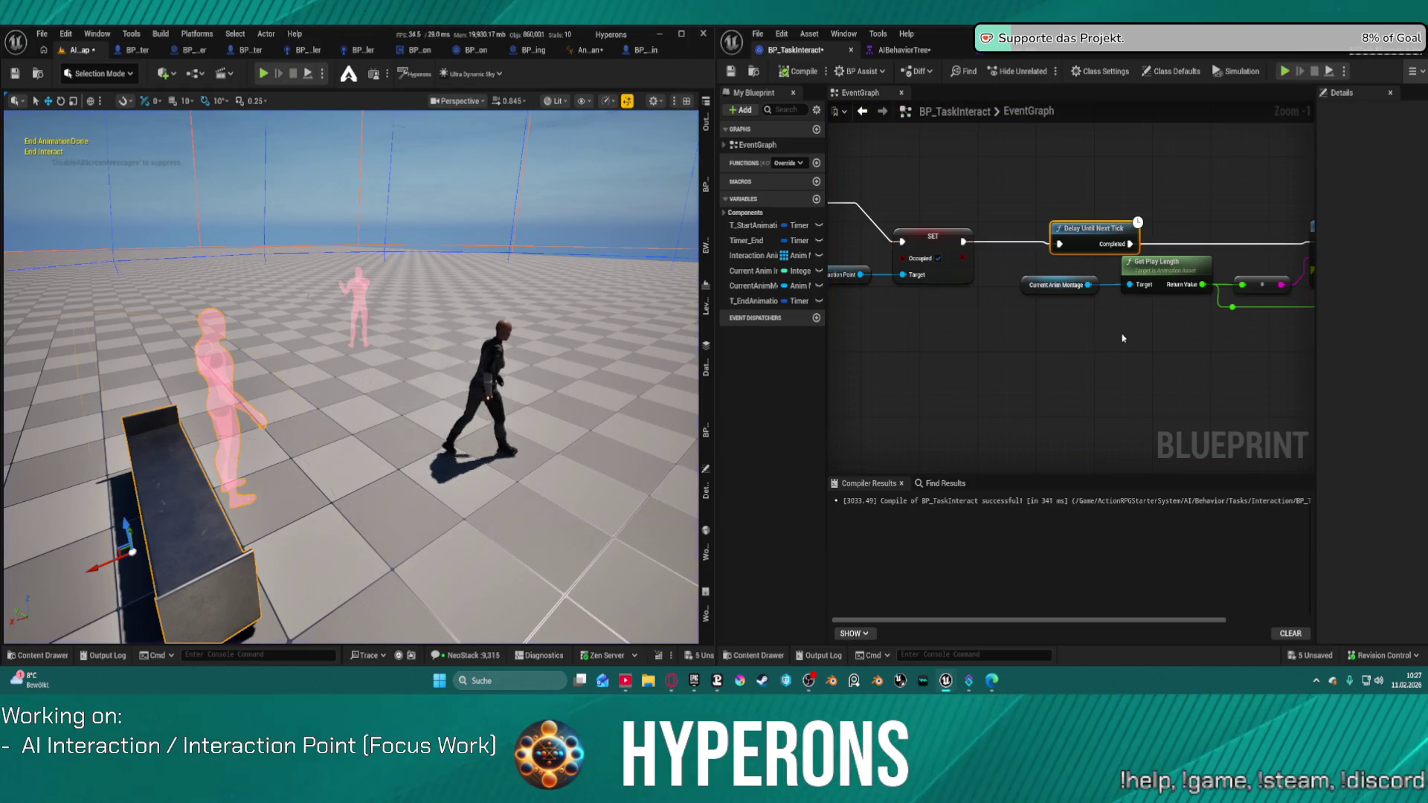
mouse_move(1176, 334)
left_mouse_down()
mouse_move(1046, 320)
mouse_move(967, 361)
mouse_move(1148, 325)
mouse_move(850, 320)
left_mouse_up()
left_click_drag(1075, 272, 976, 272)
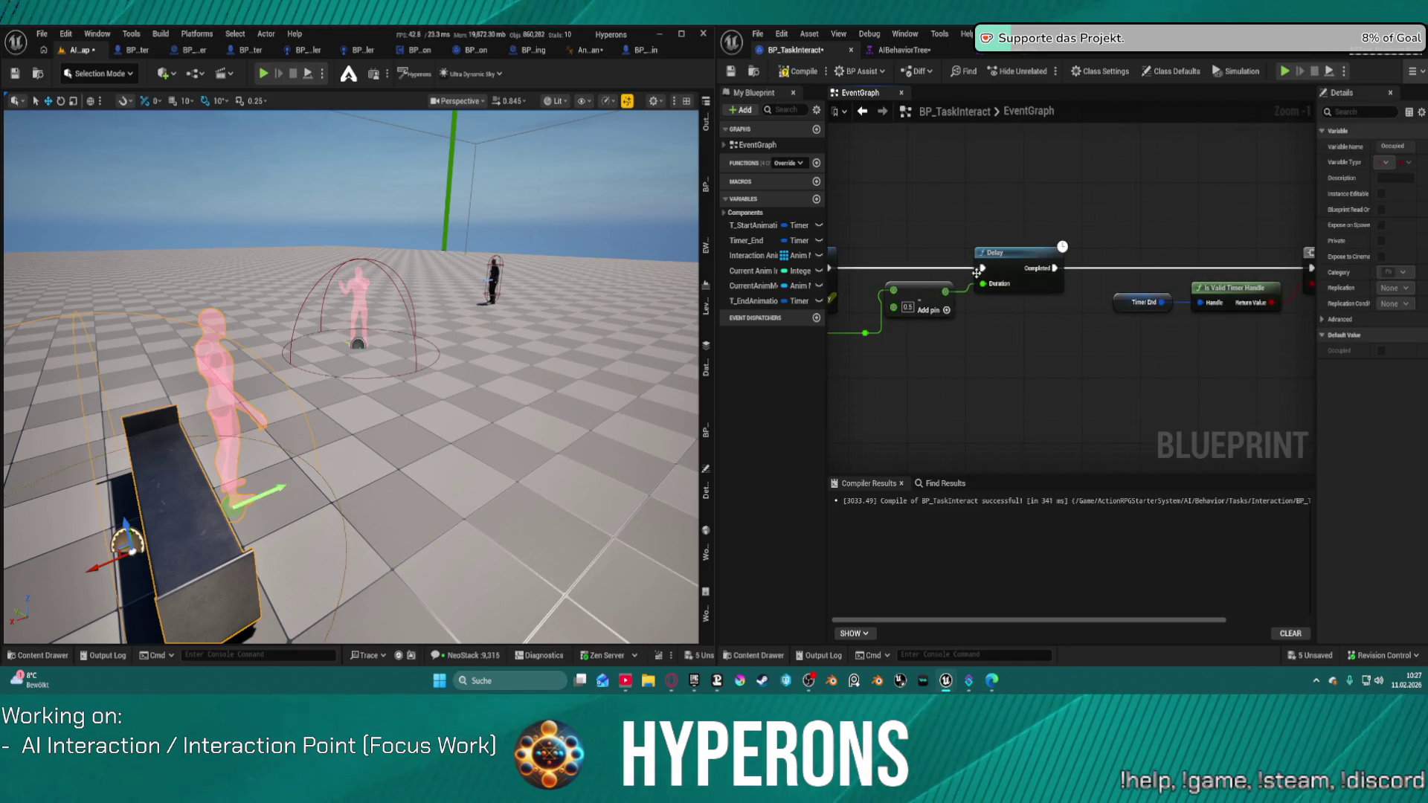
left_click(867, 333)
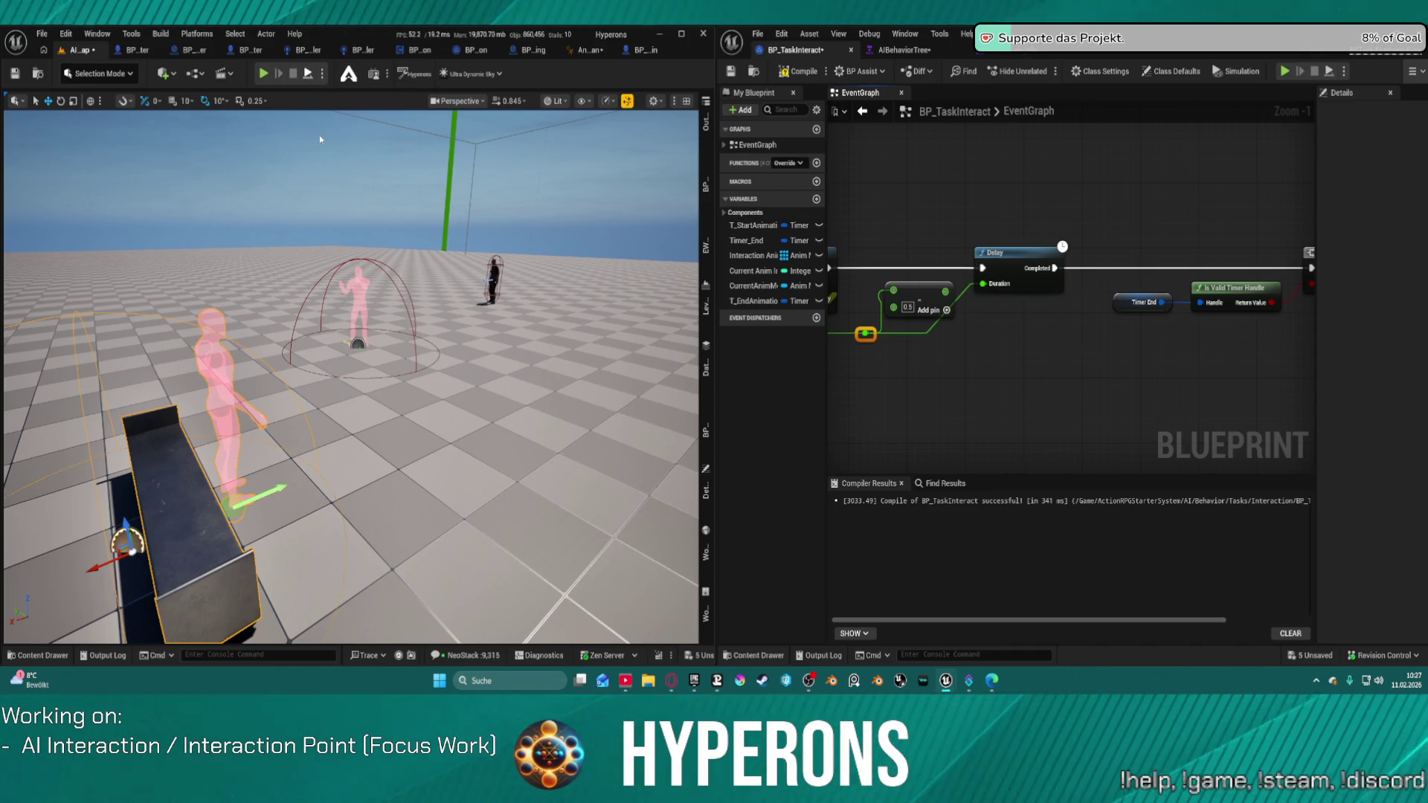
key("alt+s")
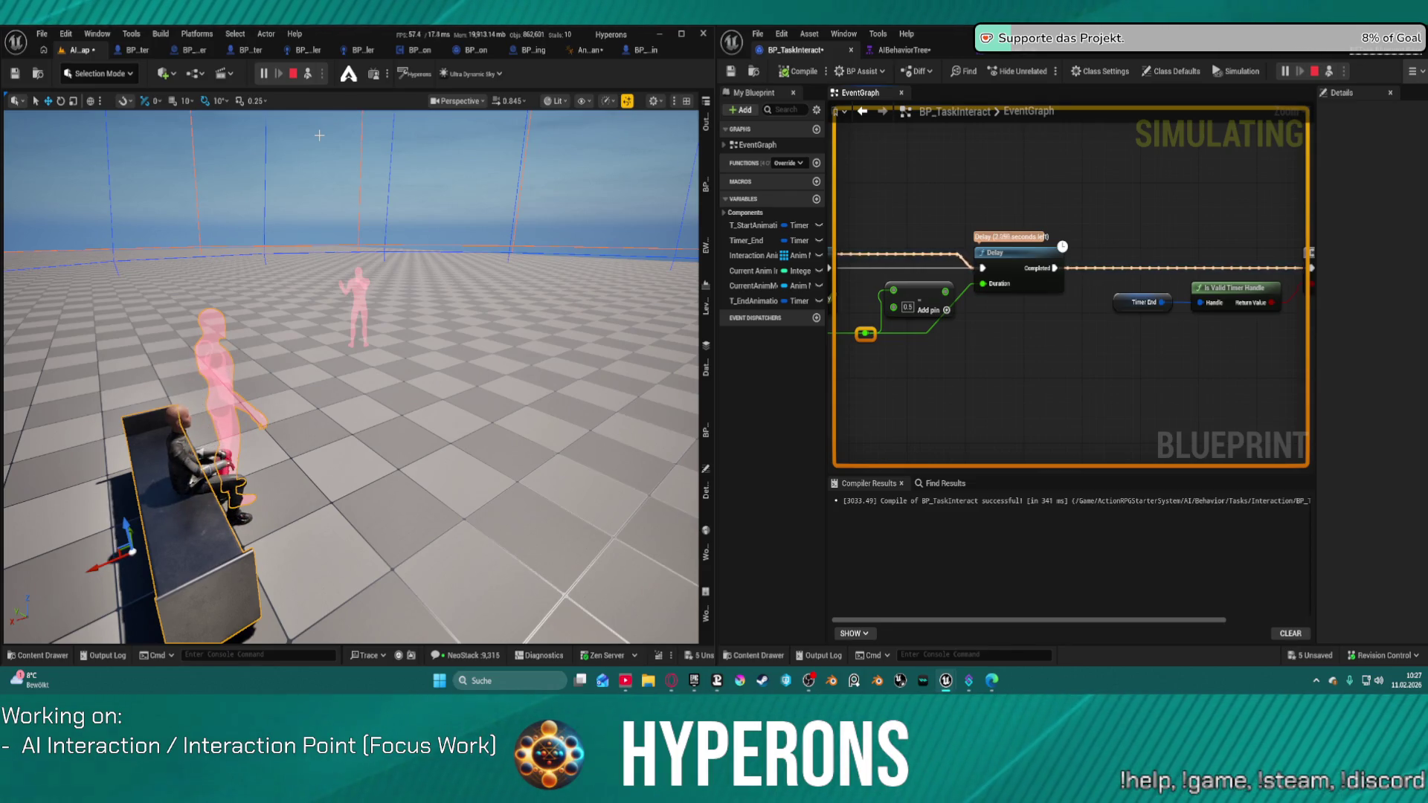
key("Escape")
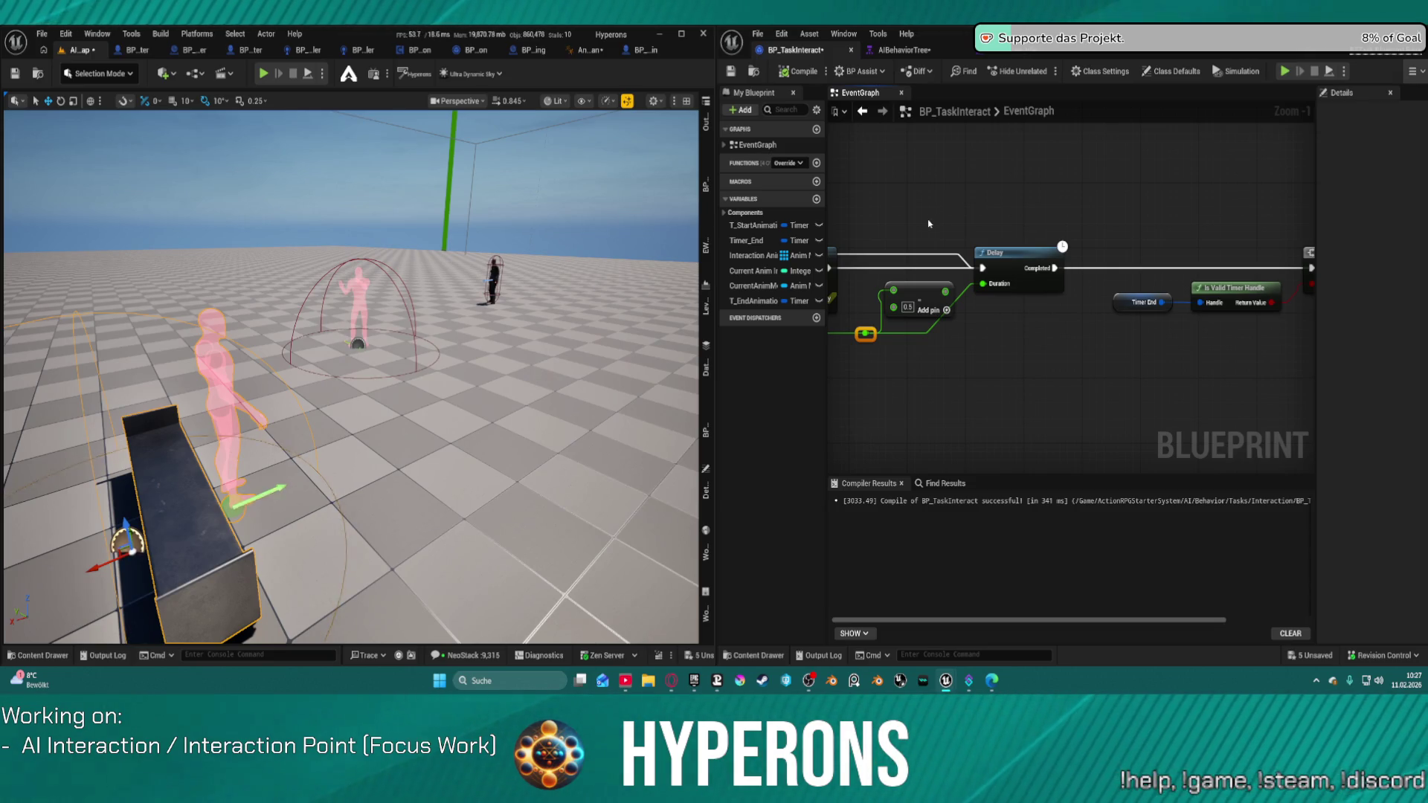
scroll(929, 223, "down", 5)
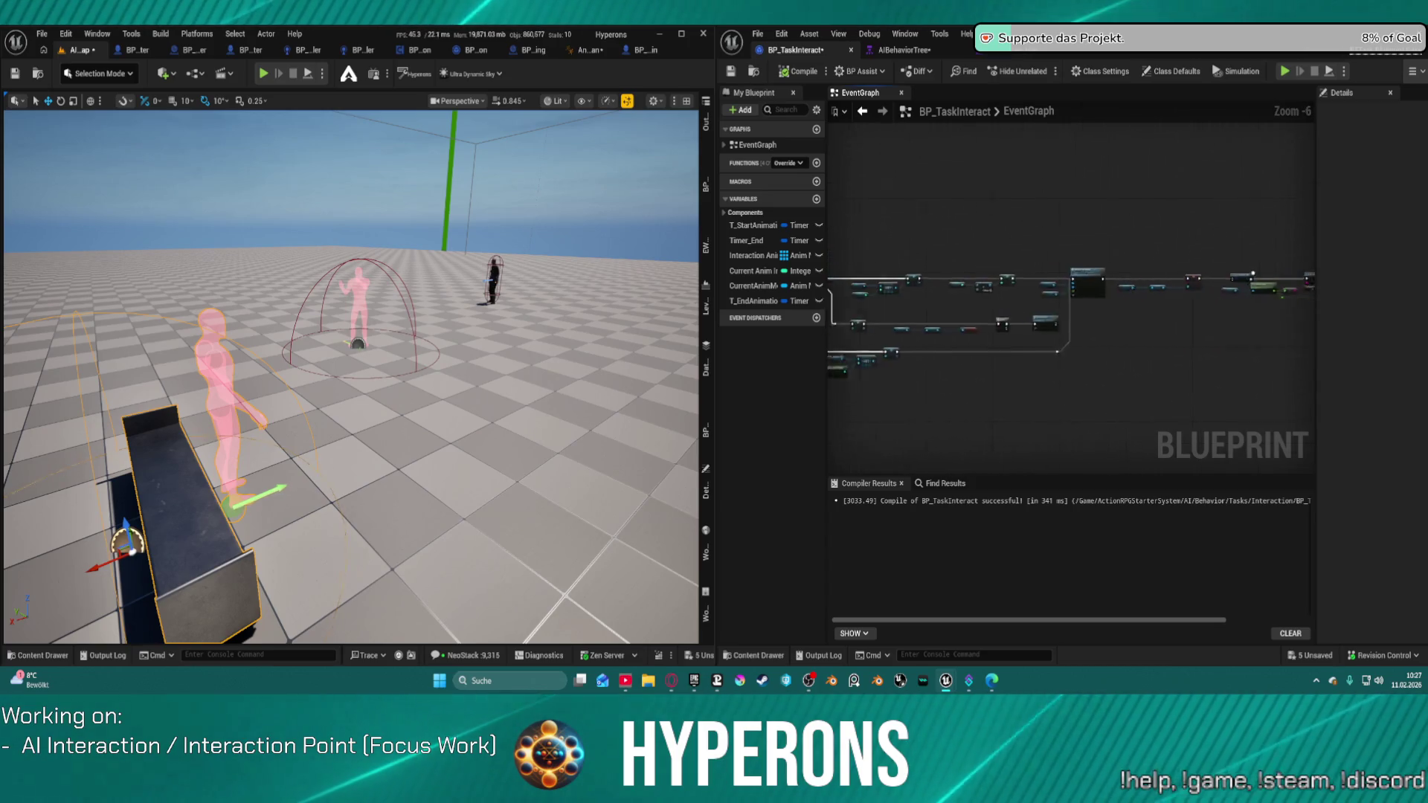
Find Multicast Play Montage in BP_TaskInteract and open its event in BPC_AI_Interaction
mouse_move(1041, 297)
left_mouse_down()
mouse_move(1082, 345)
mouse_move(1167, 332)
mouse_move(997, 330)
left_mouse_up()
scroll(1164, 331, "up", 5)
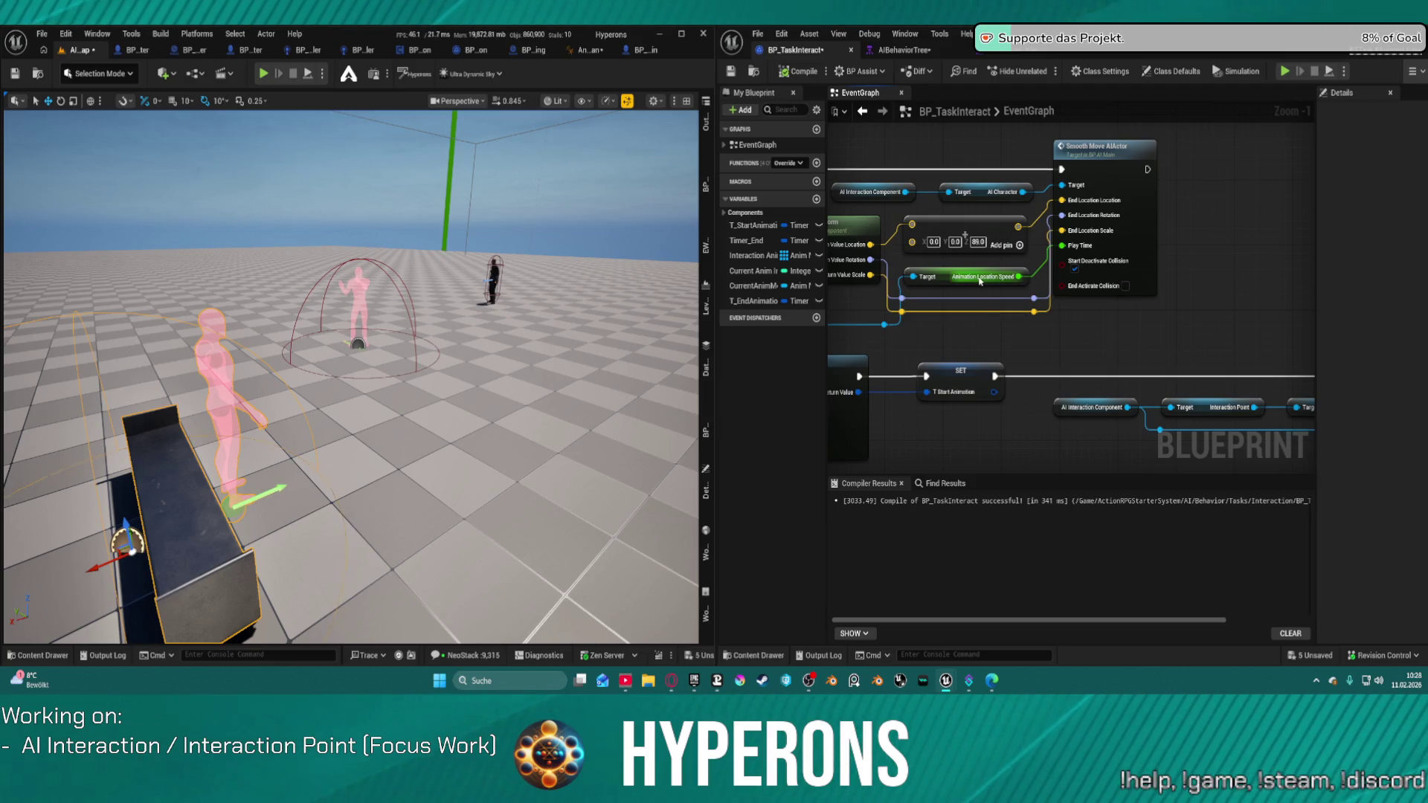
mouse_move(965, 236)
left_mouse_down()
mouse_move(805, 7)
mouse_move(1086, 320)
mouse_move(1241, 228)
mouse_move(824, 213)
mouse_move(937, 231)
left_mouse_up()
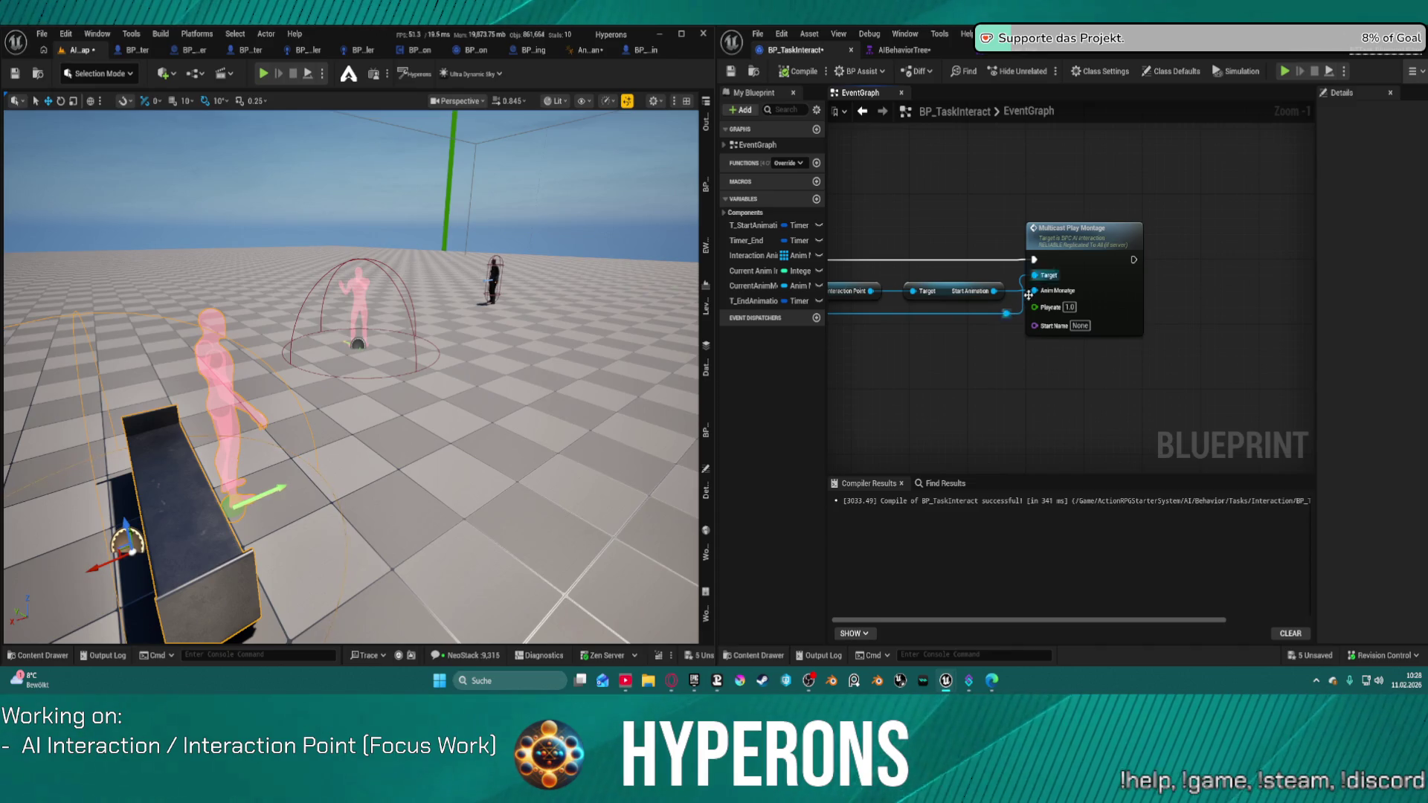
double_click(1094, 265)
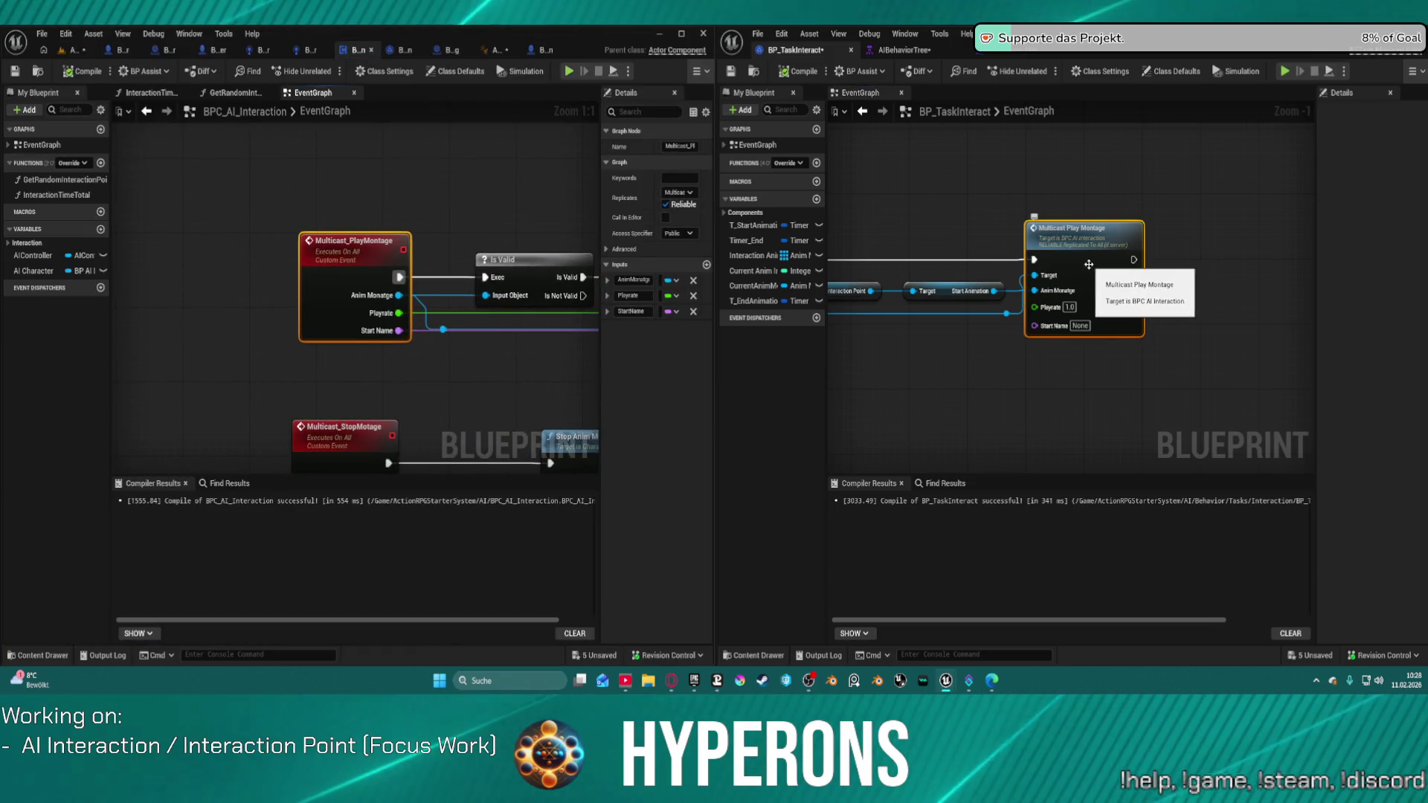
Toggle Should Stop All Montages on the Play Montage node, then simulate the level again
mouse_move(526, 357)
left_mouse_down()
mouse_move(261, 332)
mouse_move(164, 302)
left_mouse_up()
left_click_drag(164, 303, 163, 304)
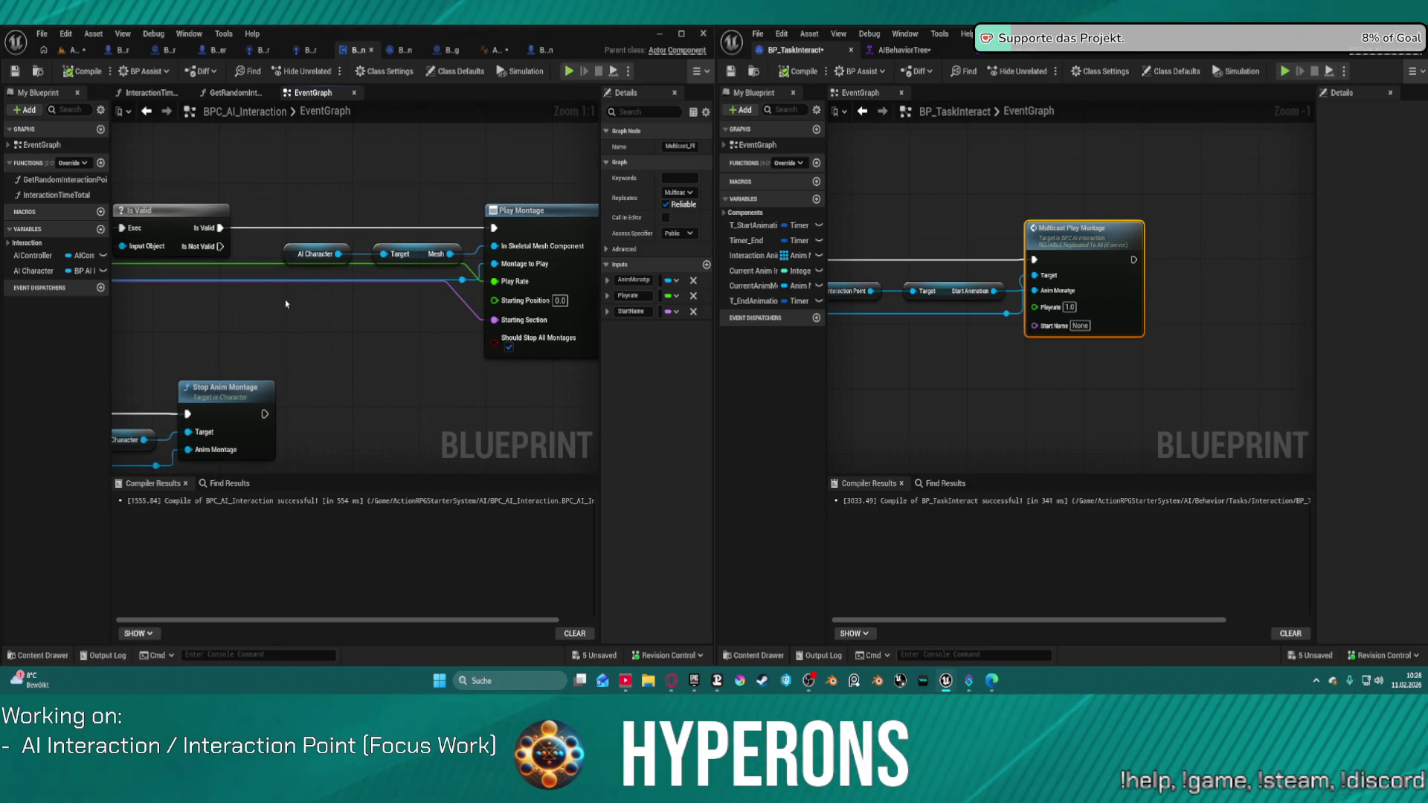
left_click(510, 346)
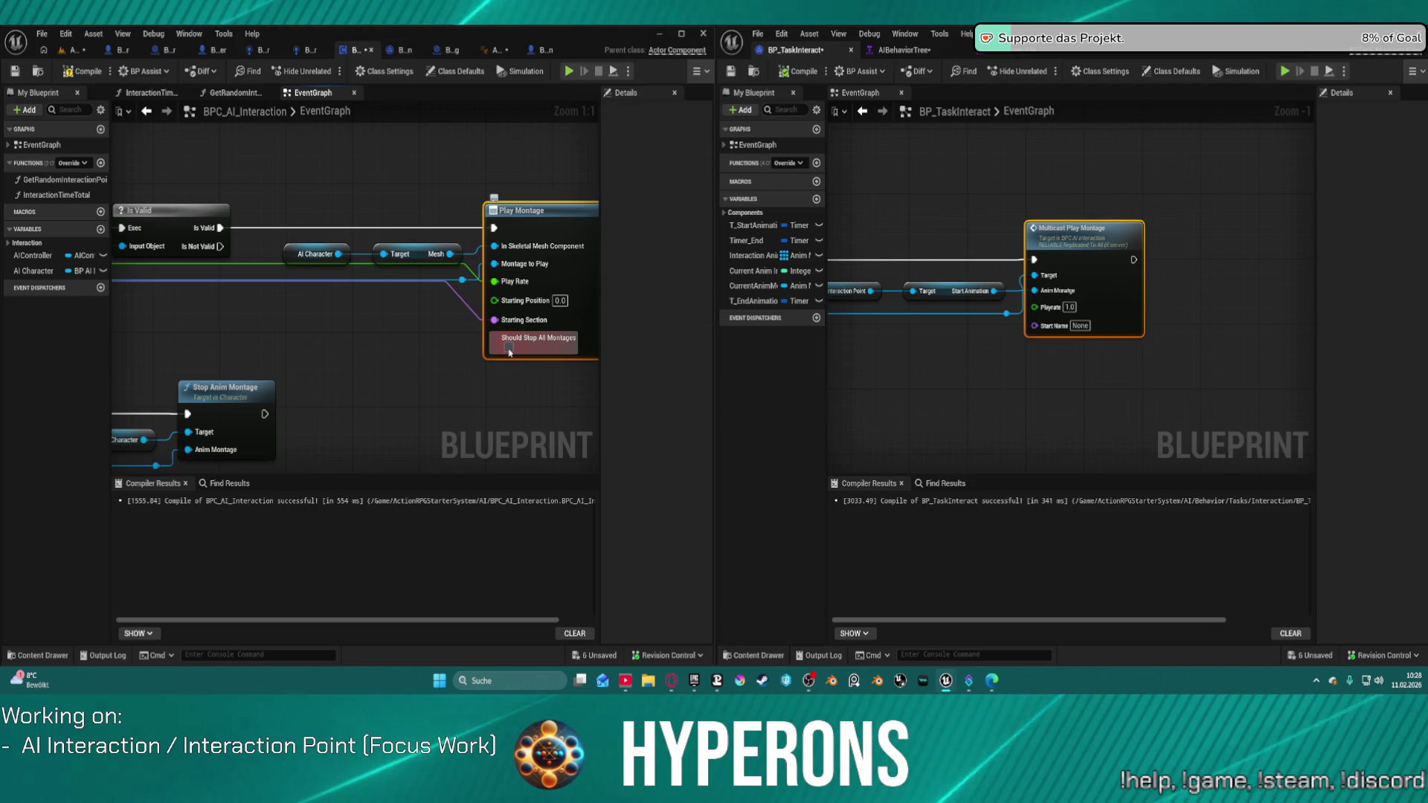
left_click(102, 73)
left_click(74, 50)
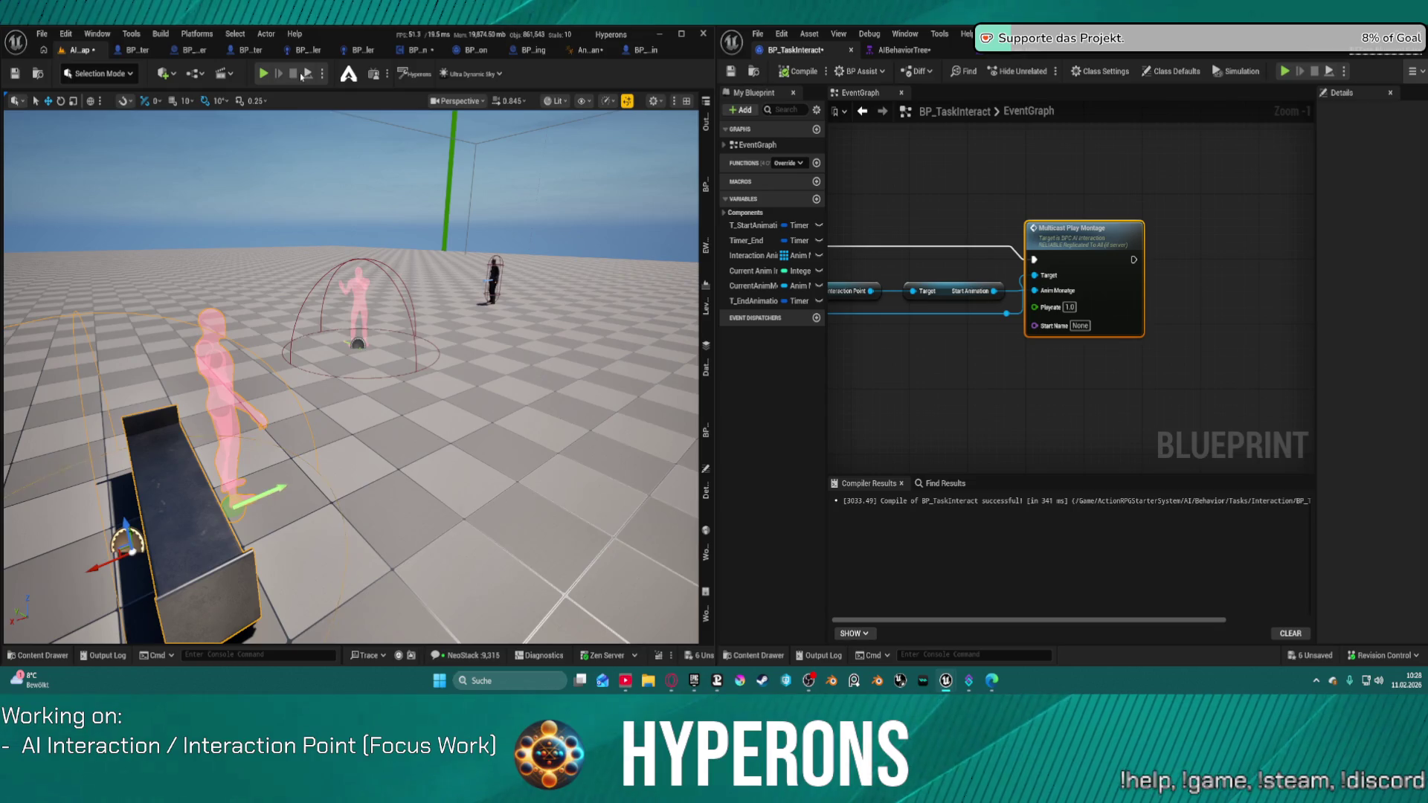
left_click(308, 74)
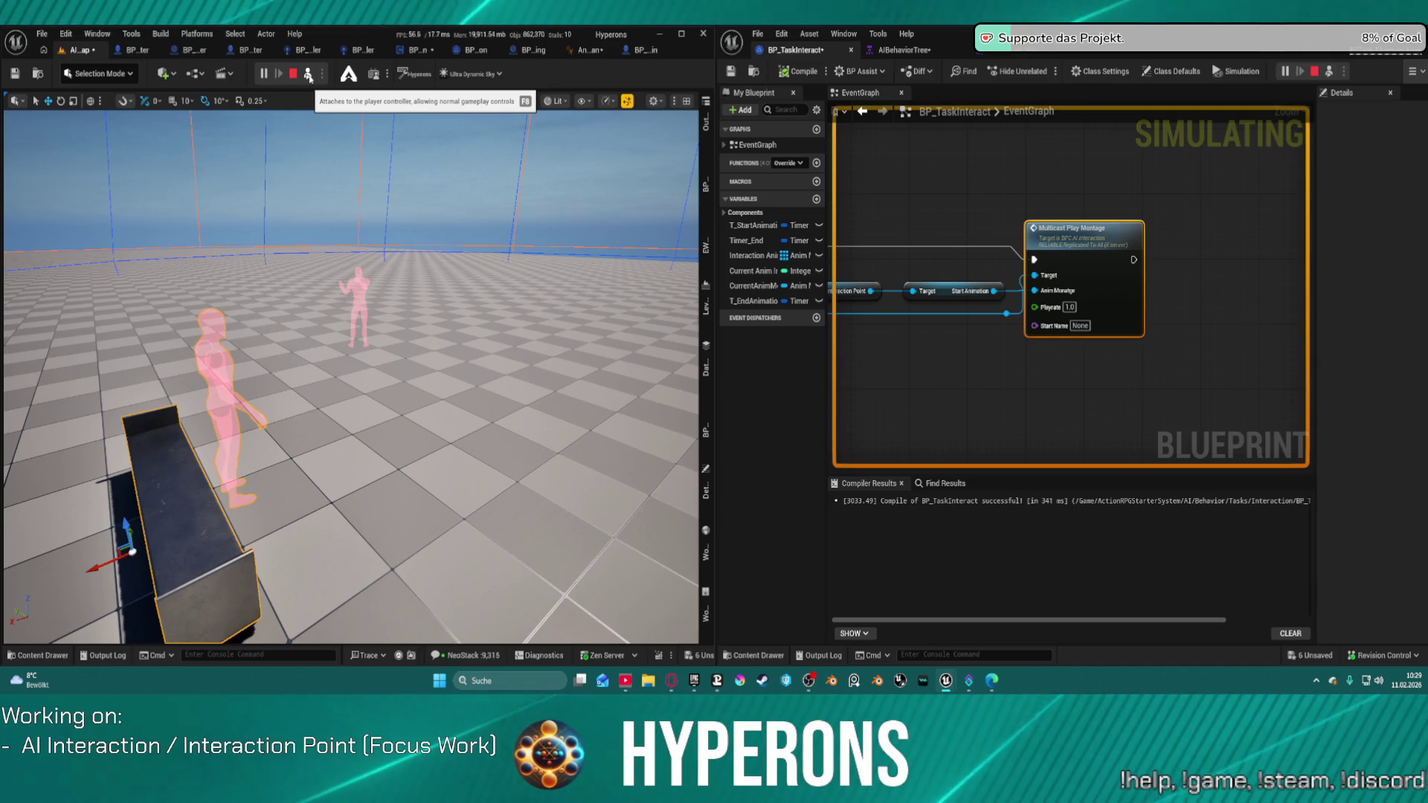
key("Escape")
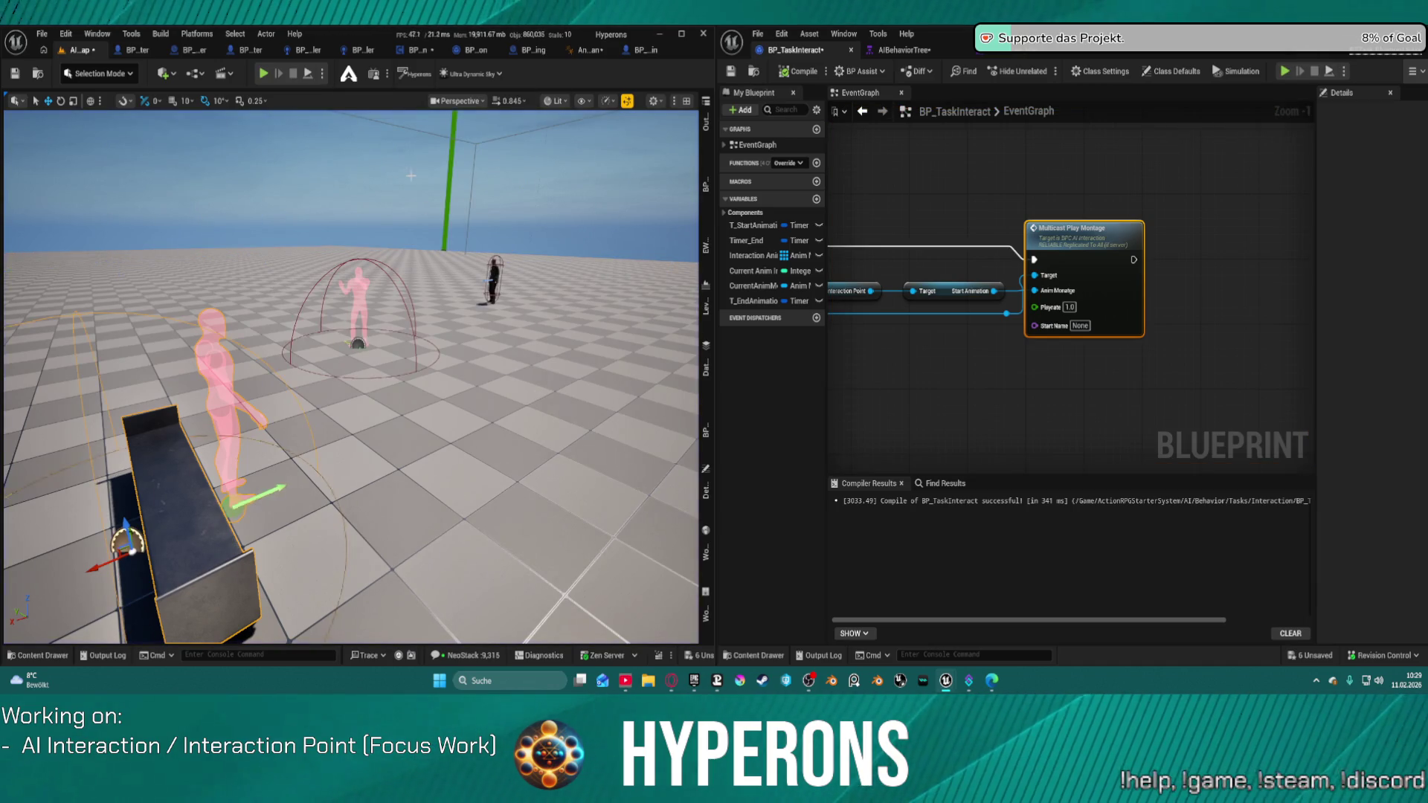
Open AnimBP_SKM_UE5_Human, pan to the control rig section, and compile it
left_click(580, 51)
key("ctrl+space")
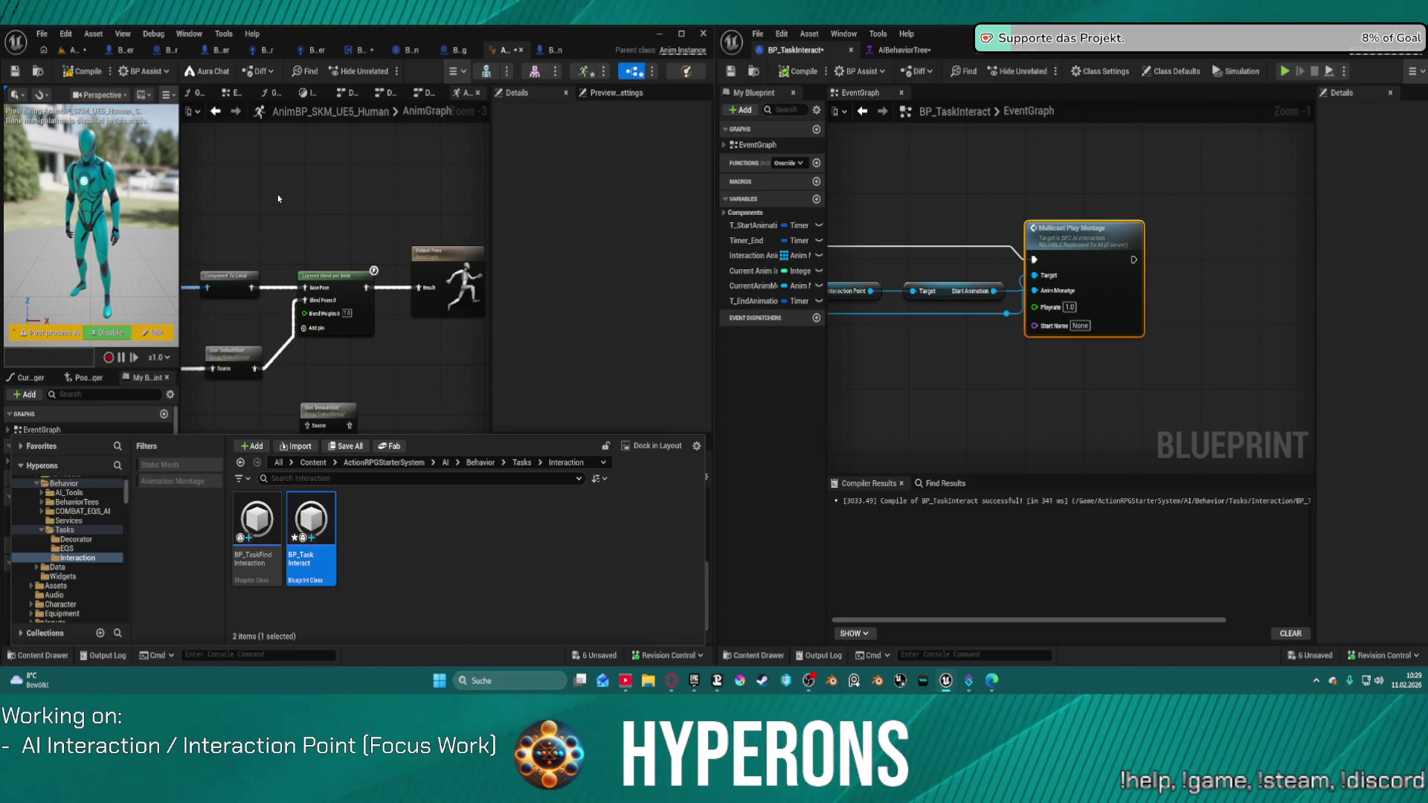
left_click(212, 206)
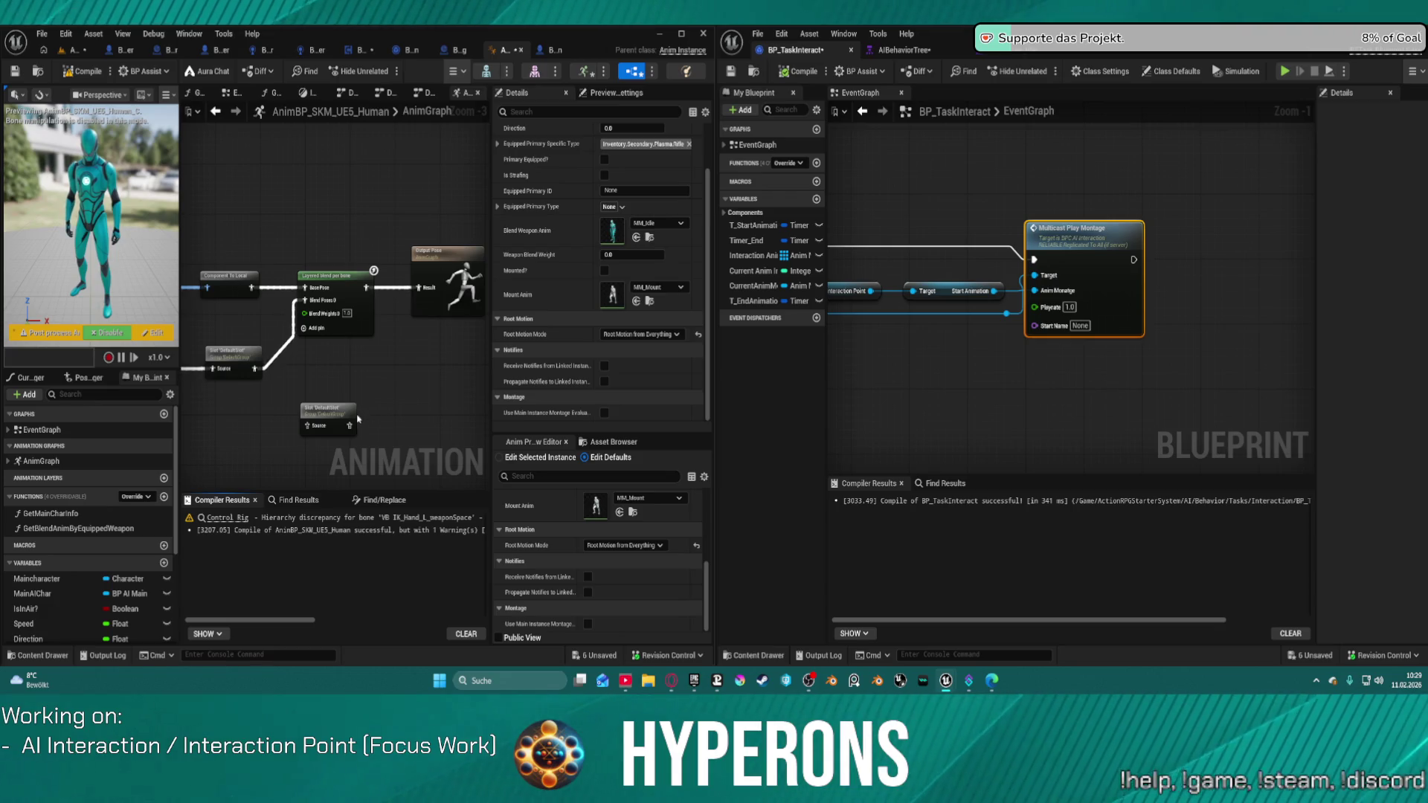
scroll(358, 418, "down", 2)
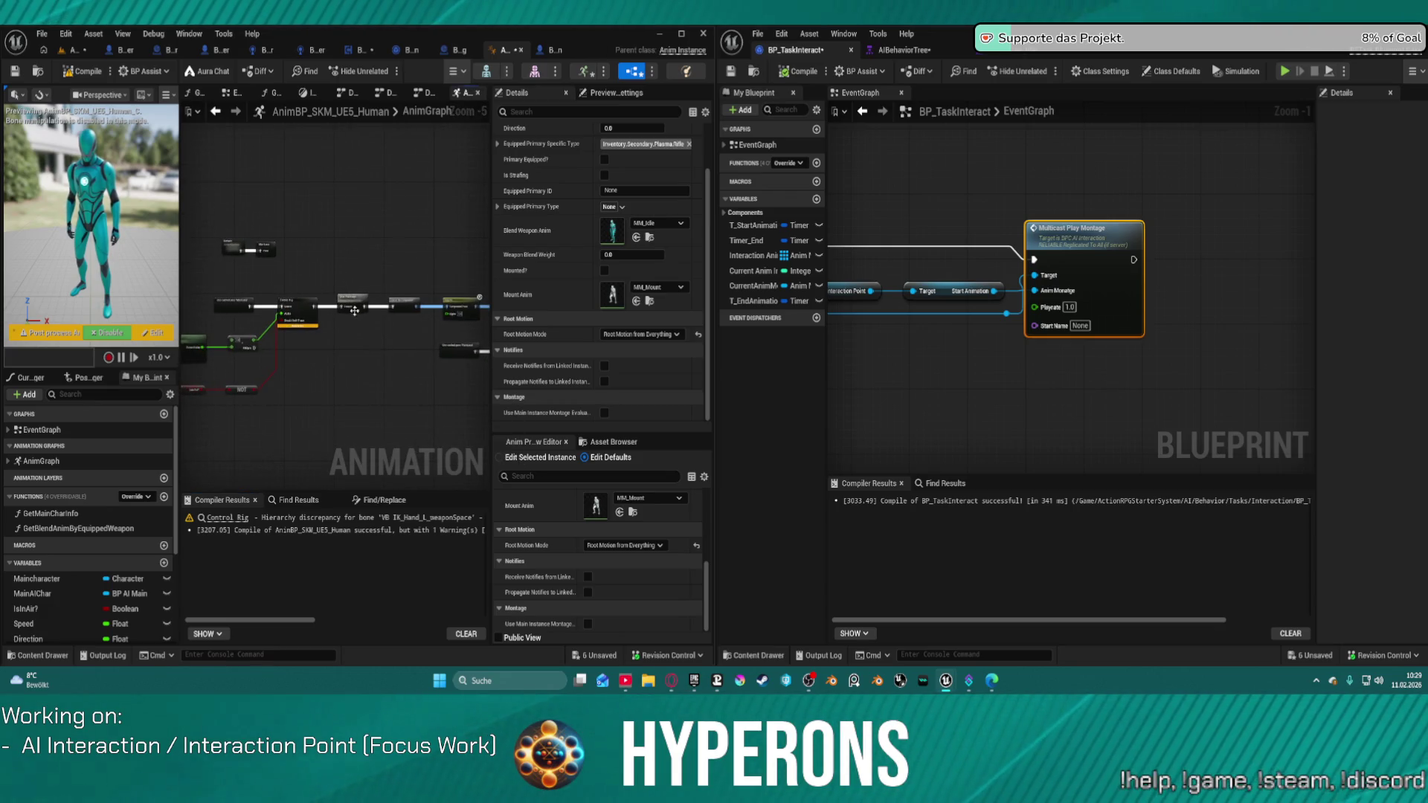
scroll(355, 311, "up", 2)
left_click_drag(227, 300, 427, 298)
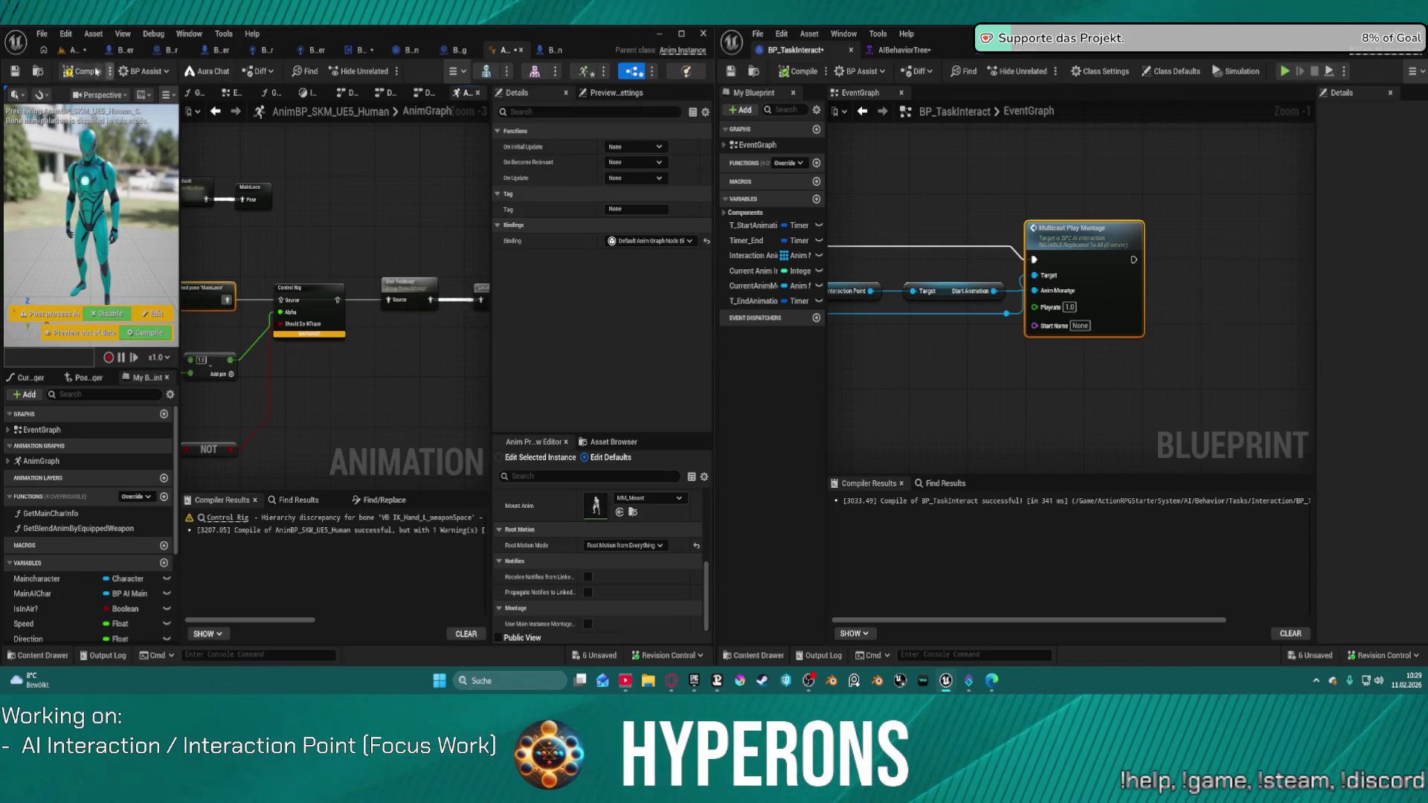
left_click(64, 69)
Simulate the level to watch the AI sit on the bench, then stop and return to the AnimGraph
left_click(86, 49)
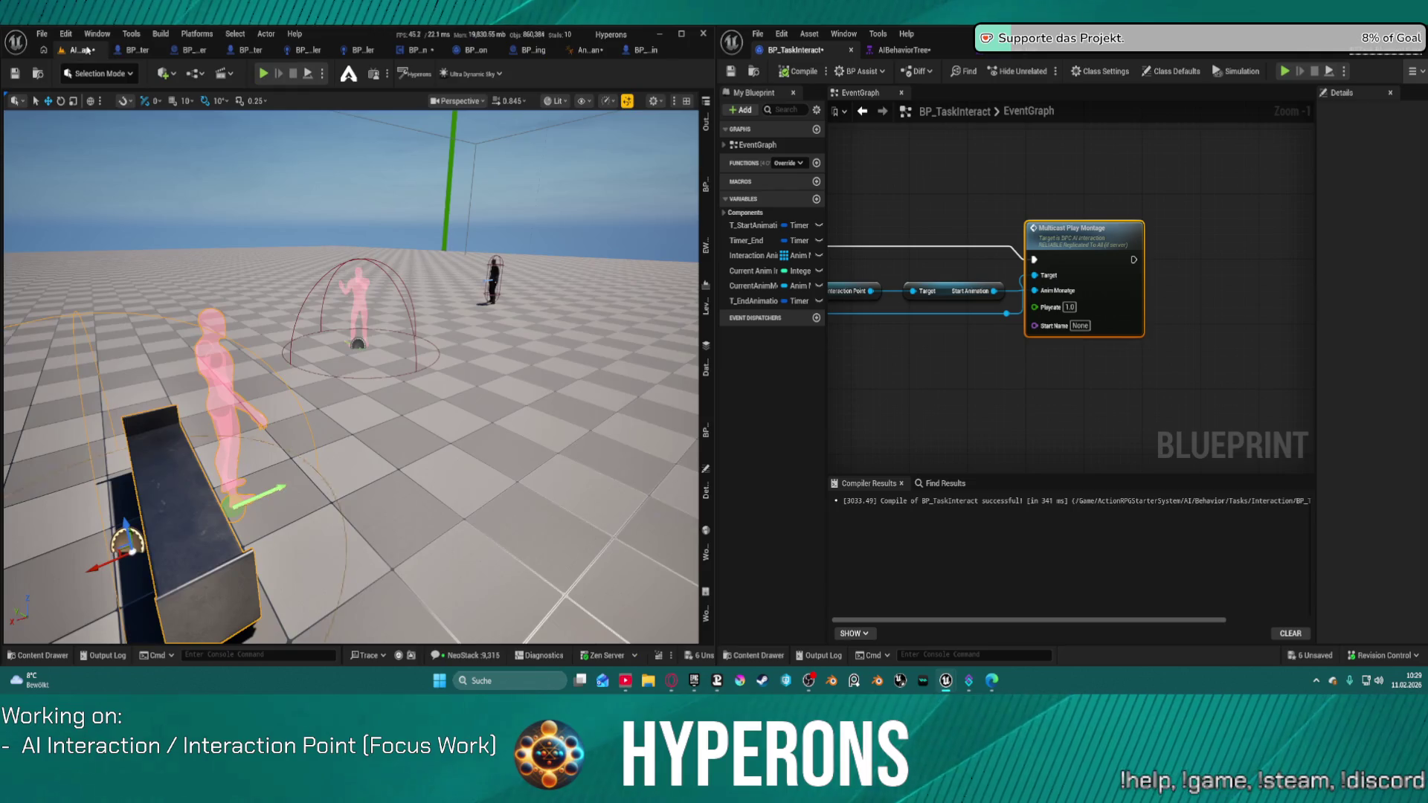
left_click(308, 73)
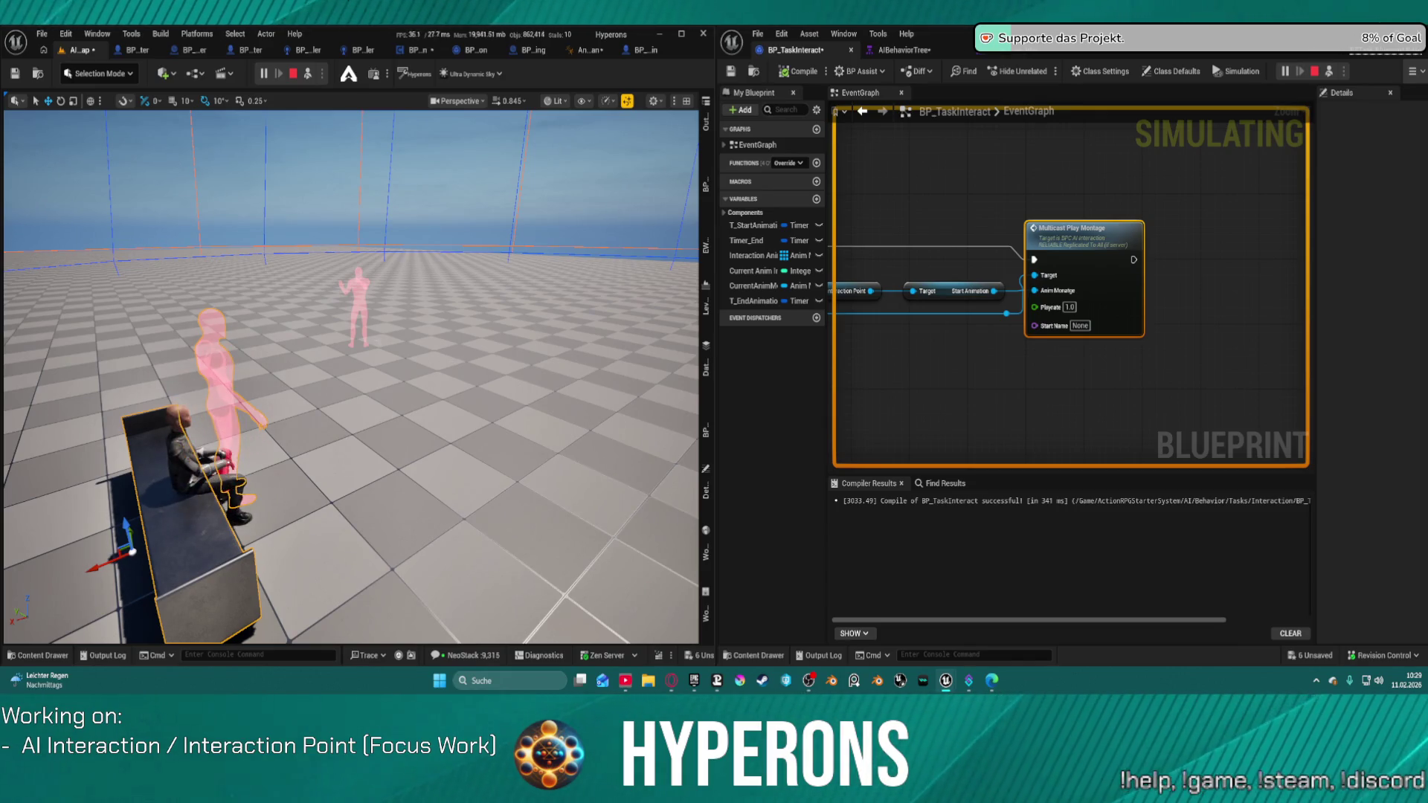
left_click(293, 73)
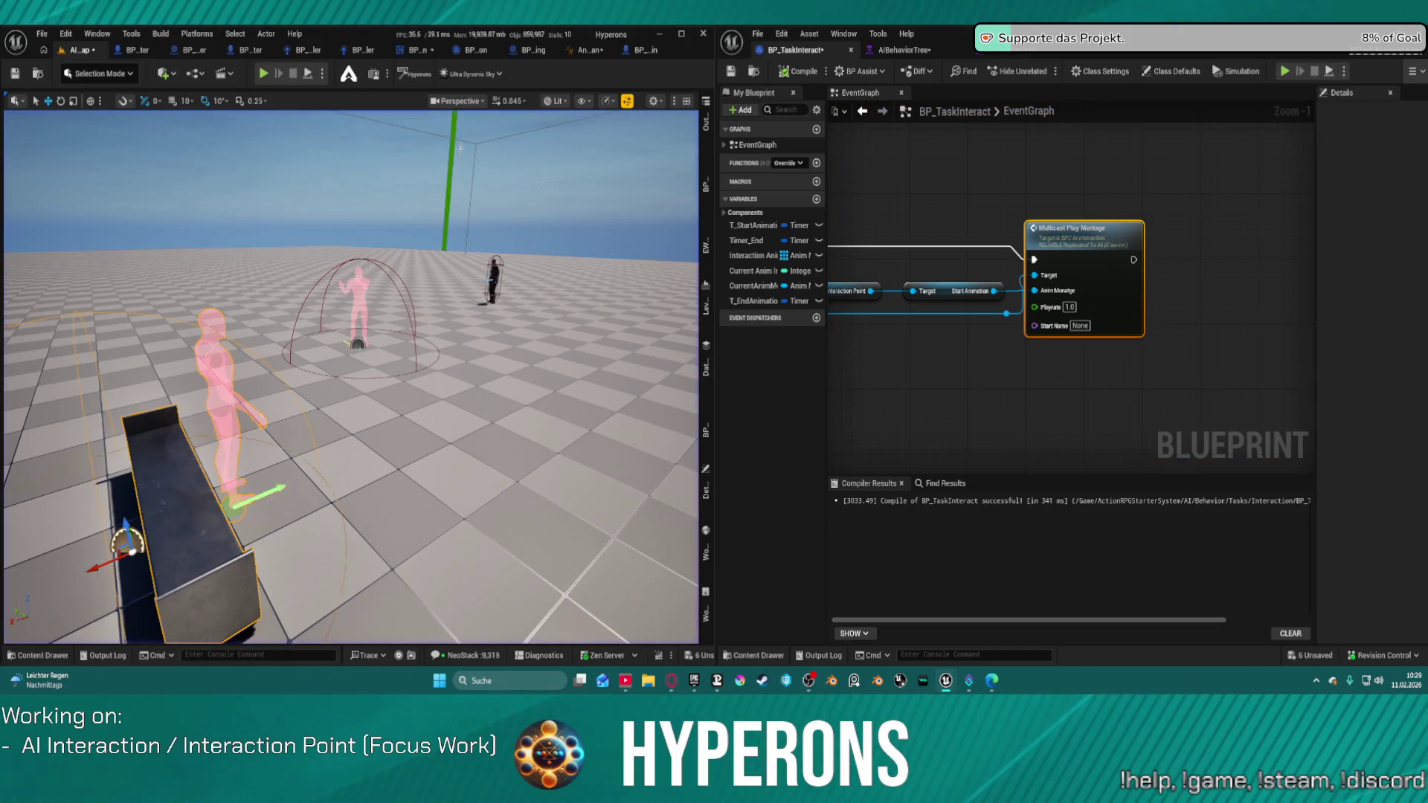
left_click(586, 52)
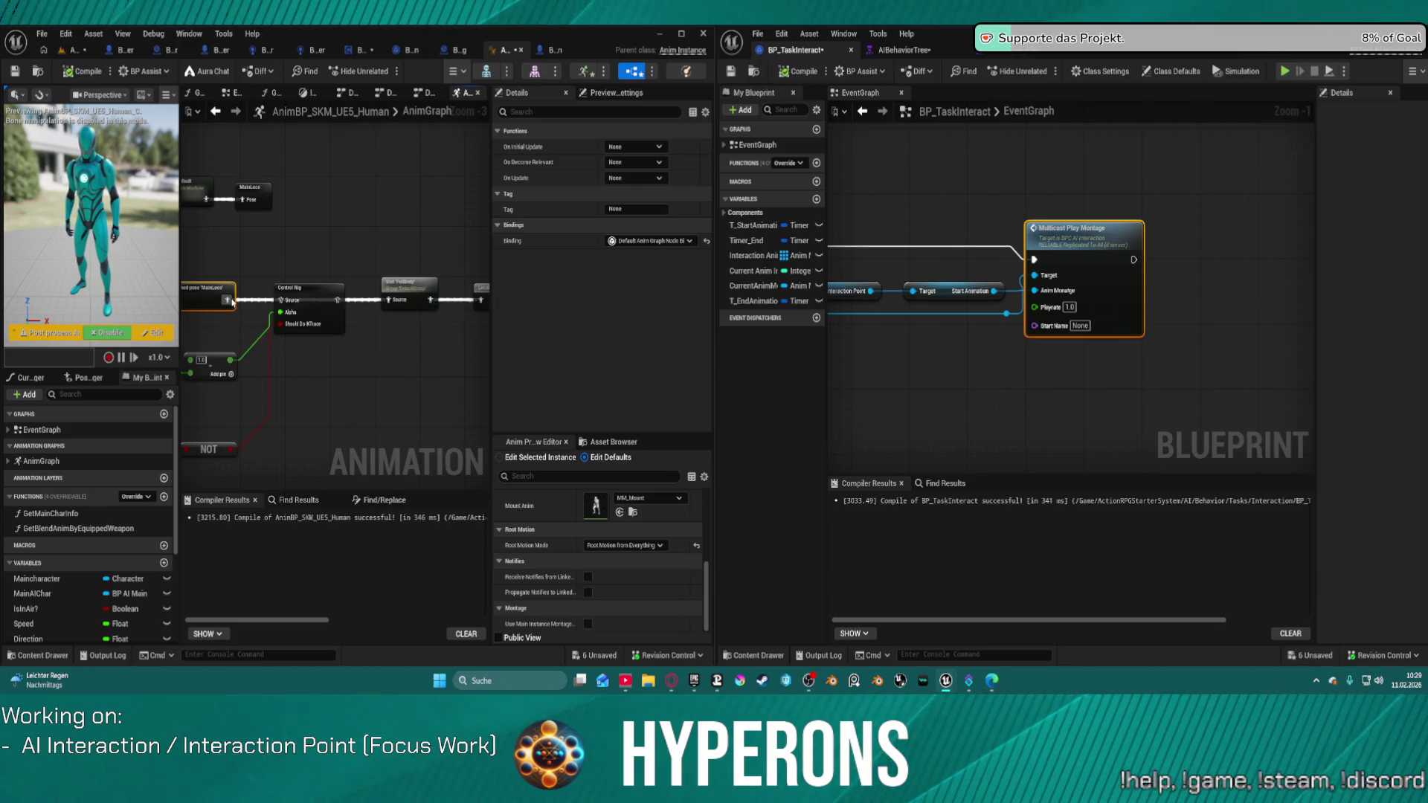
Inspect the Control Rig node and the full-body slot node settings in the AnimGraph
left_click(298, 311)
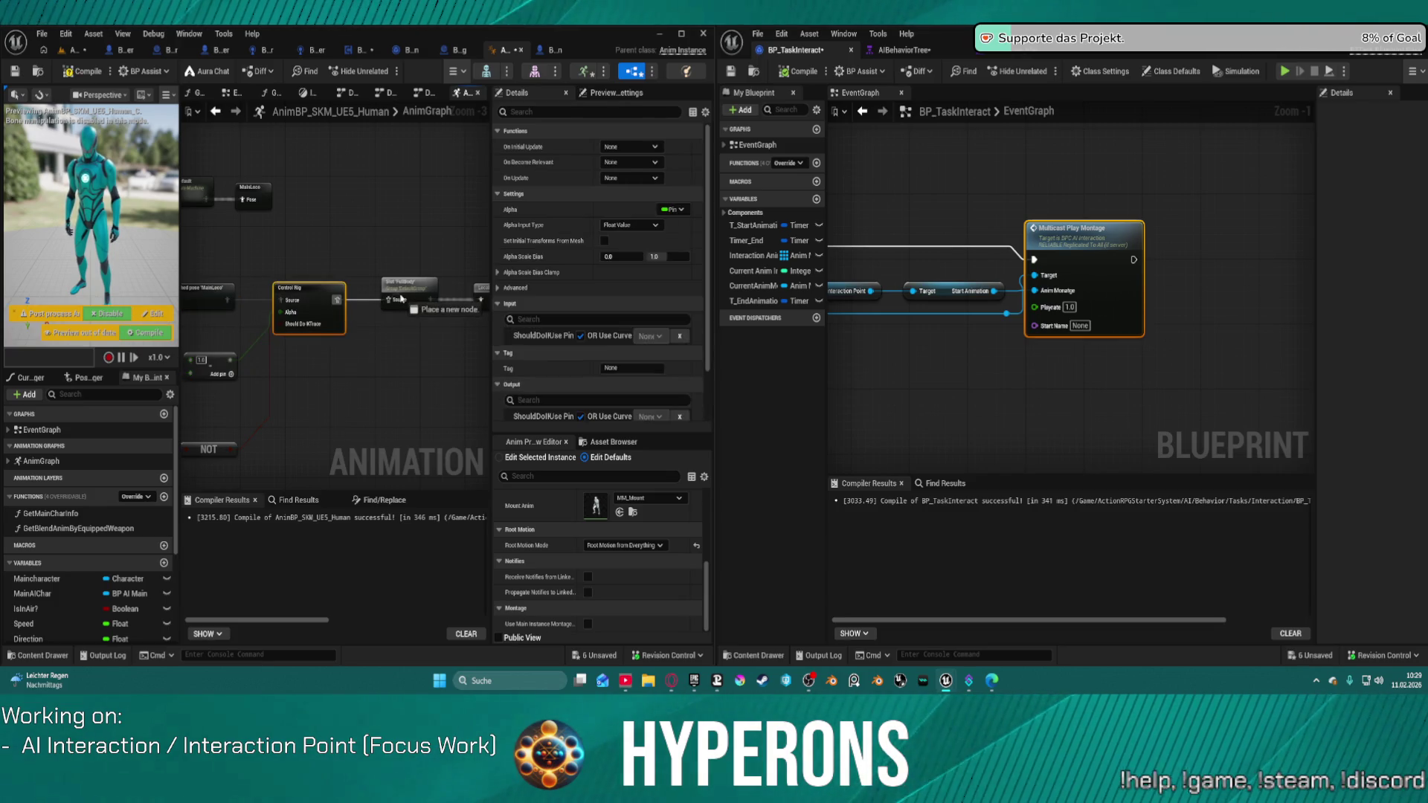
scroll(421, 318, "down", 2)
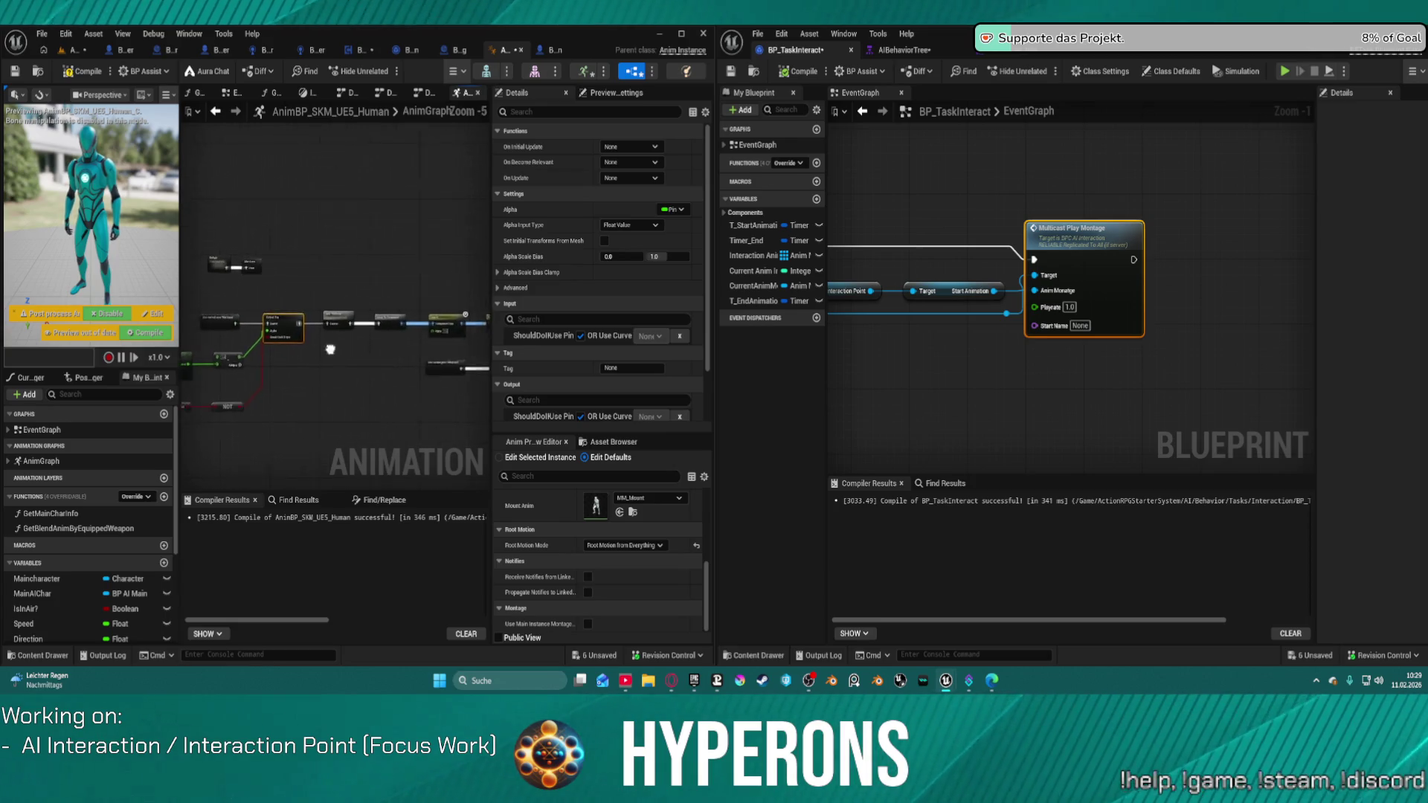
left_click_drag(336, 331, 259, 332)
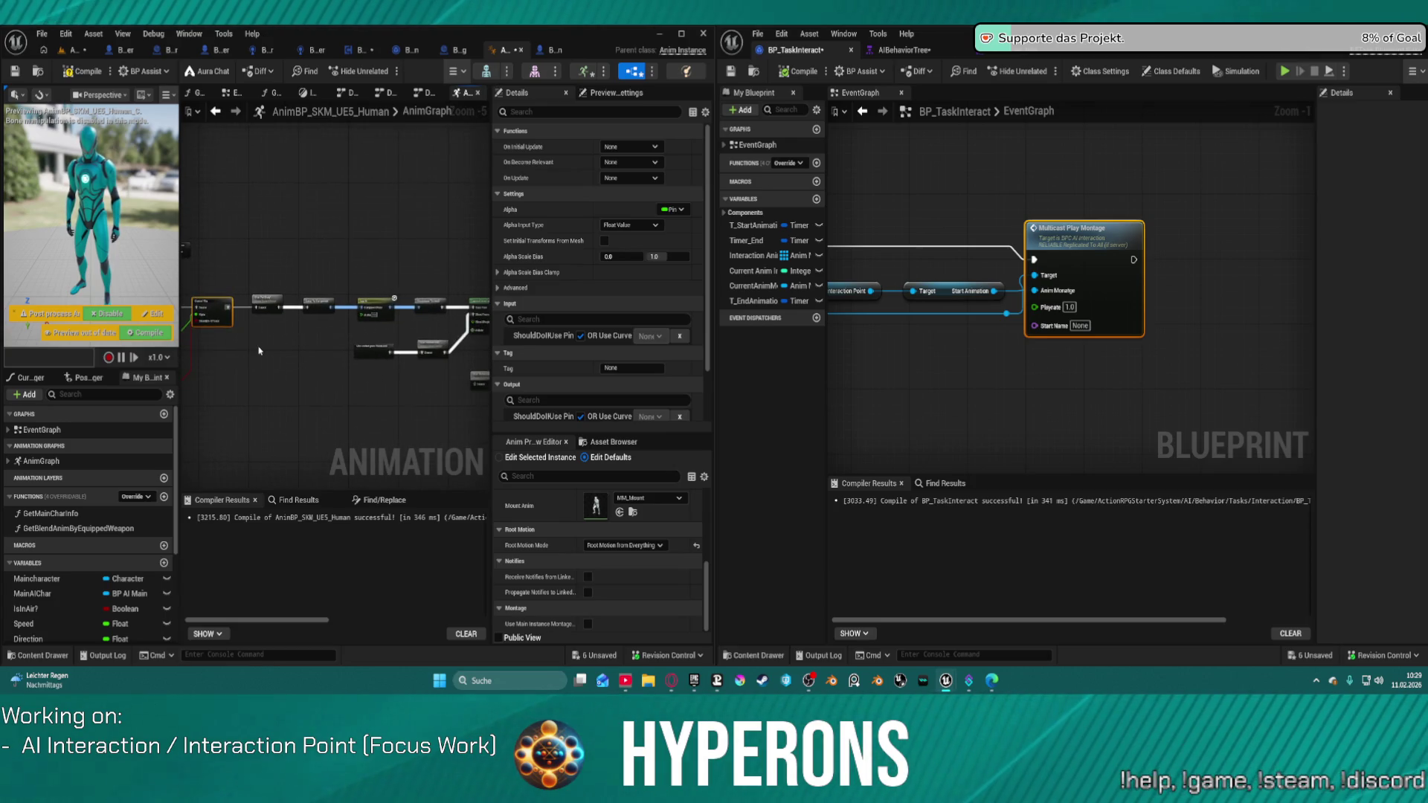
left_click_drag(376, 286, 243, 315)
left_click(208, 316)
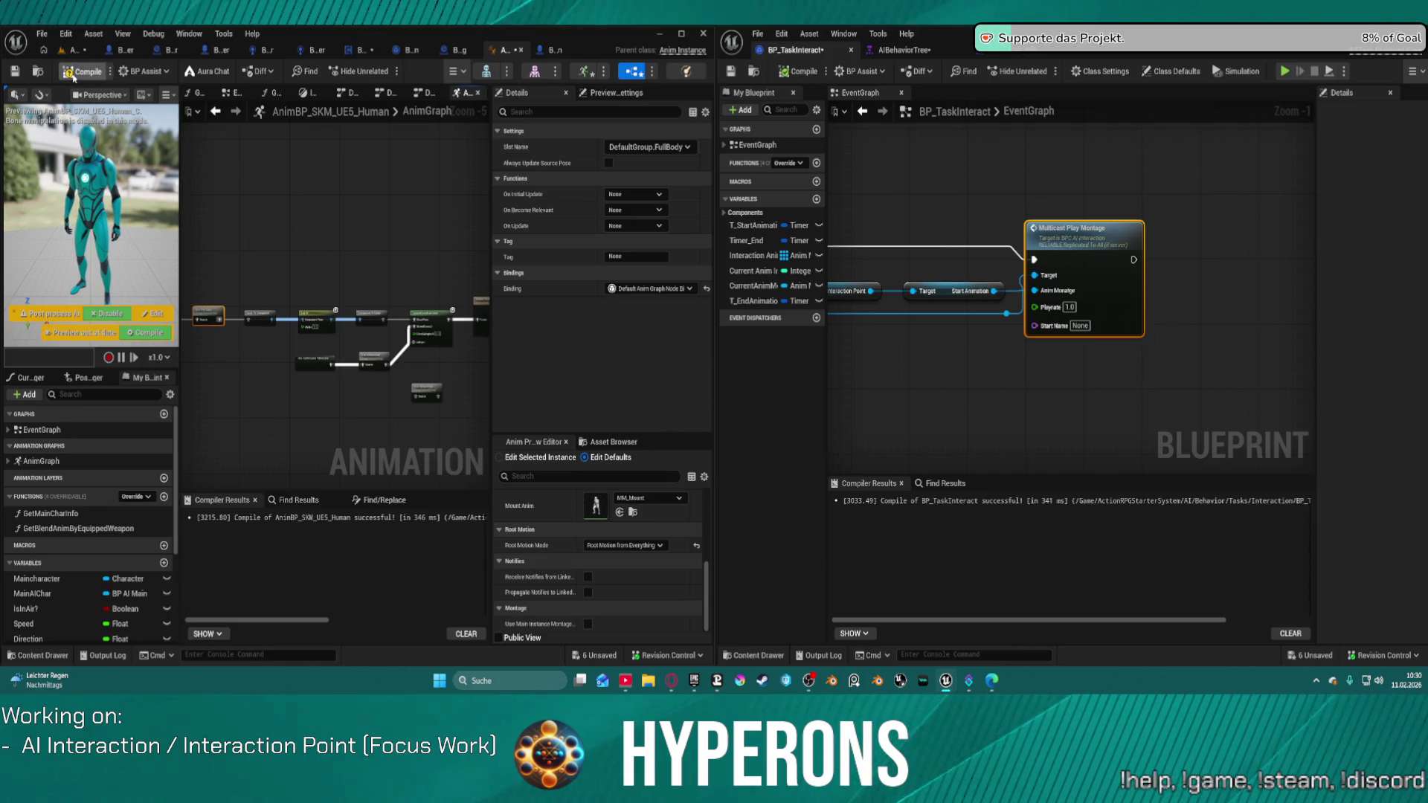
Rerun the level simulation with Alt+S to check the sitting AI, then stop it
left_click(74, 52)
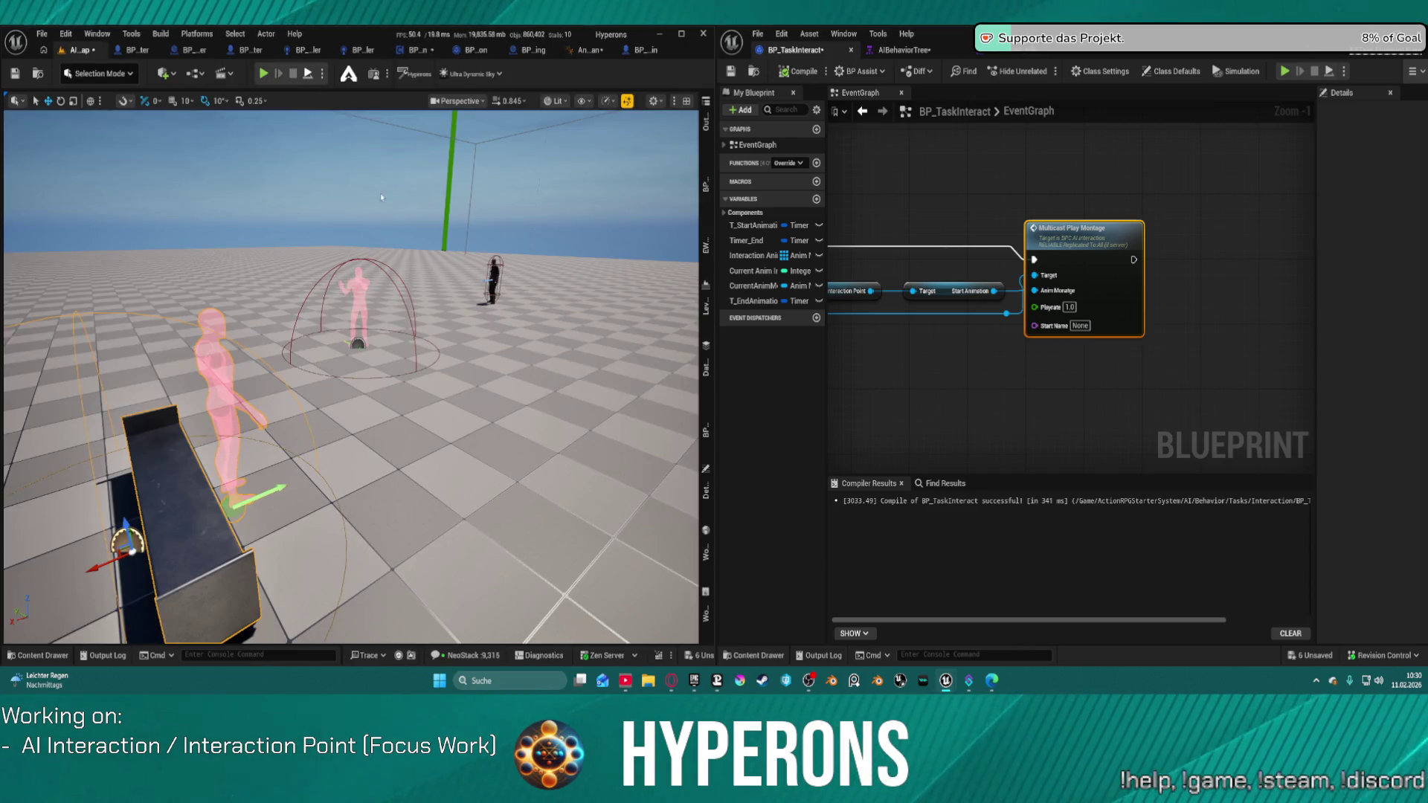
key("alt+s")
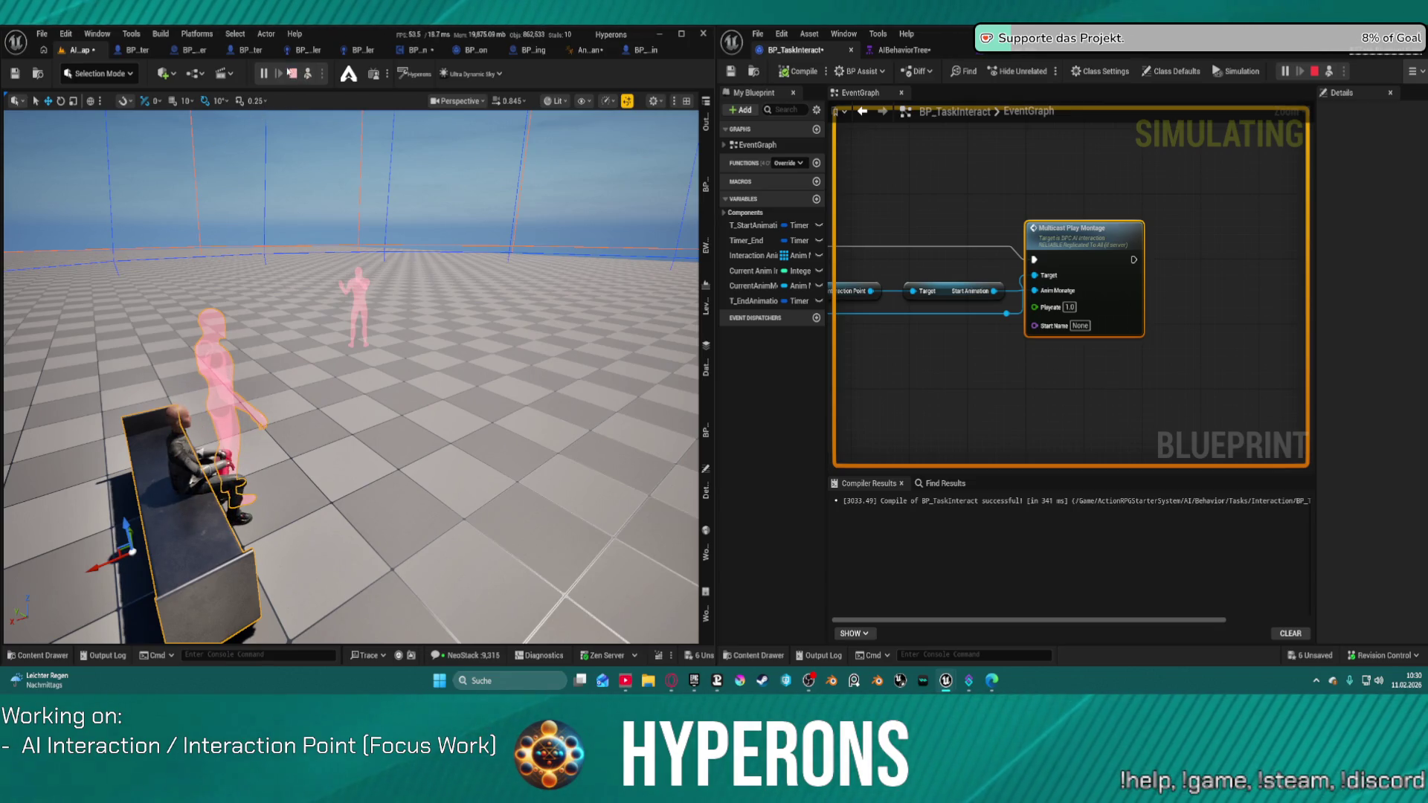
left_click(293, 74)
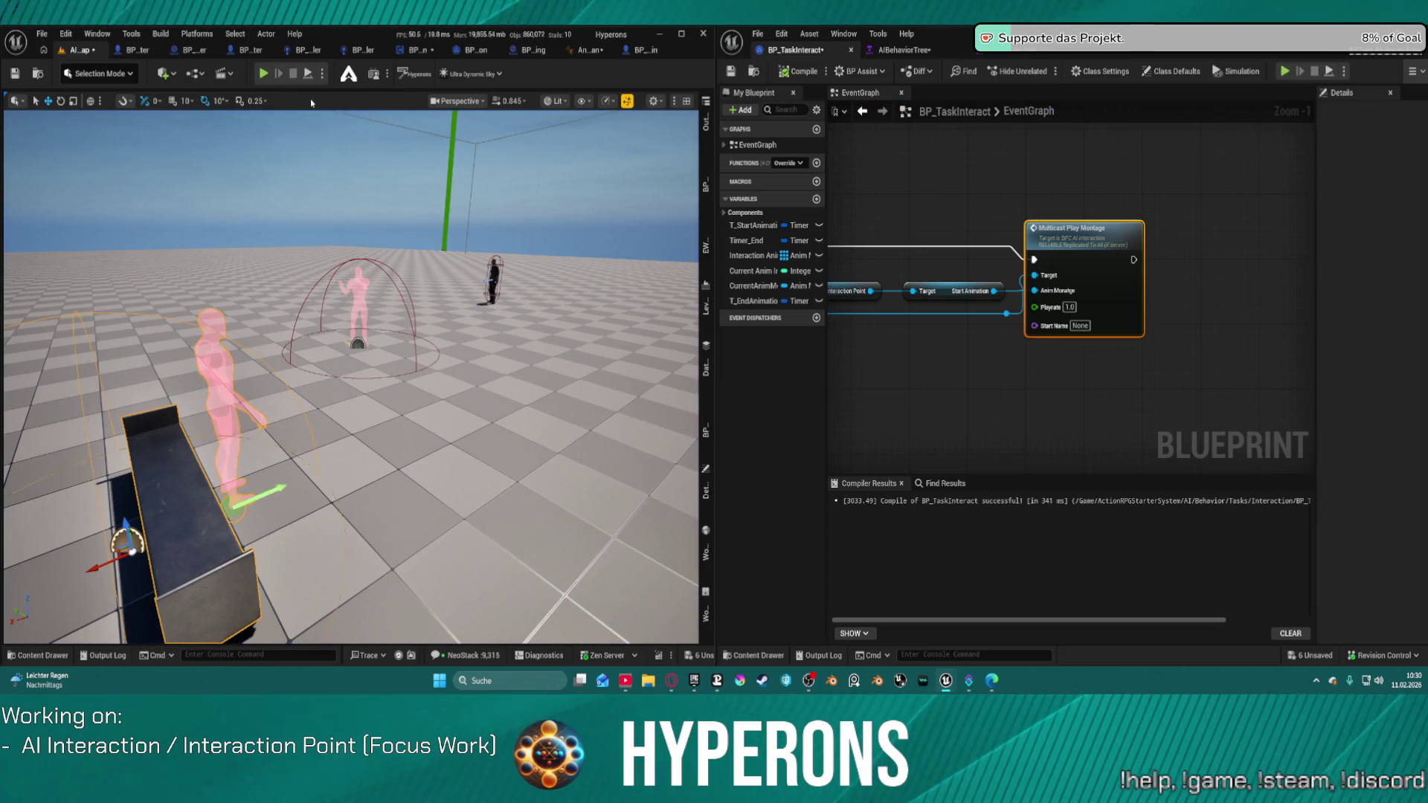
Check the layered blend branch filters and the Local To Component node, then recompile the AnimBP
left_click(595, 50)
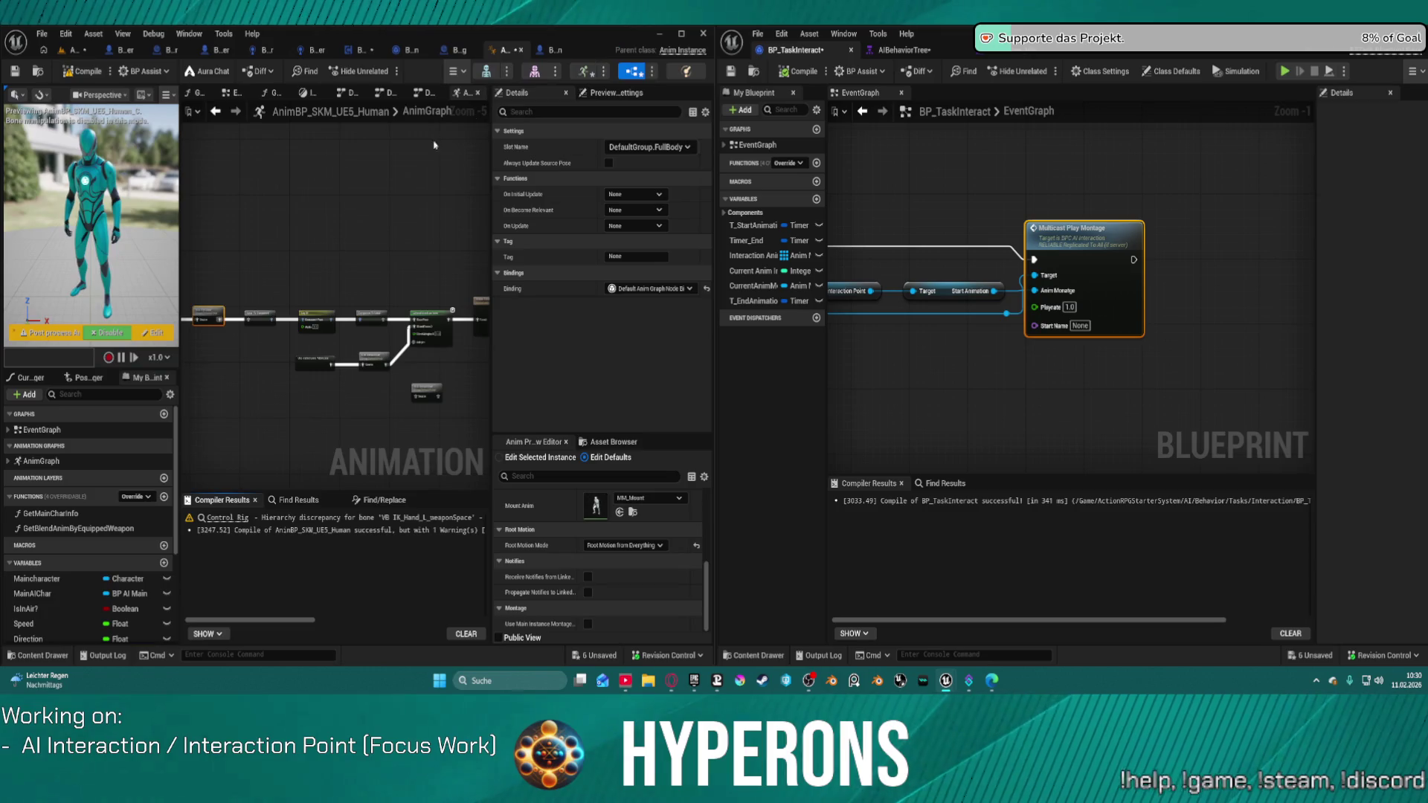
scroll(342, 329, "up", 3)
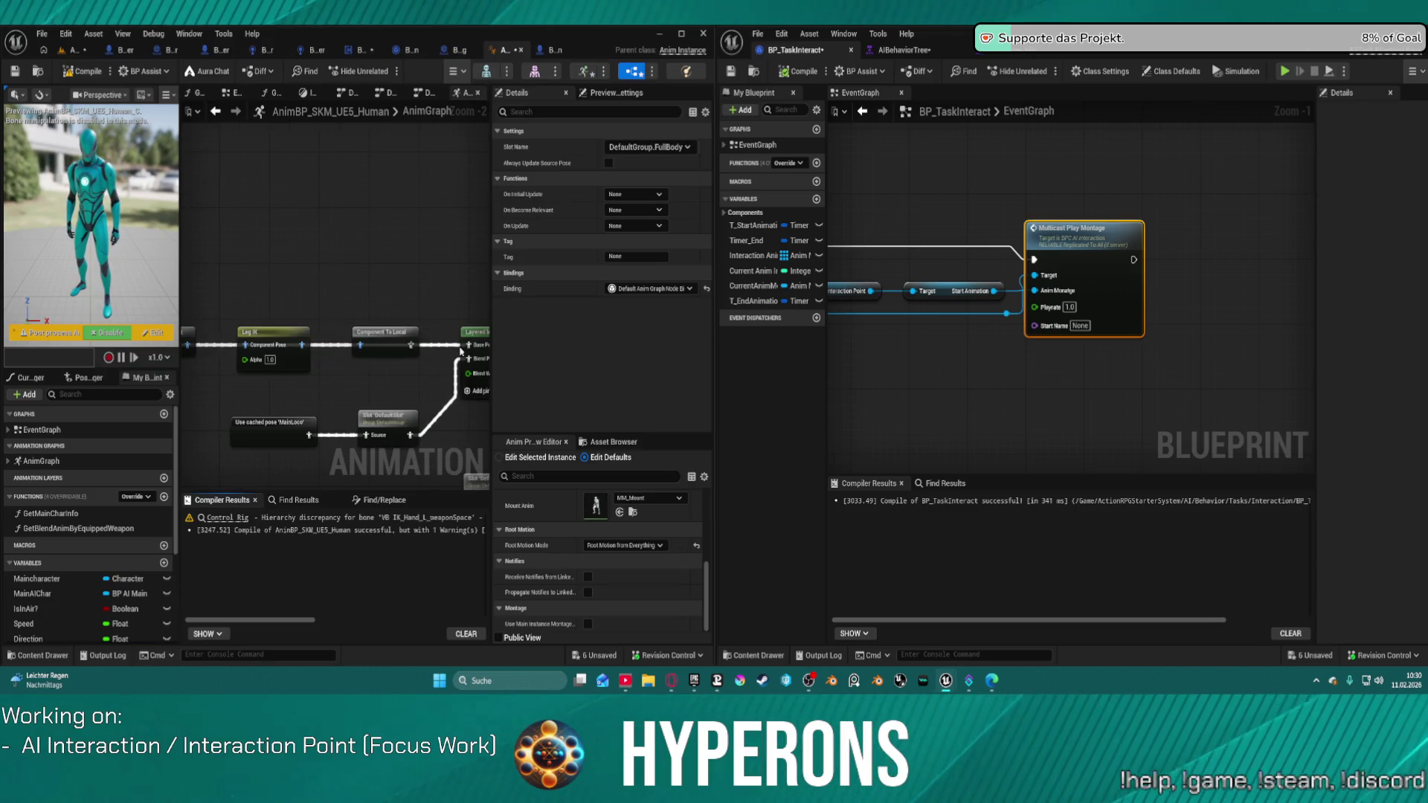
left_click(467, 353)
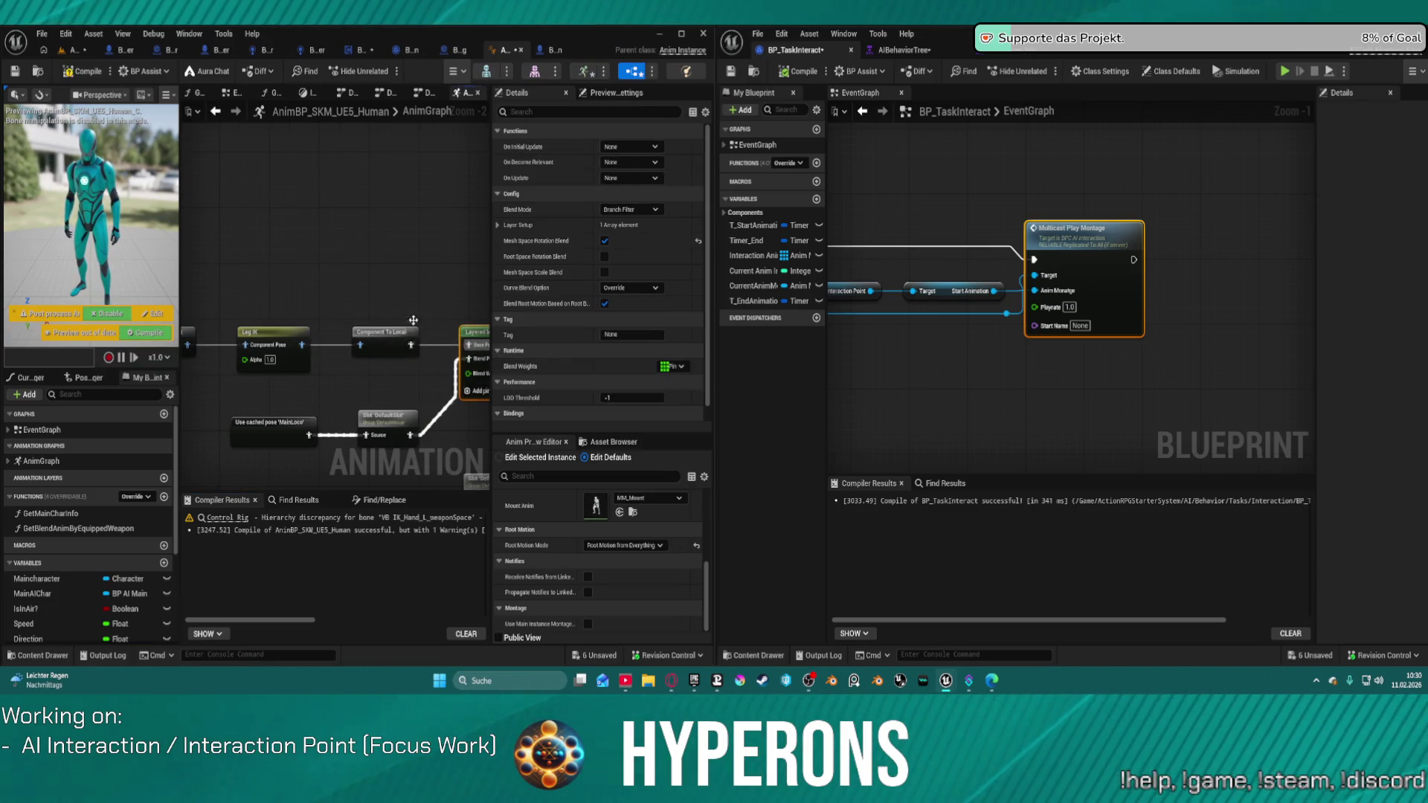
left_click(305, 346)
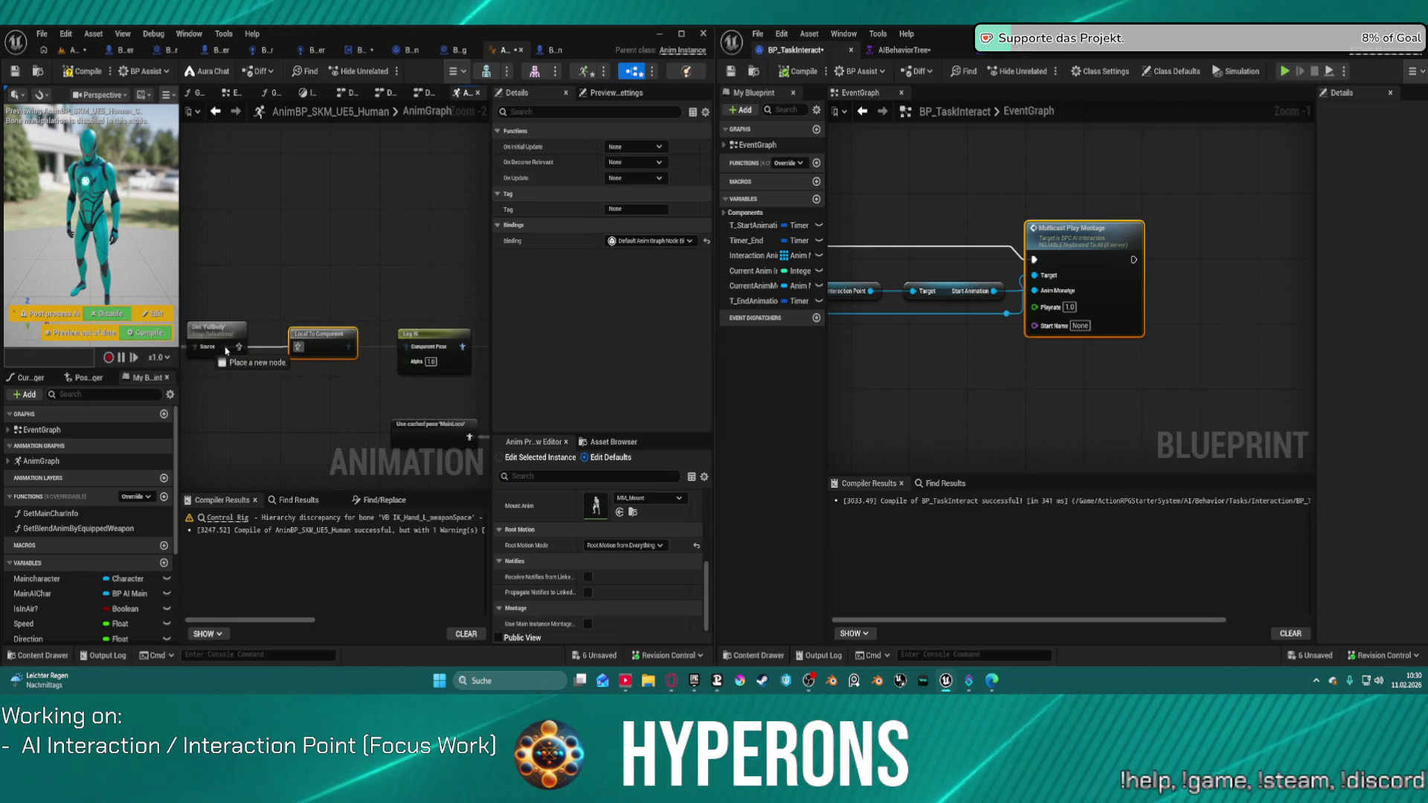
left_click(83, 71)
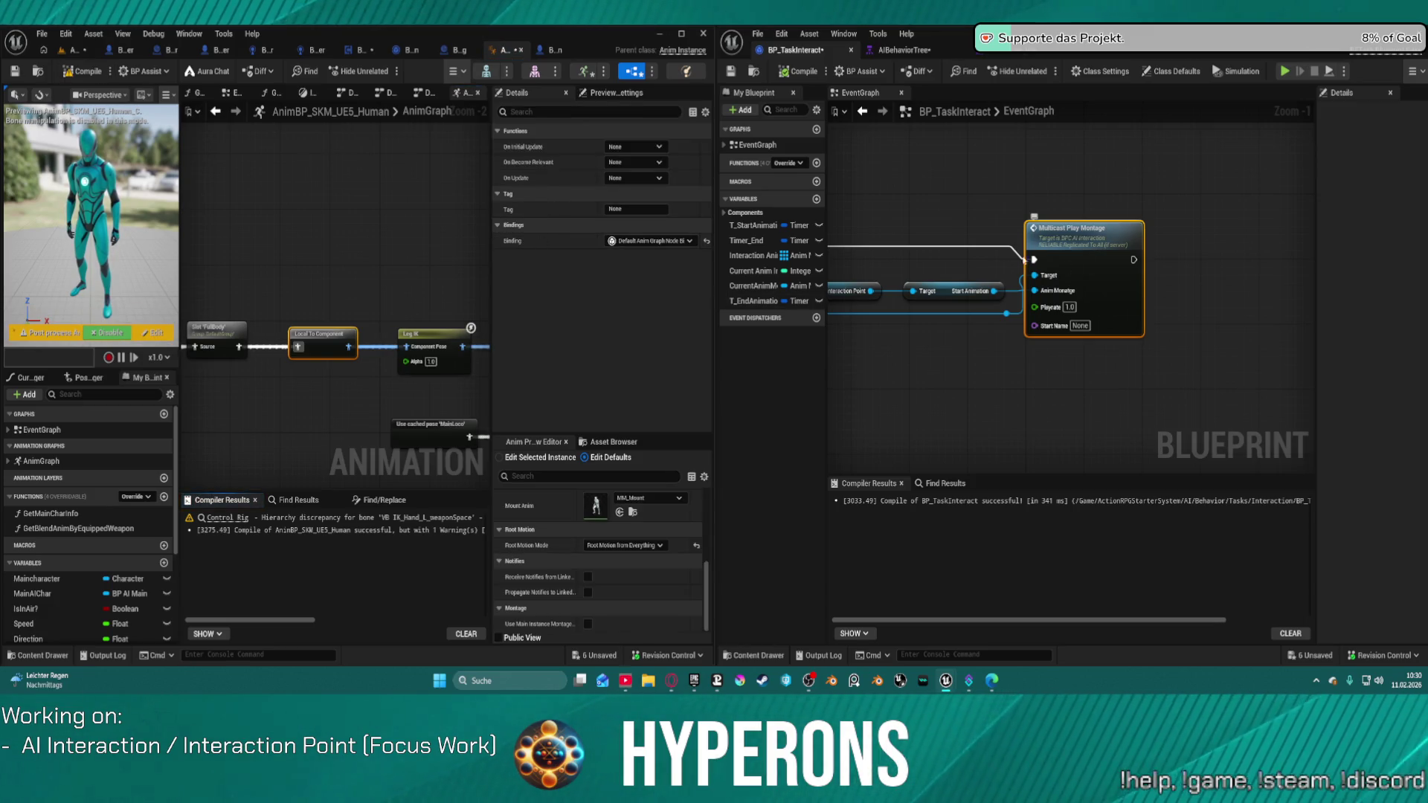
Connect the Slot pose directly to the AnimGraph's Output Pose
scroll(1056, 250, "down", 6)
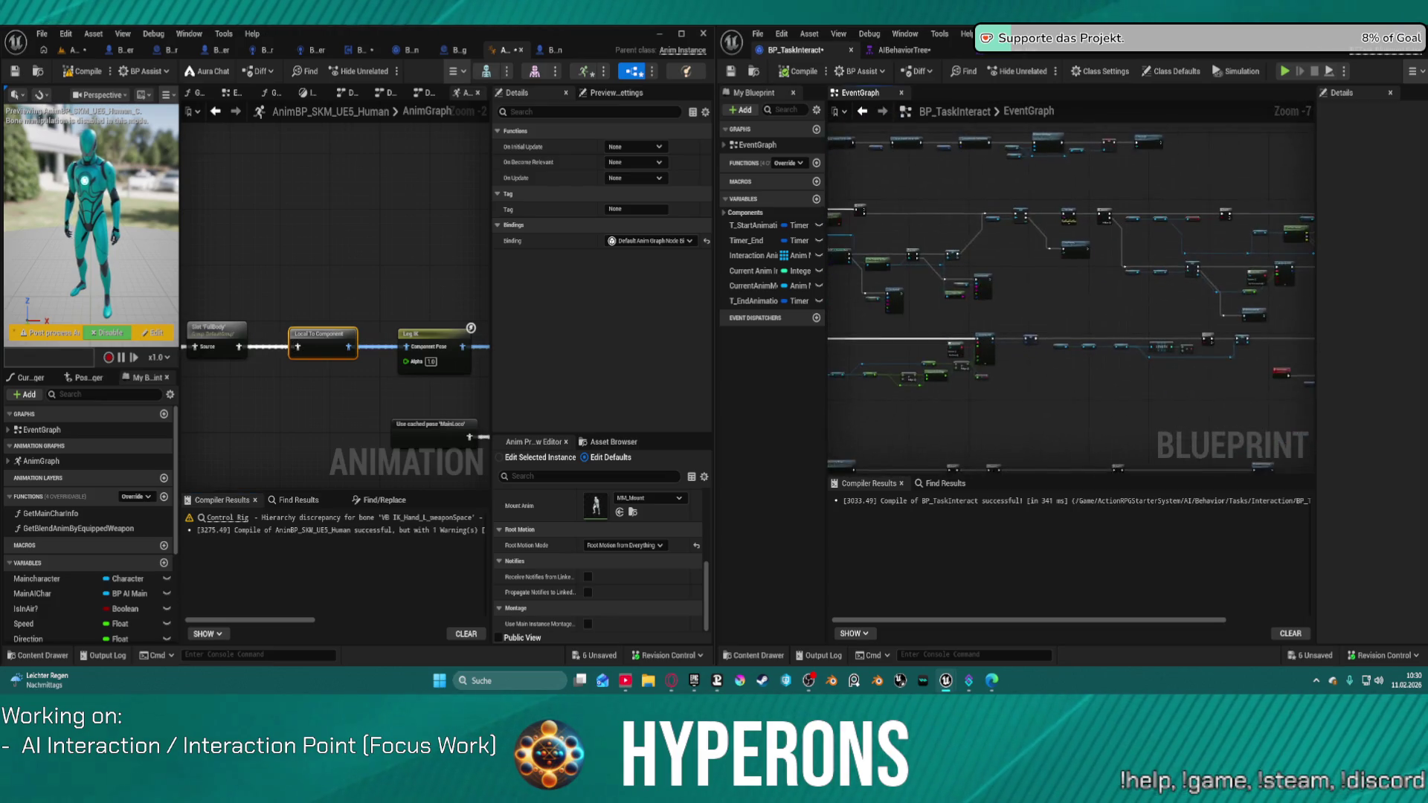
left_click_drag(1259, 283, 1263, 275)
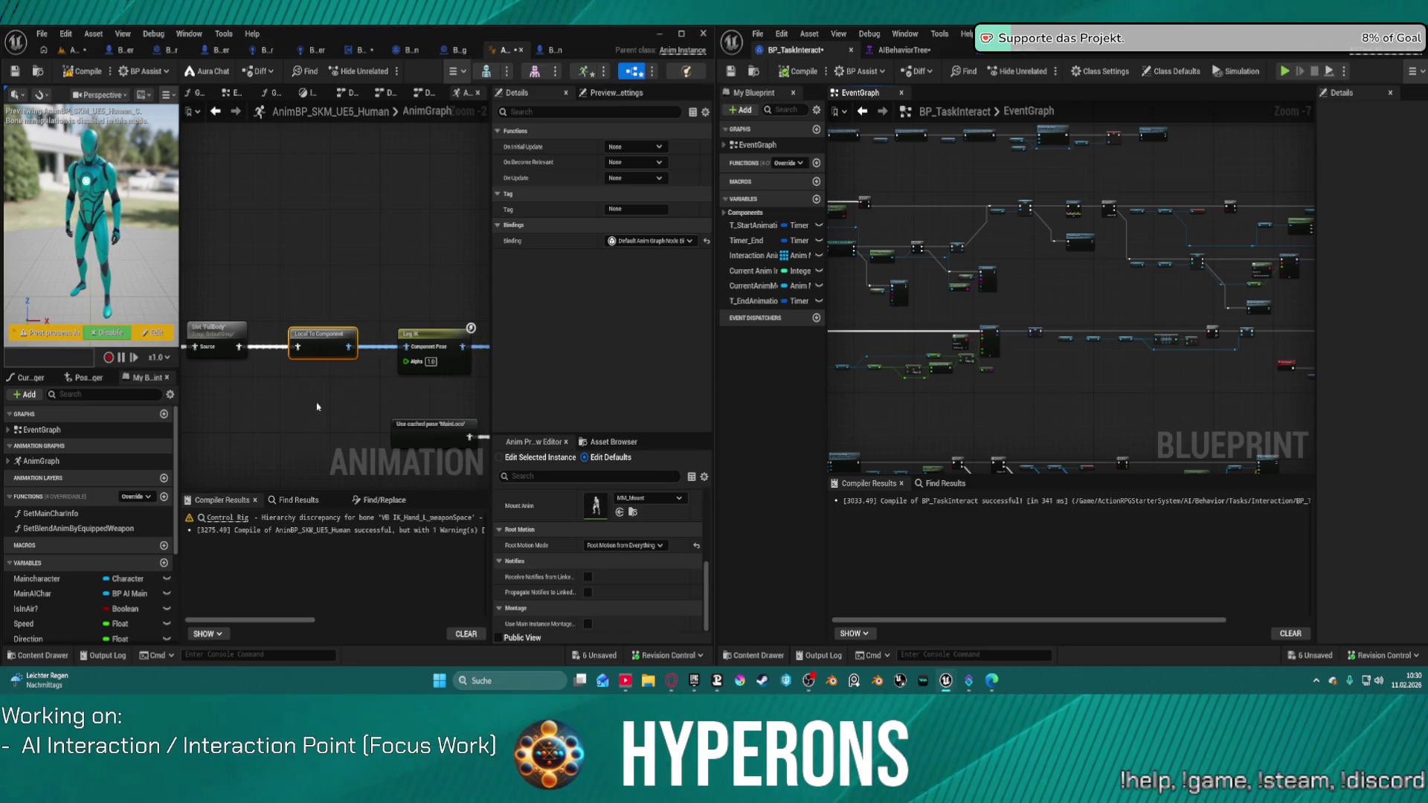
left_click_drag(317, 407, 310, 280)
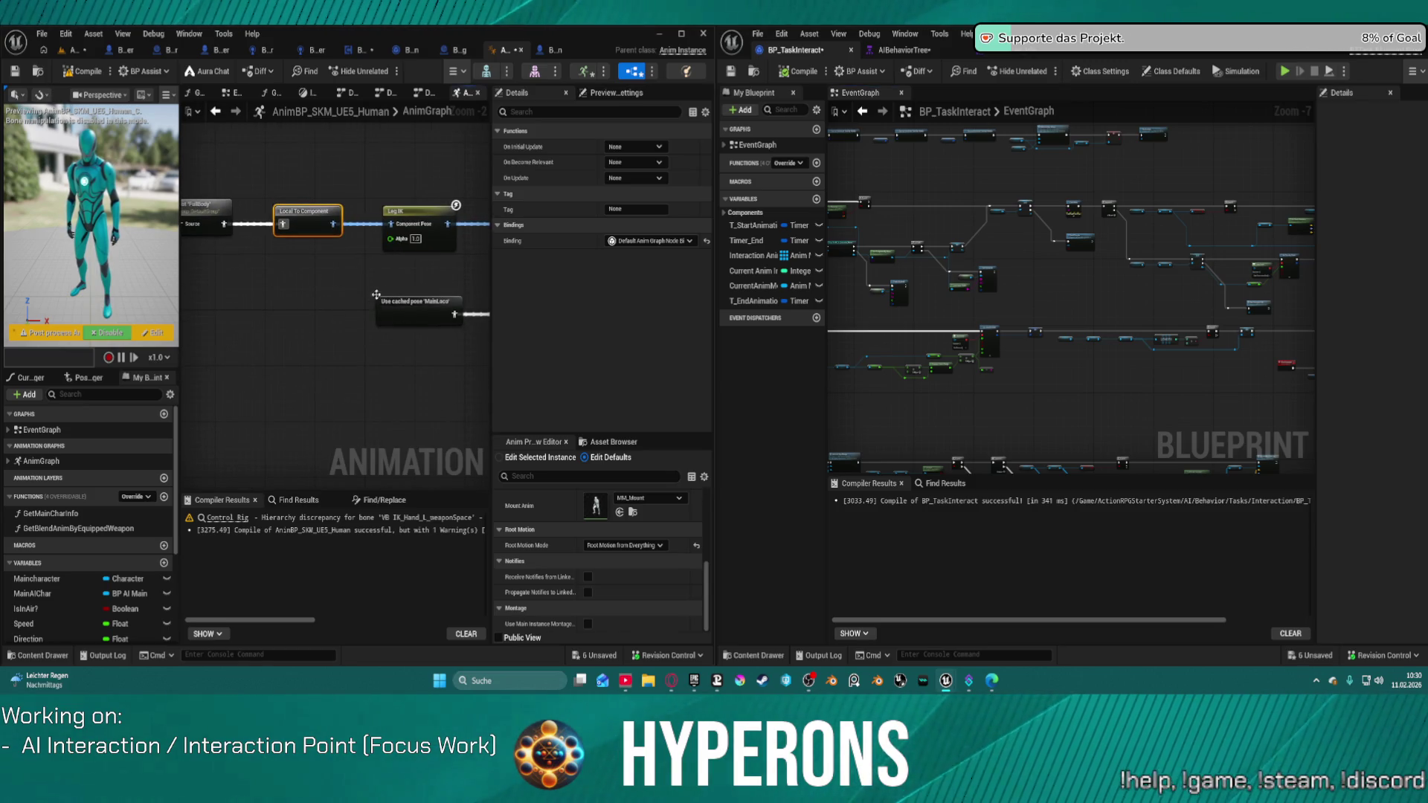
scroll(480, 254, "down", 2)
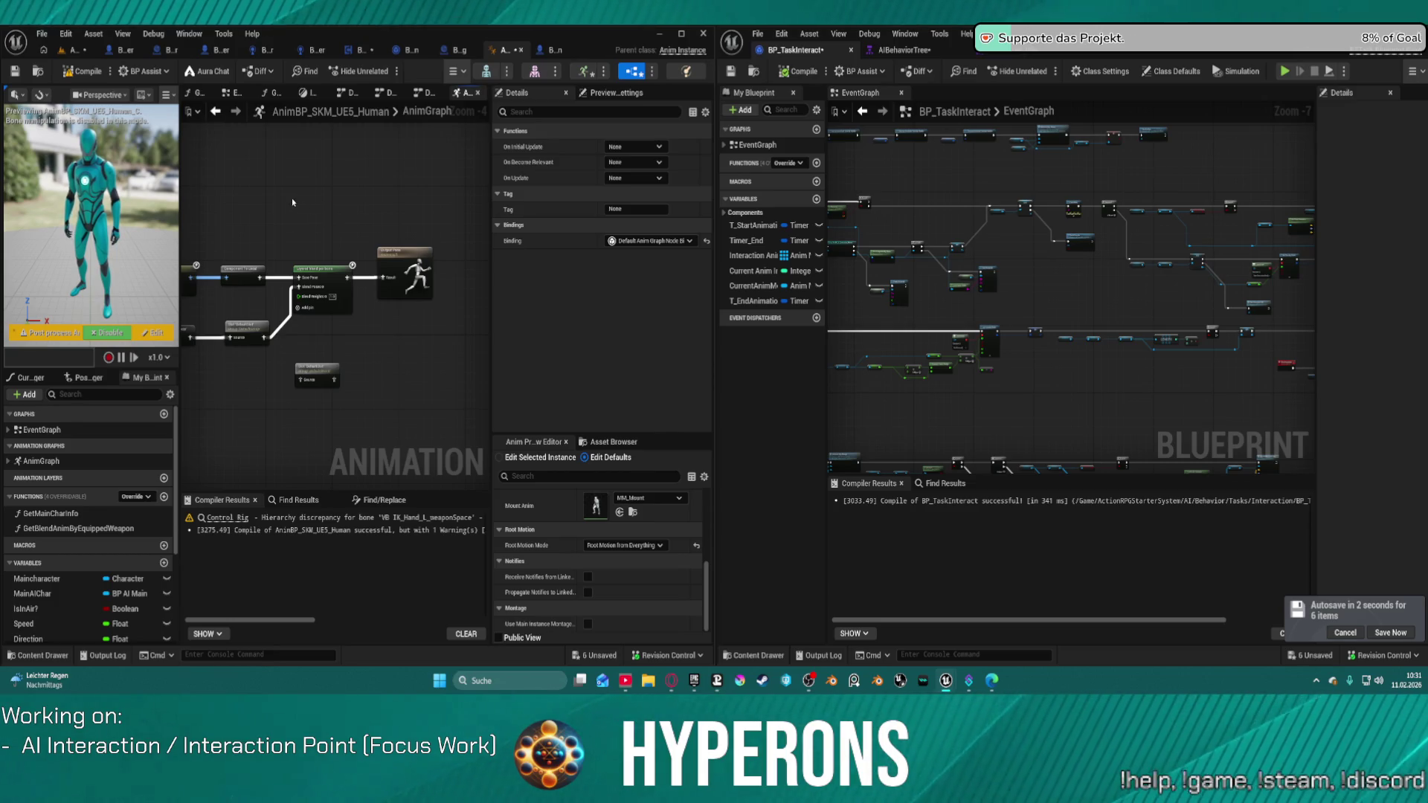
scroll(273, 196, "down", 1)
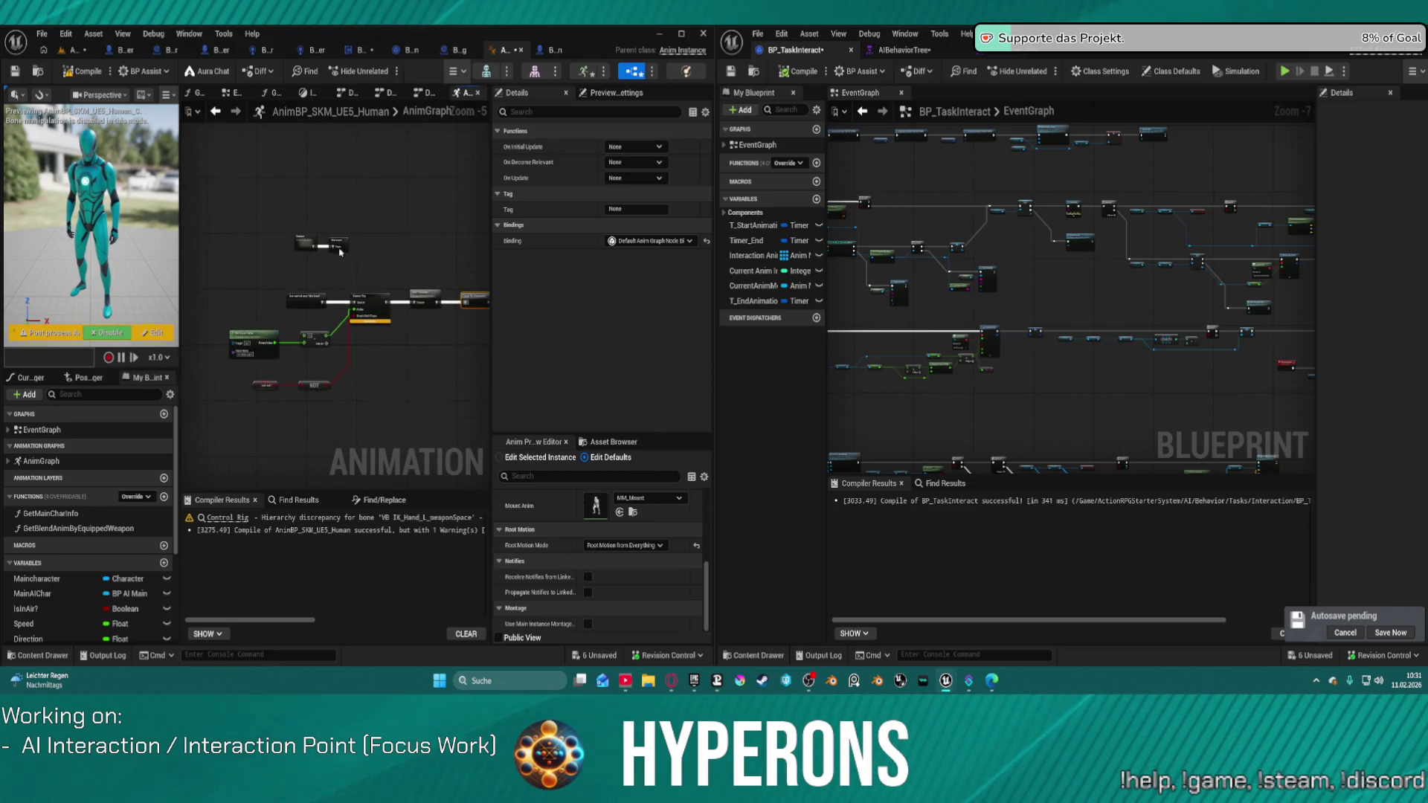
scroll(303, 239, "up", 3)
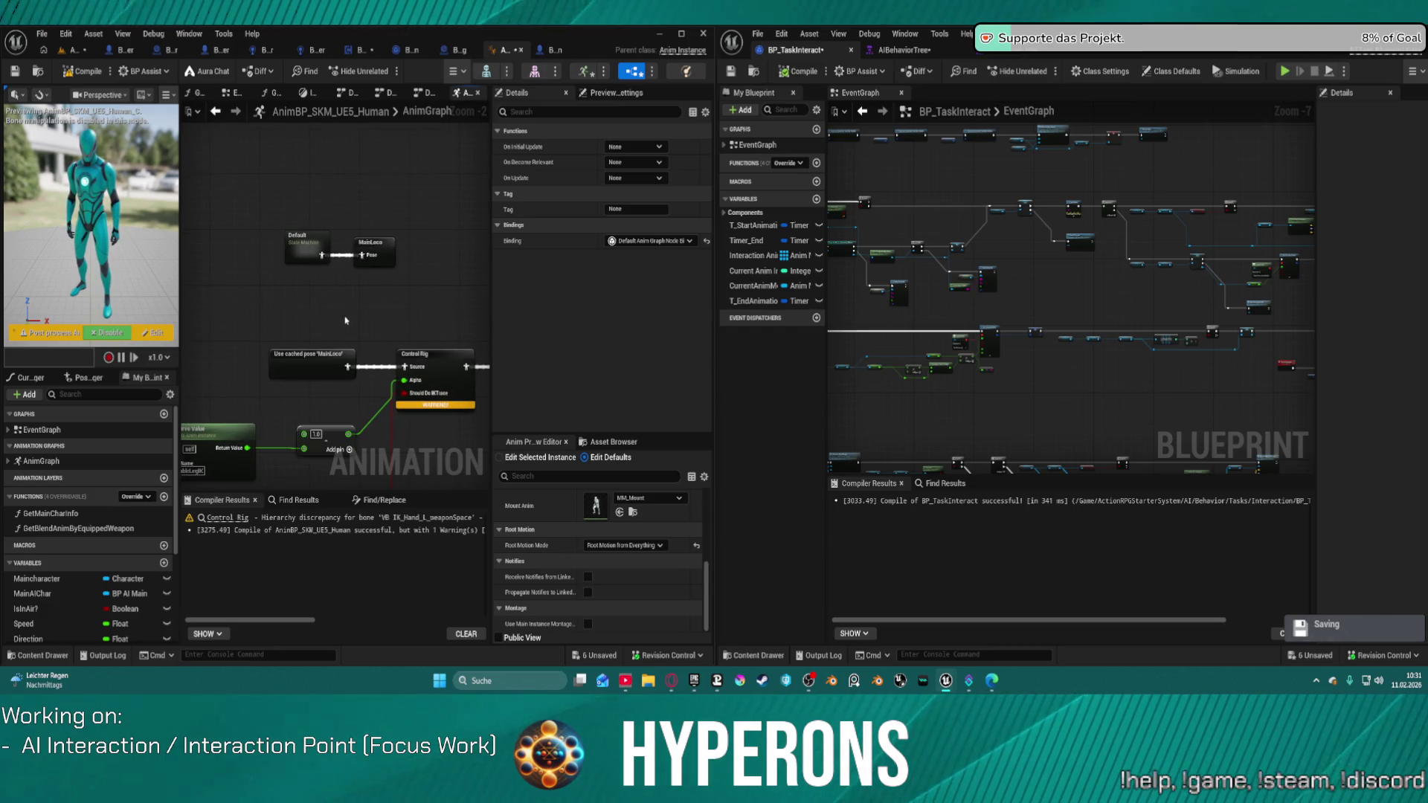
scroll(345, 321, "down", 3)
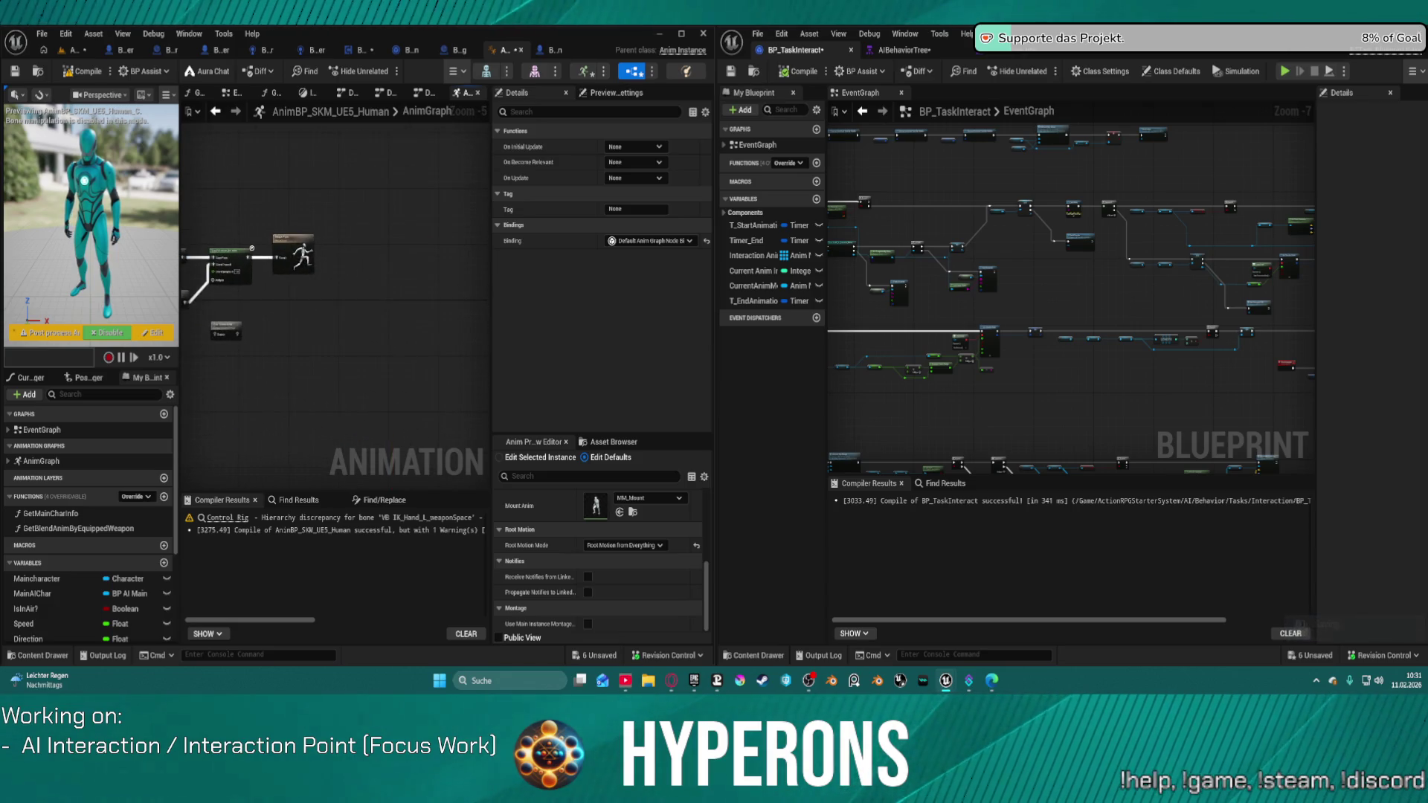
scroll(273, 312, "up", 2)
scroll(298, 322, "up", 1)
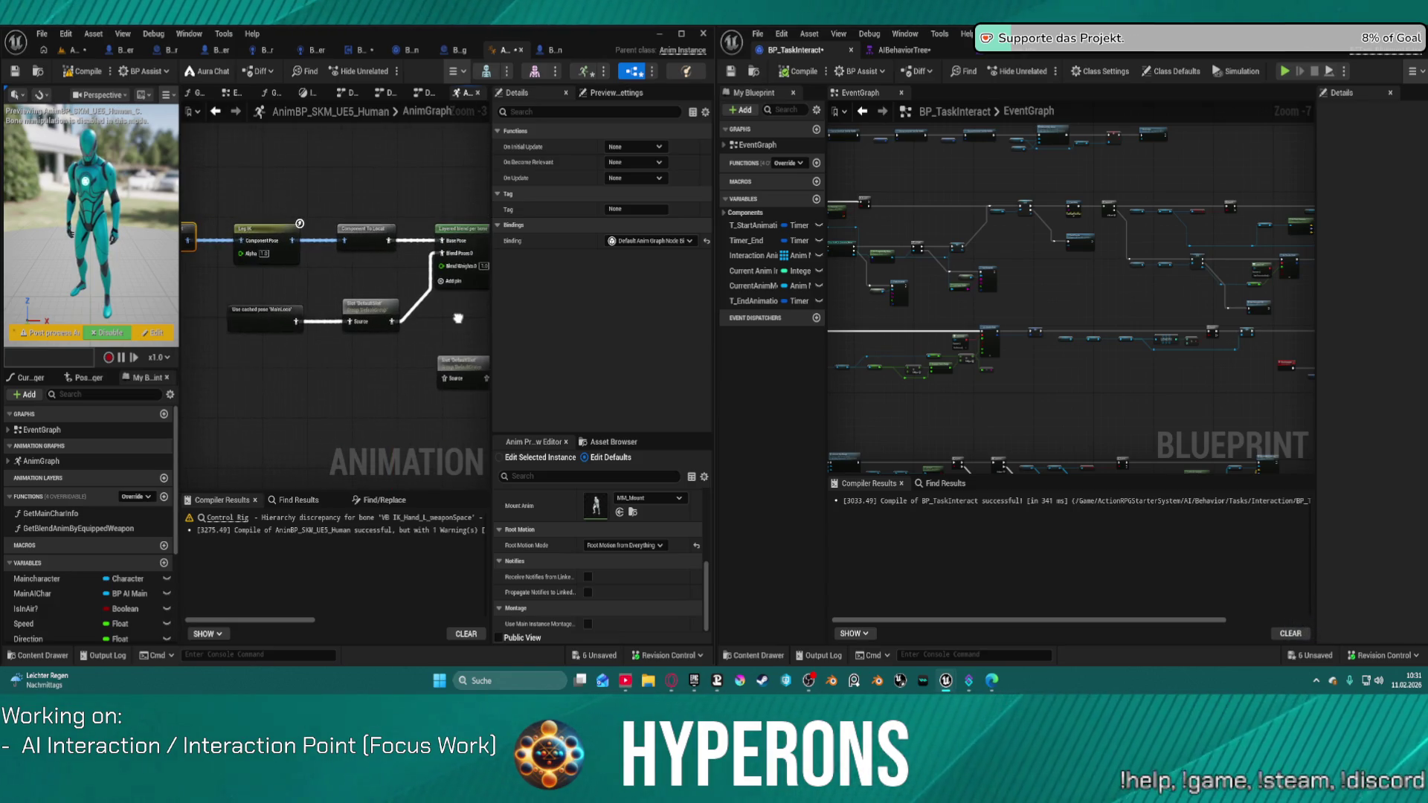
scroll(319, 322, "down", 1)
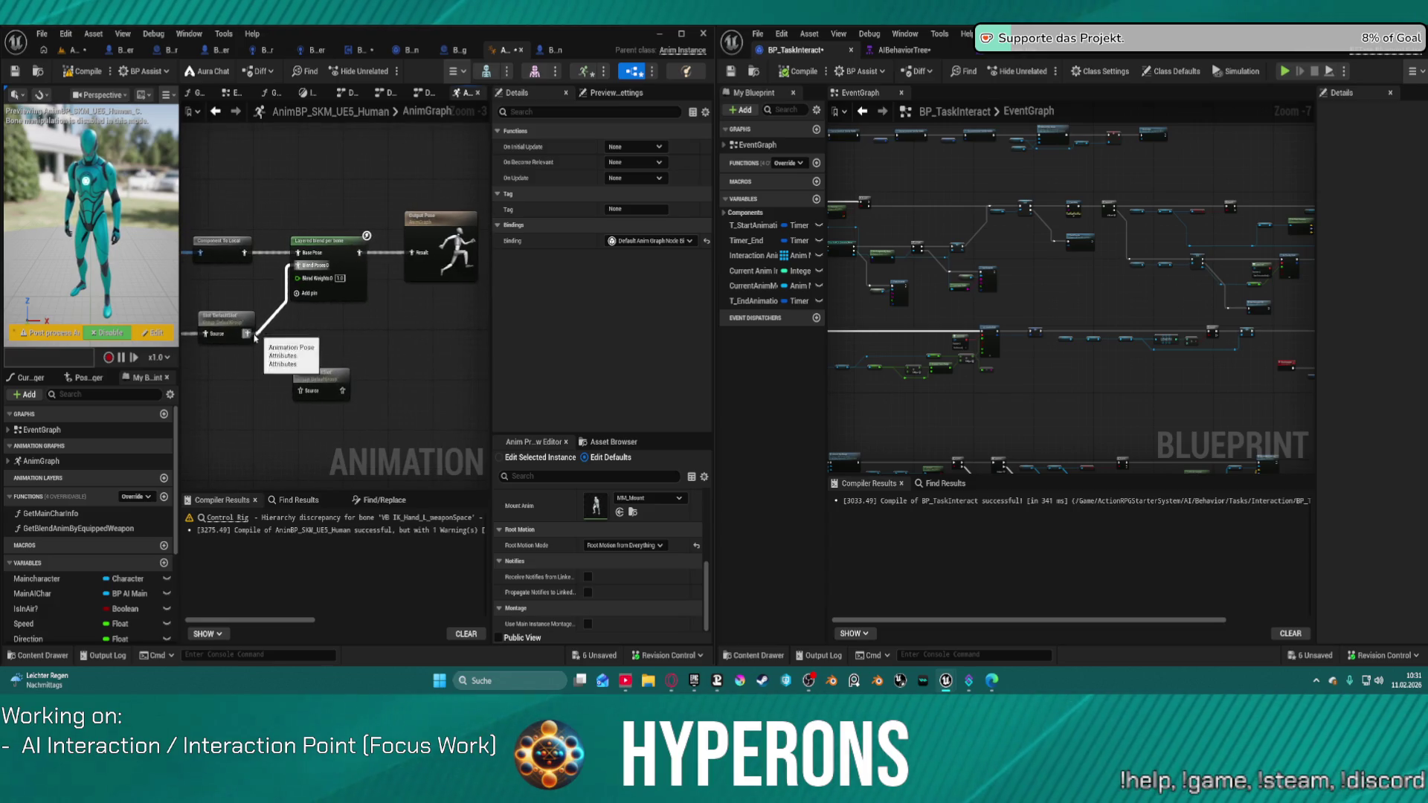
left_click_drag(247, 338, 410, 255)
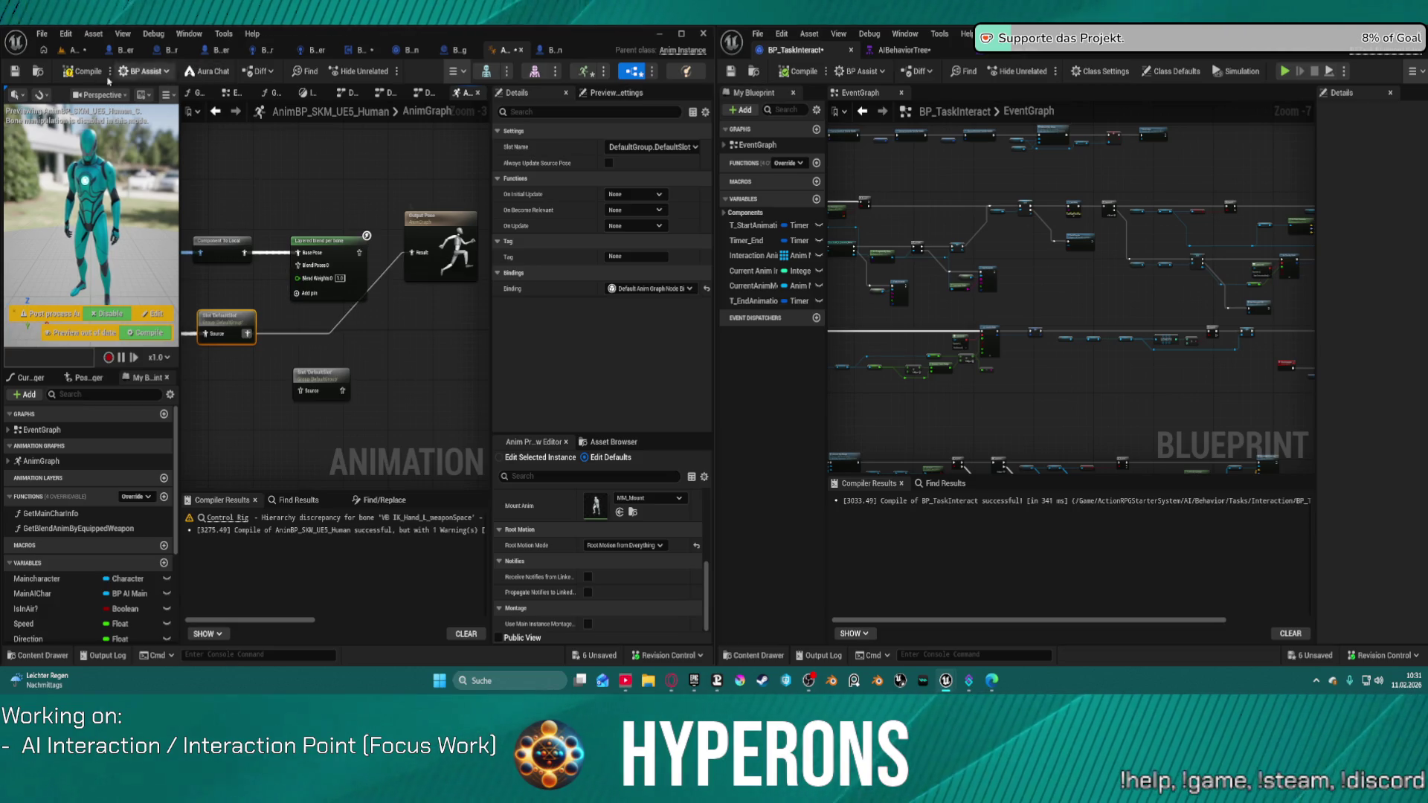
Recompile the AnimBP and play-test the sitting AI in the test level
left_click(82, 72)
left_click(75, 51)
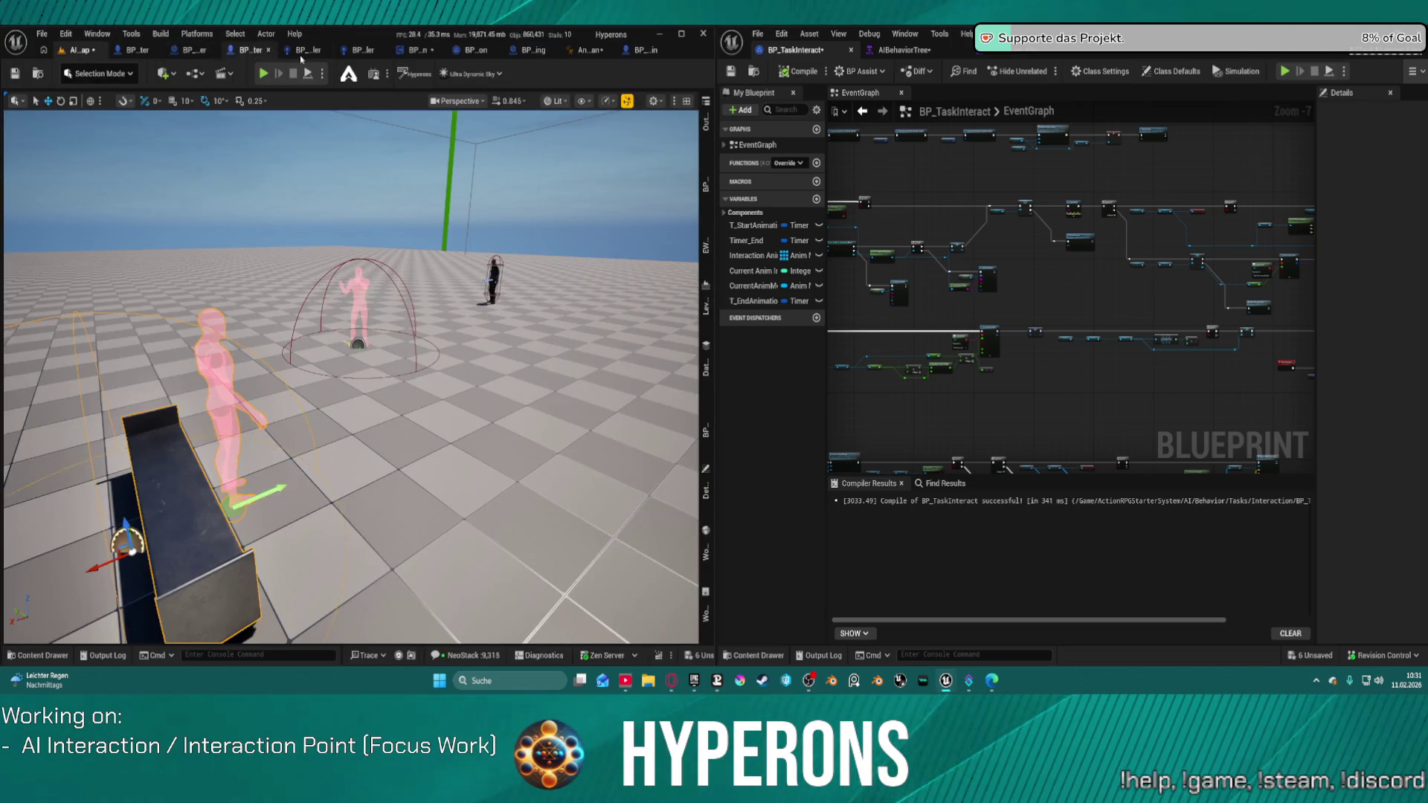
key("alt+p")
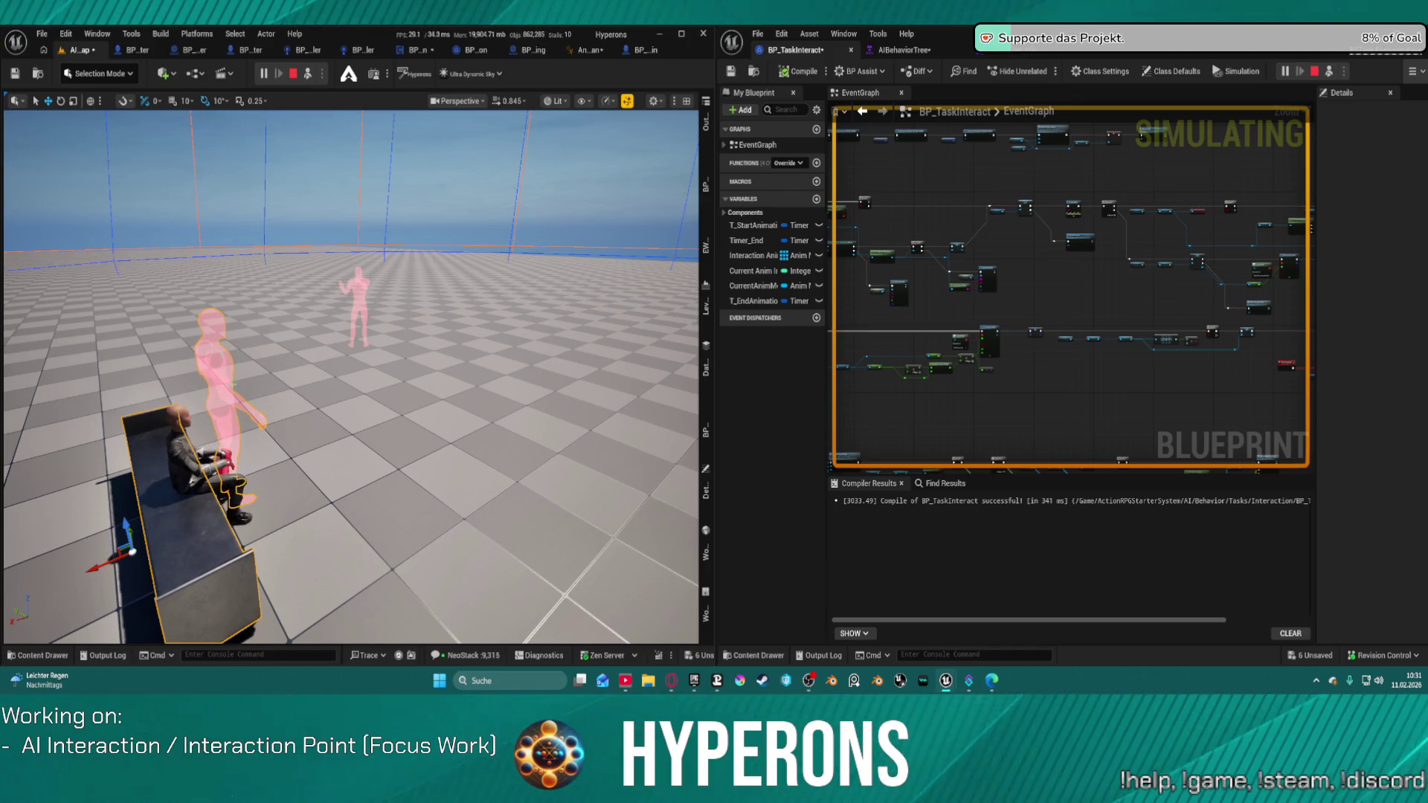
key("Escape")
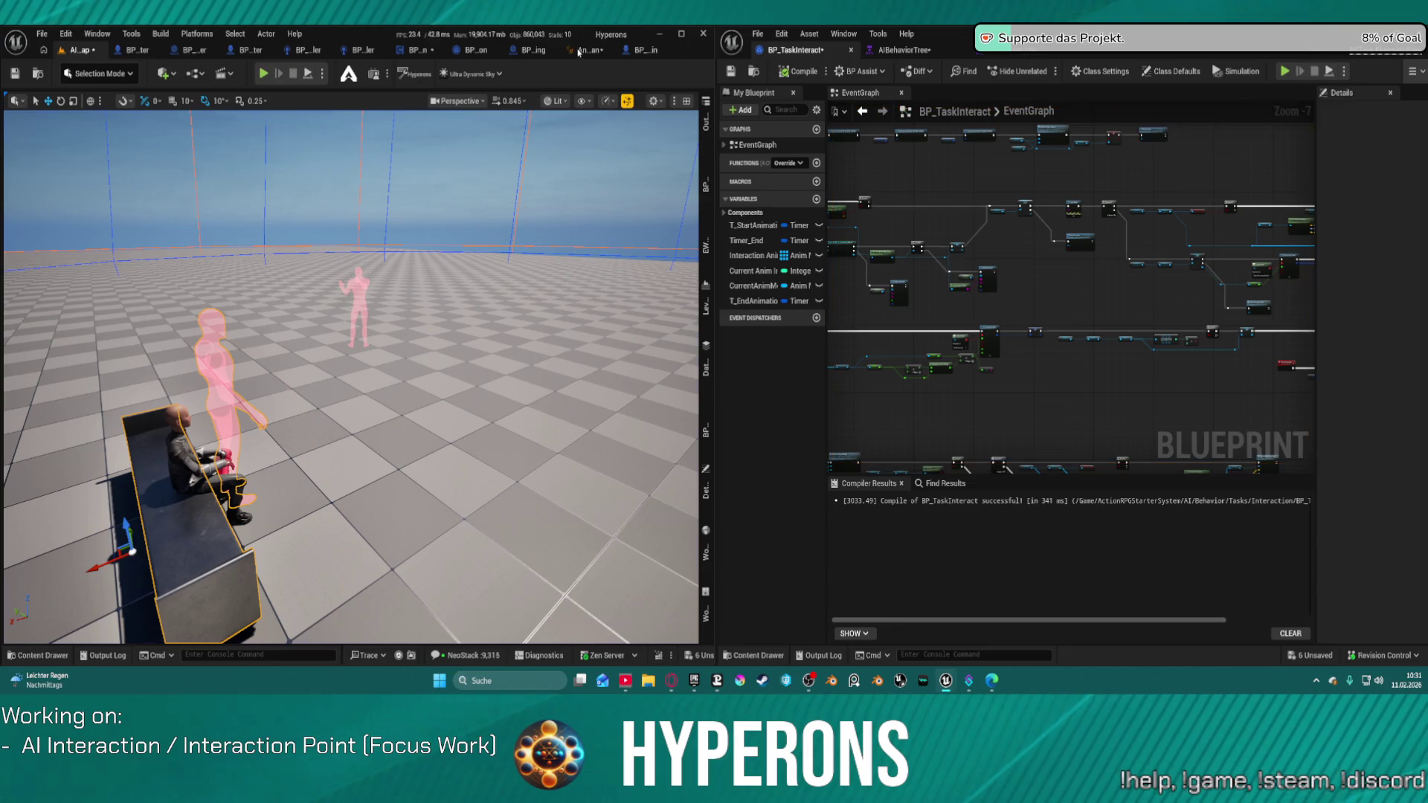
Turn off Mesh Space Rotation Blend on the Layered blend per bone node
left_click(580, 51)
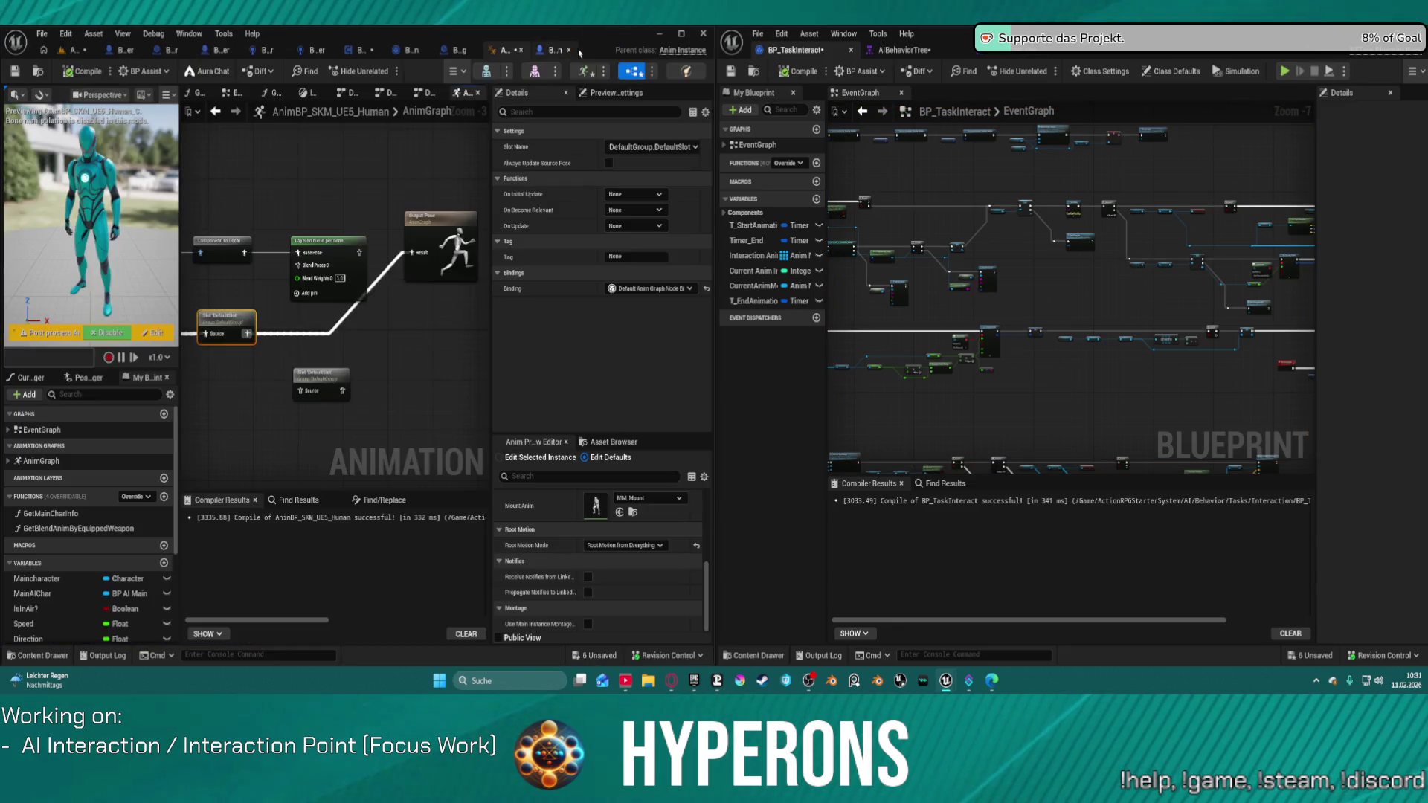
left_click(350, 245)
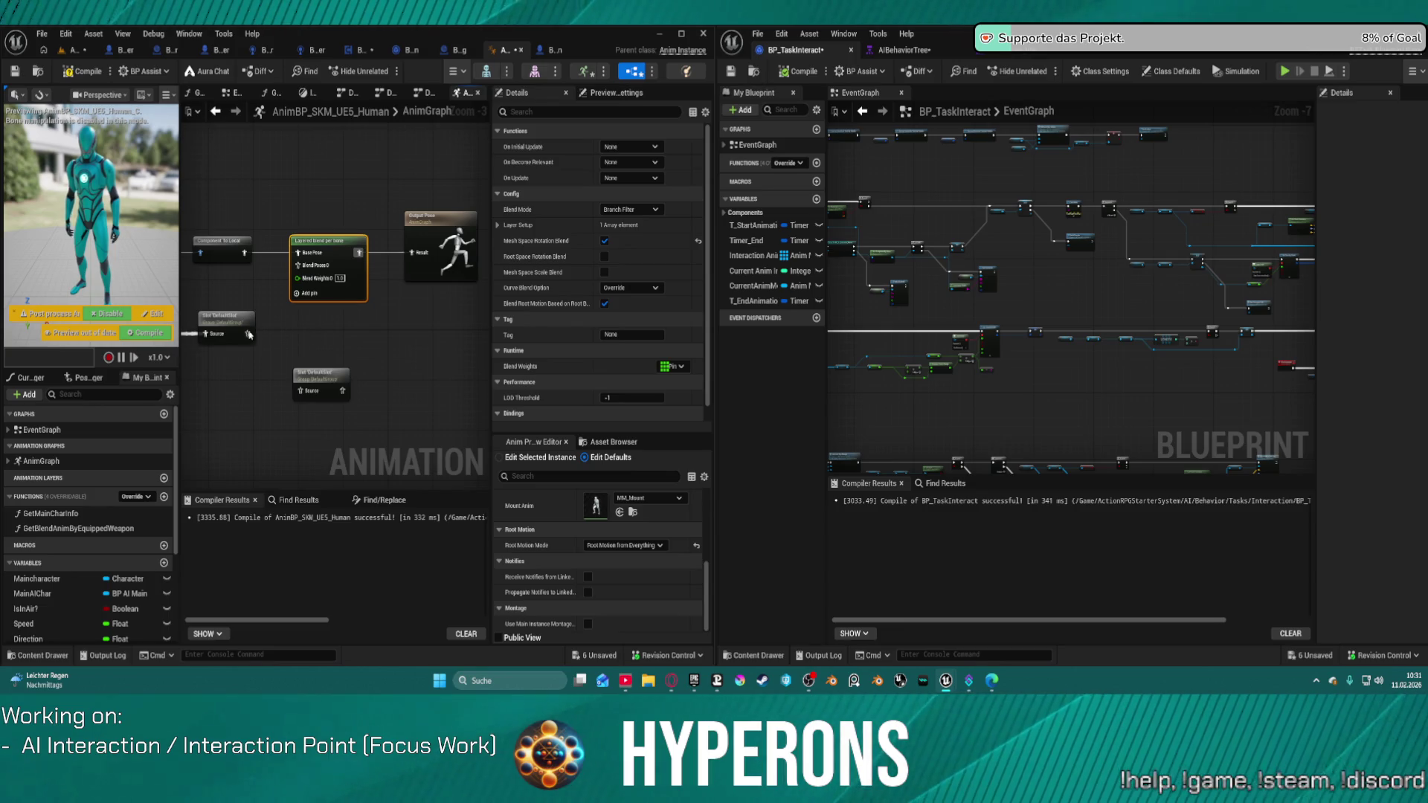
left_click_drag(238, 343, 296, 273)
left_click(332, 243)
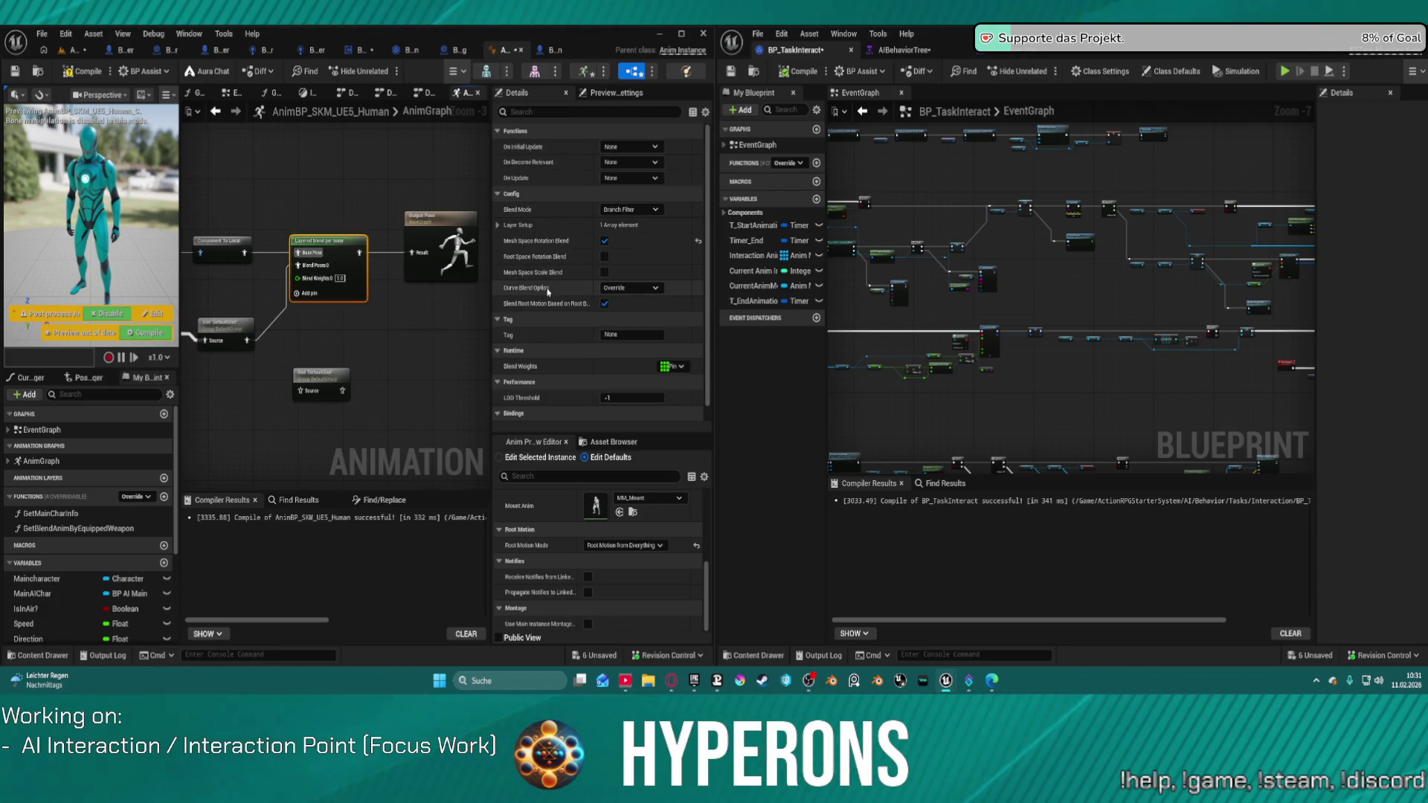
left_click(697, 243)
Simulate the level to test the blend change, then undo Mesh Space Rotation Blend
left_click(71, 50)
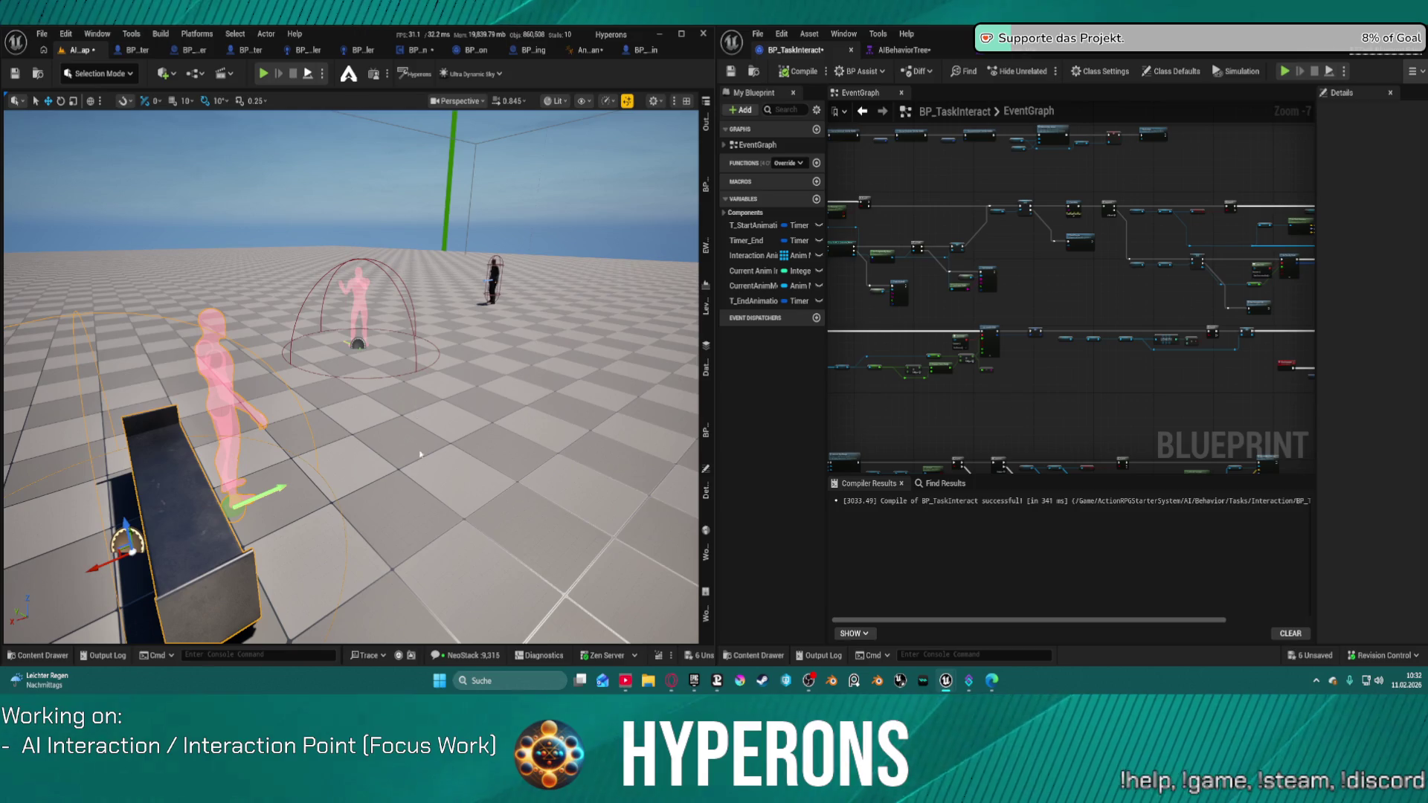
key("alt+s")
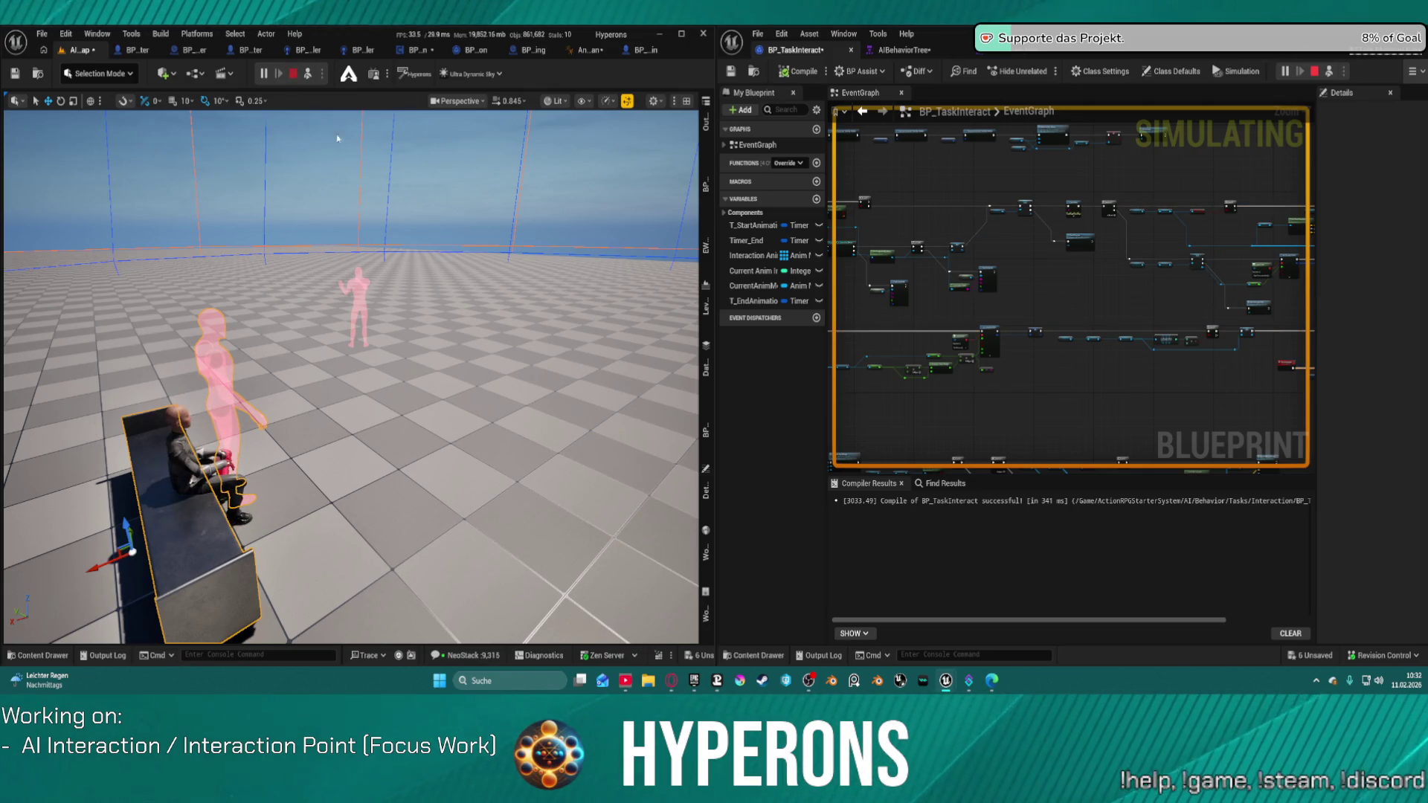
key("Escape")
key("ctrl+z")
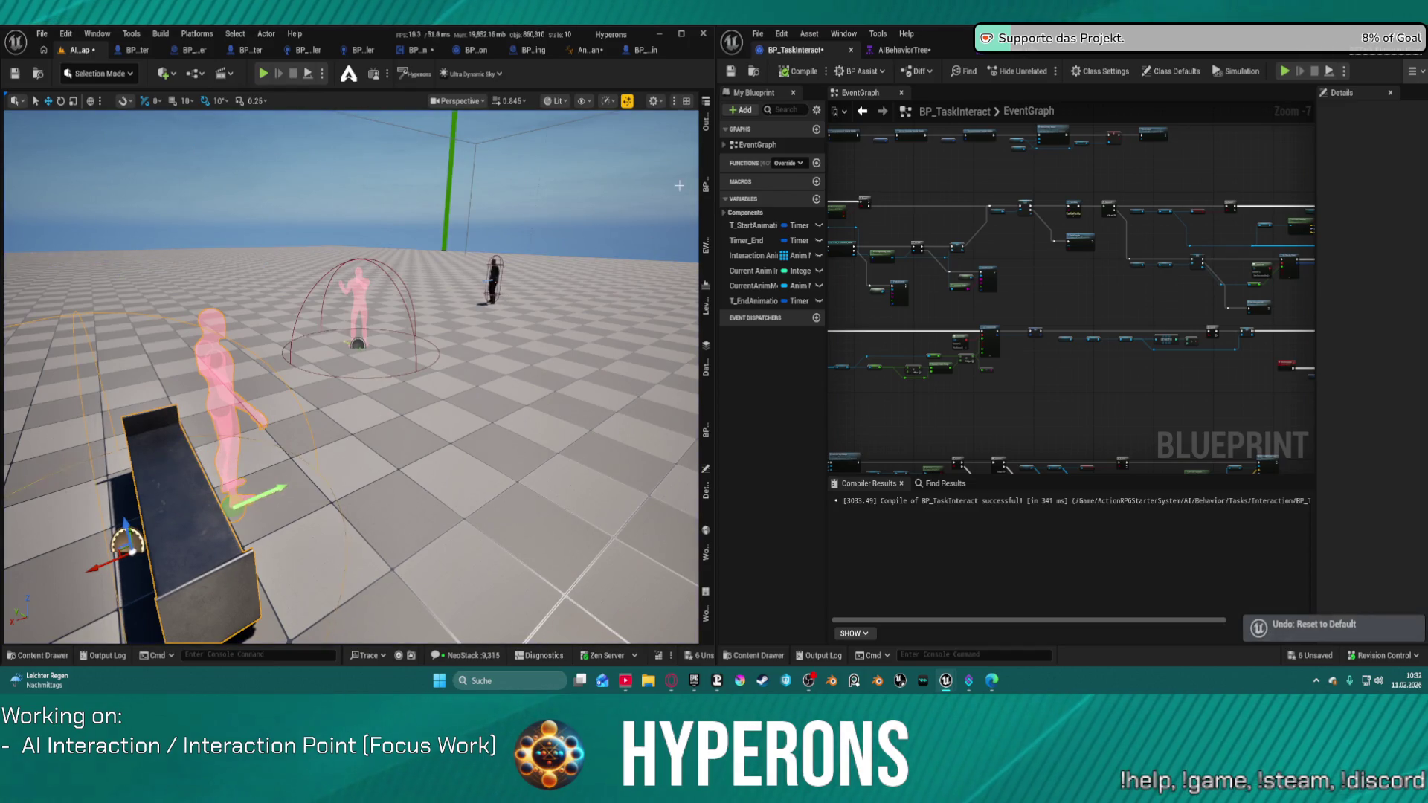
Select the Output Pose node in the AnimGraph, then go back to the test level
left_click(583, 50)
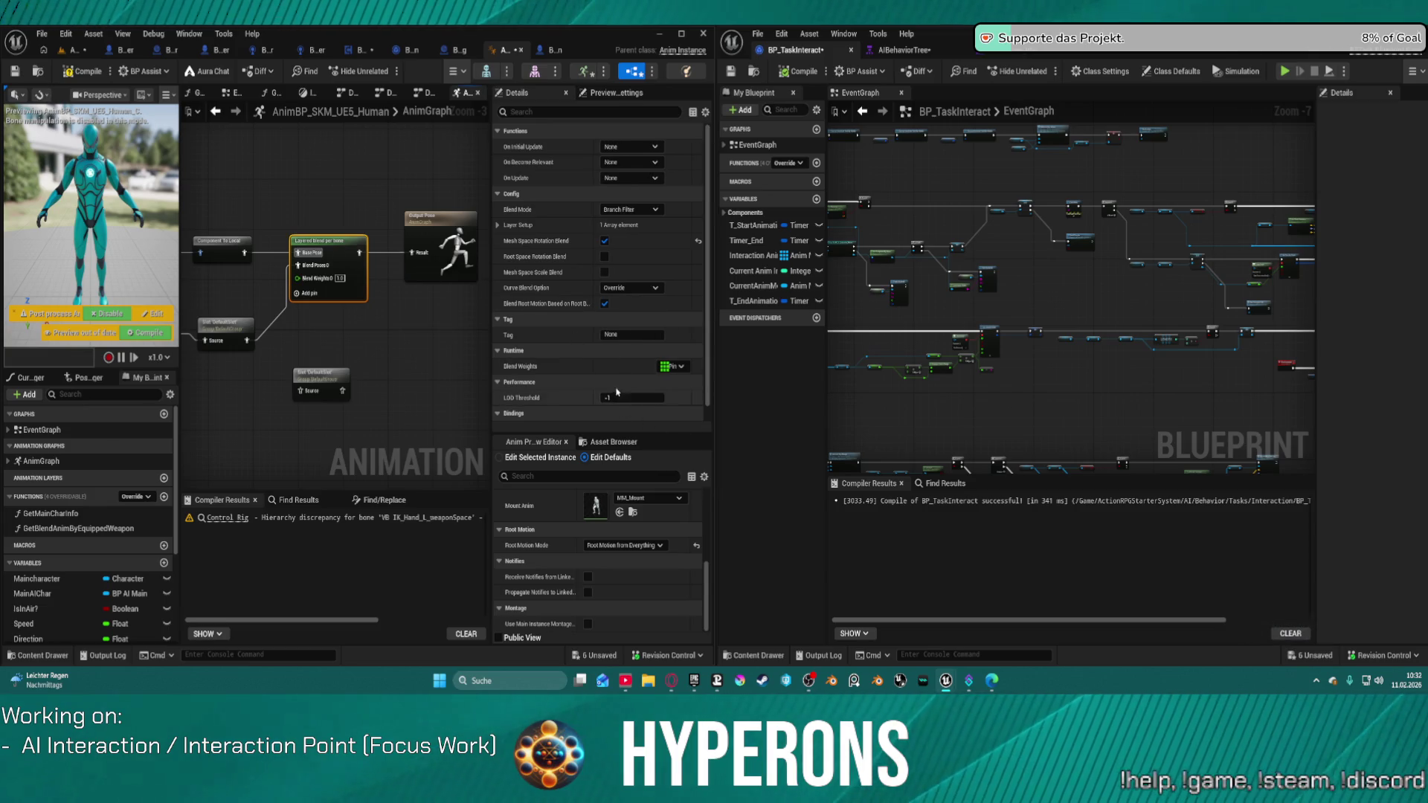
left_click(442, 249)
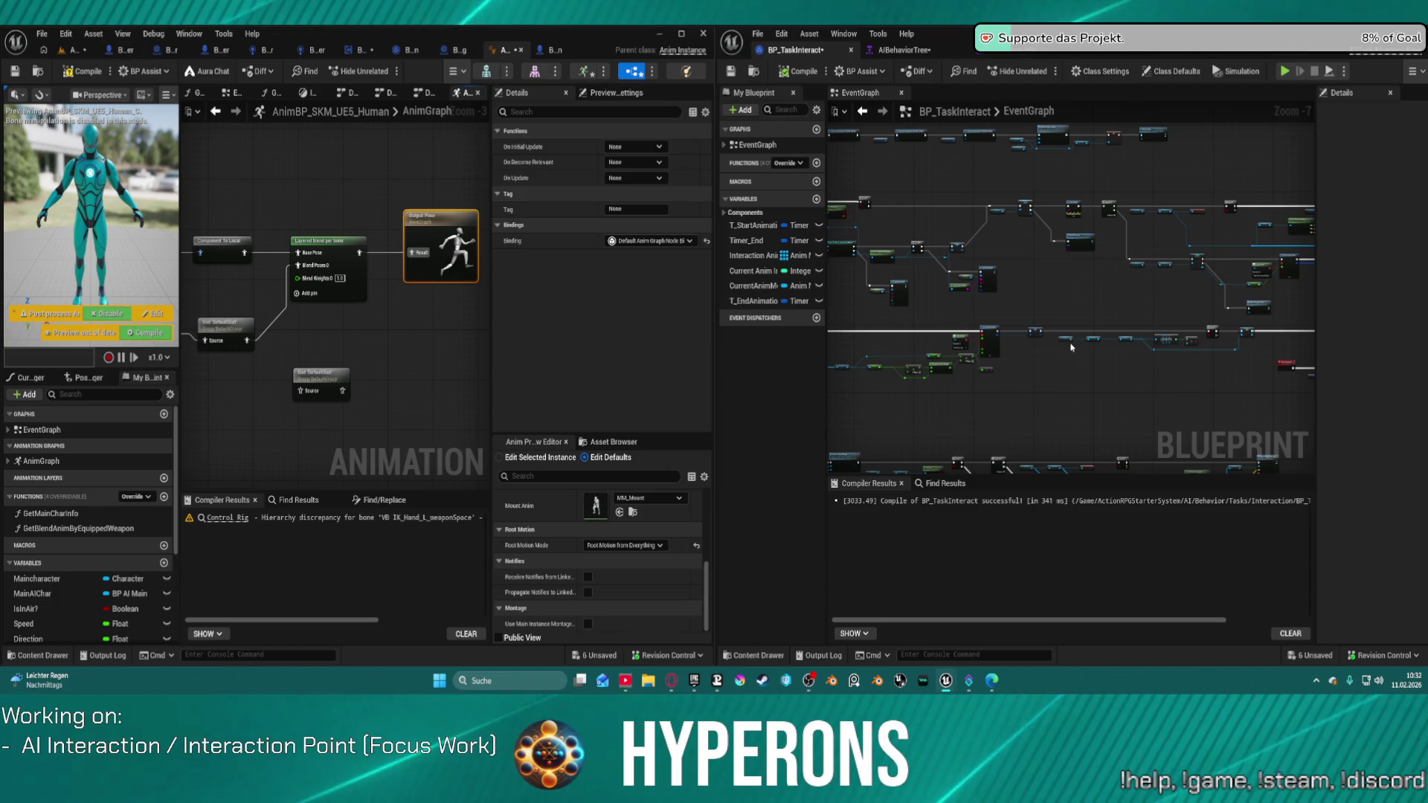
left_click(75, 49)
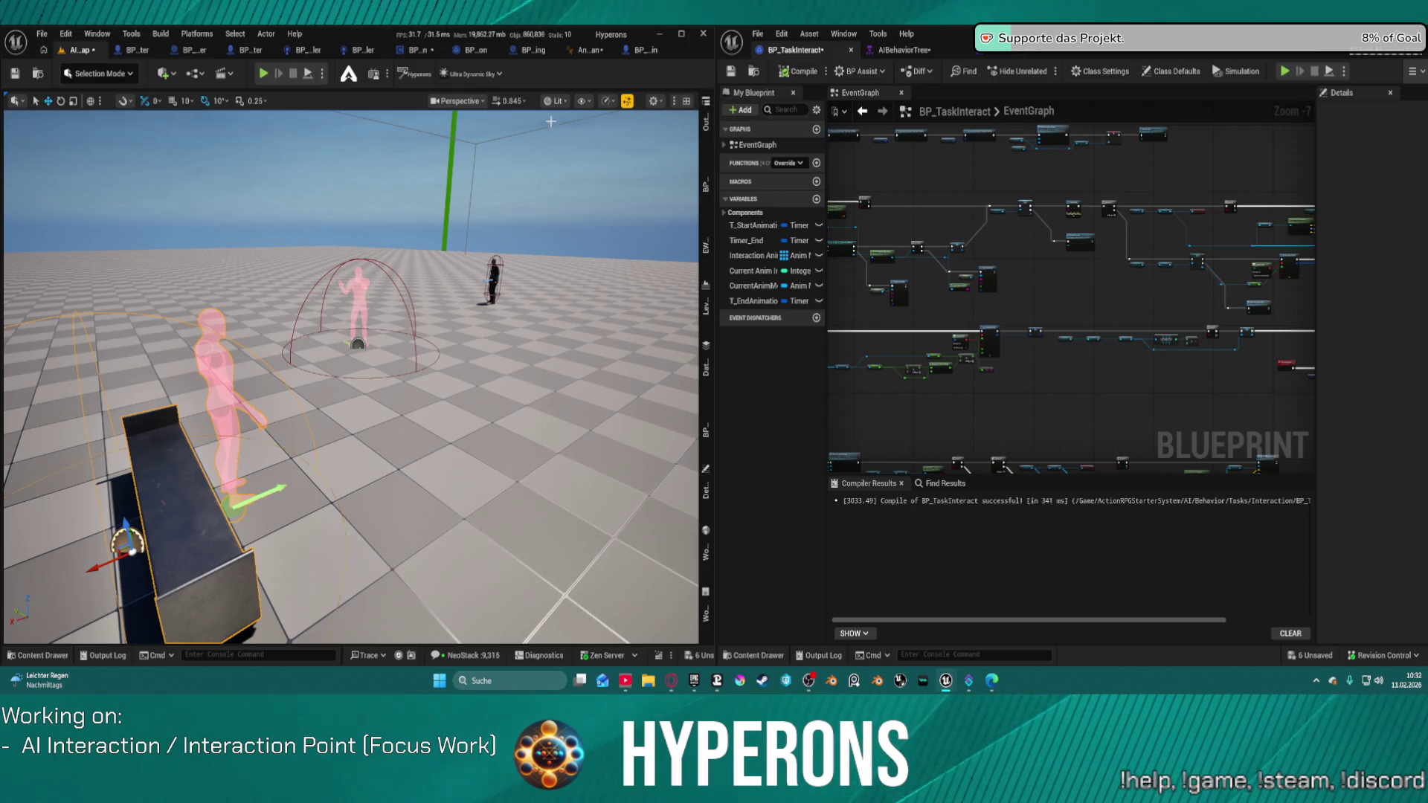
Delete LS_AItestmap, BP_AIPatrol, BP_EQS_TestingRefPoint and the four flying patrol points
left_click(704, 130)
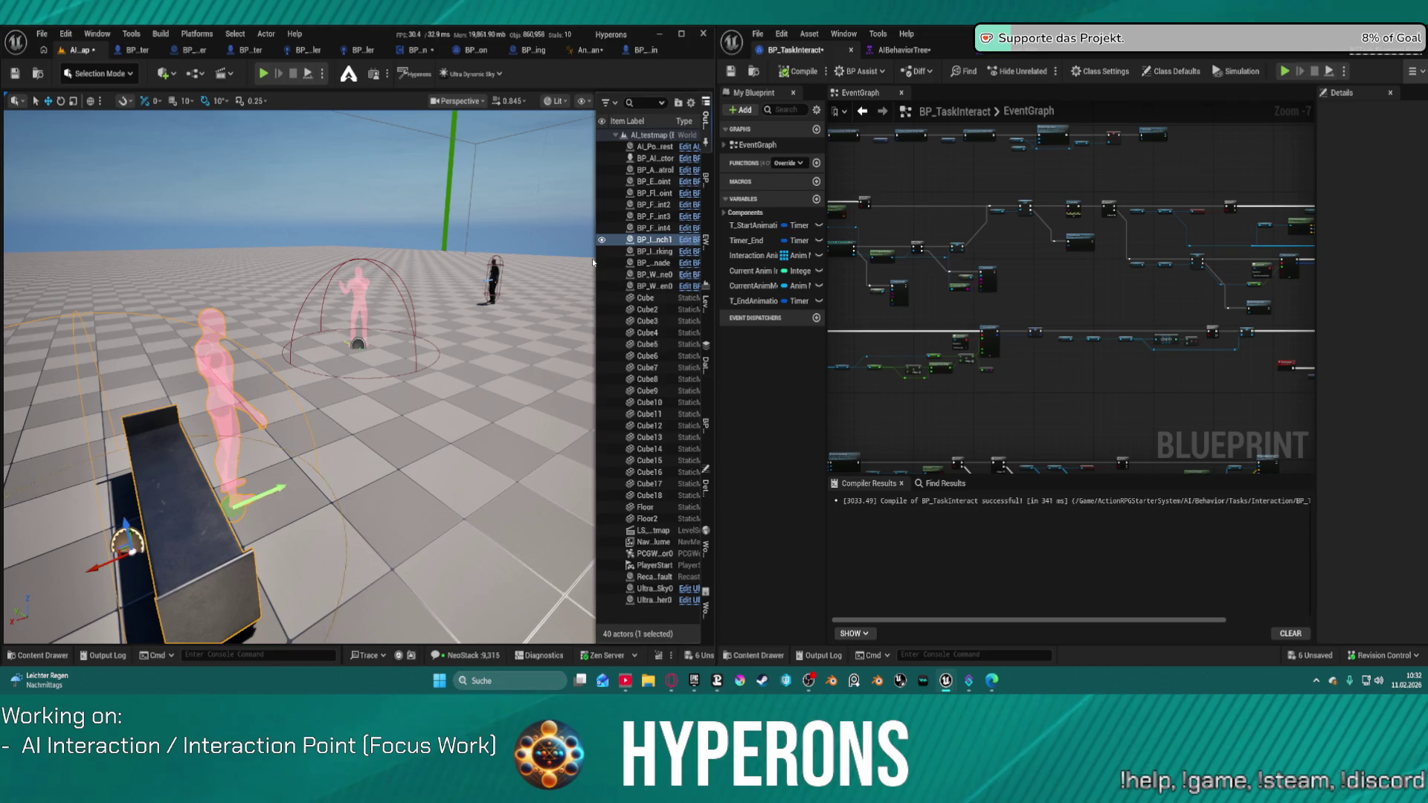
left_click_drag(595, 262, 510, 311)
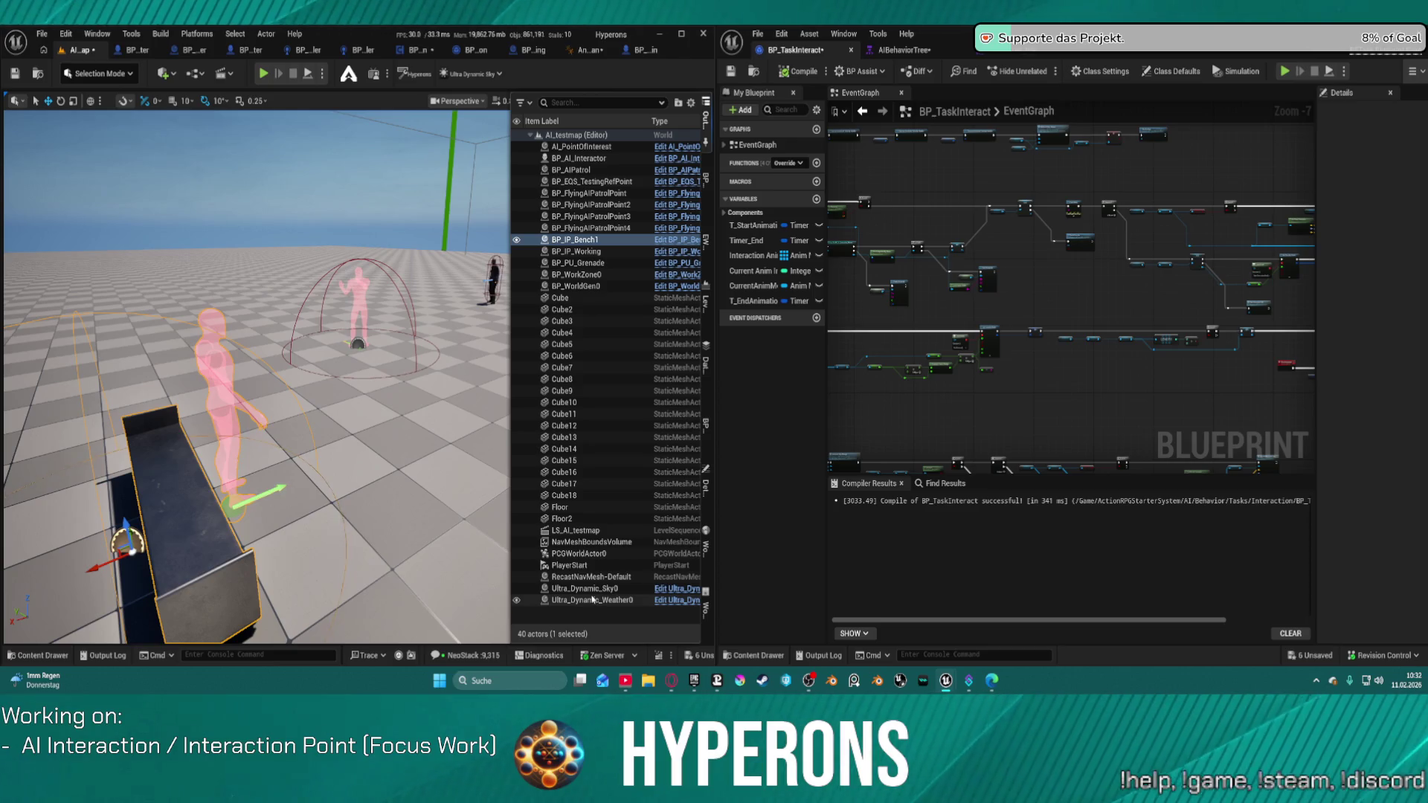
left_click(569, 529)
key("Delete")
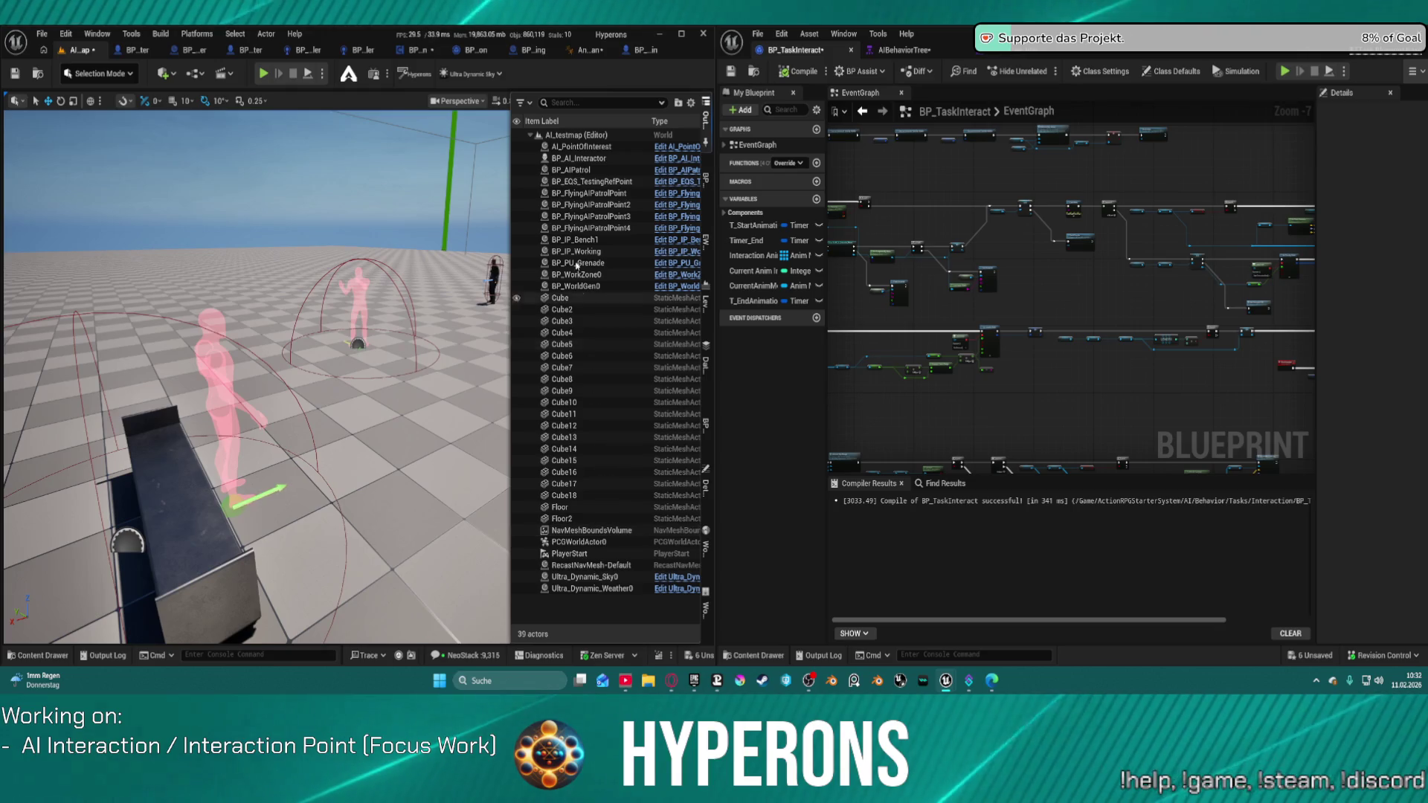
left_click(587, 171)
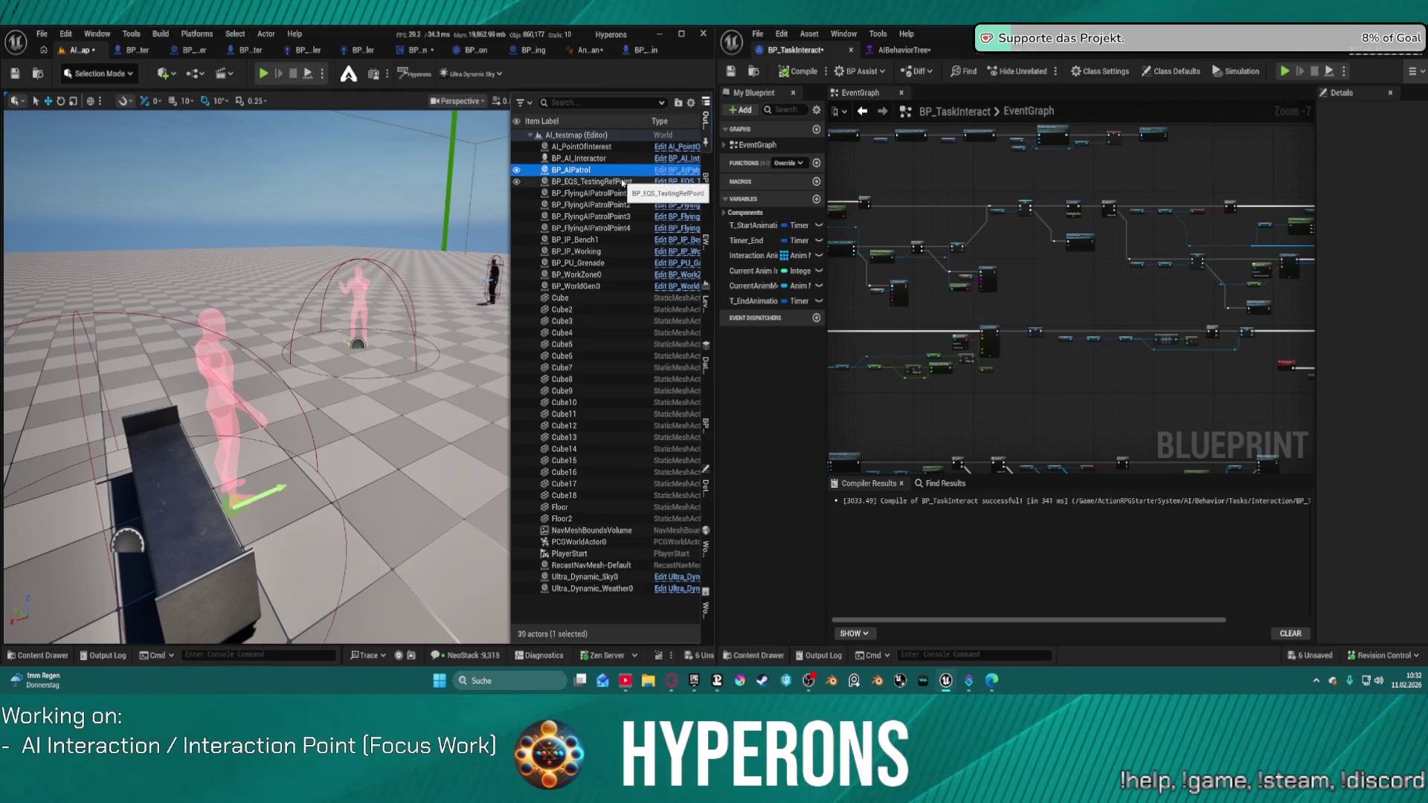
key("Delete")
left_click(619, 169)
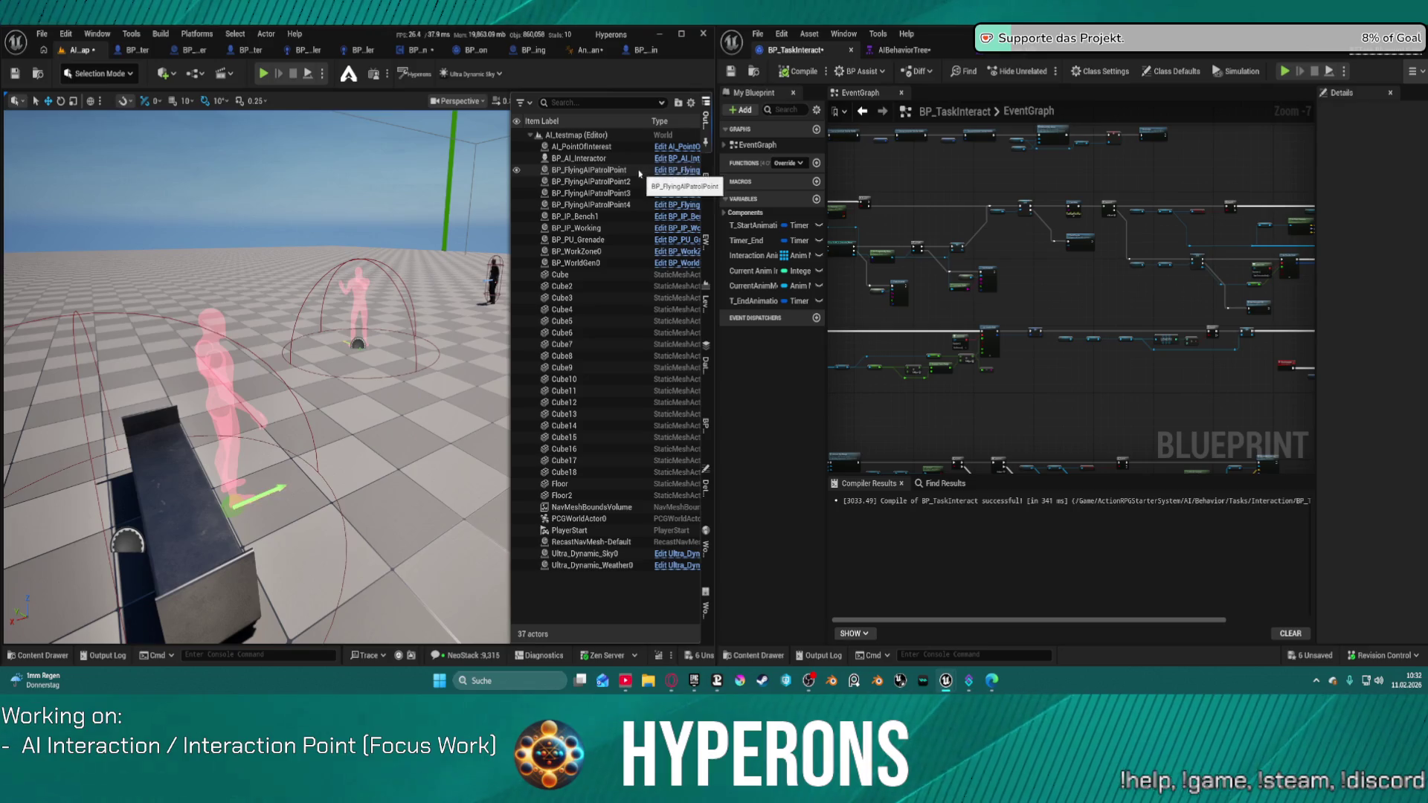
key("Delete")
left_click(620, 170)
left_click(620, 204, "shift")
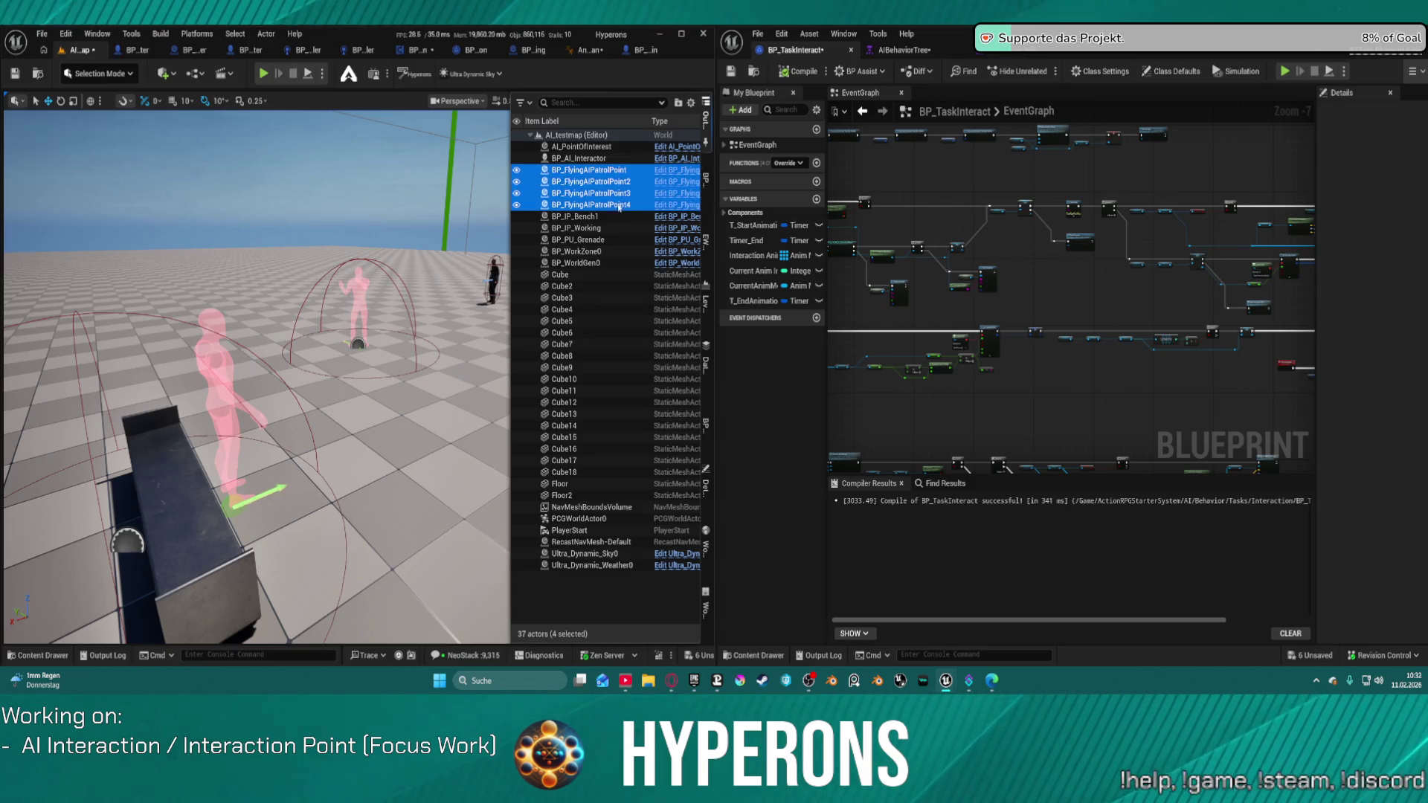
key("Delete")
Delete AI_PointOfInterest, BP_PU_Grenade, BP_WorkZone0 and BP_WorldGen0 from the level
double_click(582, 147)
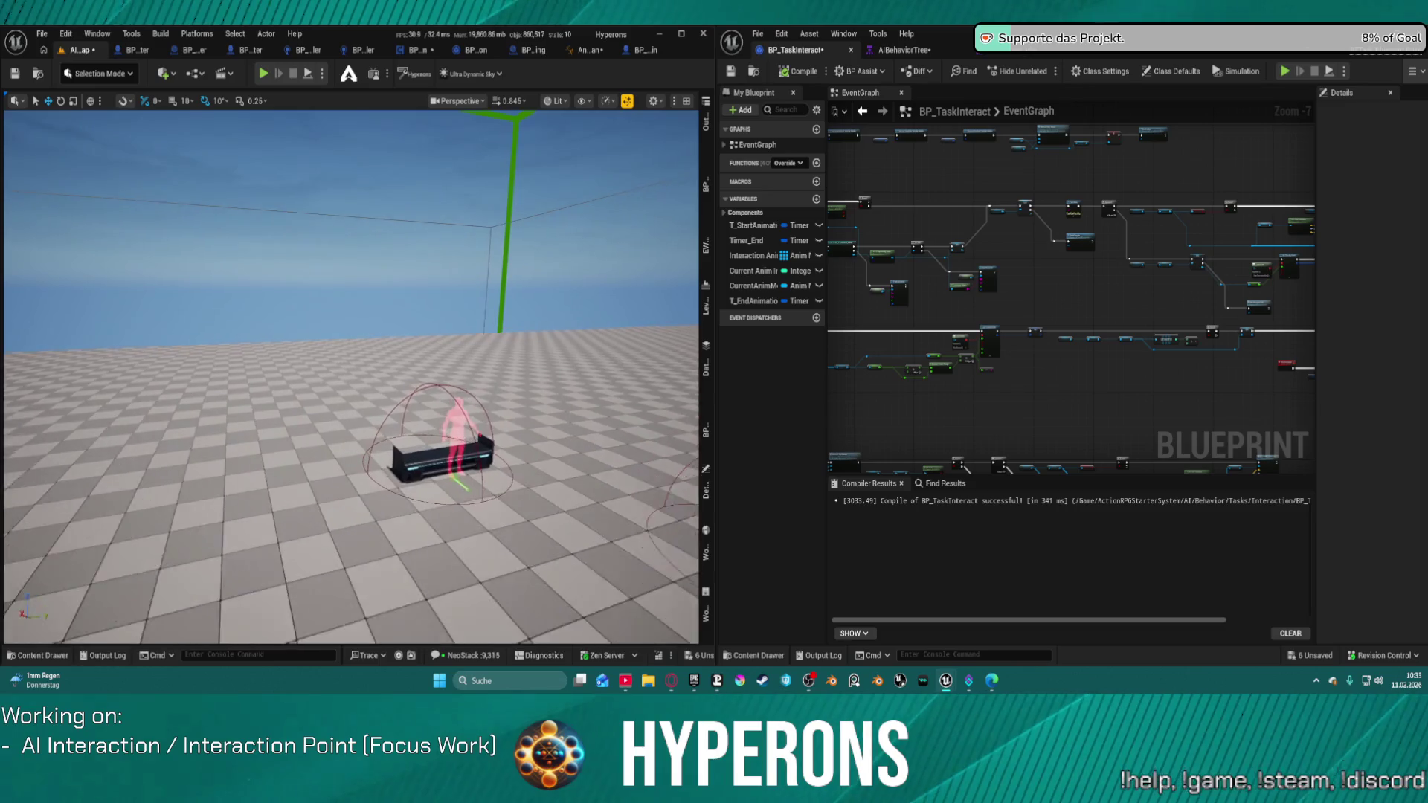
left_click(706, 121)
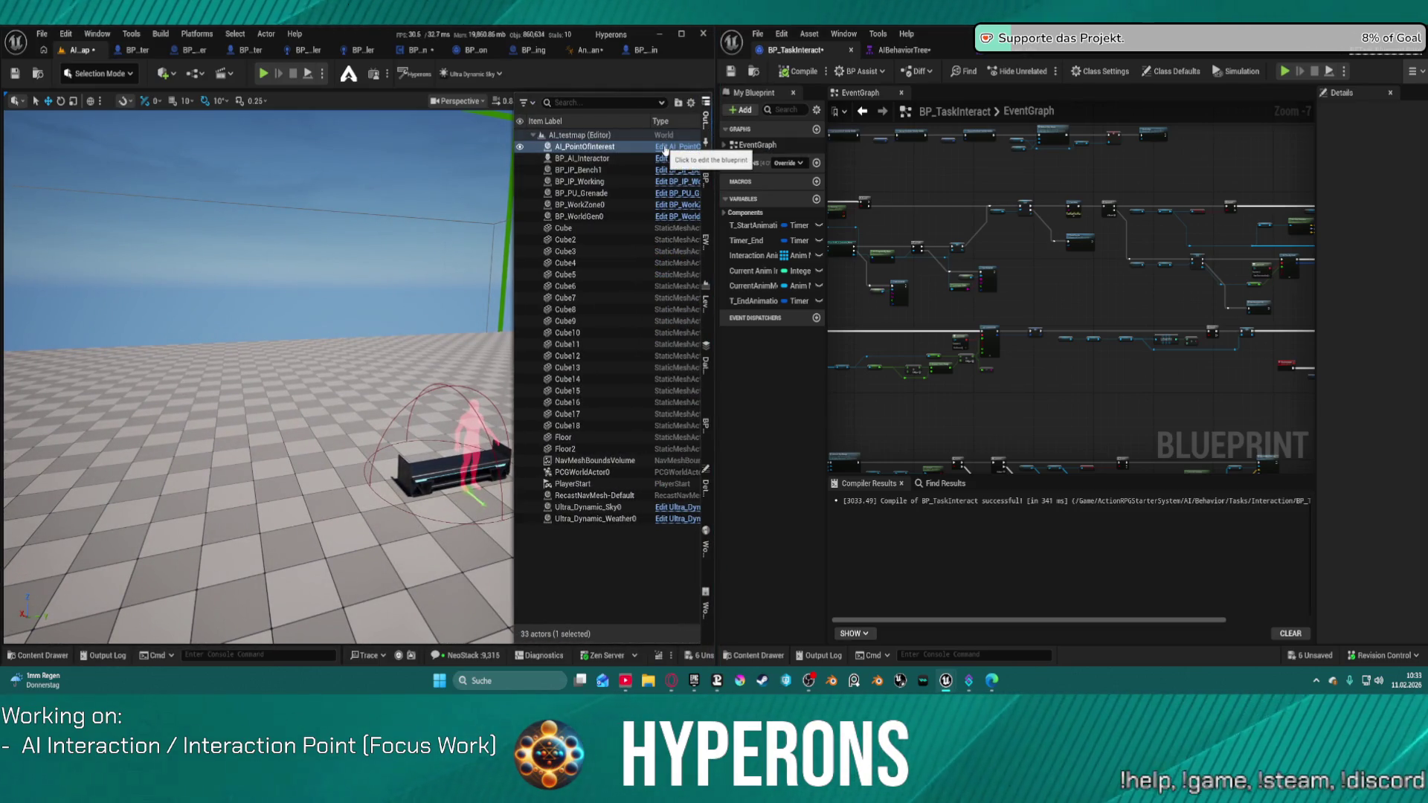
left_click(569, 149)
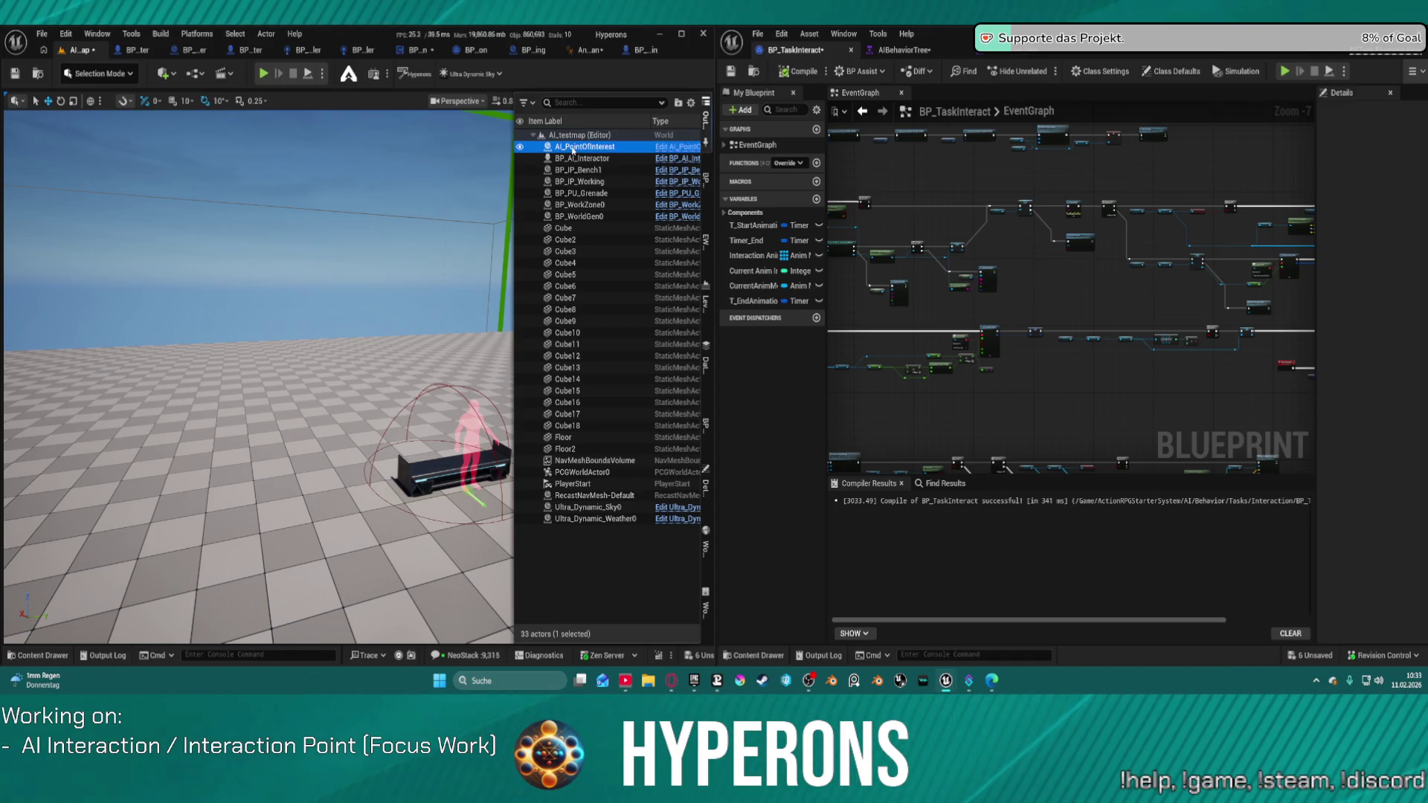
key("Delete")
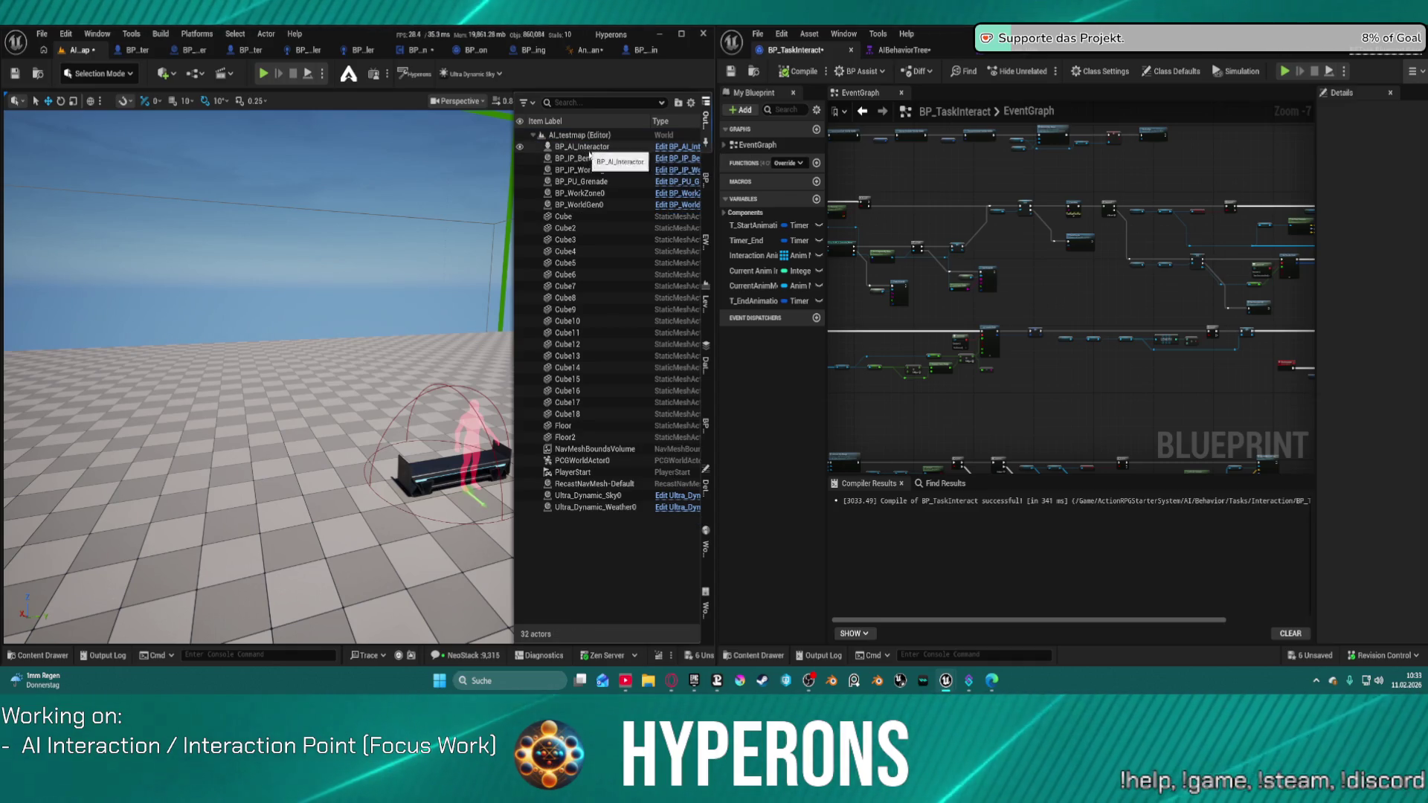
left_click(585, 183)
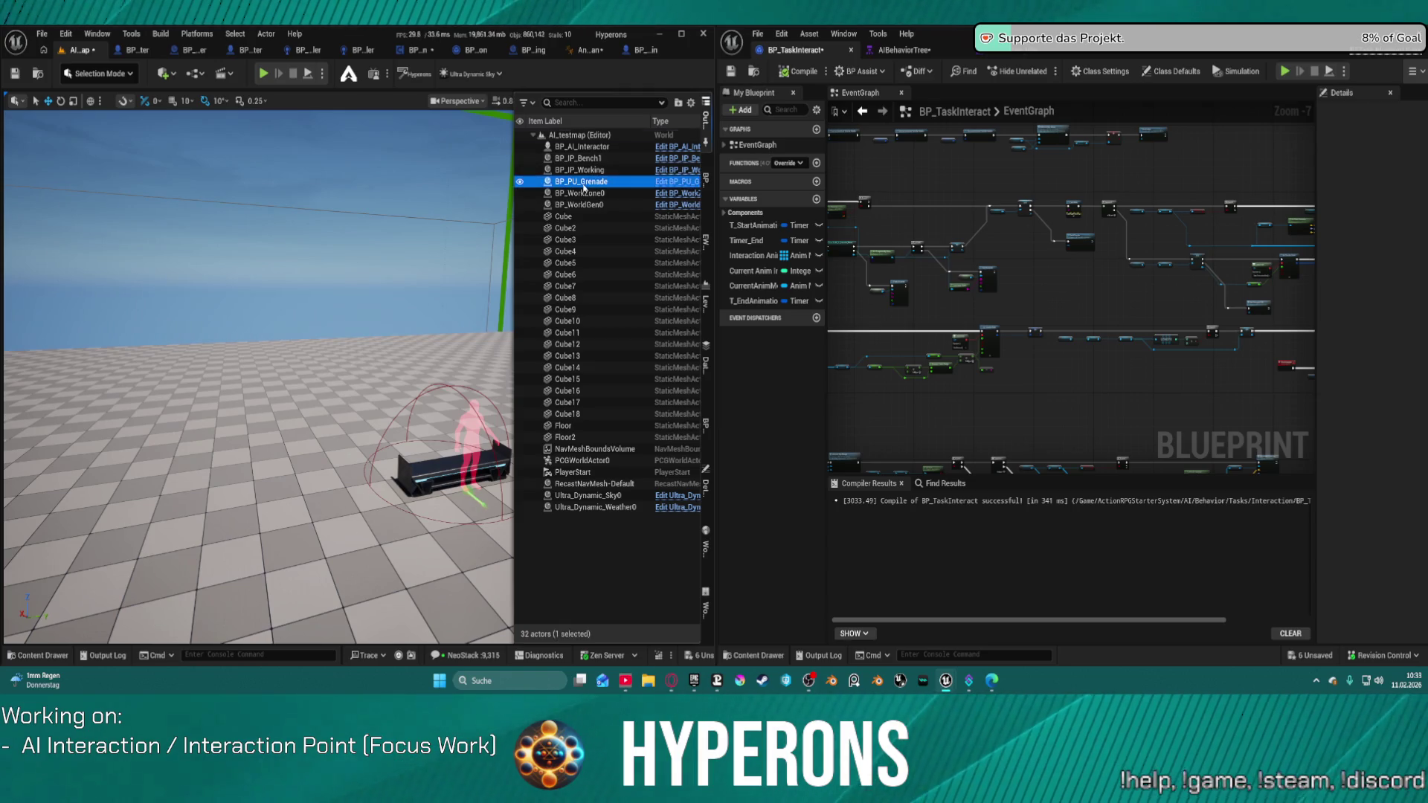
key("Delete")
left_click(583, 185)
key("Delete")
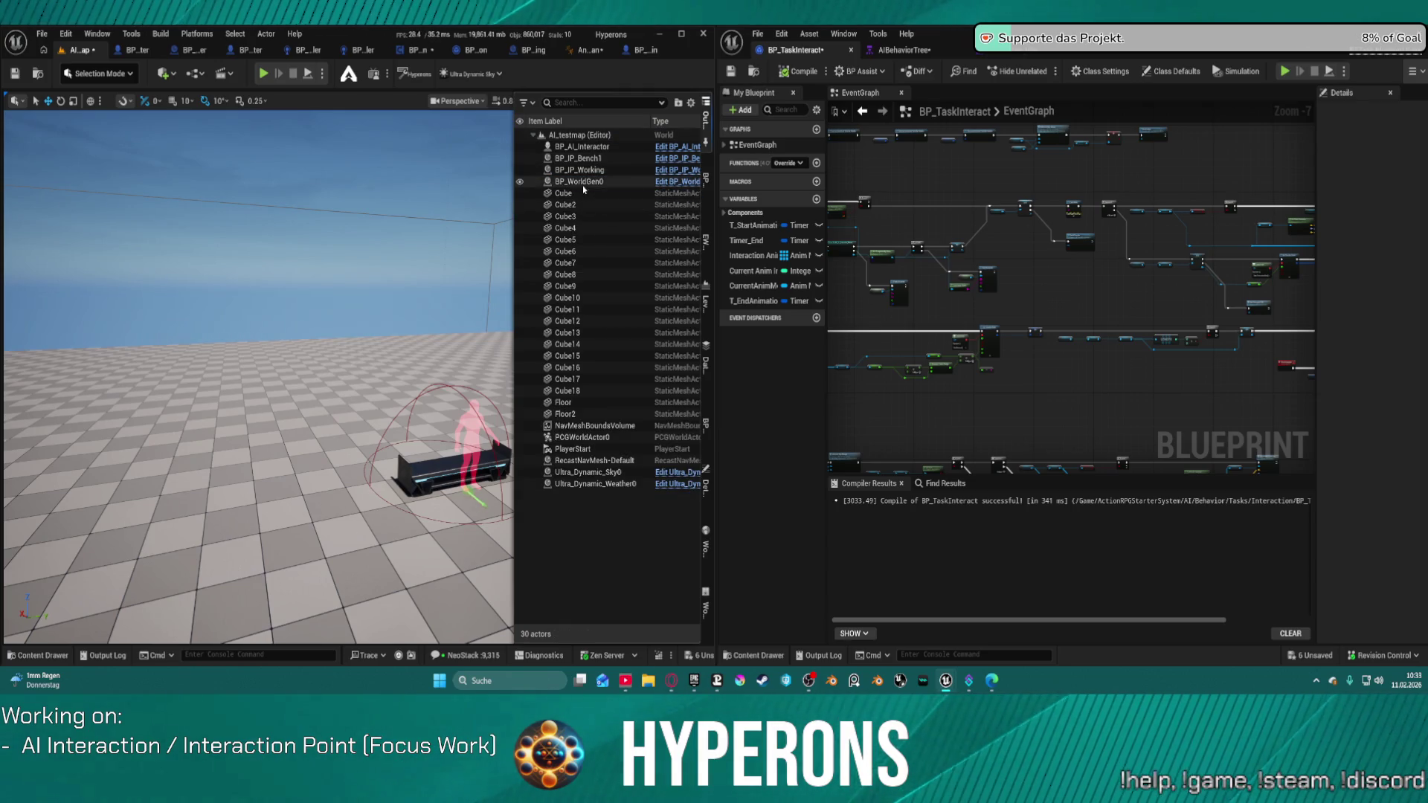
left_click(582, 185)
key("Delete")
Delete Ultra_Dynamic_Sky0, confirming the reference warning, and Ultra_Dynamic_Weather0, then start a play test
left_click(586, 461)
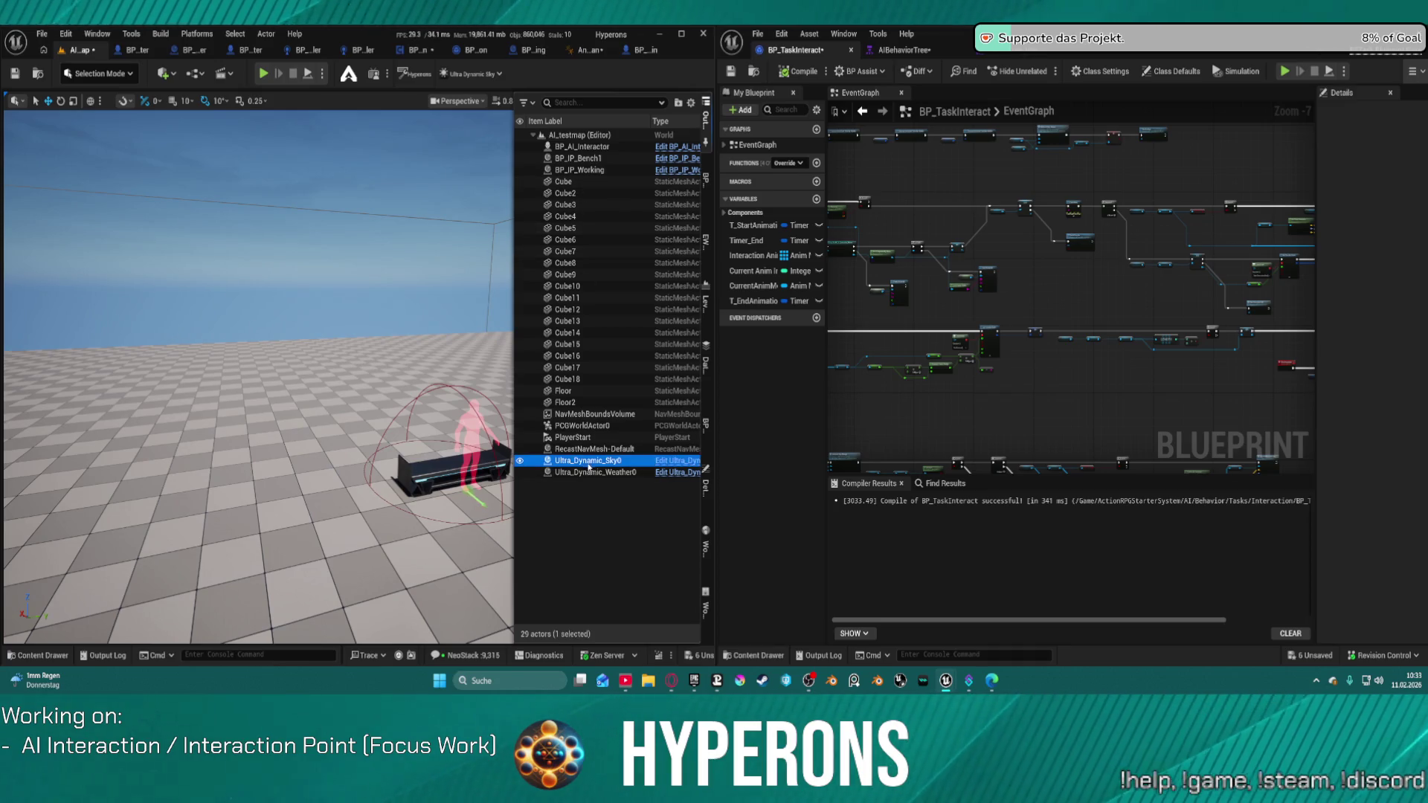
key("Delete")
left_click(821, 391)
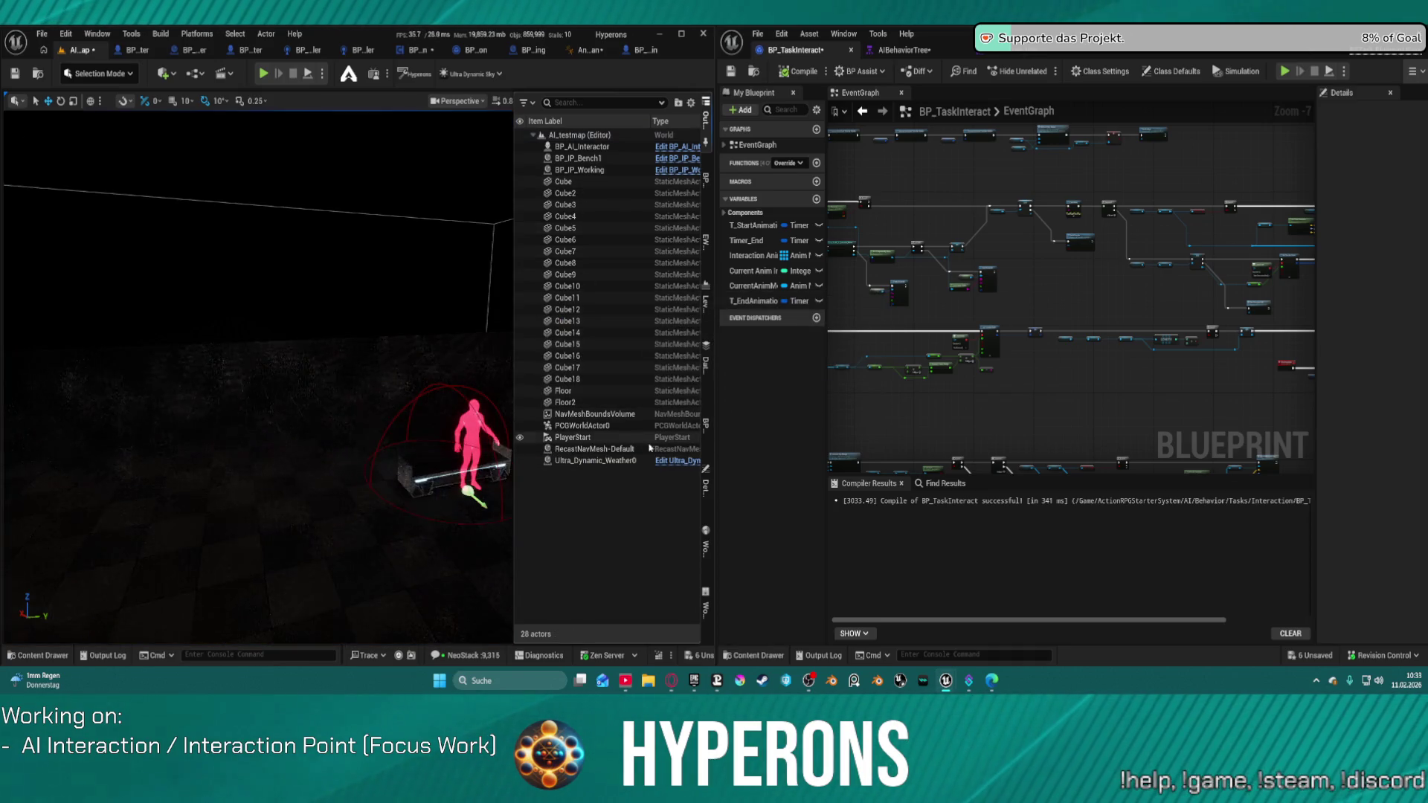
left_click(595, 460)
key("Delete")
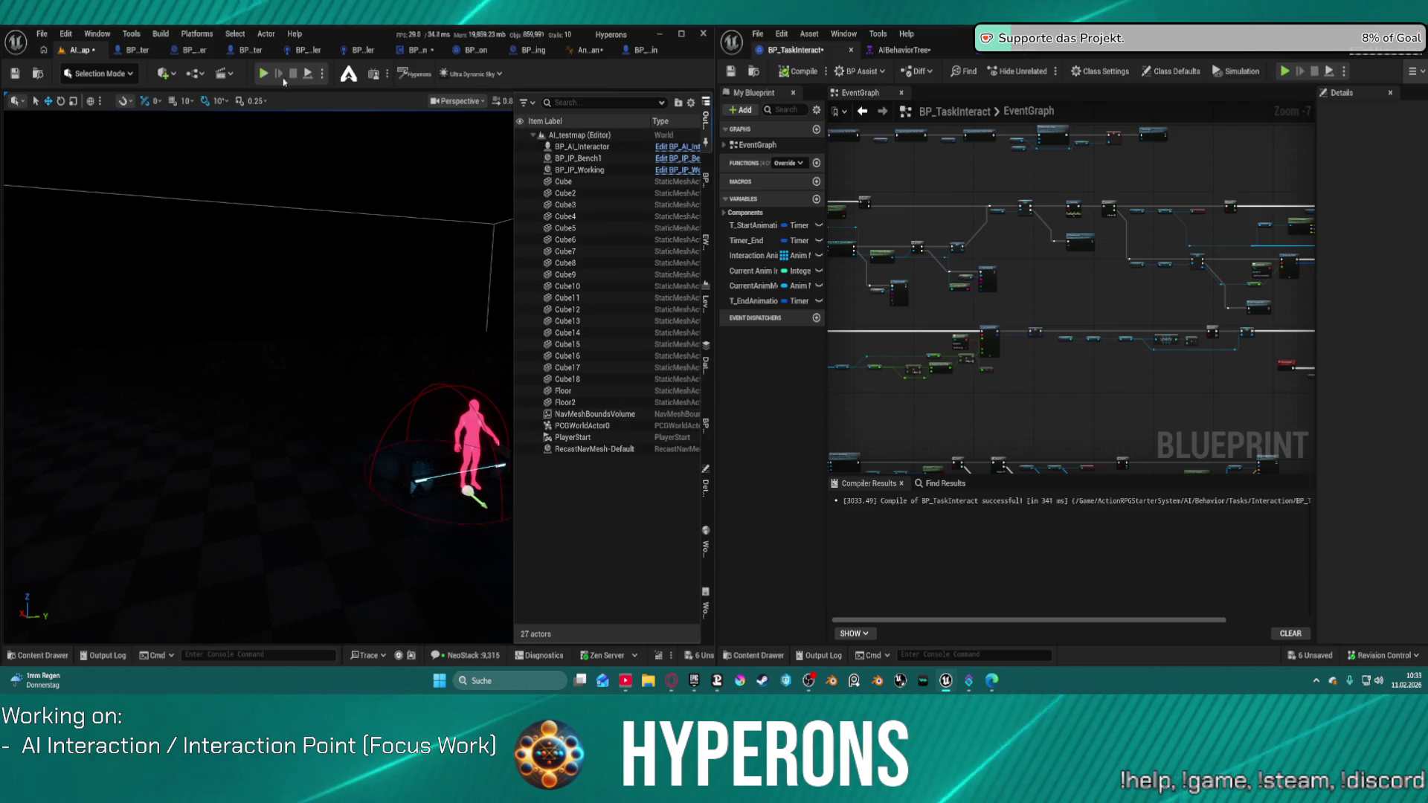
left_click(490, 396)
key("alt+p")
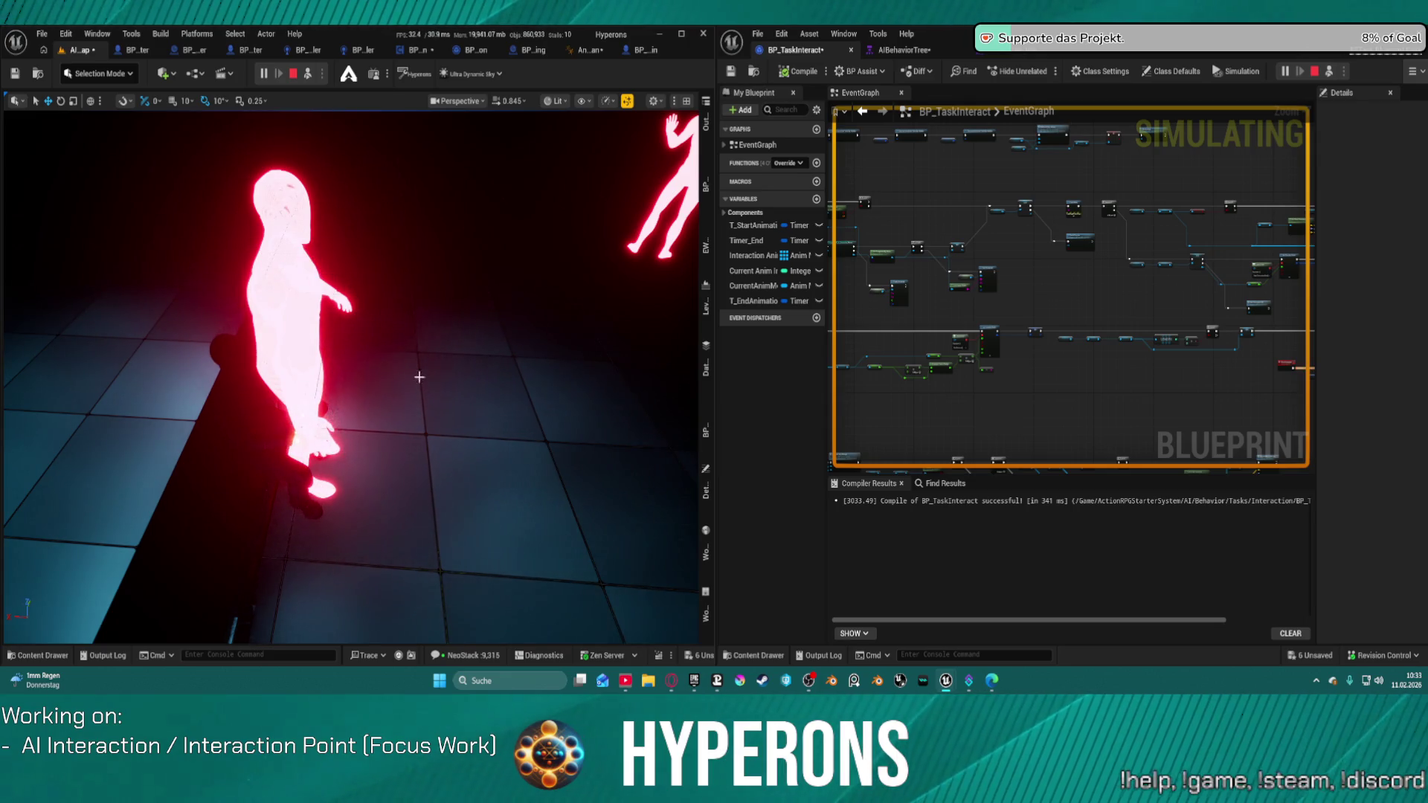
Stop the play test and undo deletions back through the sky and BP_WorldGen0 actors
left_click(293, 74)
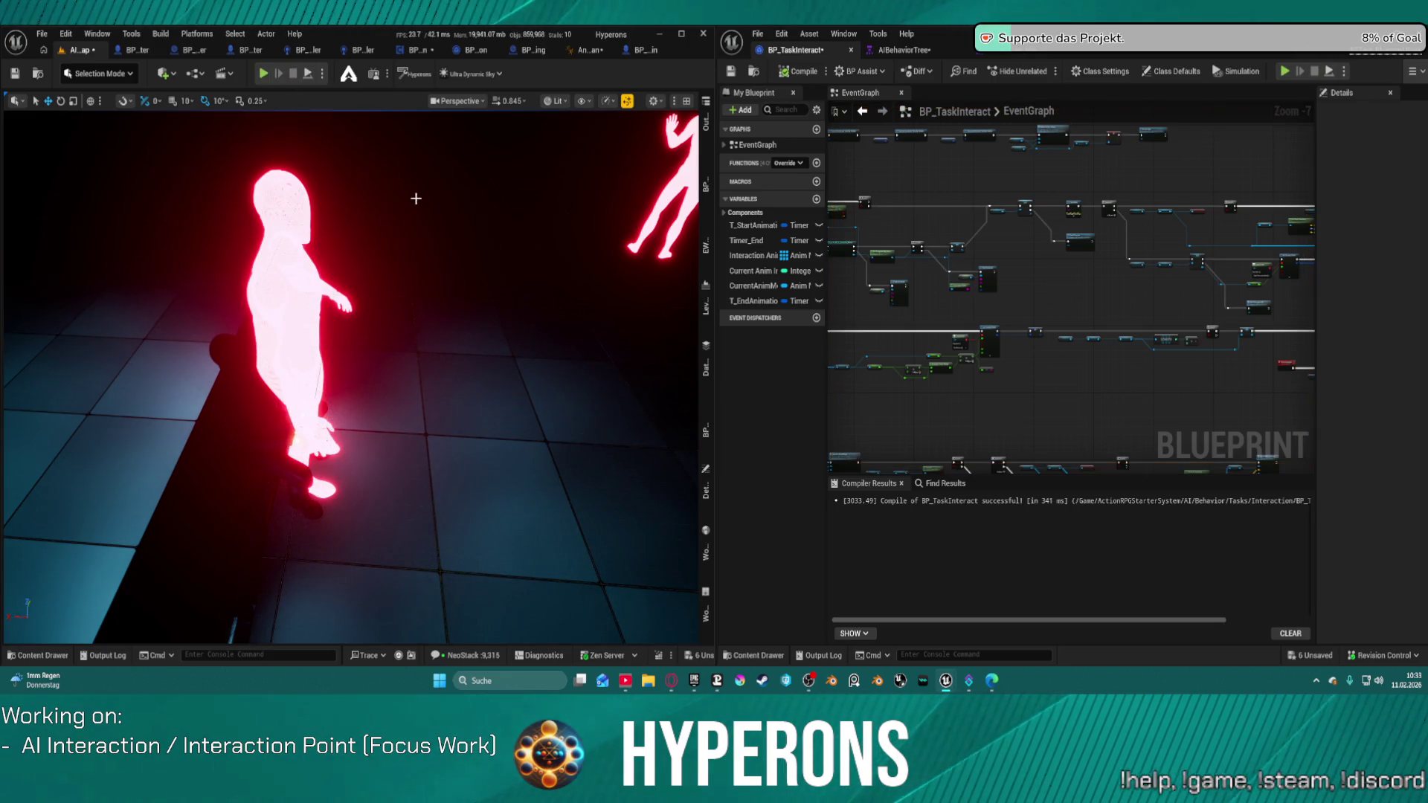
key("ctrl+z")
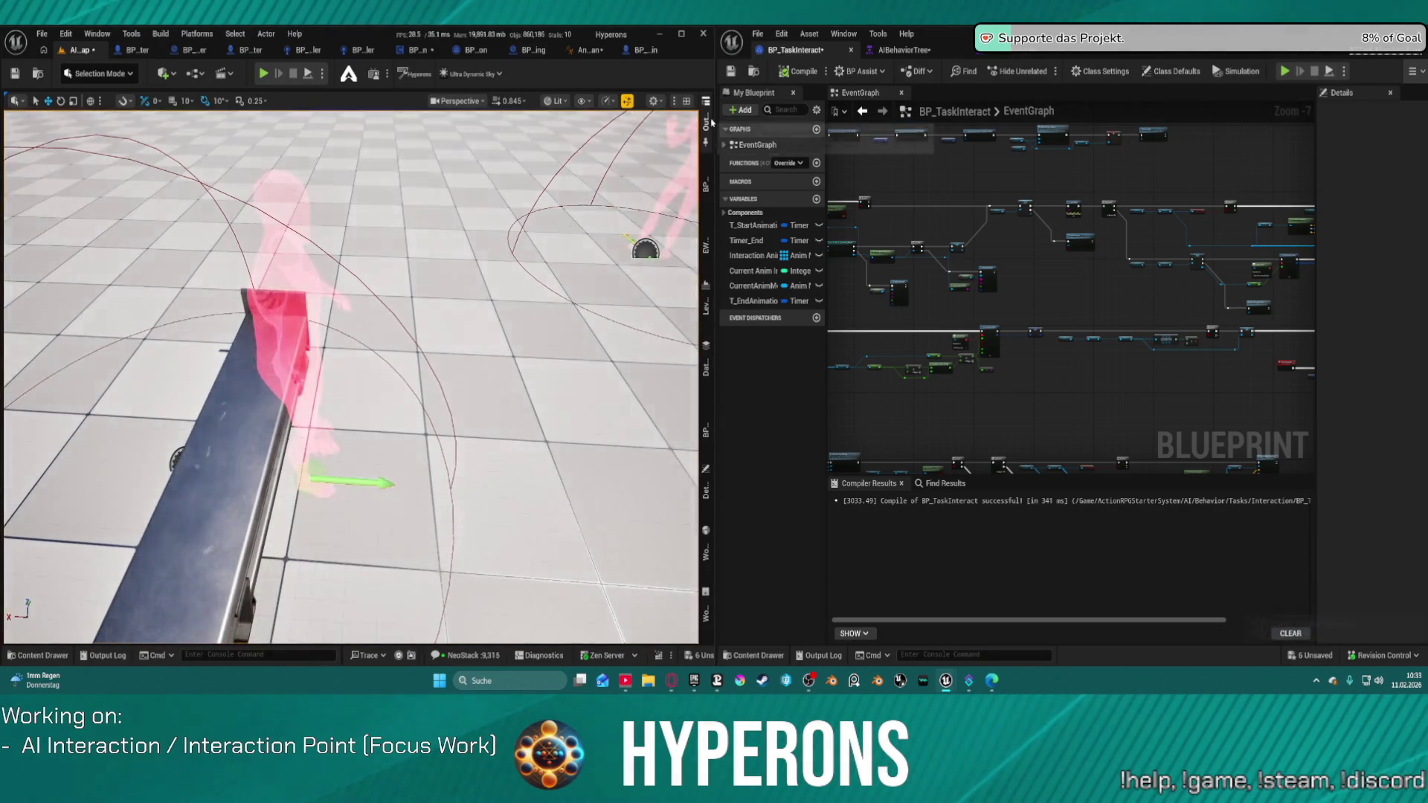
left_click(707, 121)
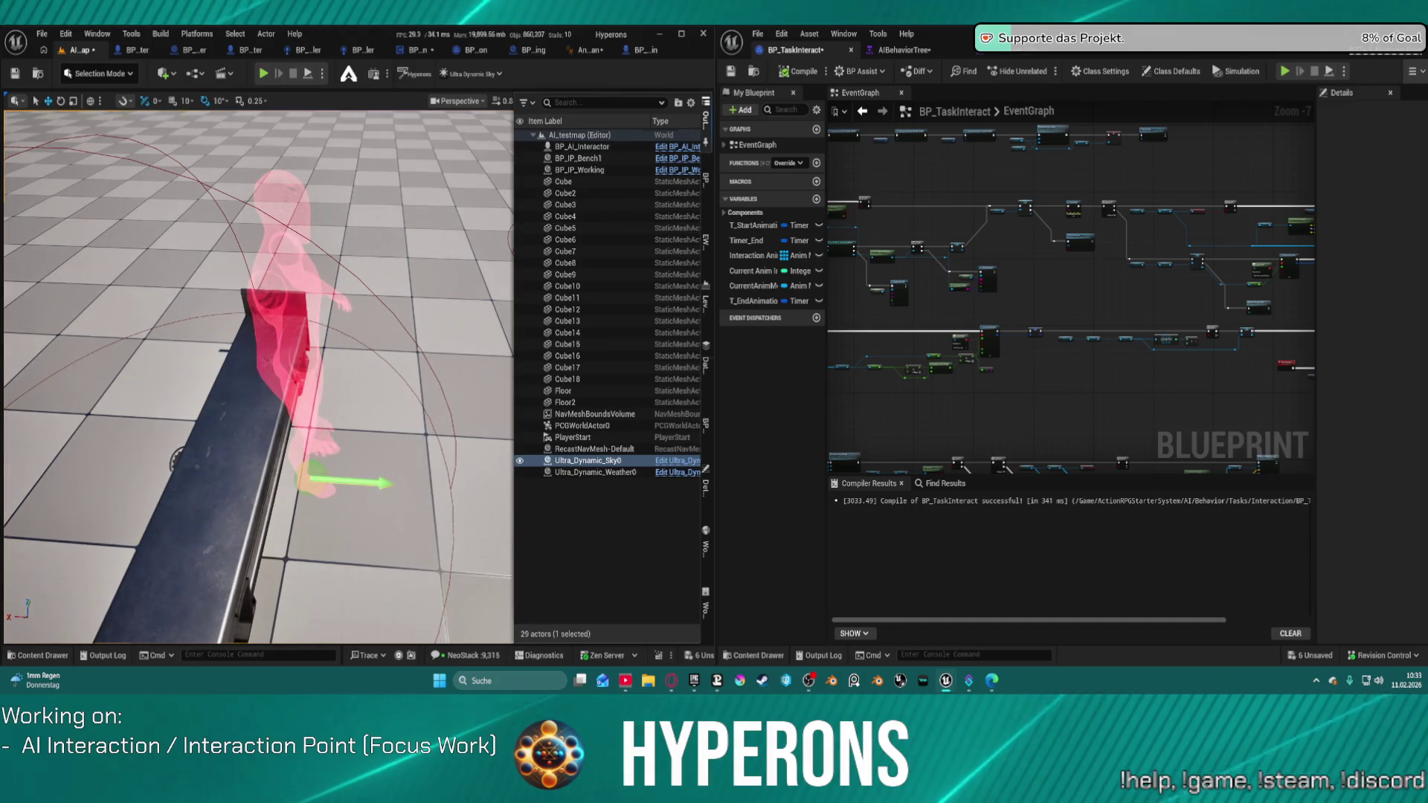
key("ctrl+z")
key("ctrl+z")
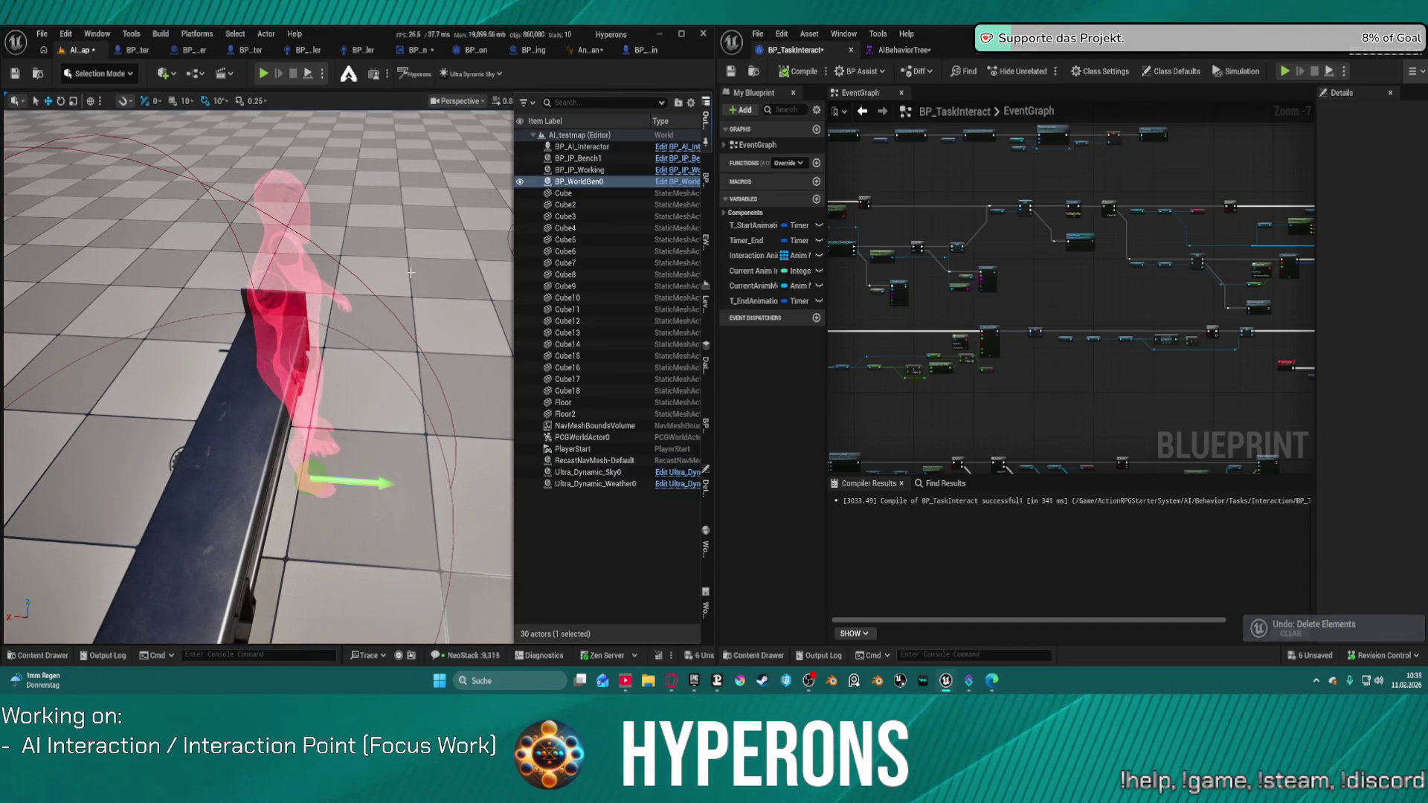
key("ctrl+z")
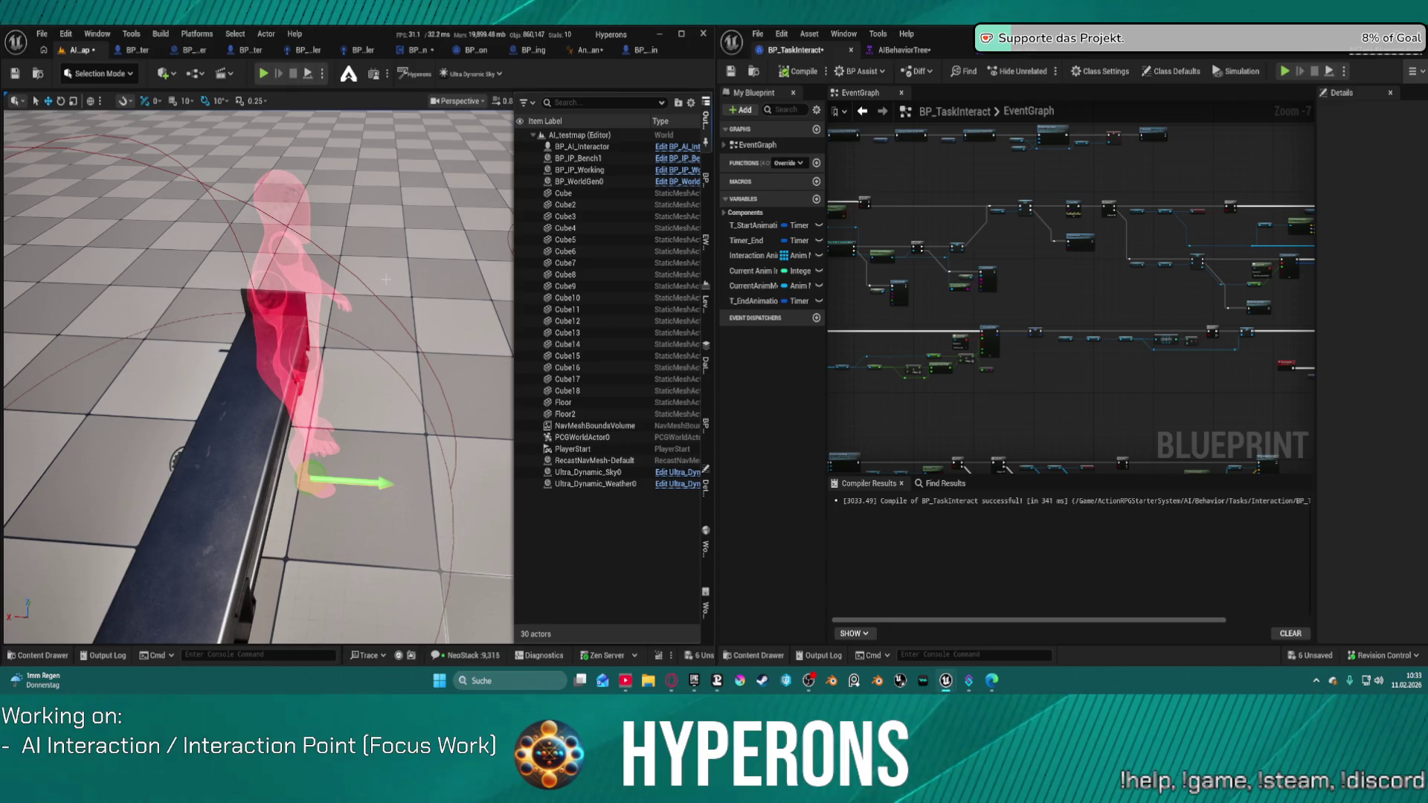
Restore the grenade, work zone, AI_PointOfInterest and four flying patrol points, then view the level wide
key("ctrl+z")
key("ctrl+z")
key("ctrl+z")
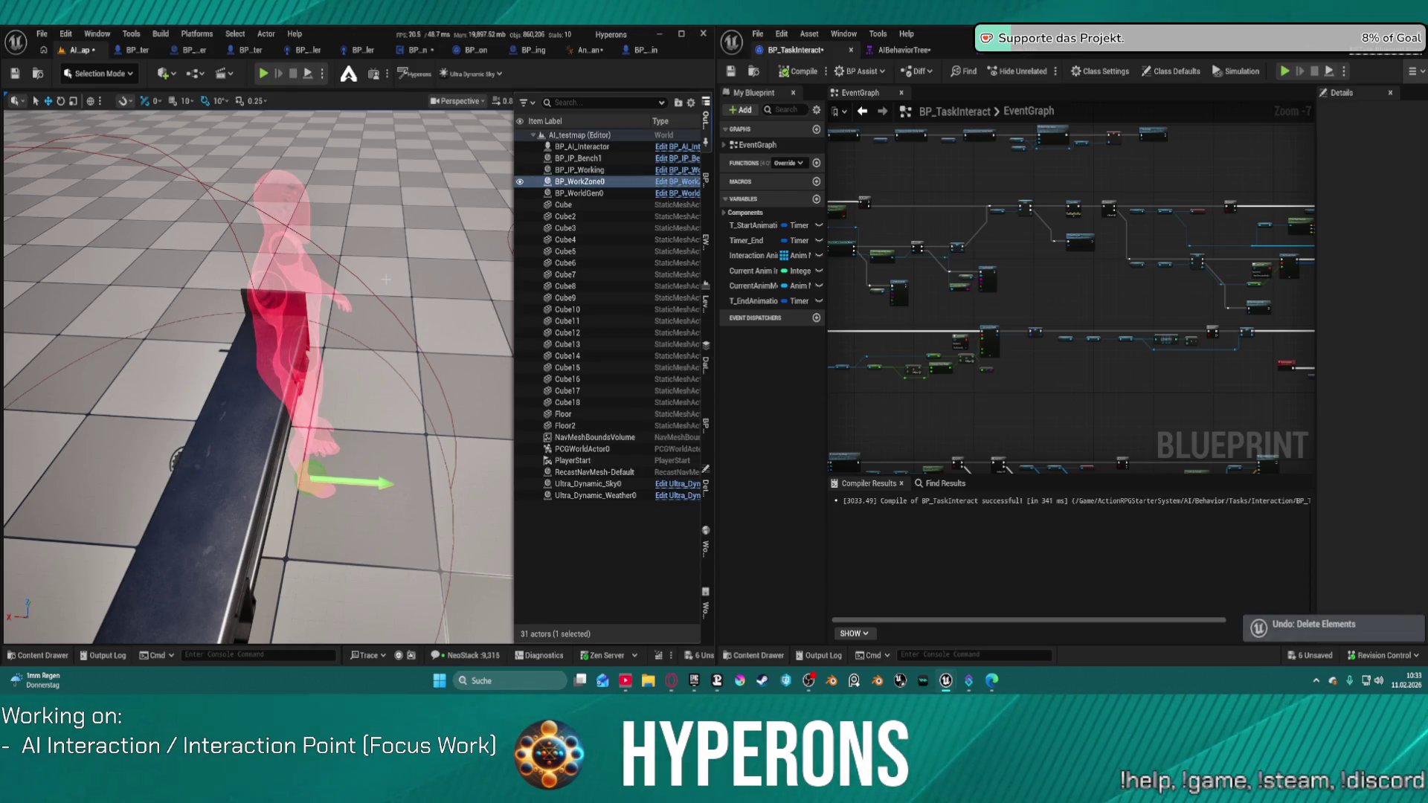
key("ctrl+z")
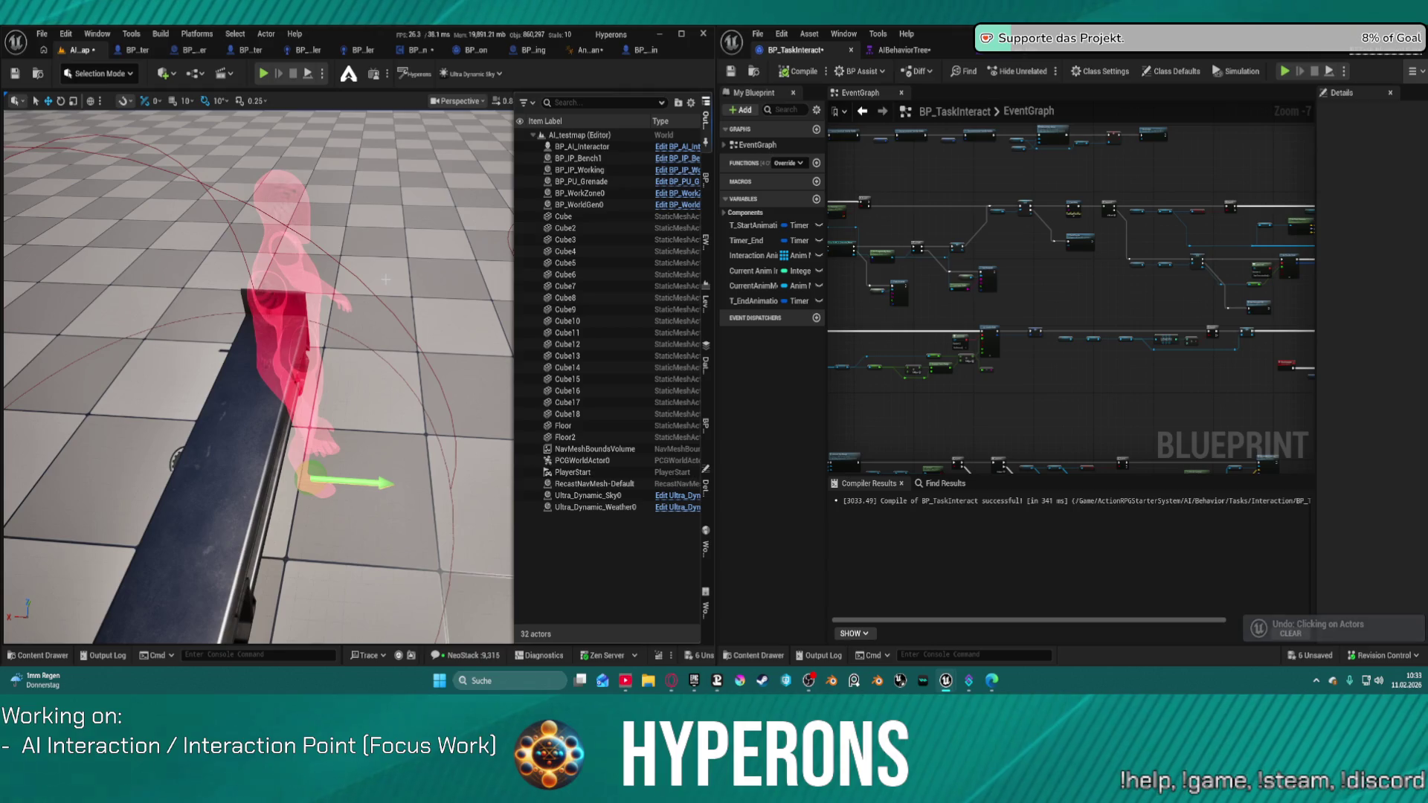
key("ctrl+z")
key("ctrl+z")
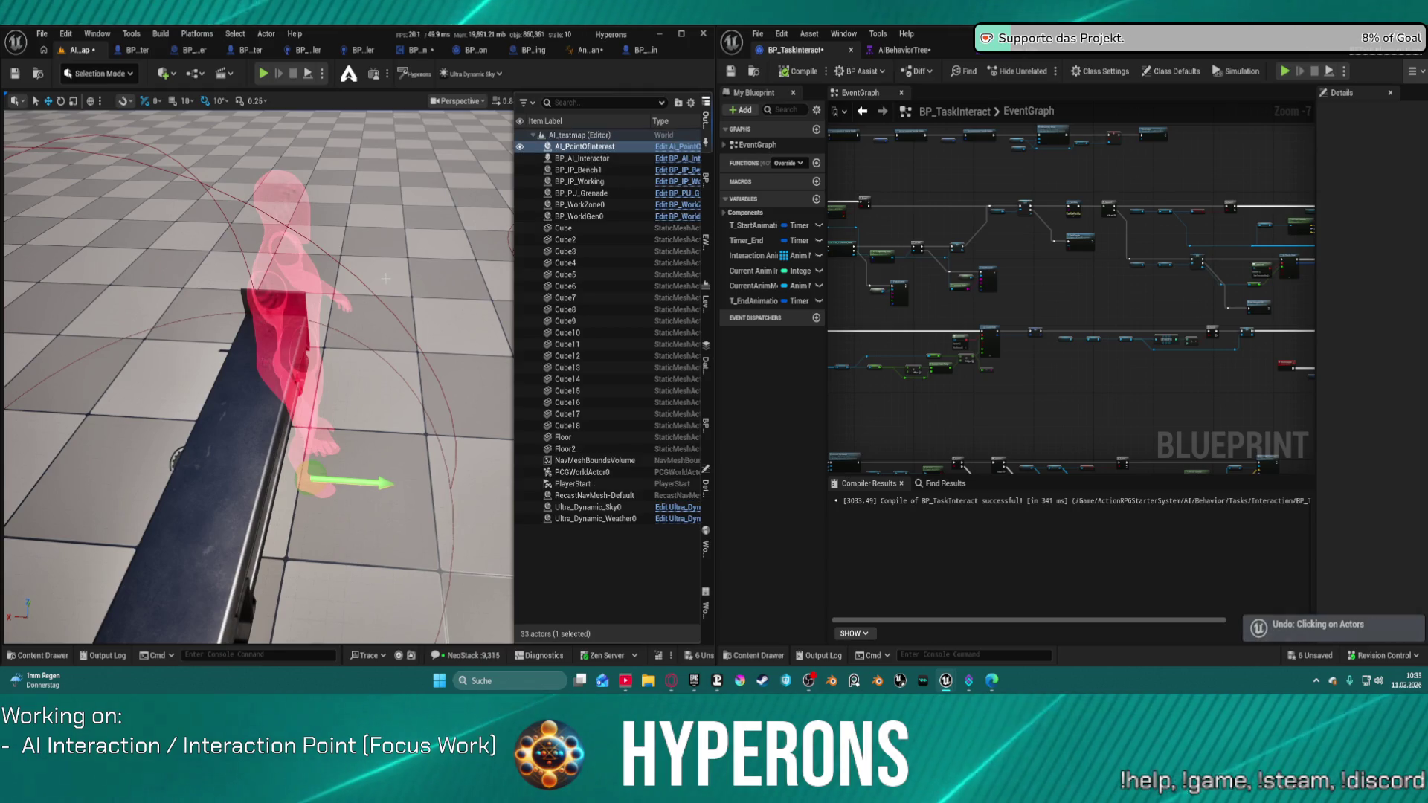
key("ctrl+z")
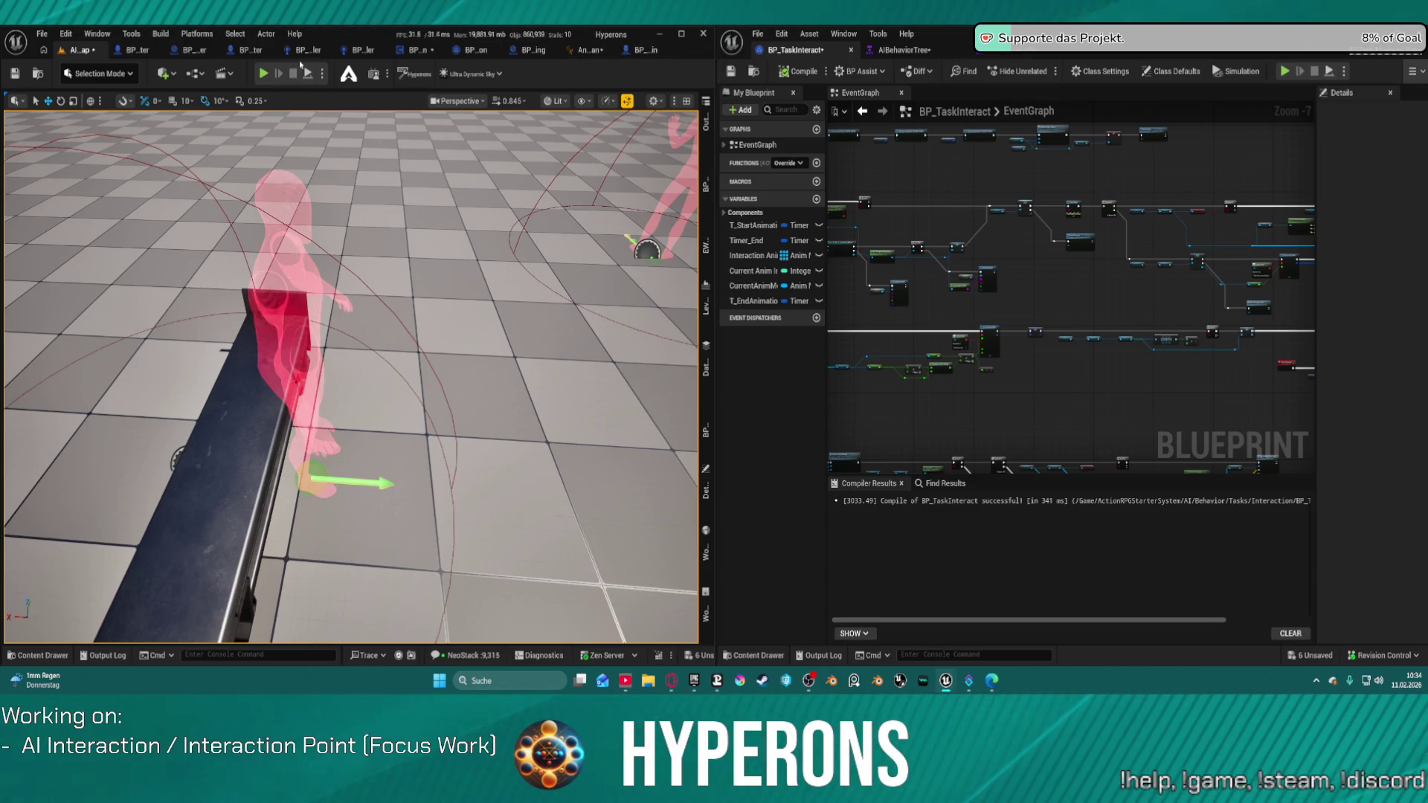
left_click_drag(451, 191, 402, 238)
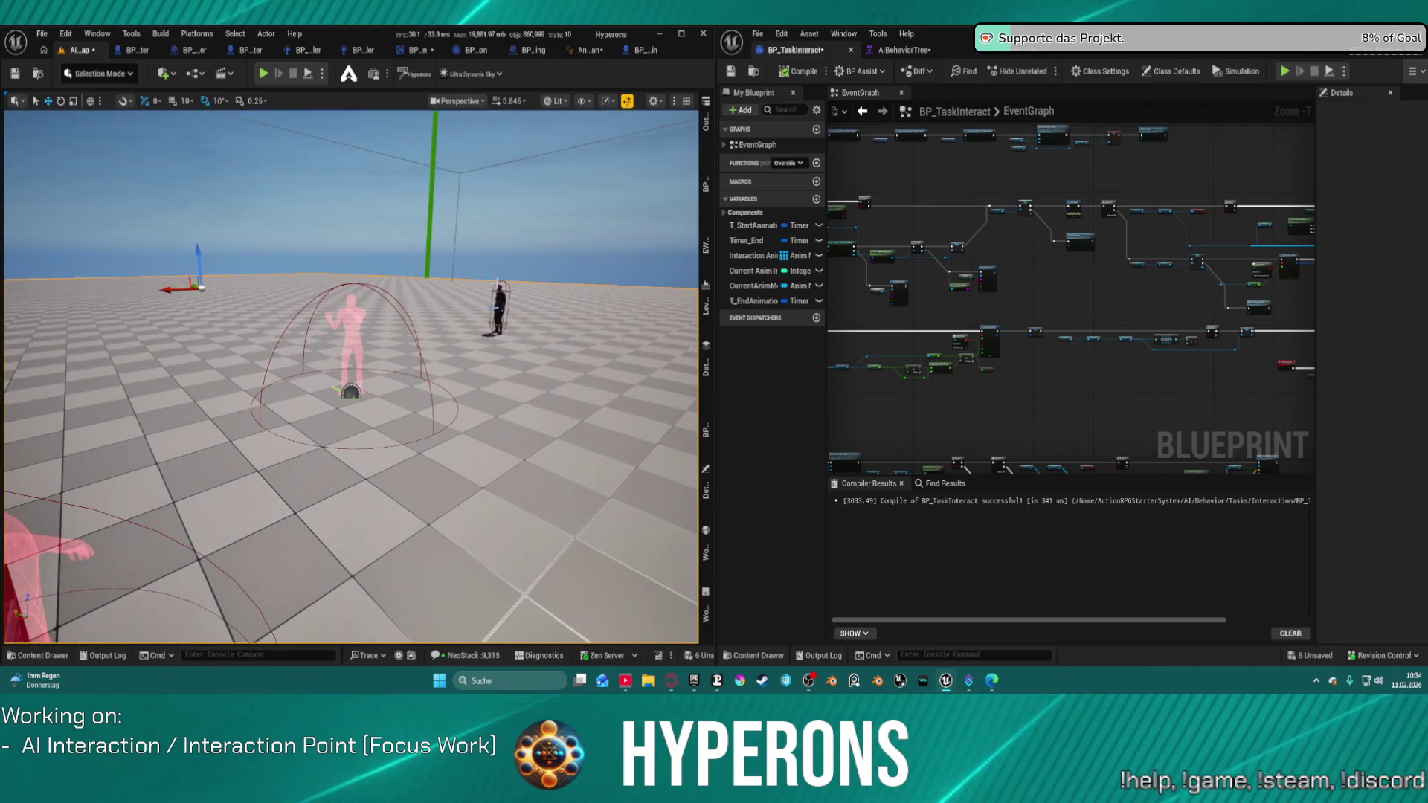
Set BP_AI_Interactor's Body mesh Anim Class to None and start a play test
left_click(498, 305)
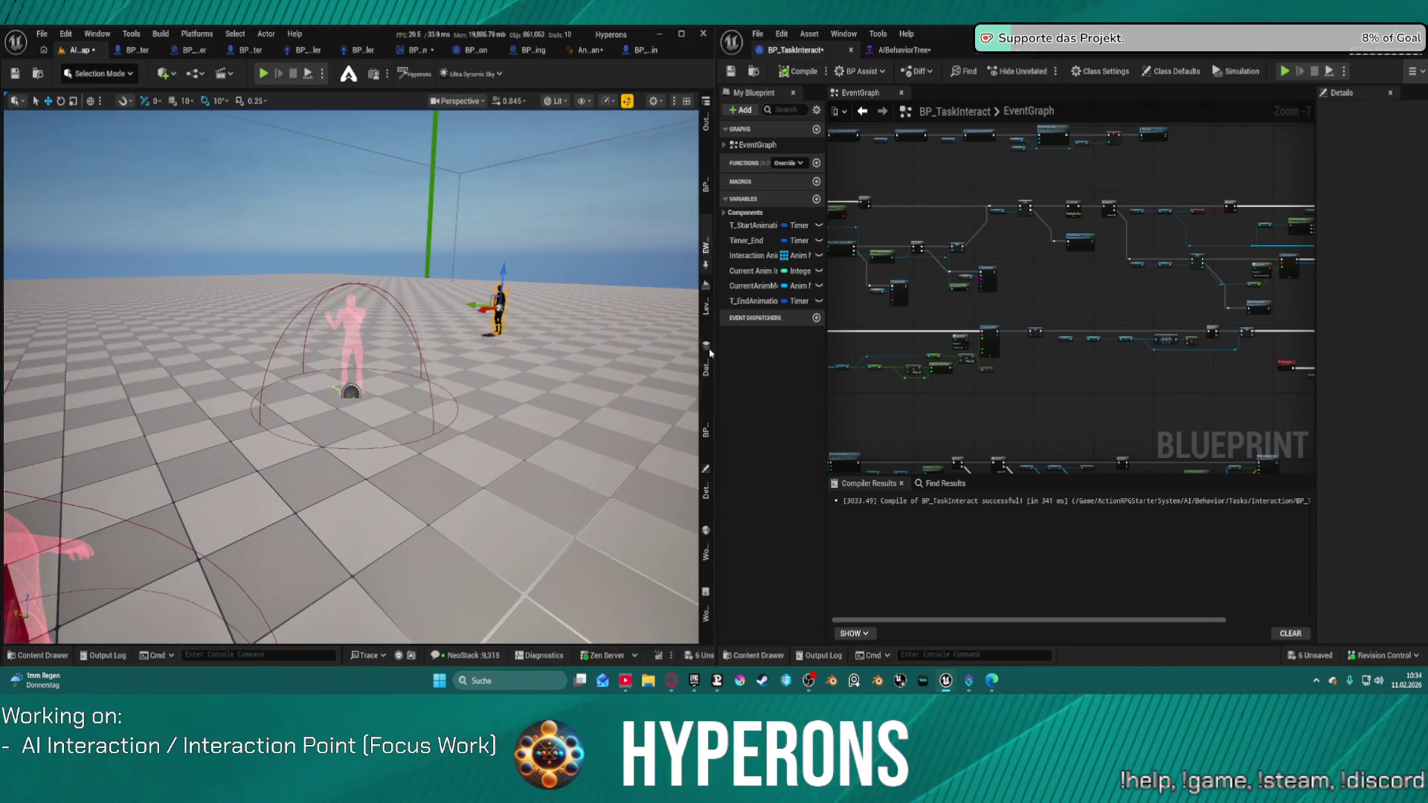
left_click(706, 485)
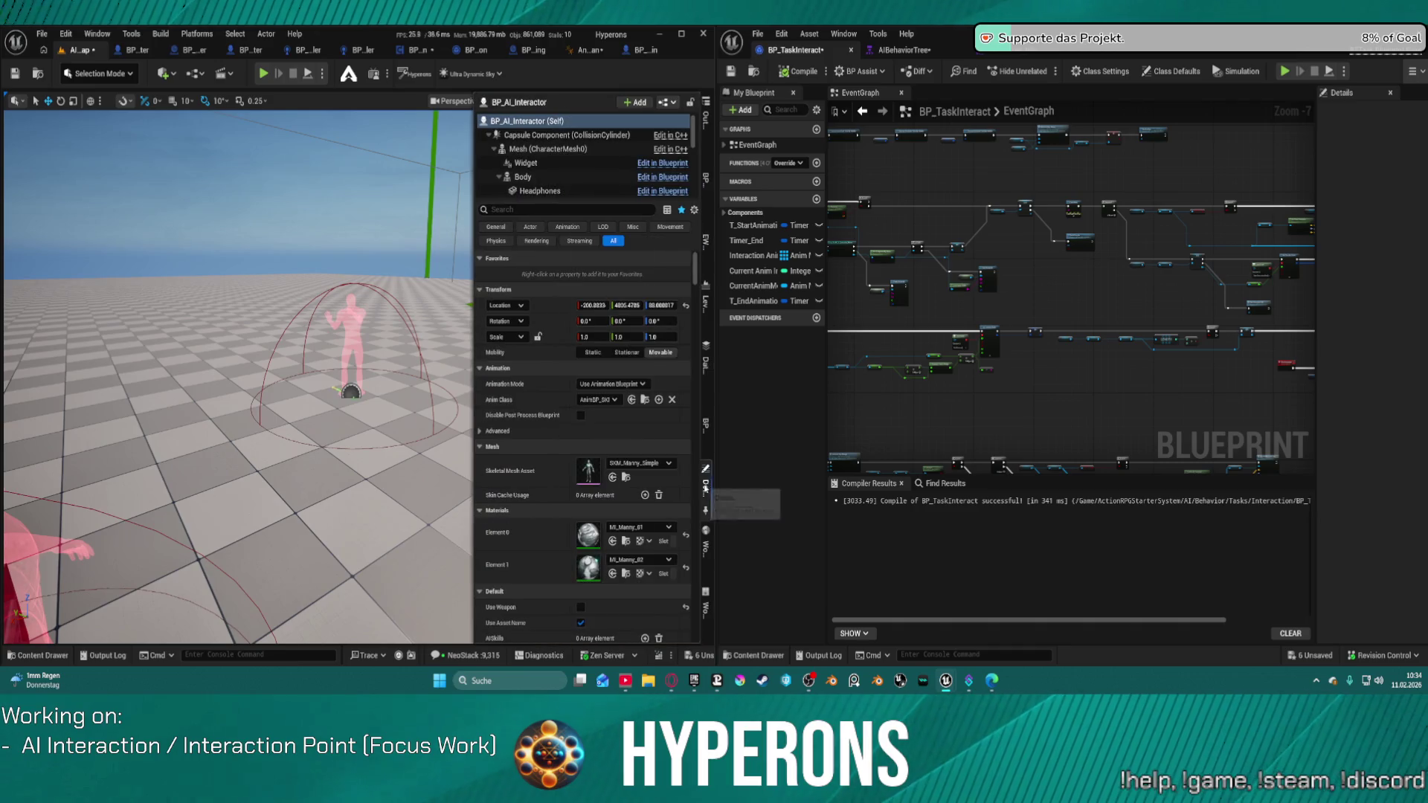
left_click(564, 150)
left_click(672, 385)
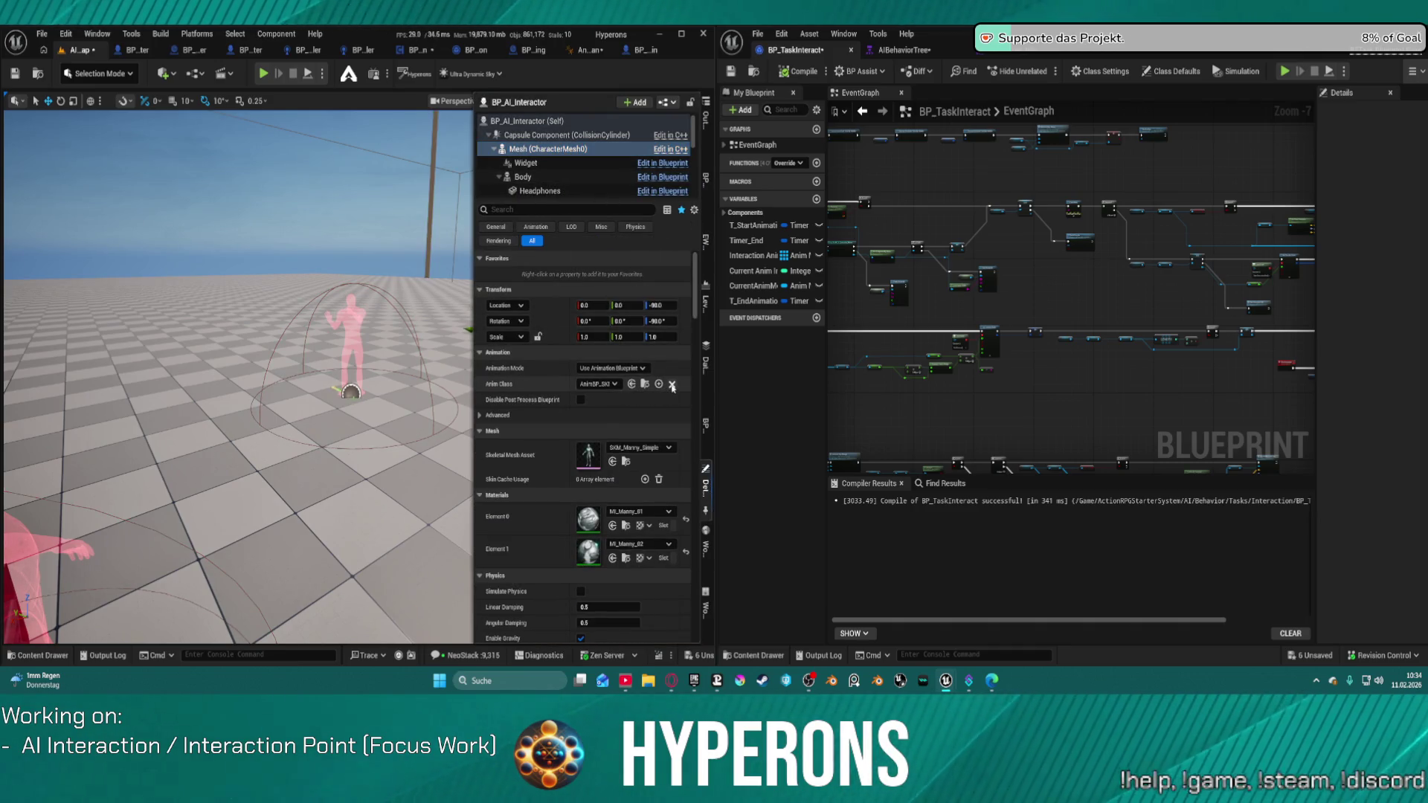
left_click(523, 177)
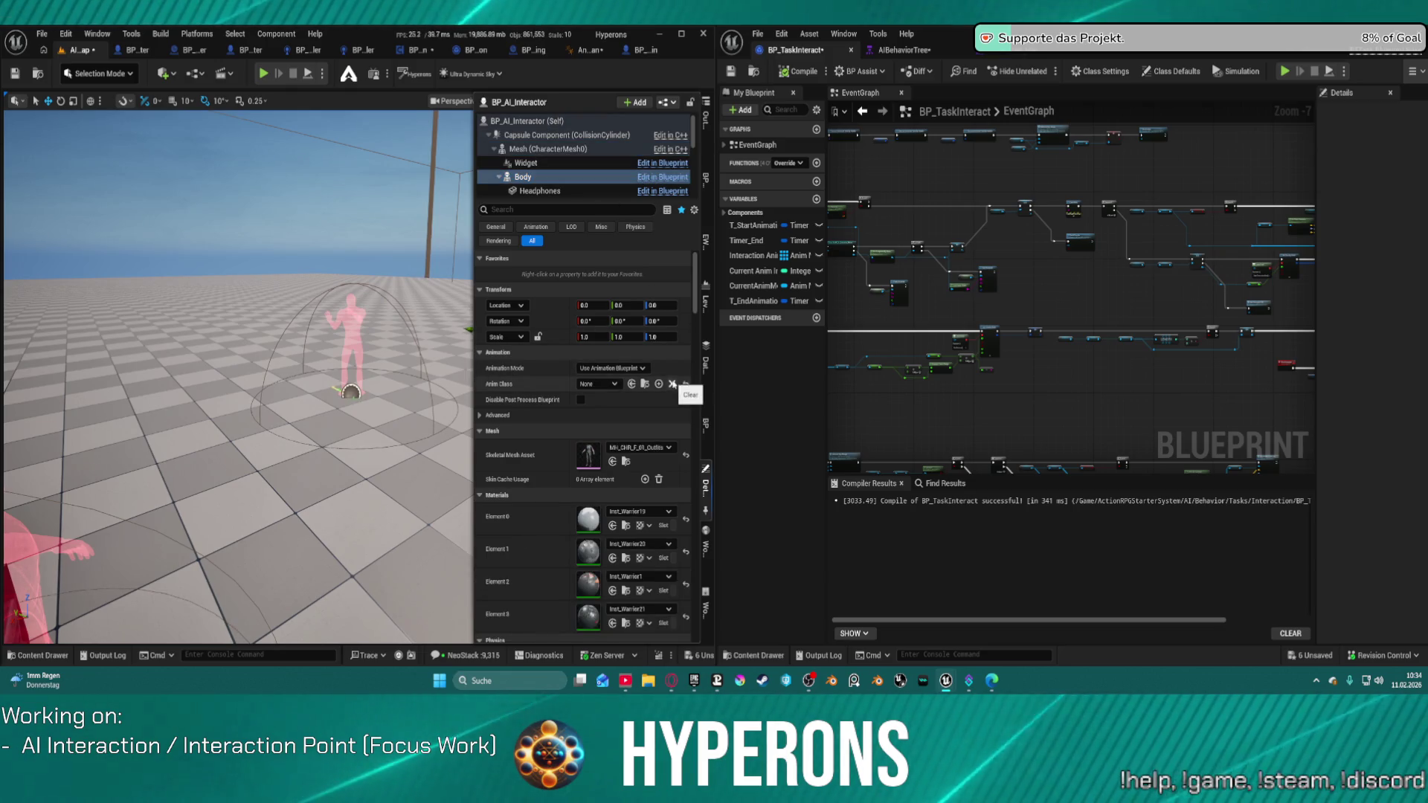
left_click(673, 384)
left_click(307, 75)
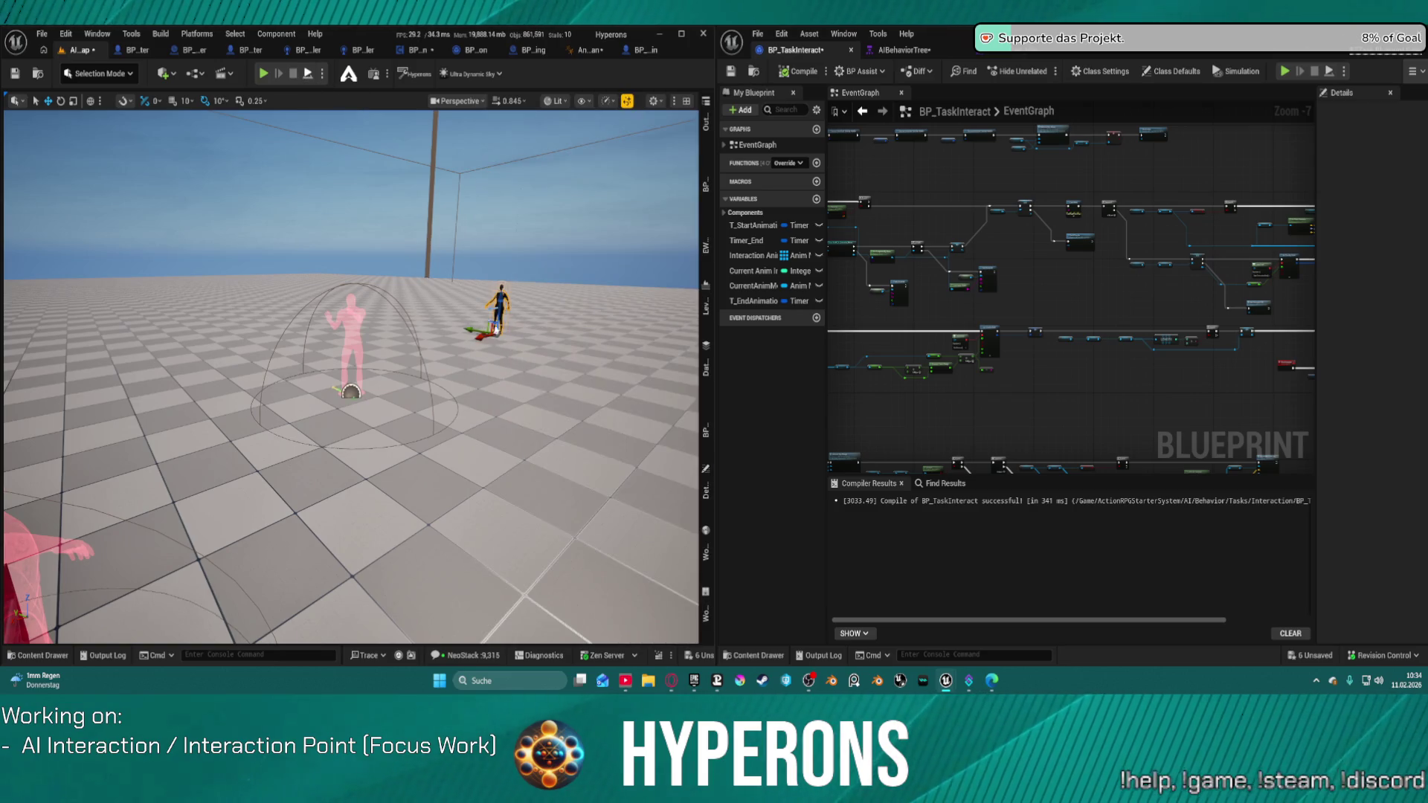
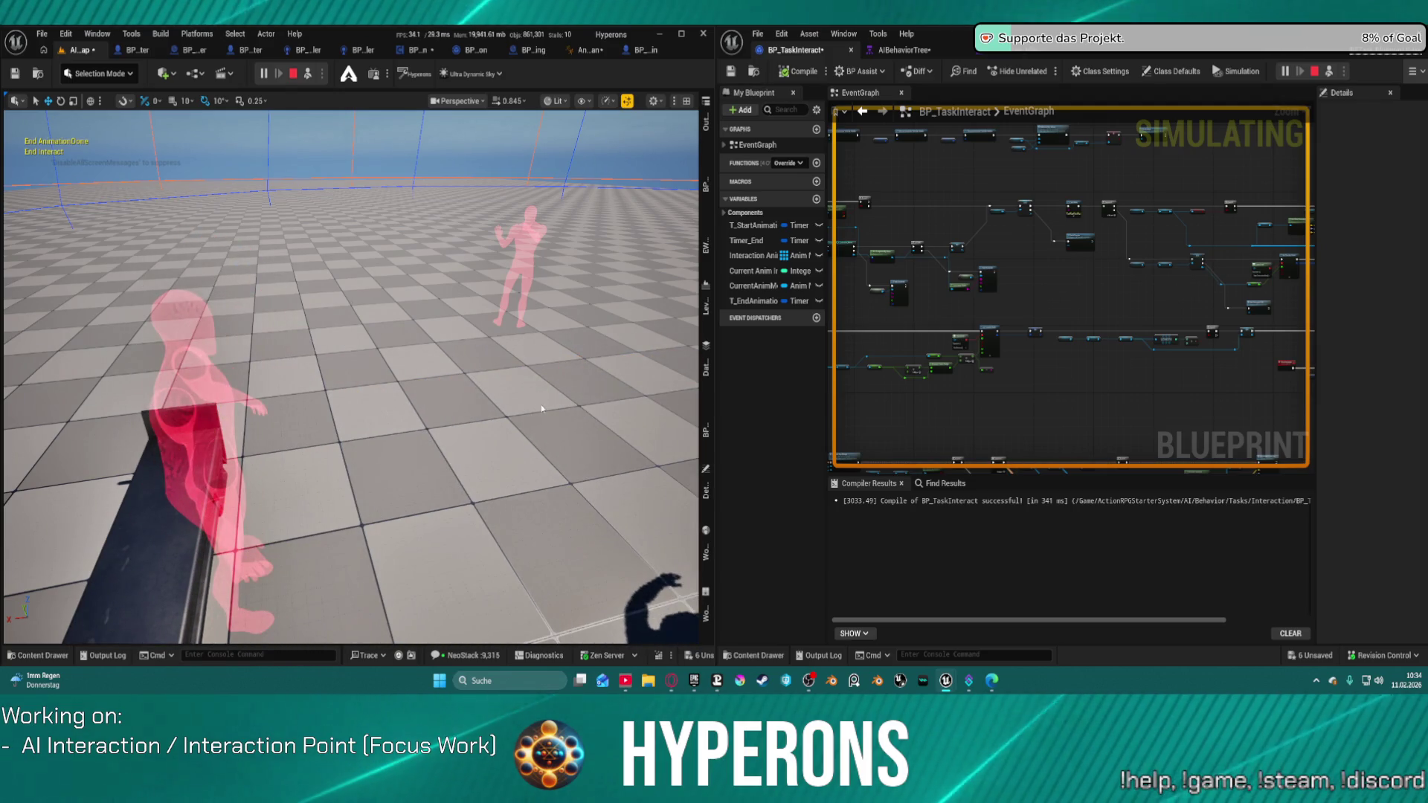
Stop simulating, view the AnimBP_SKM_UE5_Human AnimGraph and locate its asset in UE5Char
key("Escape")
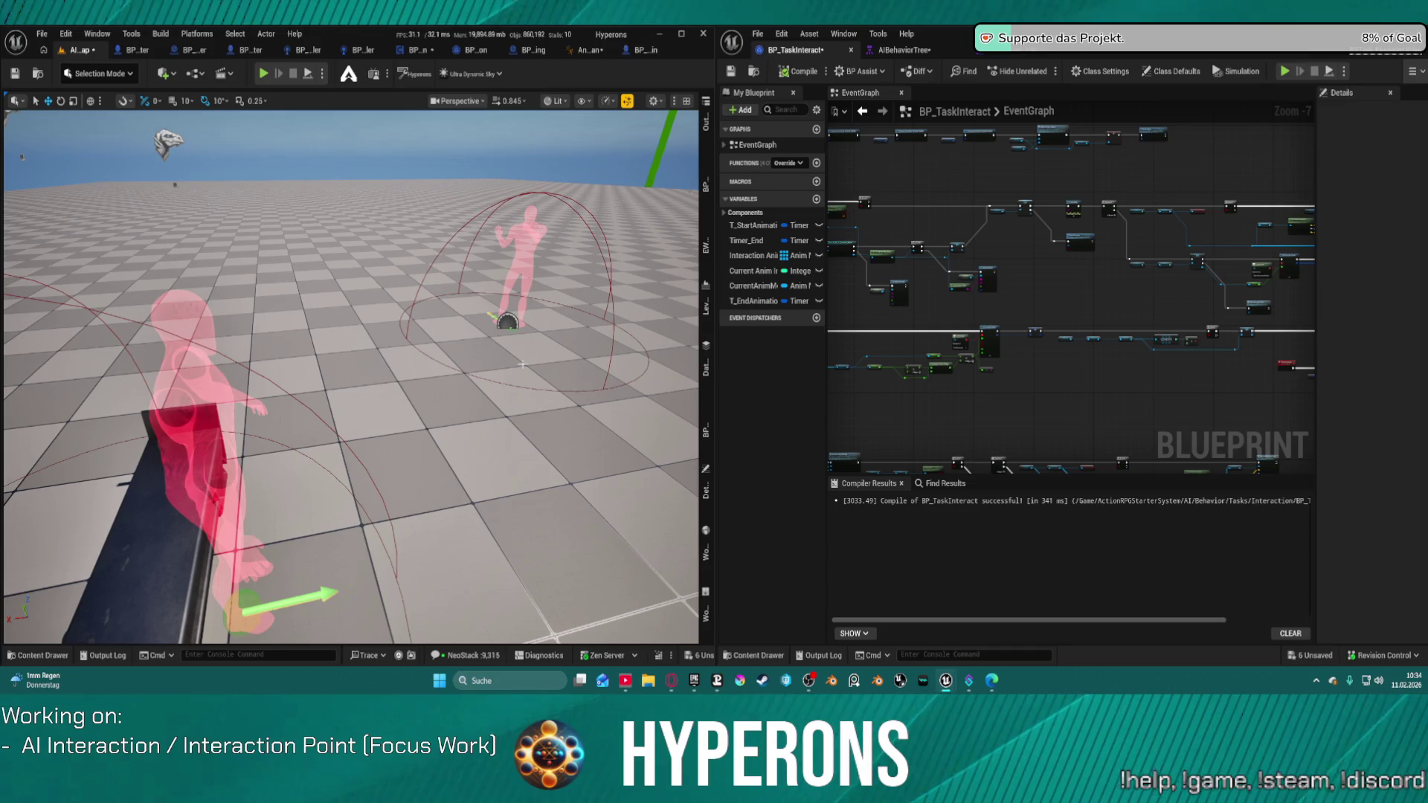
left_click(589, 50)
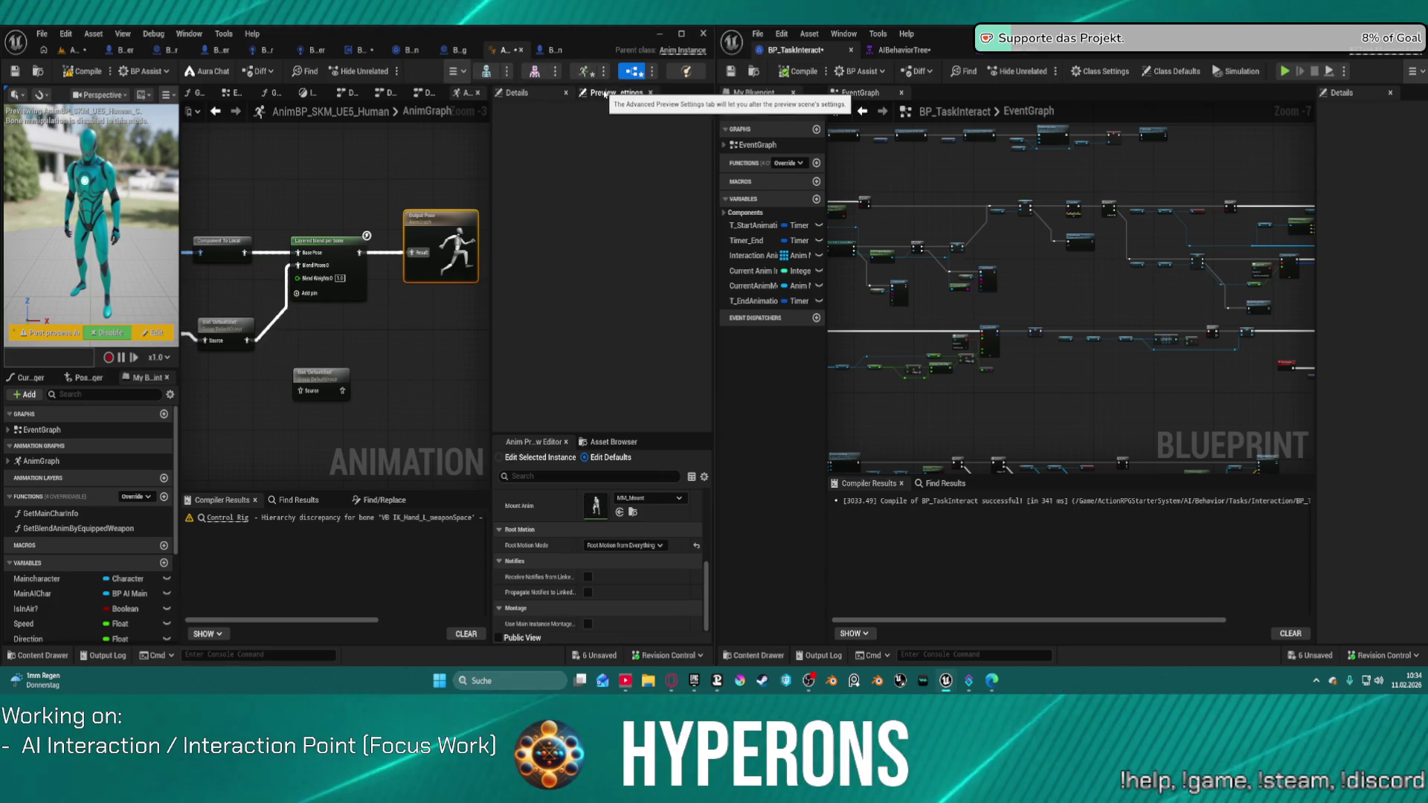
mouse_move(373, 178)
left_mouse_down()
mouse_move(439, 151)
mouse_move(405, 190)
left_mouse_up()
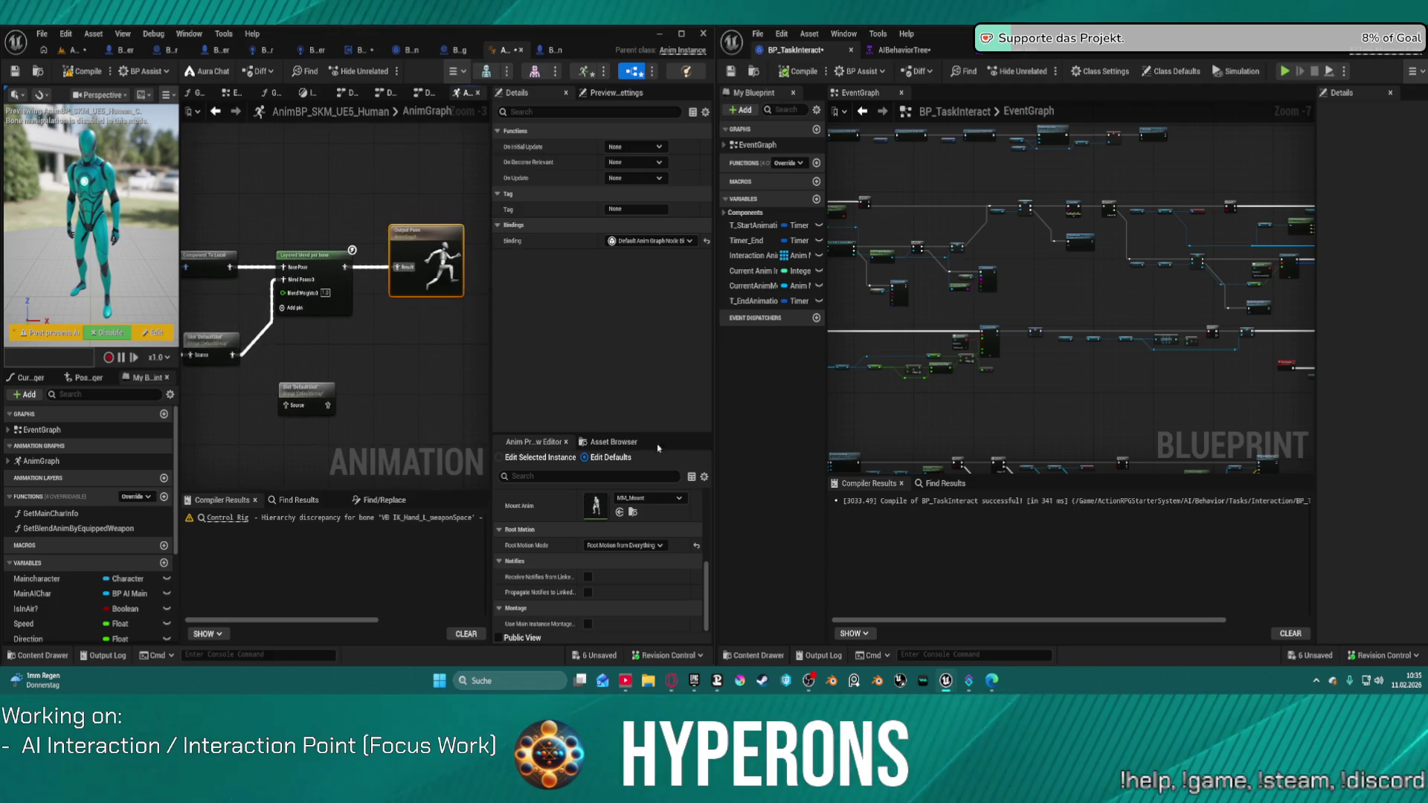
left_click(37, 72)
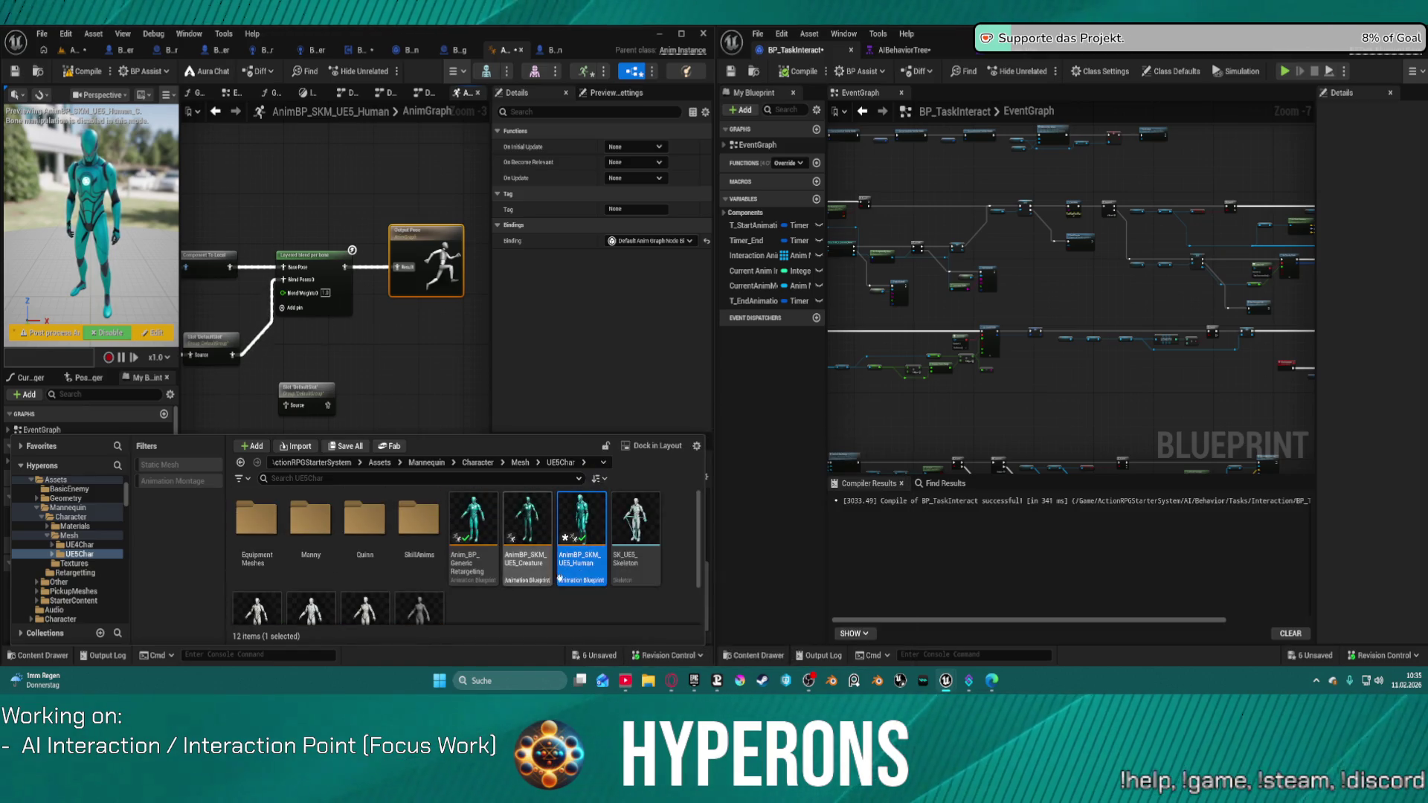
Duplicate Anim_BP_GenericRetargeting, keeping the default copy name
right_click(474, 565)
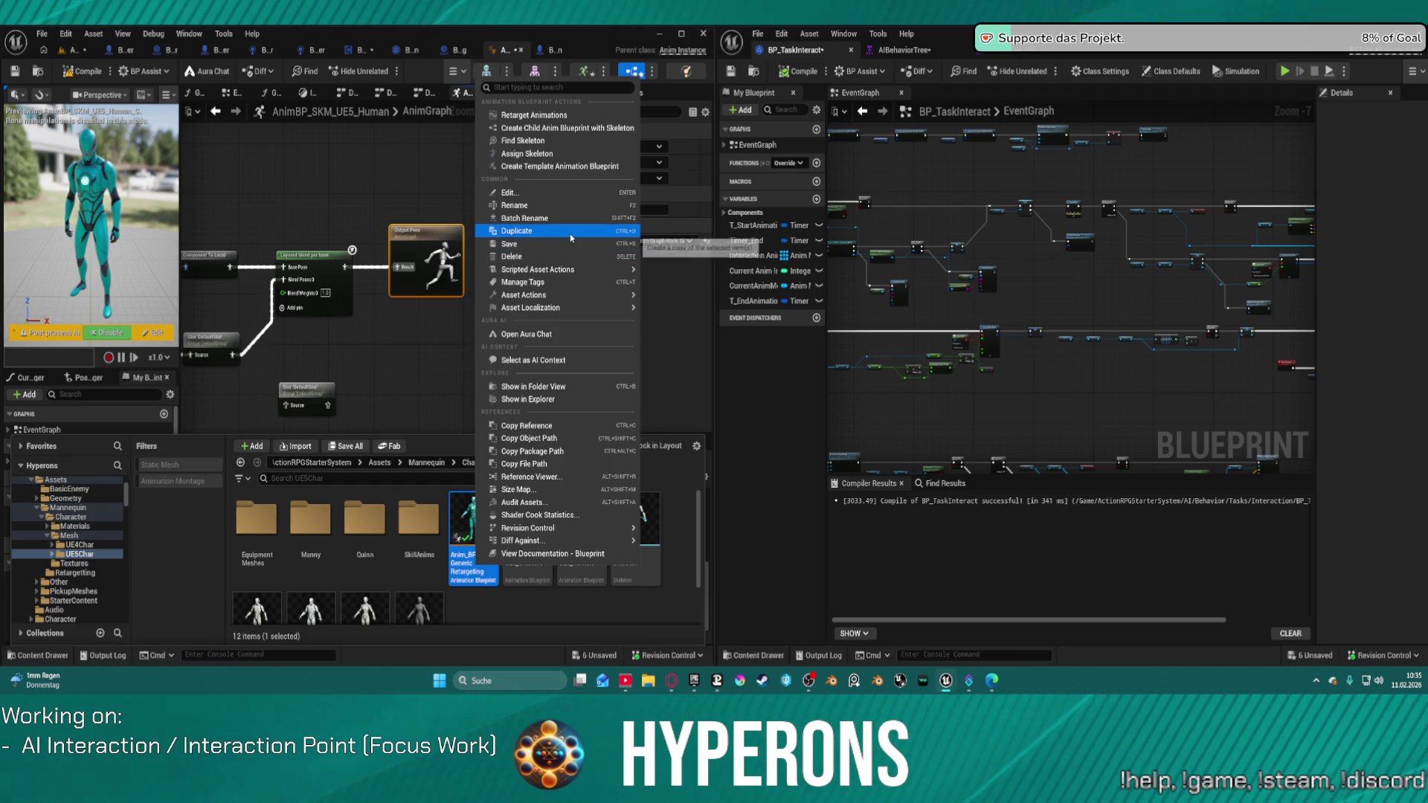
left_click(571, 232)
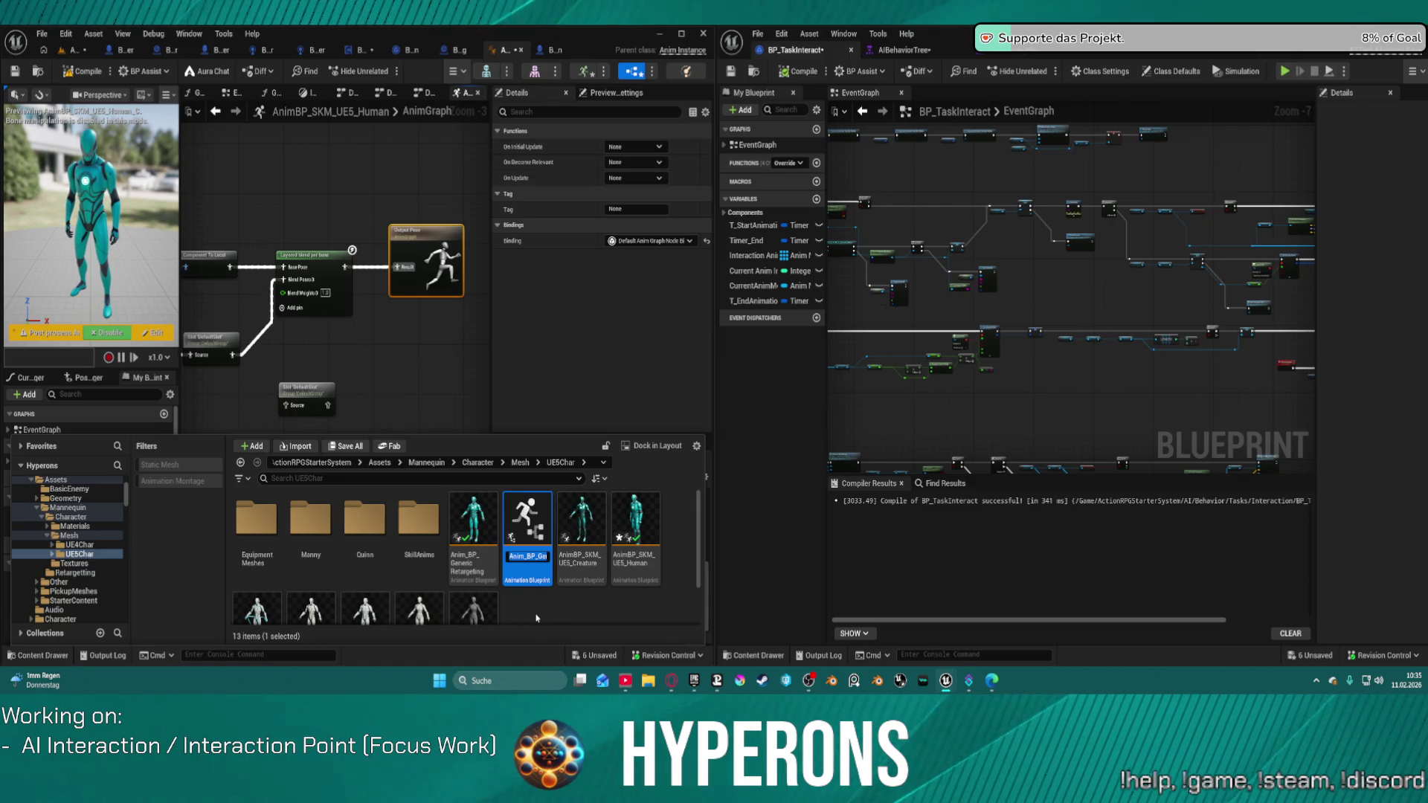
key("Return")
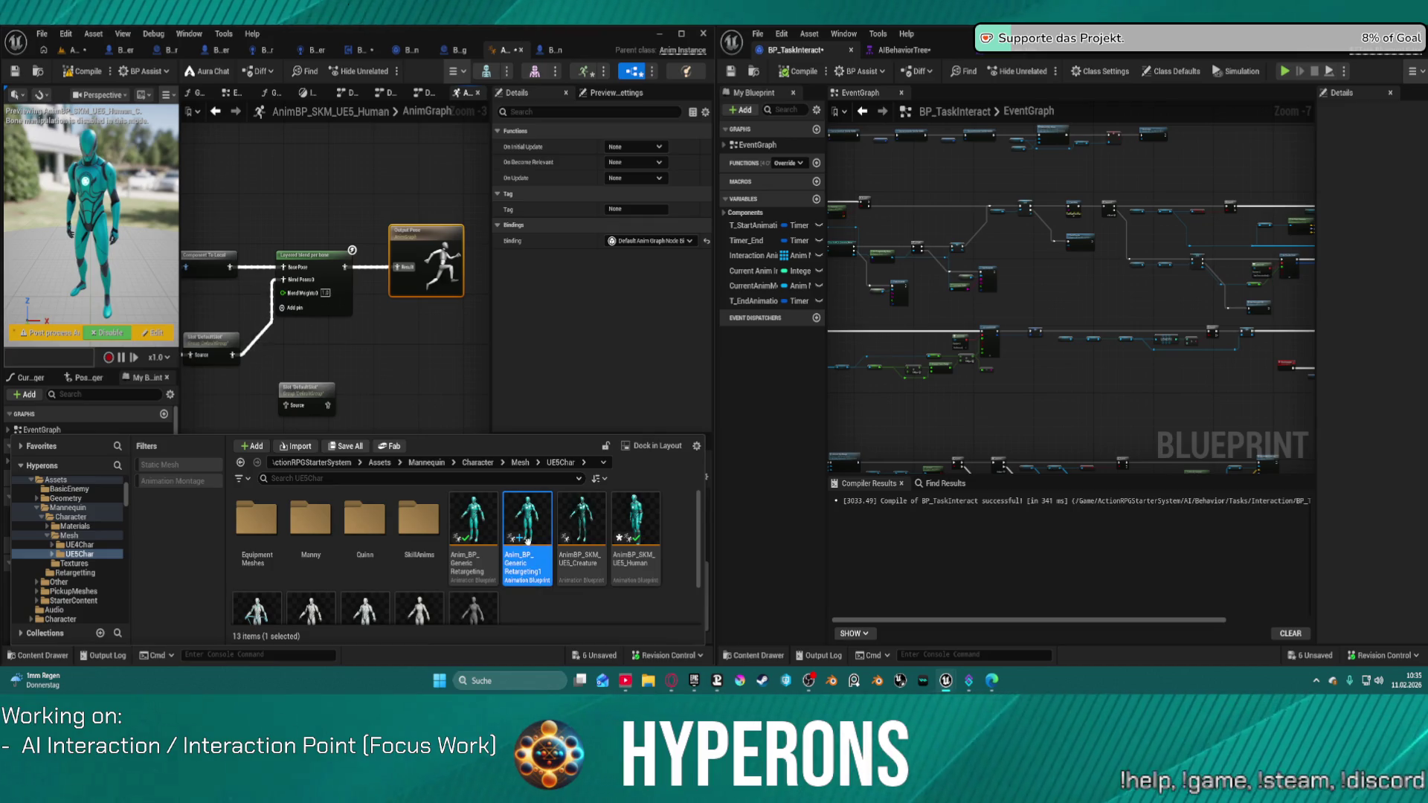
Rename the copy to Anim_BP_debug_ue5 and open it in its editor
key("F2")
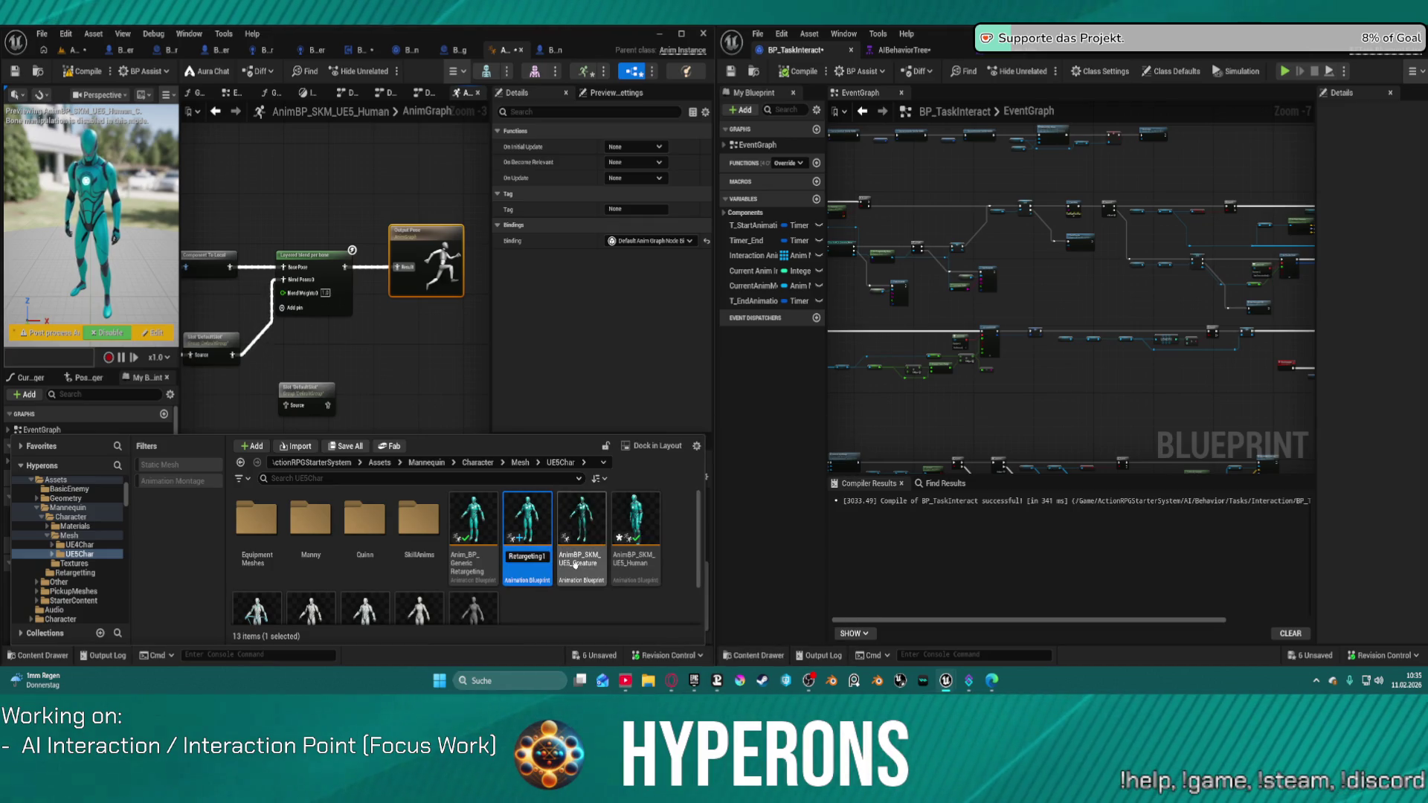
key("BackSpace")
key("BackSpace")
key("BackSpace")
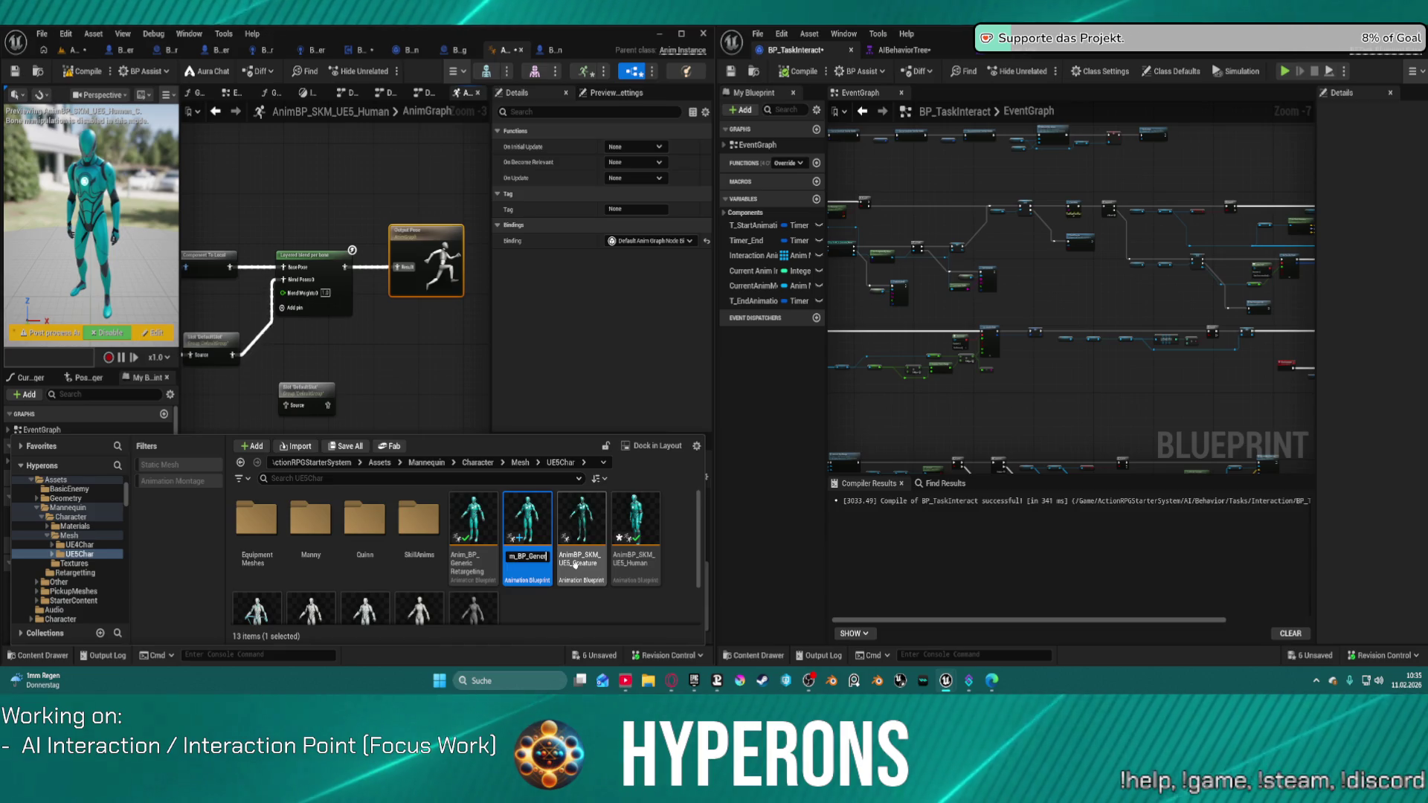
key("BackSpace")
key("BackSpace")
key("BackSpace")
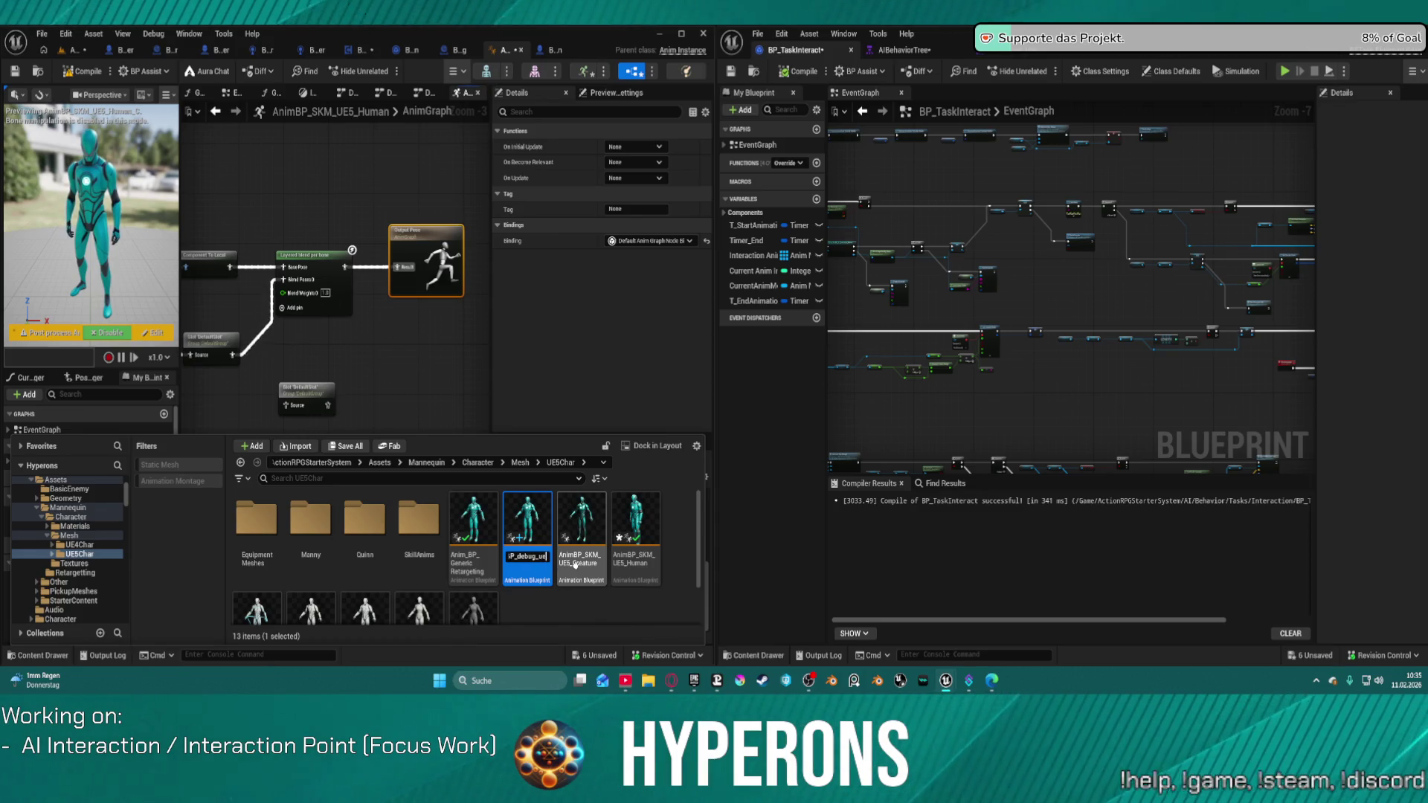
type("5")
key("Return")
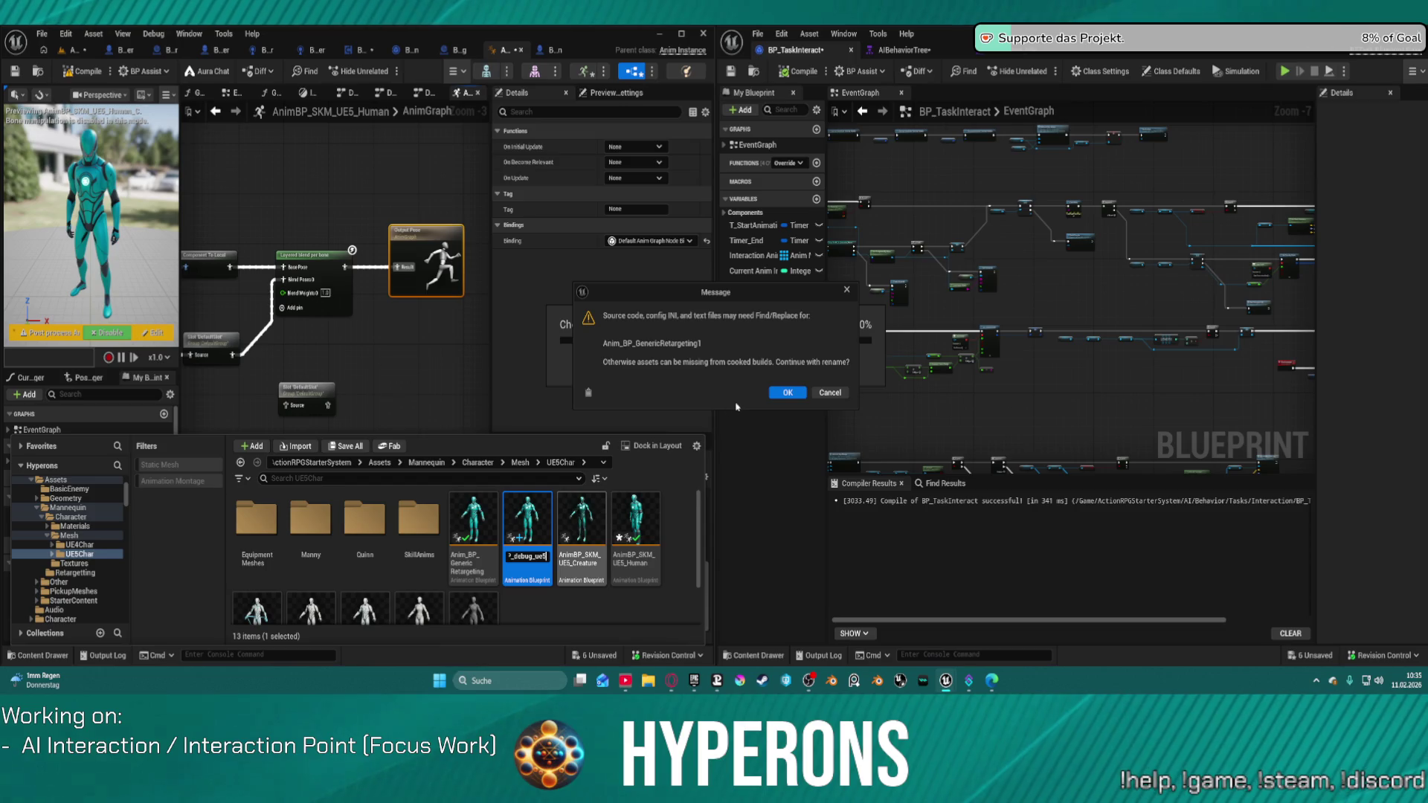
left_click(787, 393)
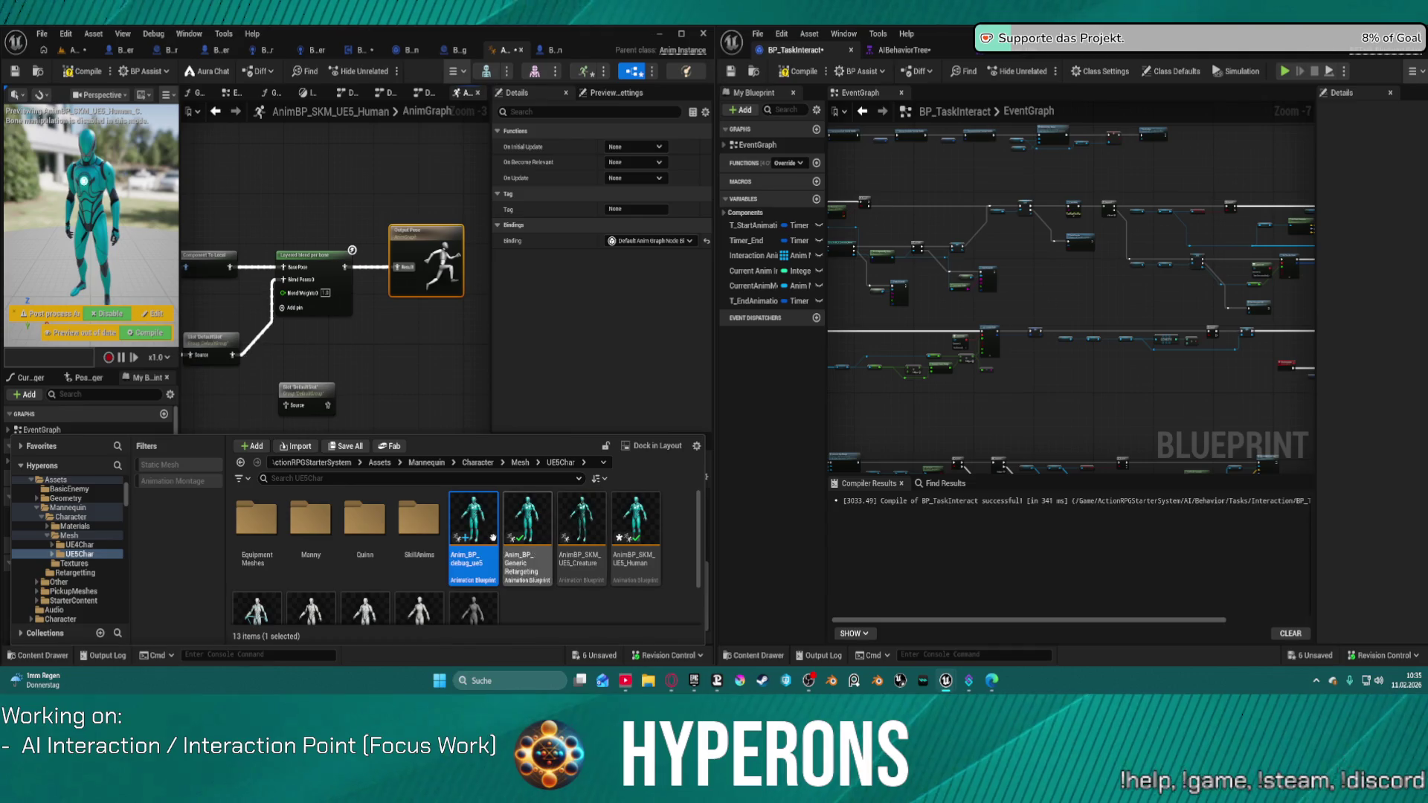
double_click(495, 542)
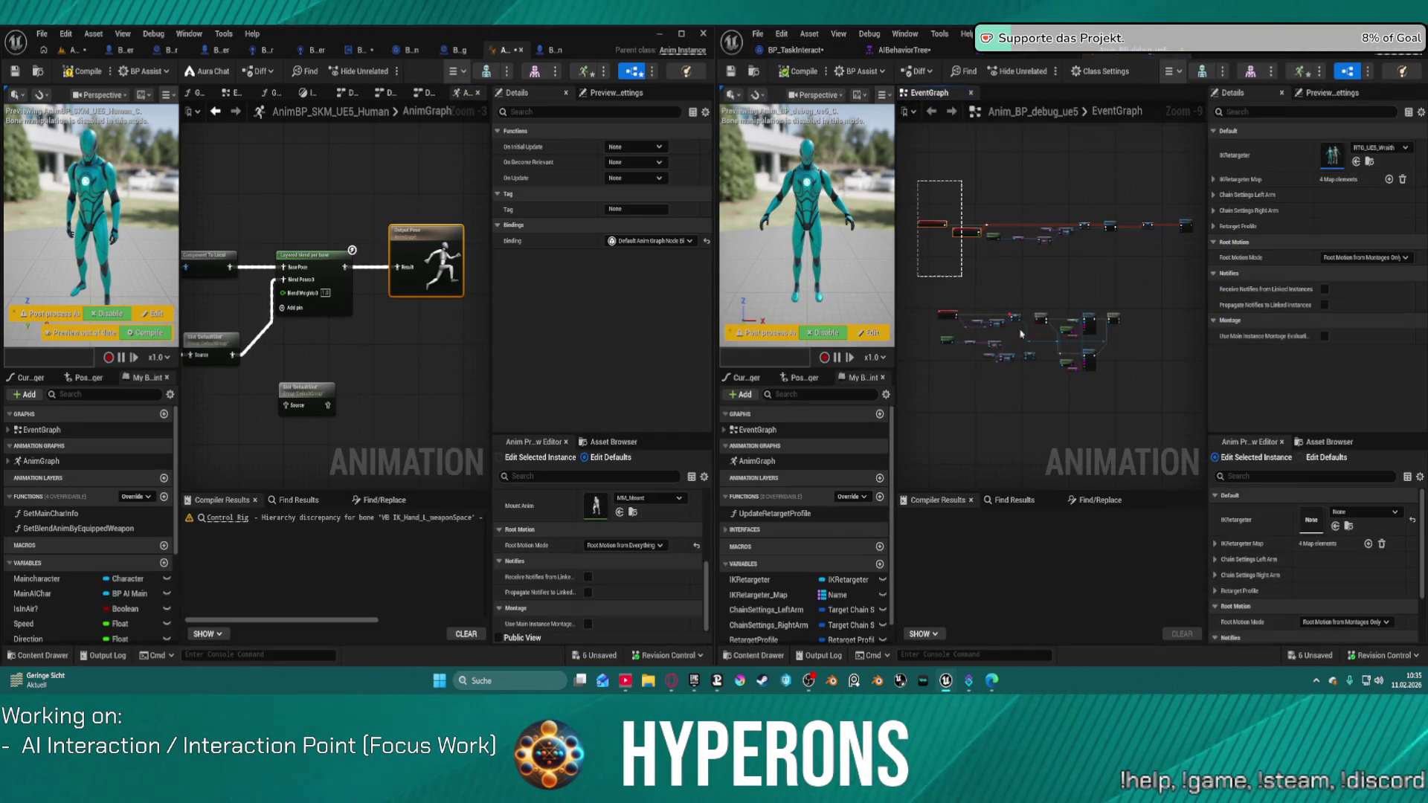
Clear all EventGraph nodes and delete the Retarget Pose From Mesh node from the AnimGraph
key("ctrl+a")
key("Delete")
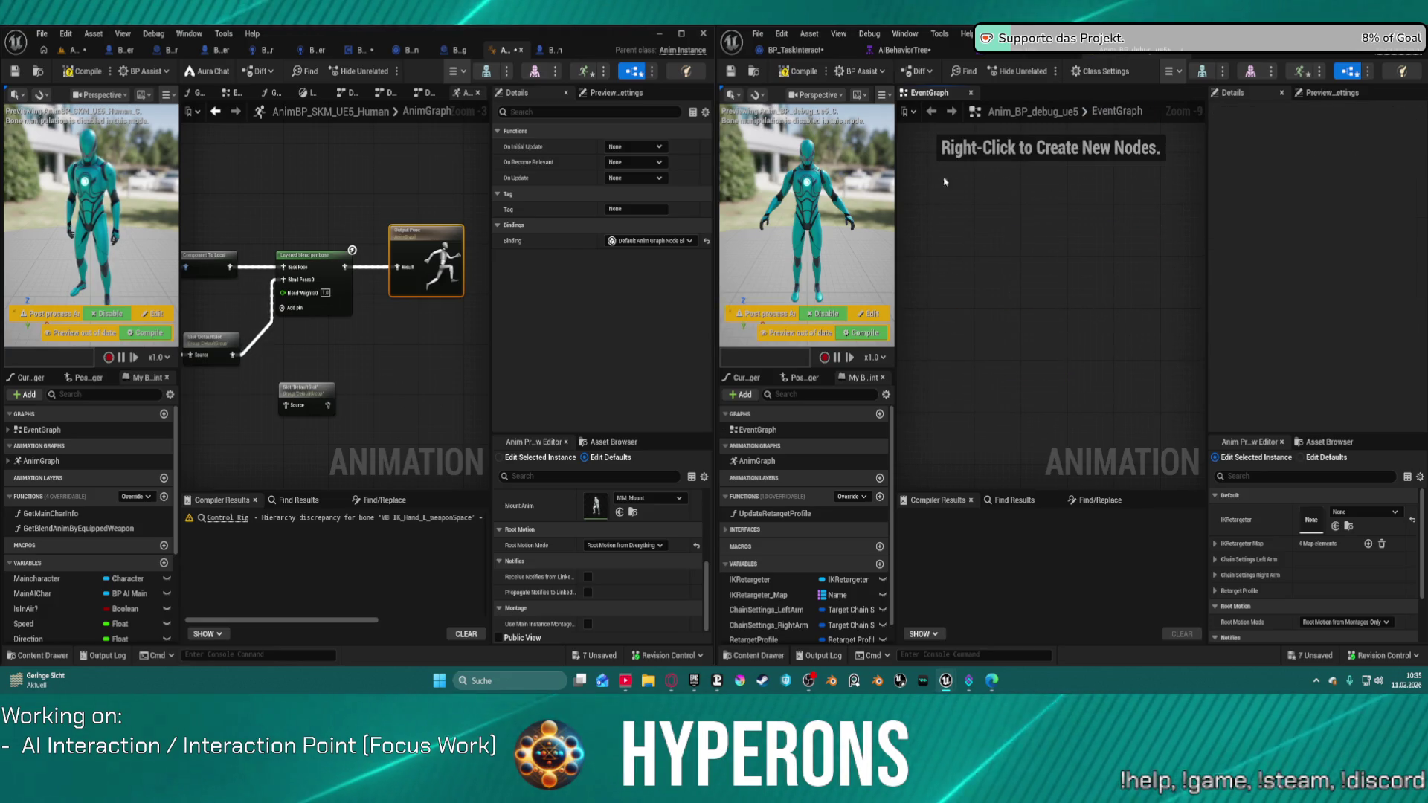
double_click(758, 461)
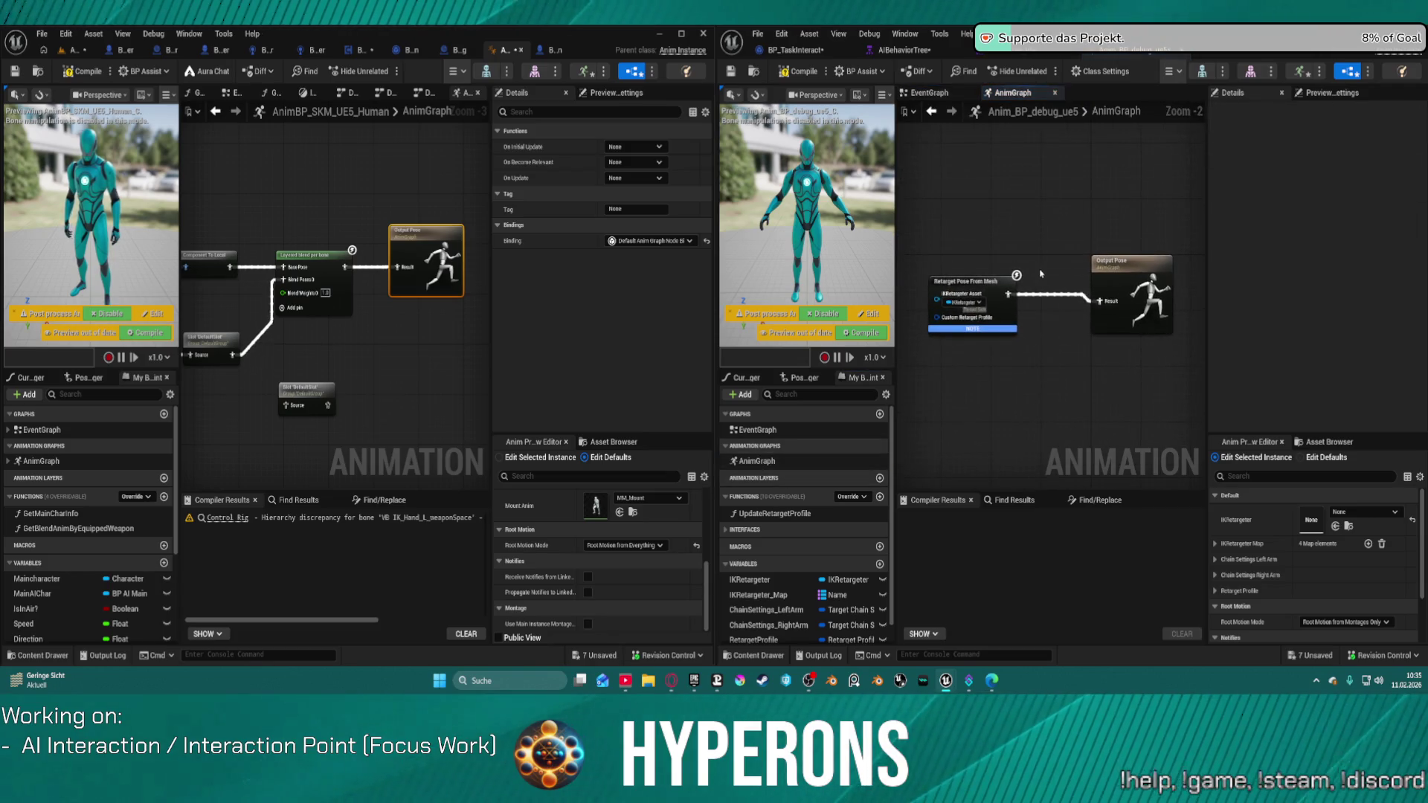
left_click(981, 302)
key("Escape")
key("Delete")
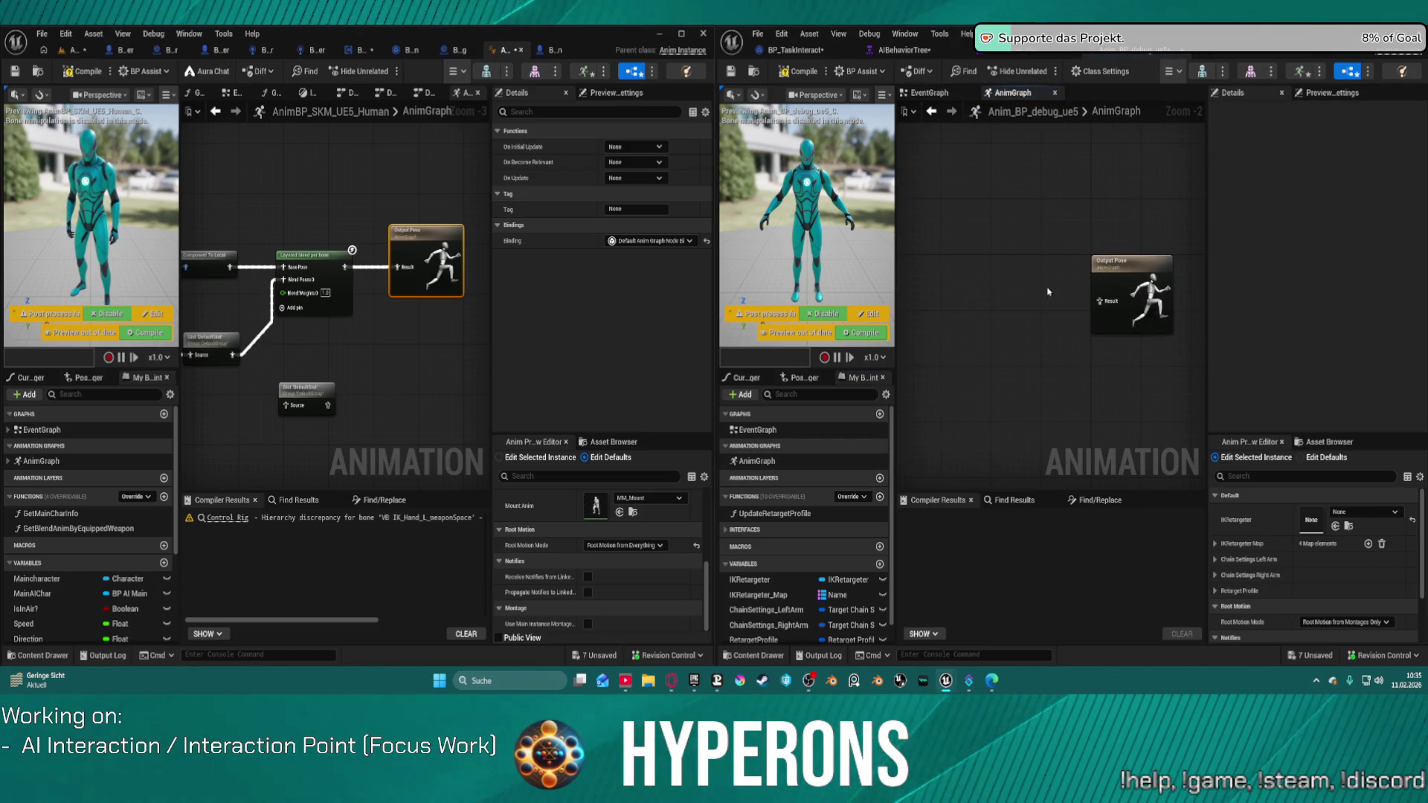
Wire an Input Pose through a Slot 'DefaultSlot' node into Output Pose and compile
left_click_drag(1101, 303, 1004, 301)
type("default")
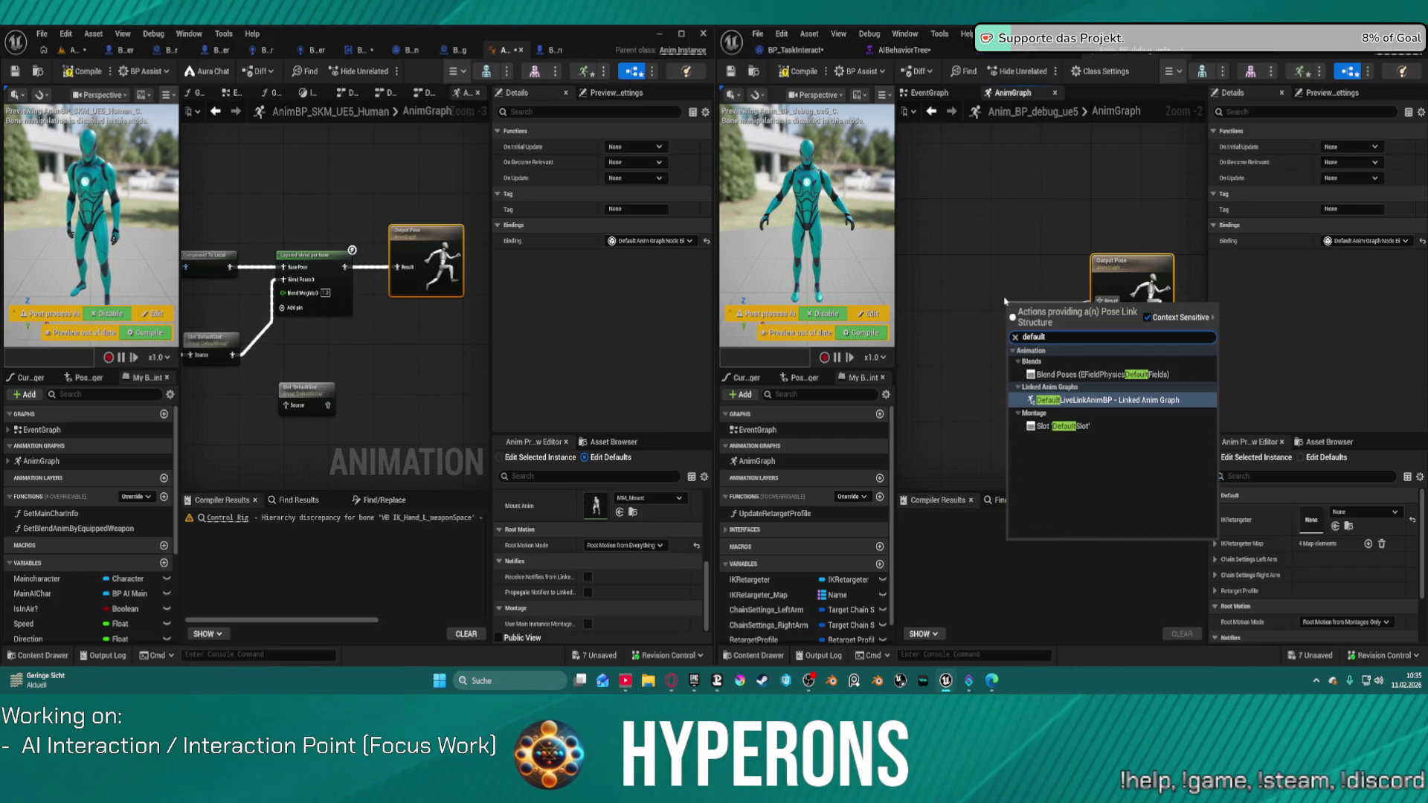
key("Down")
key("Return")
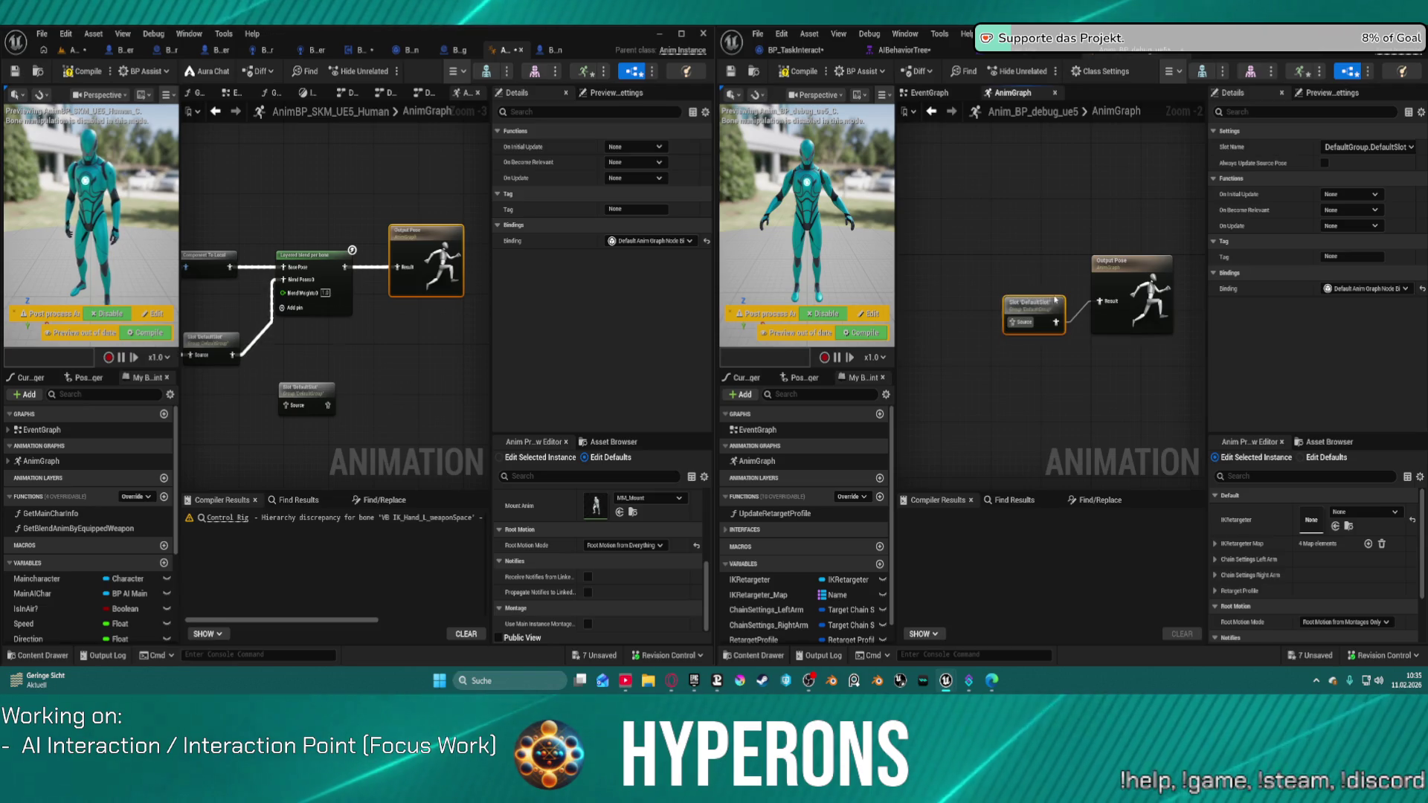
mouse_move(1045, 306)
left_mouse_down()
mouse_move(1039, 280)
mouse_move(975, 295)
mouse_move(954, 260)
left_mouse_up()
type("inp")
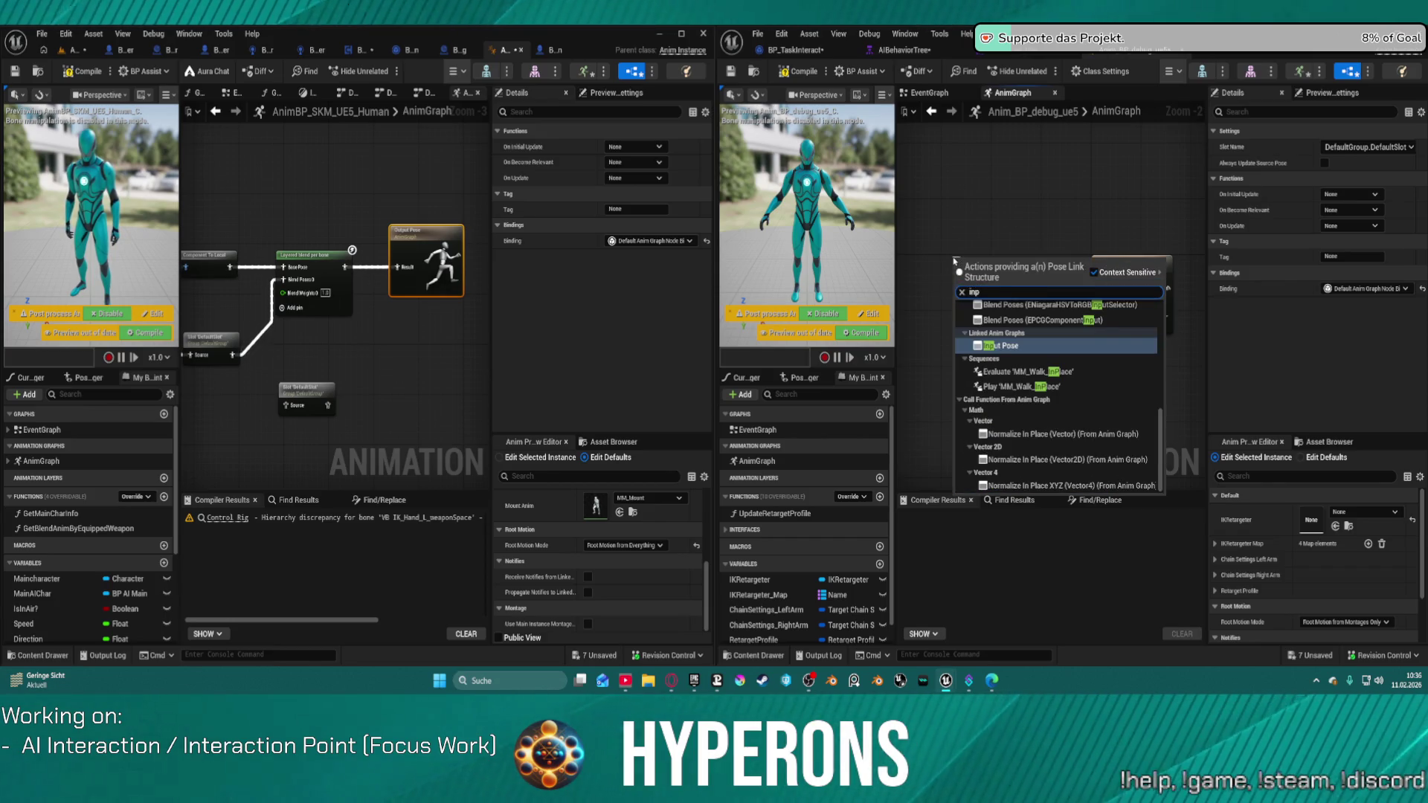
key("Return")
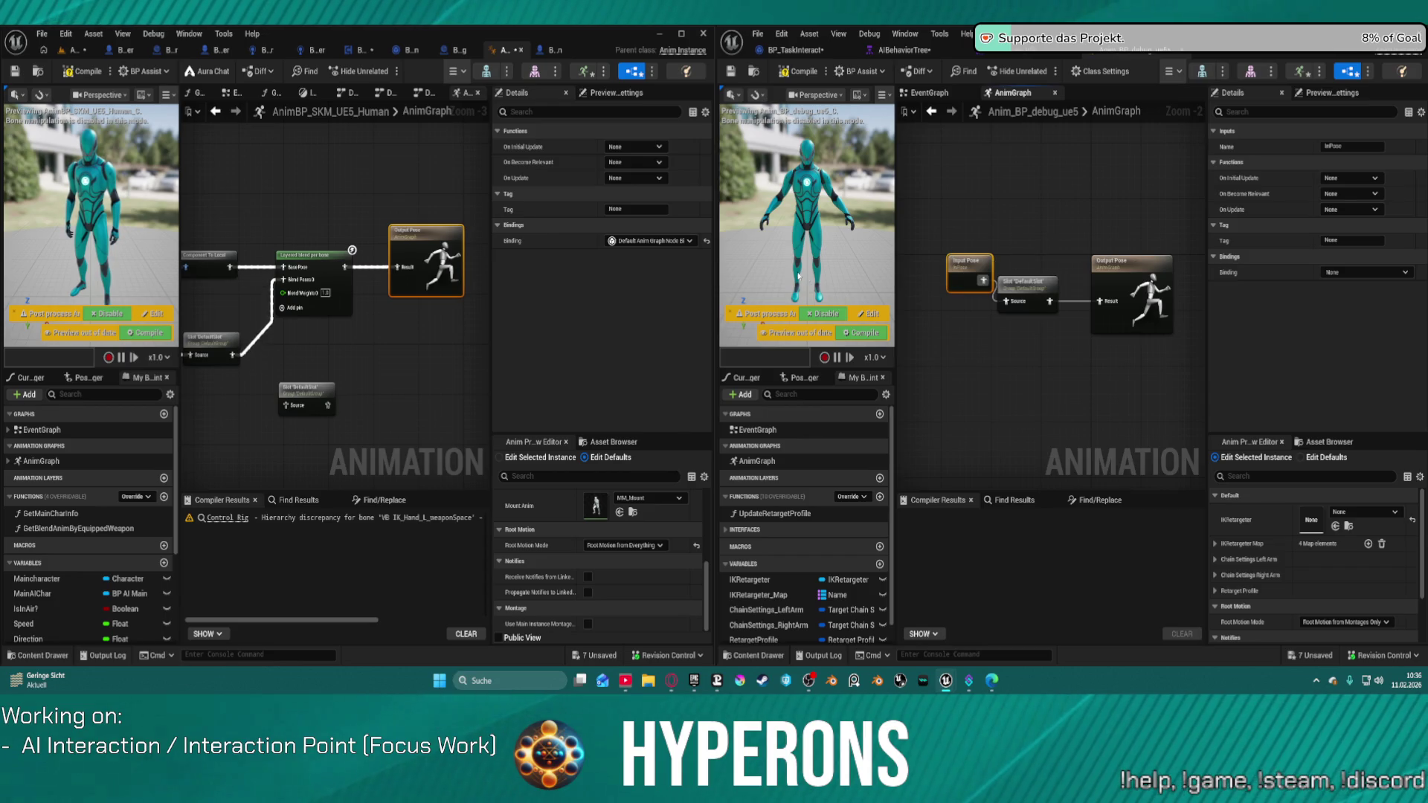
left_click(929, 248)
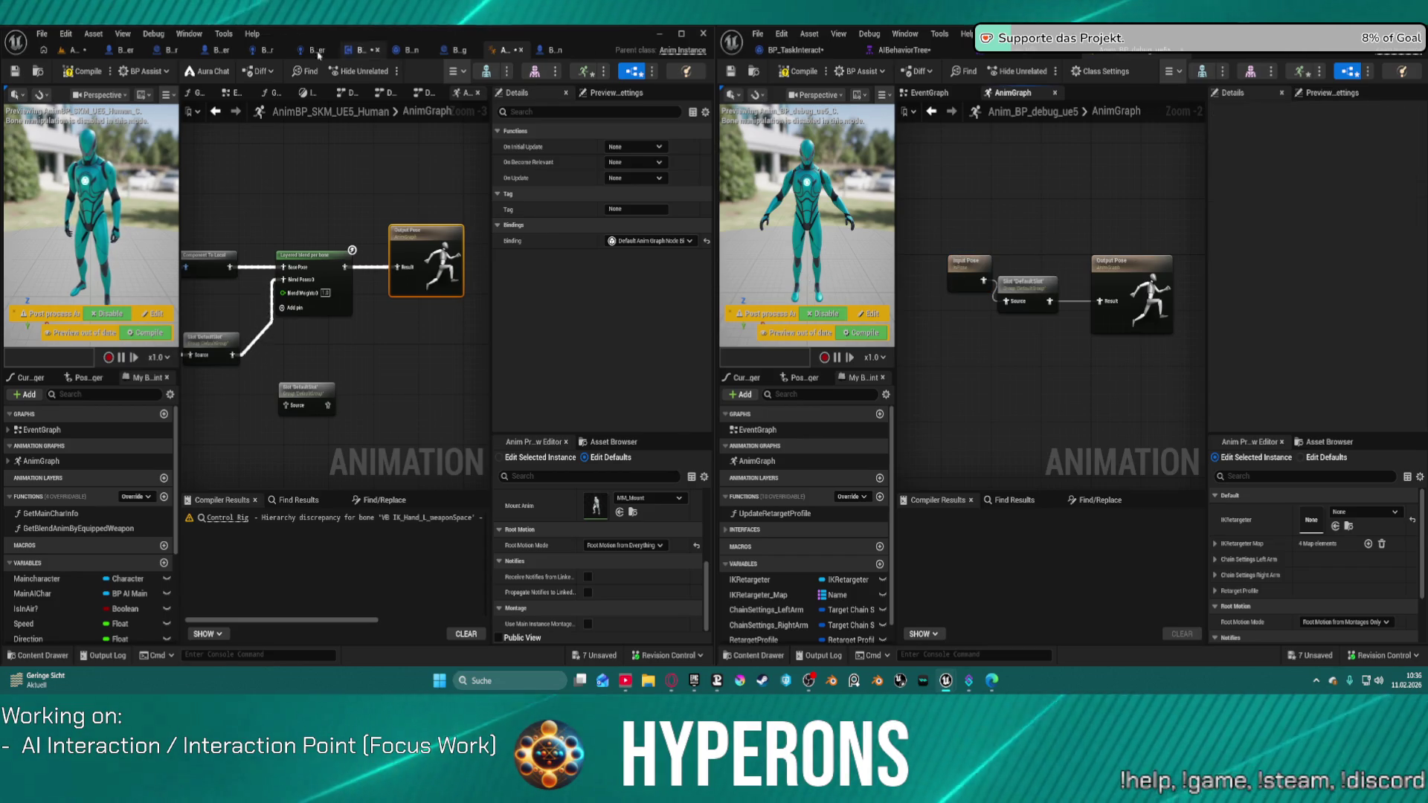
left_click(87, 72)
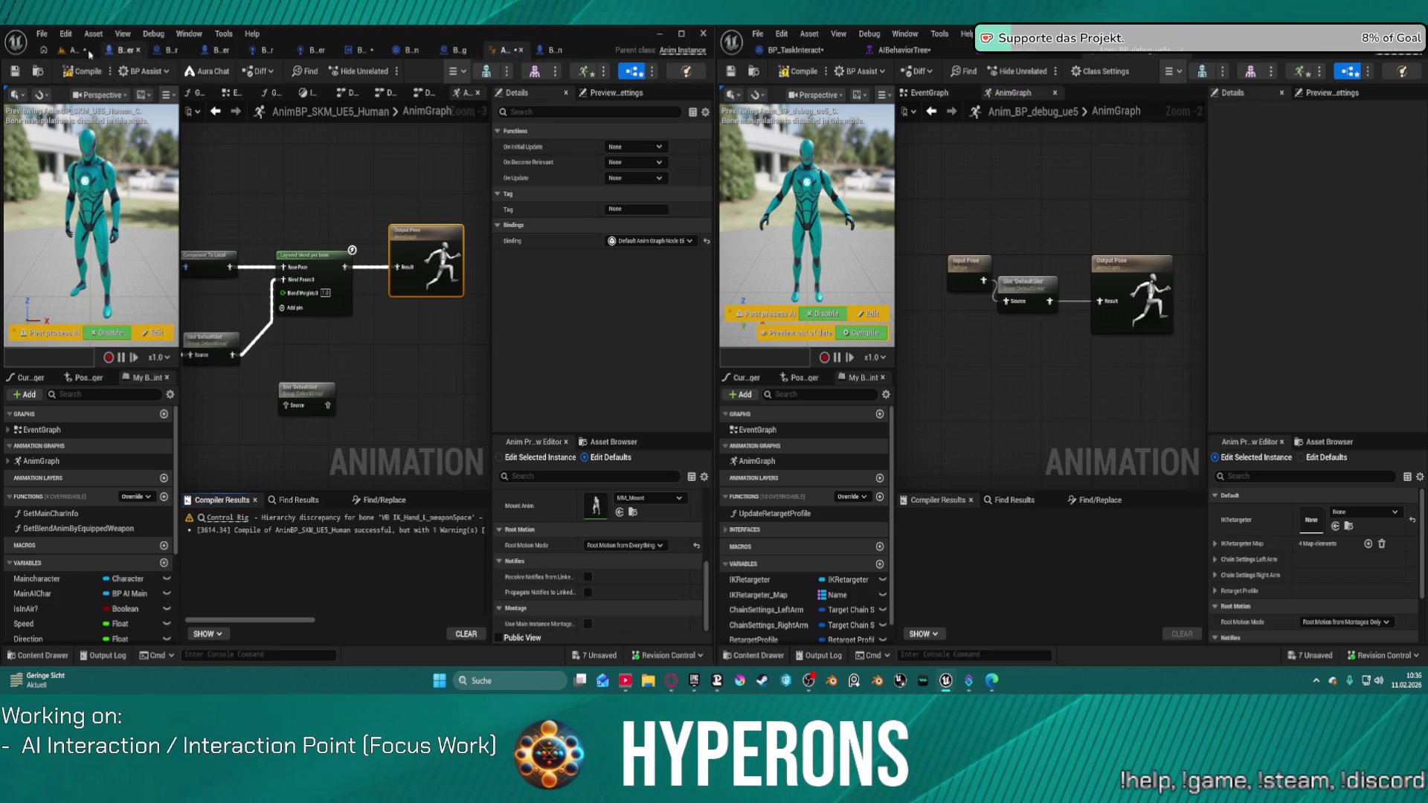
Set BP_AI_Interactor's Body Anim Class to Anim_BP_debug_ue5, then start a Play test
left_click(61, 51)
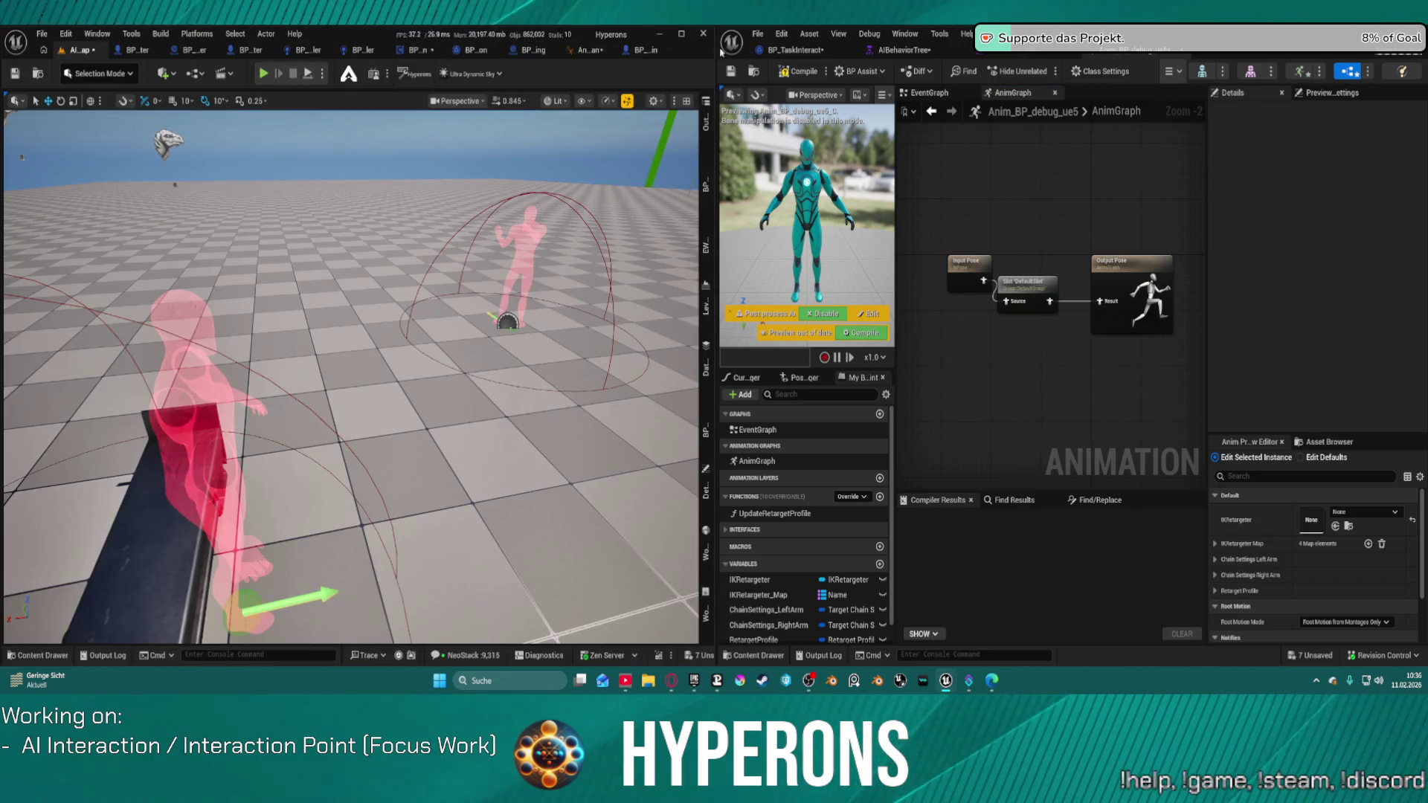
key("s")
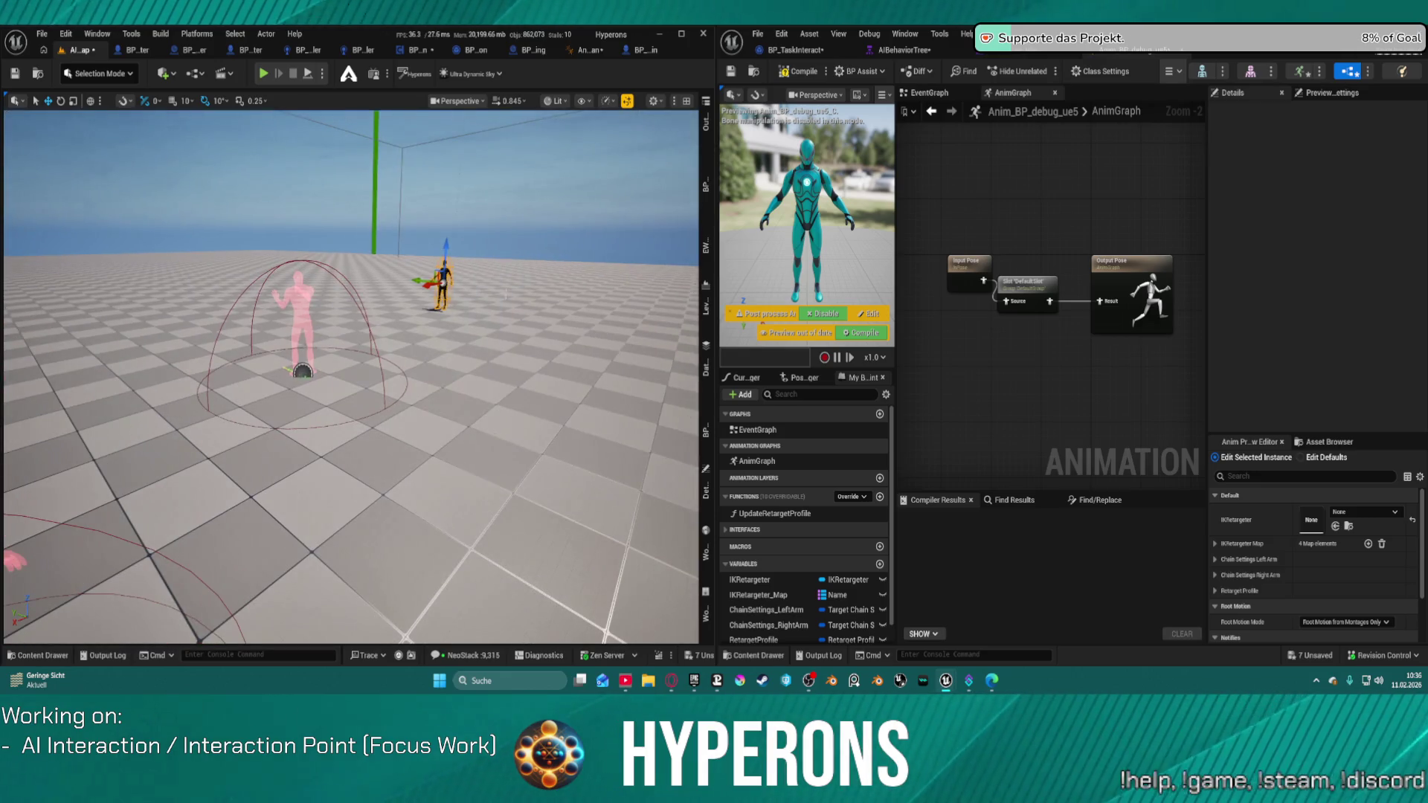
left_click(707, 319)
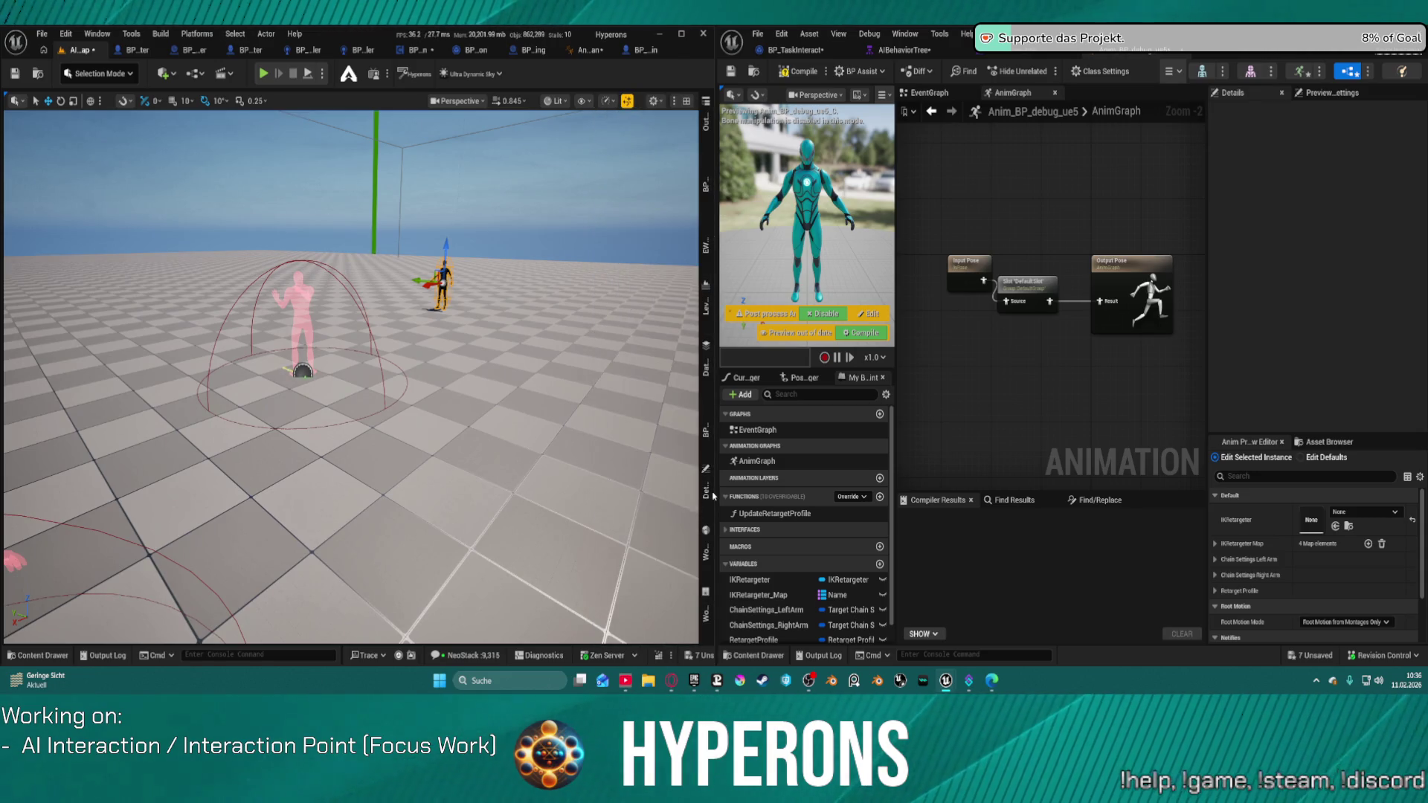
mouse_move(708, 491)
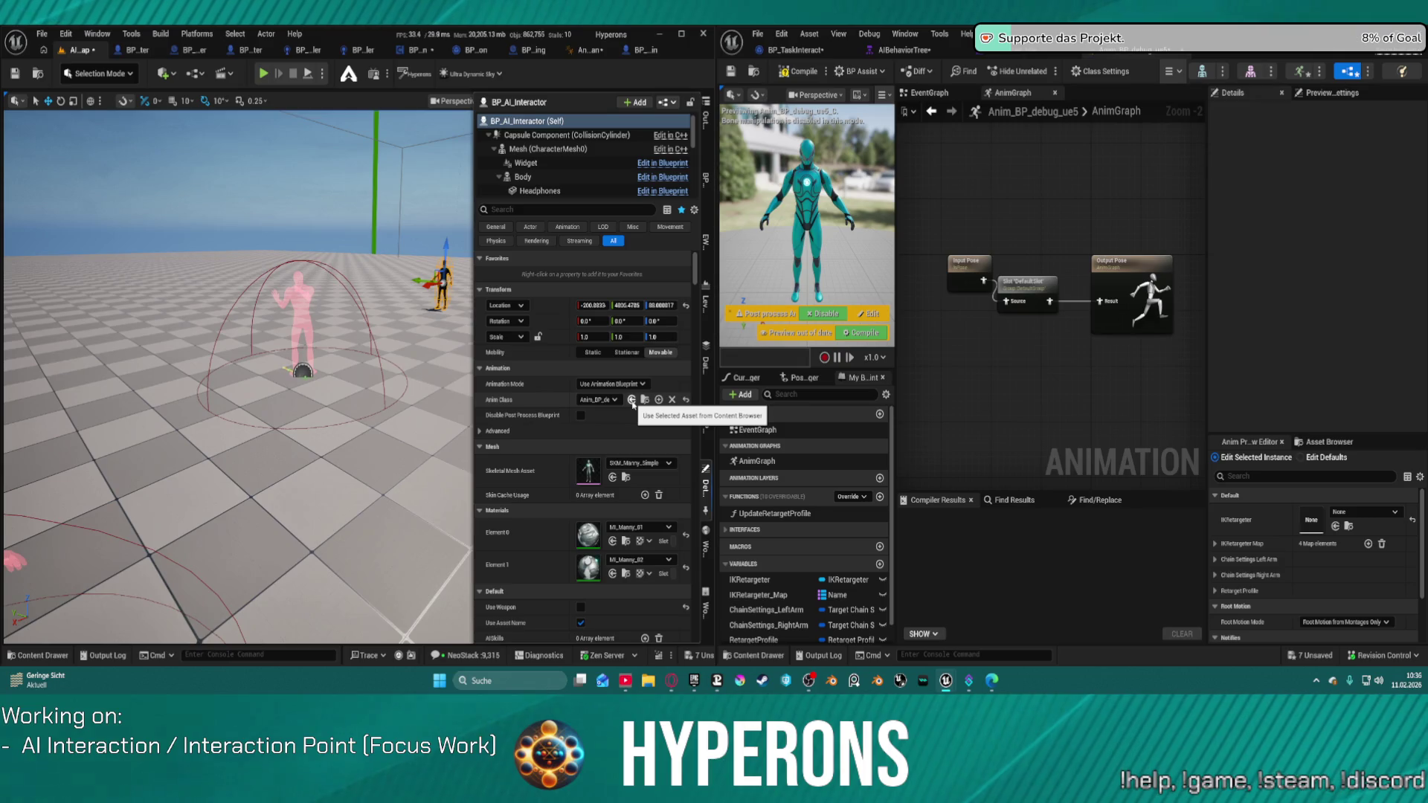
left_click(567, 179)
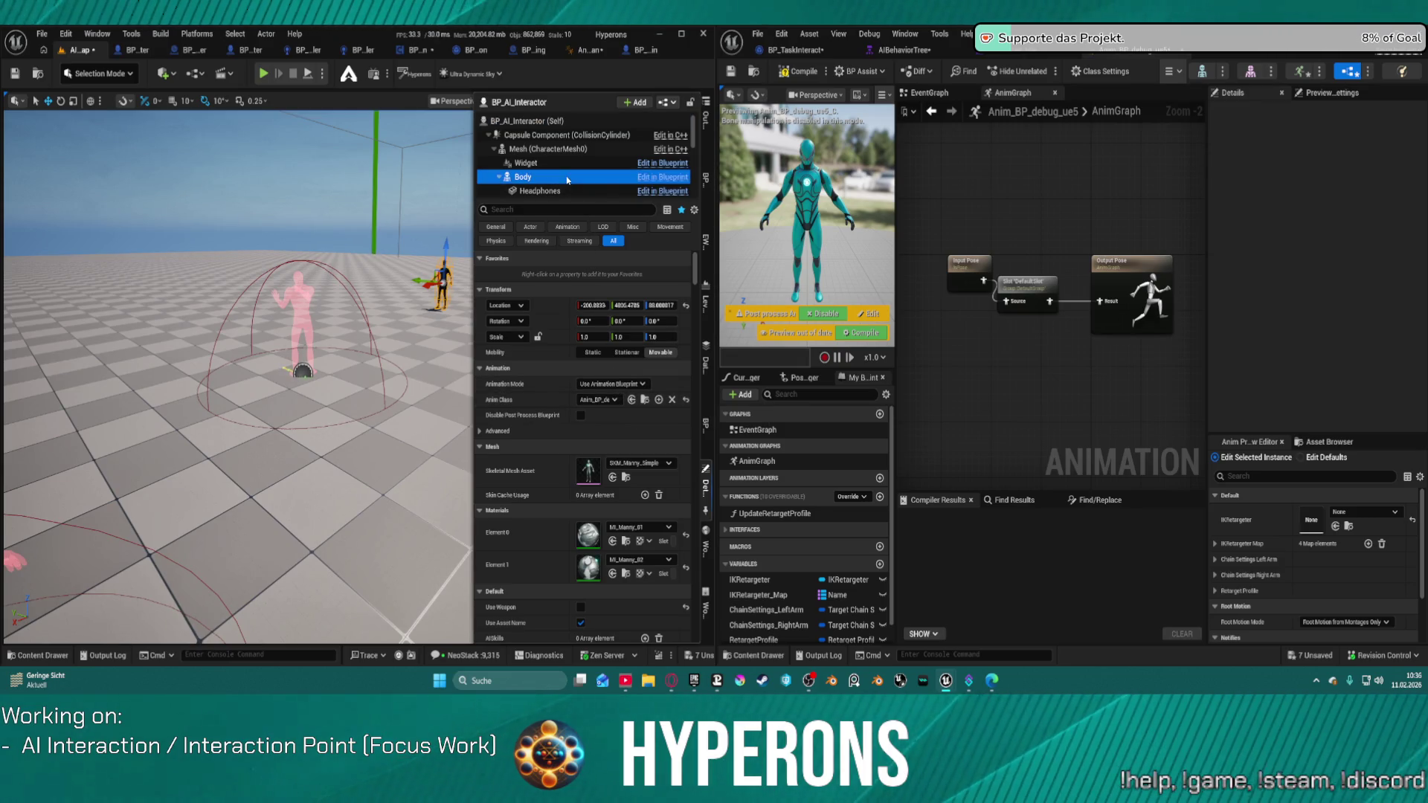
left_click(631, 384)
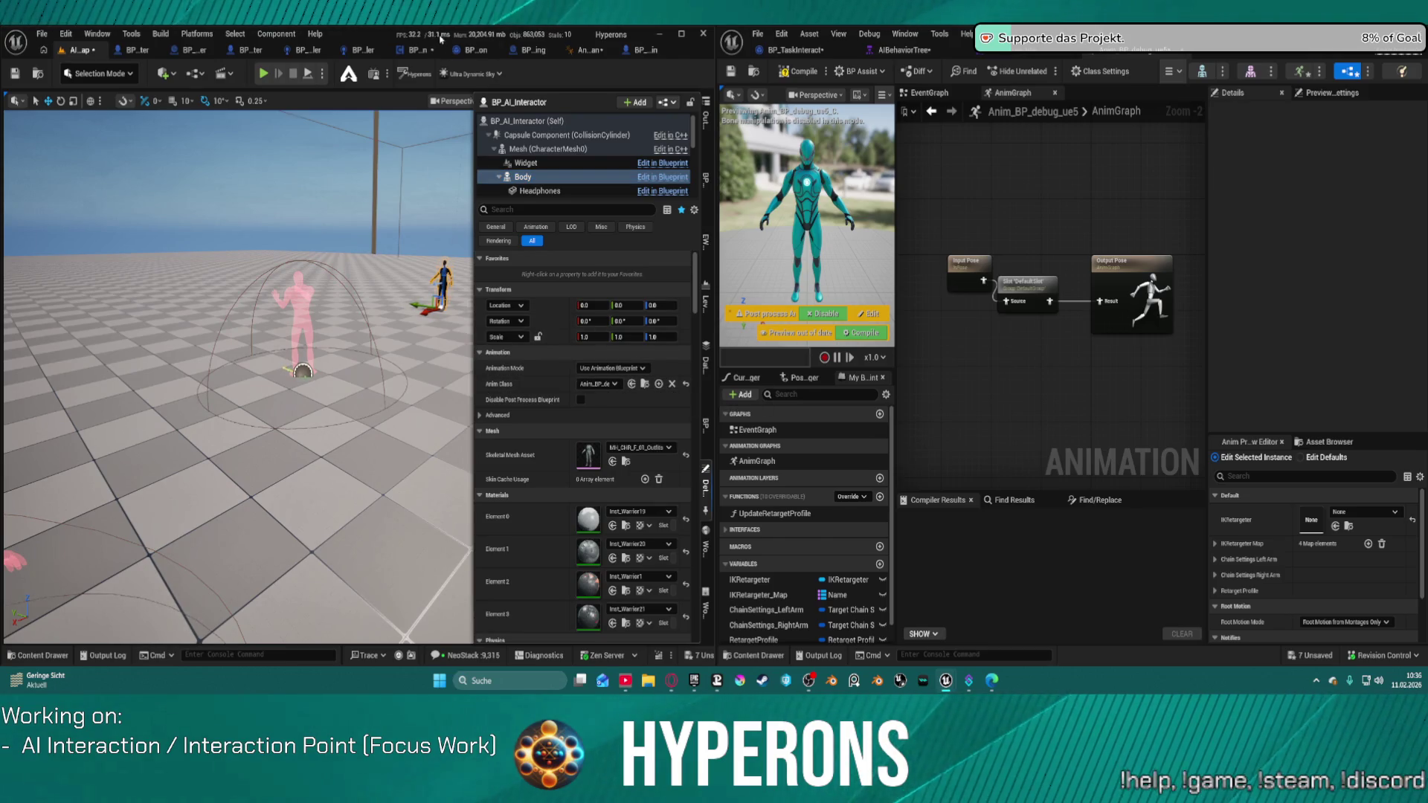
left_click(313, 78)
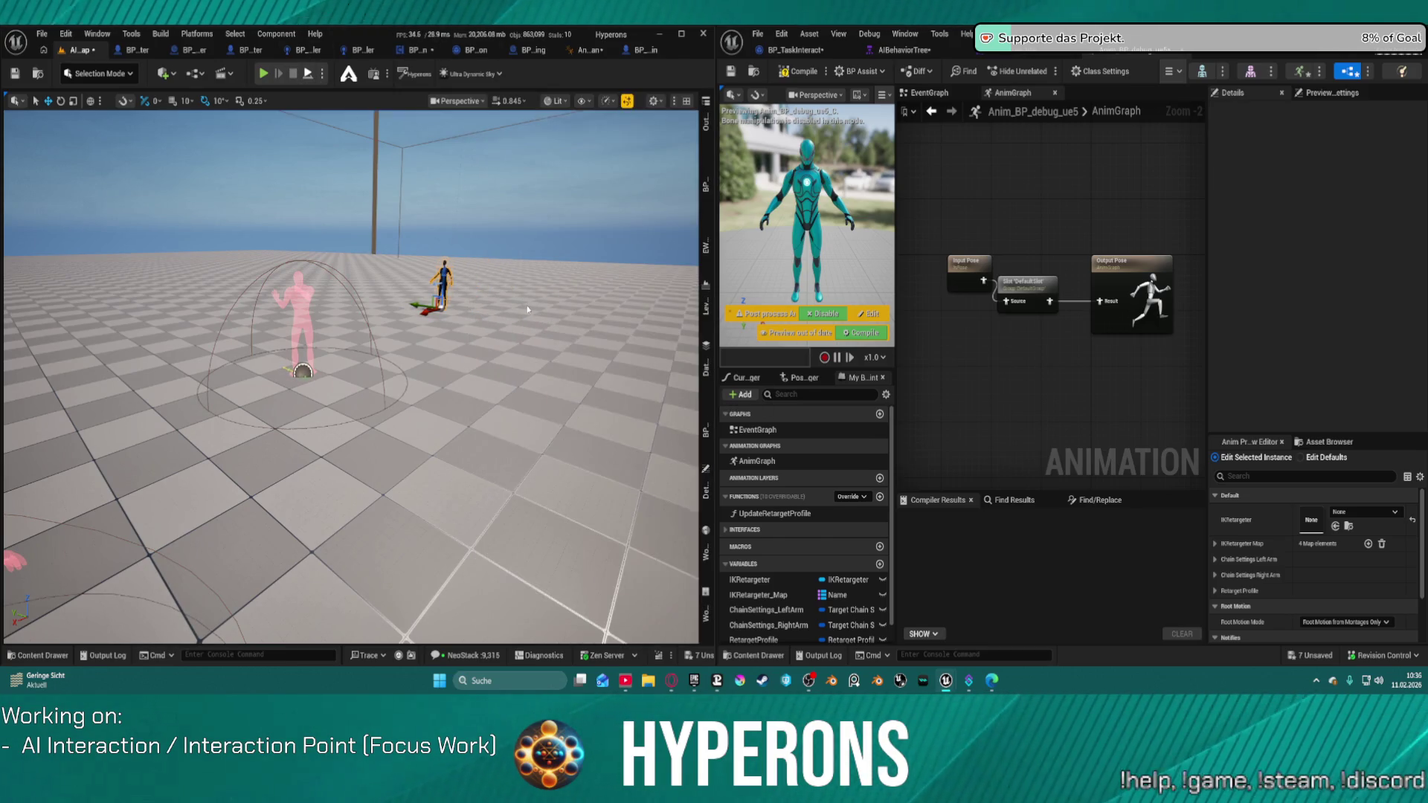
key("alt+p")
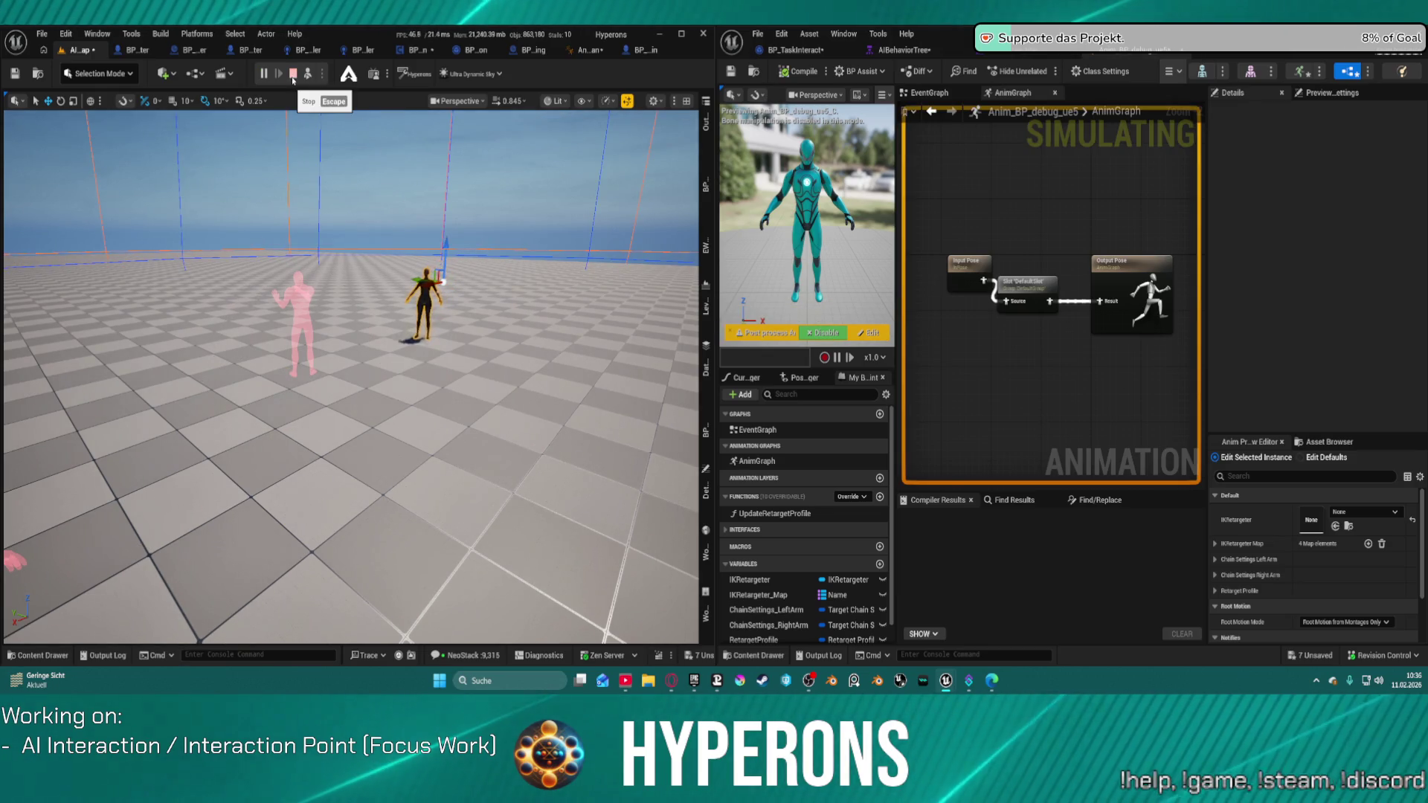
Run one play test, stop it, and return to the AnimBP_SKM_UE5_Human AnimGraph
key("Escape")
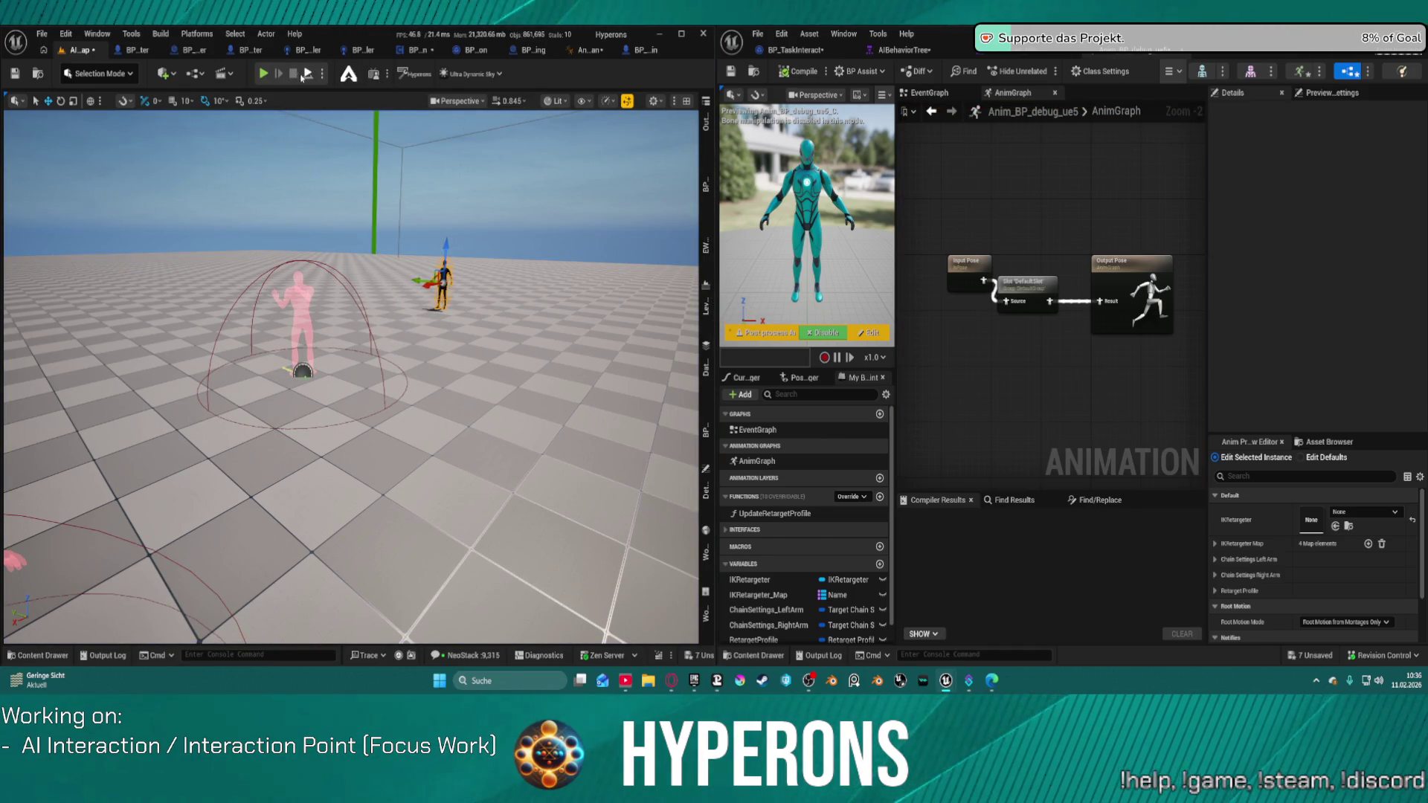
left_click(304, 75)
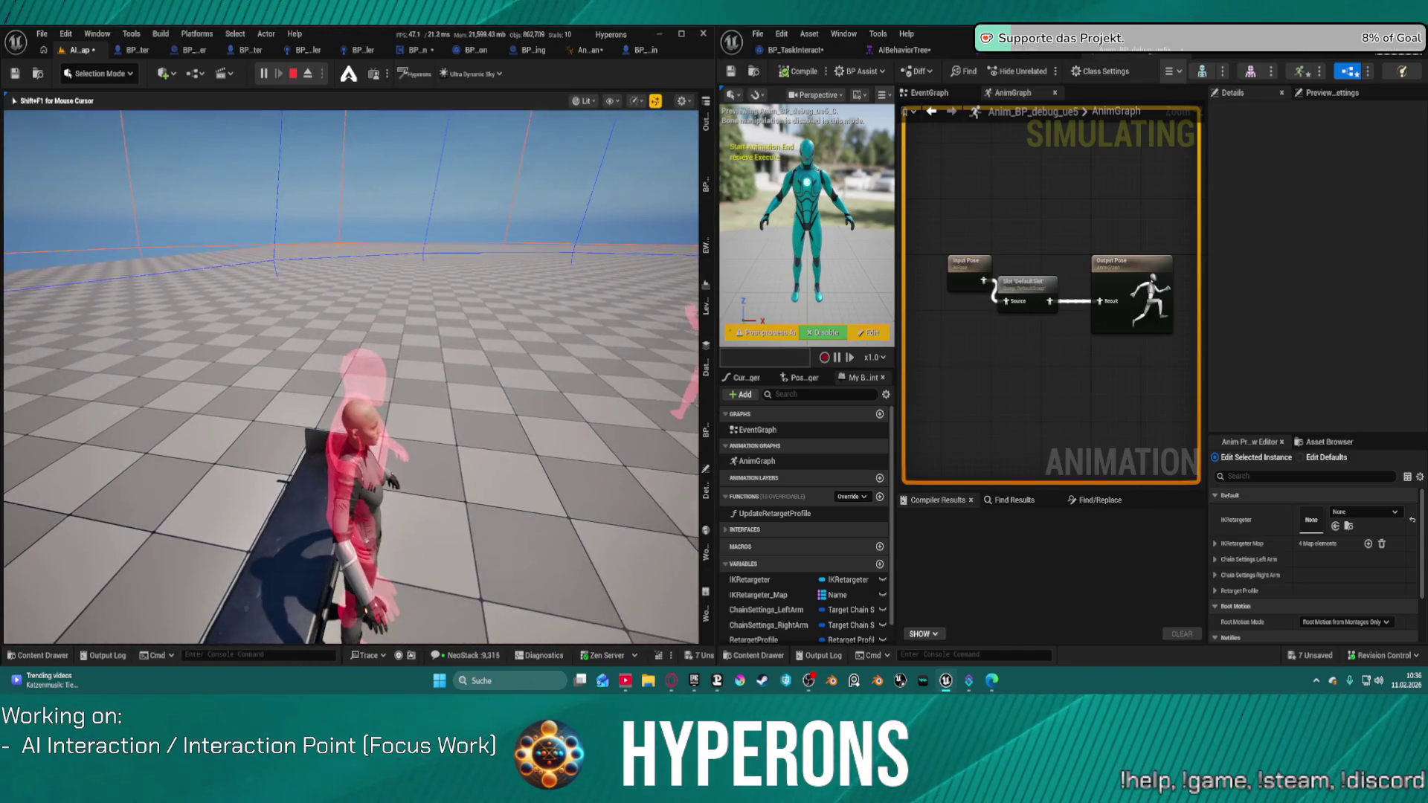
key("Escape")
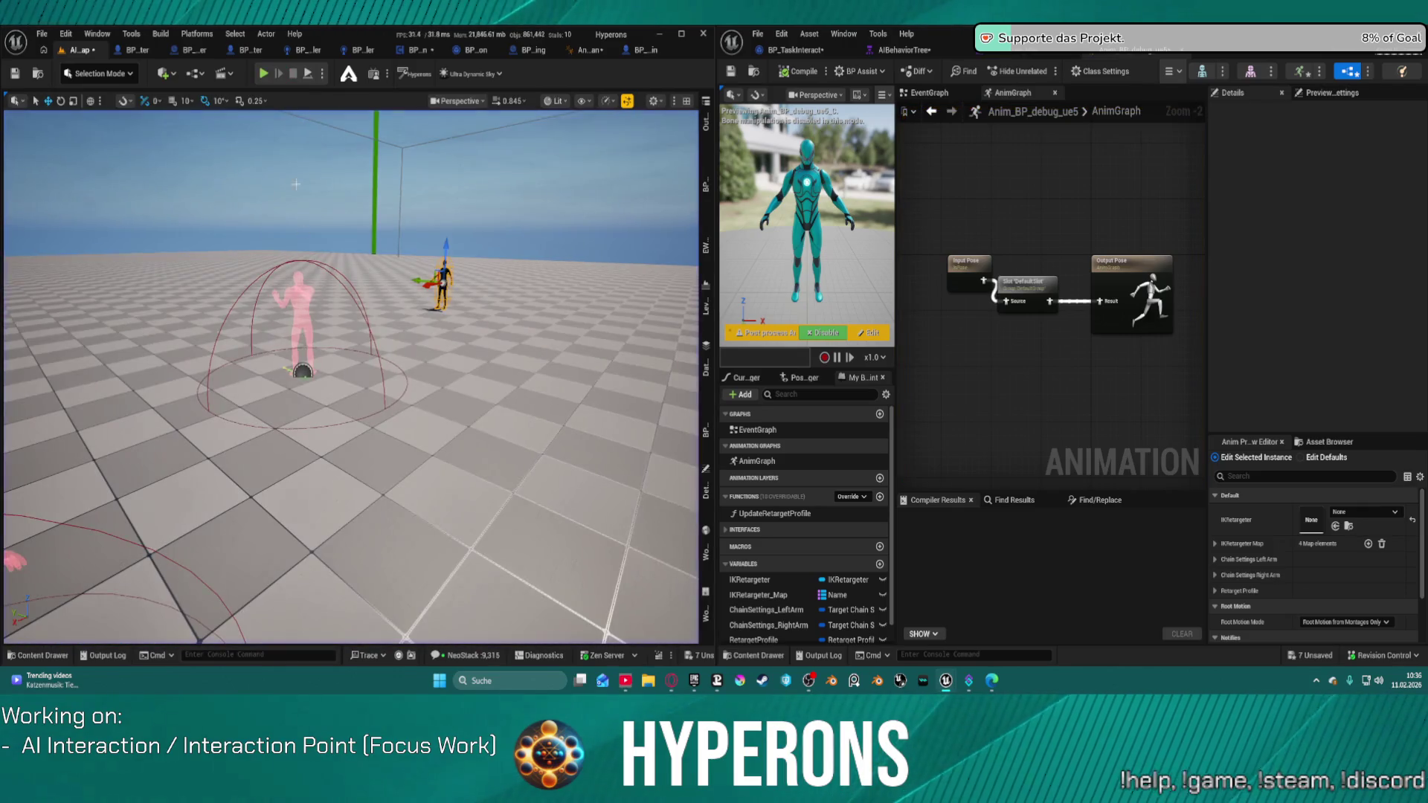
left_click(589, 55)
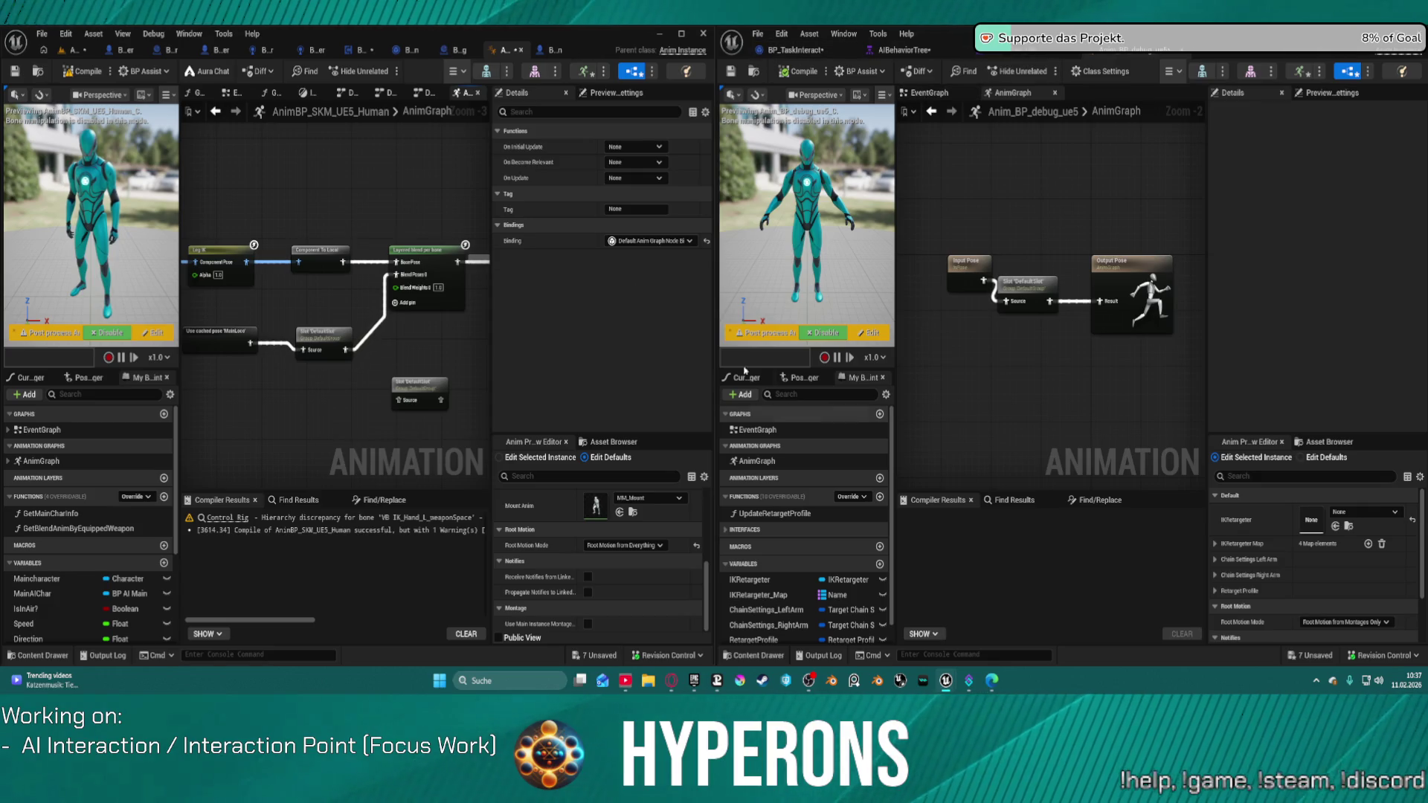
Search the interactor's Anim Class list for 'ret' and locate Anim_BP_Generic_Retargeting in the assets
left_click(69, 49)
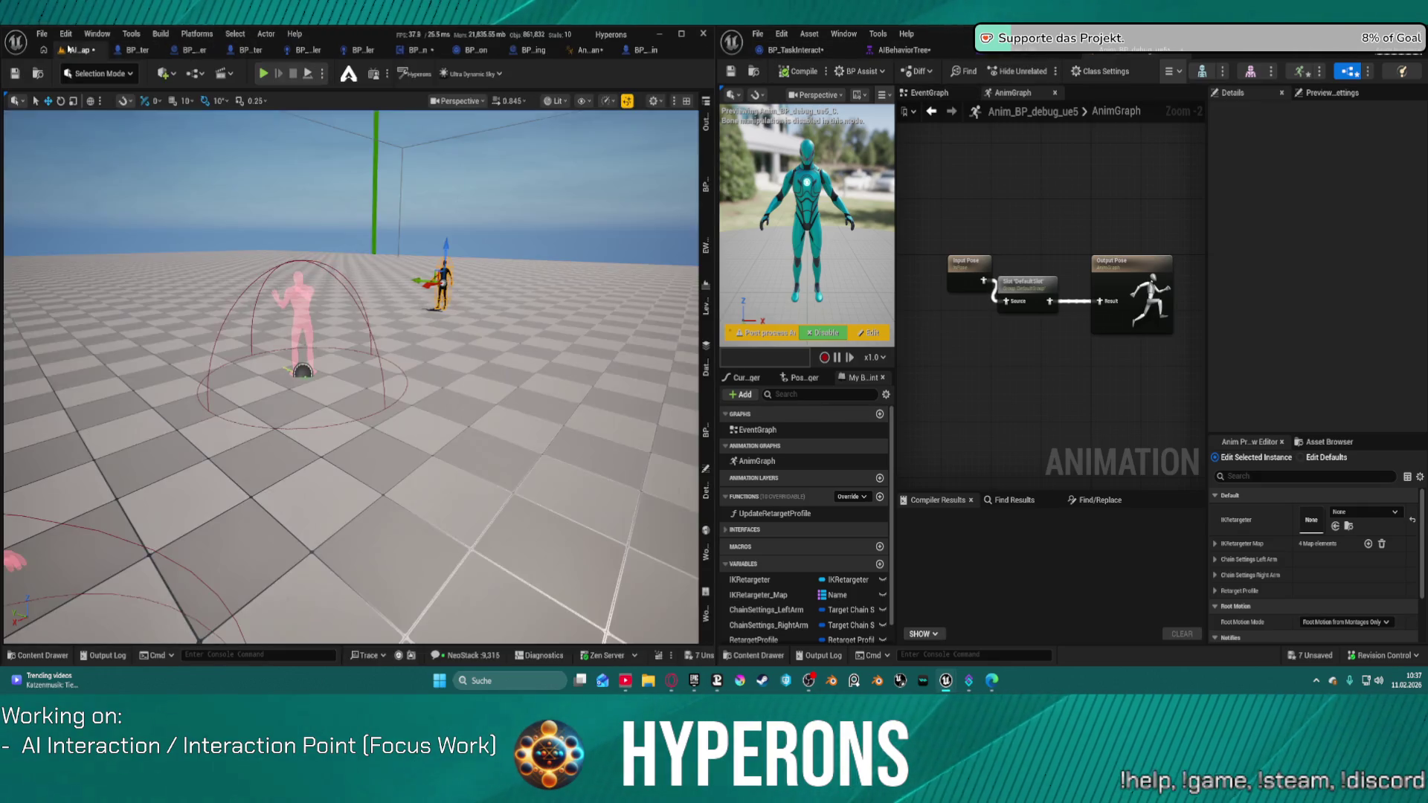
left_click(706, 489)
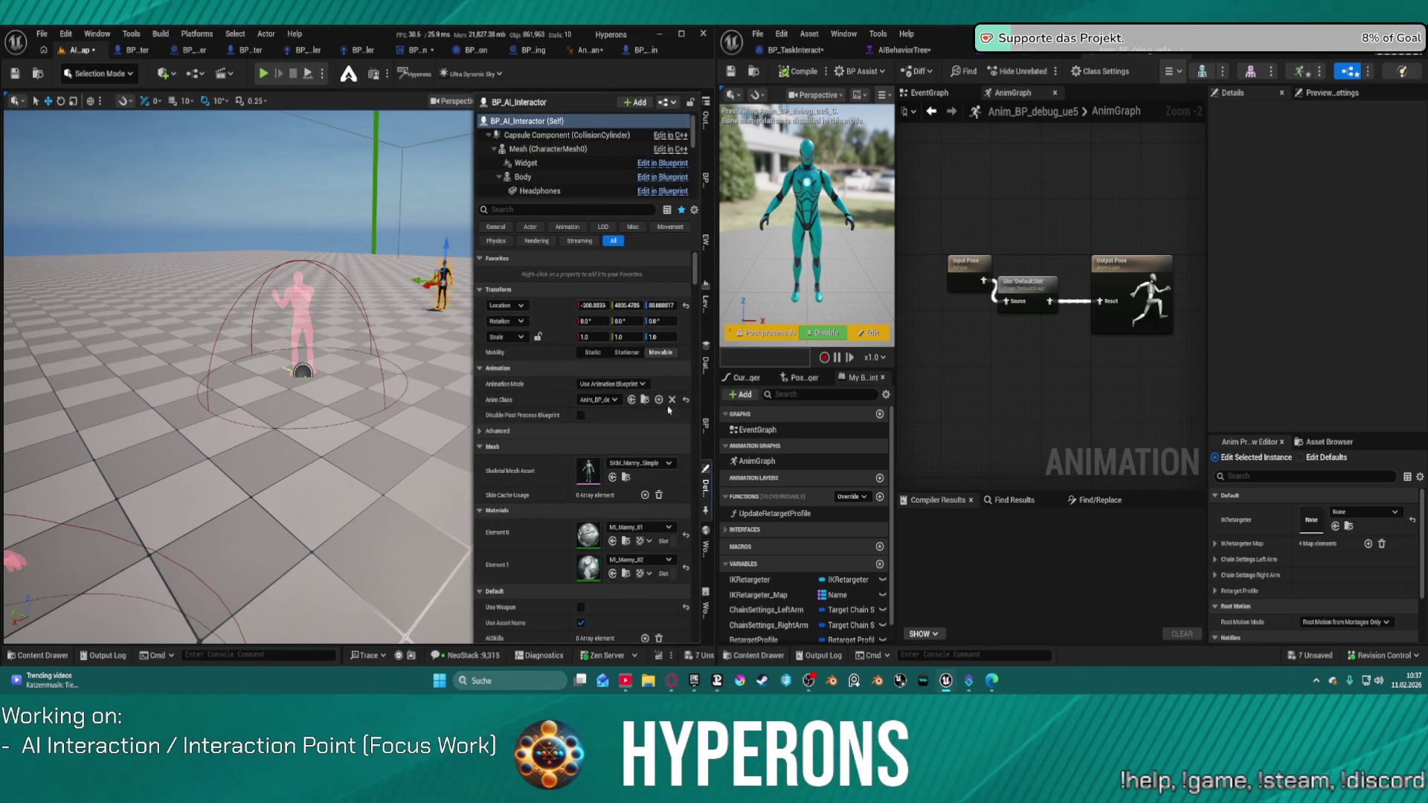
left_click(599, 400)
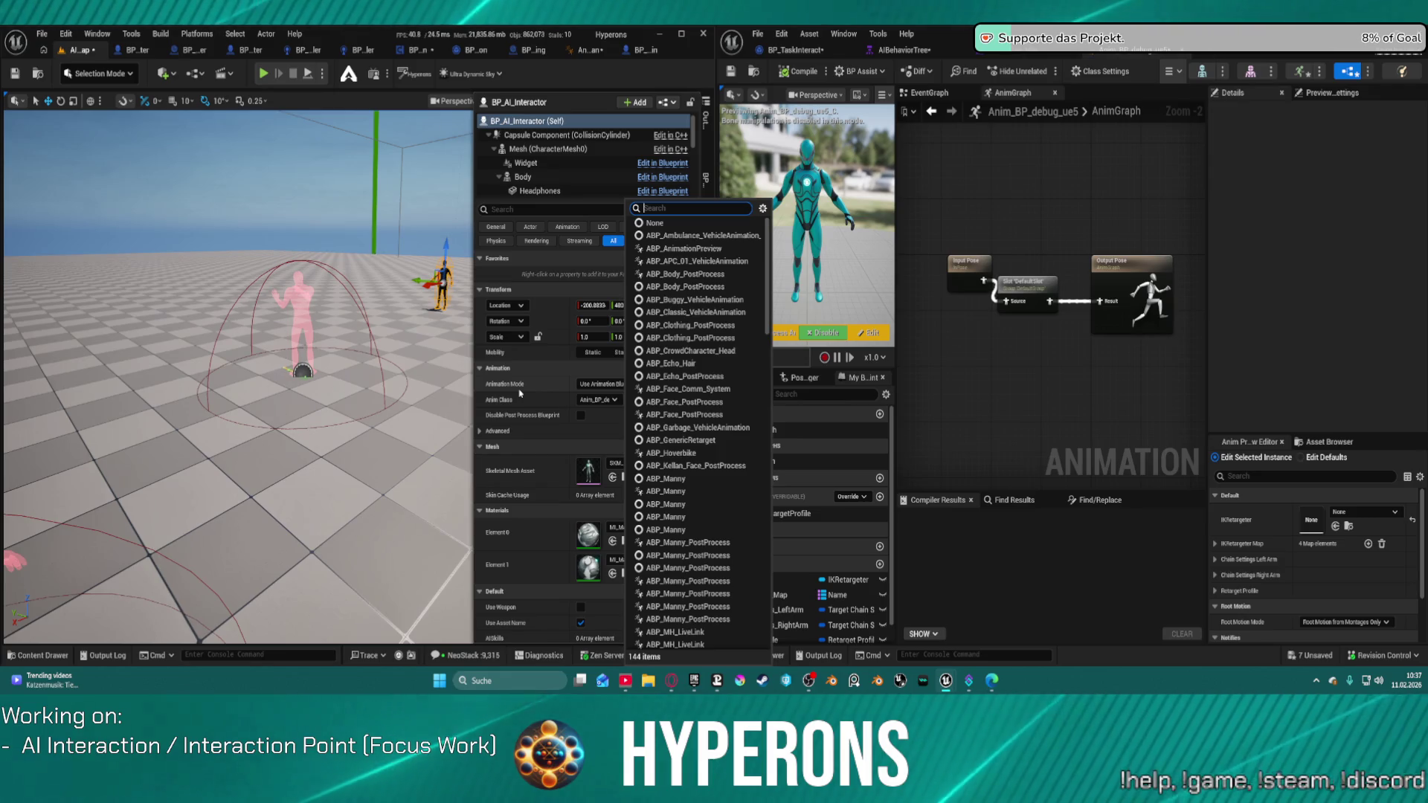
type("ret")
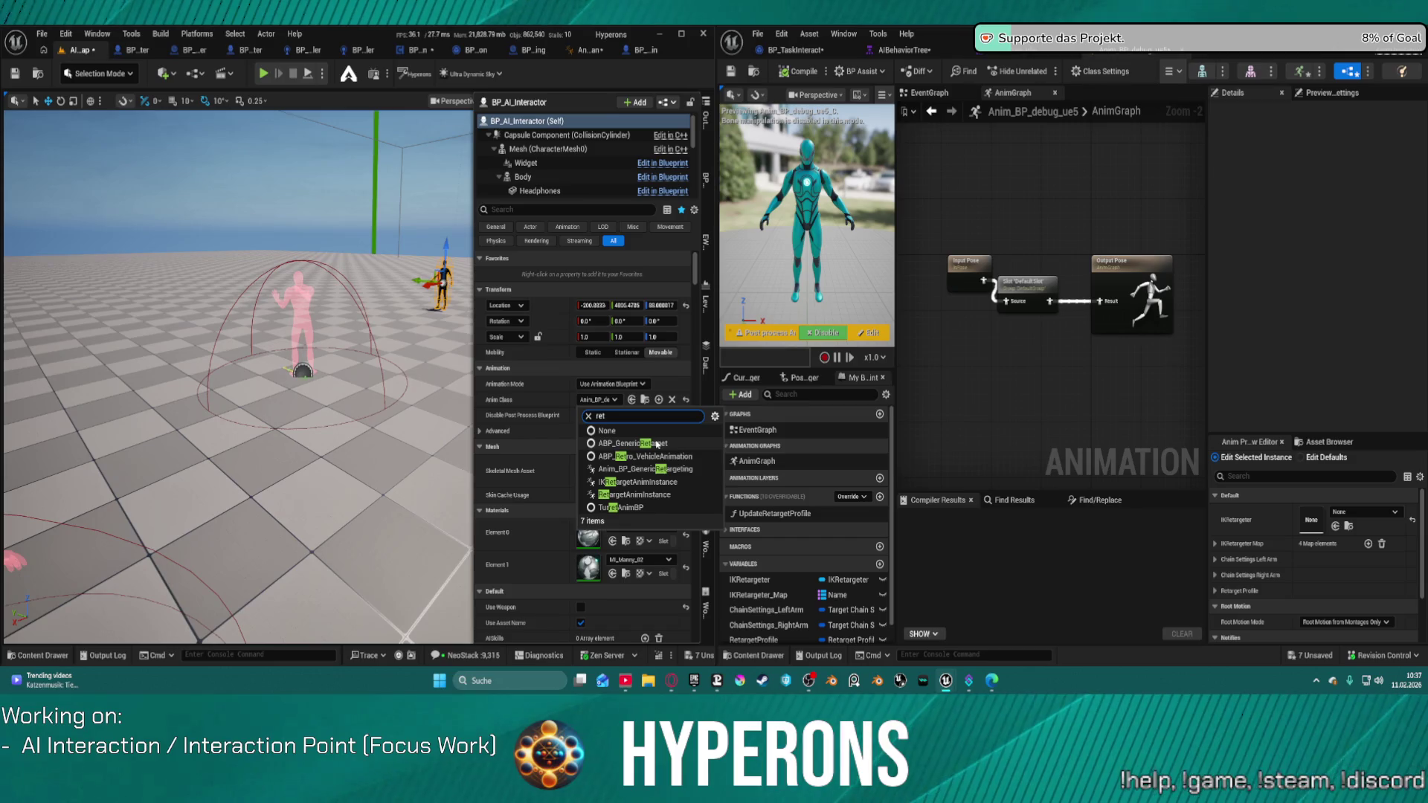
left_click(1044, 363)
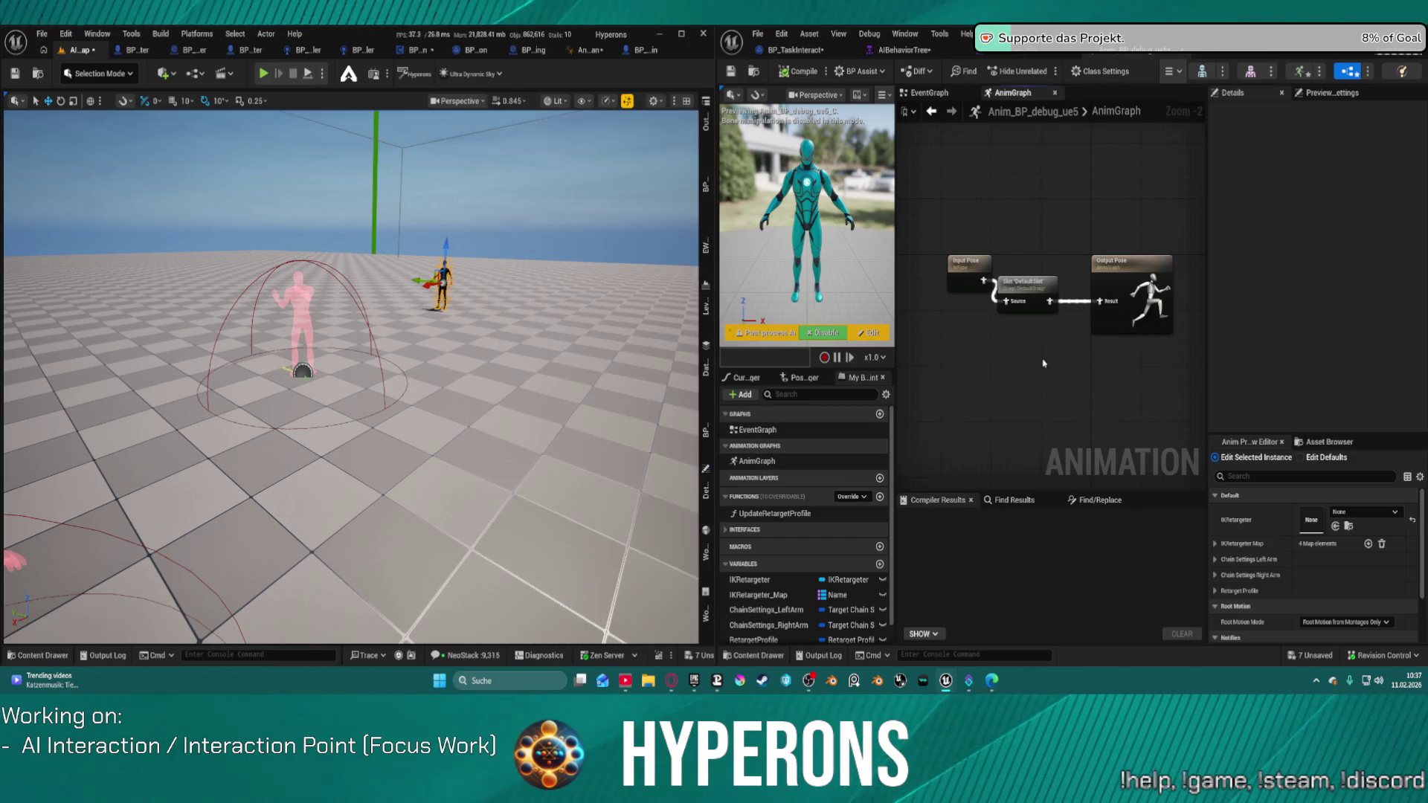
left_click(749, 75)
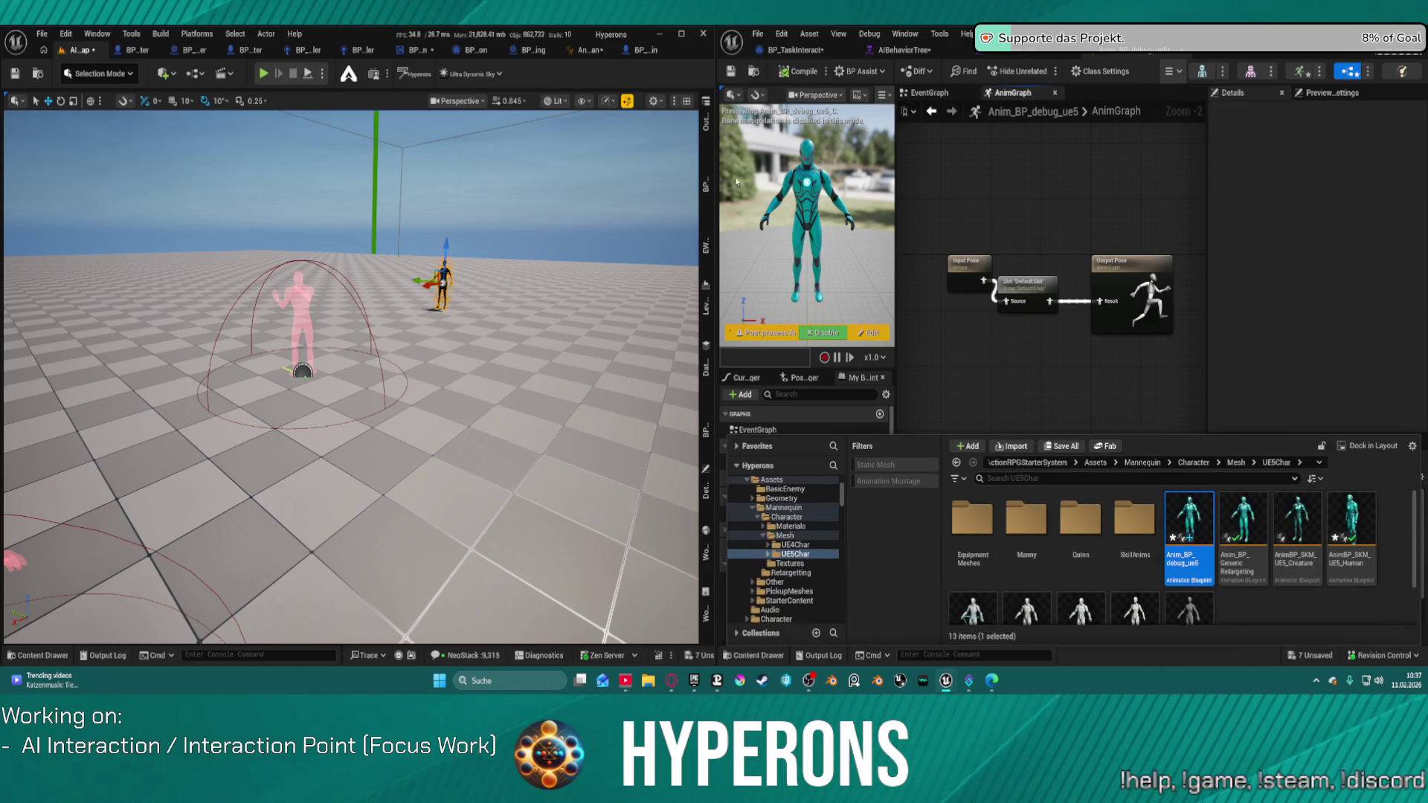
left_click(1219, 565)
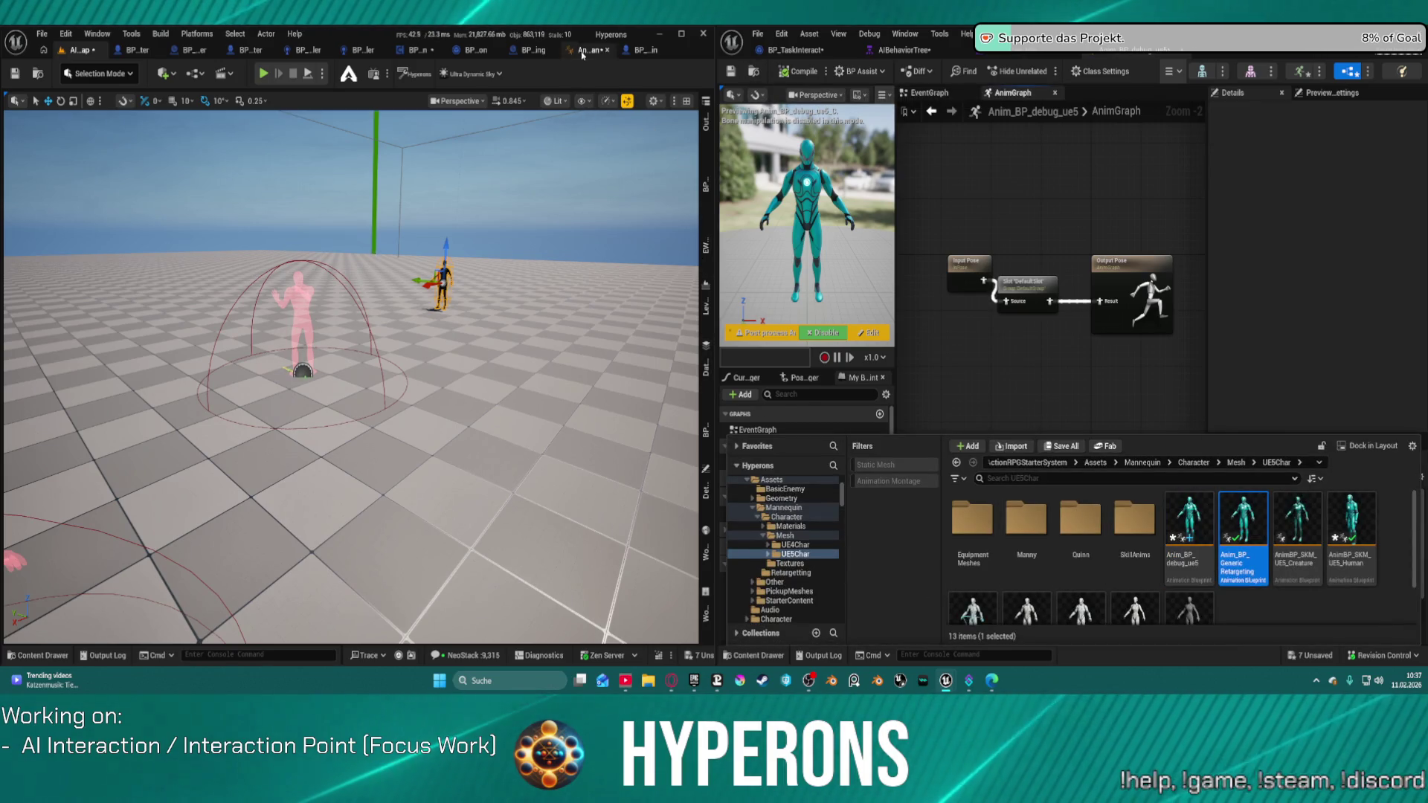
left_click(582, 50)
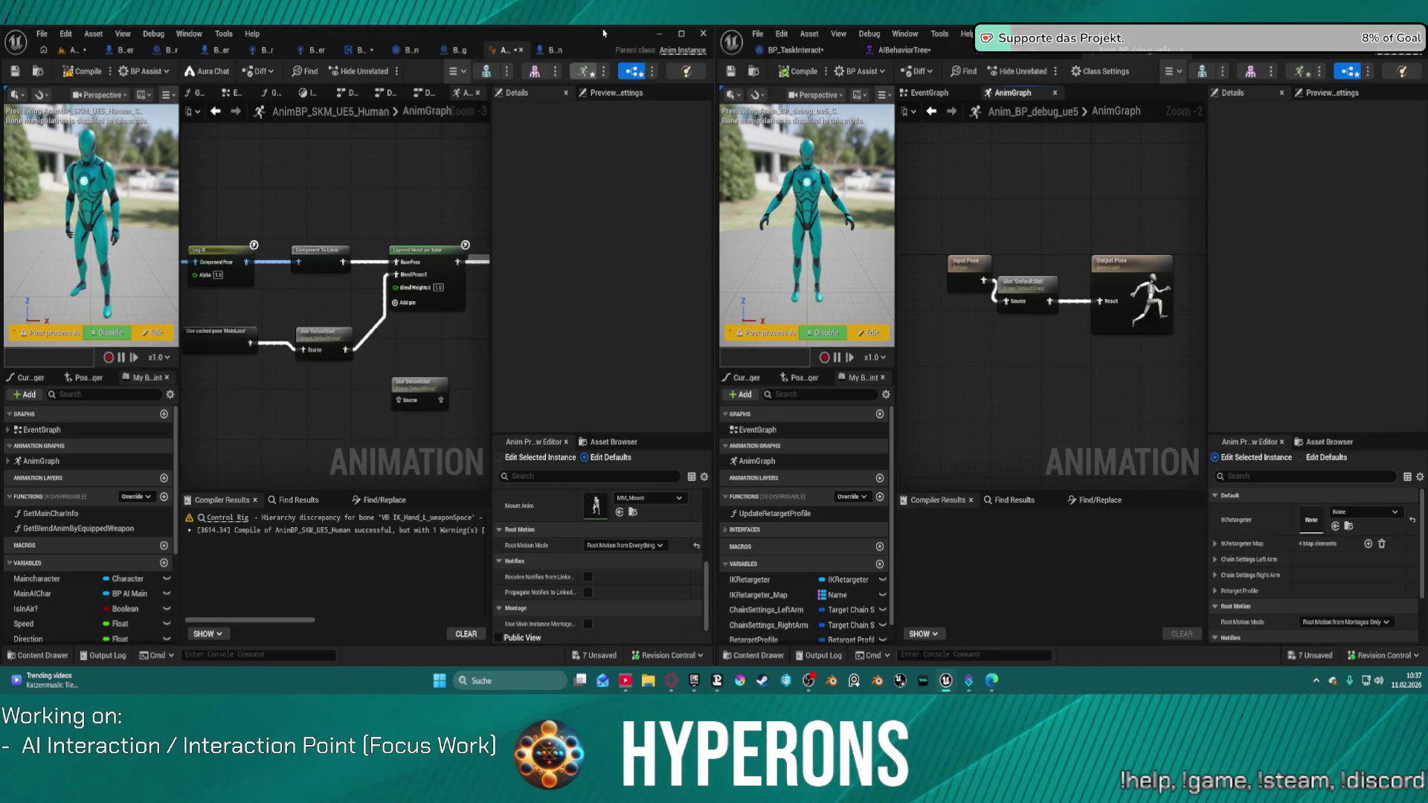
Inspect the AI interactor's Body component, then close Details for a full viewport
left_click(81, 48)
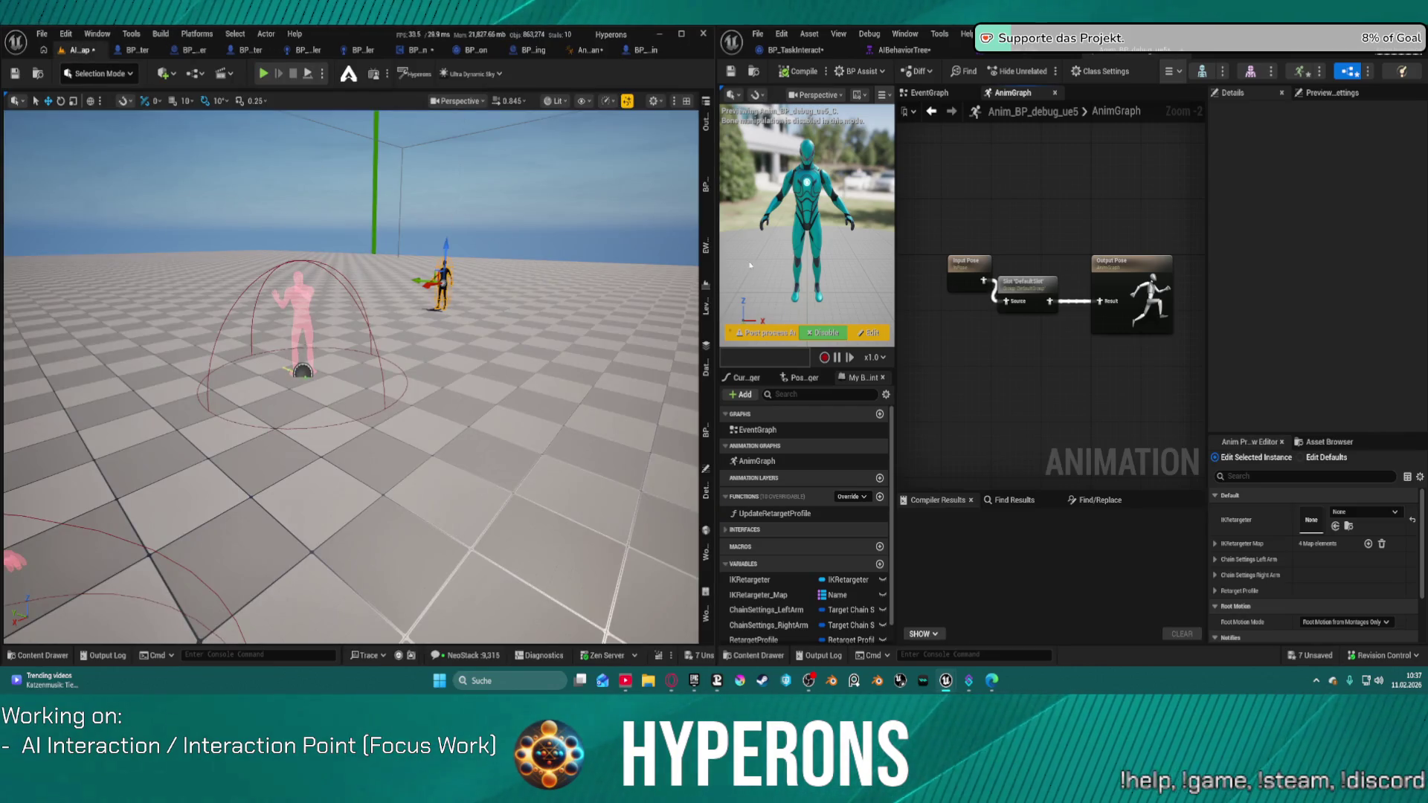
left_click(699, 178)
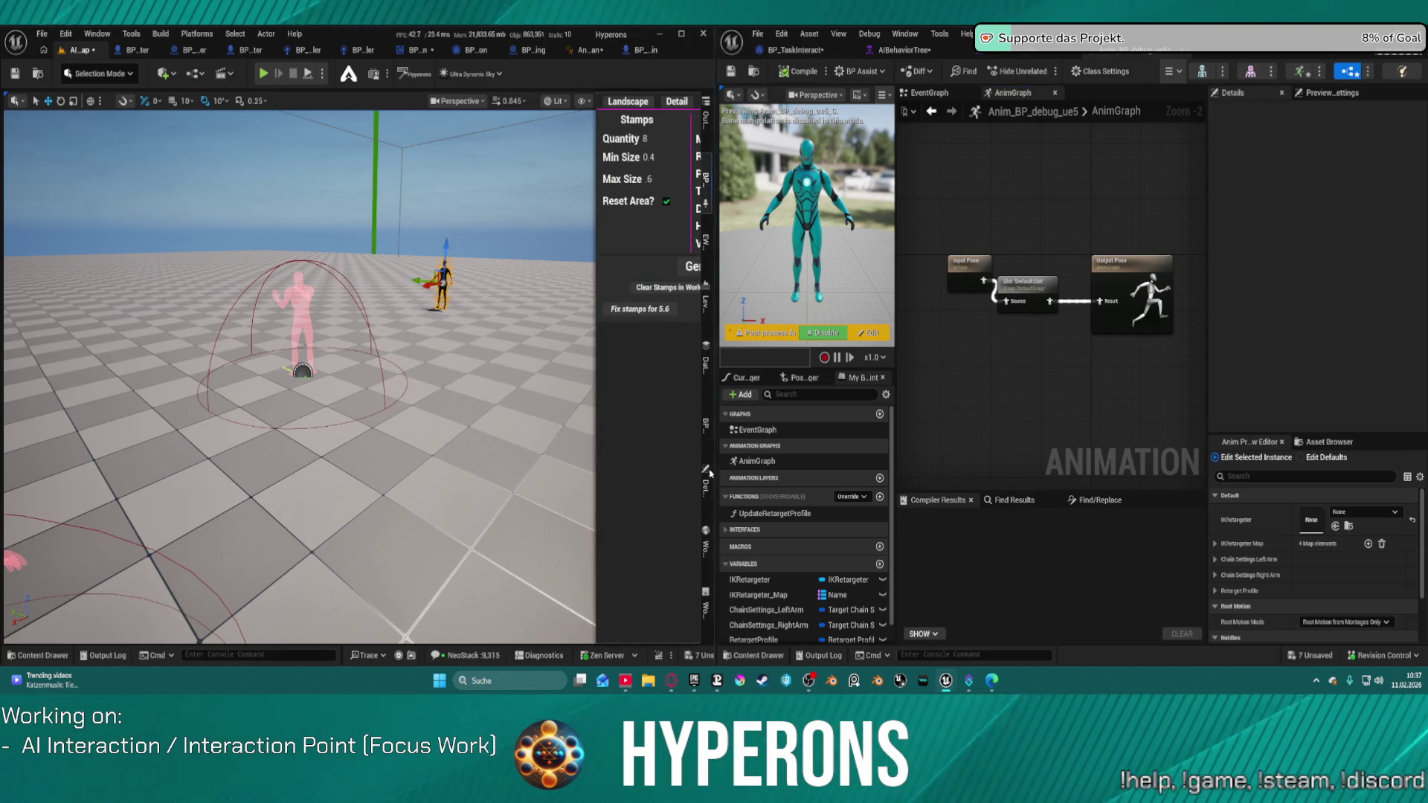
left_click(706, 476)
left_click(576, 177)
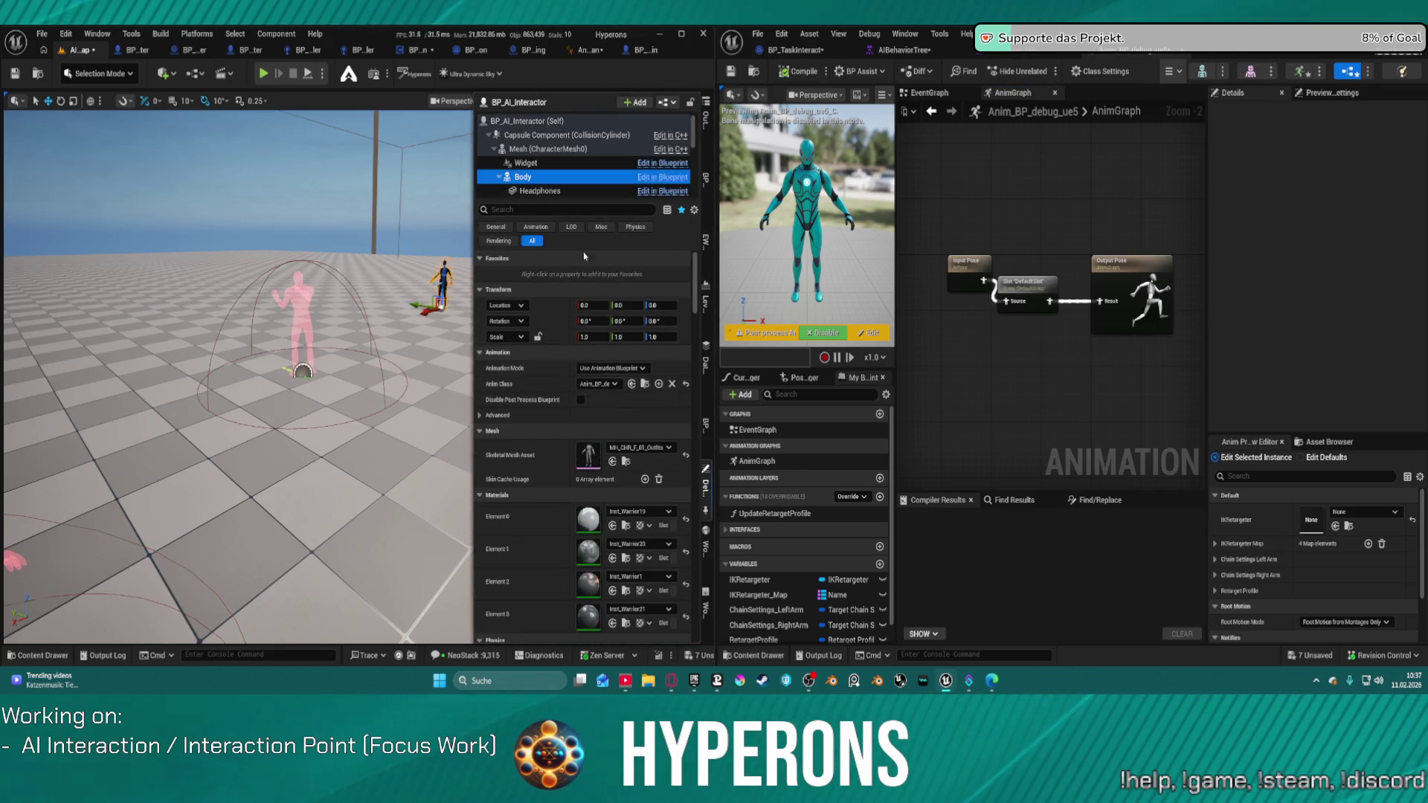
left_click(552, 338)
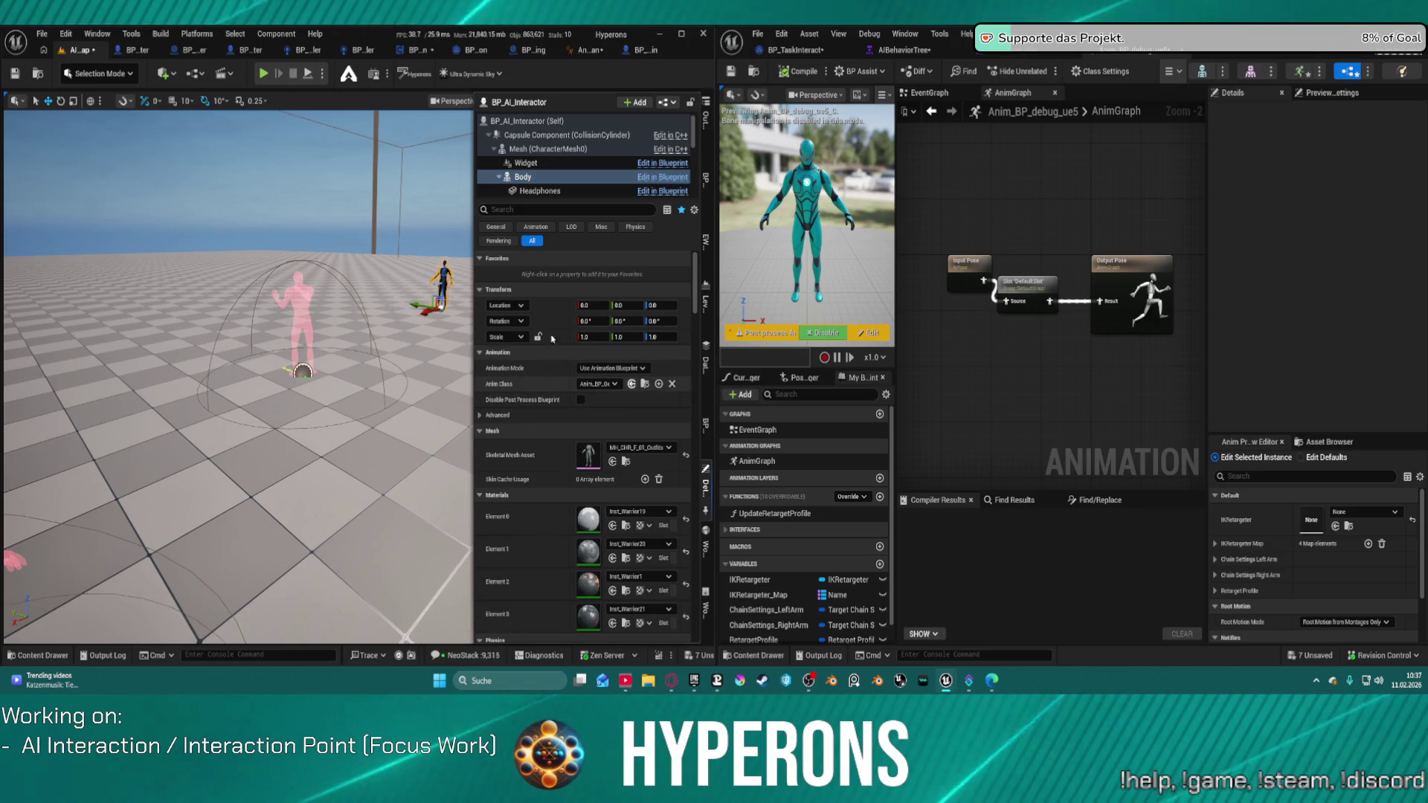
left_click(308, 74)
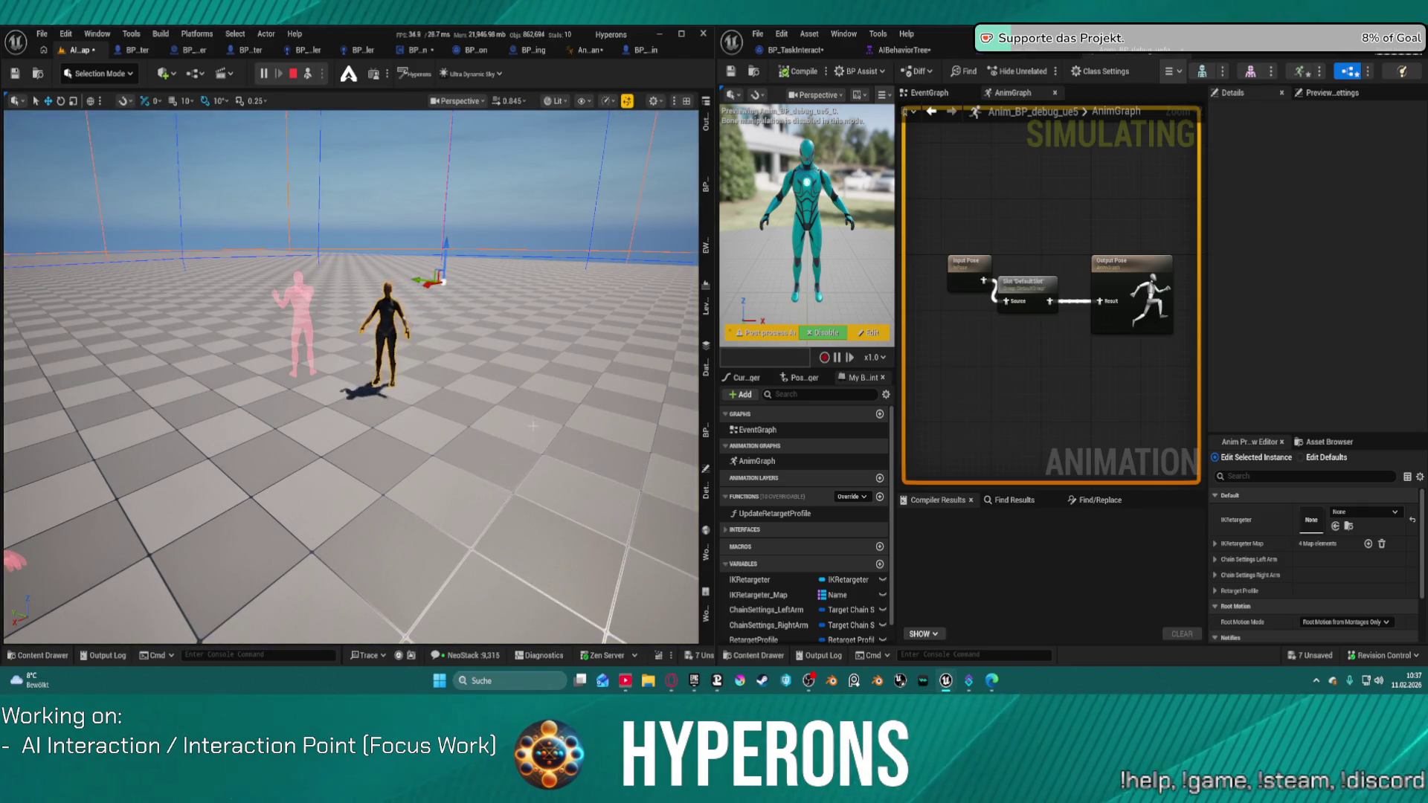
Frame the seated character, stop the play session, and open the Hyperons Editor panel
key("f")
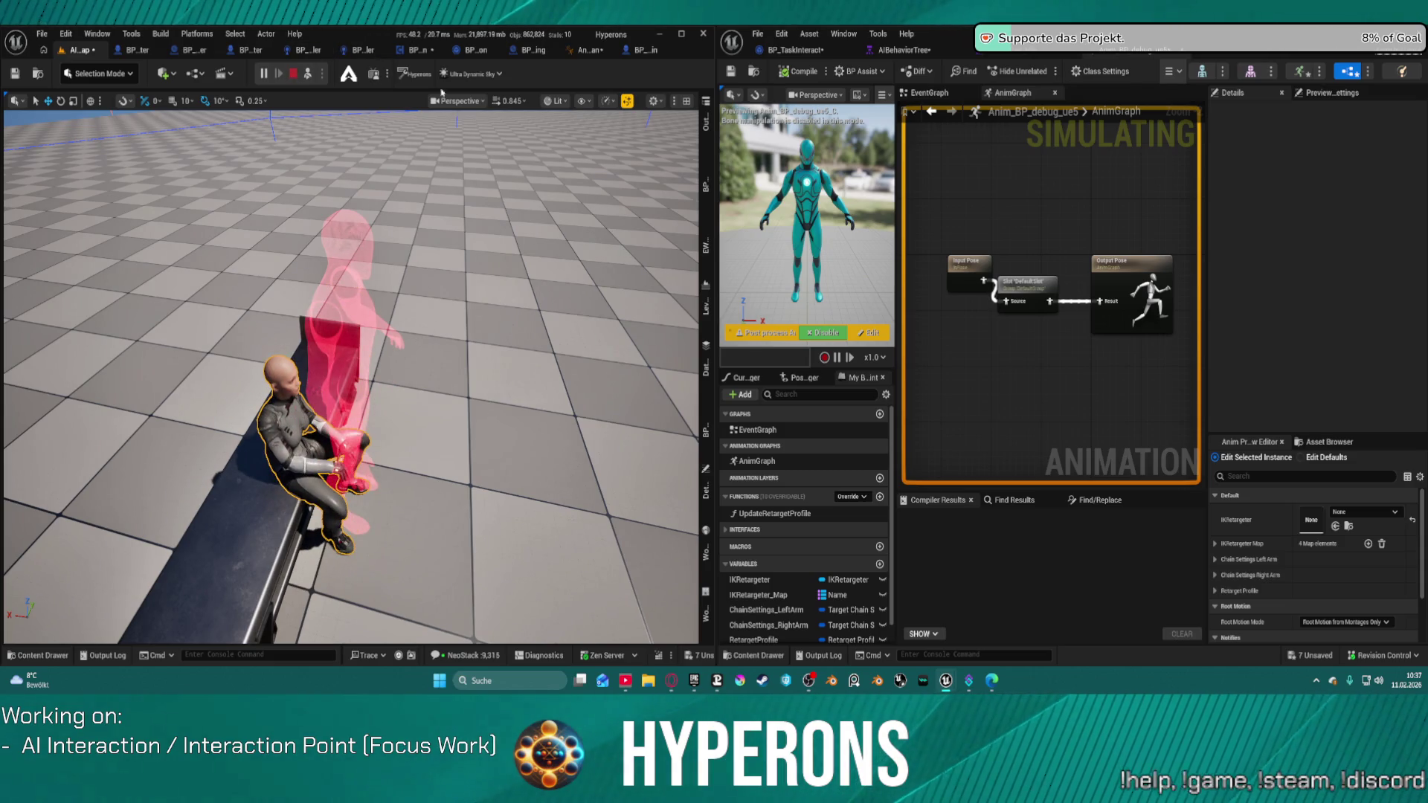
key("Escape")
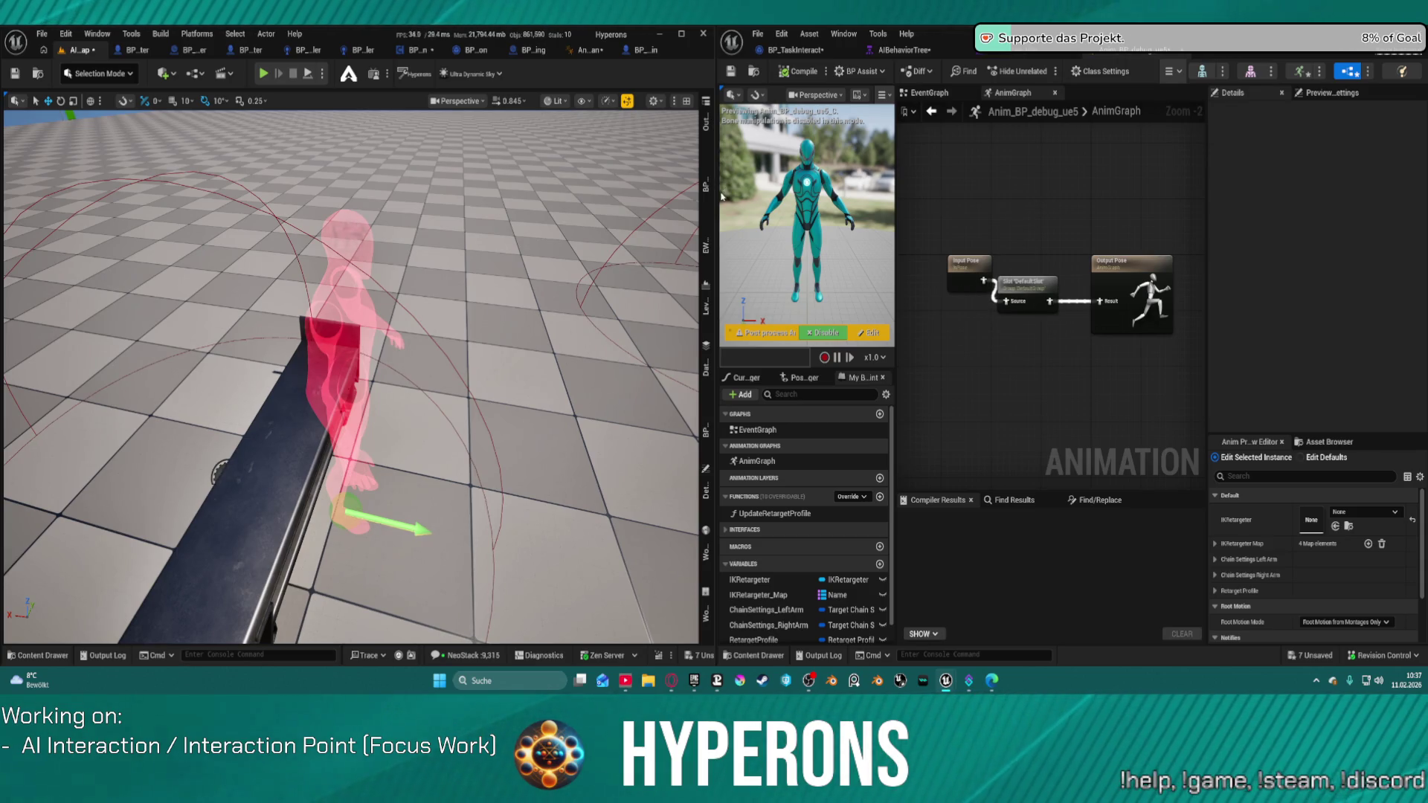
left_click(706, 253)
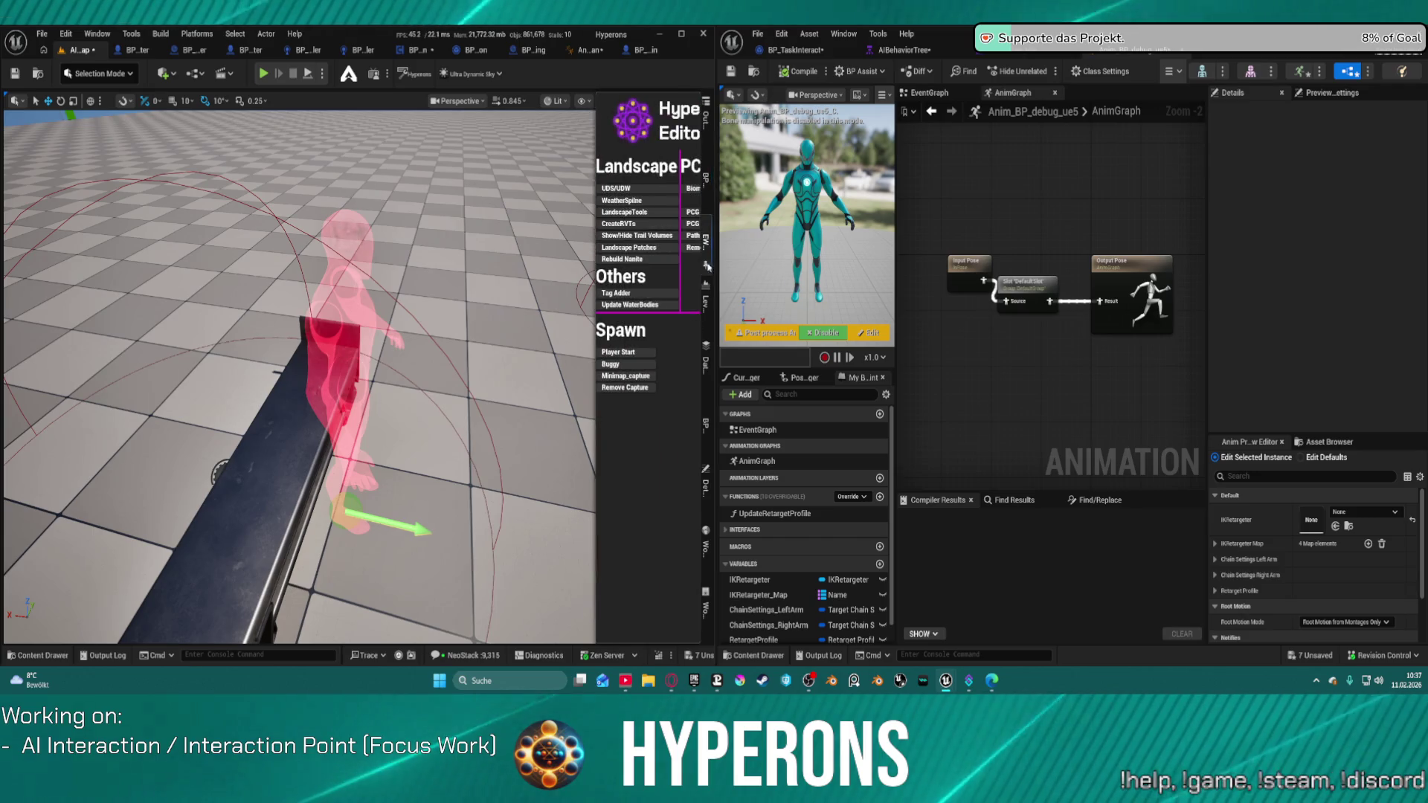
Assign AnimBP_SKM_UE5_Human as the AI interactor's Anim Class from the Content Browser
left_click(706, 480)
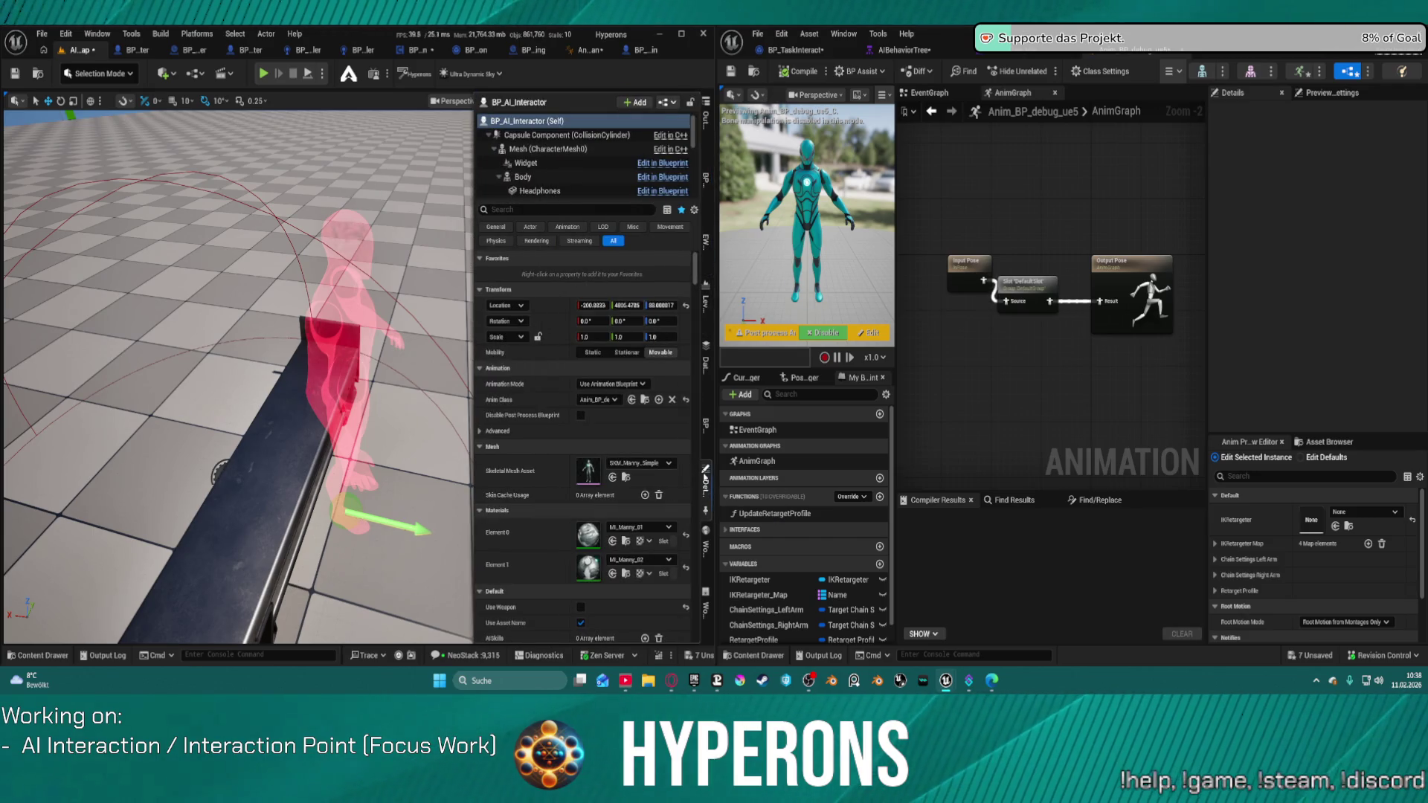
left_click(609, 406)
key("Escape")
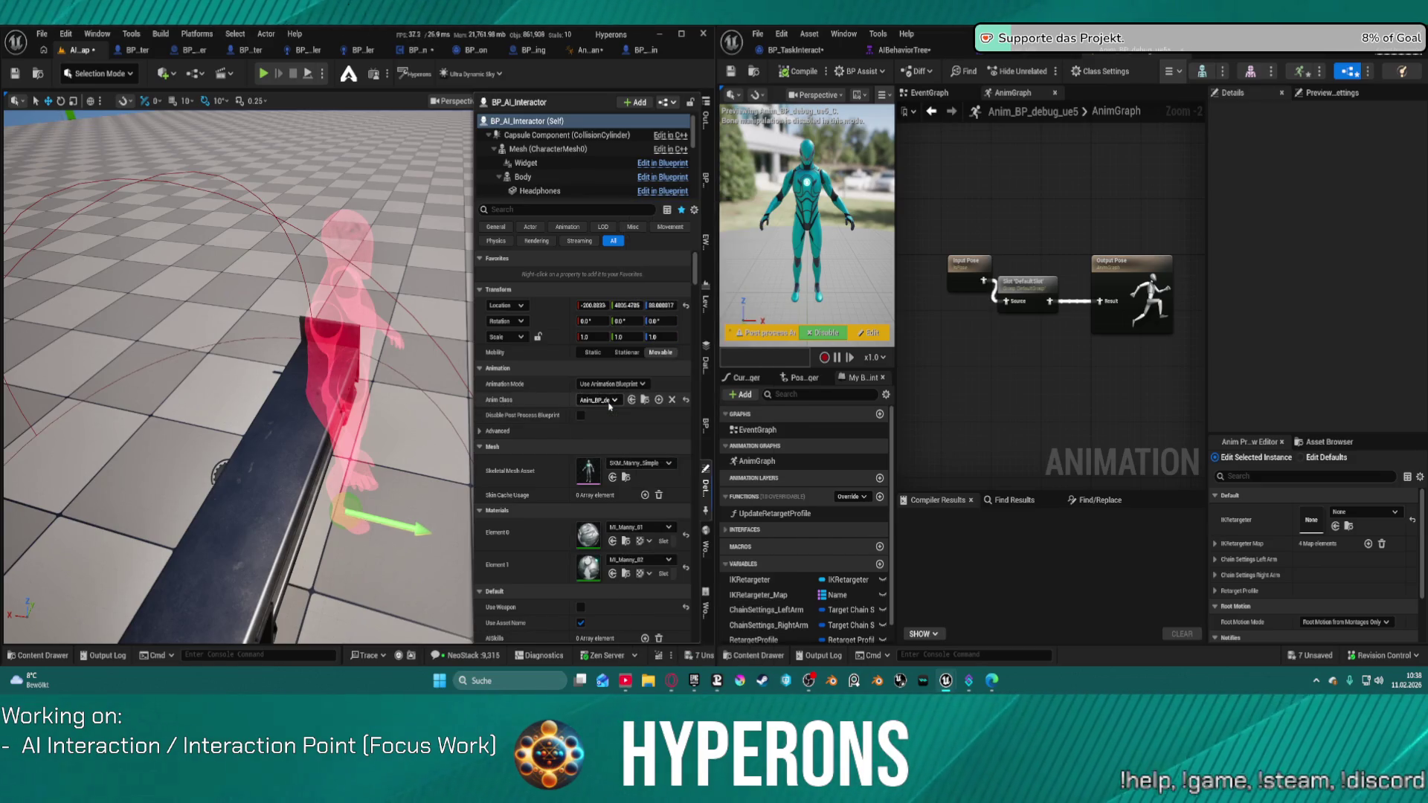
left_click(755, 72)
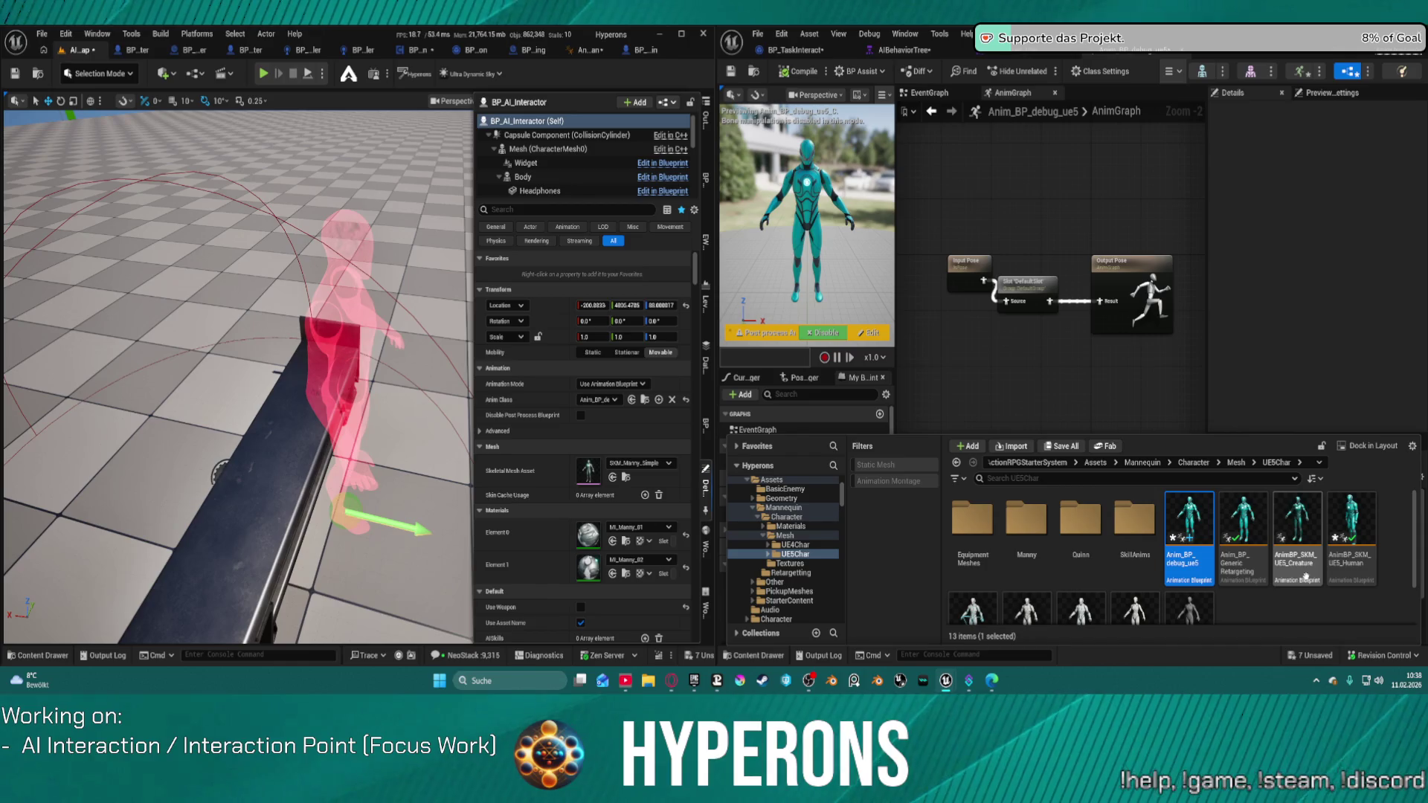
left_click(1351, 532)
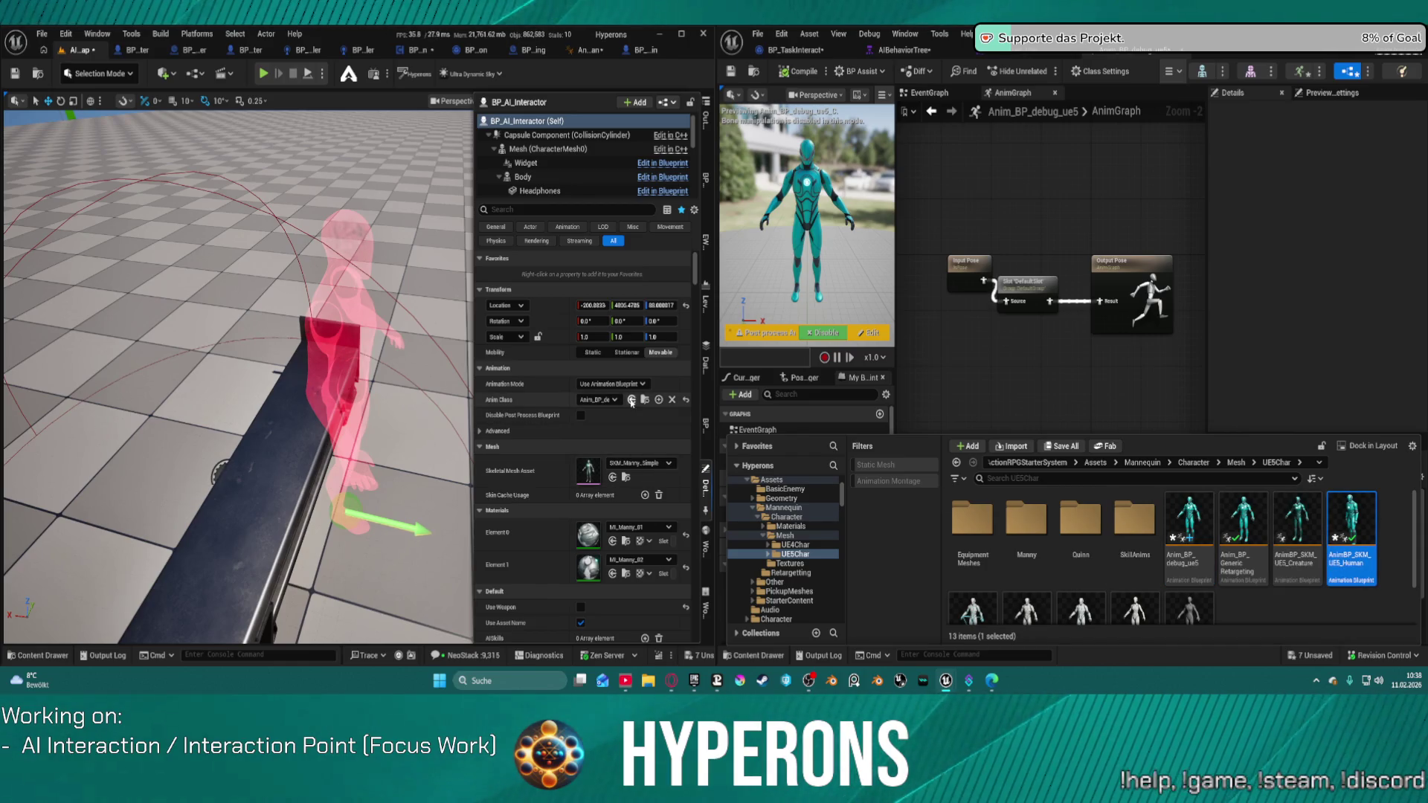
left_click(632, 402)
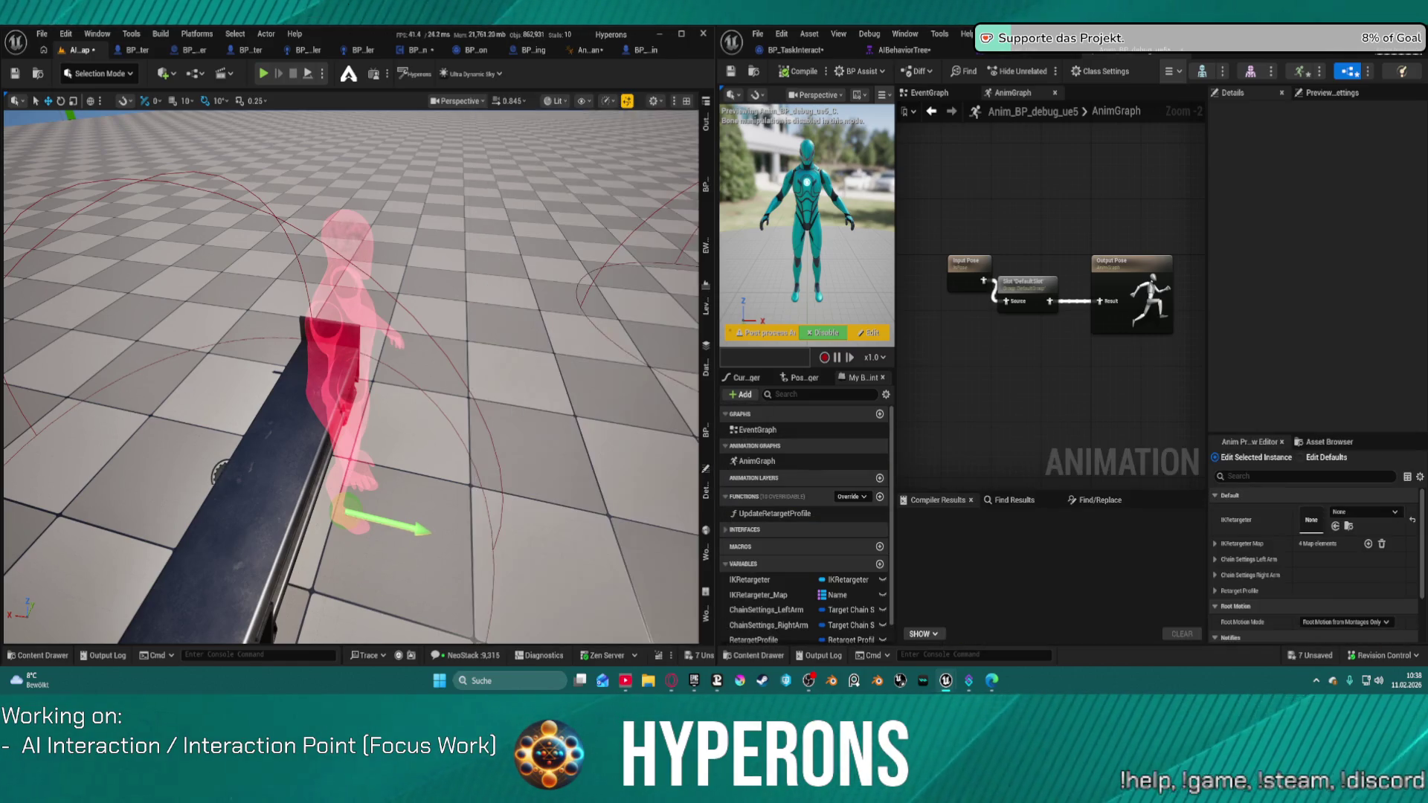
left_click(819, 52)
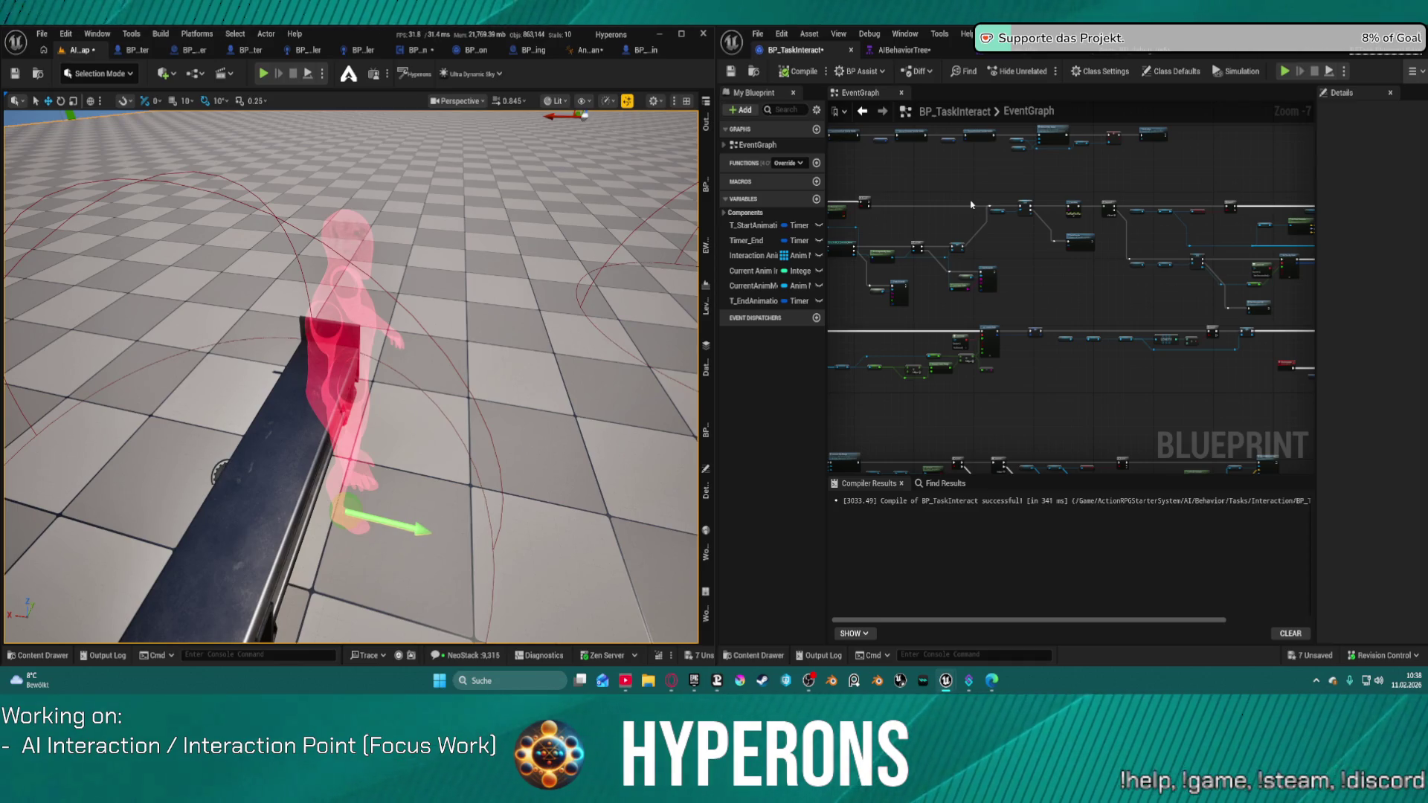
Review BP_TaskInteract's Get Component by Class and Cast nodes, then run and stop a test
left_click_drag(1031, 191, 1109, 261)
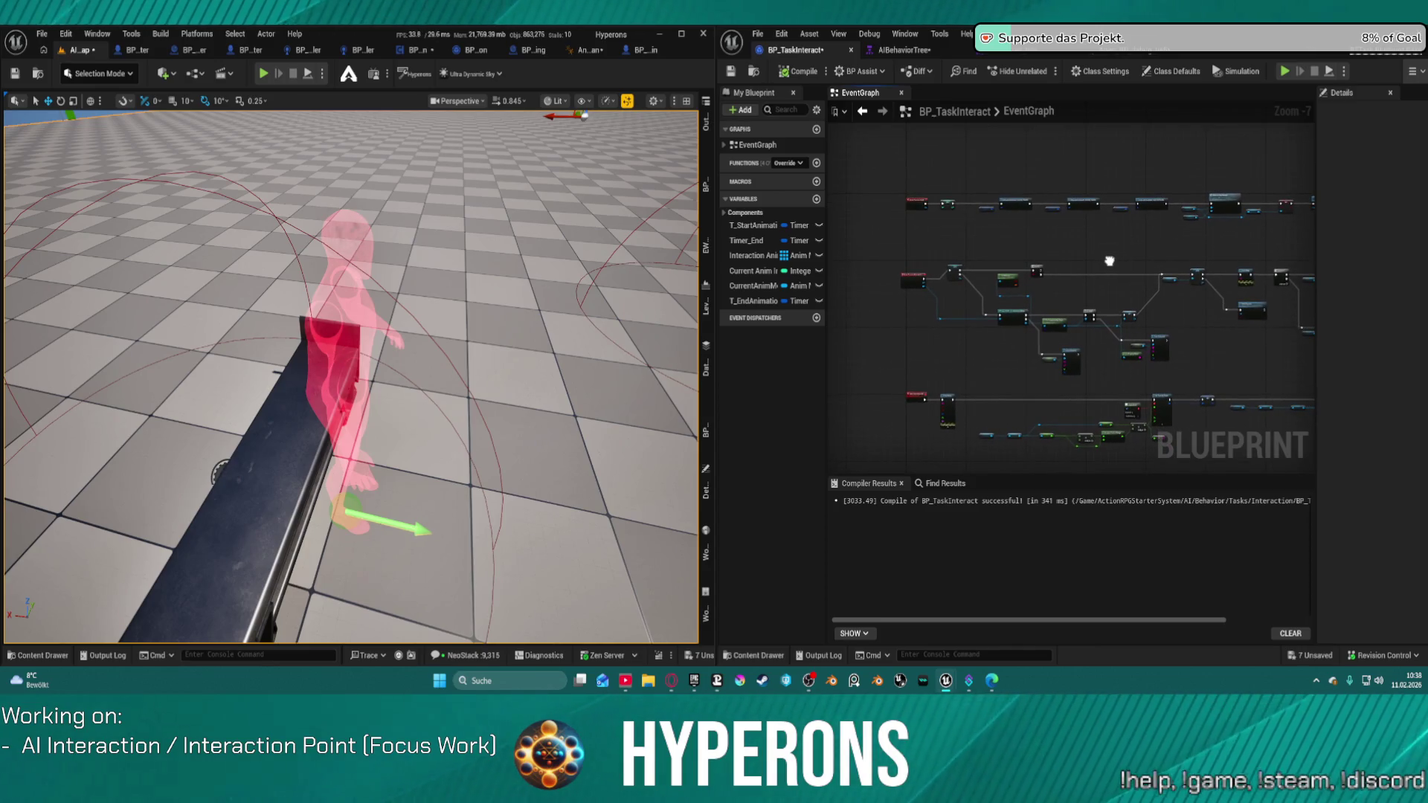
scroll(1157, 318, "up", 5)
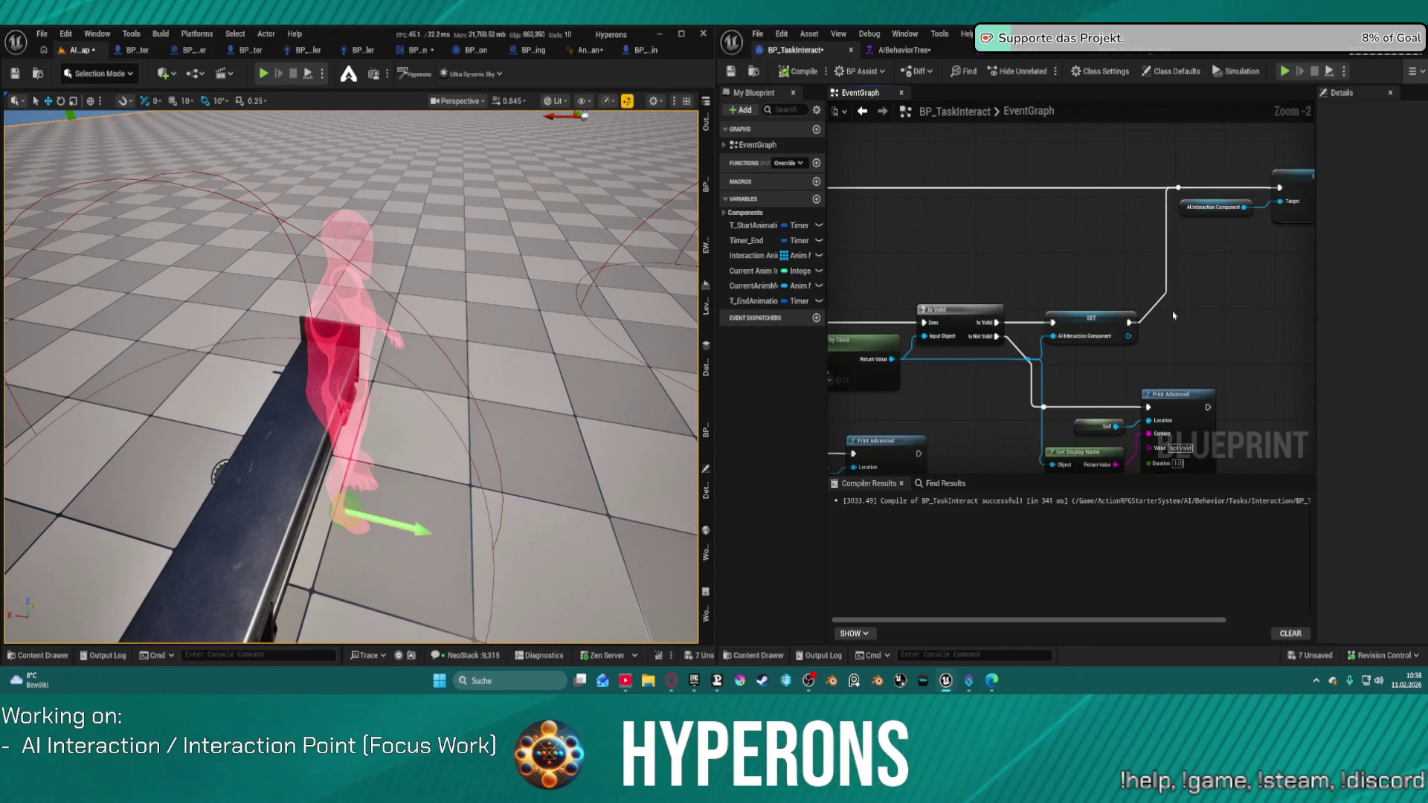
mouse_move(1243, 341)
left_mouse_down()
mouse_move(1208, 334)
mouse_move(1351, 271)
mouse_move(1360, 233)
left_mouse_up()
left_click_drag(1071, 290, 1207, 380)
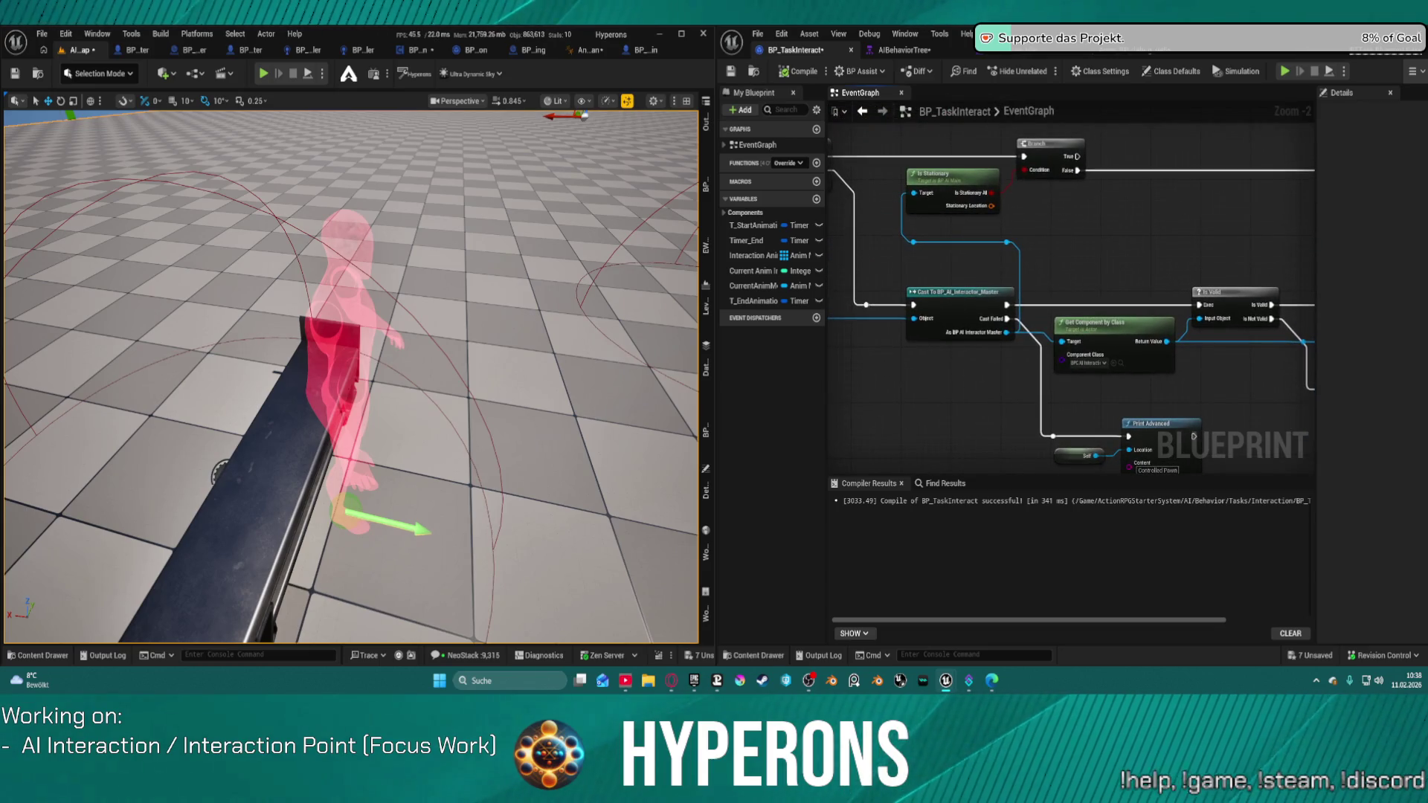
scroll(1029, 336, "down", 4)
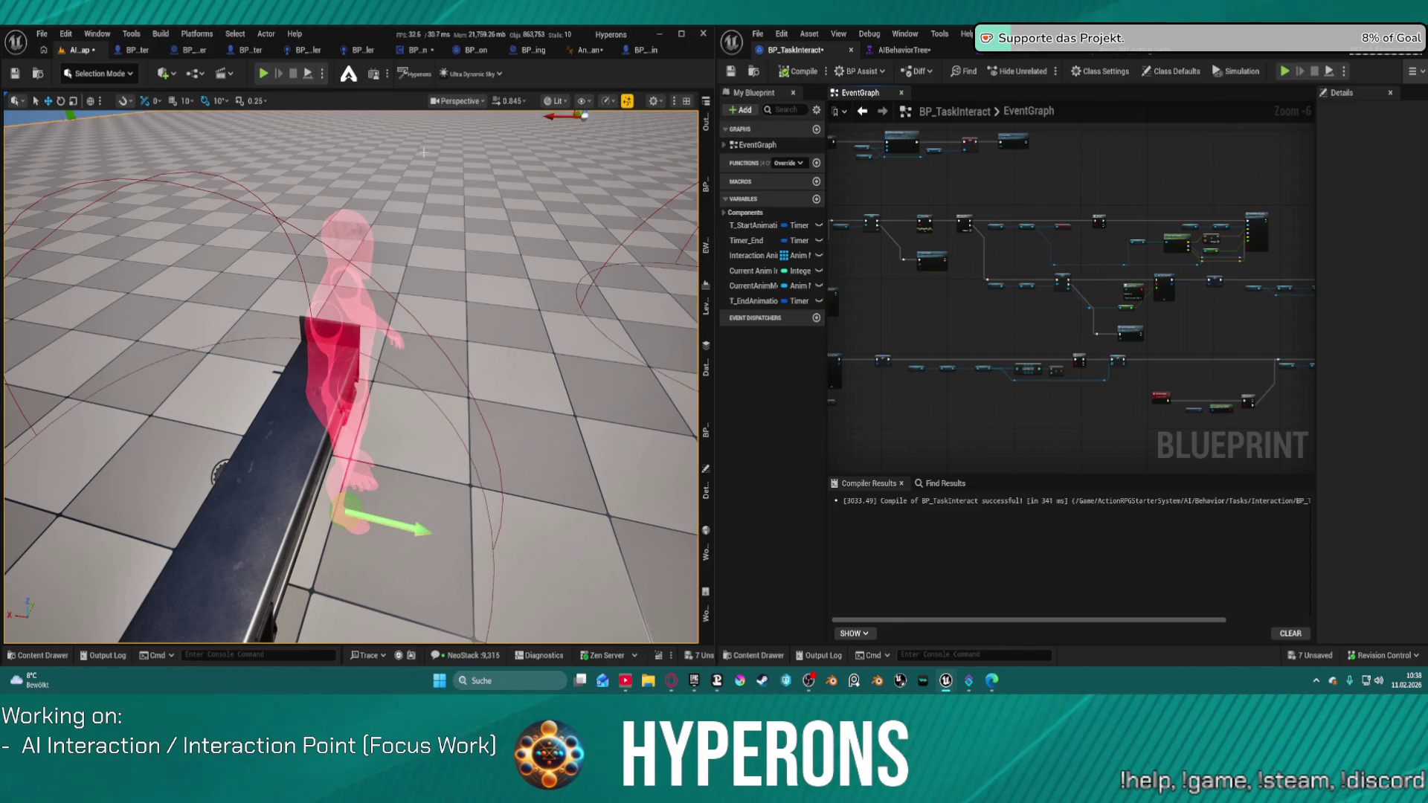
left_click(307, 74)
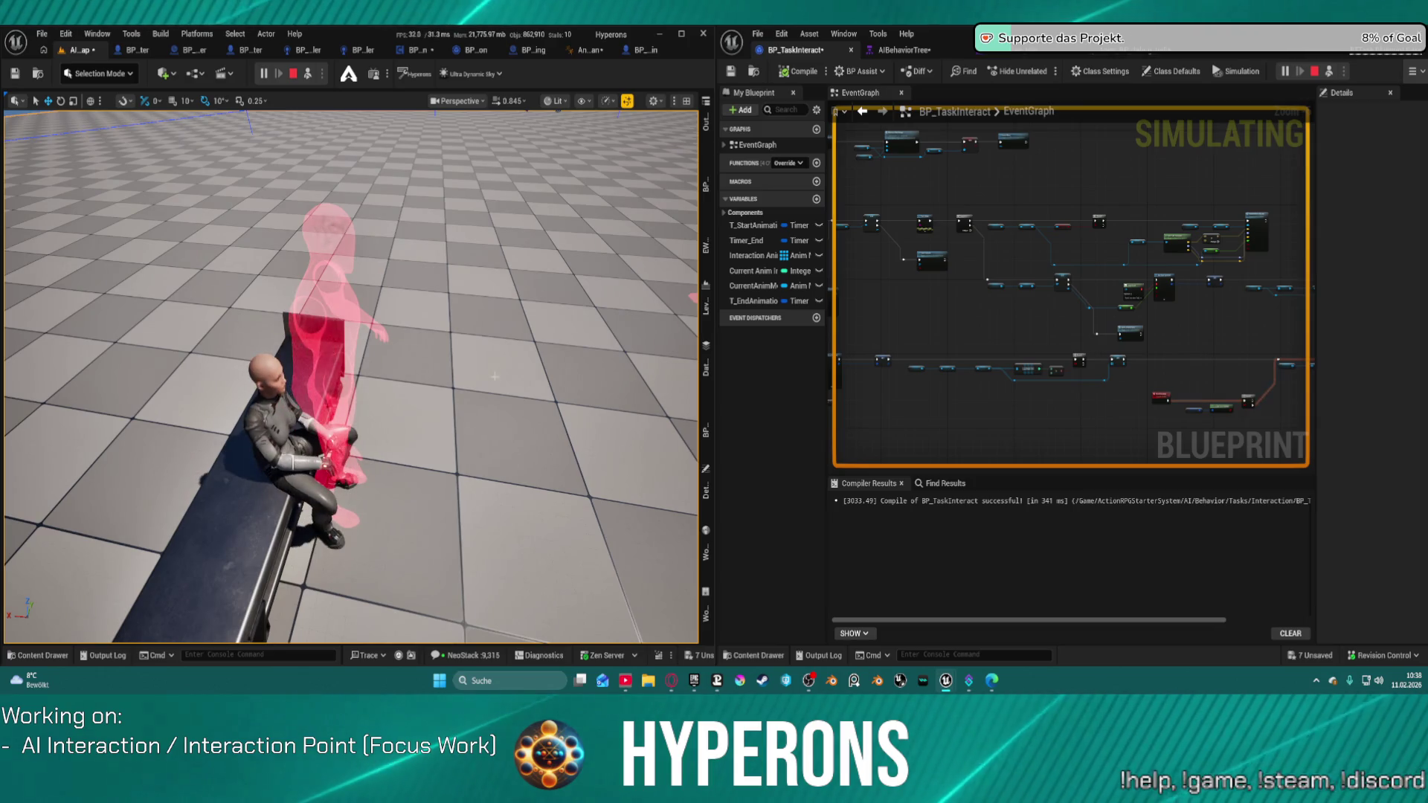
key("Escape")
scroll(941, 236, "up", 5)
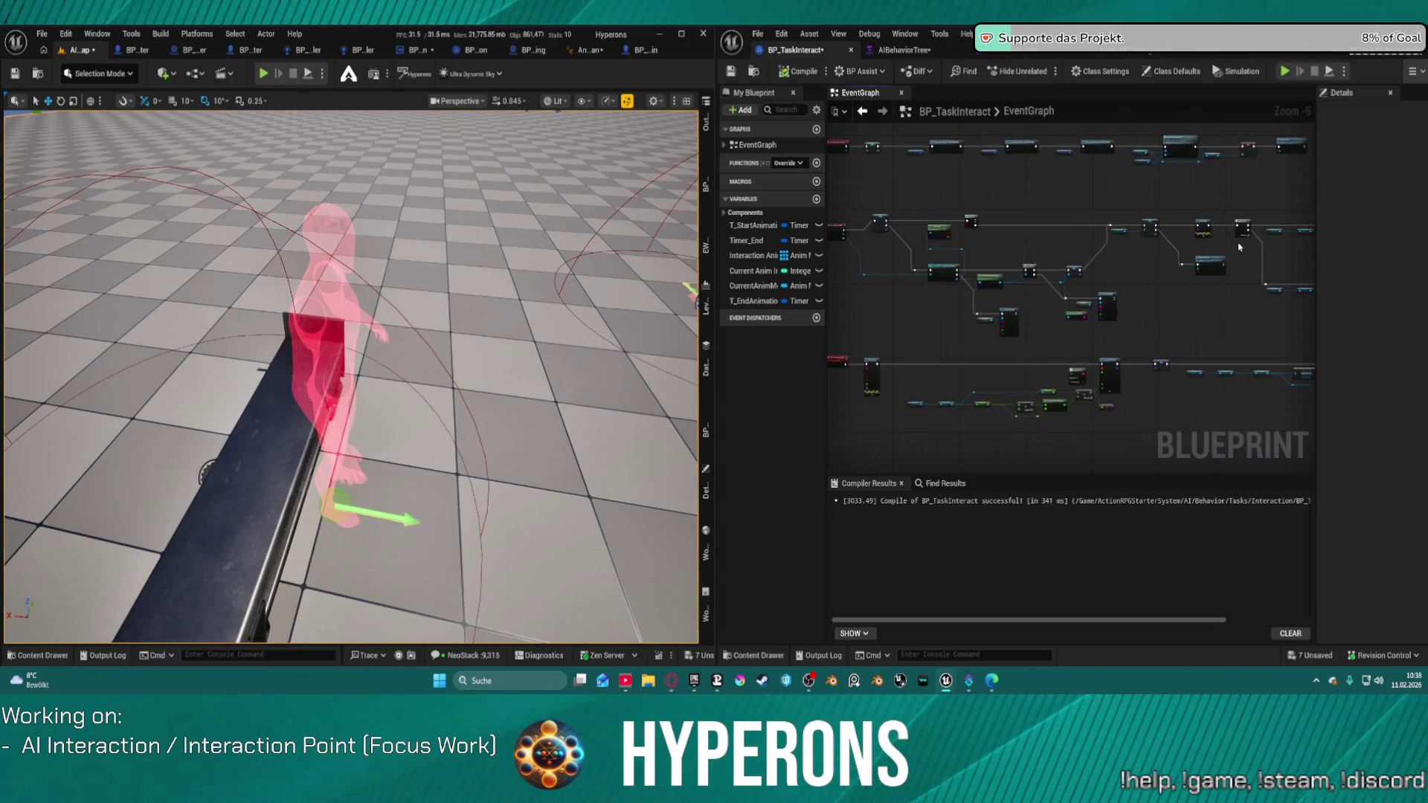
mouse_move(1012, 235)
left_mouse_down()
mouse_move(1143, 236)
mouse_move(1068, 258)
mouse_move(908, 244)
mouse_move(927, 274)
mouse_move(855, 209)
mouse_move(1144, 231)
mouse_move(867, 217)
mouse_move(980, 244)
left_mouse_up()
left_click(938, 170)
scroll(938, 170, "down", 2)
scroll(1217, 272, "up", 1)
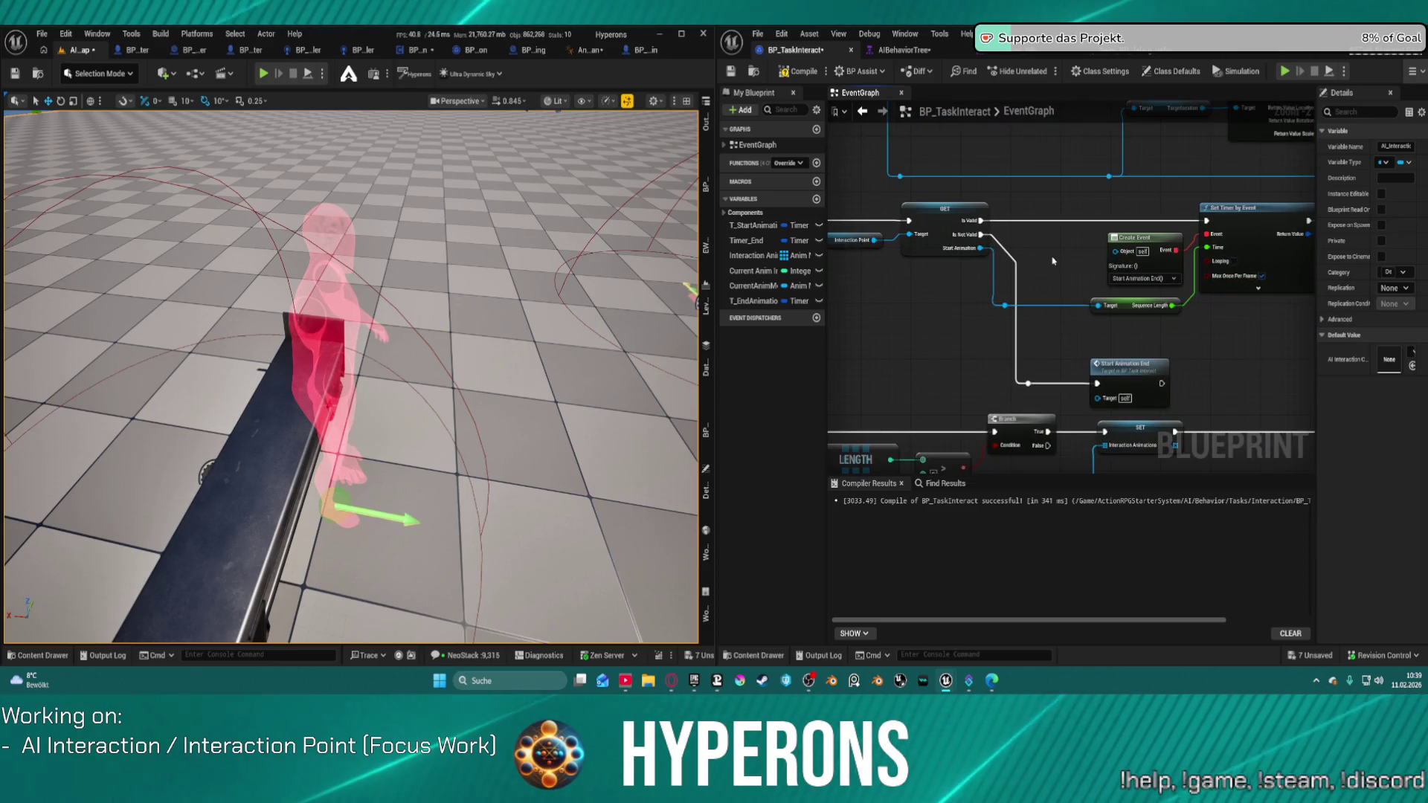
mouse_move(1045, 265)
left_mouse_down()
mouse_move(908, 283)
mouse_move(1070, 318)
left_mouse_up()
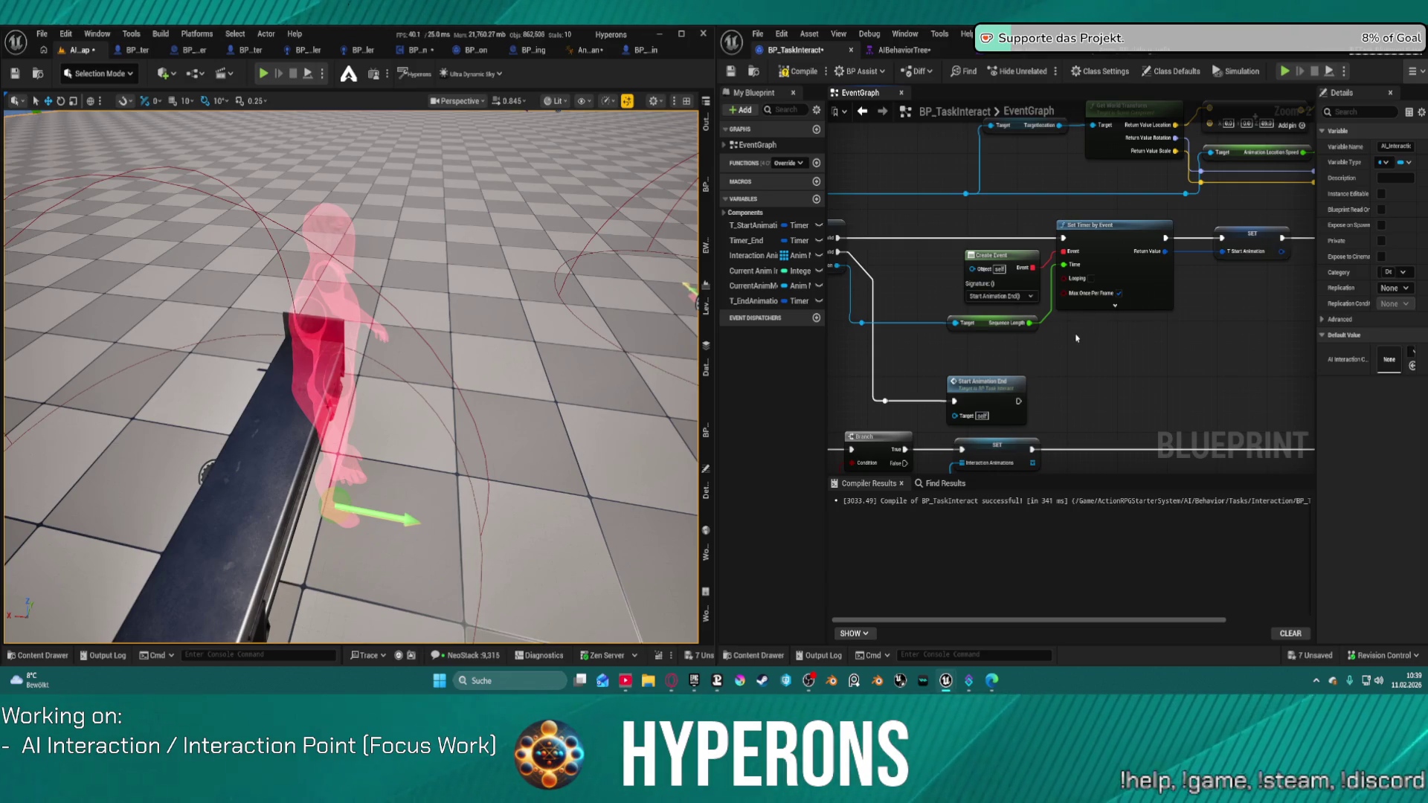
mouse_move(1212, 342)
left_mouse_down()
mouse_move(855, 328)
mouse_move(848, 186)
mouse_move(1250, 348)
mouse_move(1219, 349)
mouse_move(1214, 319)
mouse_move(1191, 402)
mouse_move(1110, 471)
mouse_move(693, 350)
mouse_move(729, 348)
left_mouse_up()
mouse_move(1071, 283)
left_mouse_down()
mouse_move(1113, 291)
mouse_move(982, 297)
mouse_move(1026, 299)
left_mouse_up()
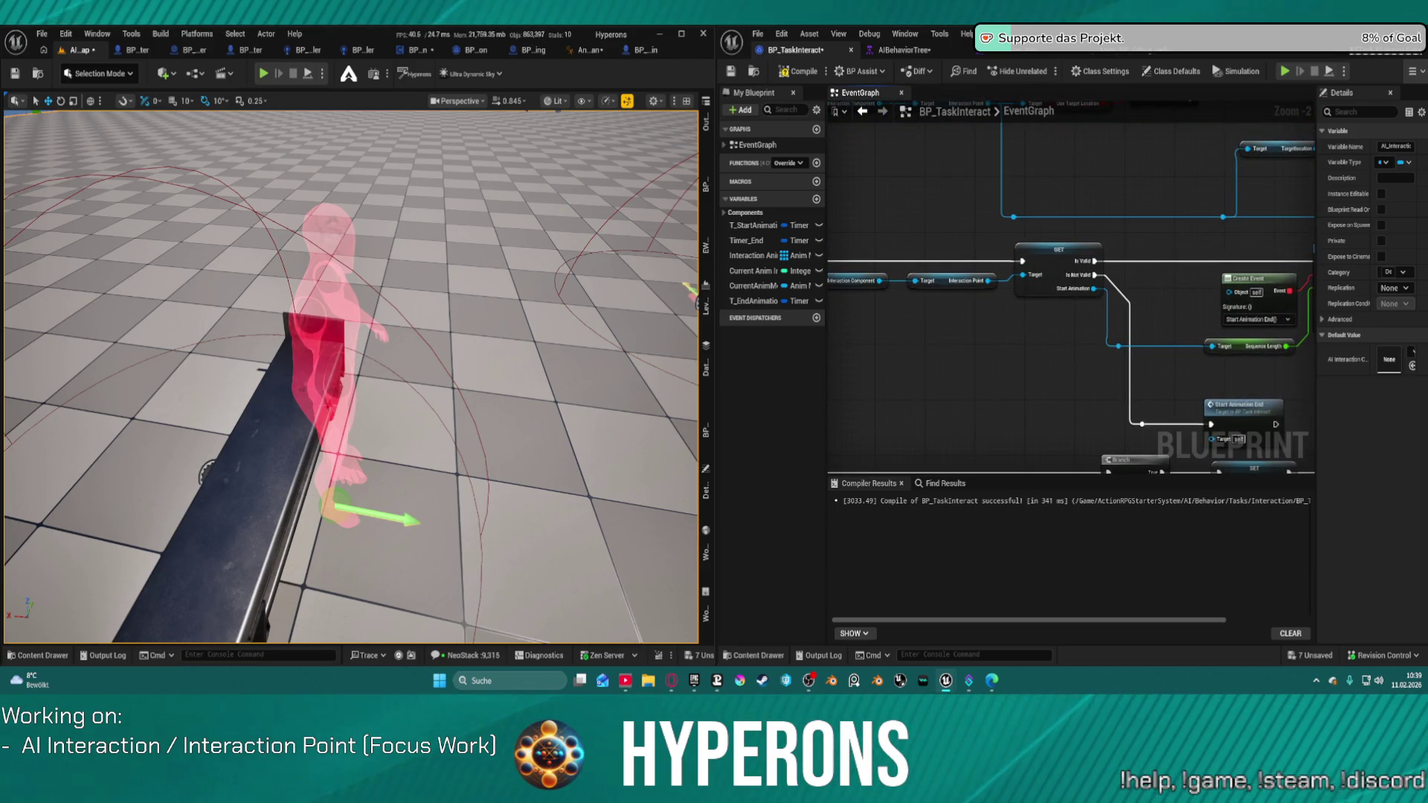
mouse_move(1301, 349)
left_mouse_down()
mouse_move(875, 367)
mouse_move(1121, 355)
left_mouse_up()
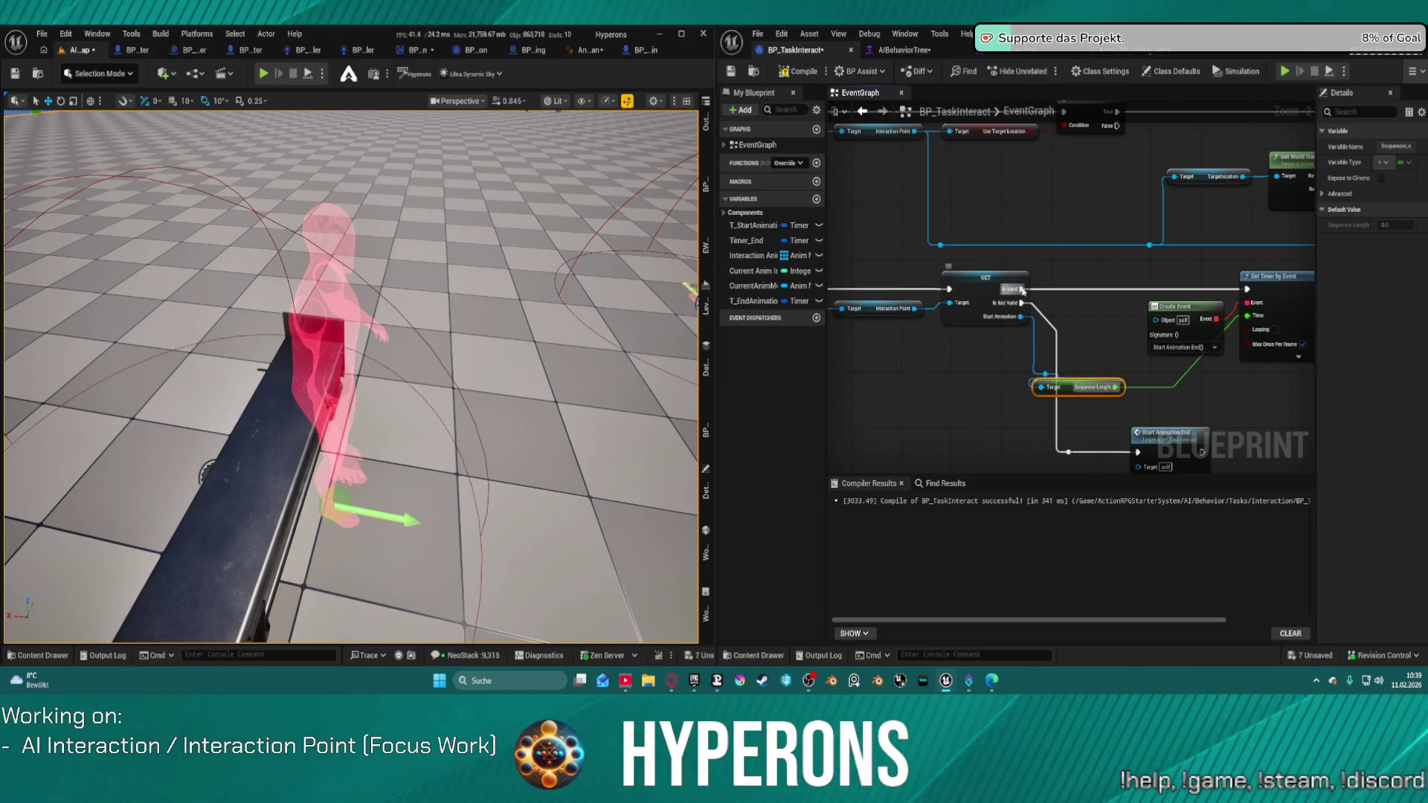
Add a Print String on the Is Valid branch printing Sequence Length, then simulate
left_click_drag(1023, 289, 1062, 296)
type("print")
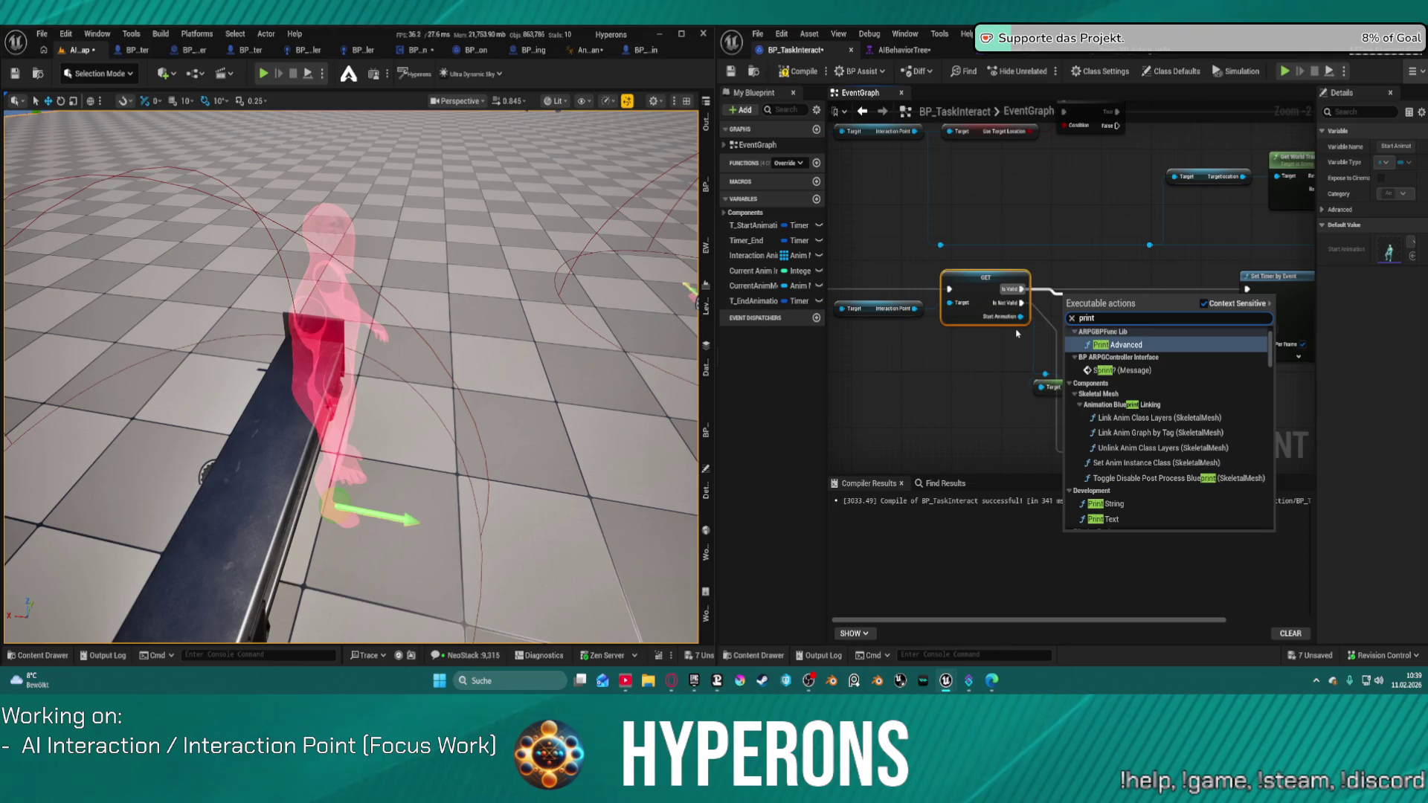
left_click(1106, 504)
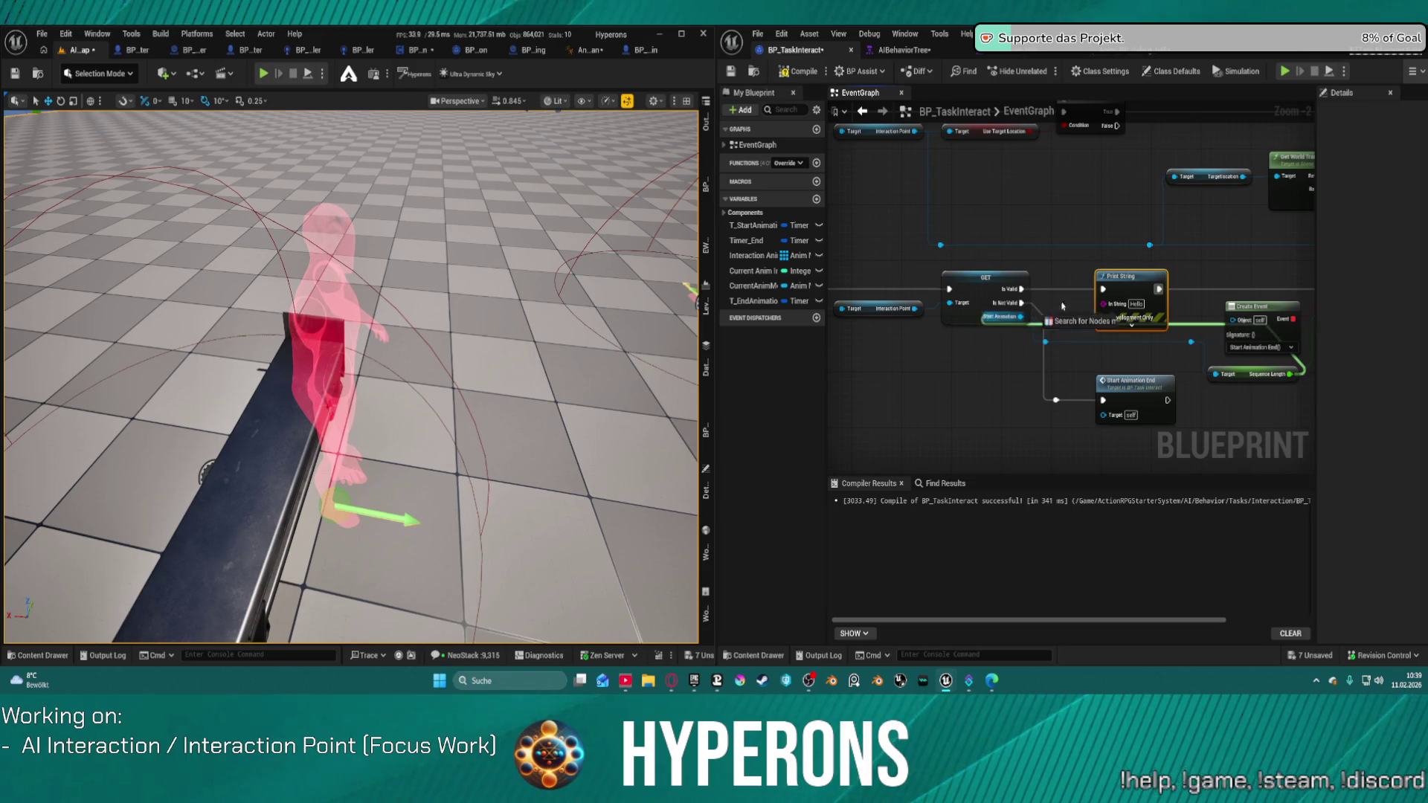
left_click_drag(1113, 305, 1113, 305)
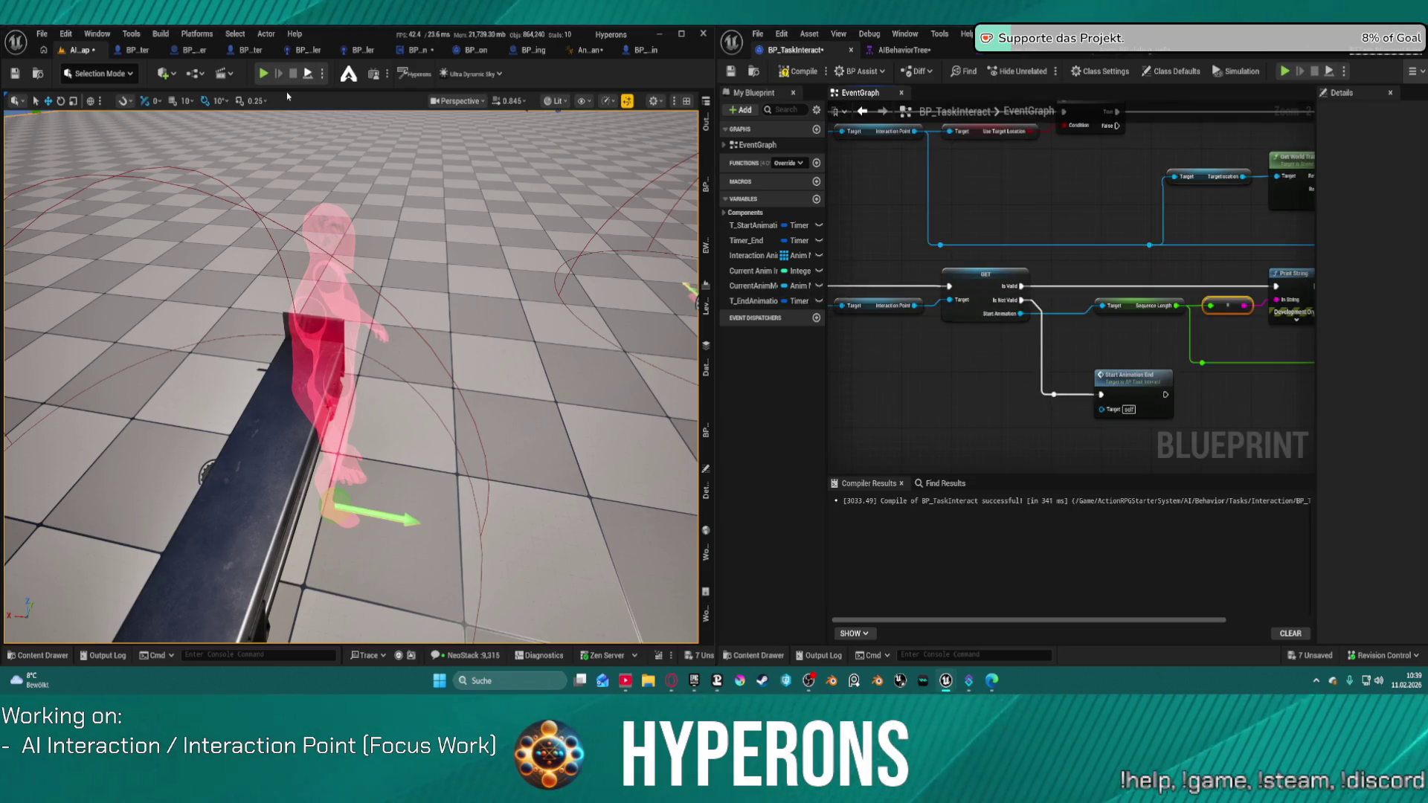
left_click(310, 74)
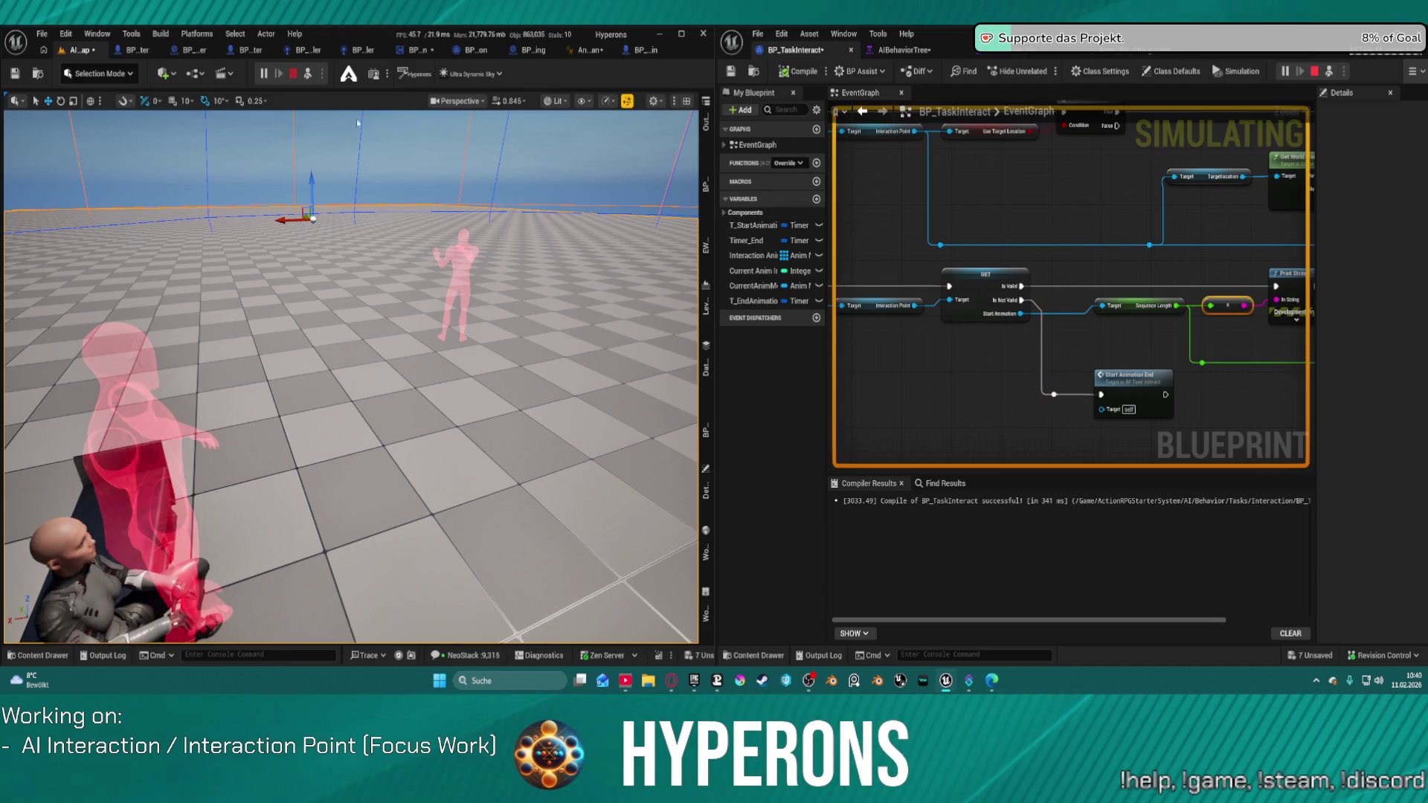
Stop the simulation and expand the Print String node's advanced pins
key("Escape")
left_click_drag(1190, 309, 943, 289)
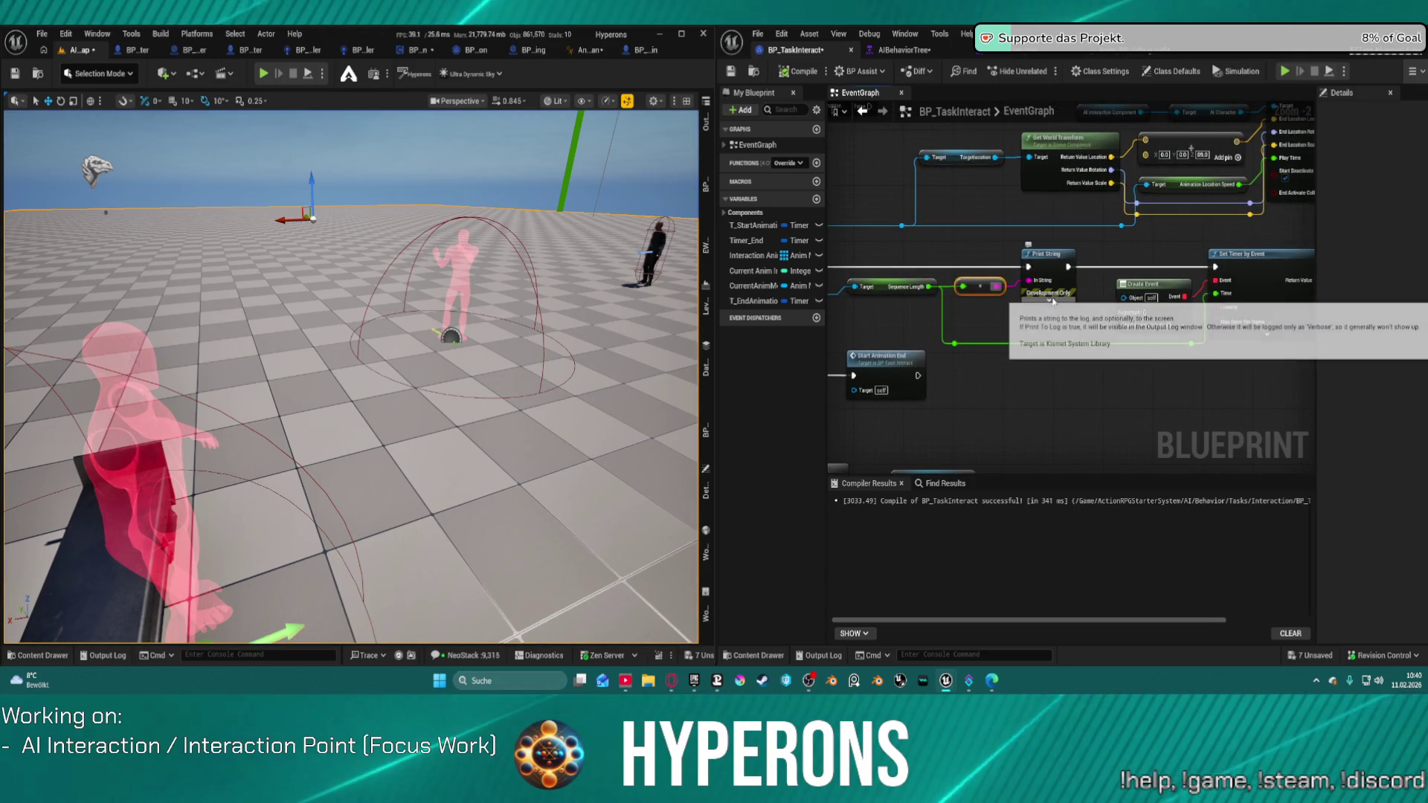
left_click(1052, 301)
left_click(1065, 344)
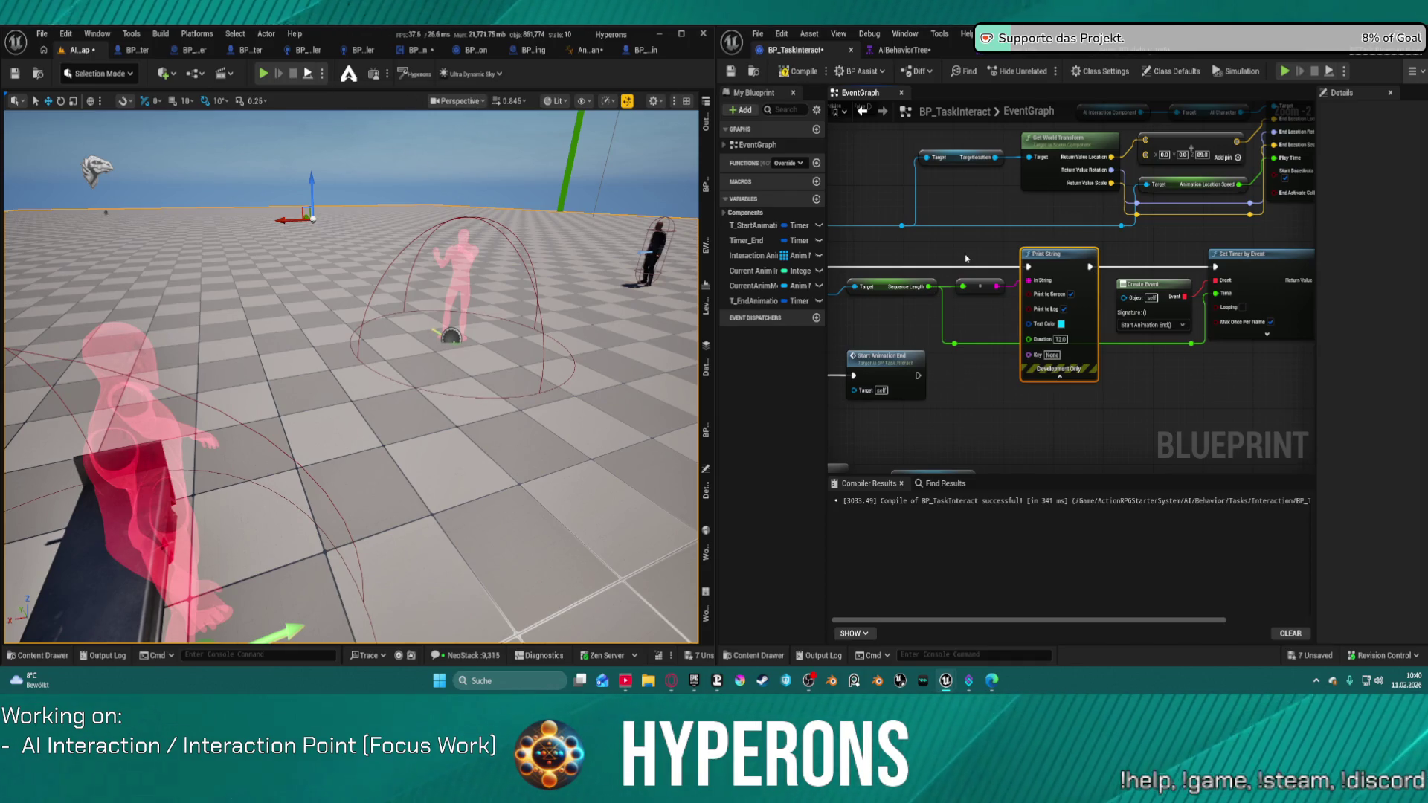
Run another test simulation, stop it, and select the bench interaction point in the level
key("alt+s")
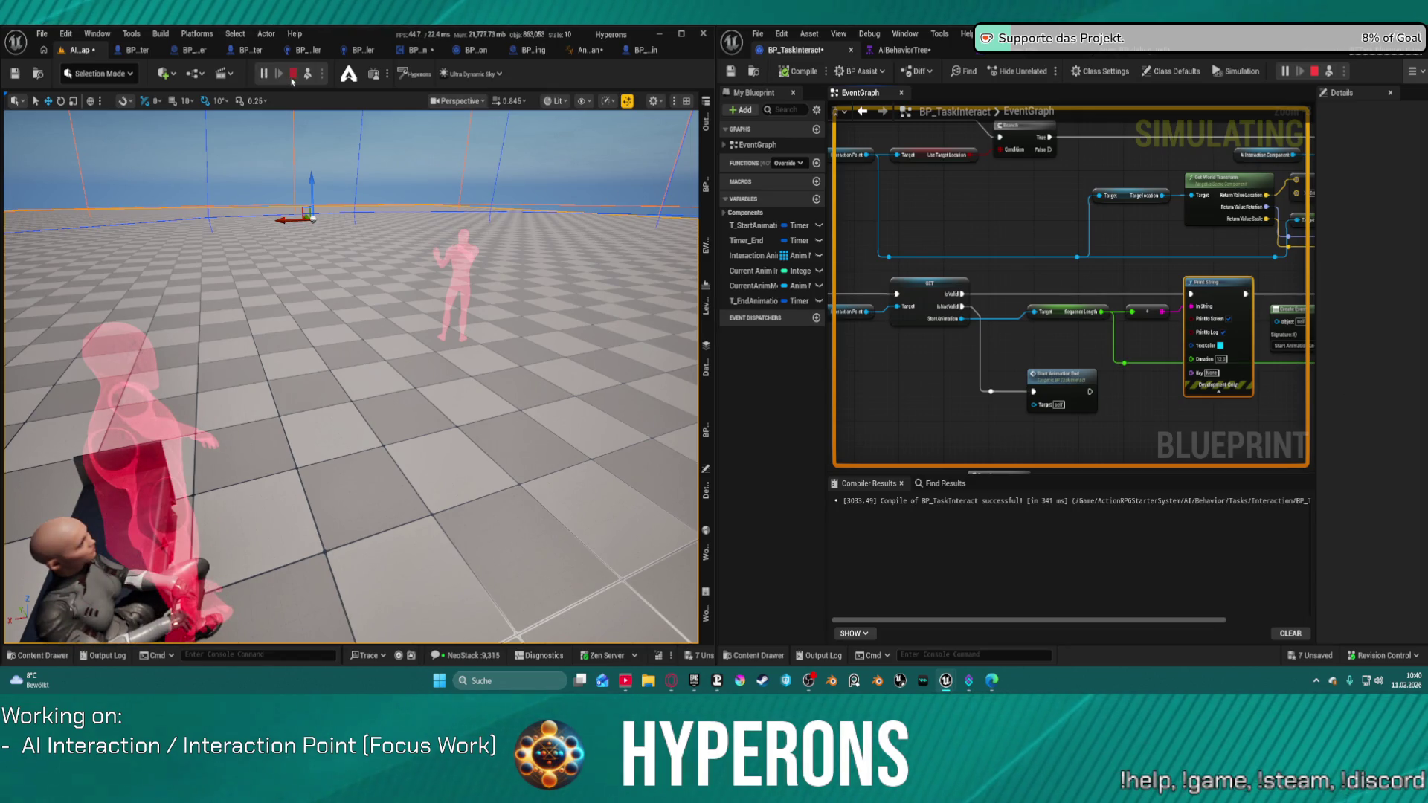
key("Escape")
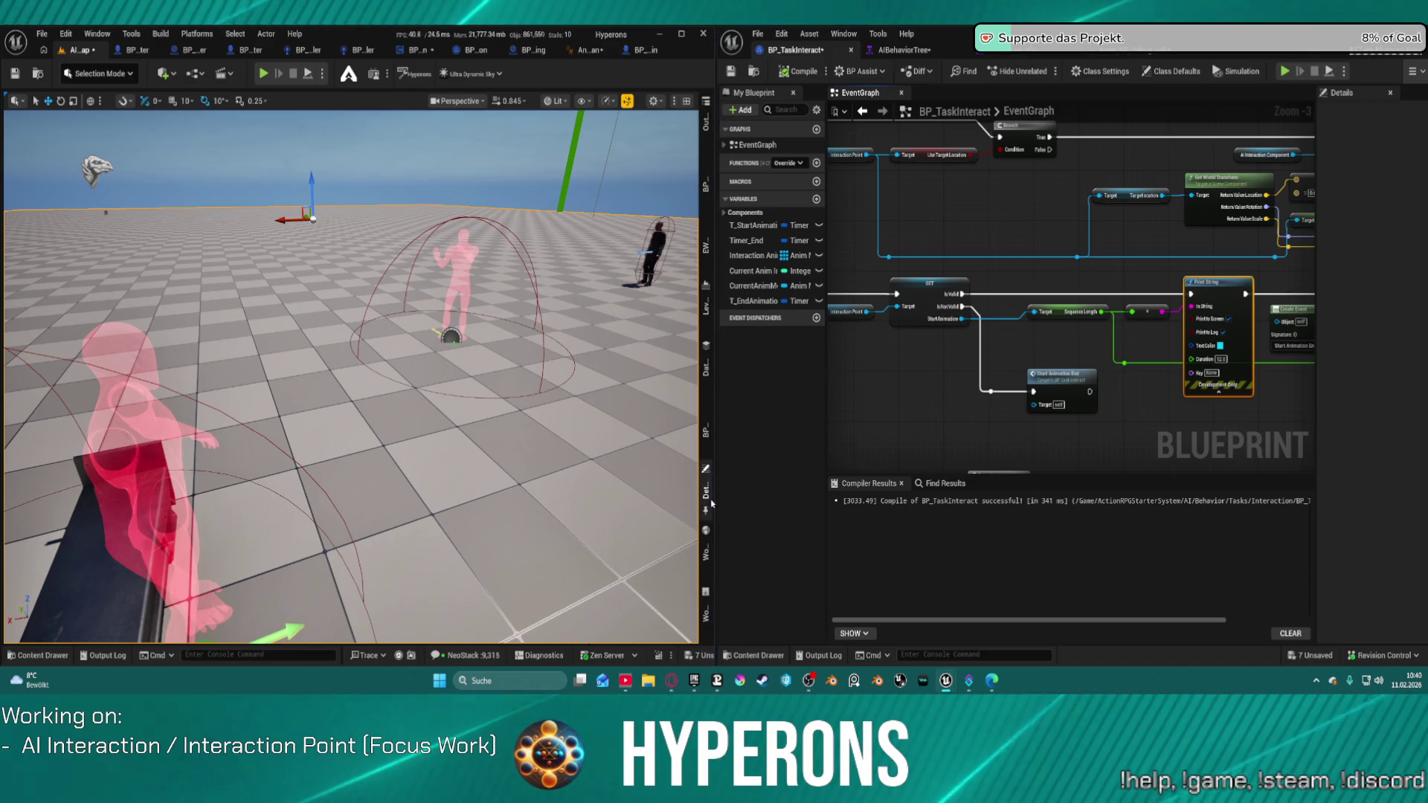
left_click(708, 491)
left_click(705, 499)
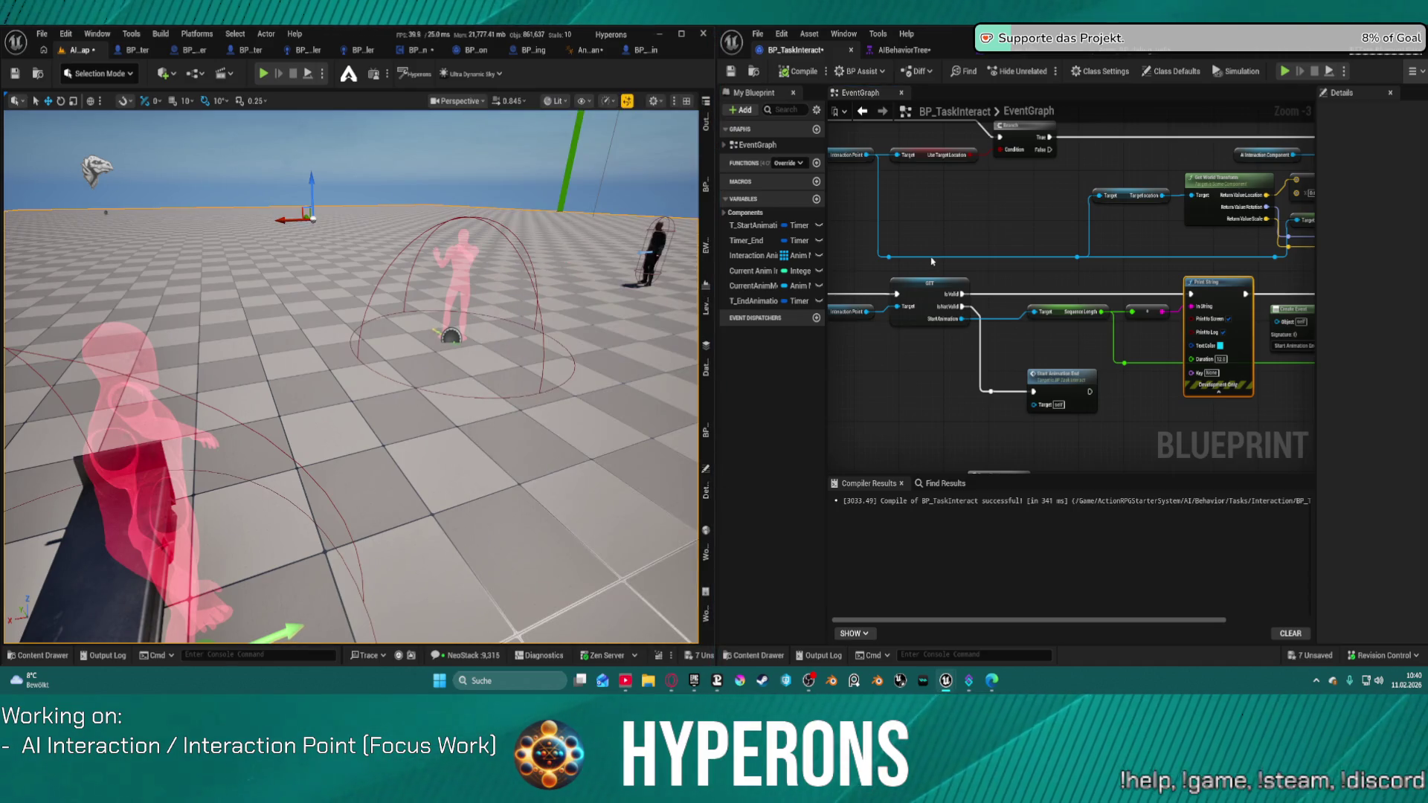
left_click_drag(932, 261, 1134, 263)
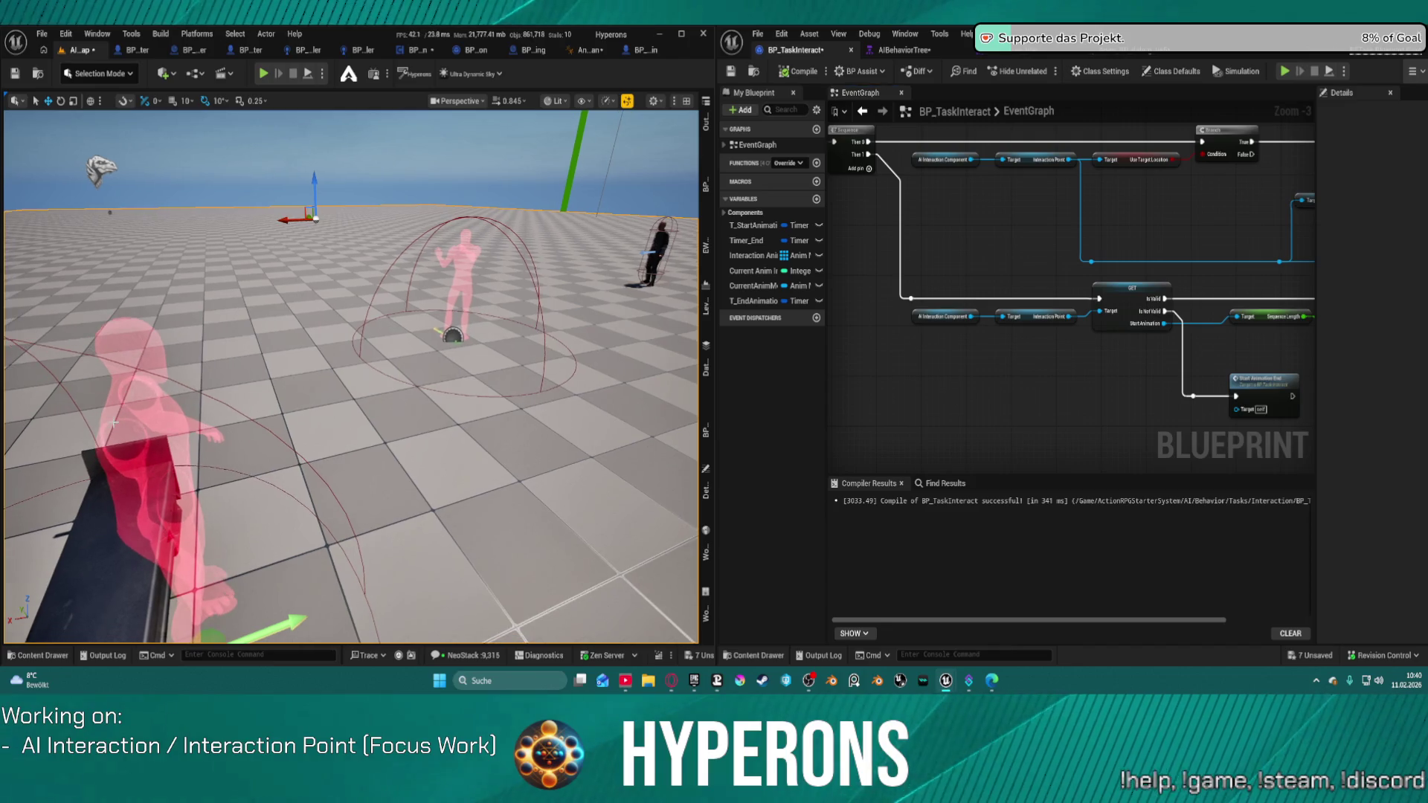
left_click(354, 397)
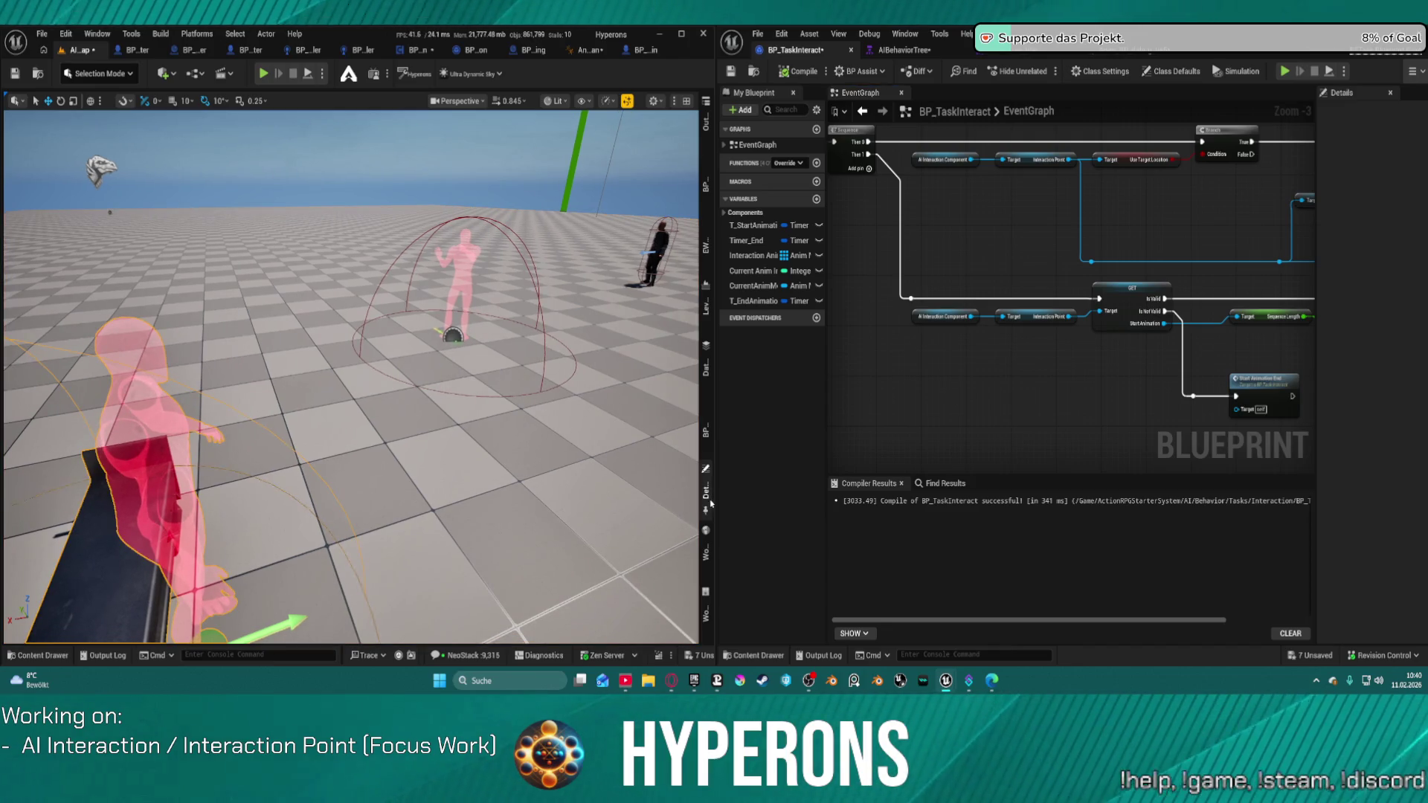
Set BP_IP_Bench1's Start Animation to AS_Sit_Chair_Loop_UE and simulate the bench interaction
left_click(709, 499)
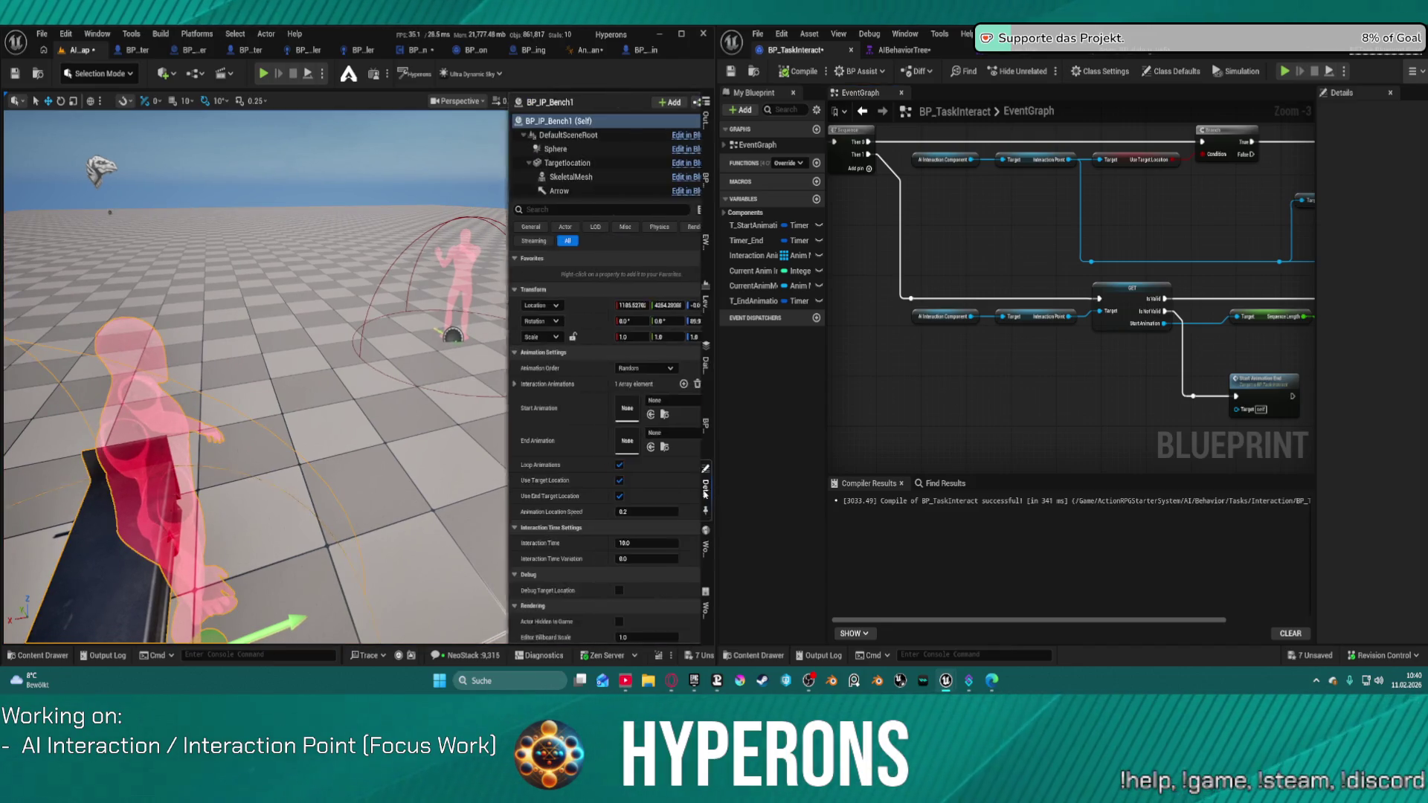
left_click(510, 386)
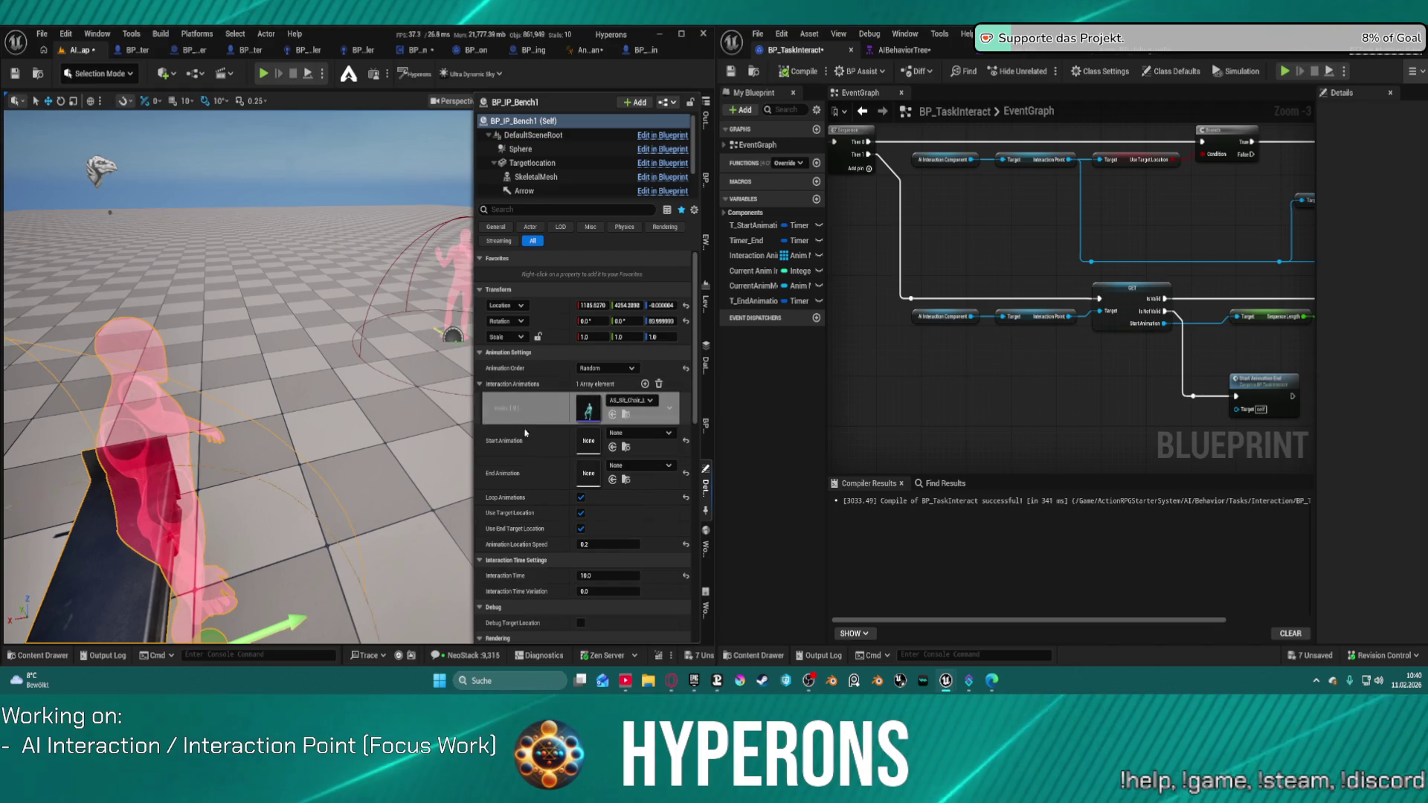
key("ctrl+v")
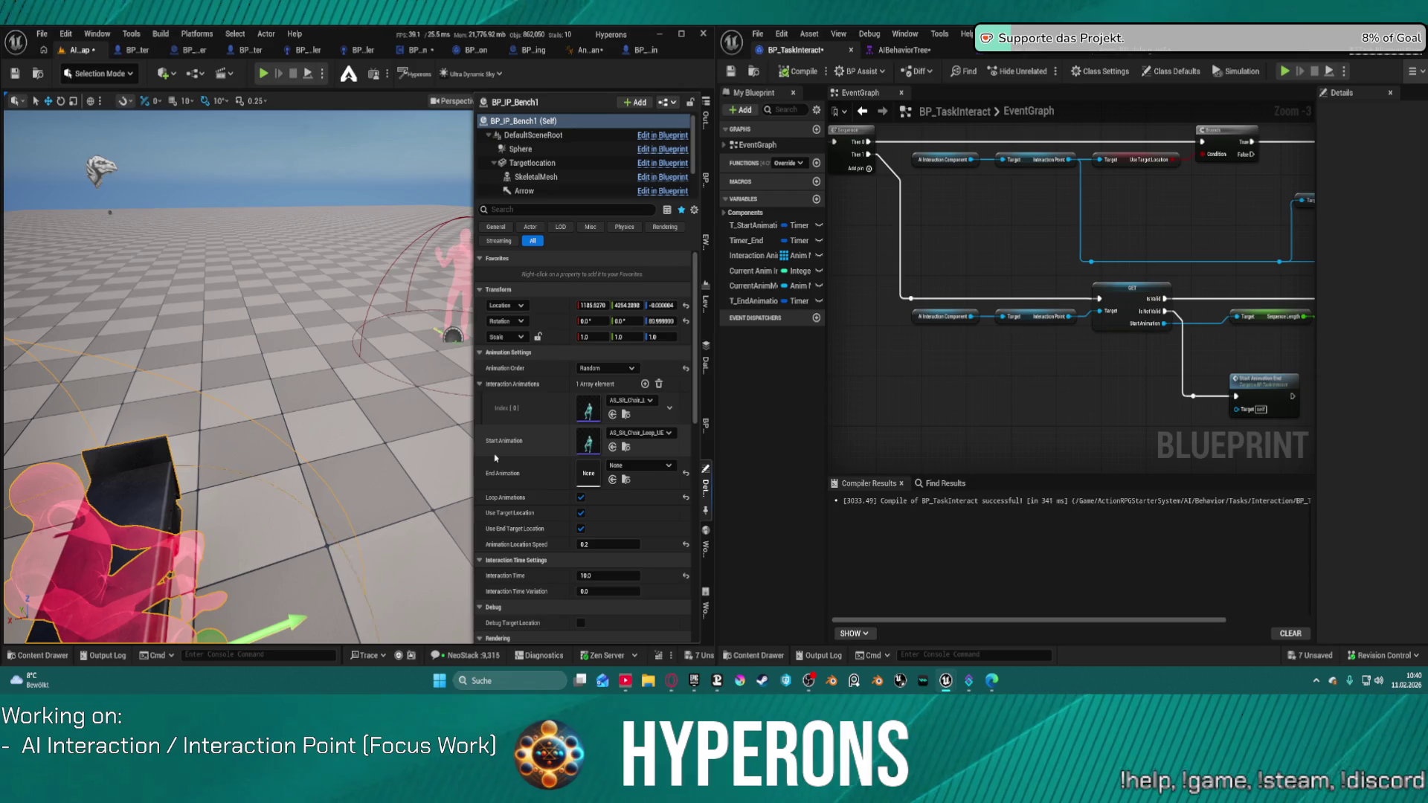
left_click(312, 80)
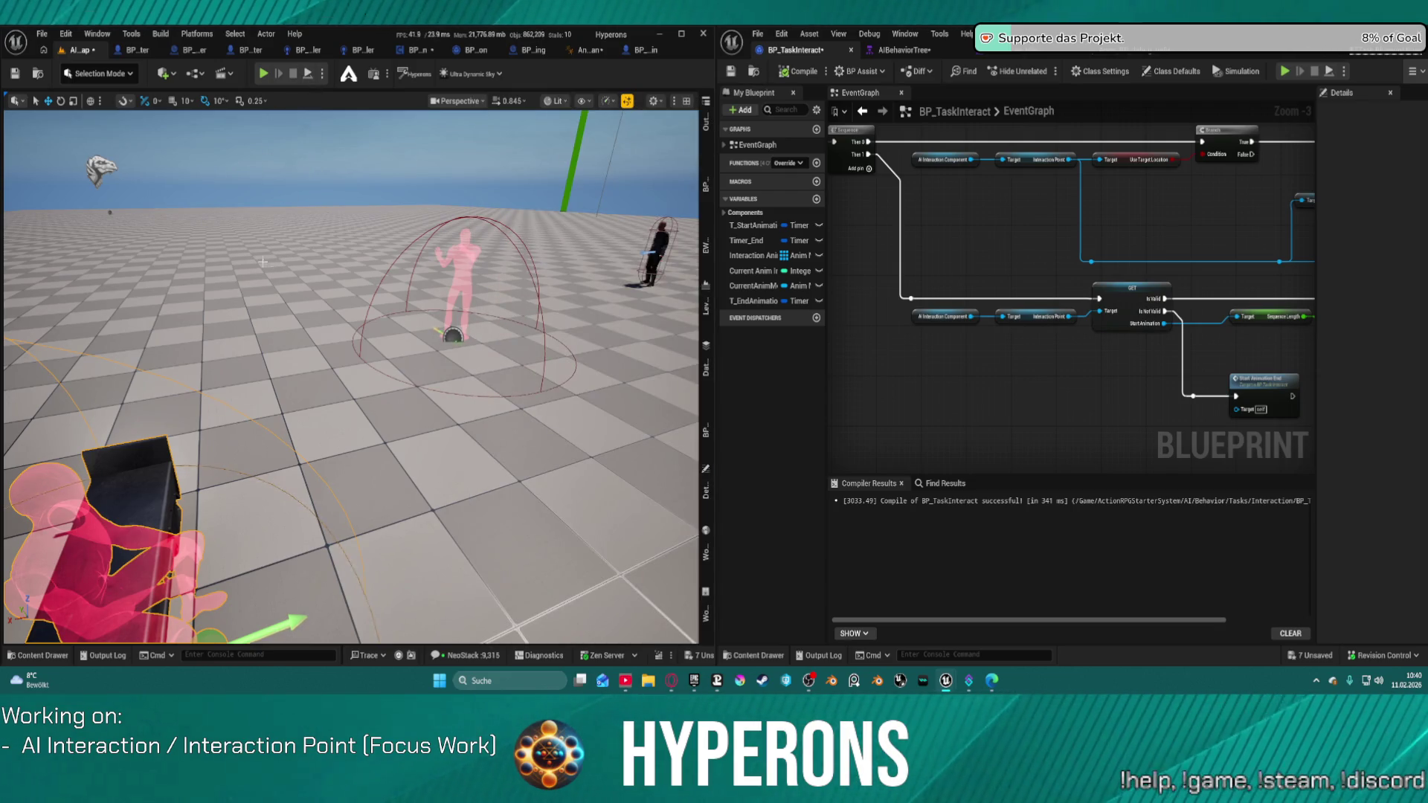
key("alt+s")
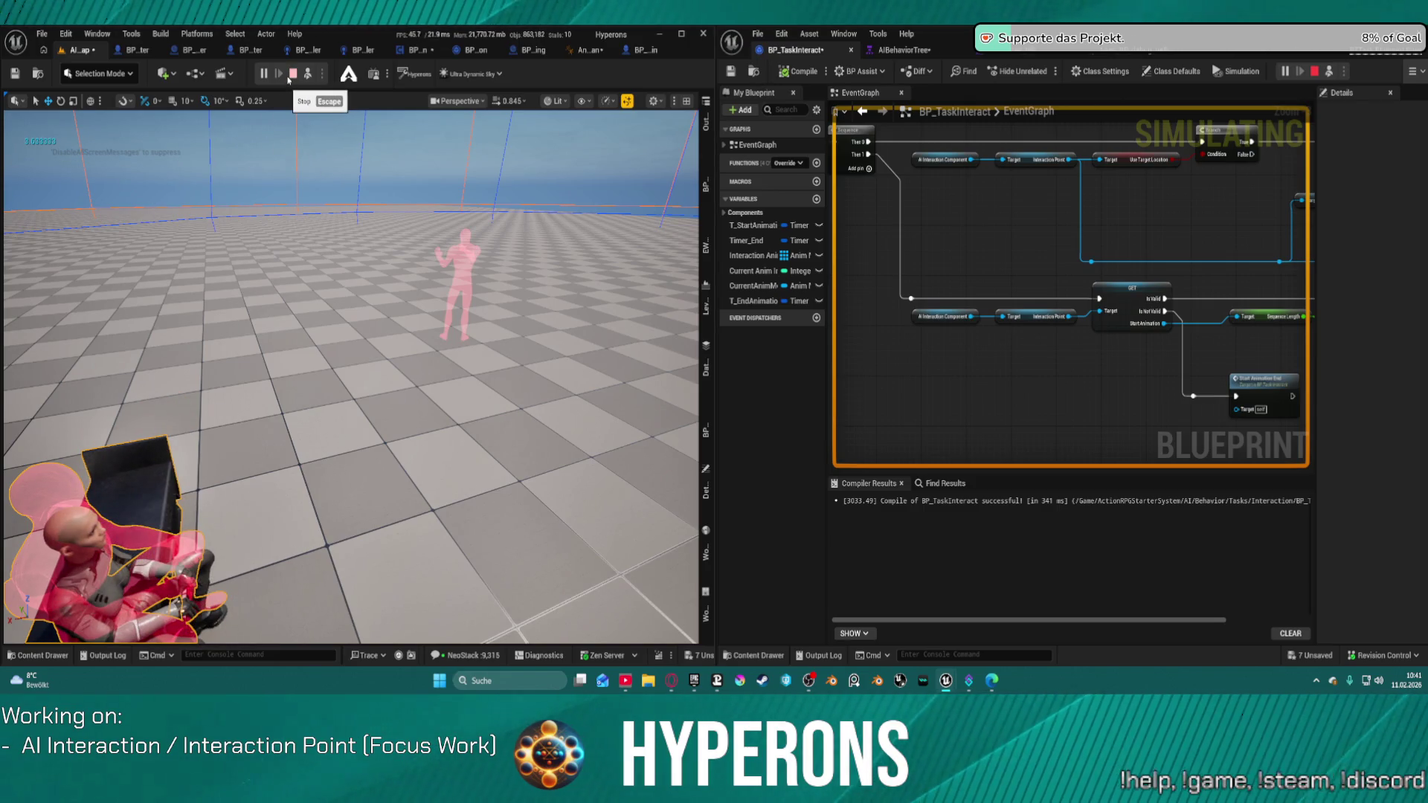
Stop the simulation once seated and pan the EventGraph back to the Print String node
key("Escape")
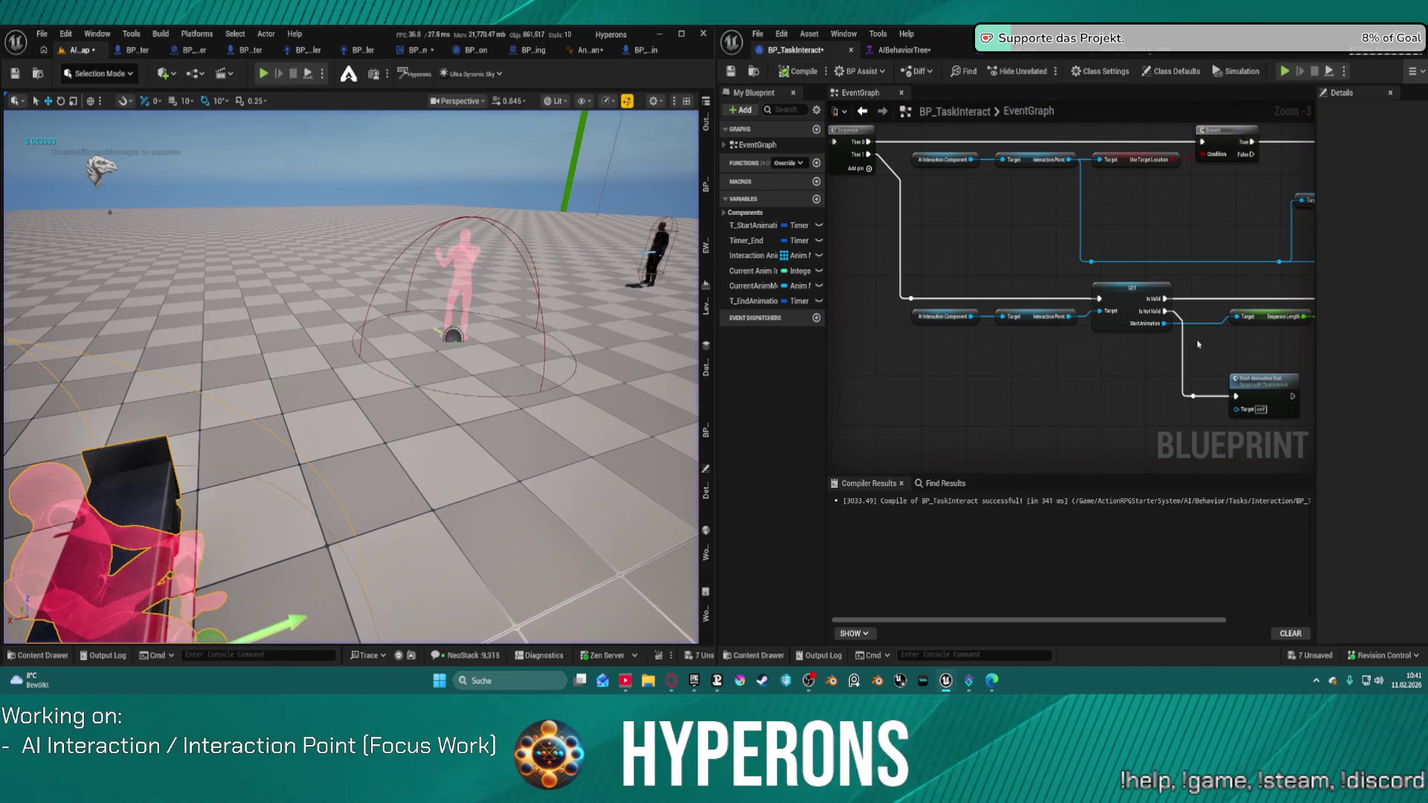
mouse_move(1215, 346)
left_mouse_down()
mouse_move(832, 349)
mouse_move(955, 341)
mouse_move(898, 339)
left_mouse_up()
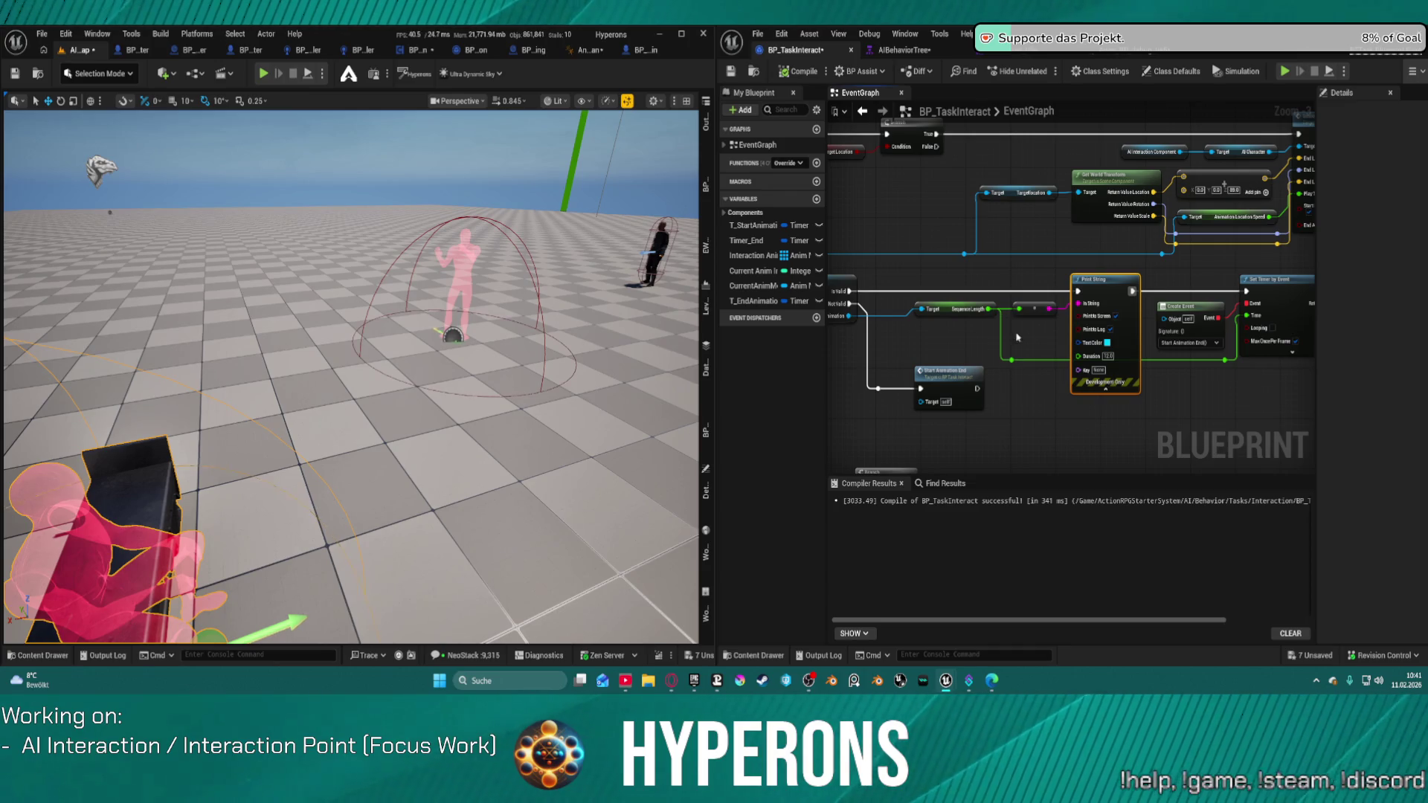
Add a reroute and a Delay node on the green wire, then delete the Delay again
double_click(1011, 359)
left_click_drag(1011, 361, 1026, 396)
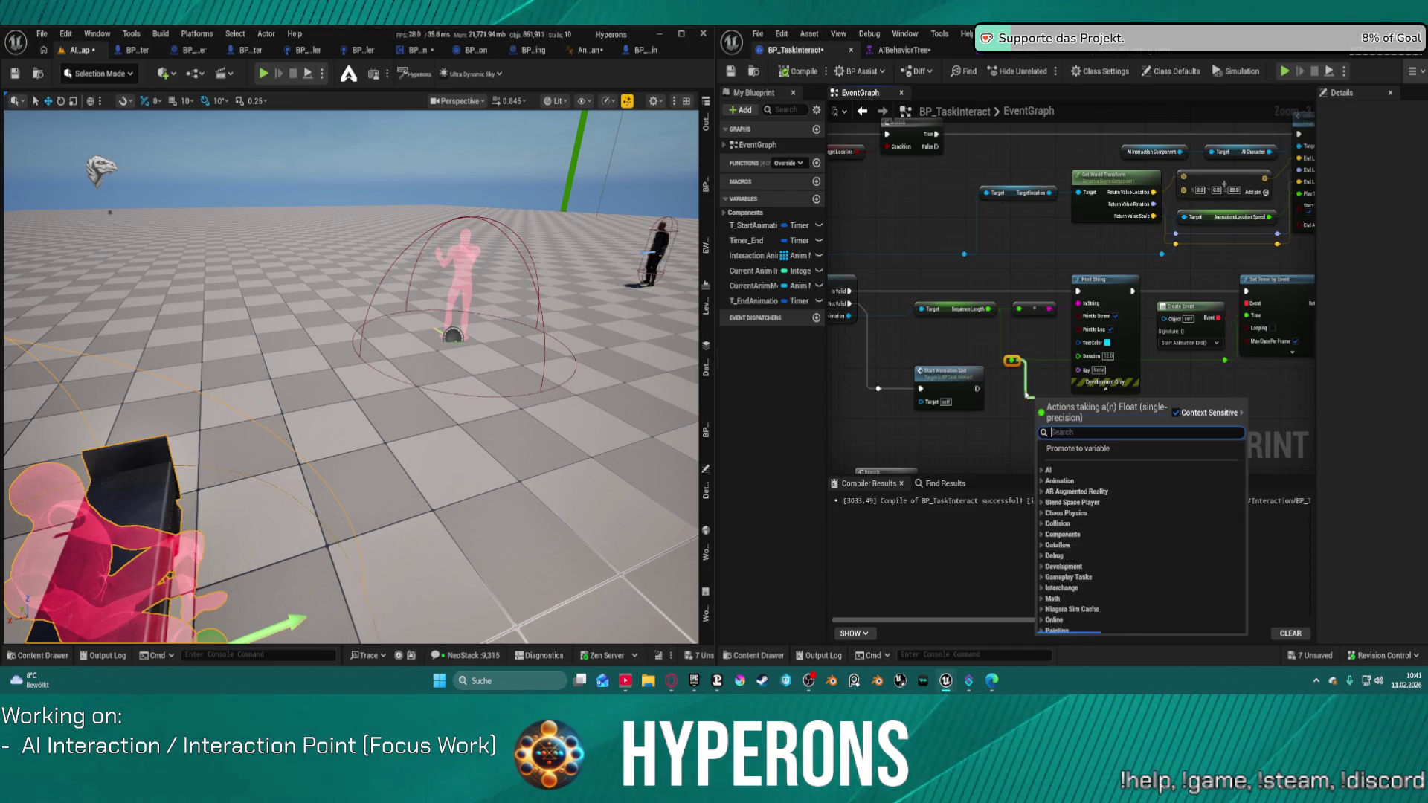
type("o")
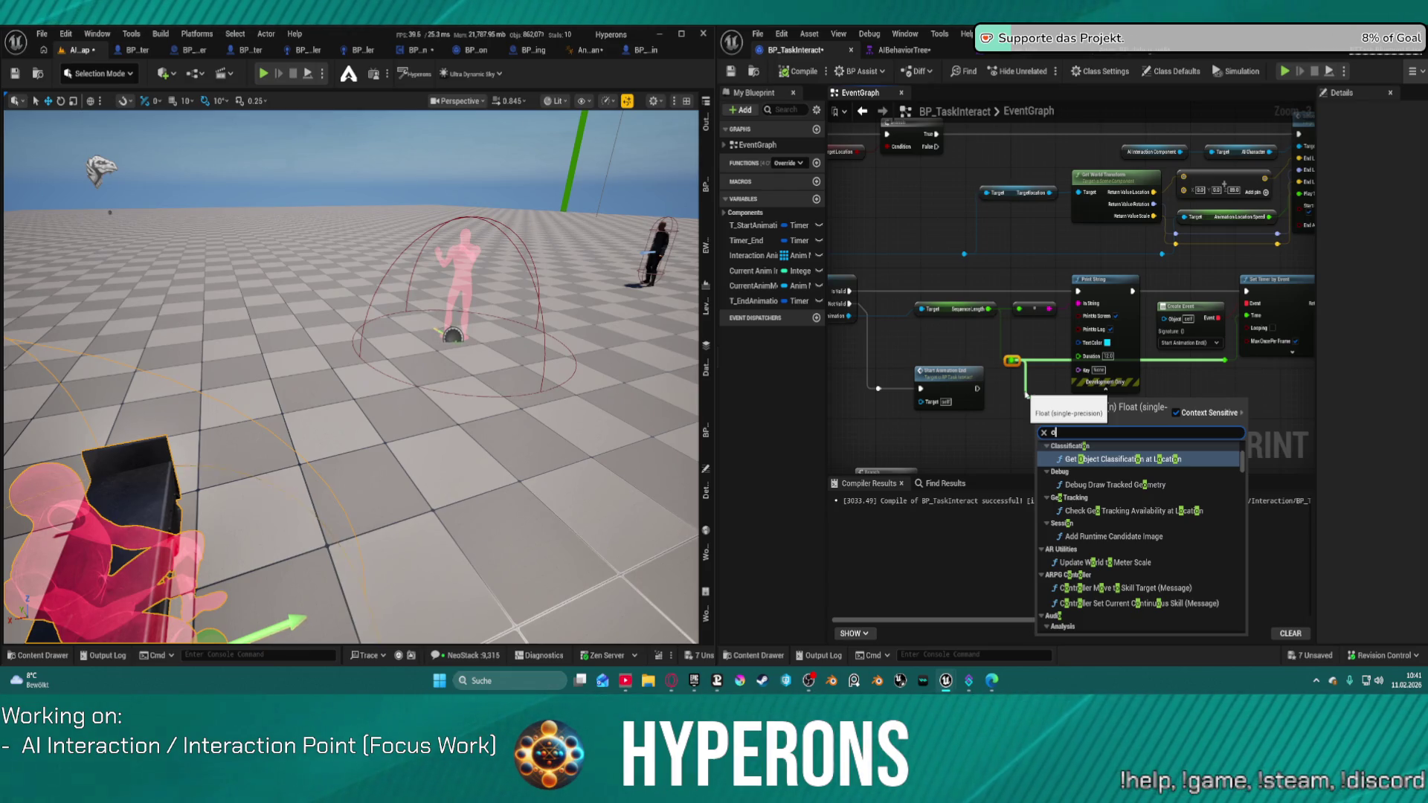
key("BackSpace")
type("dela")
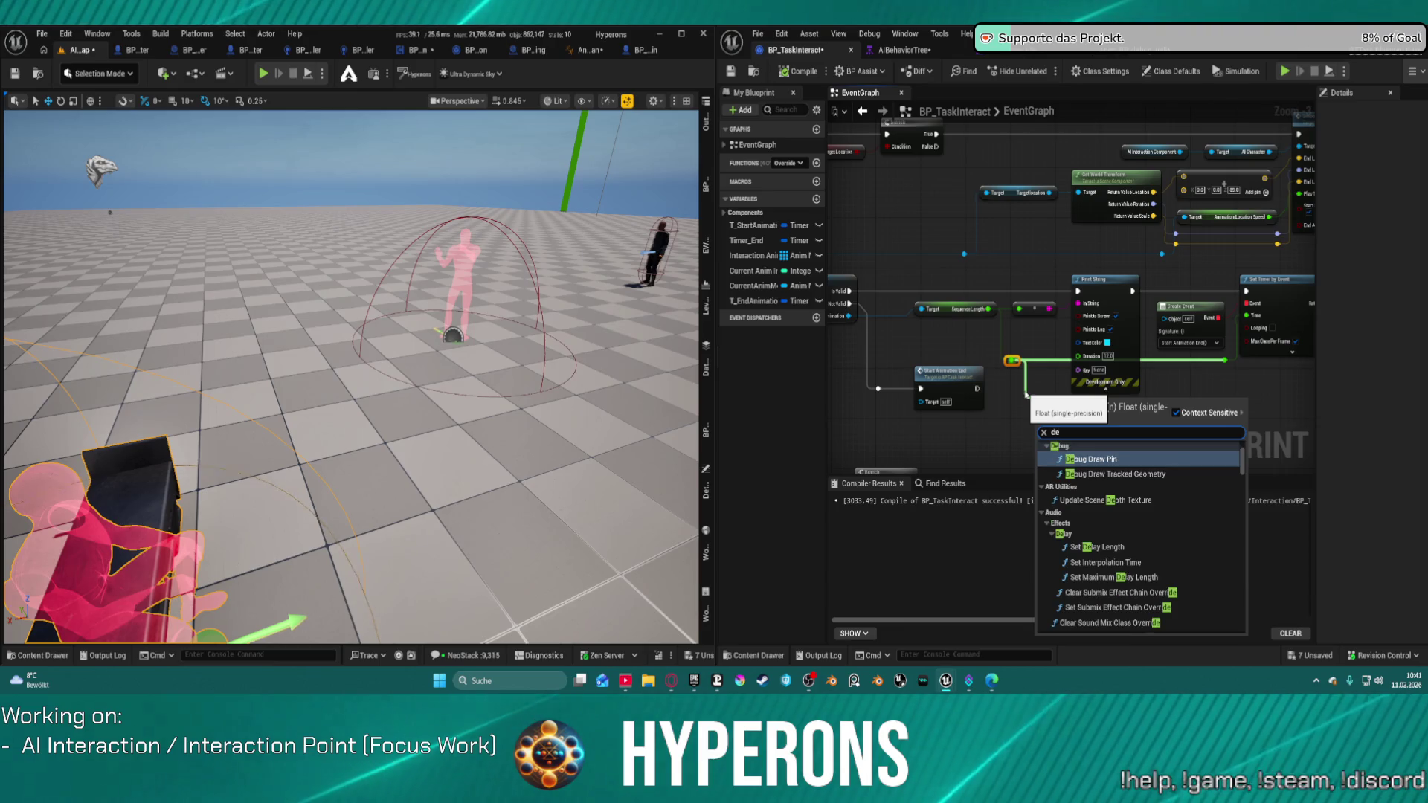
key("Return")
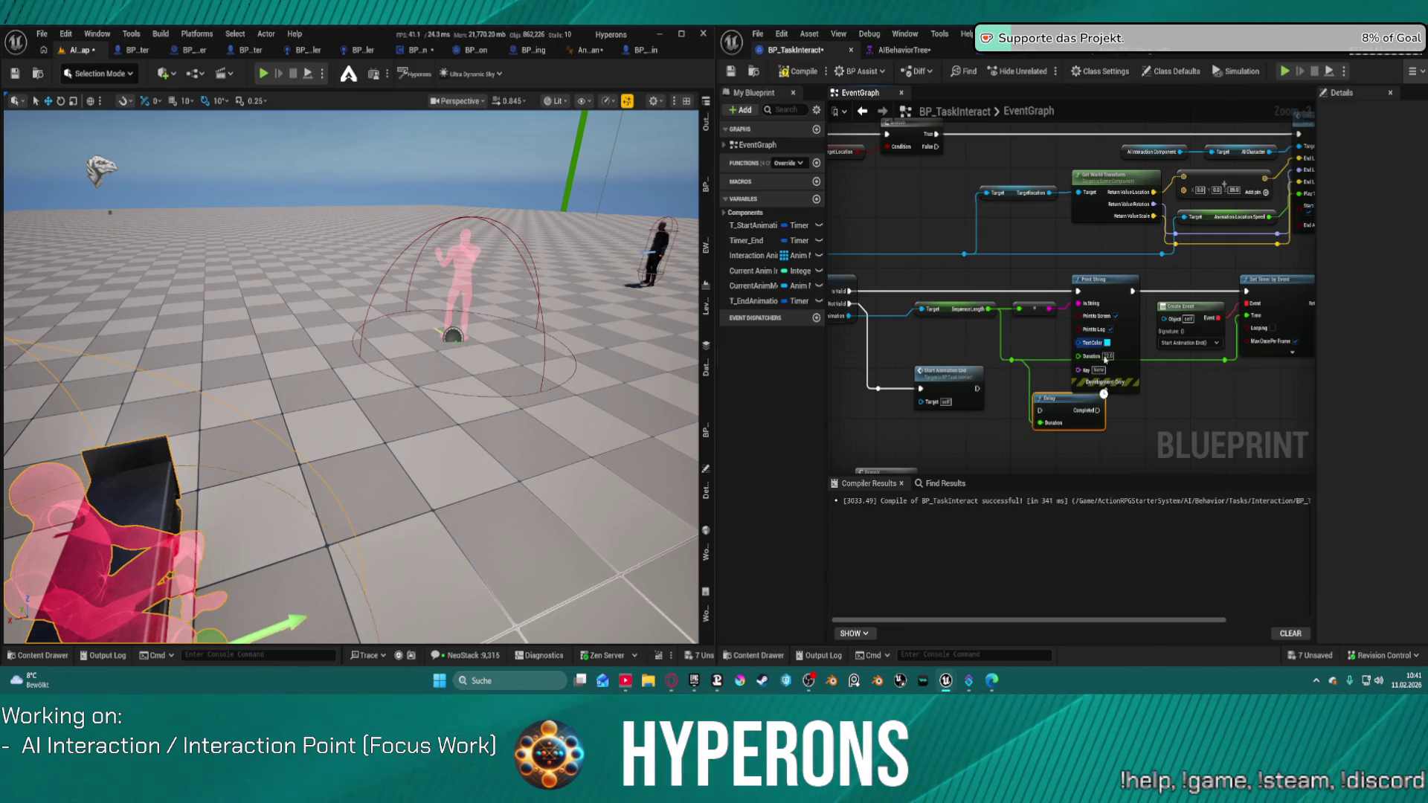
mouse_move(1064, 400)
left_mouse_down()
mouse_move(1131, 410)
mouse_move(1079, 416)
mouse_move(1210, 418)
mouse_move(1087, 370)
mouse_move(1146, 370)
mouse_move(1102, 407)
left_mouse_up()
key("Delete")
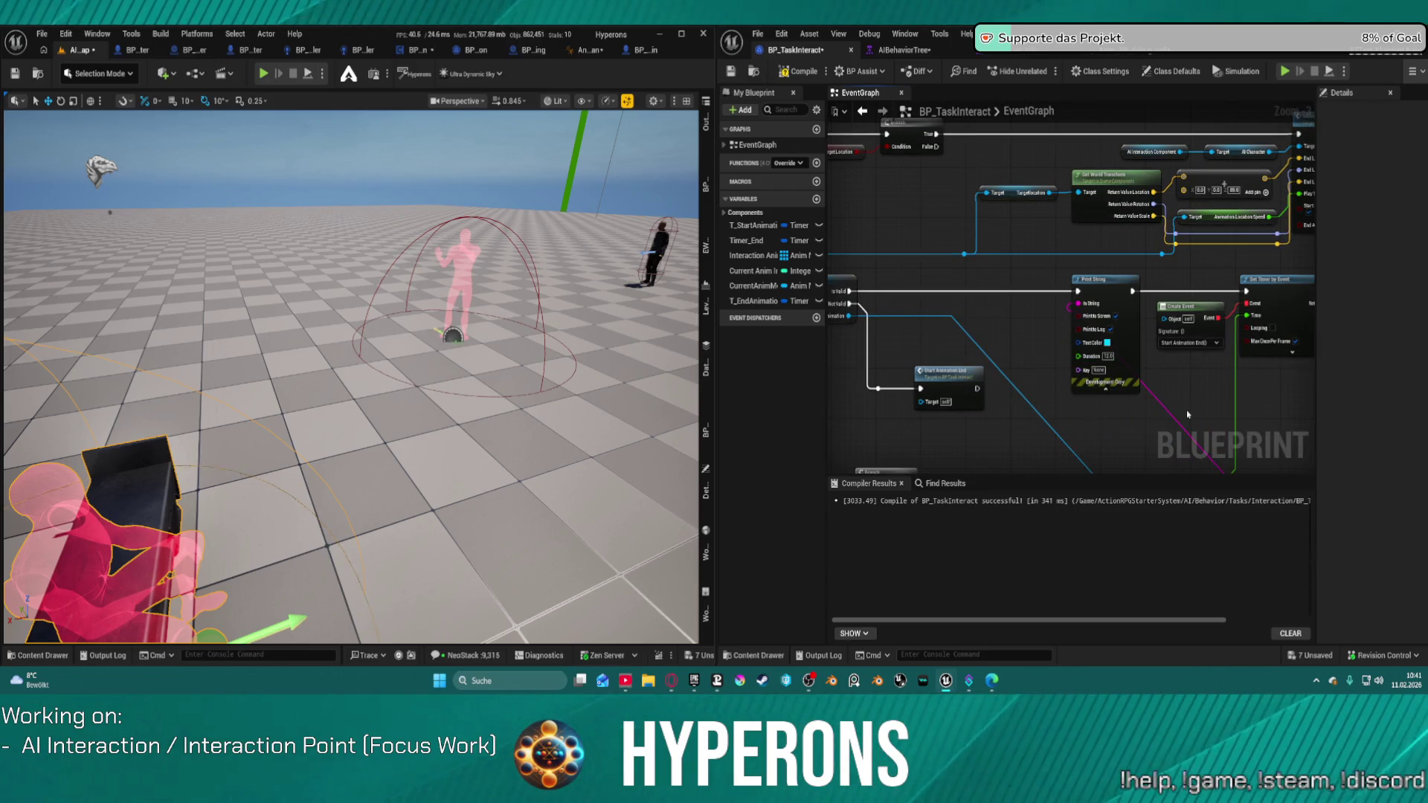
scroll(1197, 402, "down", 2)
scroll(1131, 357, "up", 3)
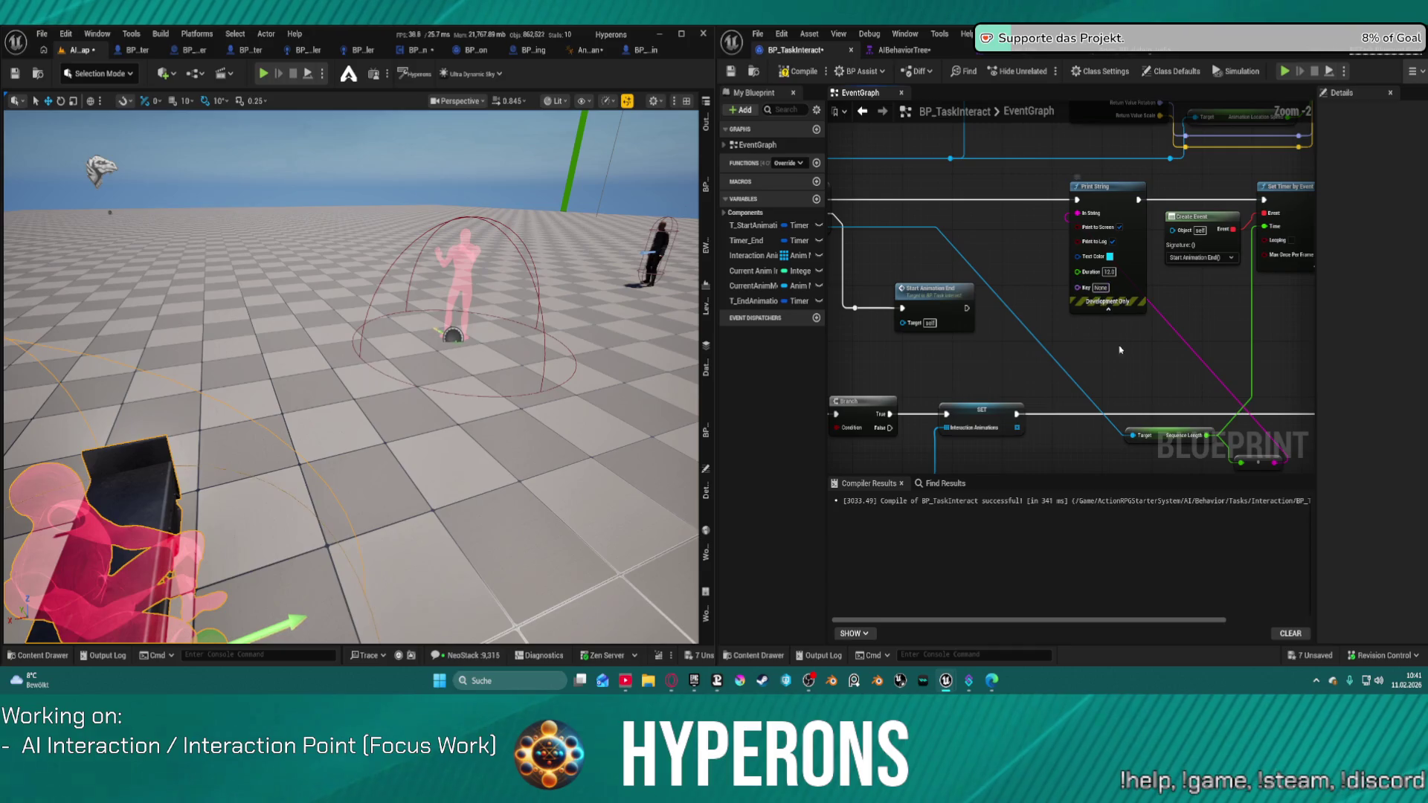
Delete the debug Print String and multiply nodes and rewire from the Is Valid output
left_click(1158, 439)
key("f")
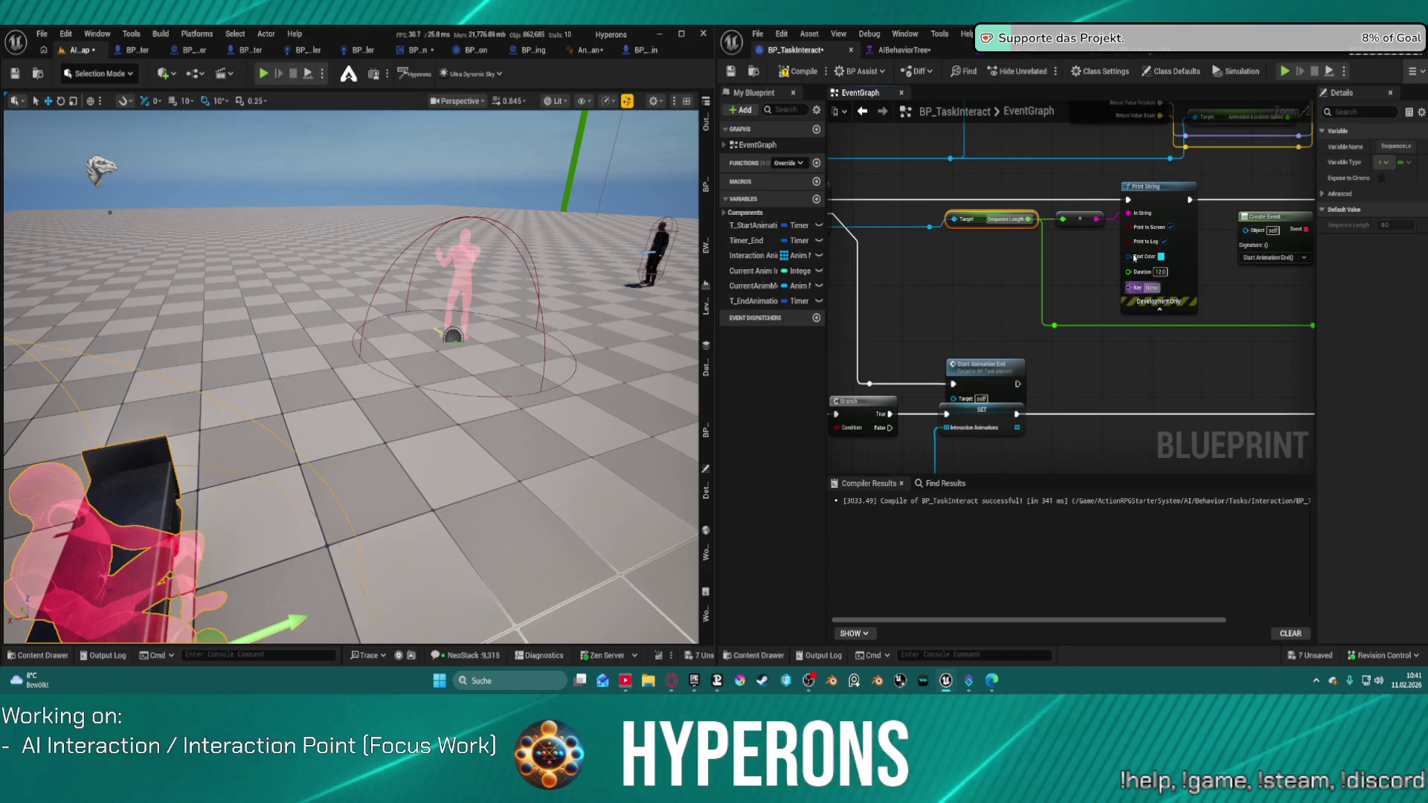
left_click_drag(1067, 183, 1160, 242)
key("Delete")
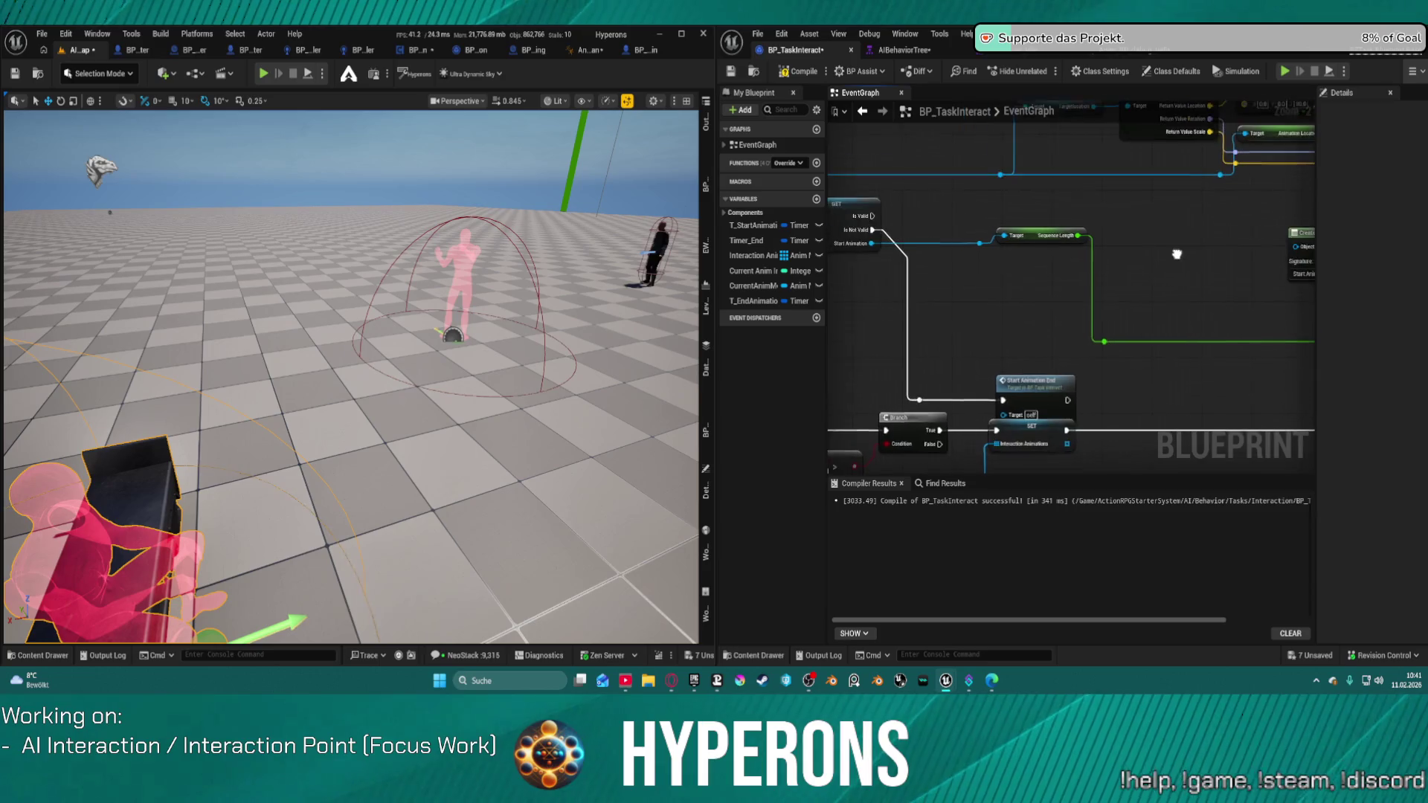
left_click_drag(875, 216, 1136, 218)
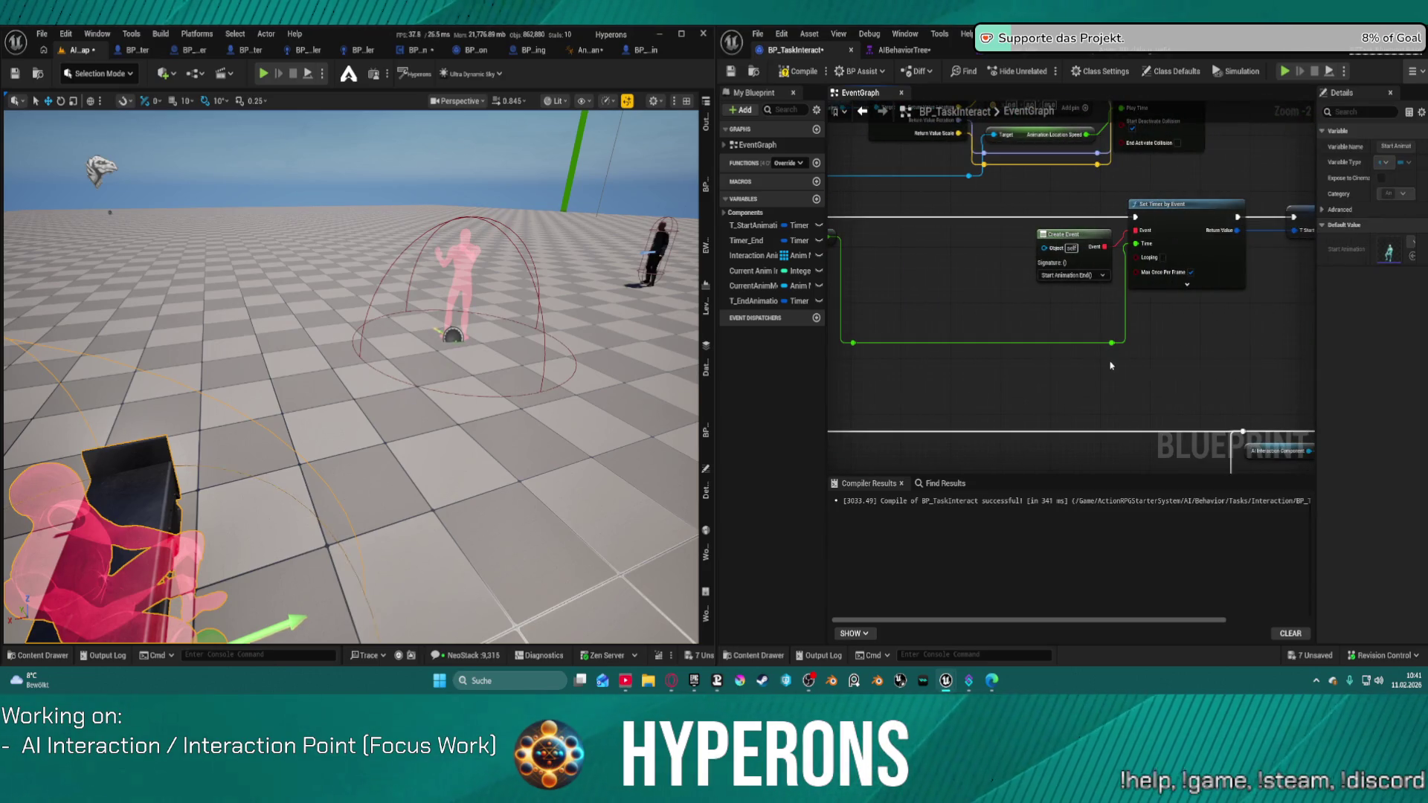
Subtract 1 from Sequence Length before the timer's Time input, then play to test
double_click(851, 343)
left_click_drag(853, 343, 967, 365)
type("subtr")
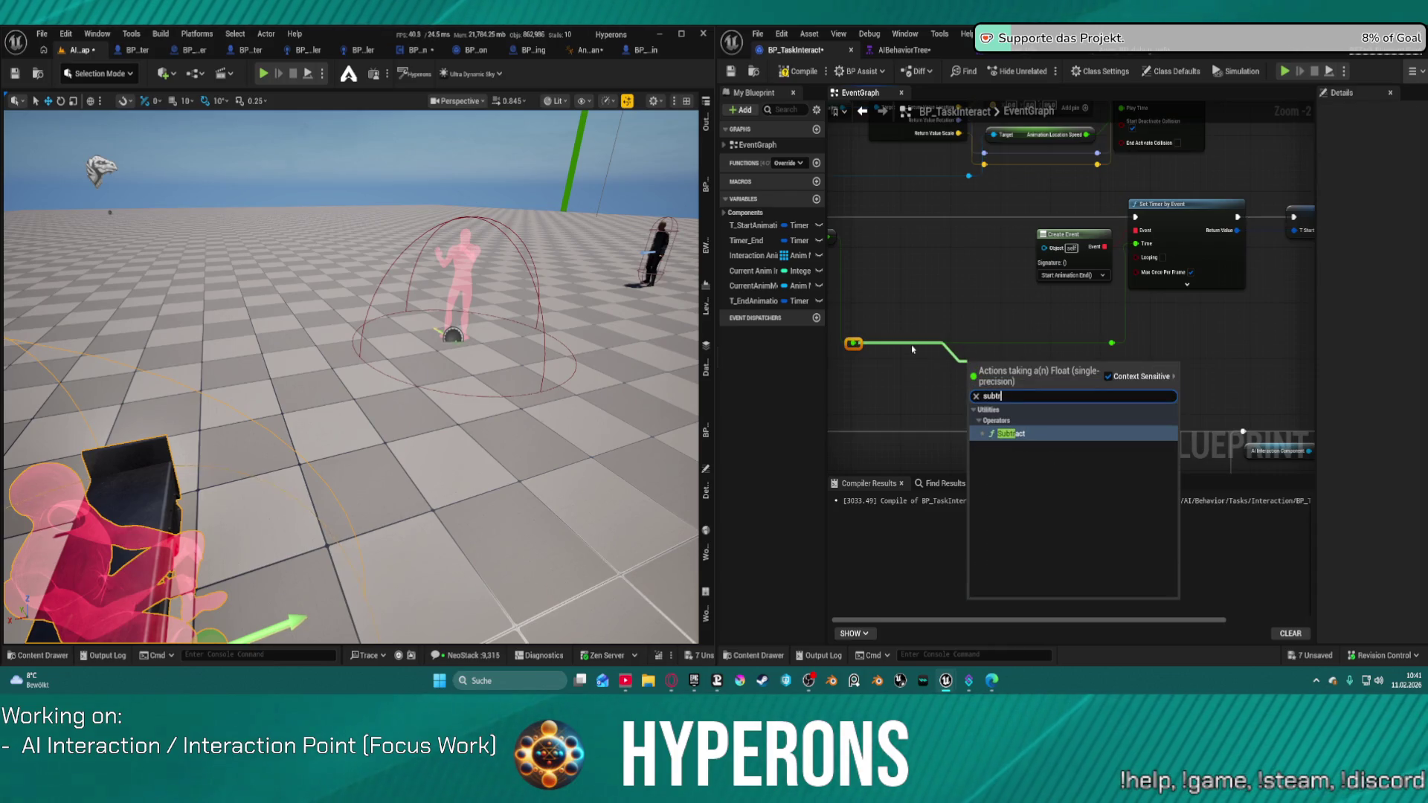
key("Return")
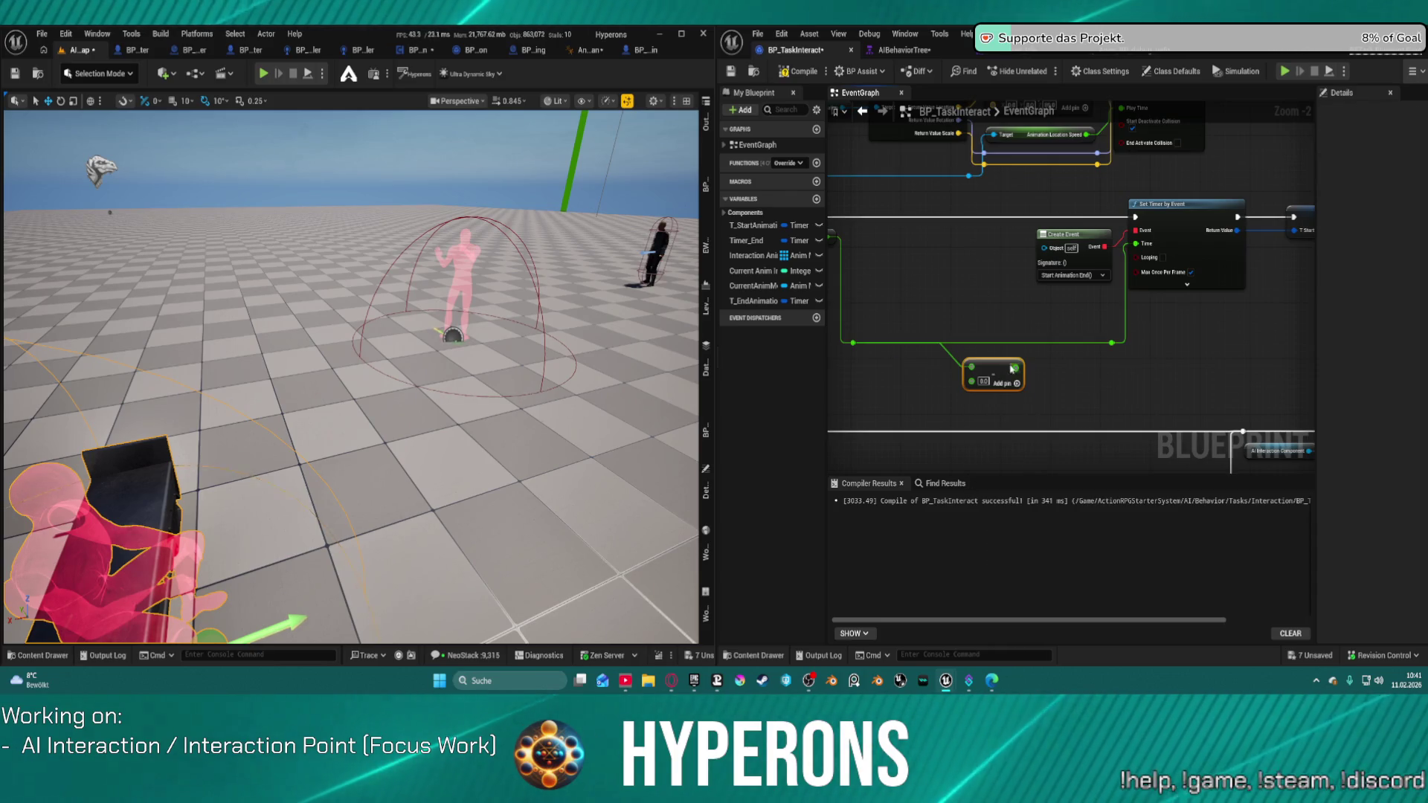
mouse_move(1015, 366)
left_mouse_down()
mouse_move(1038, 362)
mouse_move(1030, 350)
mouse_move(1055, 326)
left_mouse_up()
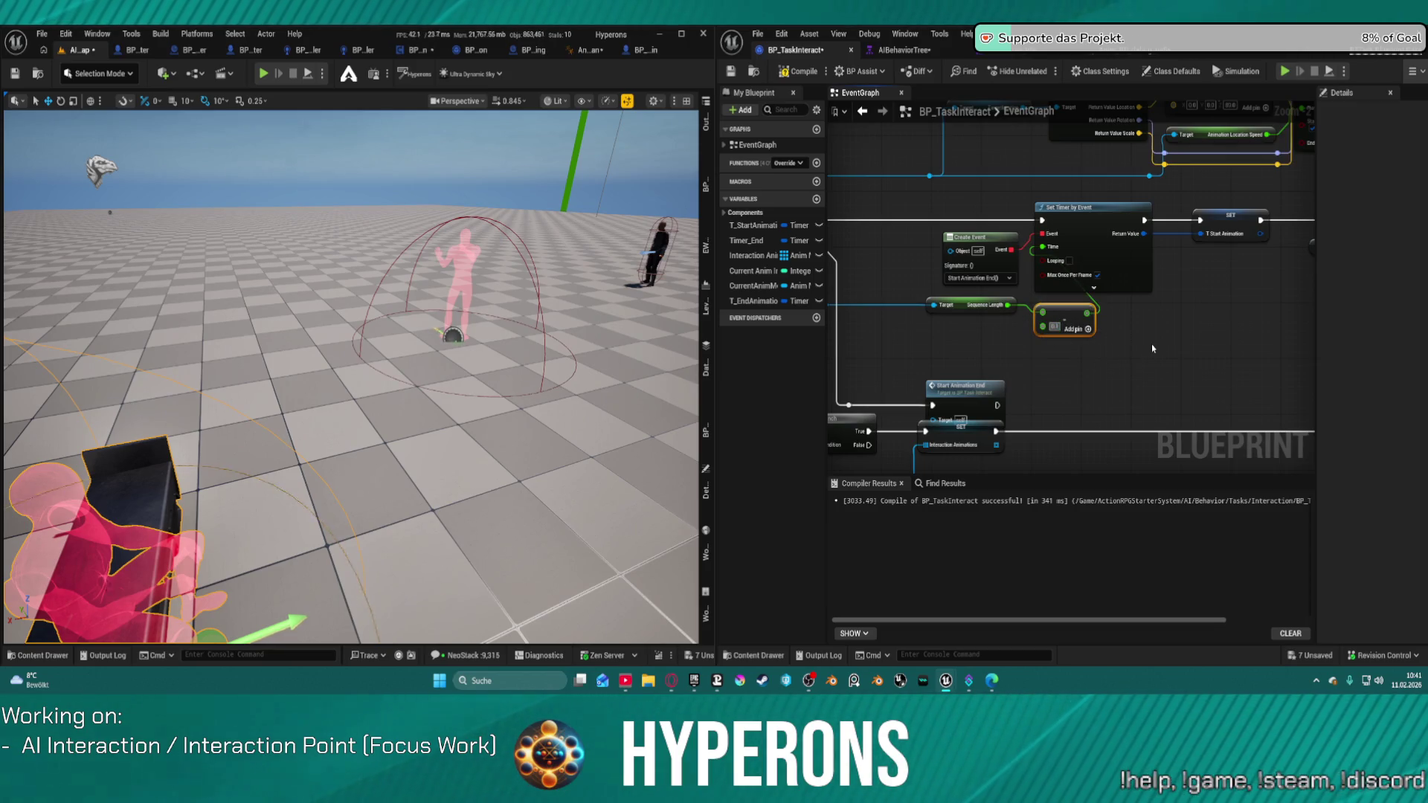
left_click(1054, 326)
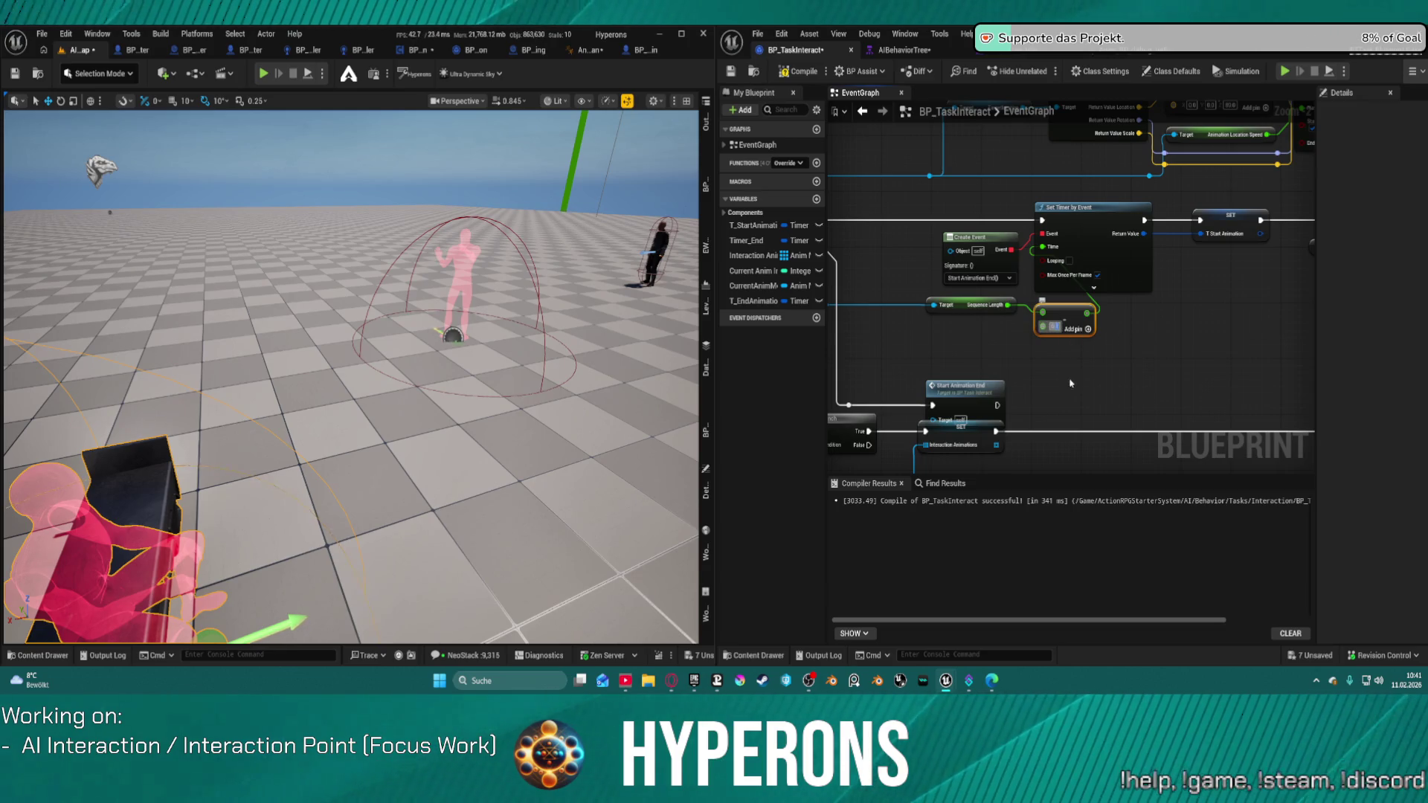
type("15")
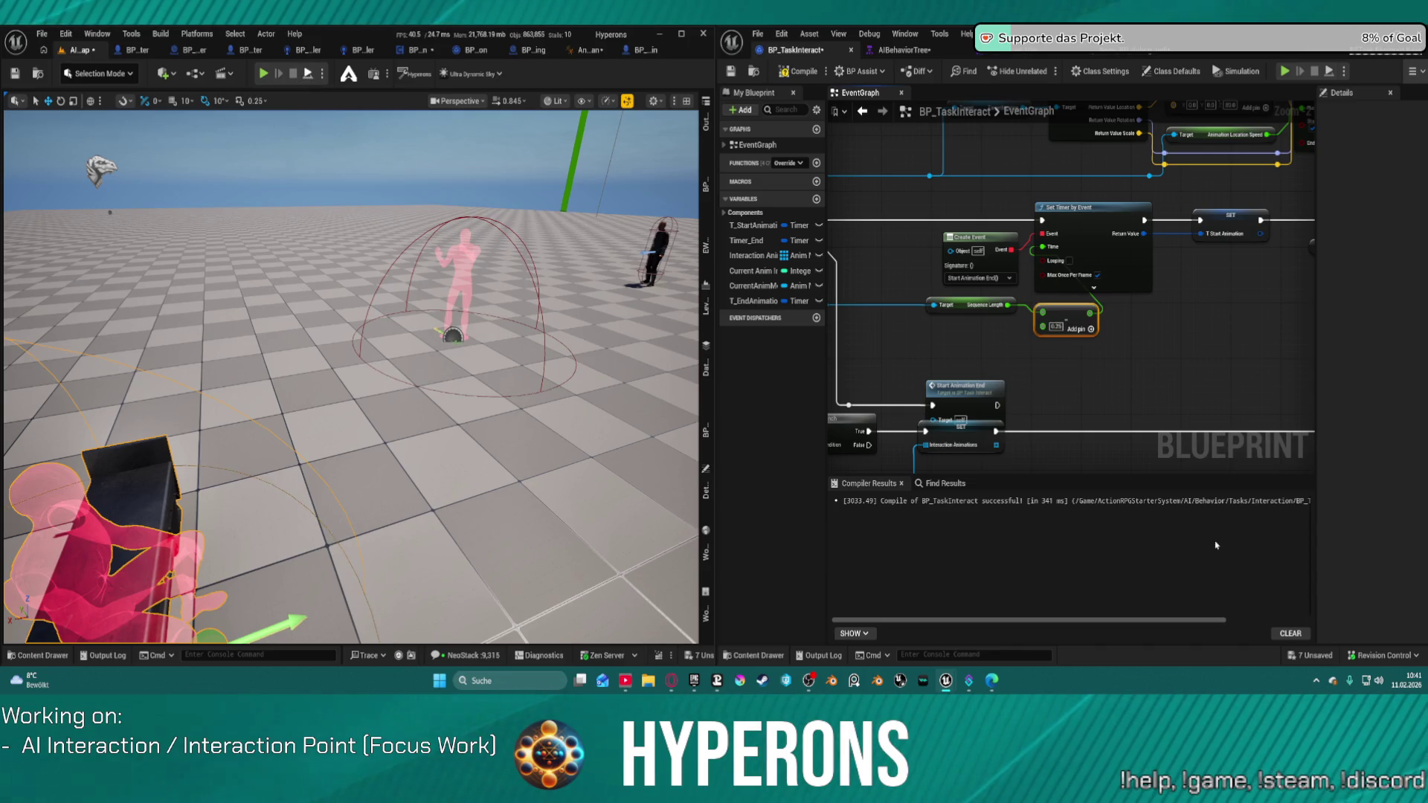
key("alt+p")
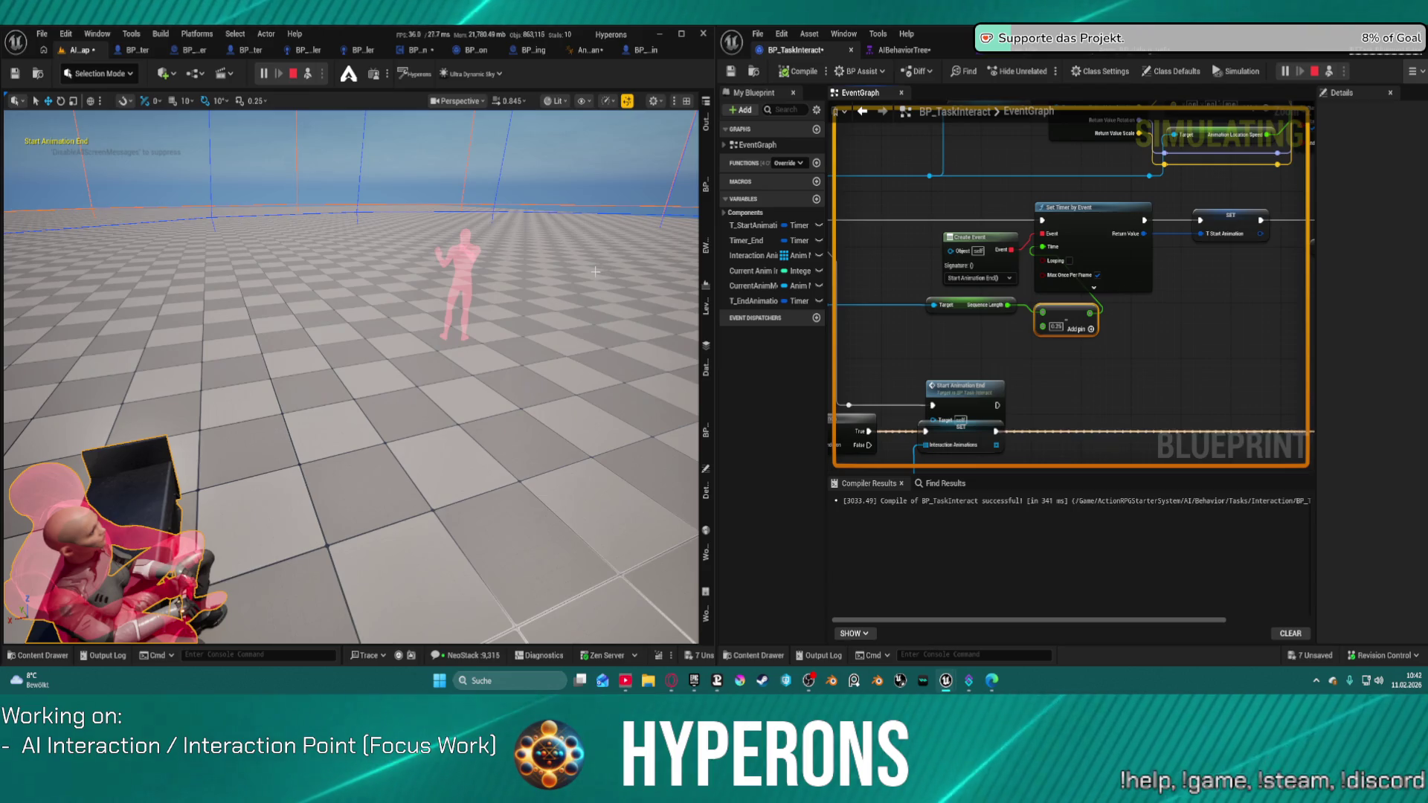
End the play session and return to the BP_TaskInteract graph
key("Escape")
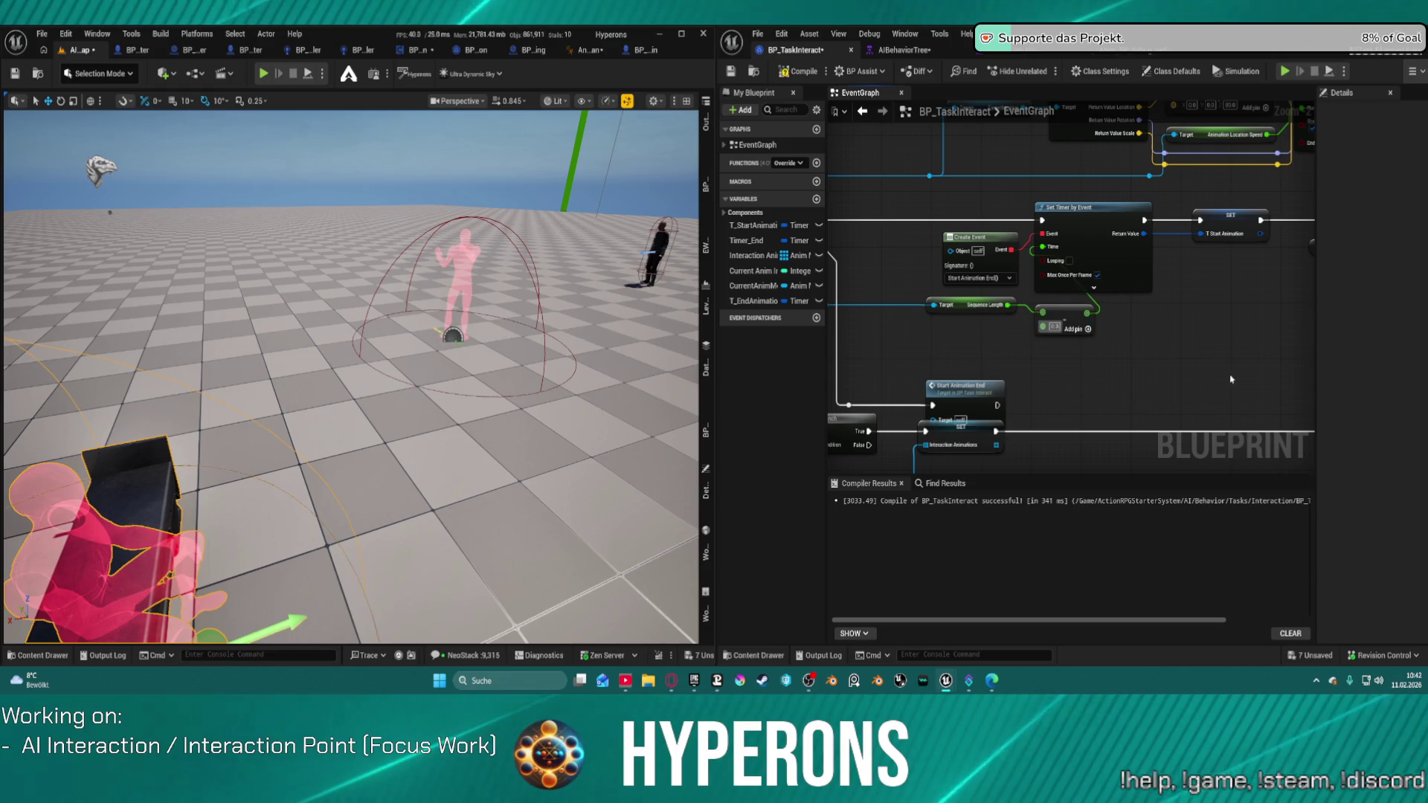
scroll(1076, 315, "down", 8)
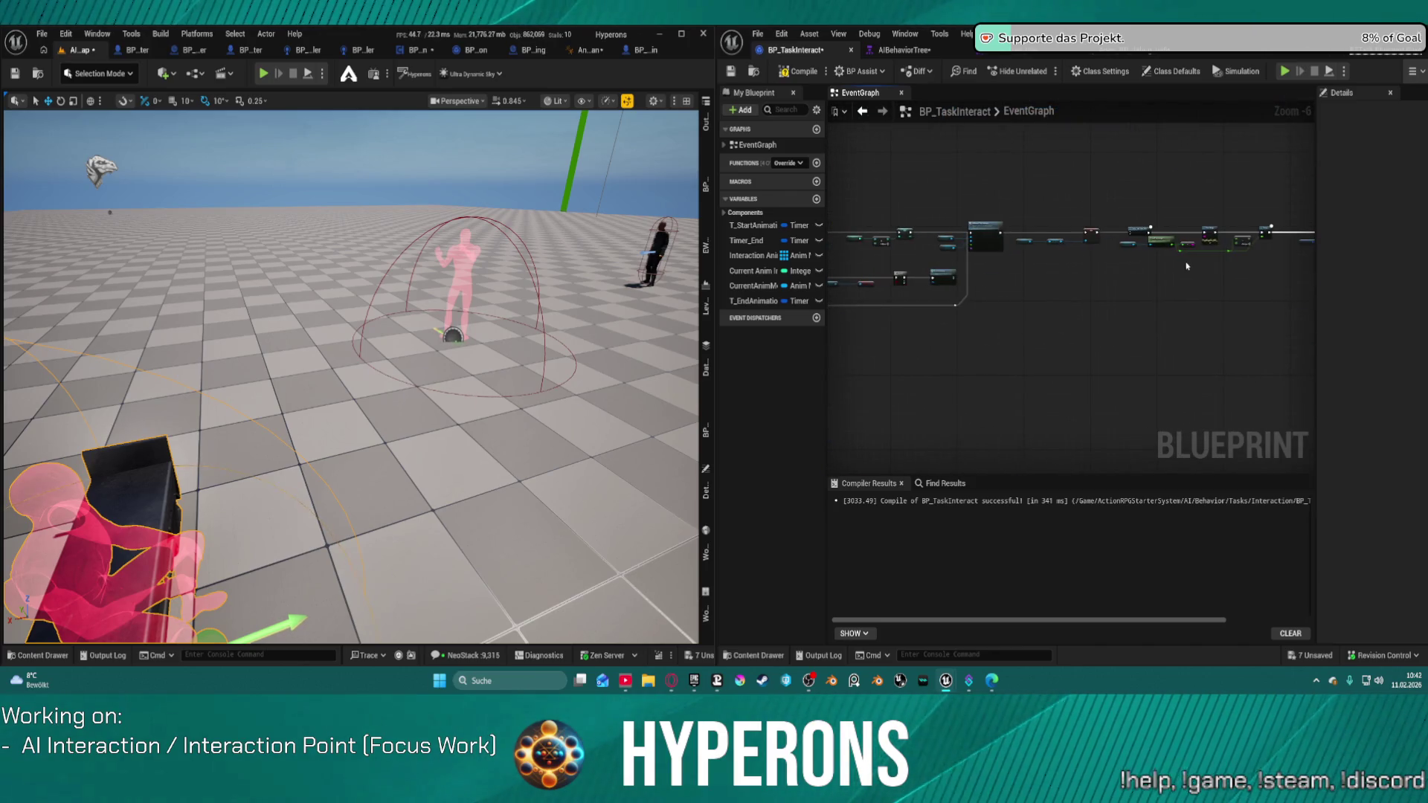
Replace the 0.5 Add node on Play Length with a 0.3 copy in its place
scroll(1131, 233, "up", 2)
scroll(1017, 294, "up", 3)
key("ctrl+v")
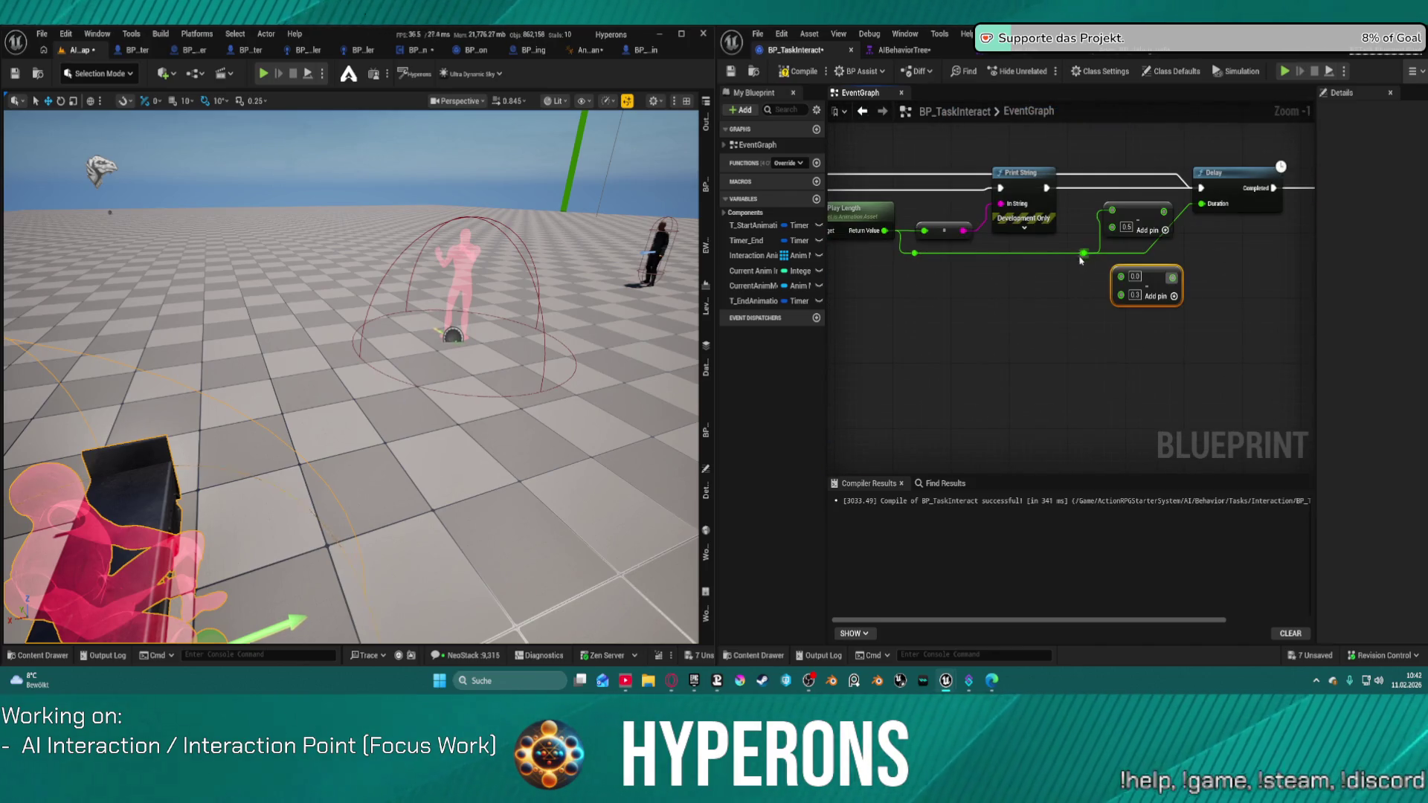
mouse_move(1085, 253)
left_mouse_down()
mouse_move(1122, 281)
mouse_move(1201, 203)
left_mouse_up()
left_click(1136, 201)
key("Delete")
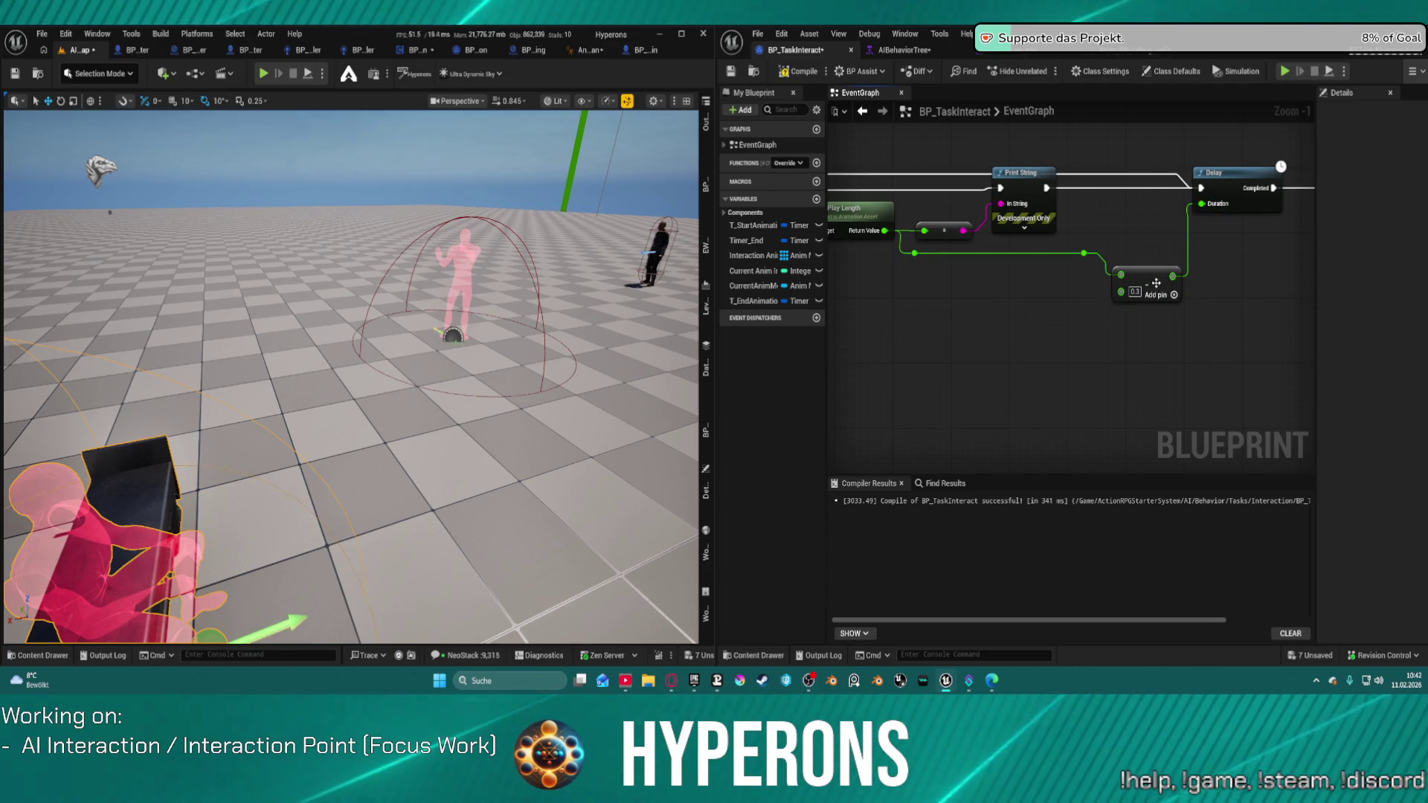
mouse_move(1146, 287)
left_mouse_down()
mouse_move(1146, 262)
mouse_move(1254, 170)
left_mouse_up()
Pan to the start of the event chain and simulate again
scroll(1145, 262, "down", 3)
left_click_drag(1059, 253, 1231, 237)
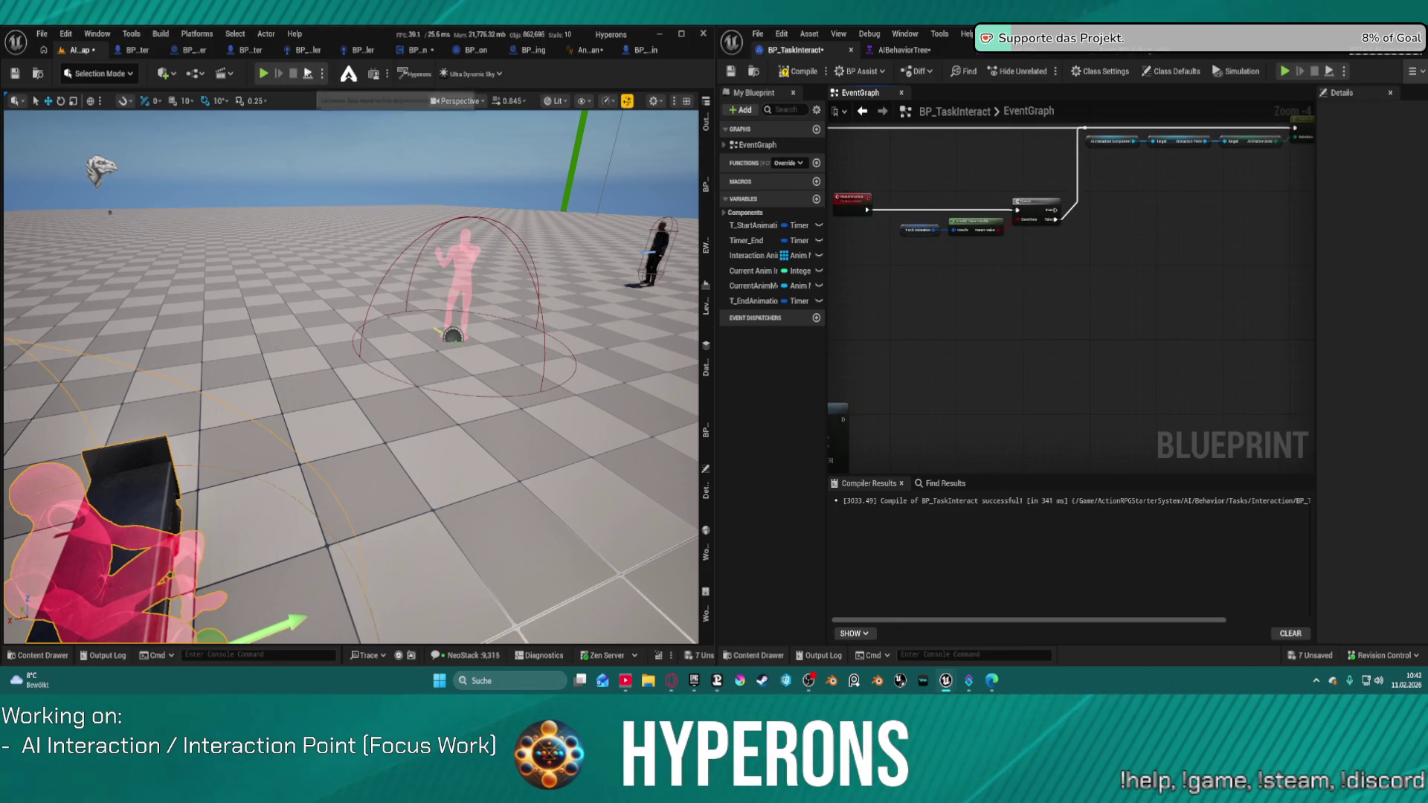
key("alt+s")
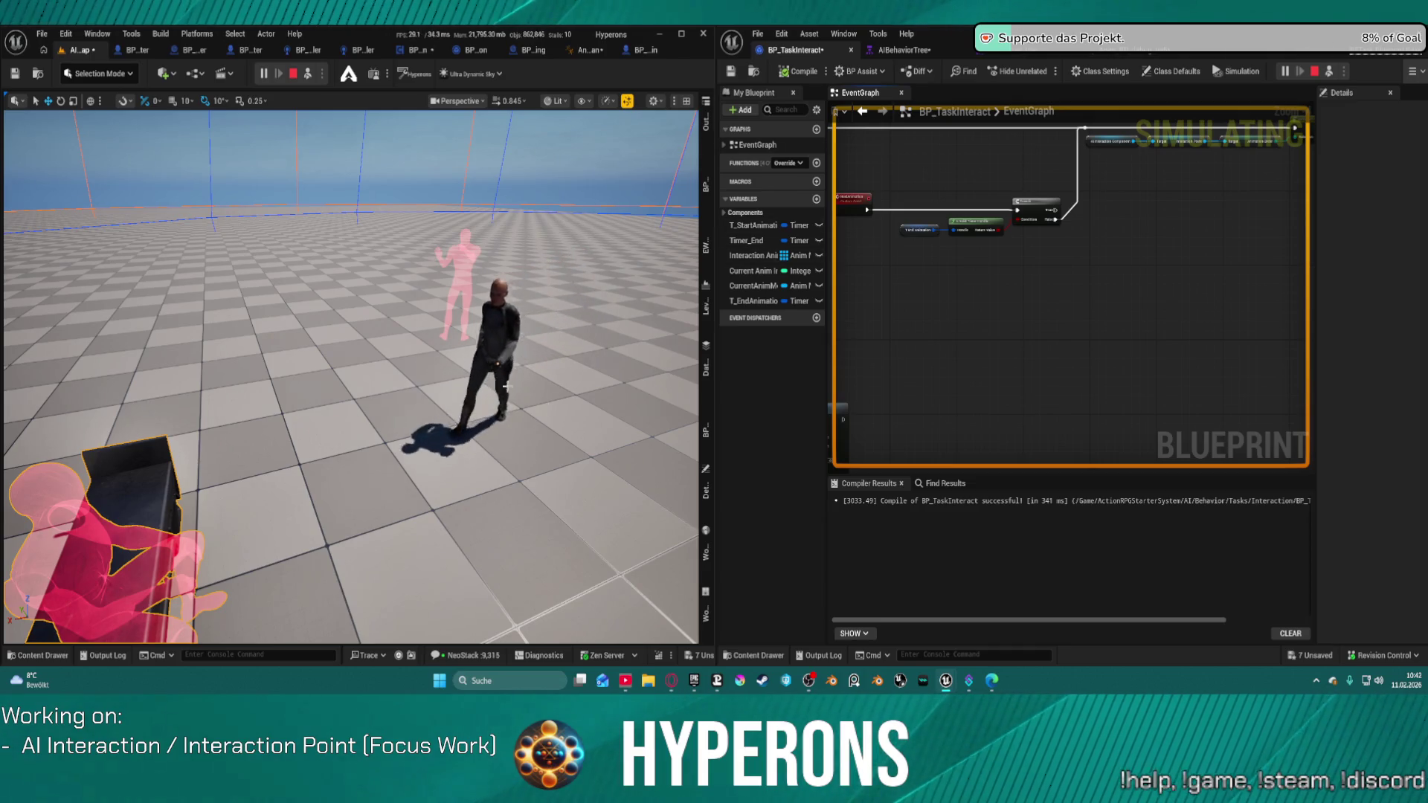
Focus on the bench and character, then stop the test after the character walks away
key("f")
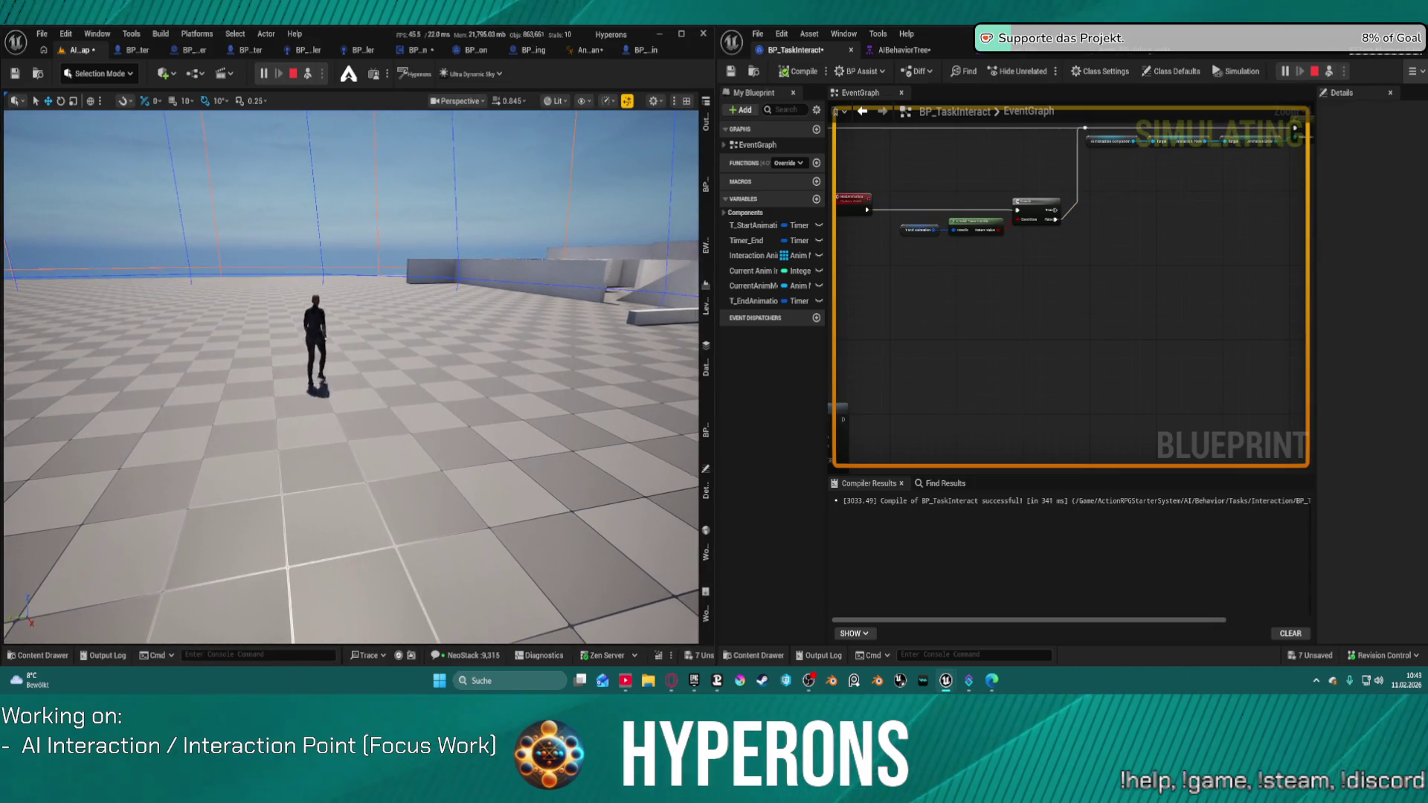
key("Escape")
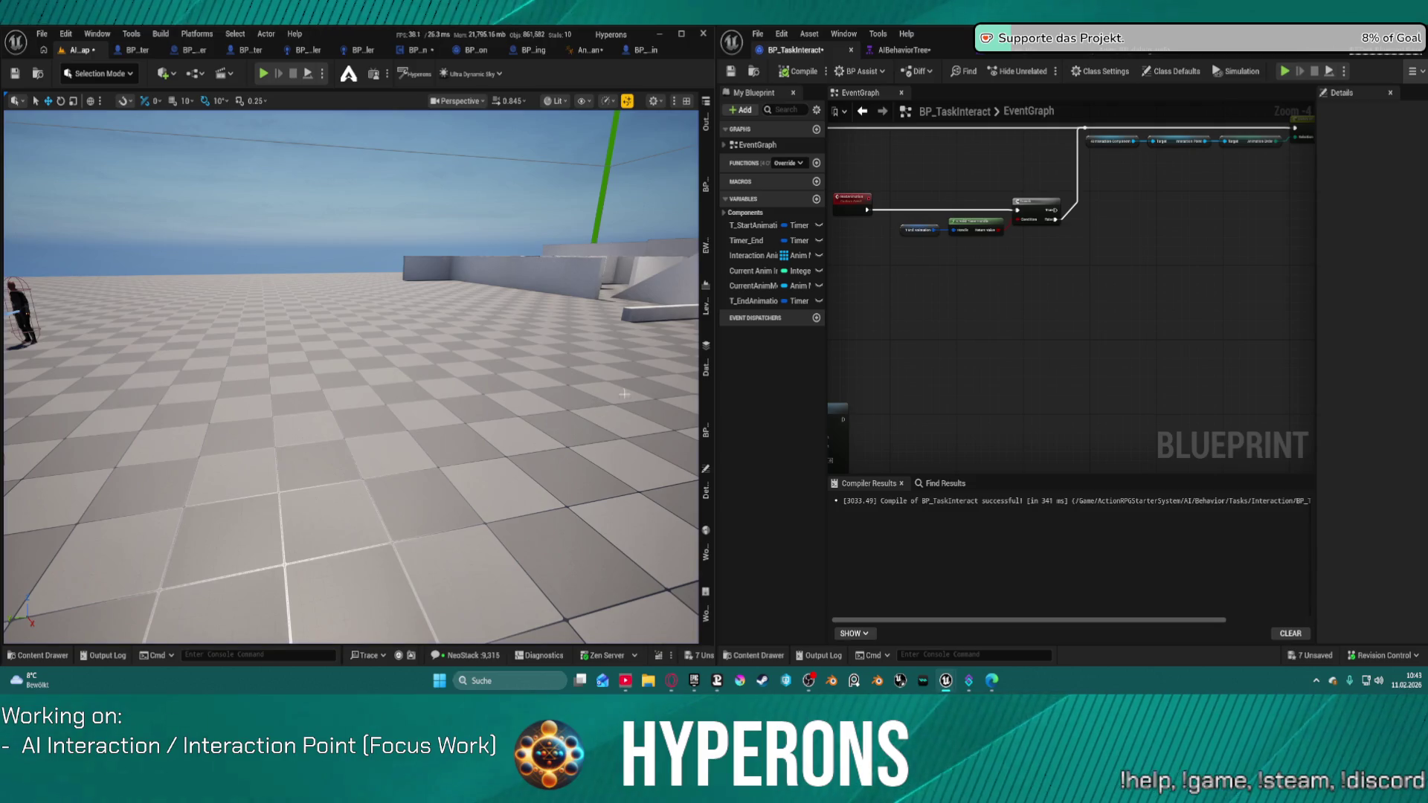
Navigate to Set Timer by Event and its 0.3 Add node, dragging out from the 0.3 pin
scroll(841, 360, "down", 3)
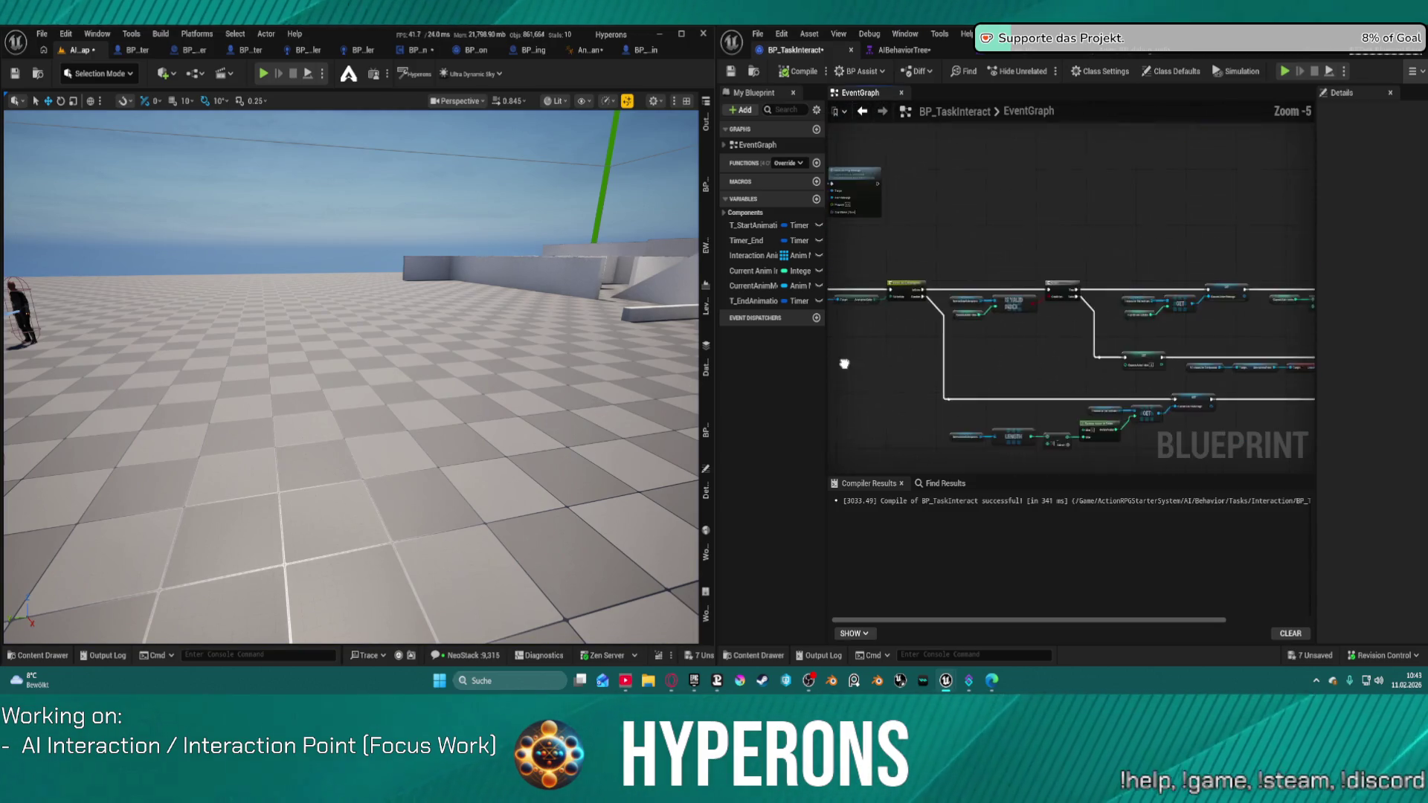
left_click_drag(841, 360, 1007, 303)
scroll(1152, 205, "up", 5)
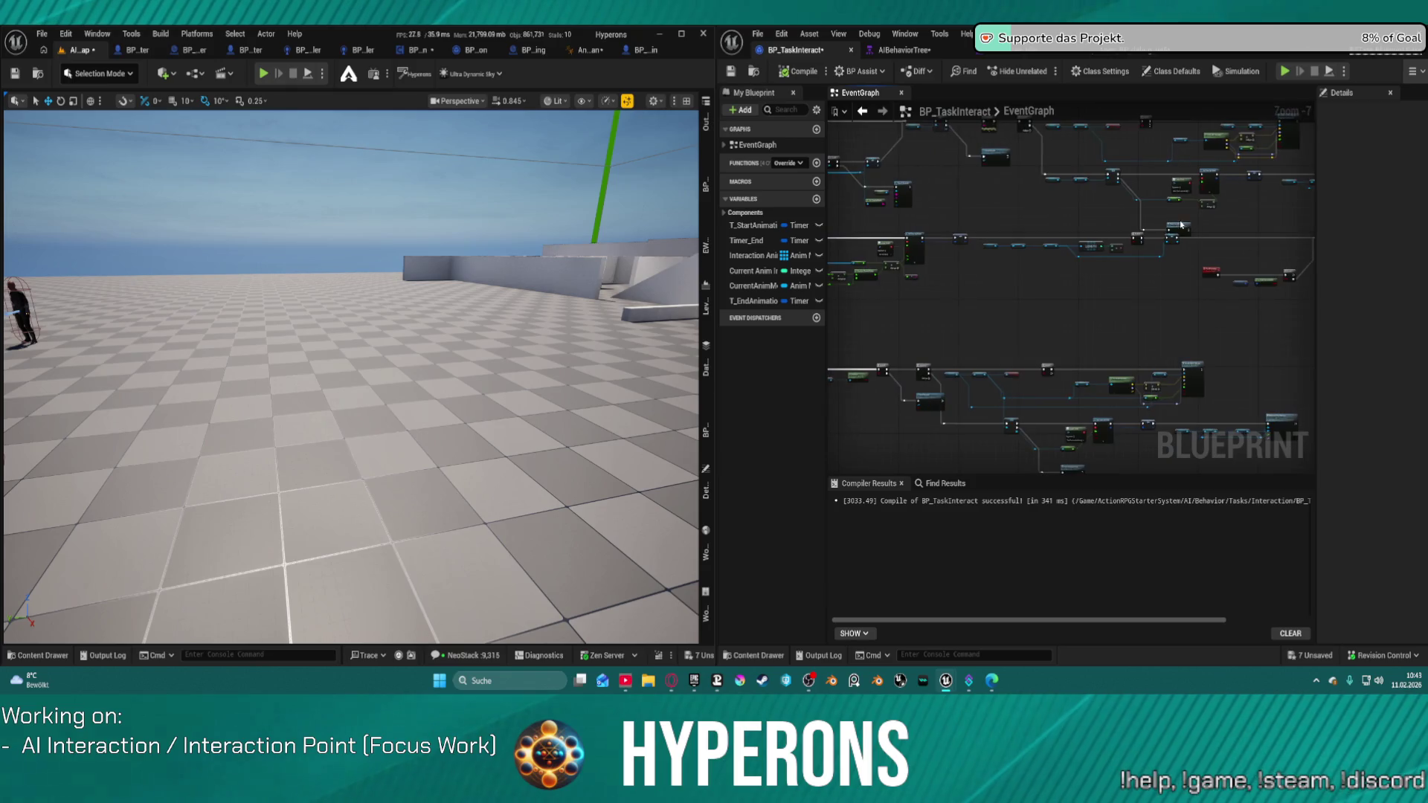
scroll(1152, 206, "up", 3)
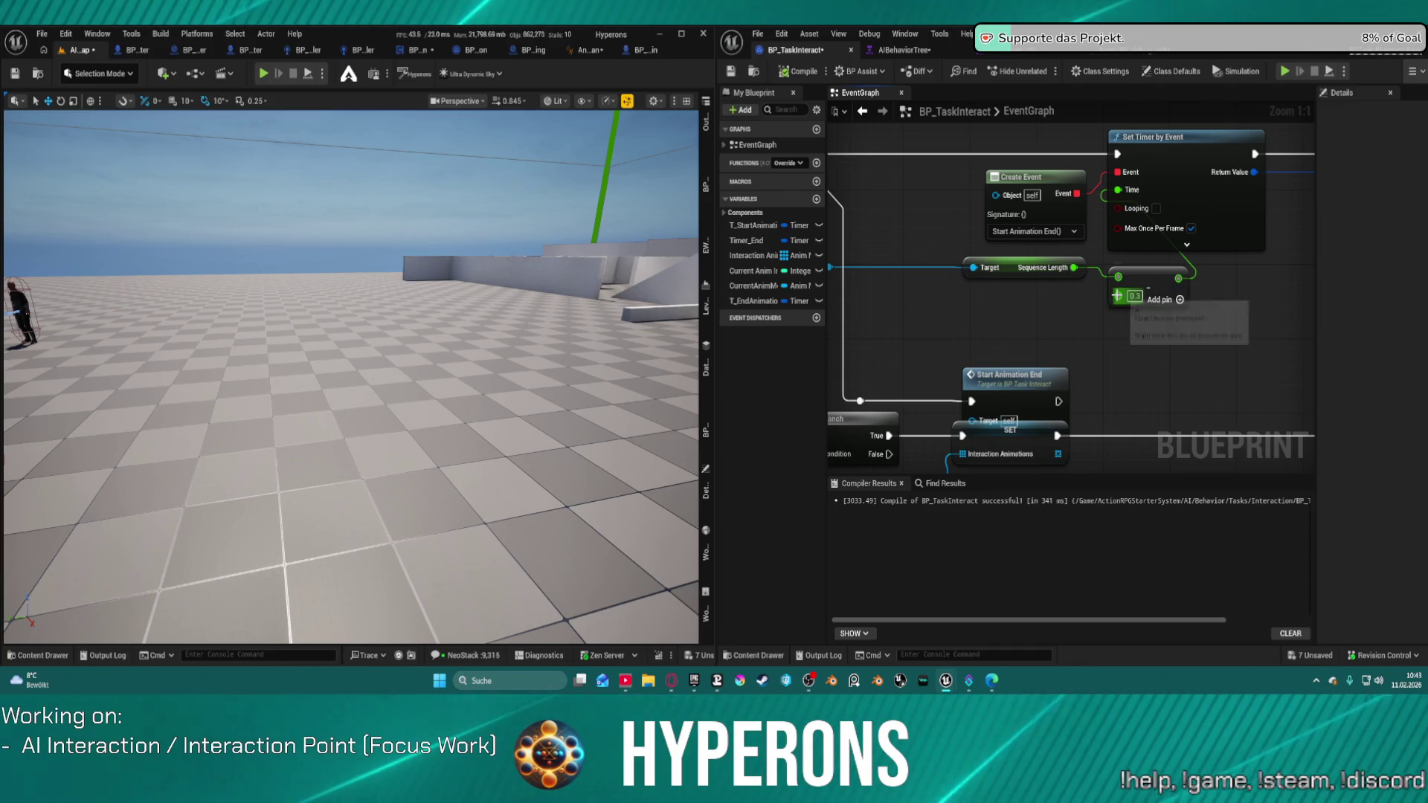
left_click_drag(1118, 296, 1075, 312)
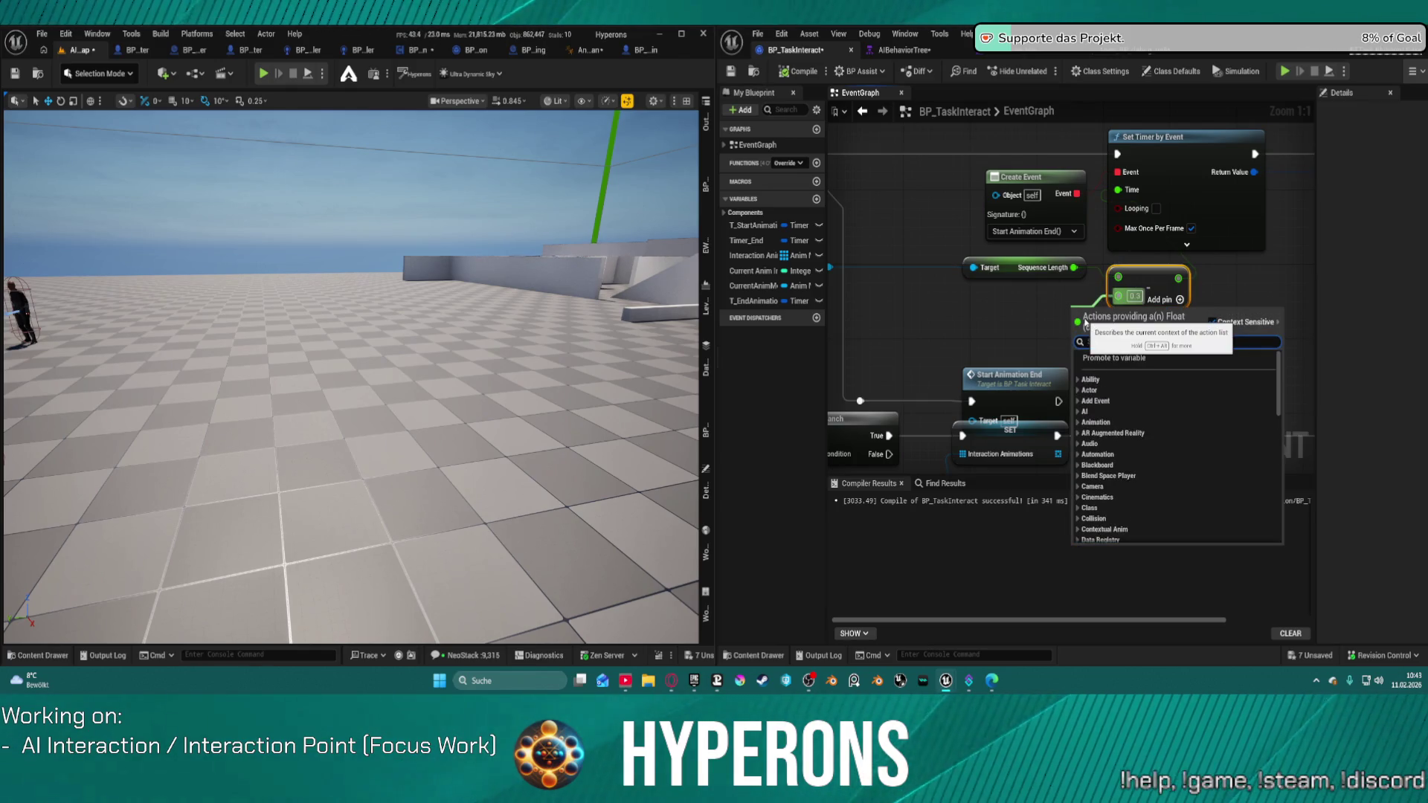
Promote the Add node's 0.3 input to a float variable named BehaviorTickDelay
type("pro")
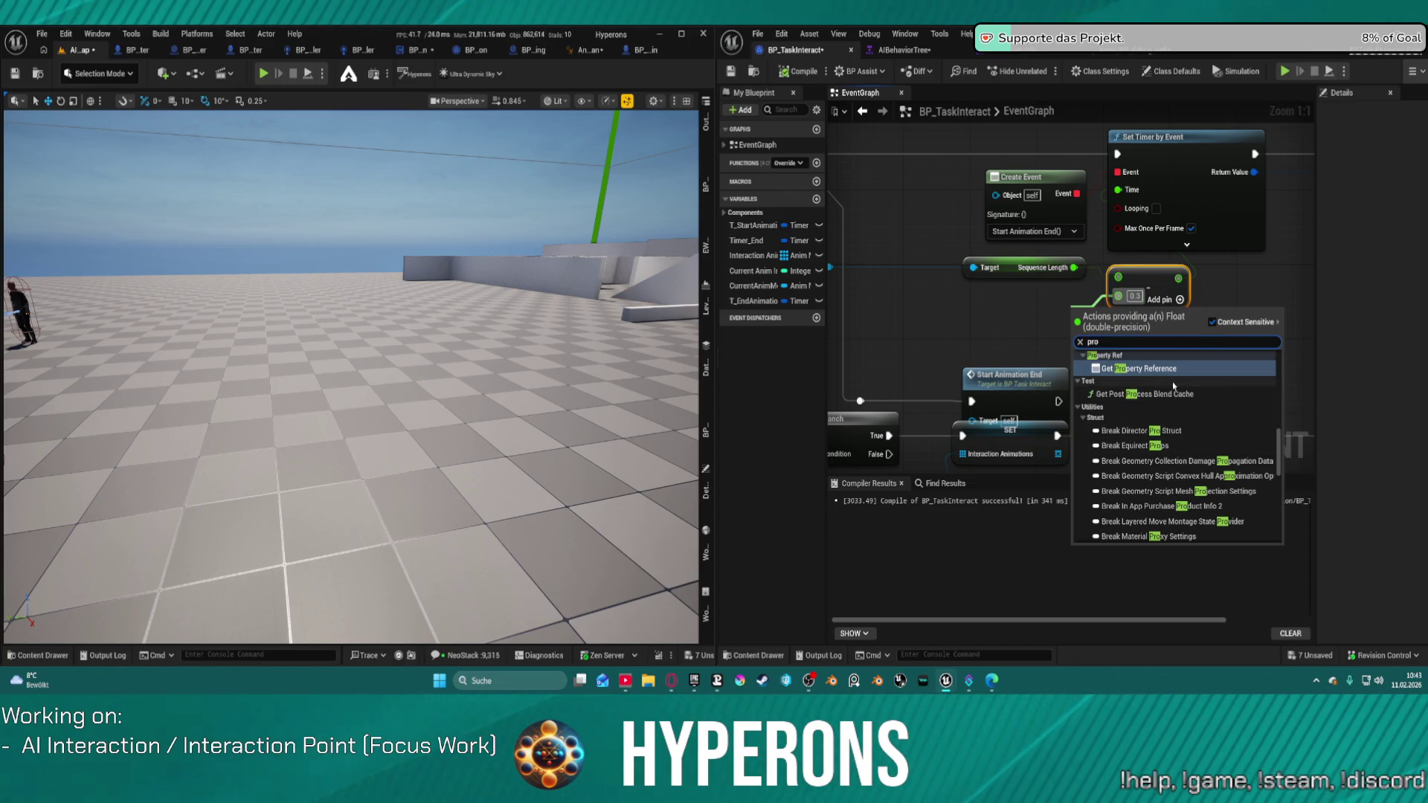
type("mot")
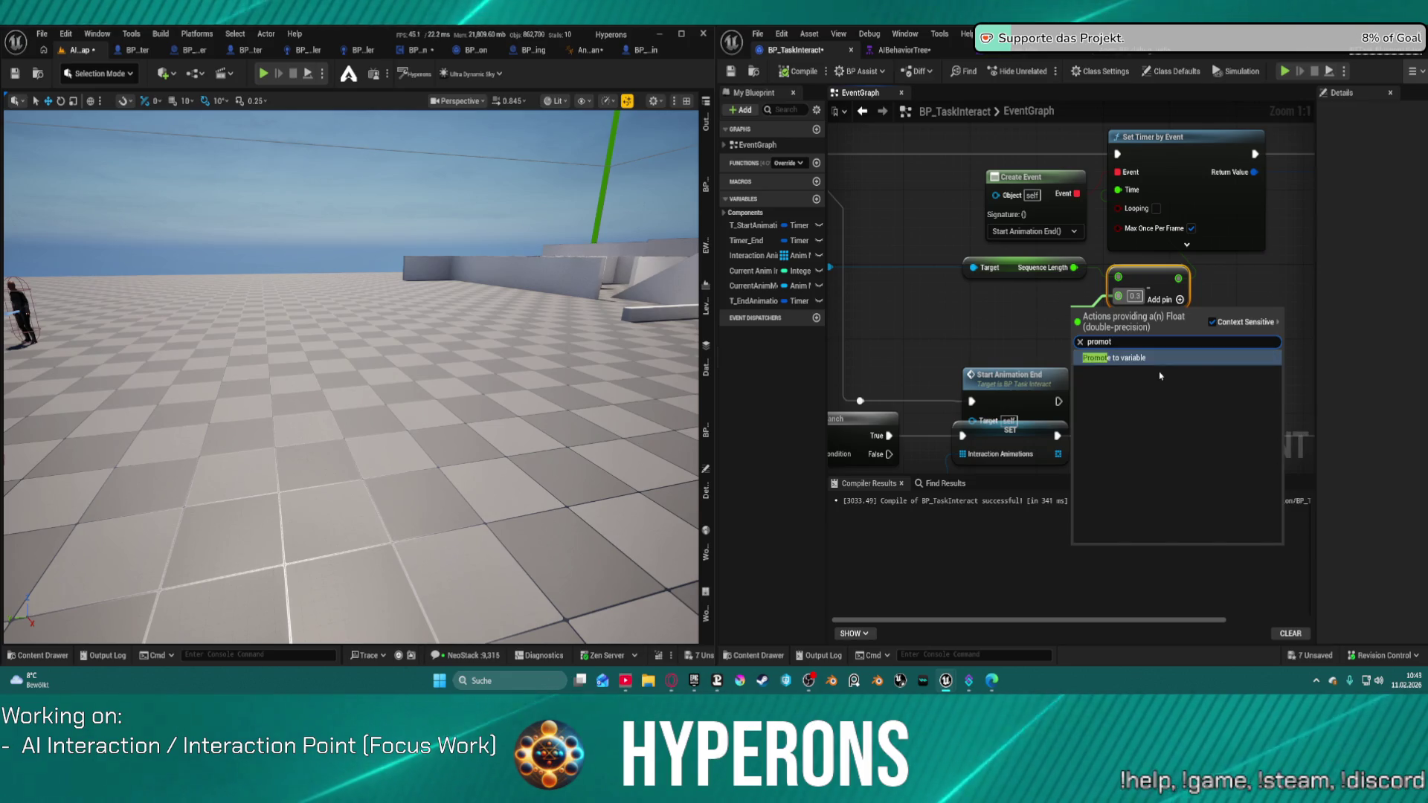
key("Return")
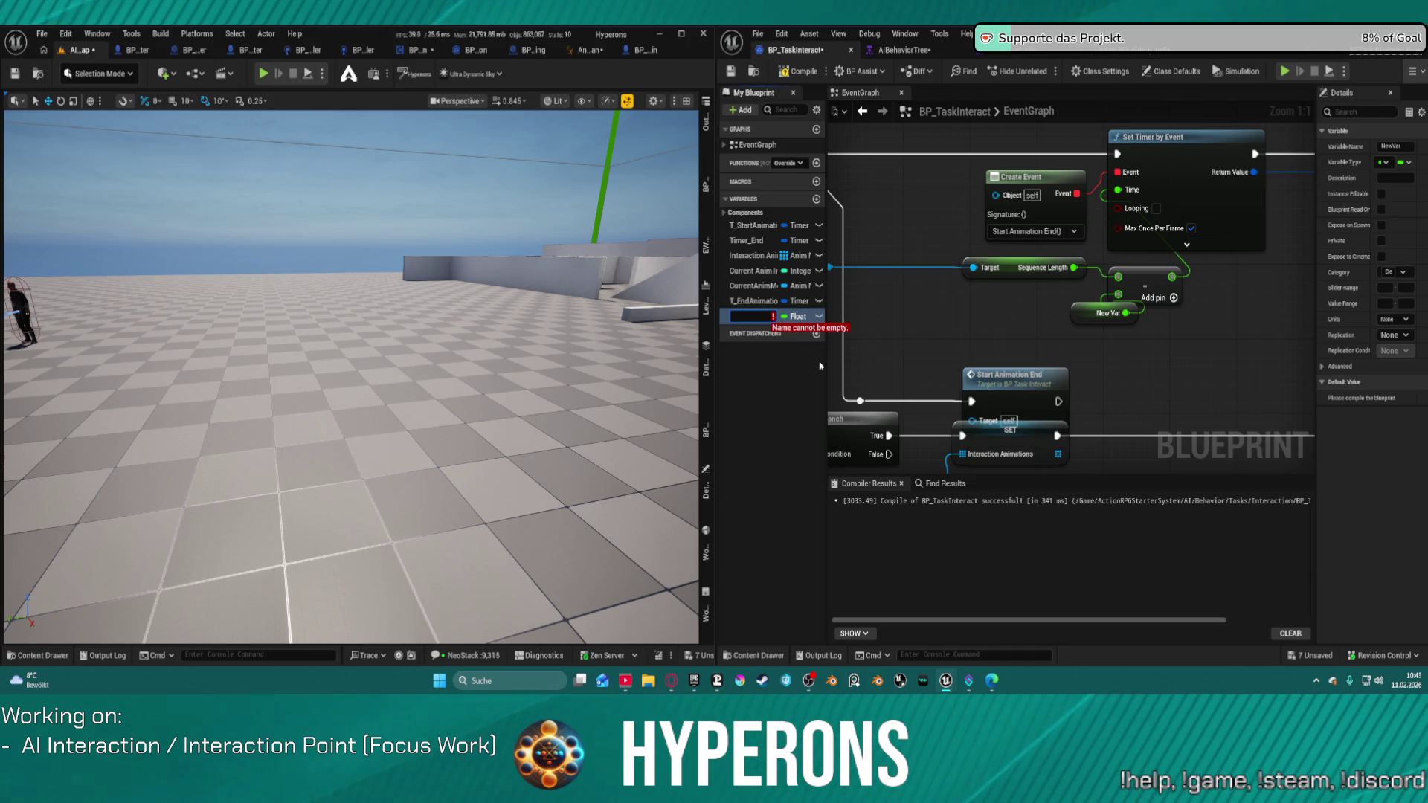
type("Beha")
type("lay")
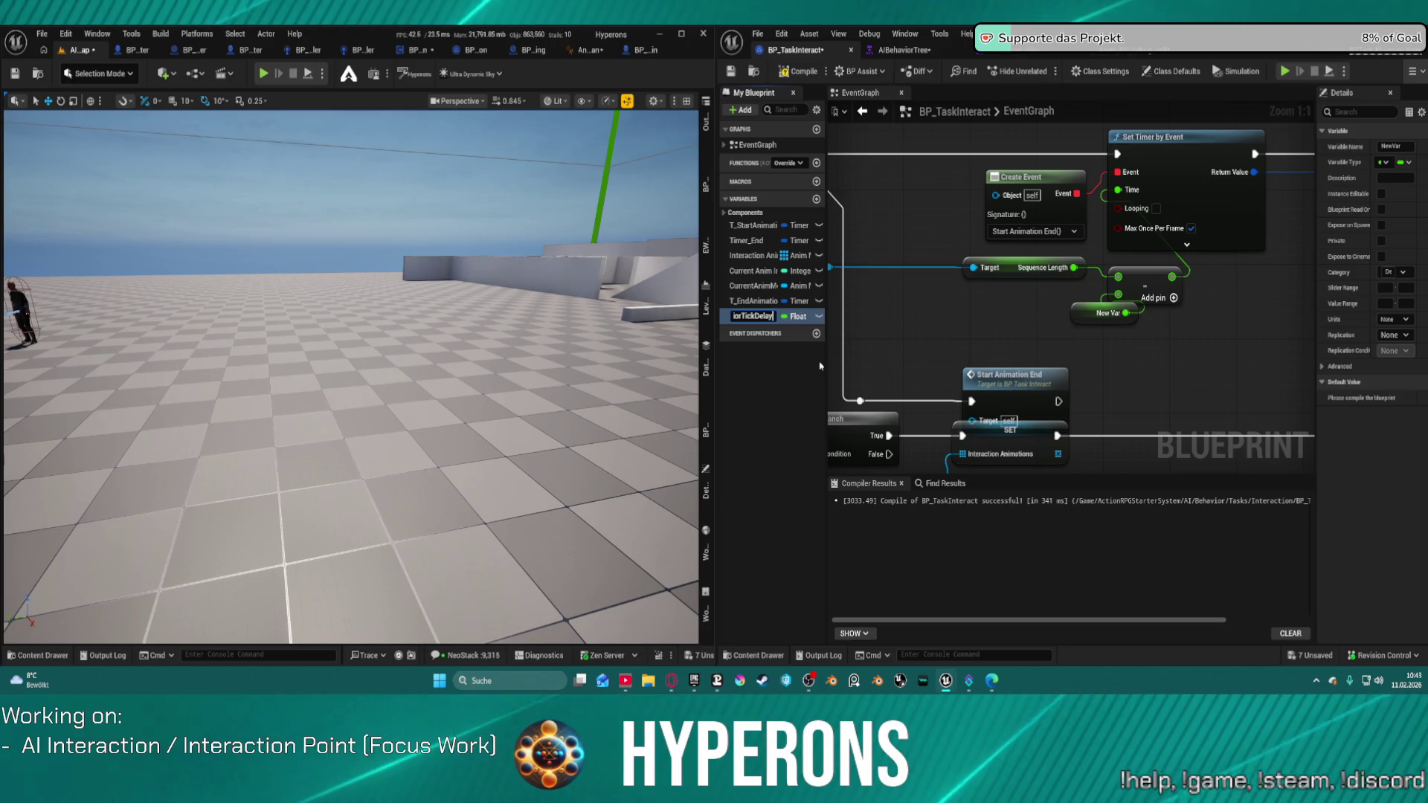
key("Return")
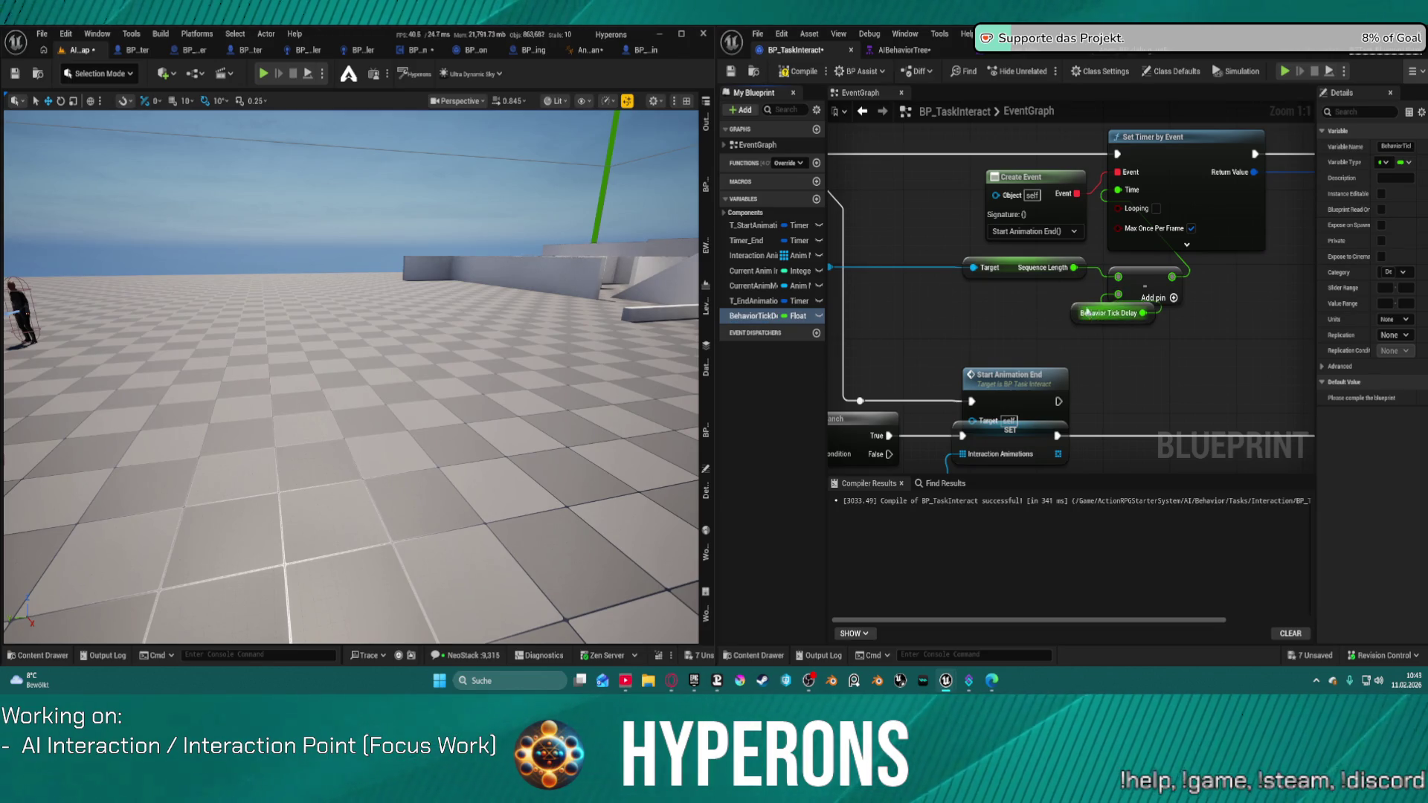
left_click(1108, 313)
key("f")
scroll(1182, 355, "down", 3)
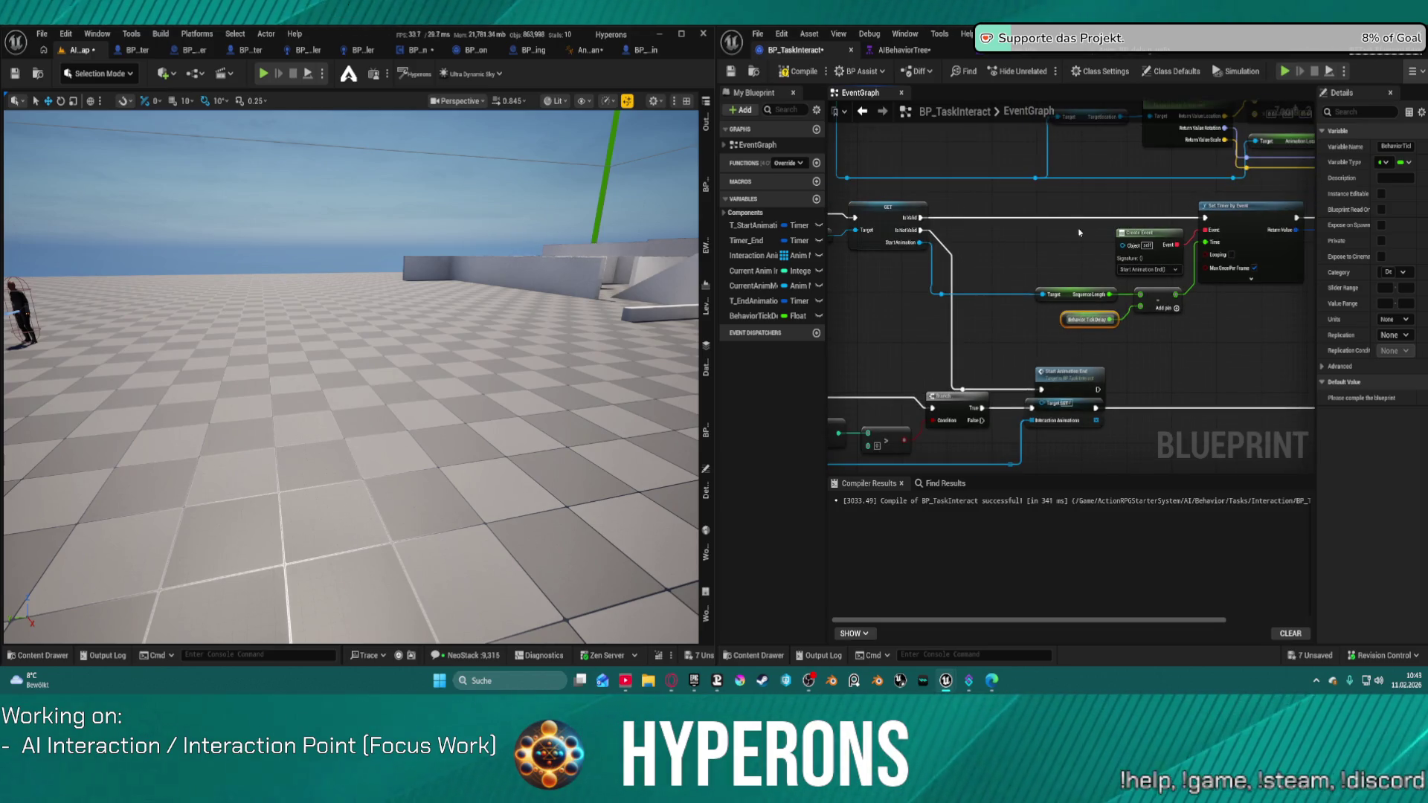
Move the Behavior Tick Delay node beside the Delay's Add node in the EventGraph
scroll(1079, 233, "down", 5)
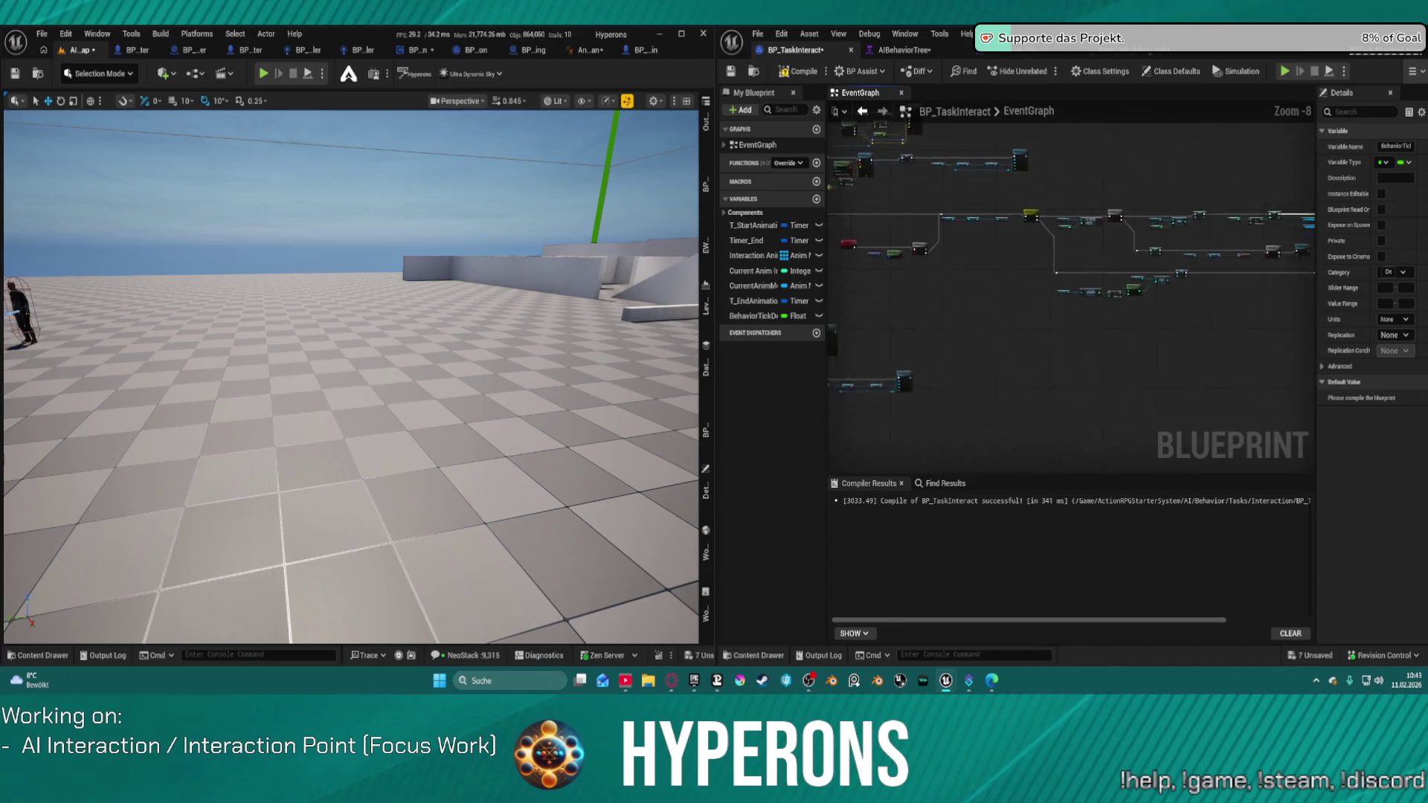
left_click_drag(1023, 235, 1002, 219)
mouse_move(1102, 263)
left_mouse_down()
mouse_move(1036, 242)
mouse_move(968, 362)
left_mouse_up()
scroll(967, 362, "up", 4)
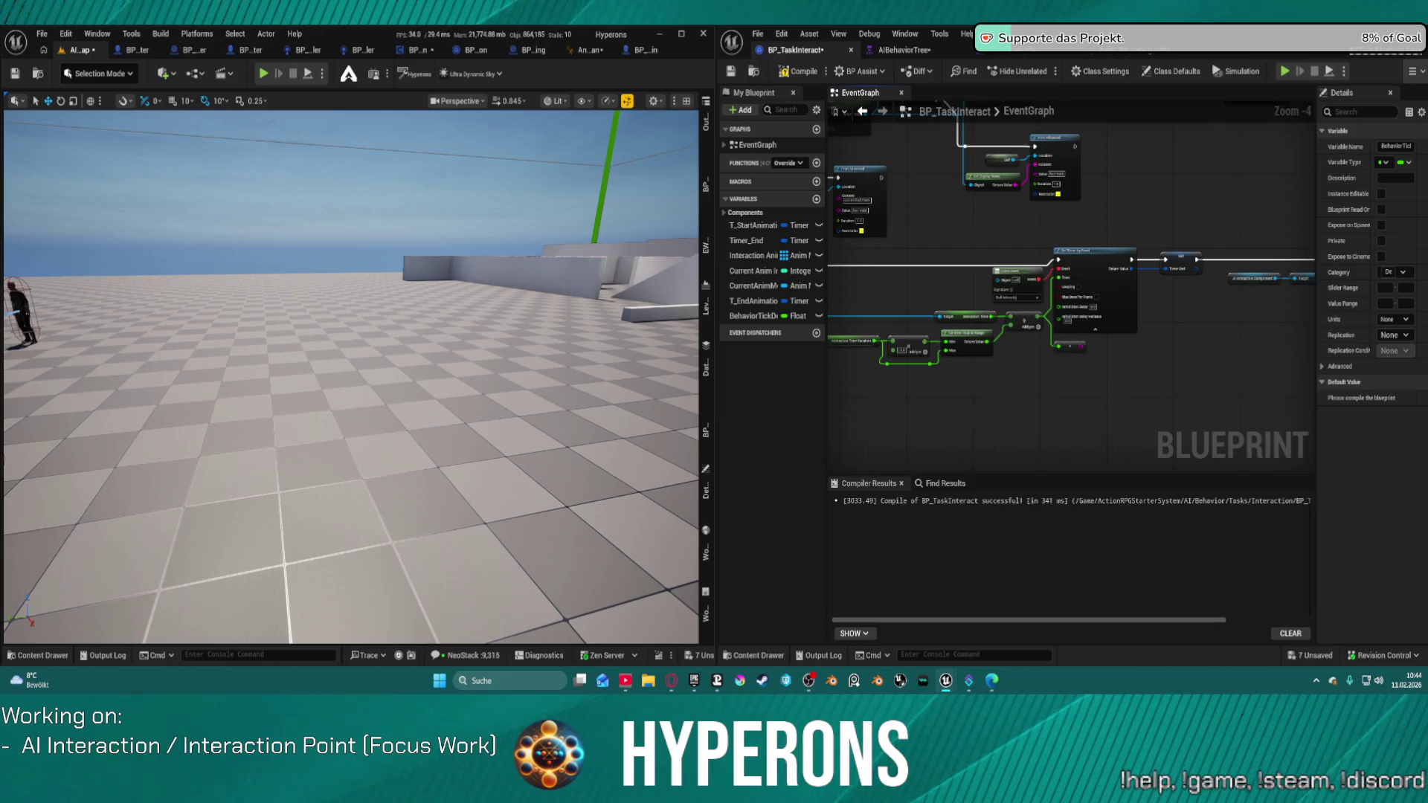
mouse_move(943, 221)
left_mouse_down()
mouse_move(959, 277)
mouse_move(1007, 310)
mouse_move(1029, 385)
mouse_move(972, 449)
mouse_move(985, 324)
left_mouse_up()
scroll(972, 449, "down", 2)
scroll(985, 324, "up", 2)
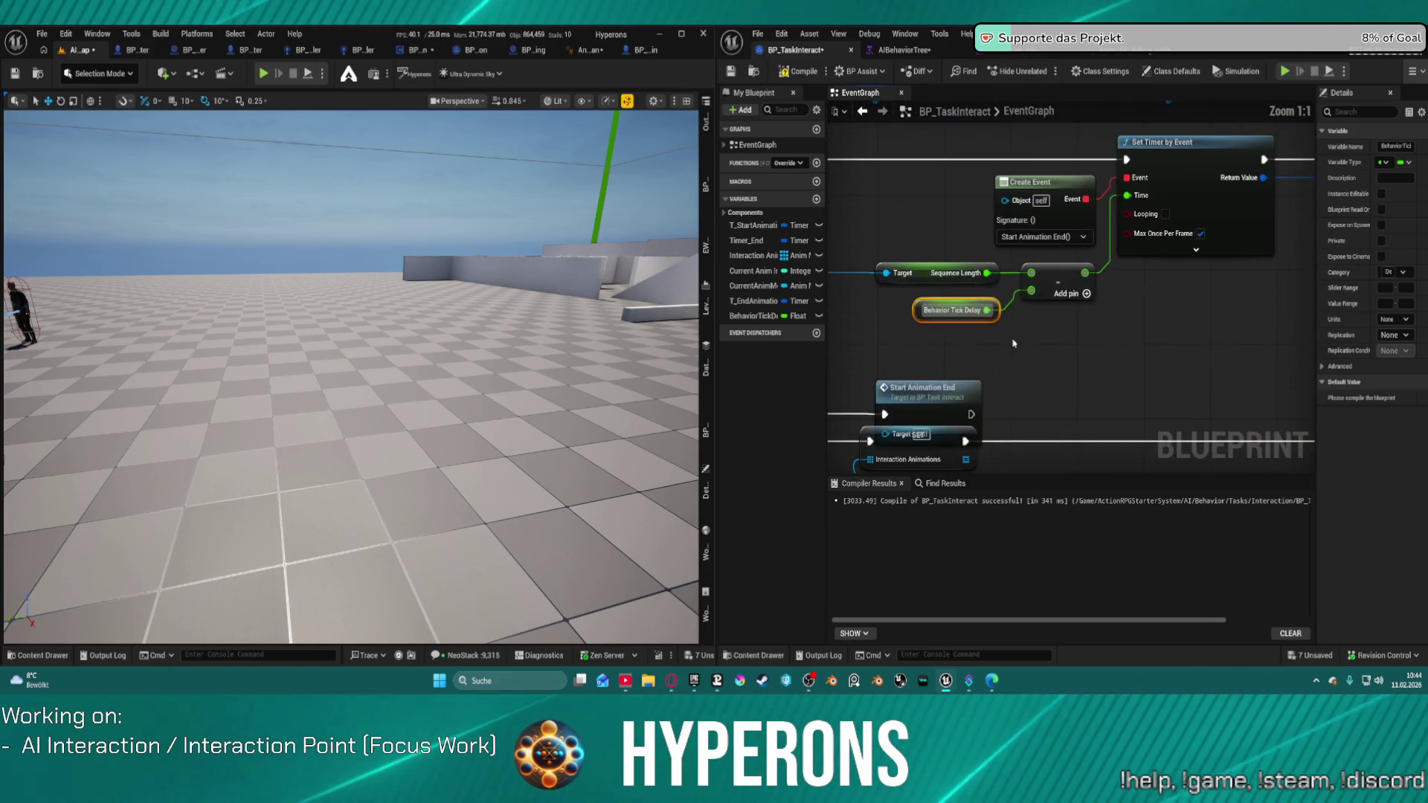
scroll(1034, 213, "down", 4)
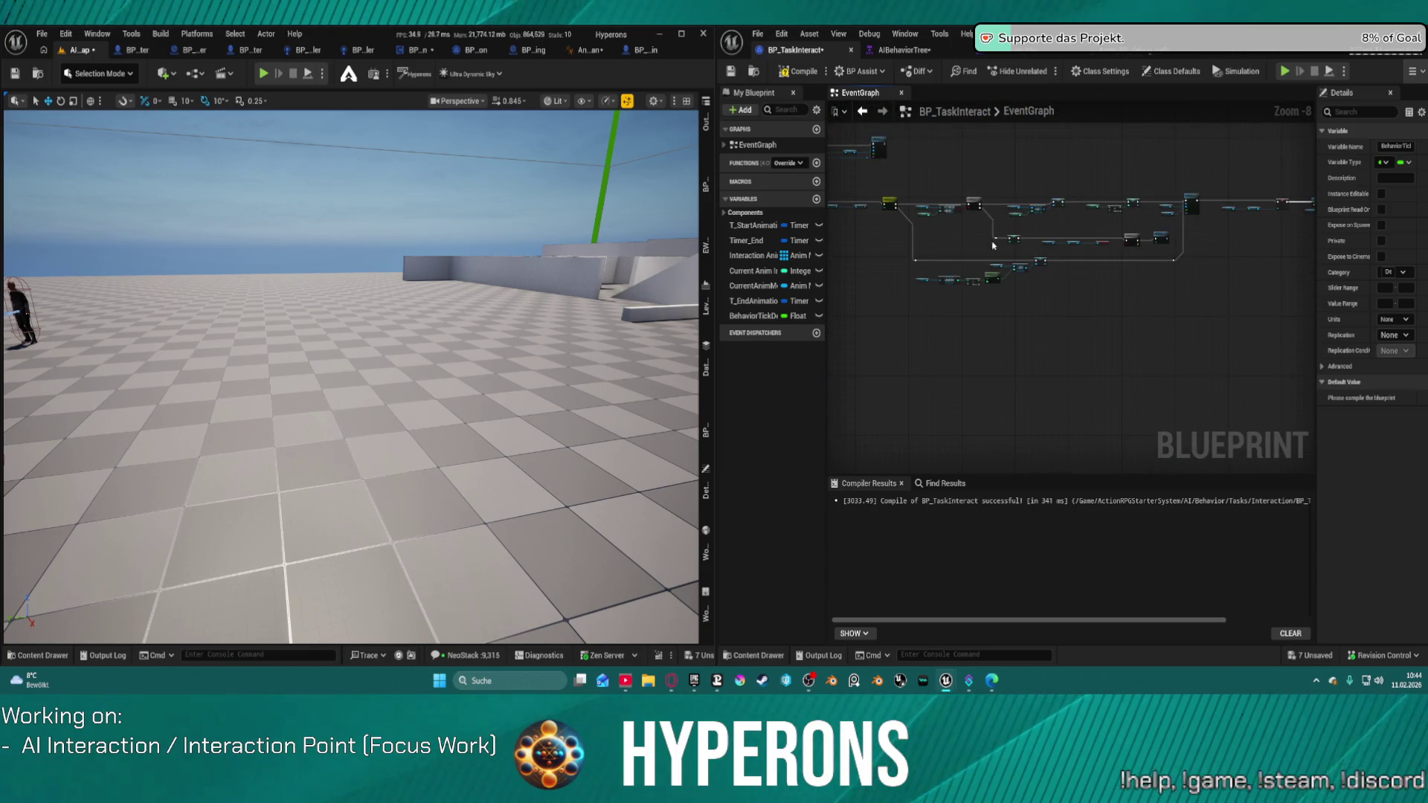
scroll(1023, 243, "up", 8)
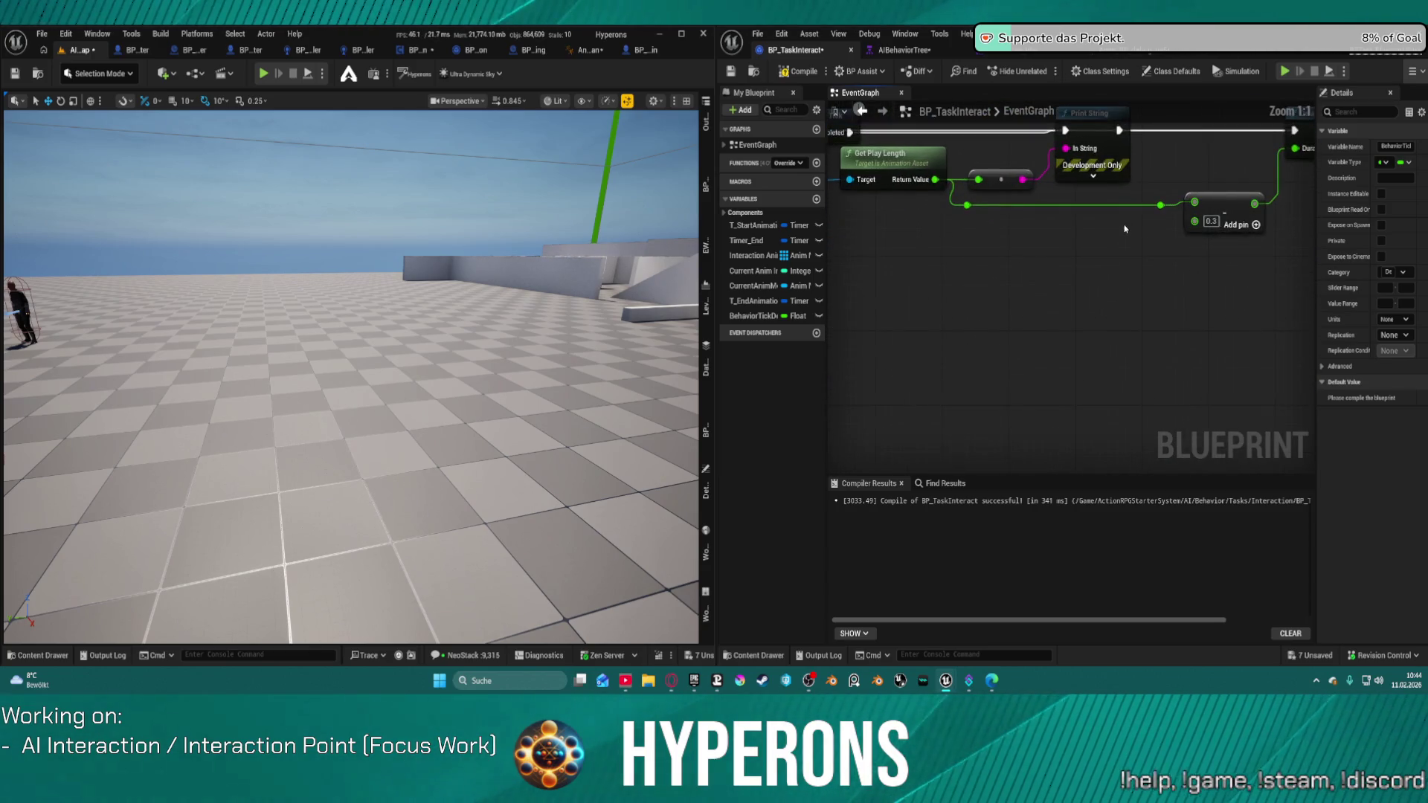
mouse_move(1159, 233)
left_mouse_down()
mouse_move(1113, 241)
mouse_move(1220, 223)
mouse_move(1194, 221)
left_mouse_up()
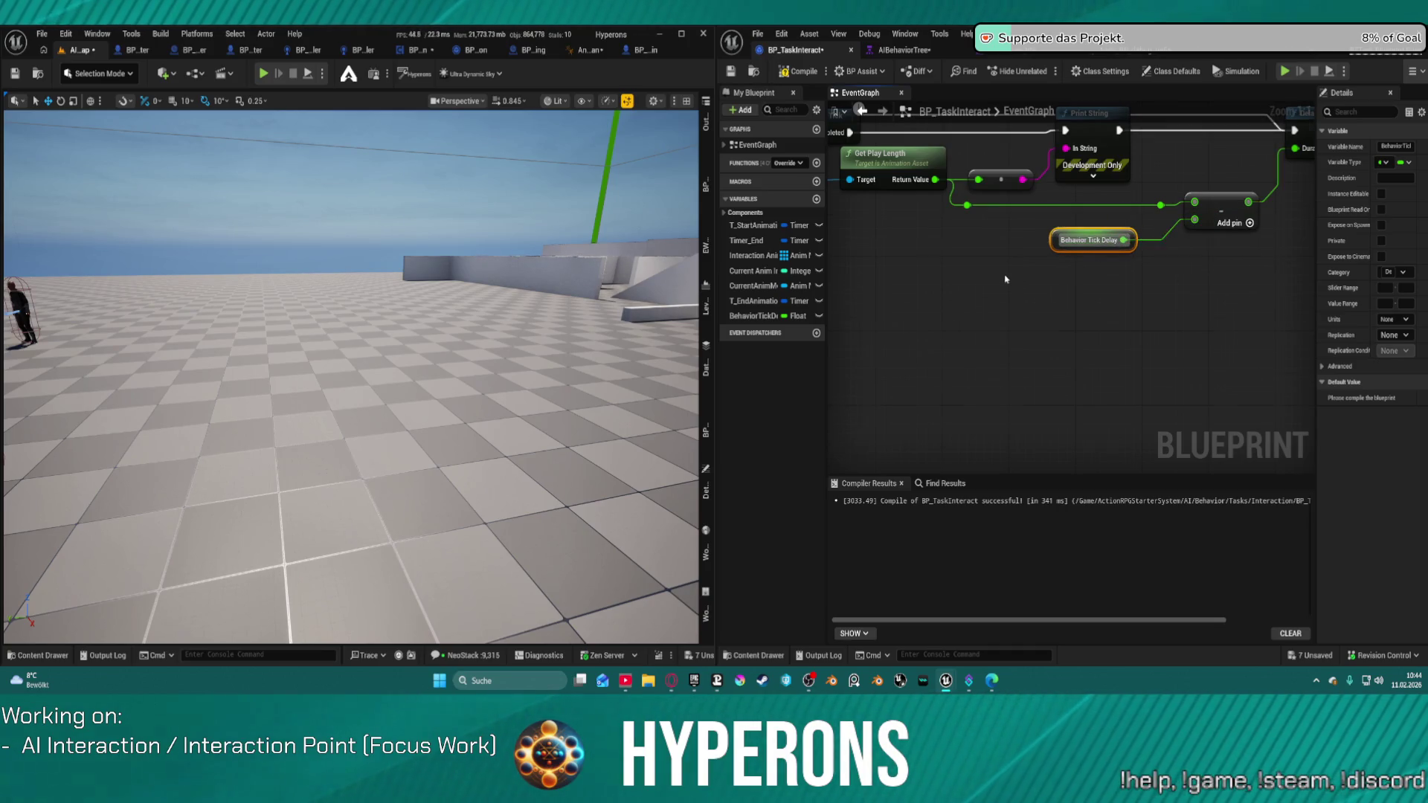
Place Behavior Tick Delay and Add beside Sequence Length, wiring Sequence Length into Add's first pin
scroll(1259, 275, "down", 3)
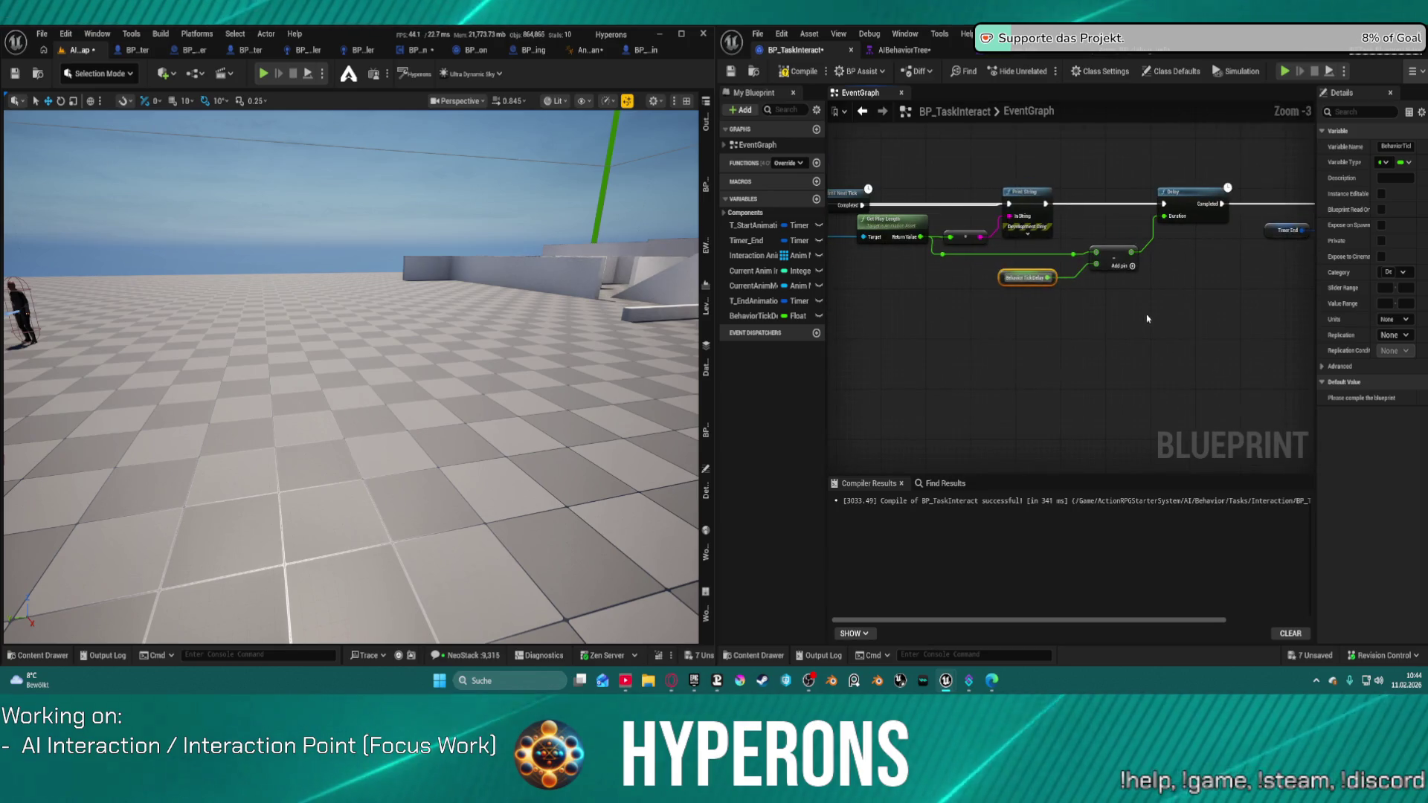
mouse_move(1141, 315)
left_mouse_down()
mouse_move(1050, 273)
mouse_move(1056, 245)
mouse_move(1115, 208)
left_mouse_up()
scroll(1001, 288, "down", 1)
scroll(1233, 263, "down", 4)
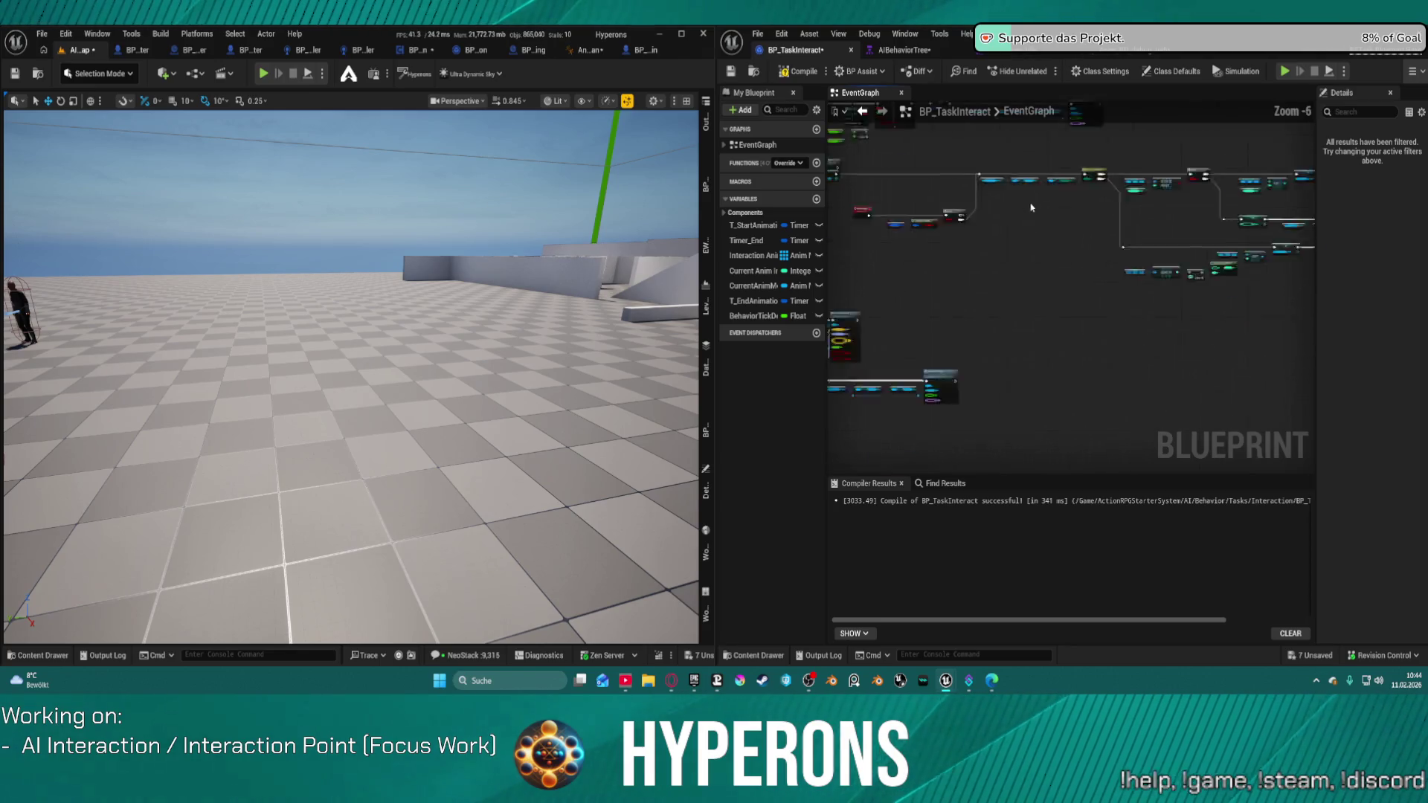
left_click_drag(920, 349, 1055, 195)
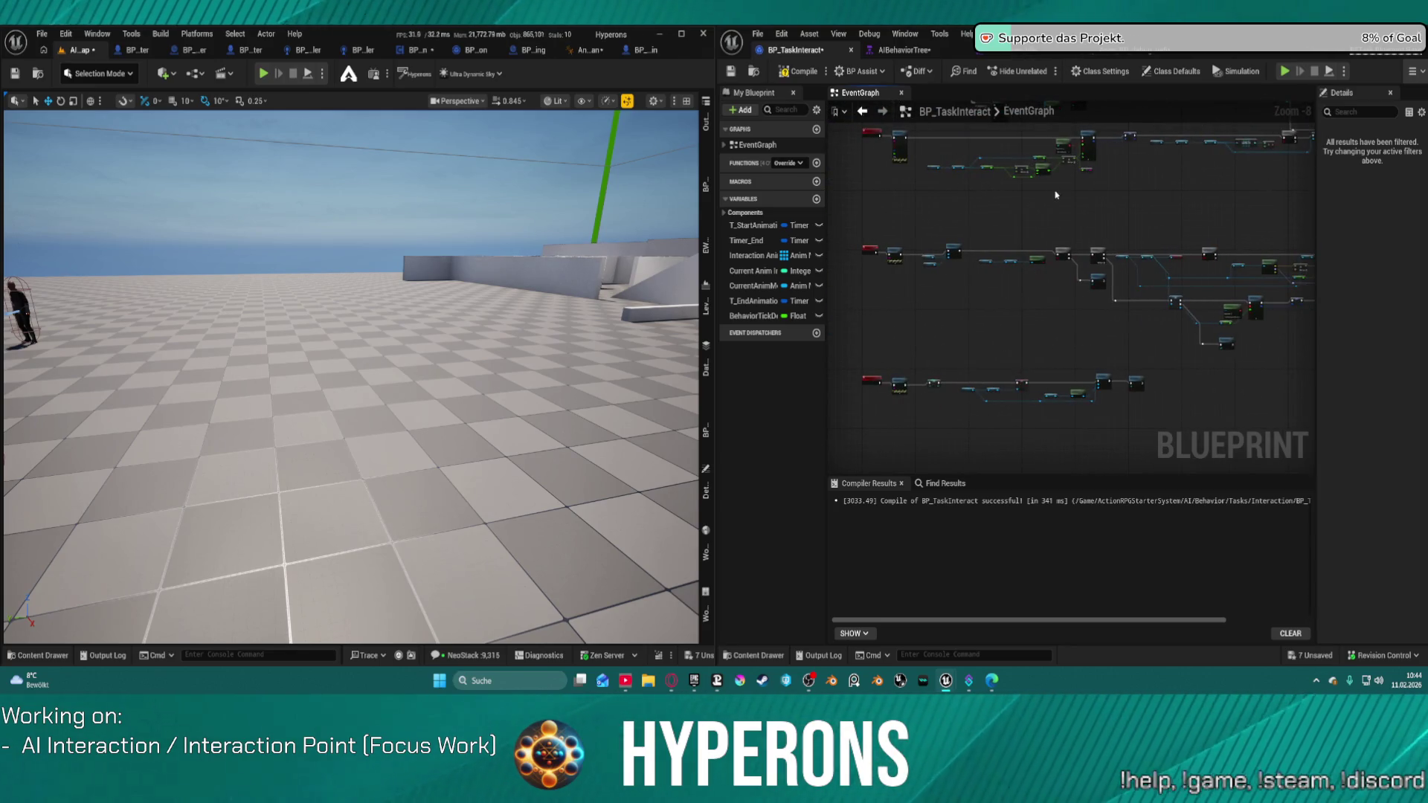
scroll(999, 150, "up", 1)
scroll(1041, 156, "up", 4)
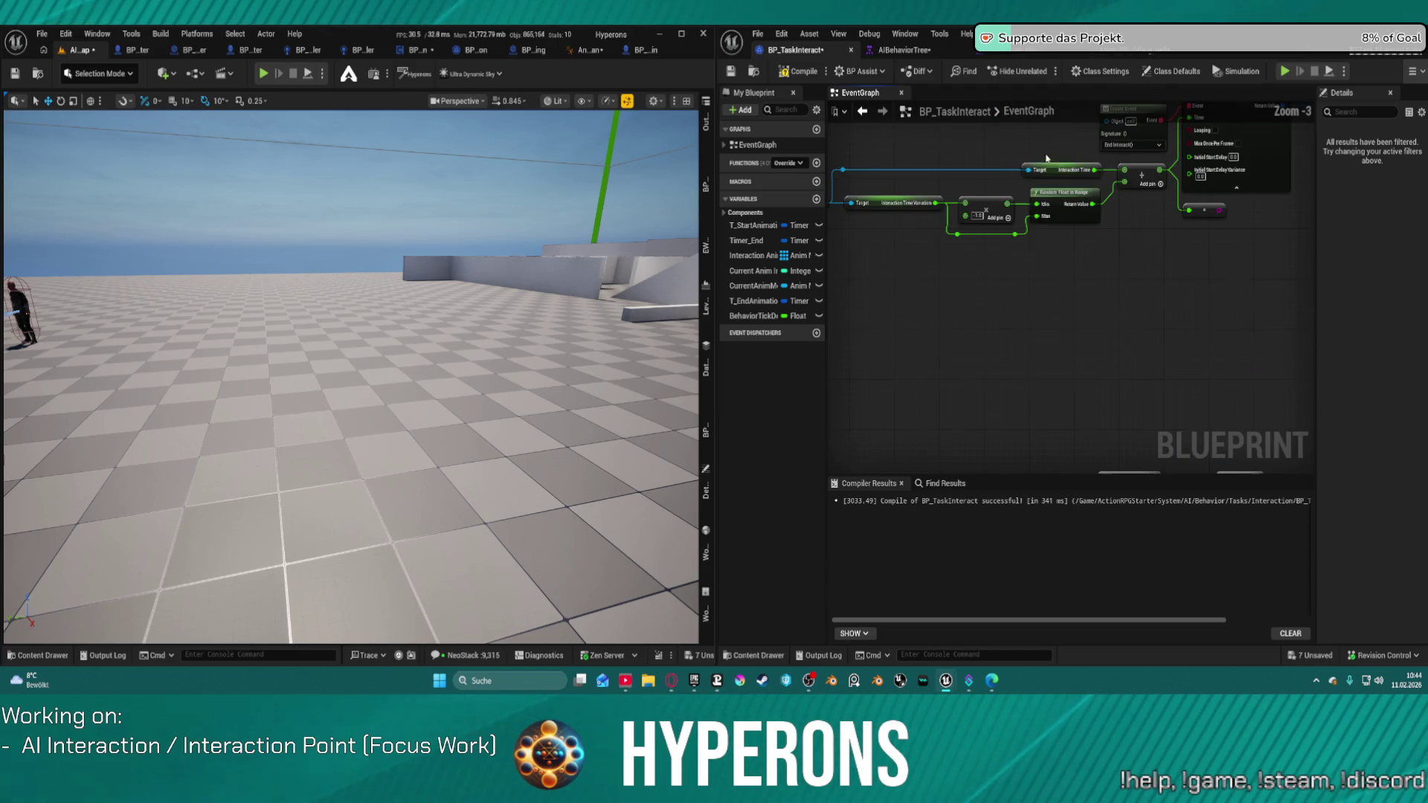
mouse_move(1111, 252)
left_mouse_down()
mouse_move(1148, 315)
mouse_move(1417, 353)
left_mouse_up()
scroll(1103, 126, "down", 3)
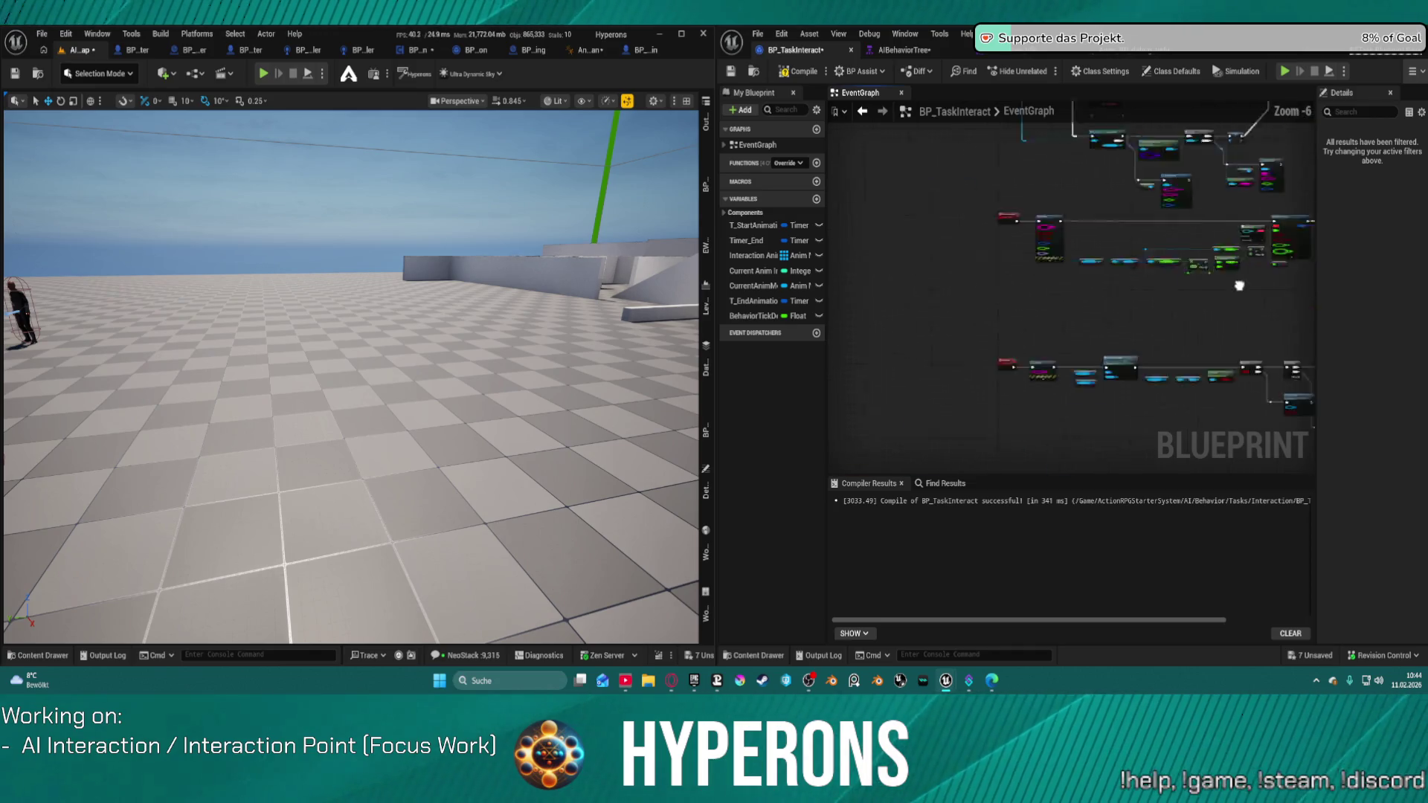
mouse_move(1103, 125)
left_mouse_down()
mouse_move(1075, 155)
mouse_move(1077, 200)
left_mouse_up()
scroll(1004, 365, "up", 7)
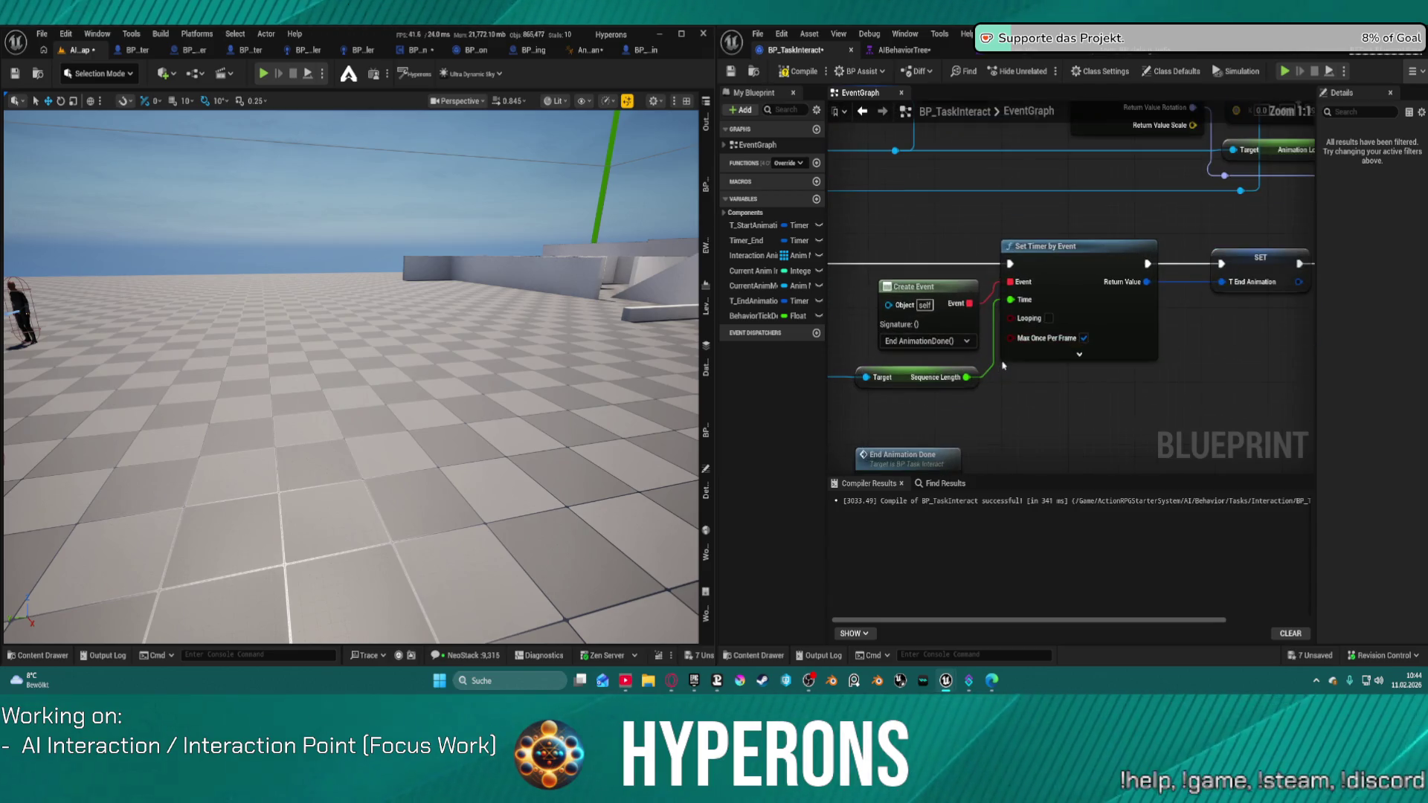
mouse_move(1003, 397)
left_mouse_down()
mouse_move(1065, 336)
mouse_move(1122, 322)
mouse_move(1110, 230)
mouse_move(1093, 214)
left_mouse_up()
left_click(1152, 308)
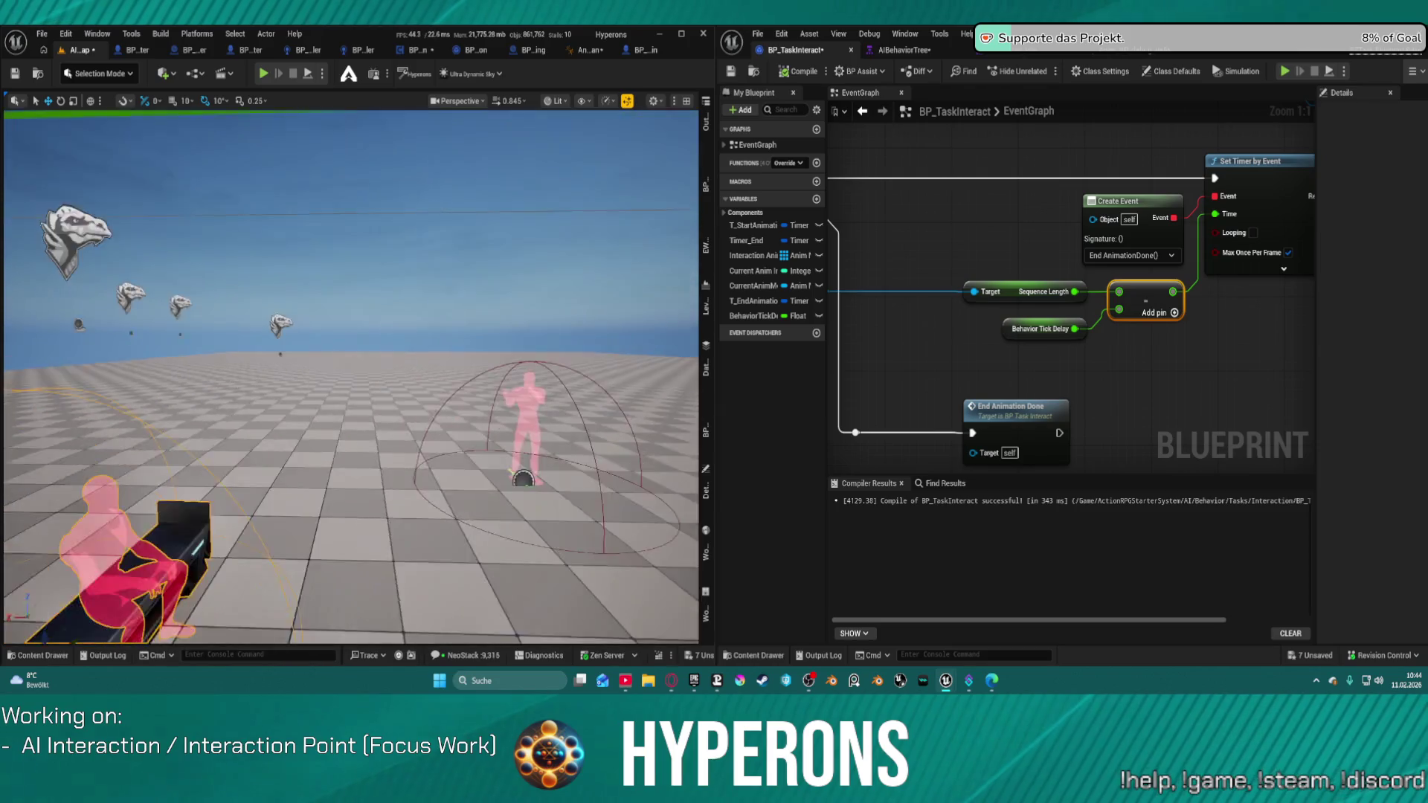
Simulate the level to watch the characters, stop, then widen the level window past the blueprint editor
left_click_drag(330, 149, 329, 148)
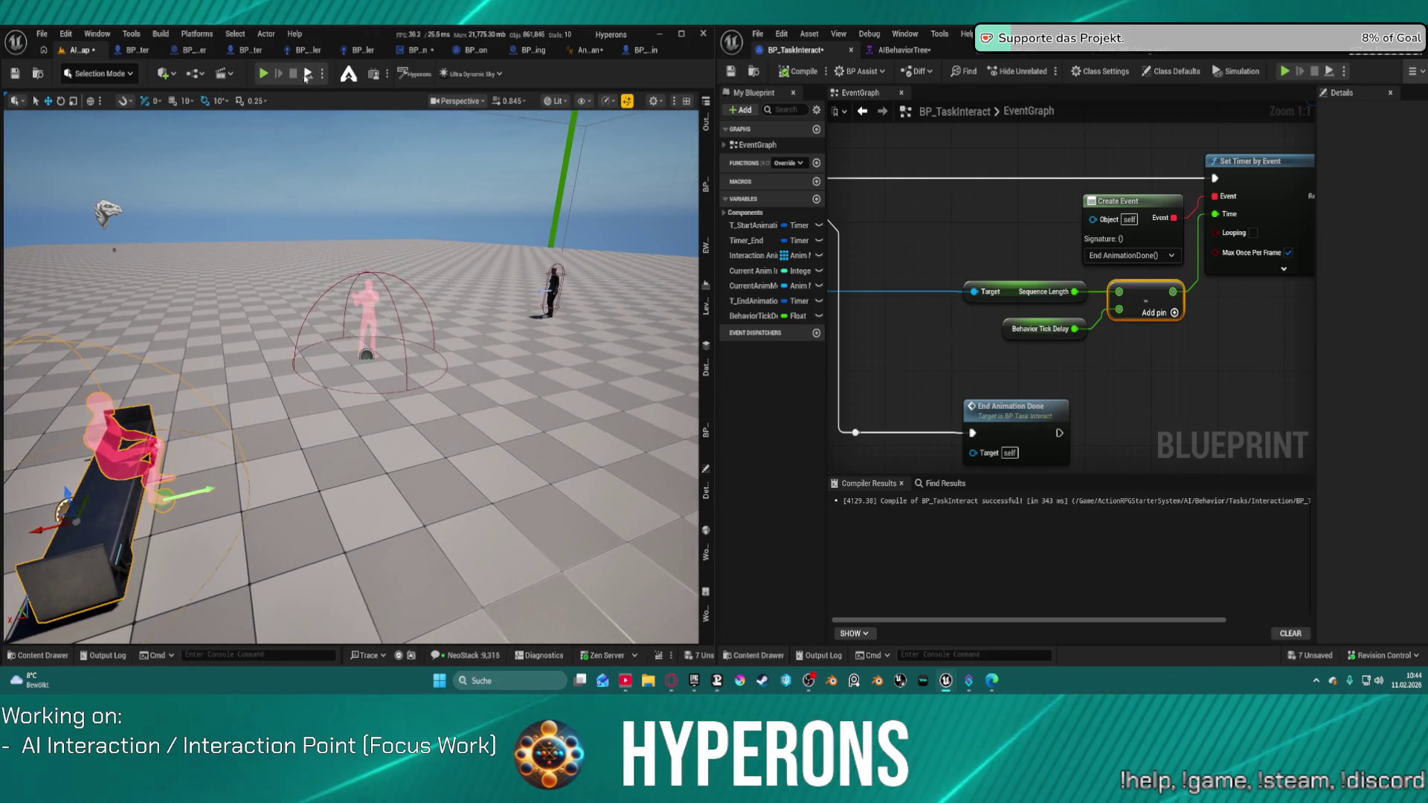
key("alt+s")
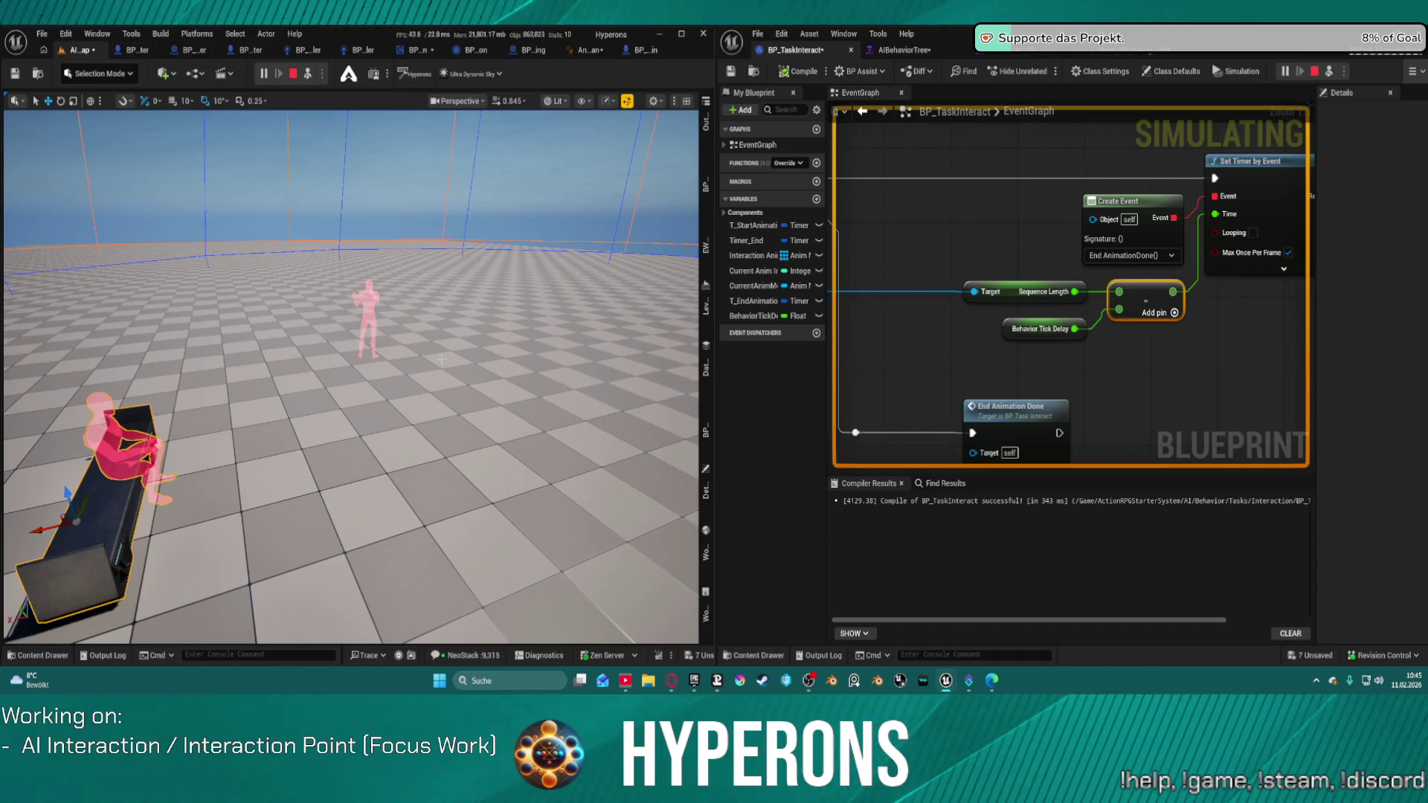
left_click(294, 74)
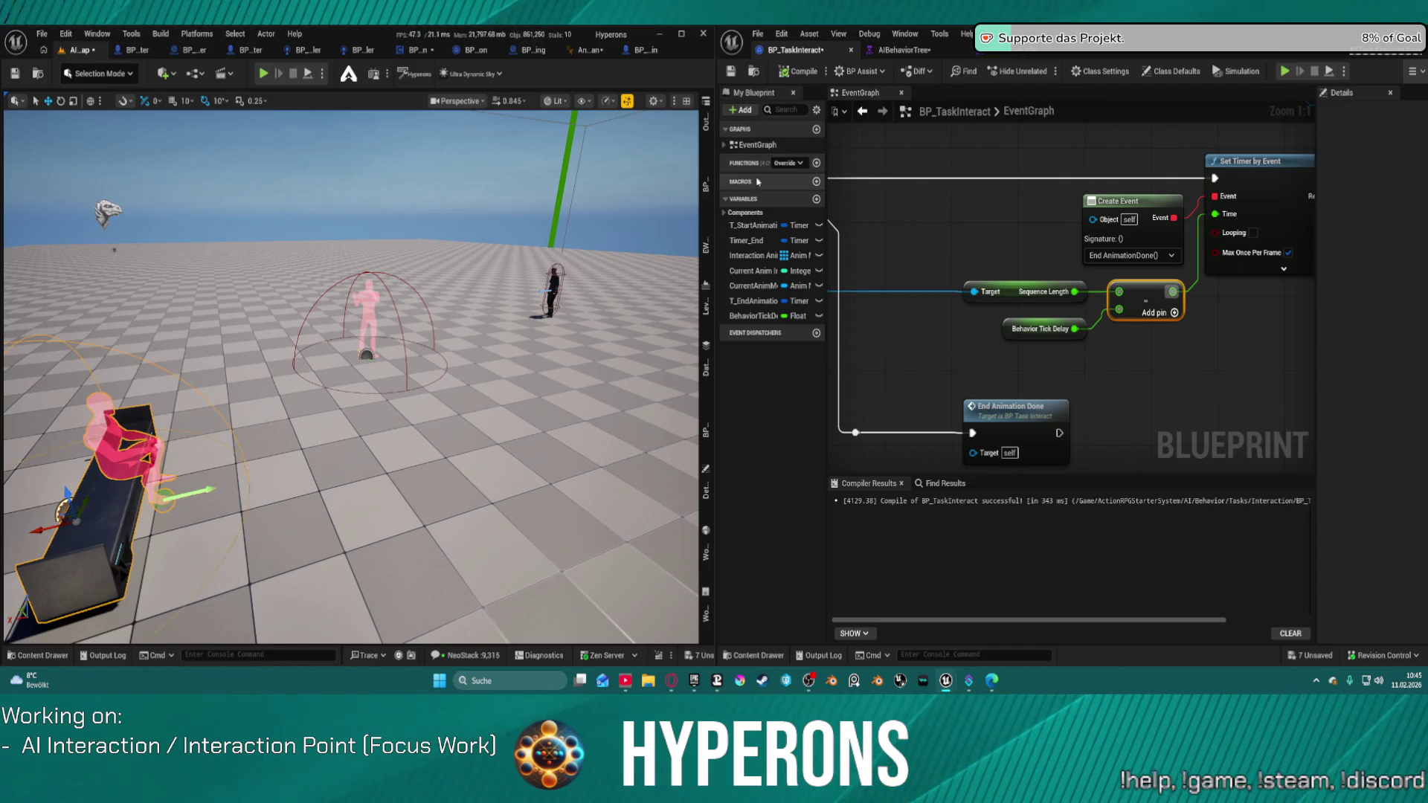
left_click_drag(719, 219, 816, 230)
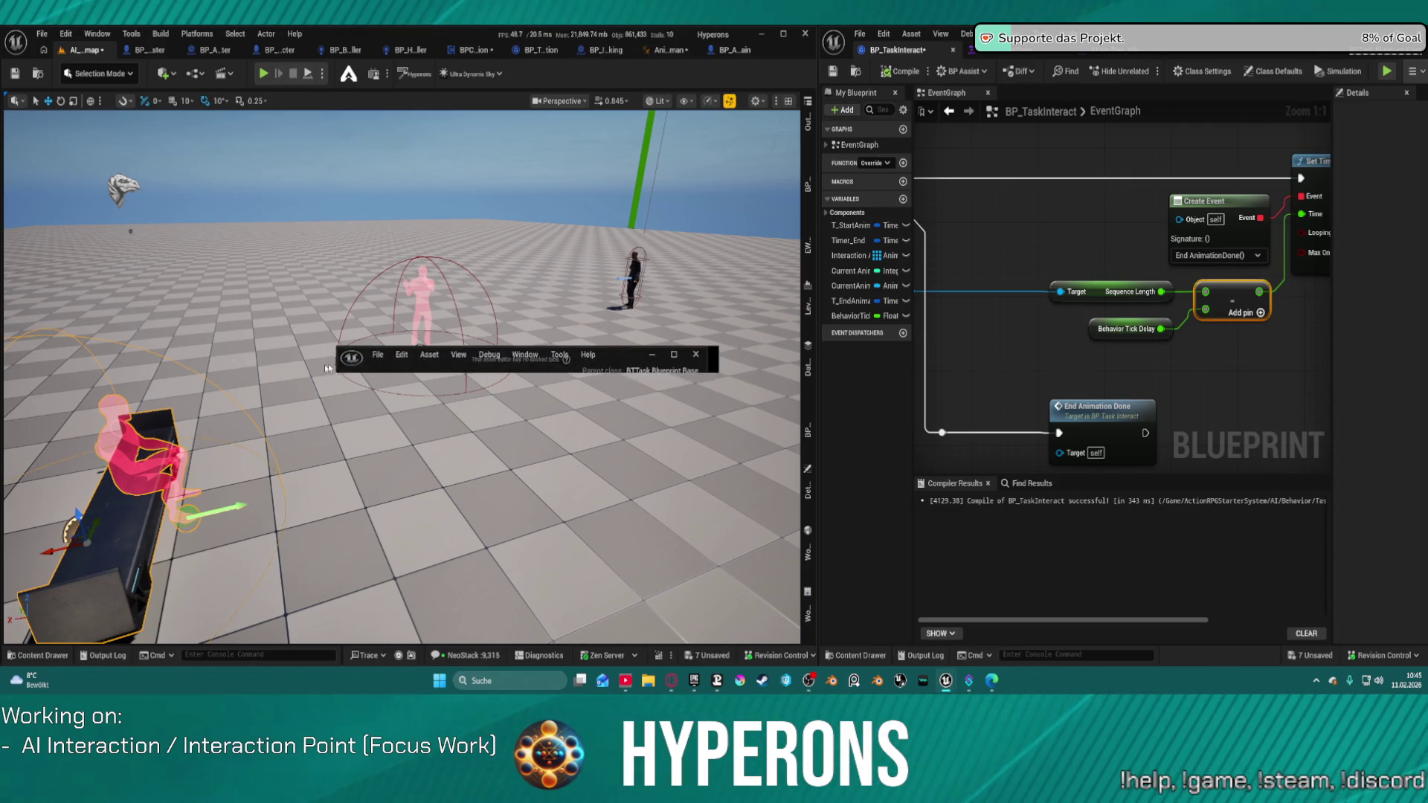
Dismiss the floating blueprint strip, orbit to the characters, and select the interaction point actor
left_click(706, 355)
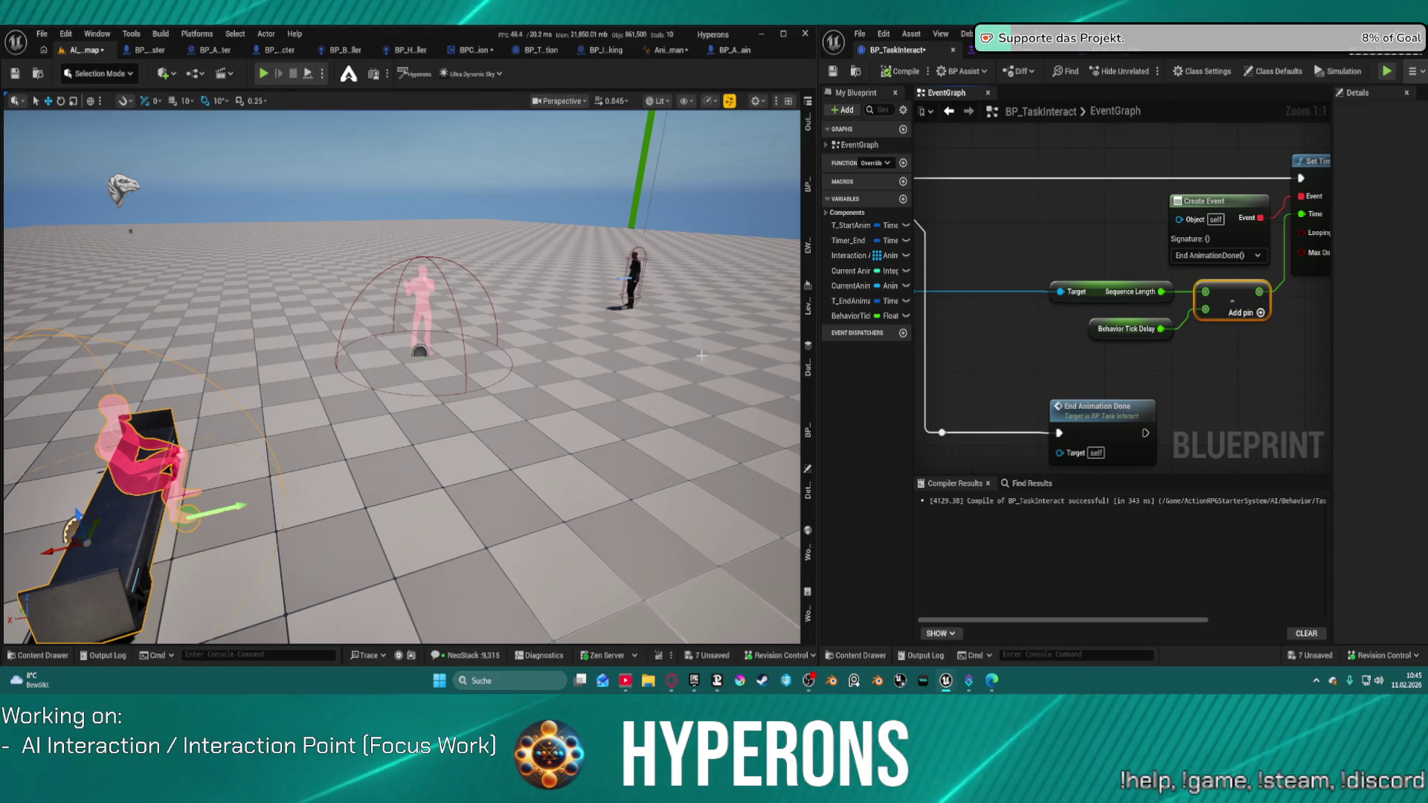
left_click_drag(670, 372, 595, 402)
mouse_move(446, 372)
left_mouse_down()
mouse_move(327, 379)
mouse_move(464, 367)
left_mouse_up()
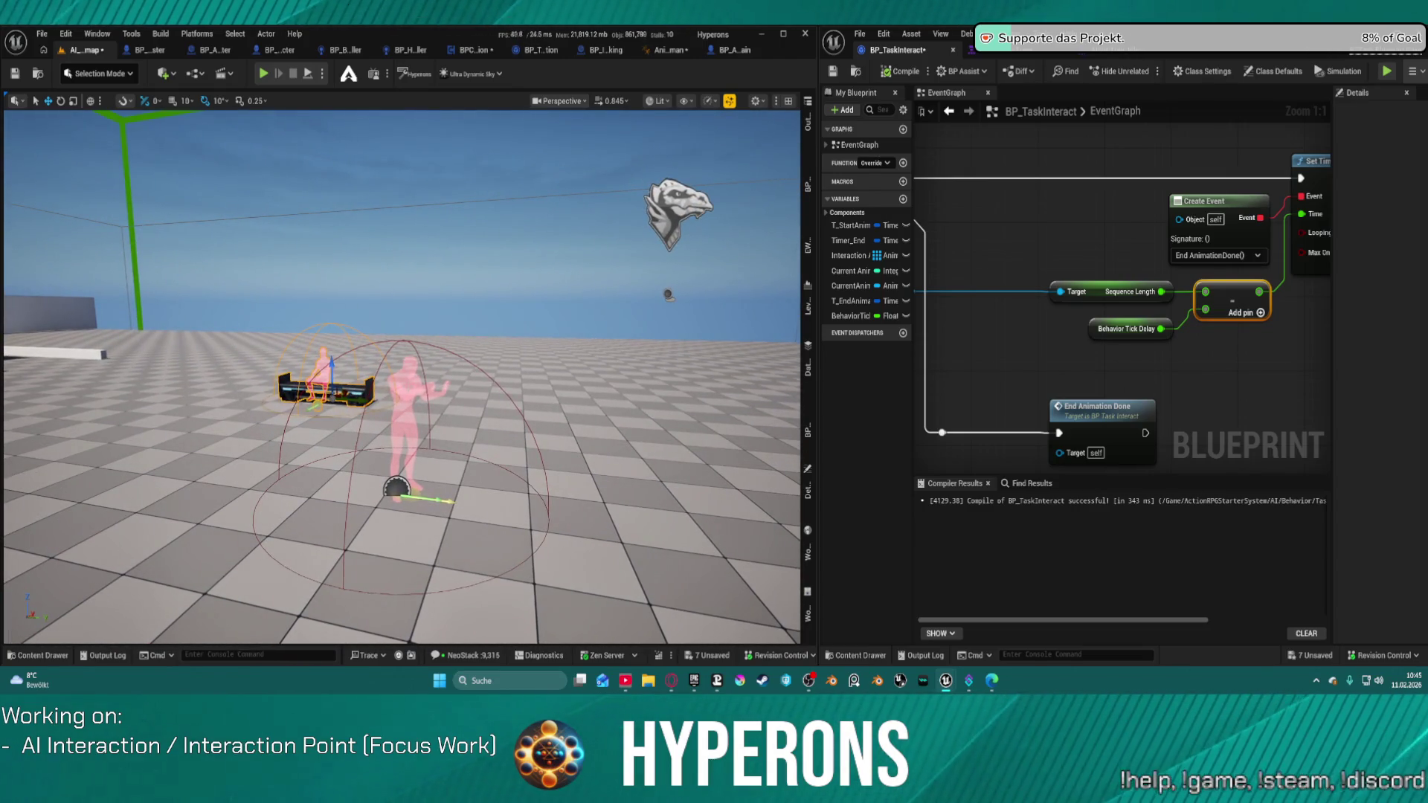
left_click(398, 489)
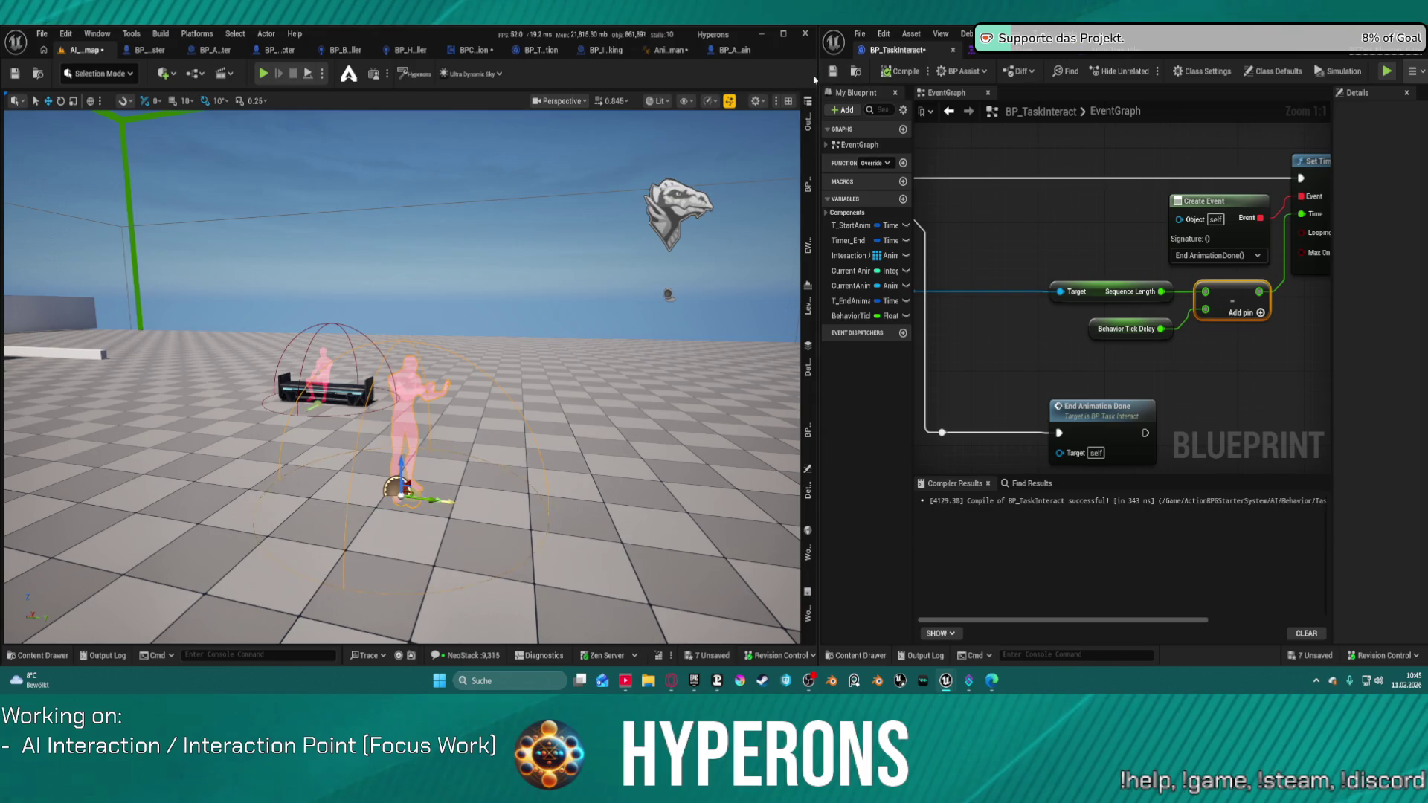
Dock the AI behavior tree editor, then bring AI_testmap's level editor forward with its actor list
left_click_drag(912, 50, 520, 50)
mouse_move(892, 50)
left_mouse_down()
mouse_move(744, 223)
mouse_move(678, 51)
mouse_move(808, 60)
mouse_move(729, 49)
left_mouse_up()
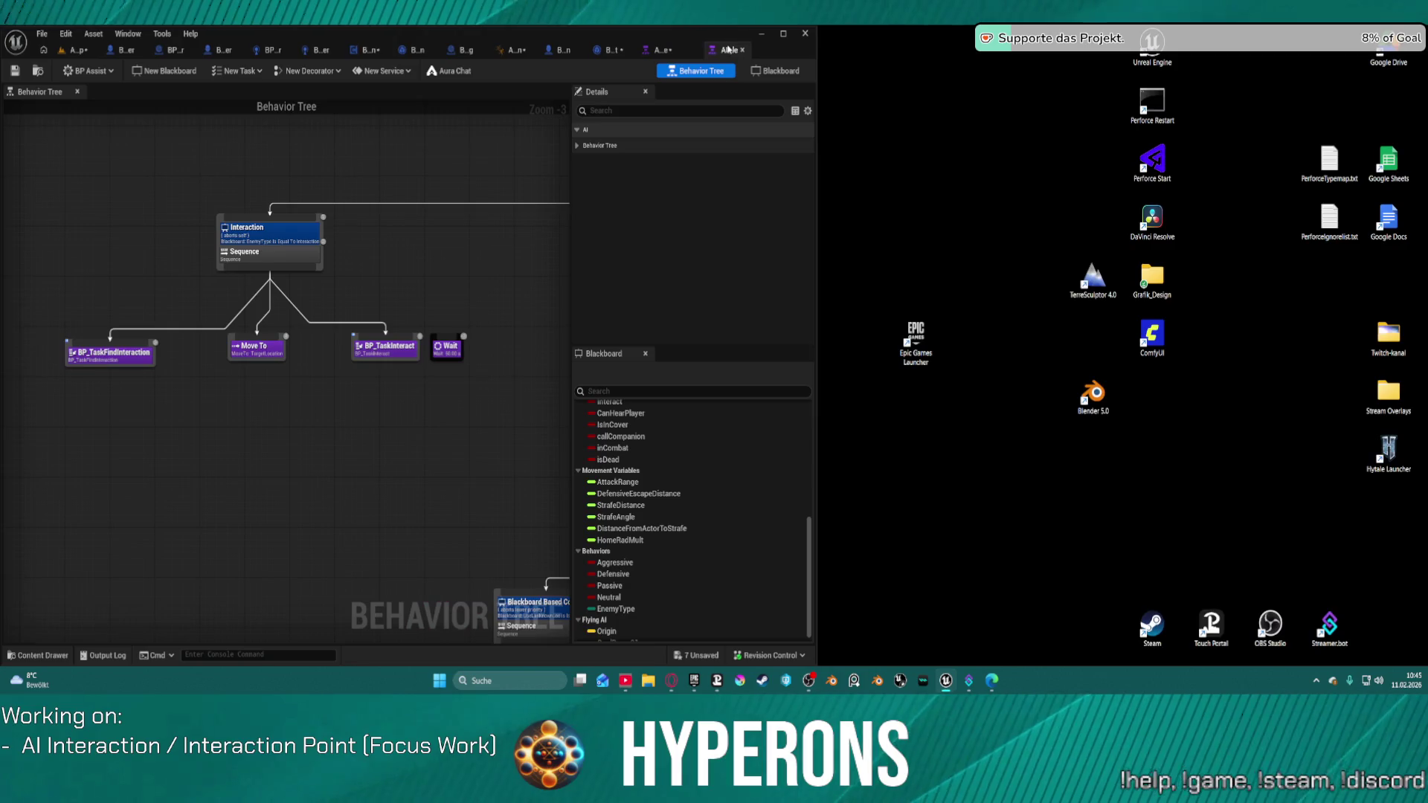
left_click(784, 33)
left_click(82, 48)
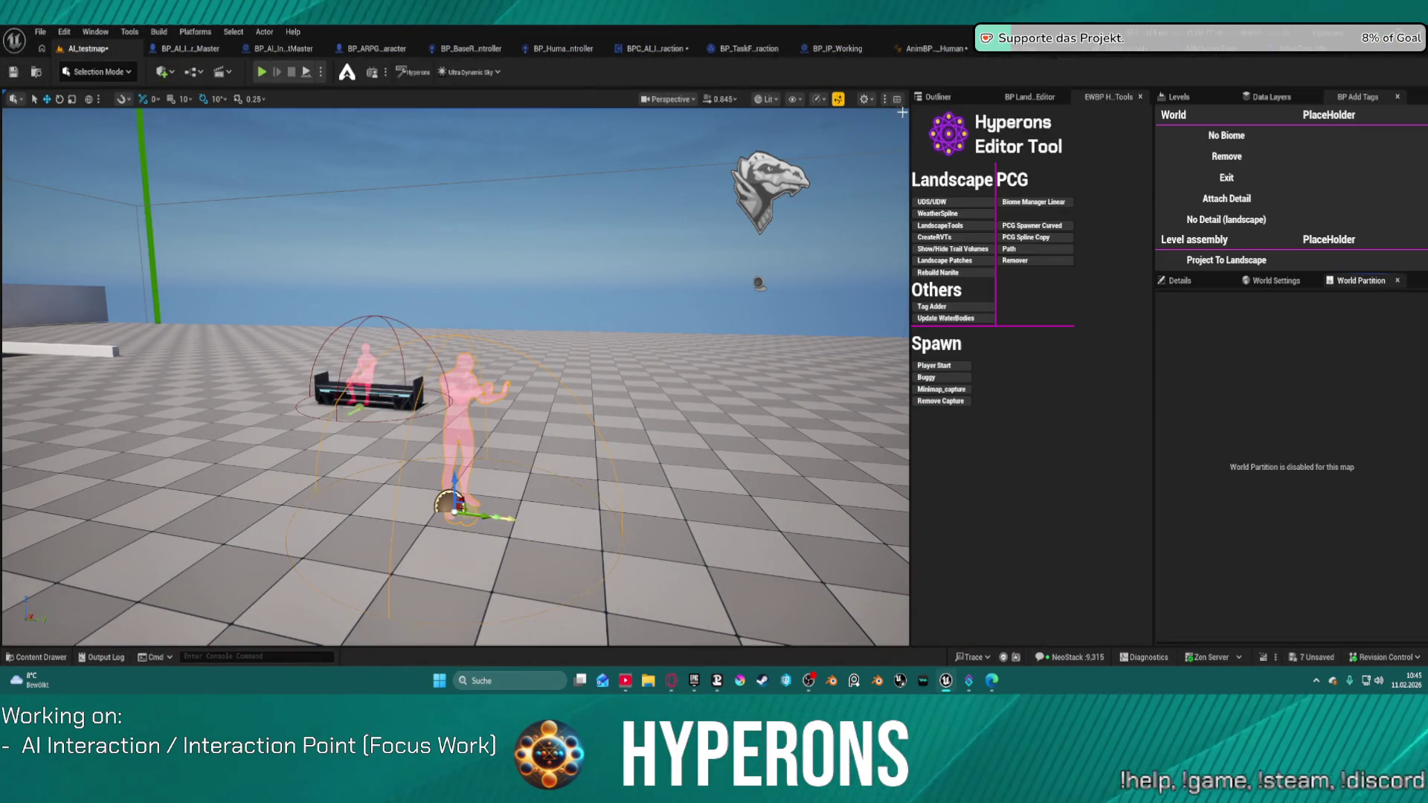
left_click(938, 96)
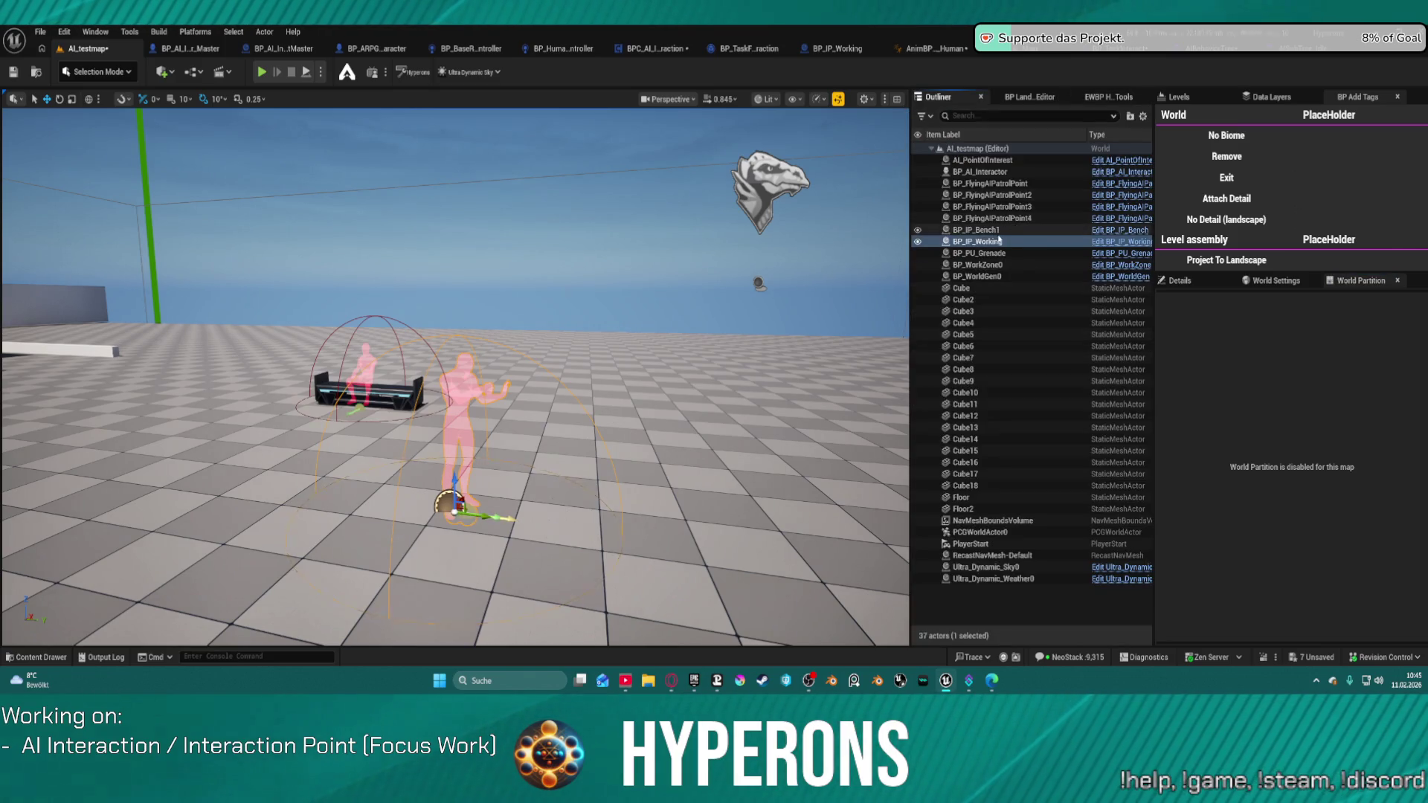
On BP_AI_Interactor's BPC_AI_Interaction, add a second Available Interaction Points slot set to BP_IP_Working
left_click(986, 172)
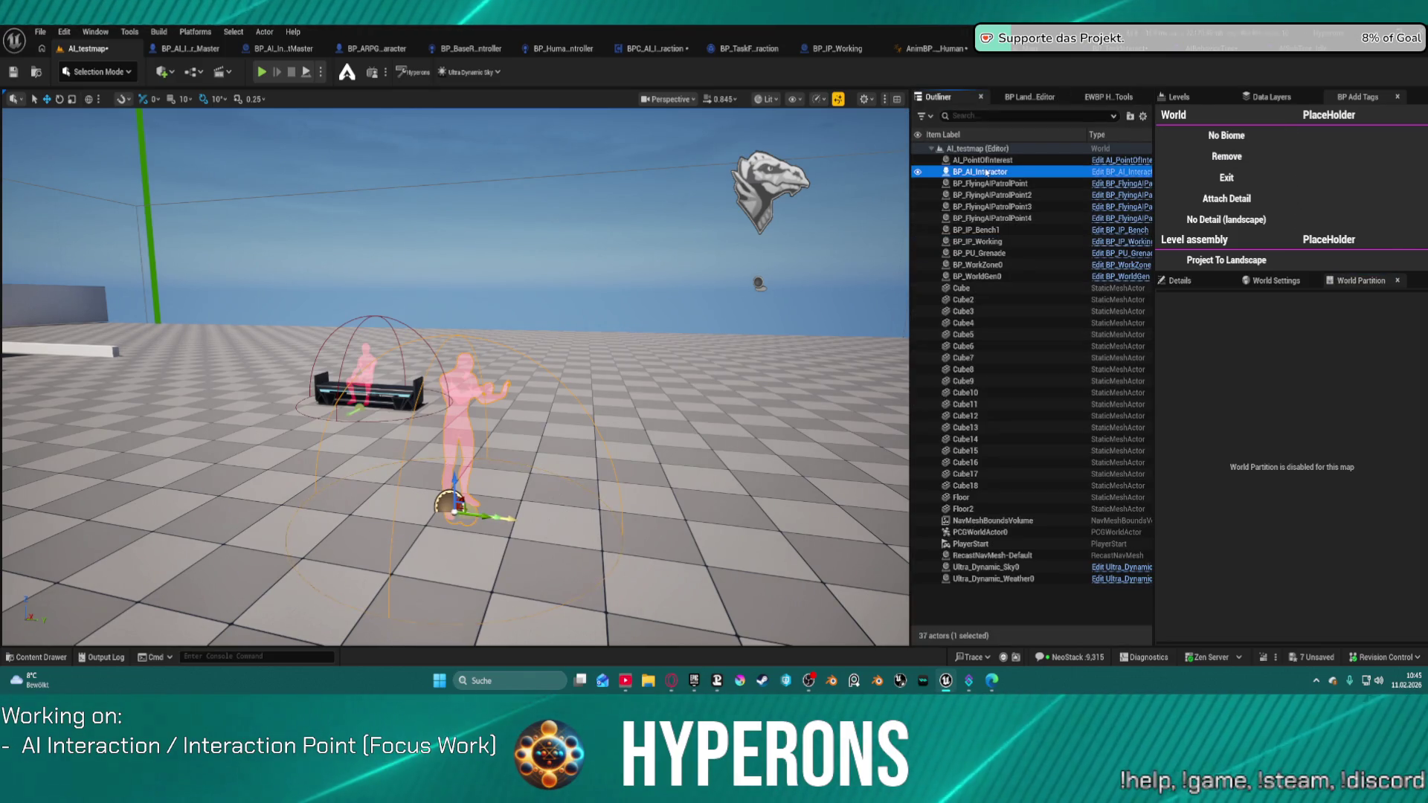
left_click(1202, 104)
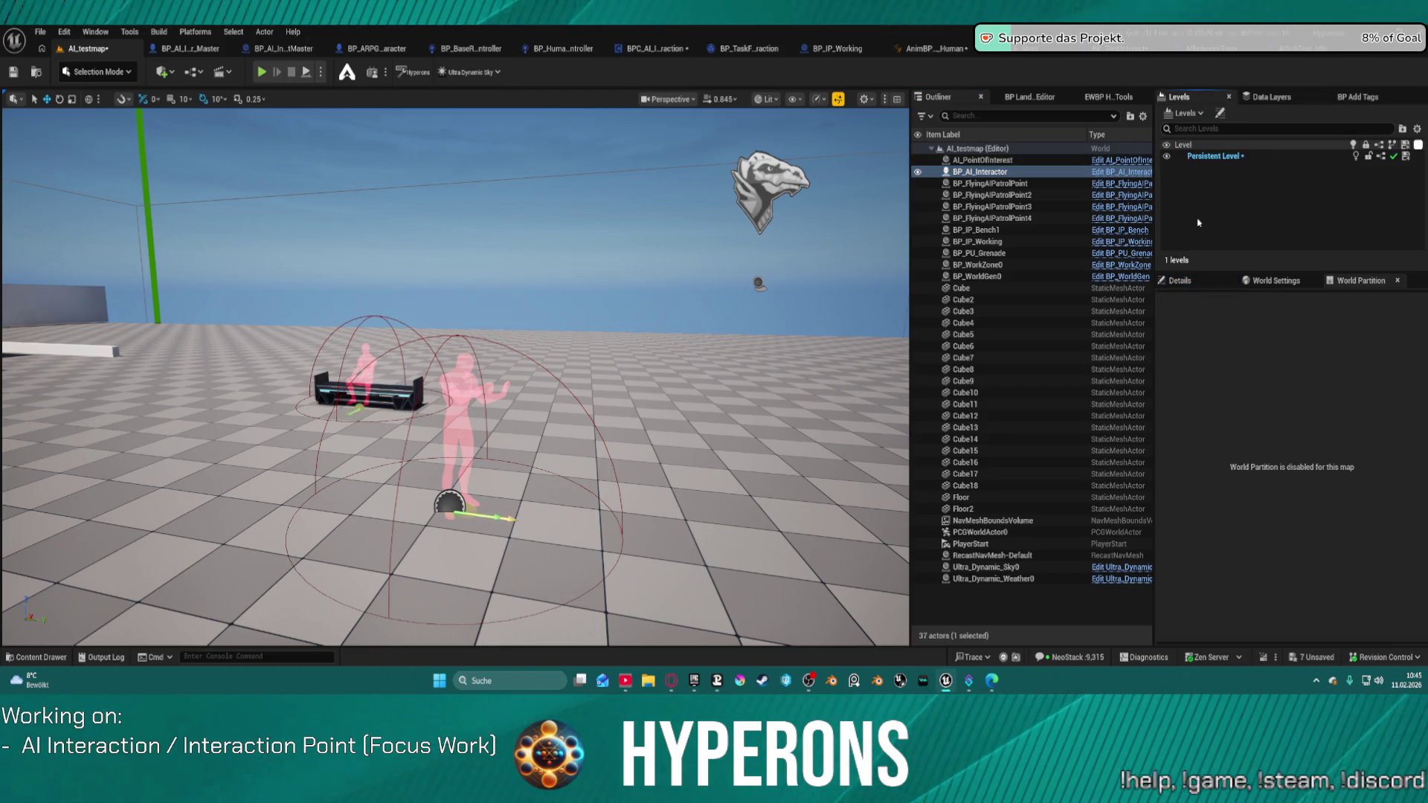
left_click(1187, 280)
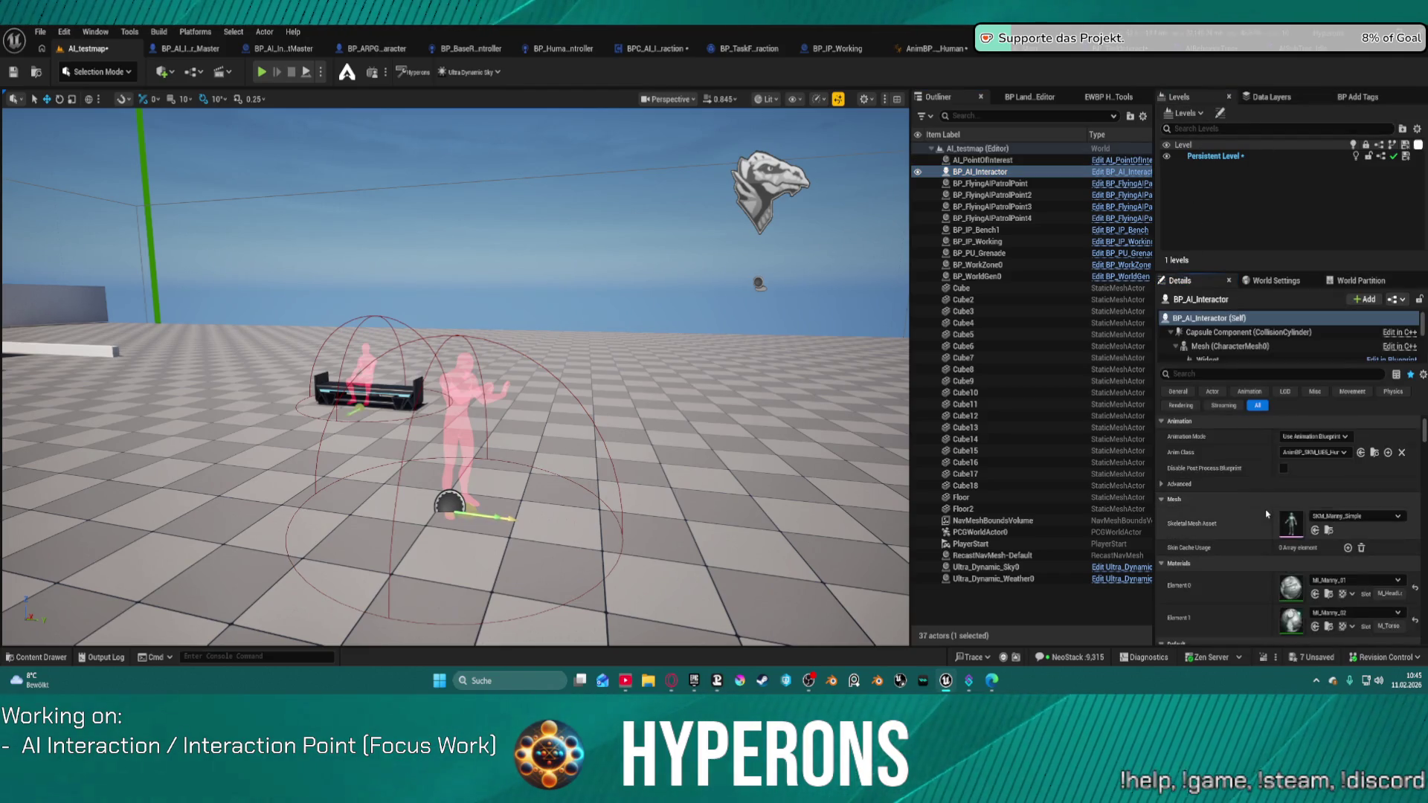
scroll(1204, 352, "down", 5)
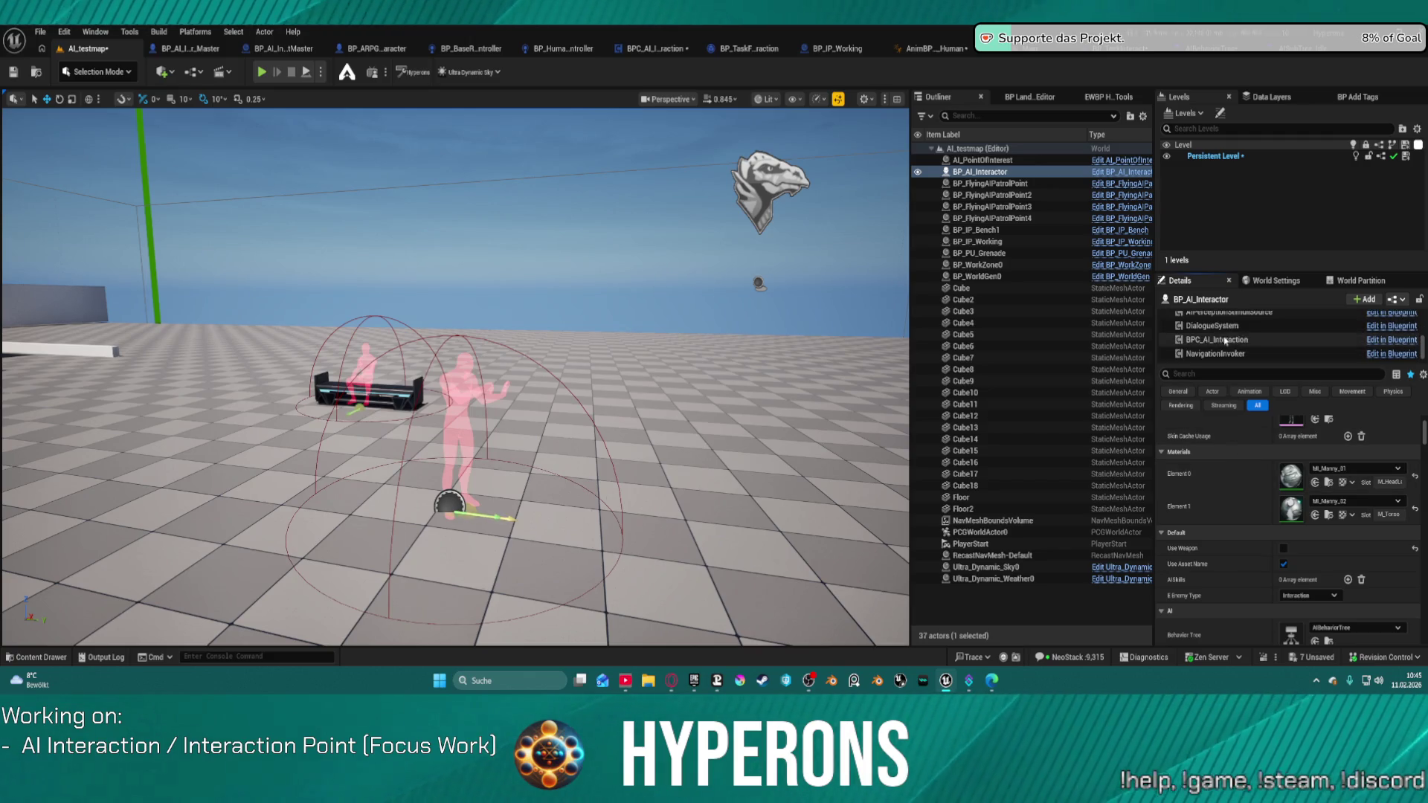
left_click(1236, 341)
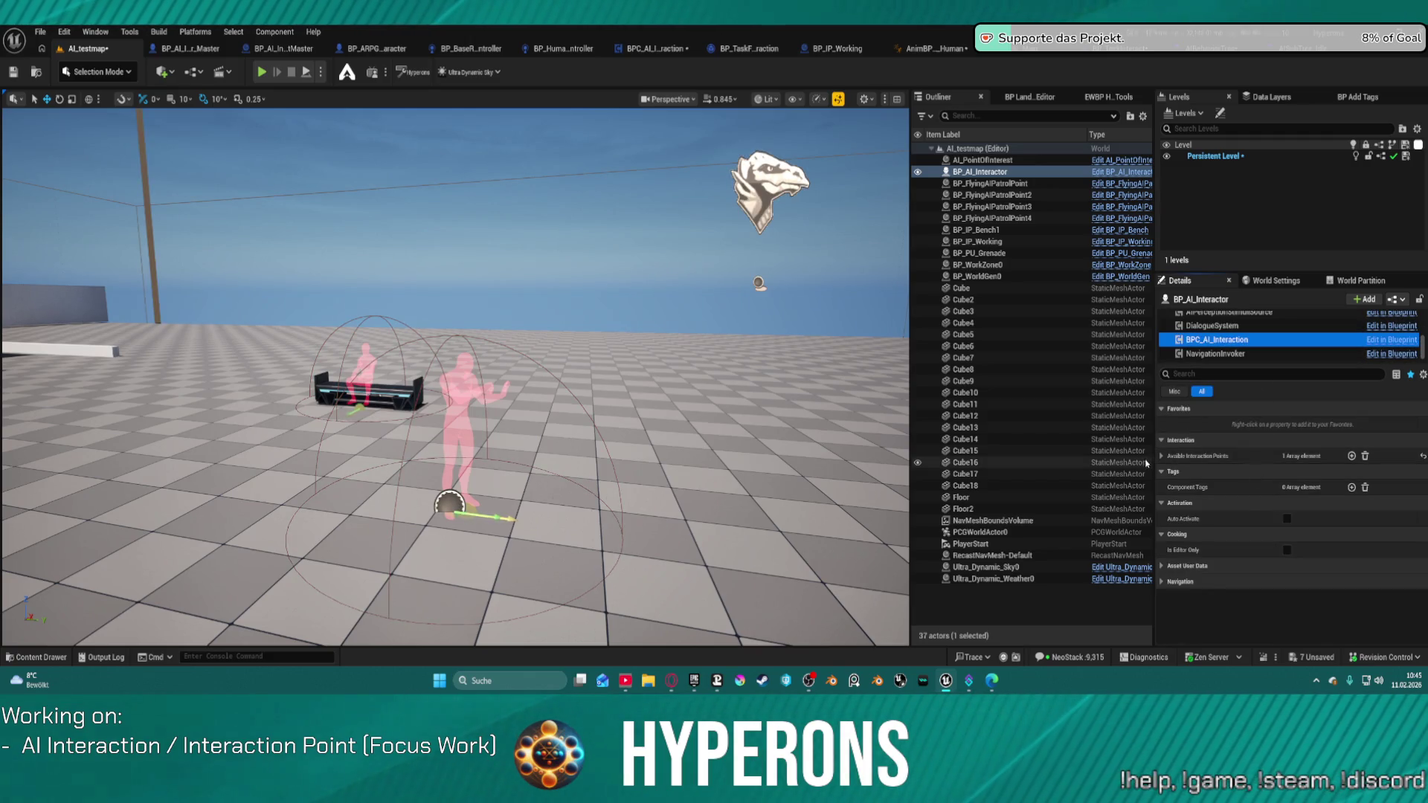
left_click(1320, 456)
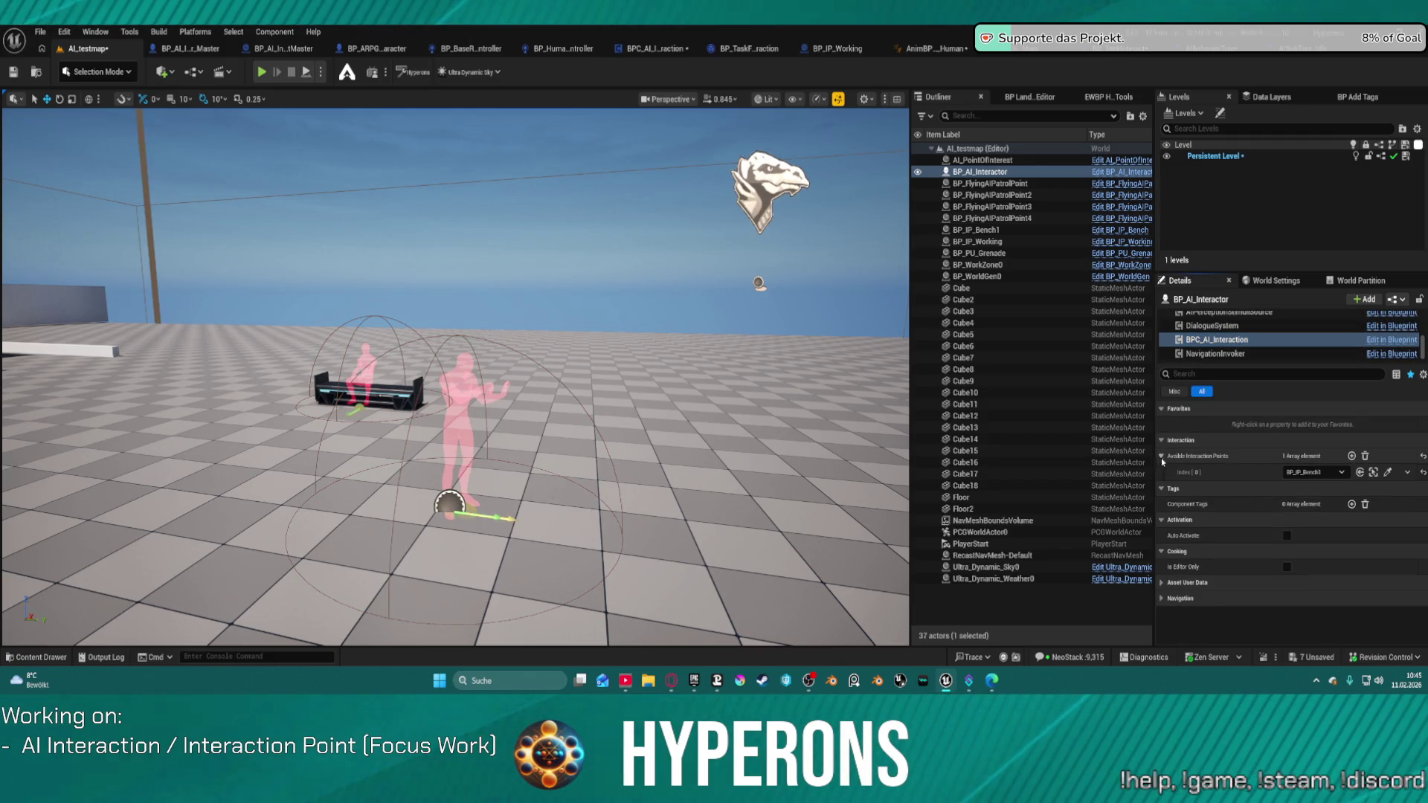
left_click(1351, 456)
left_click(1337, 491)
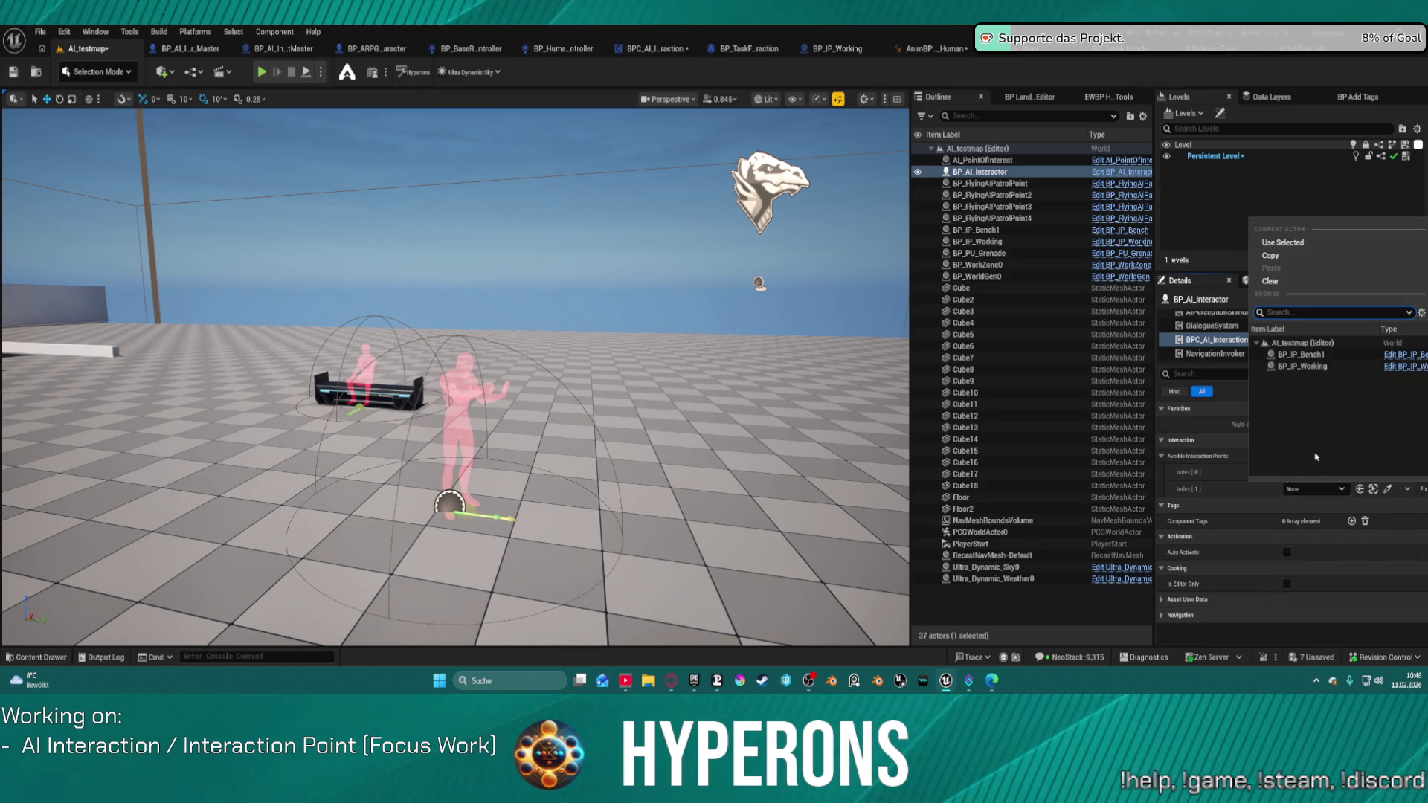
left_click(1298, 370)
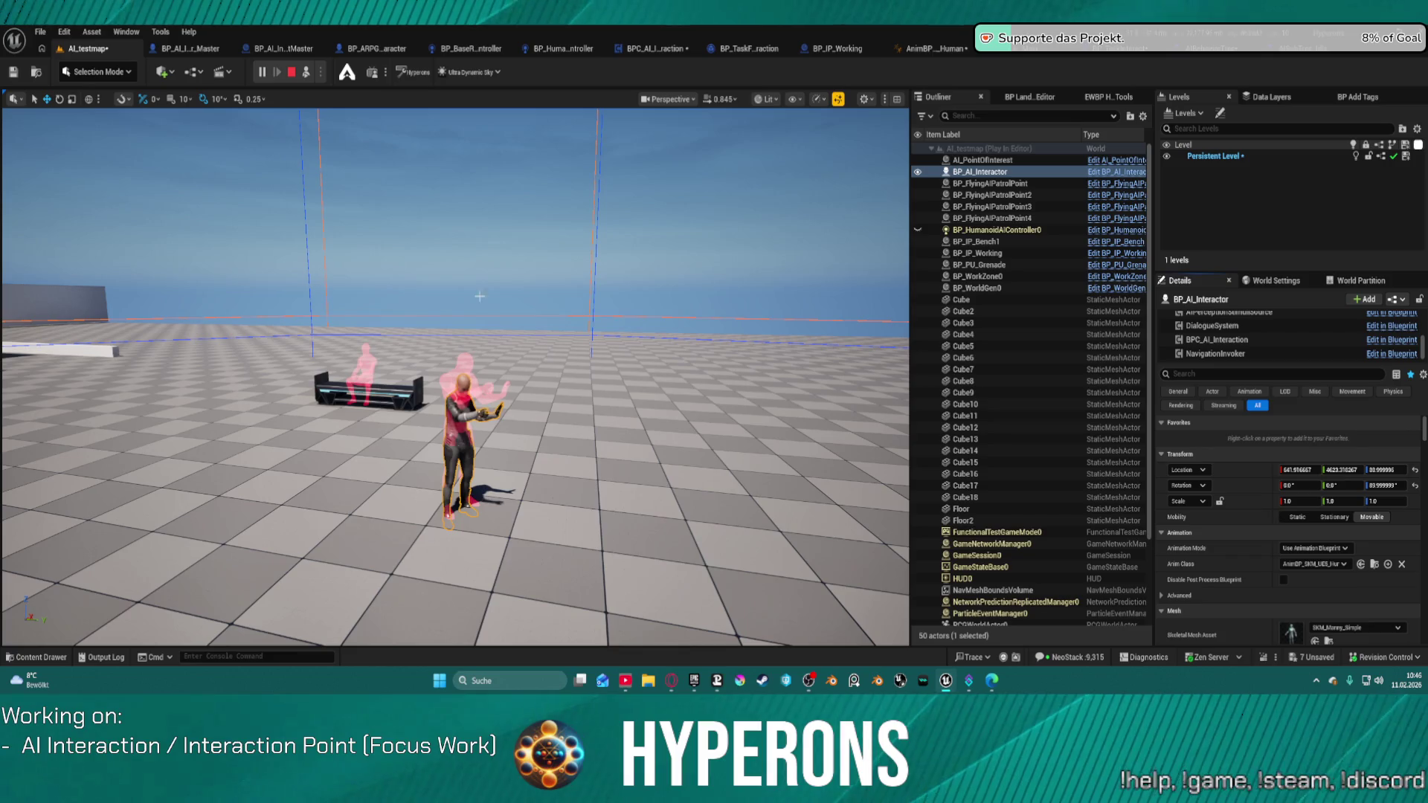
Focus on the AI character at the bench, select BP_IP_Working, and browse to its montage asset
scroll(480, 297, "up", 3)
key("f")
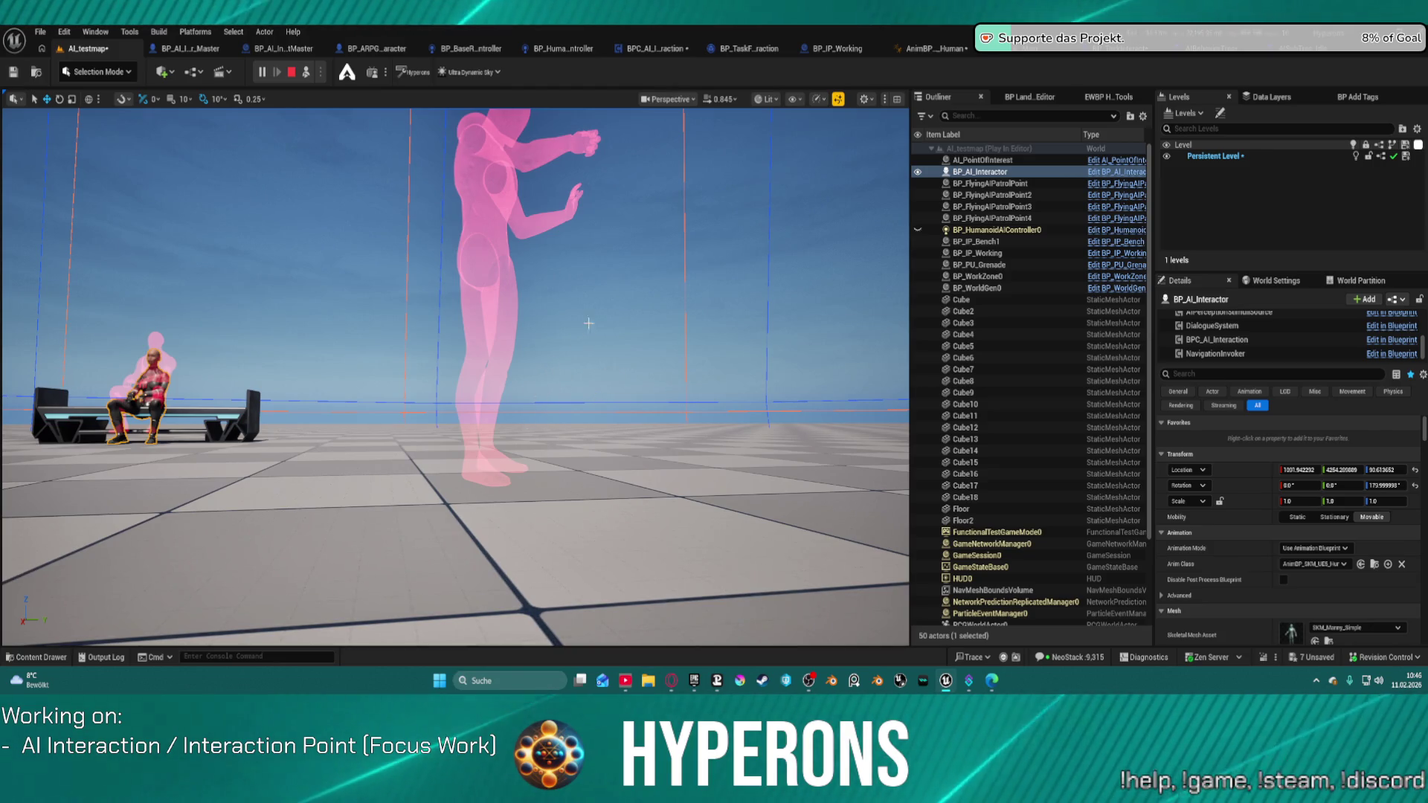
mouse_move(584, 319)
left_mouse_down()
mouse_move(536, 358)
mouse_move(491, 431)
mouse_move(446, 290)
left_mouse_up()
key("ctrl+space")
key("ctrl+space")
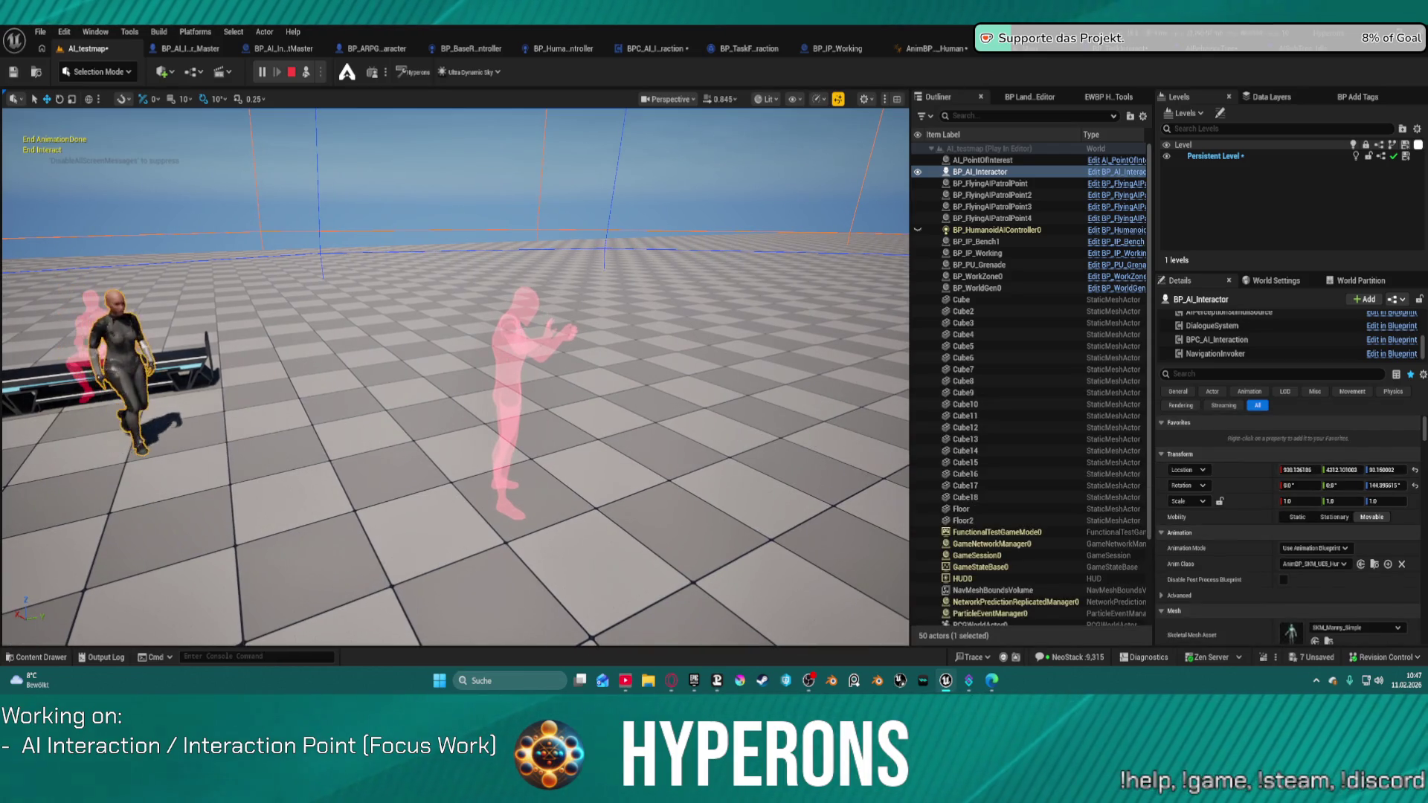
left_click(506, 417)
left_click(1328, 578)
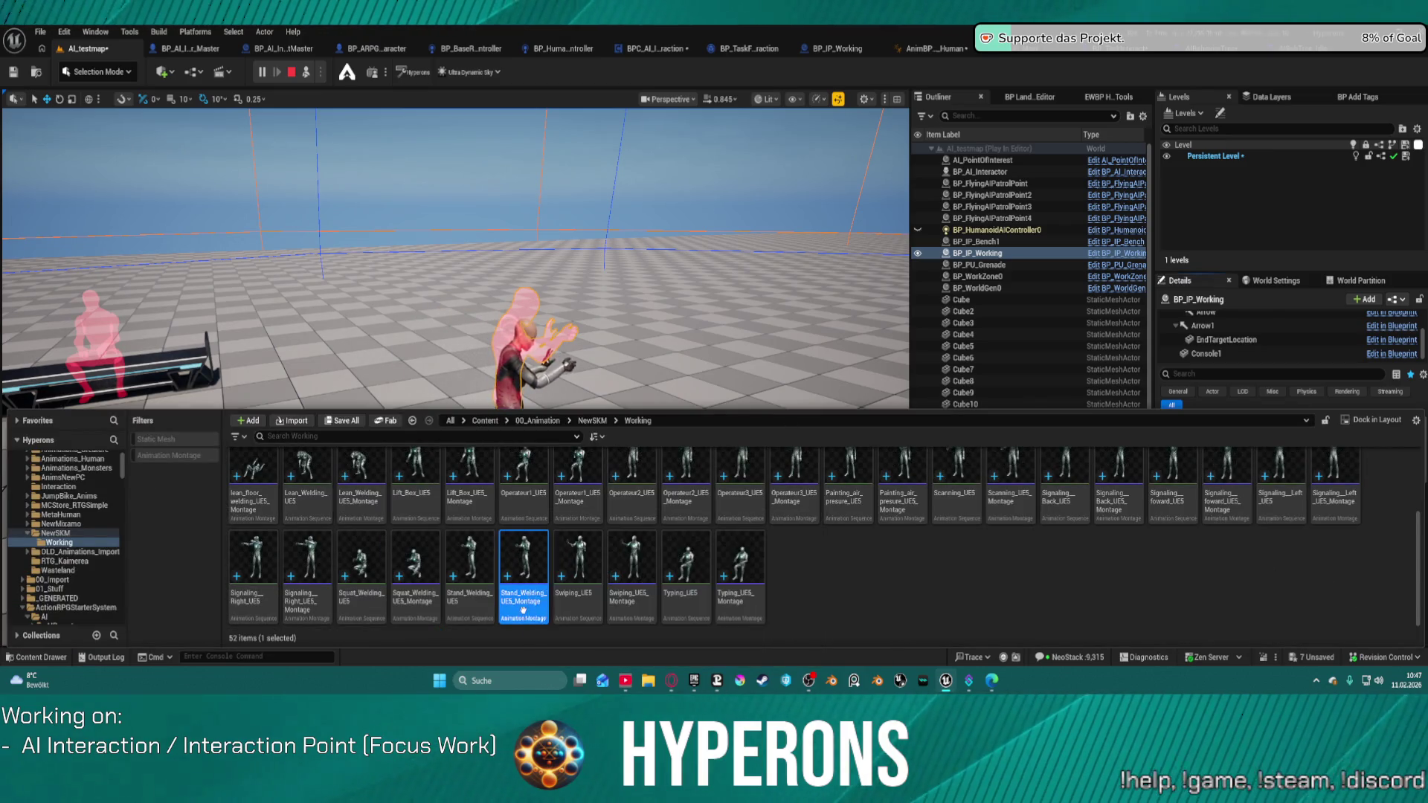
Preview Stand_Welding_UE5_Montage from the right-side view, then return to the running AI_testmap level
double_click(523, 580)
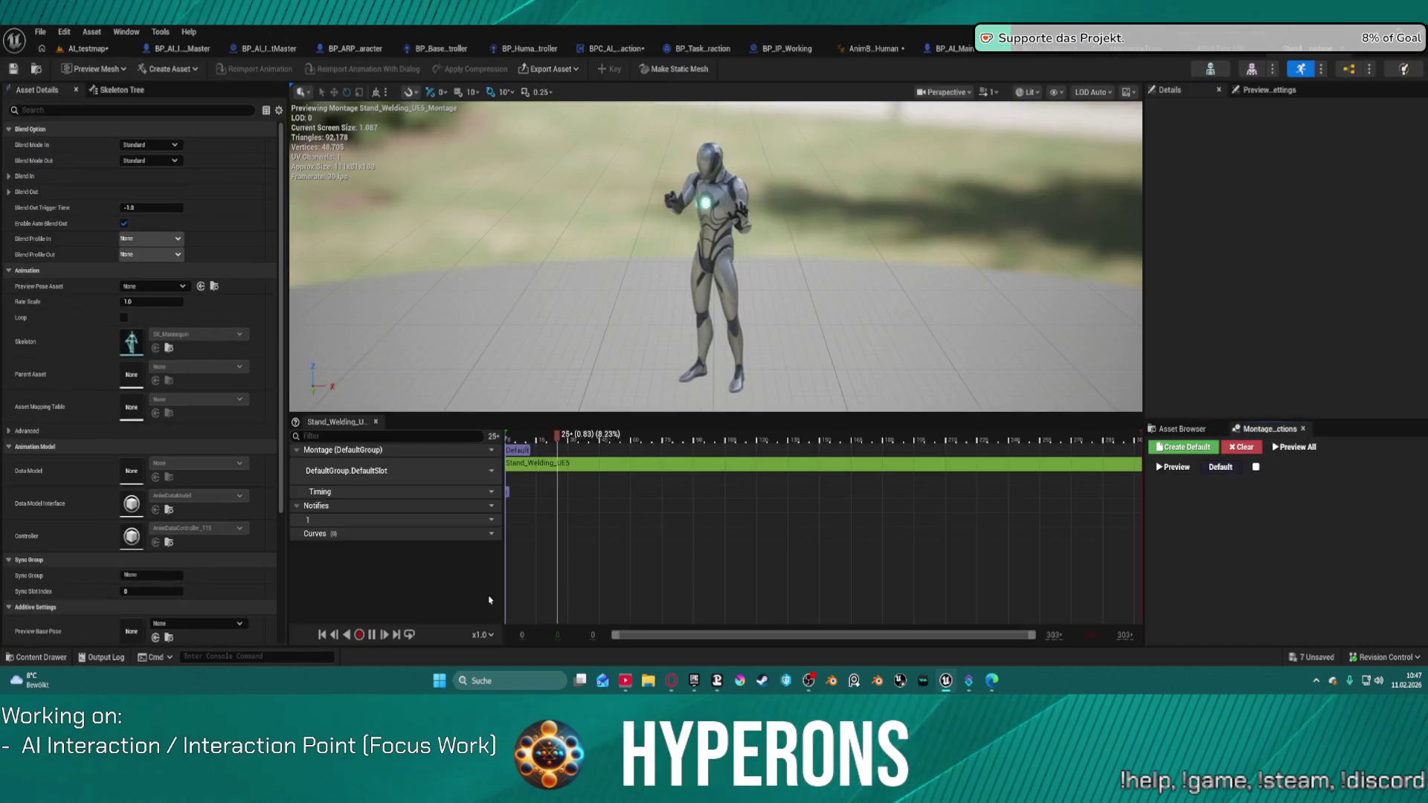
left_click(947, 94)
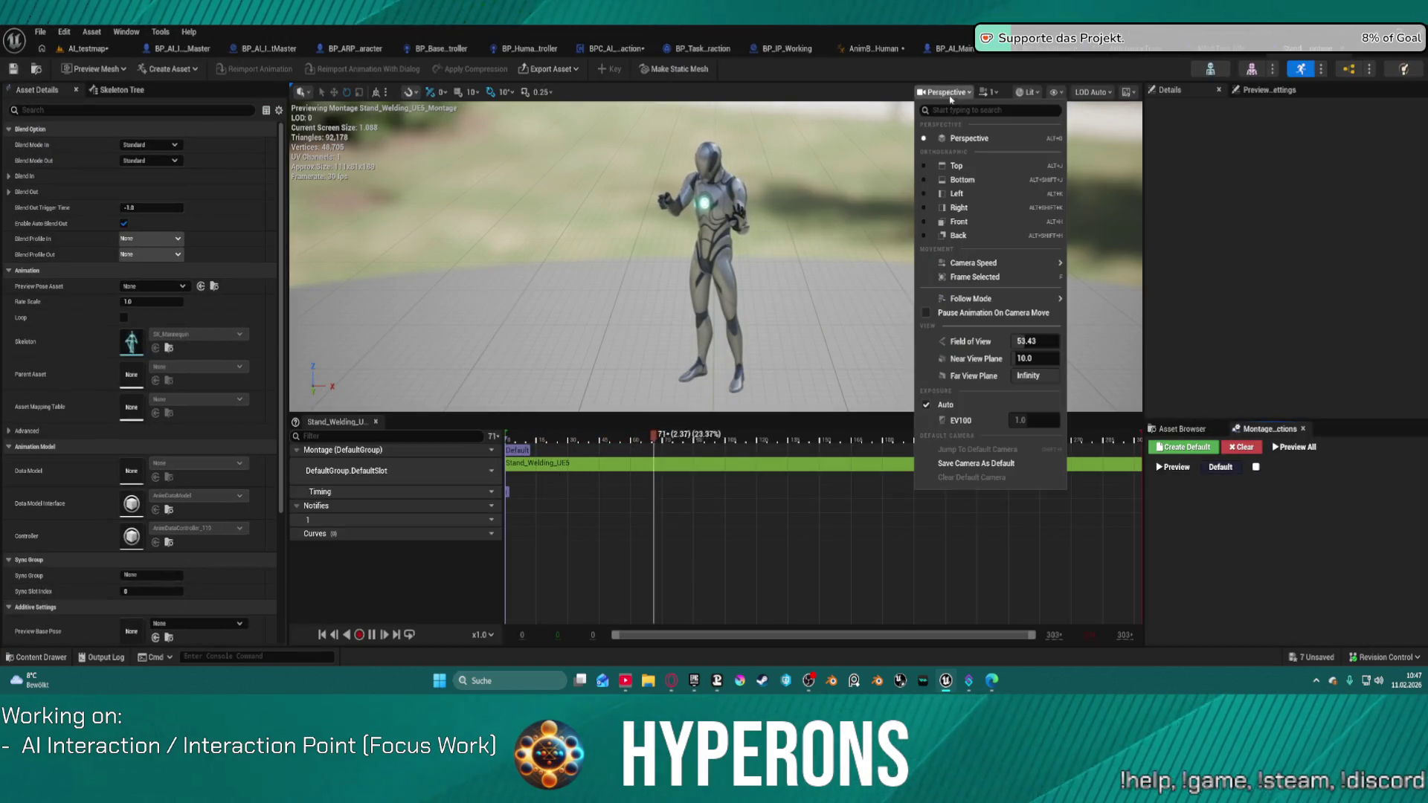
left_click(959, 208)
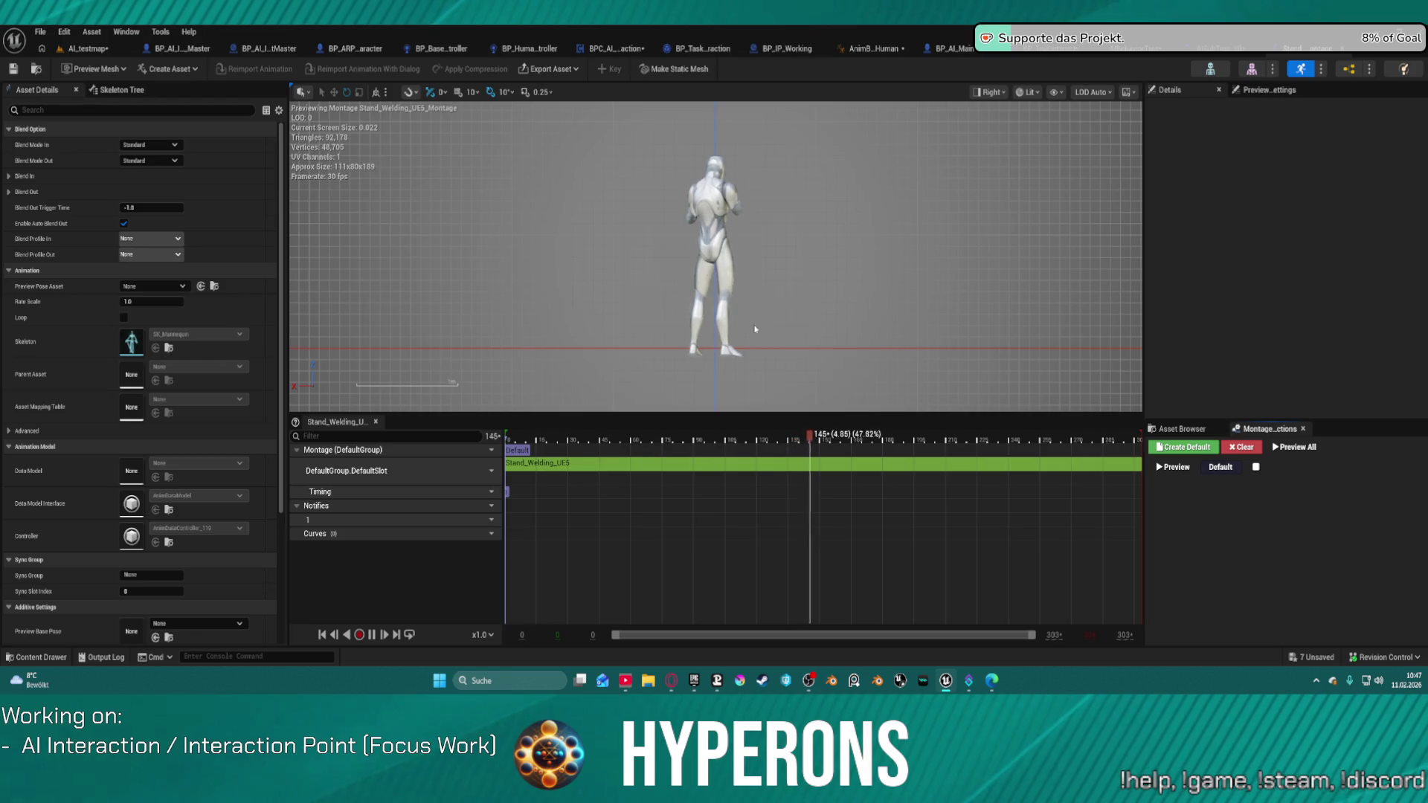
scroll(716, 354, "up", 5)
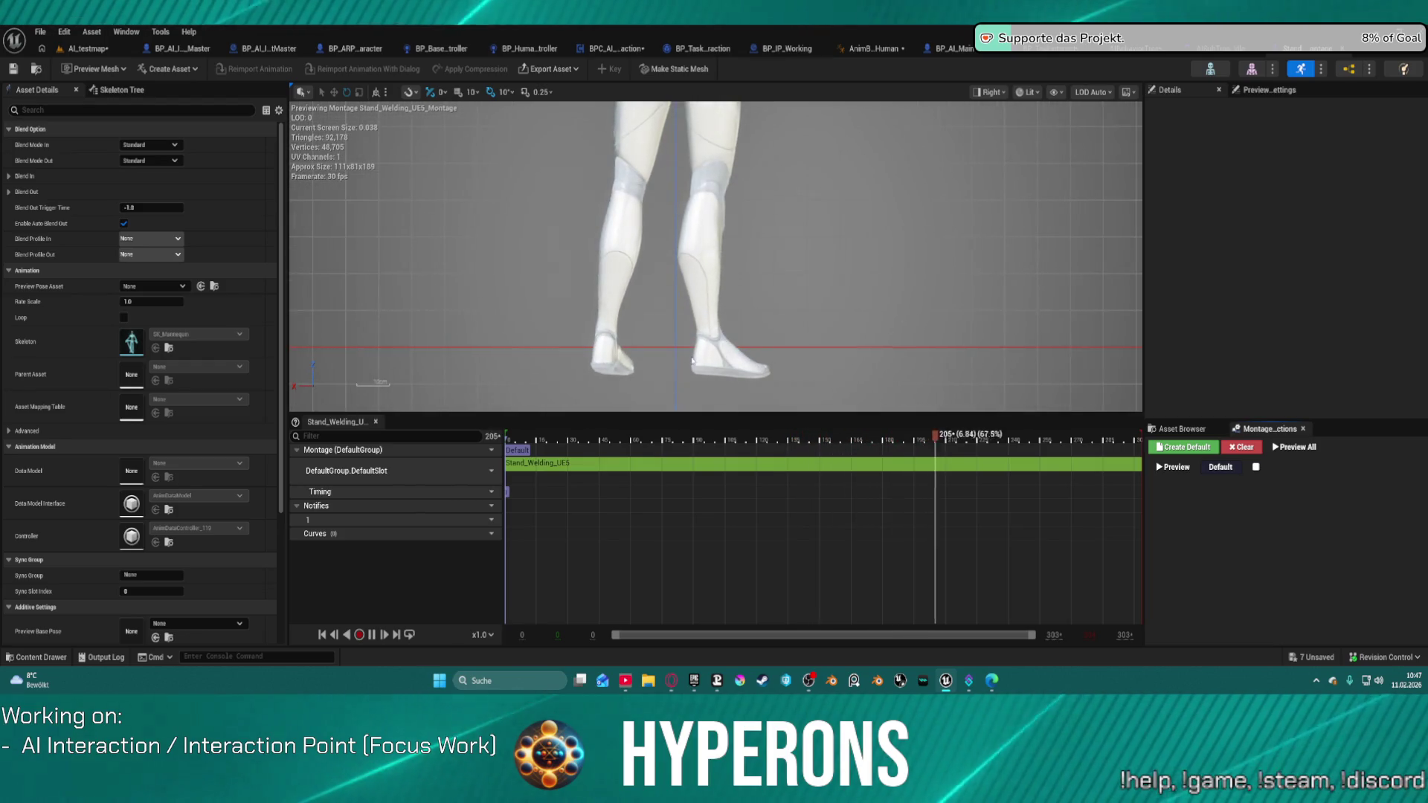
scroll(691, 360, "down", 5)
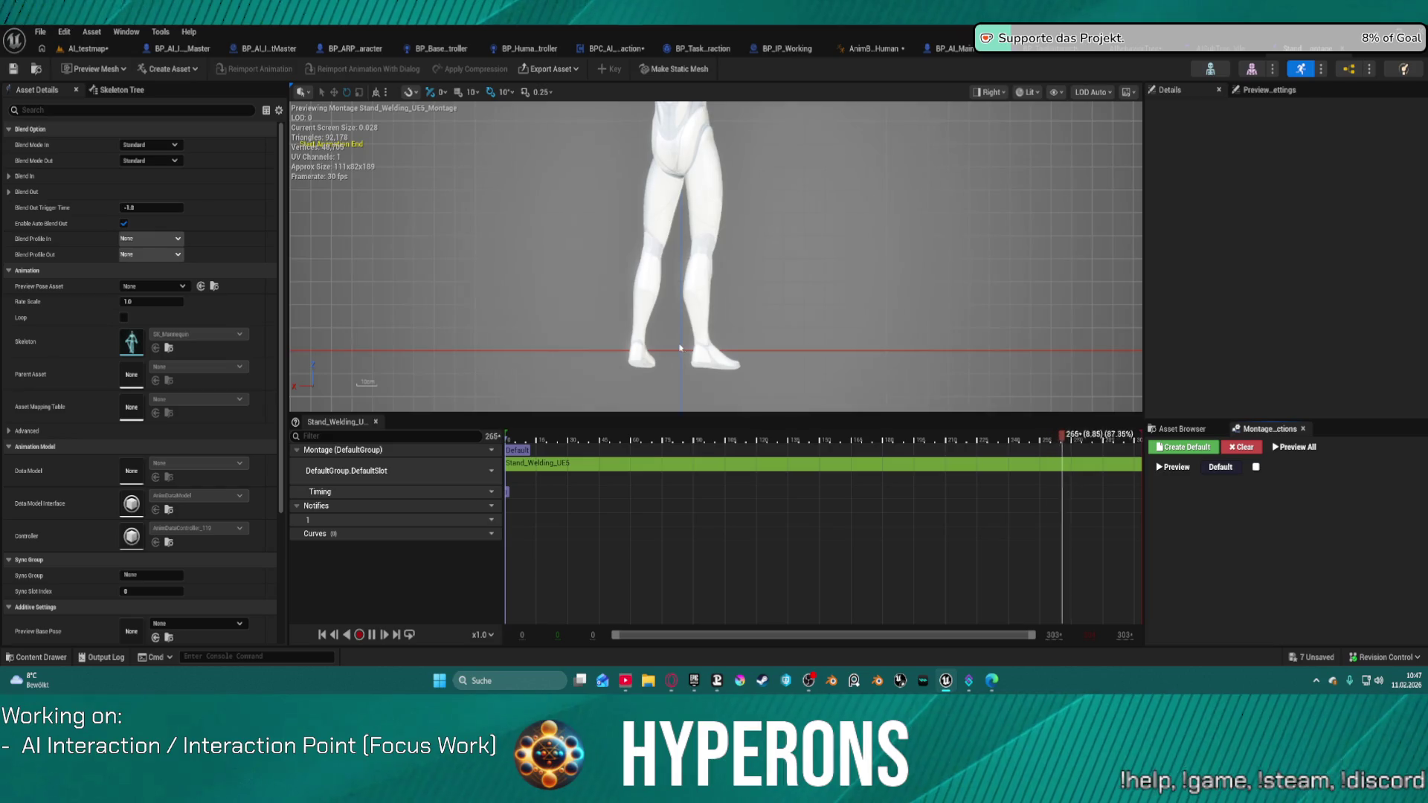
scroll(674, 298, "down", 1)
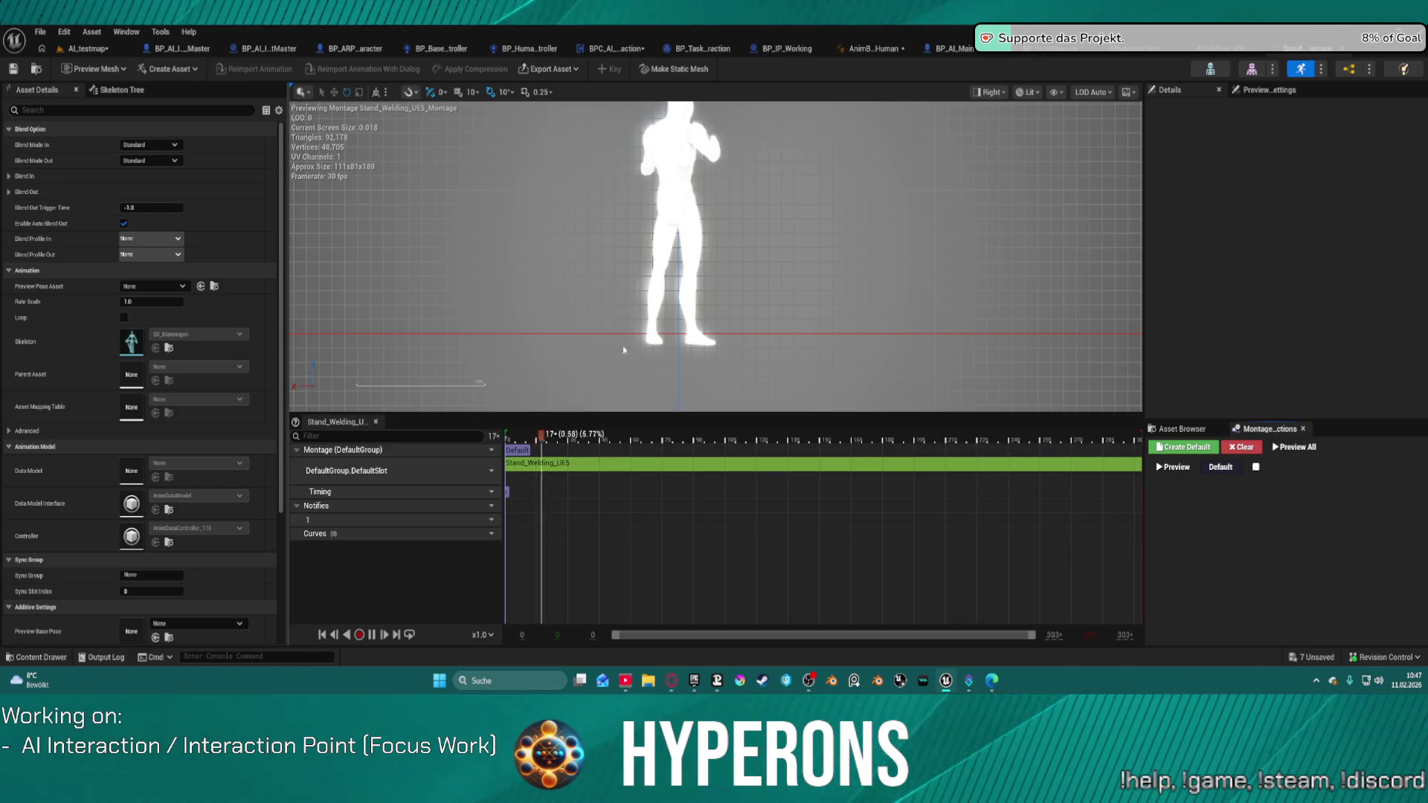
left_click(80, 49)
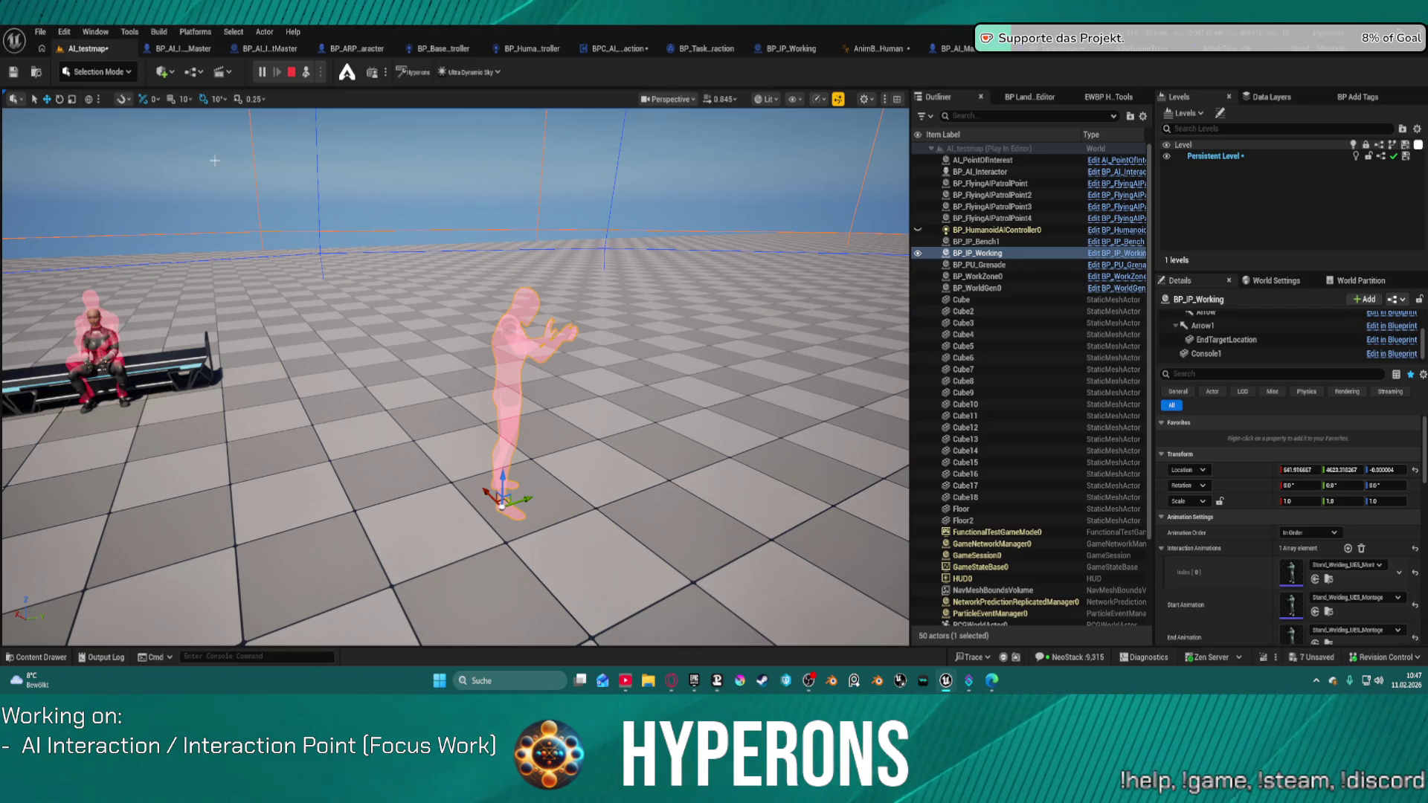
End the Play In Editor session and show the Working animation folder's assets
left_click(292, 72)
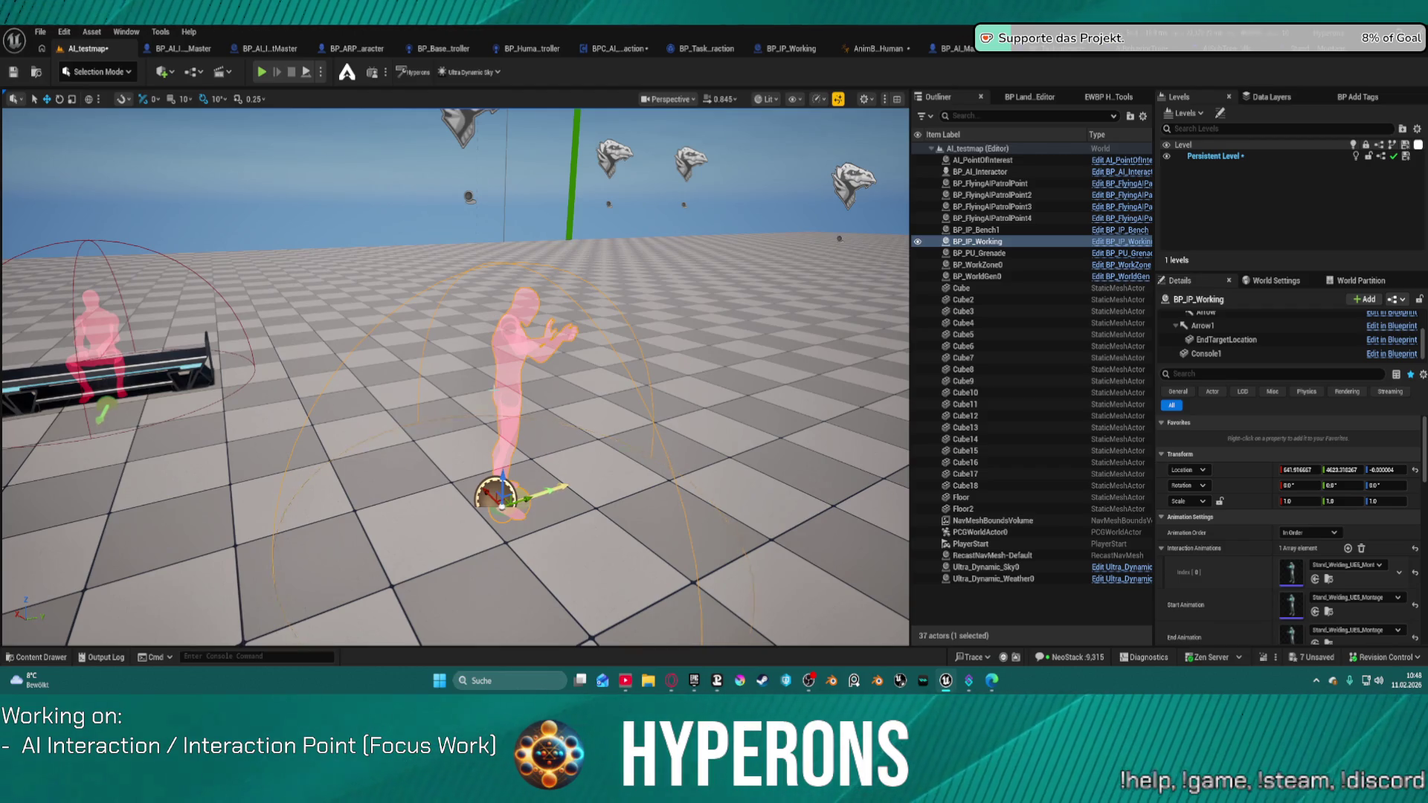
key("ctrl+space")
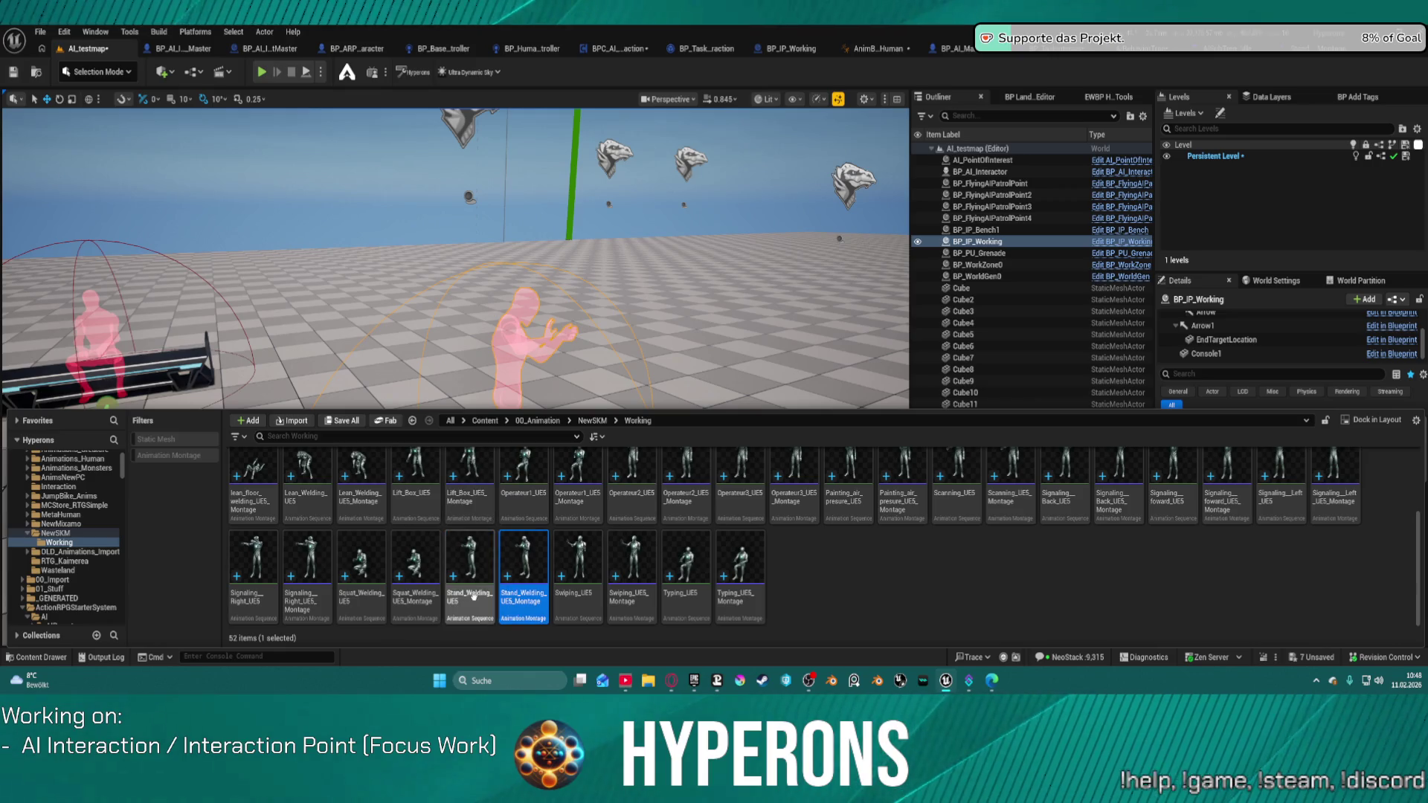
Export Stand_Welding_UE5 as FBX into E:\Game Design Stuff\Animation\Export and open it for editing
right_click(479, 597)
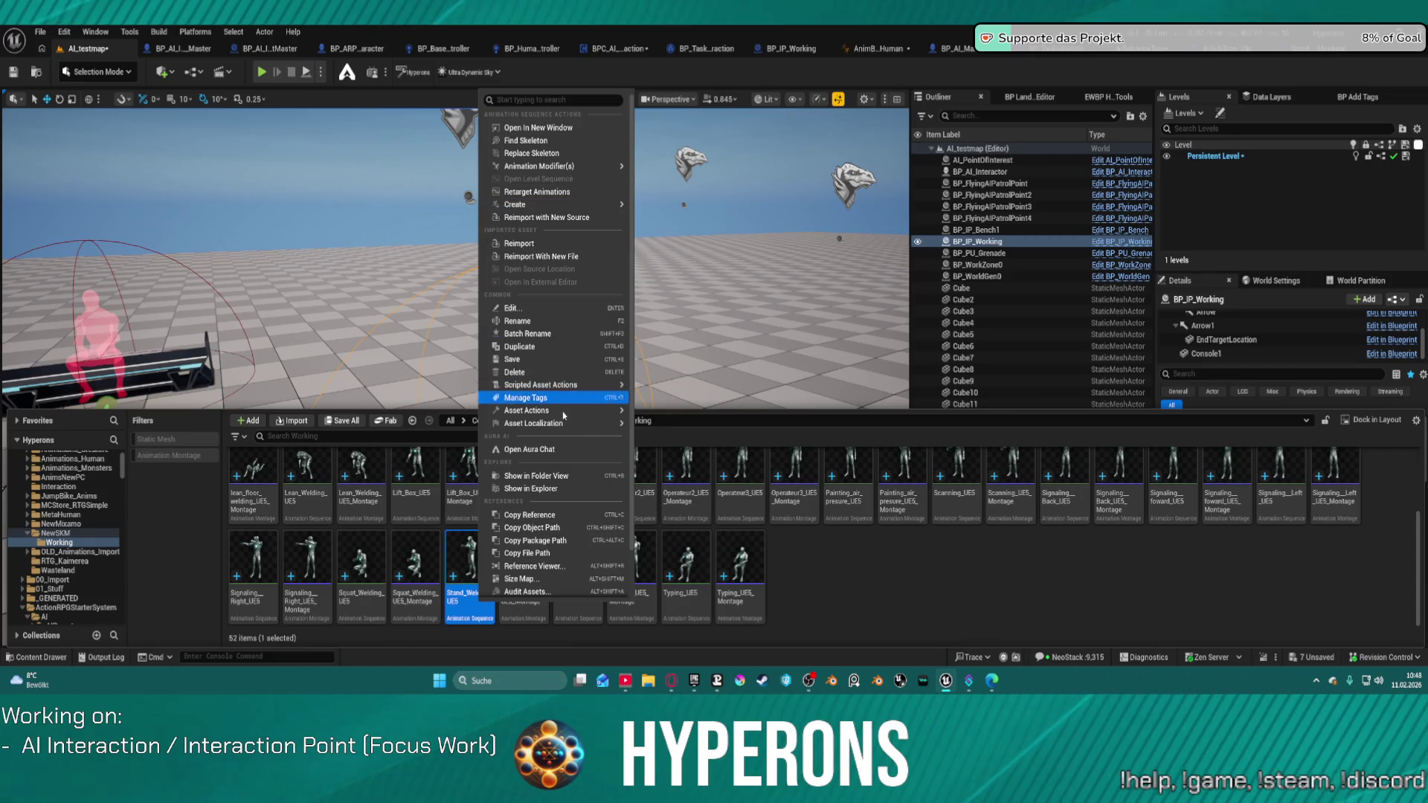
mouse_move(592, 414)
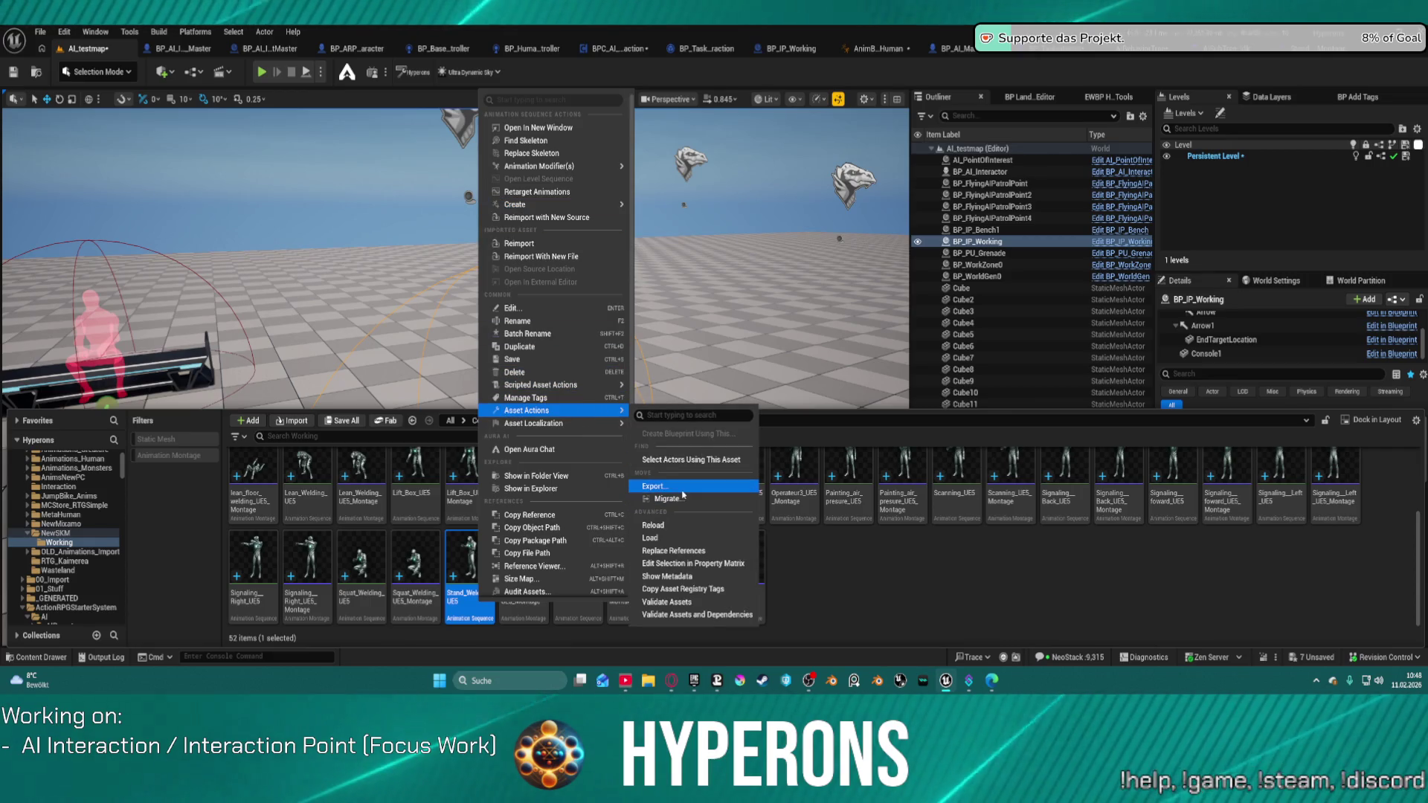
left_click(655, 487)
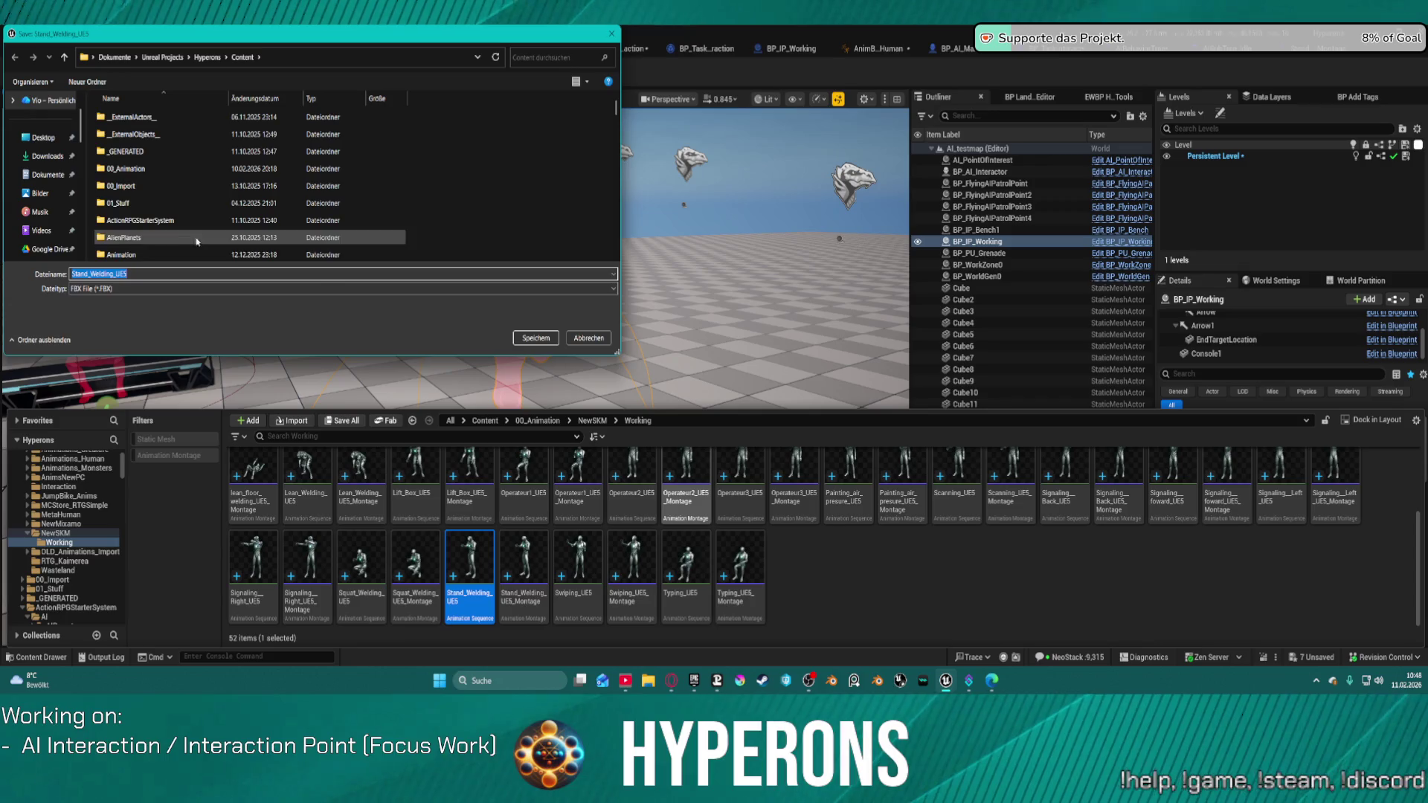
scroll(52, 193, "down", 5)
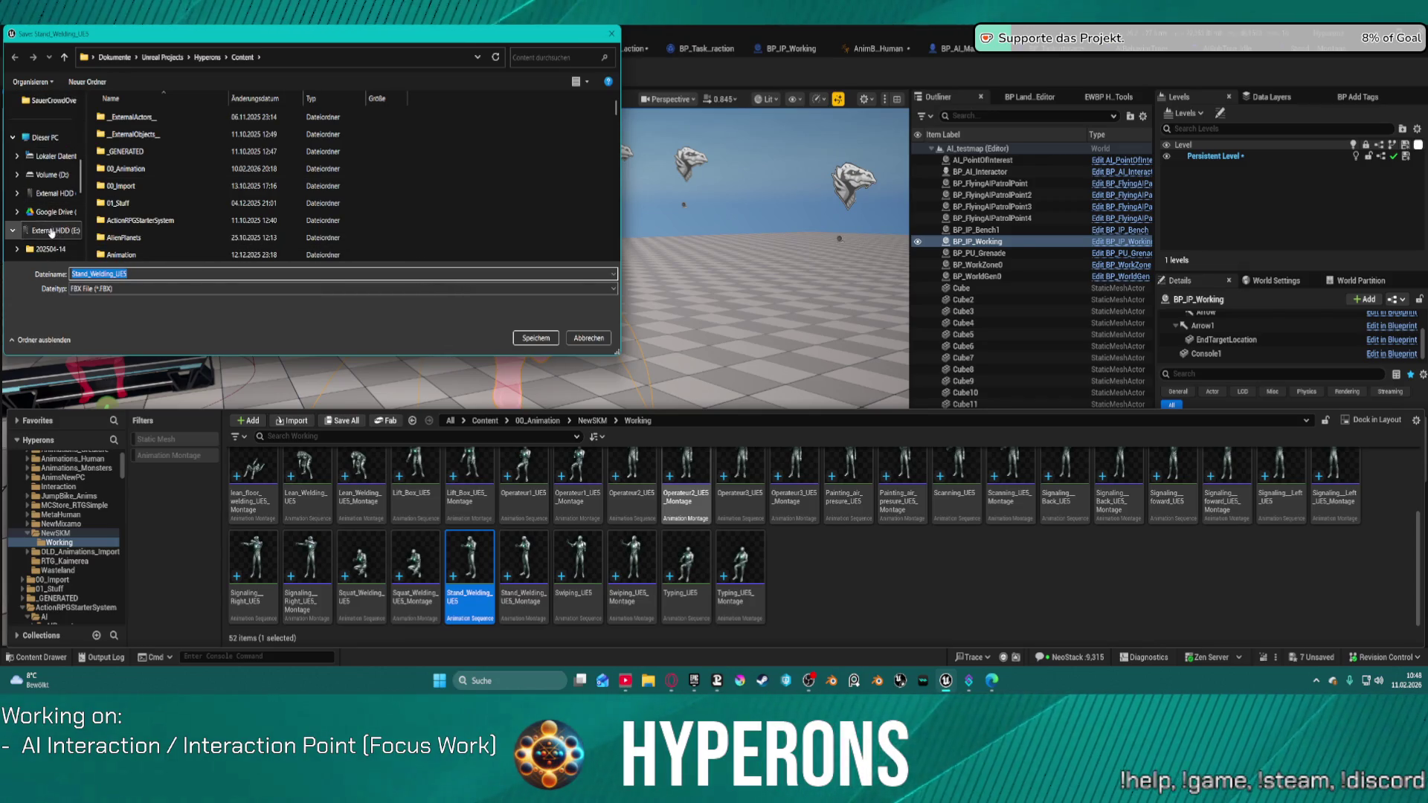
left_click(52, 232)
double_click(126, 167)
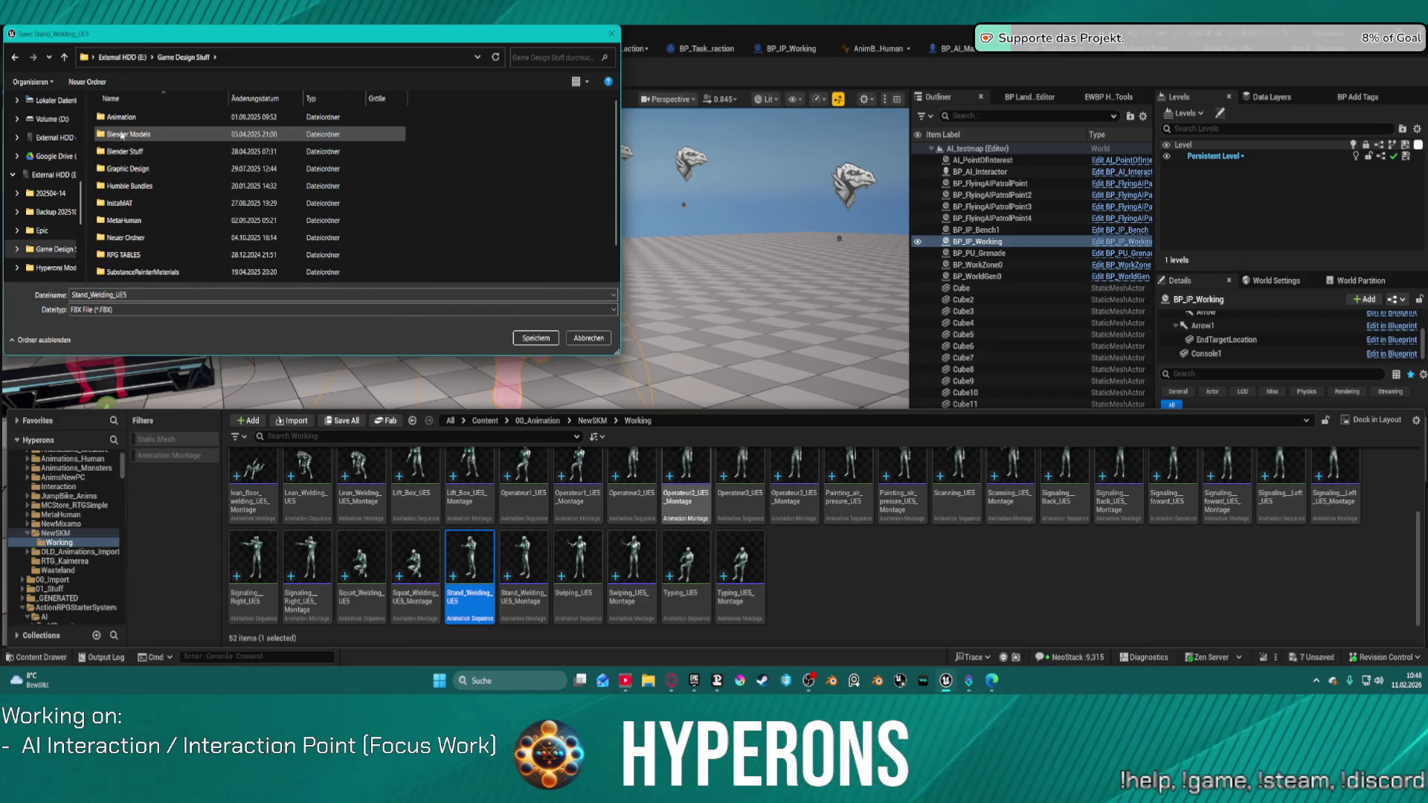
double_click(119, 117)
double_click(119, 117)
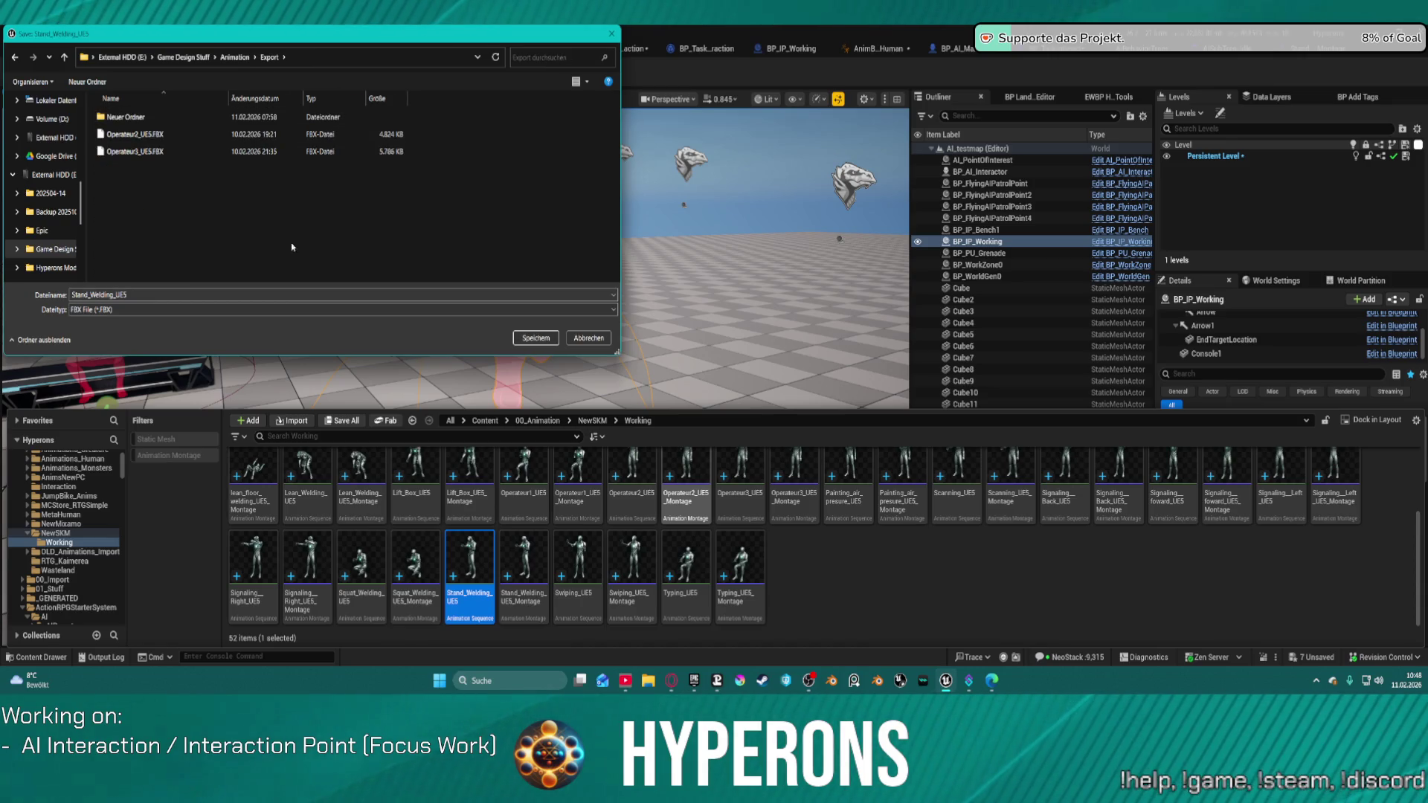
left_click(524, 337)
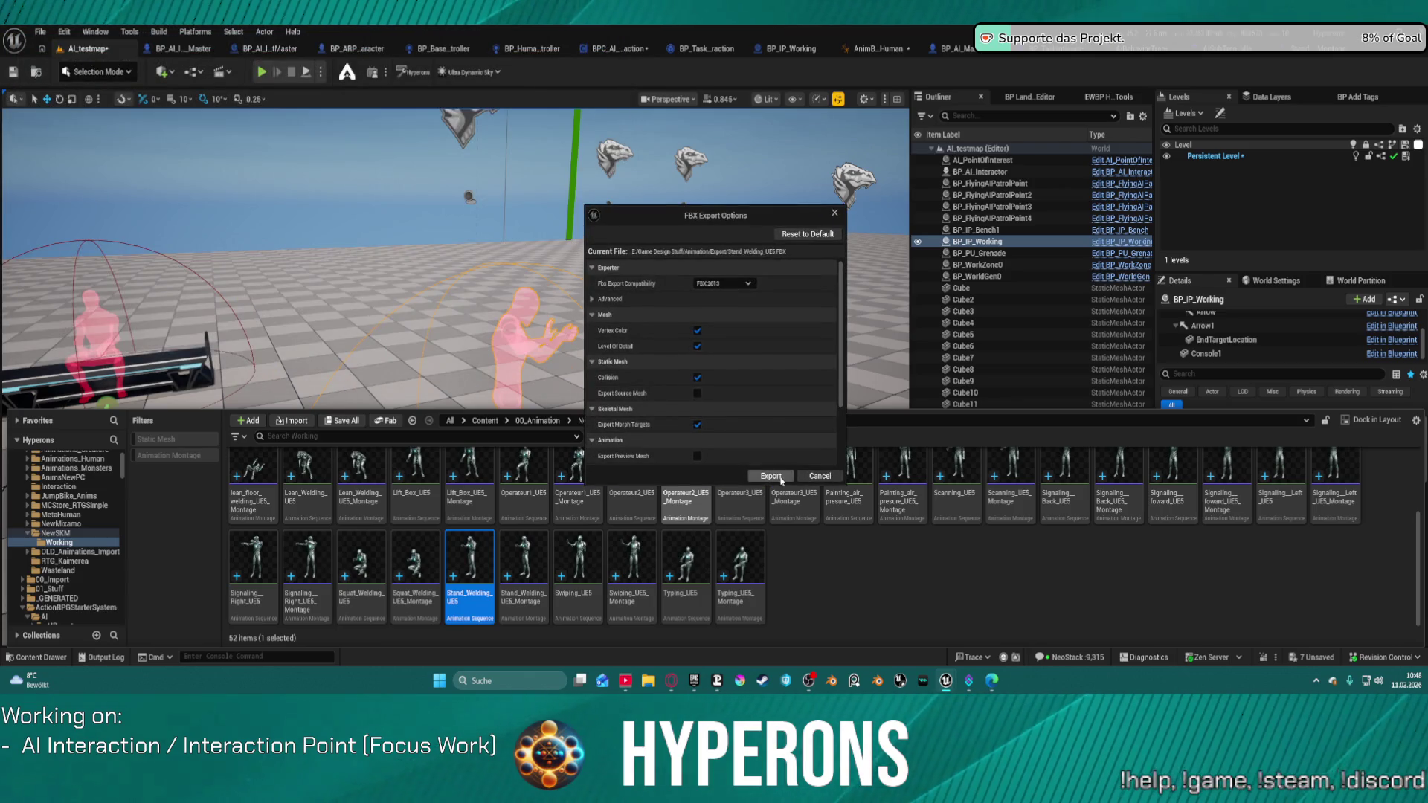
left_click(772, 477)
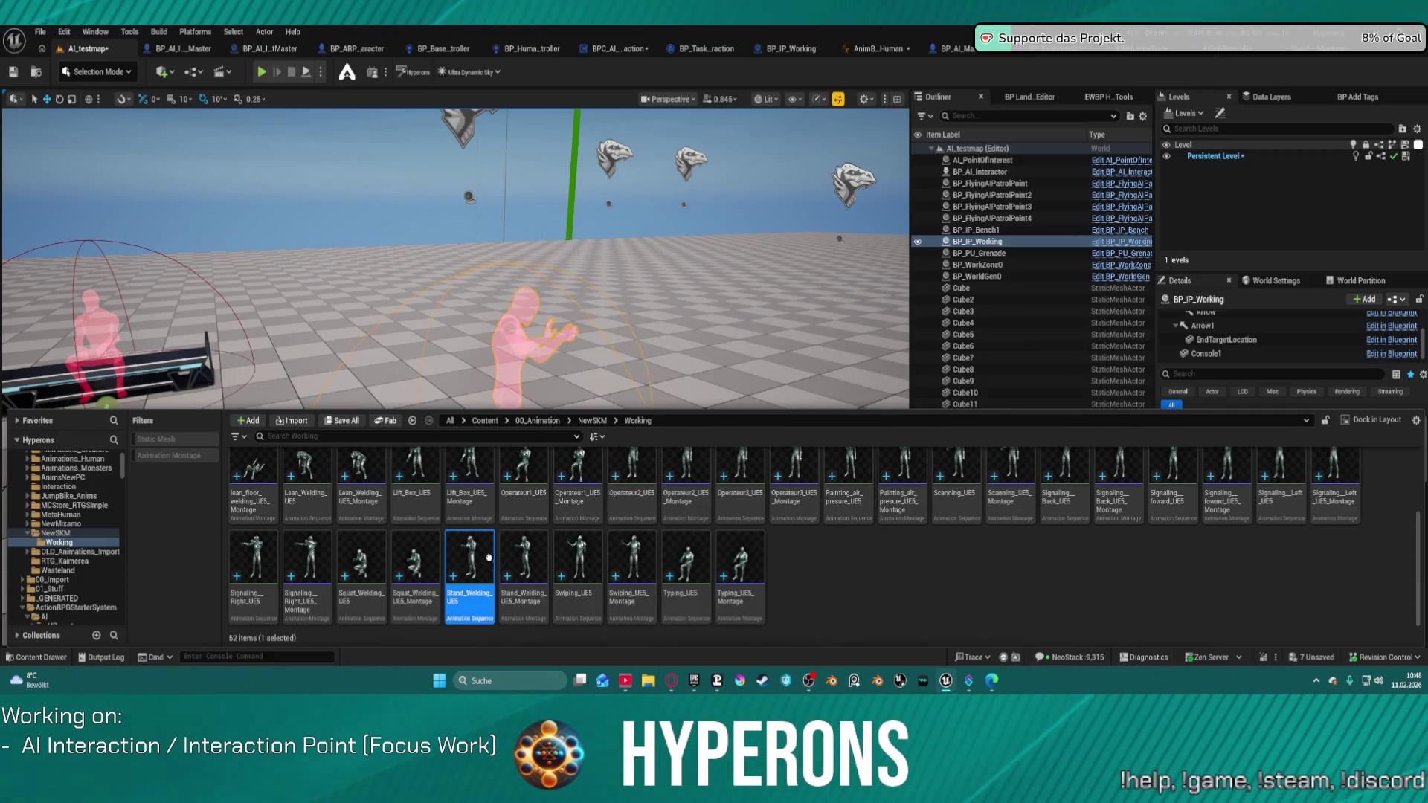
double_click(478, 577)
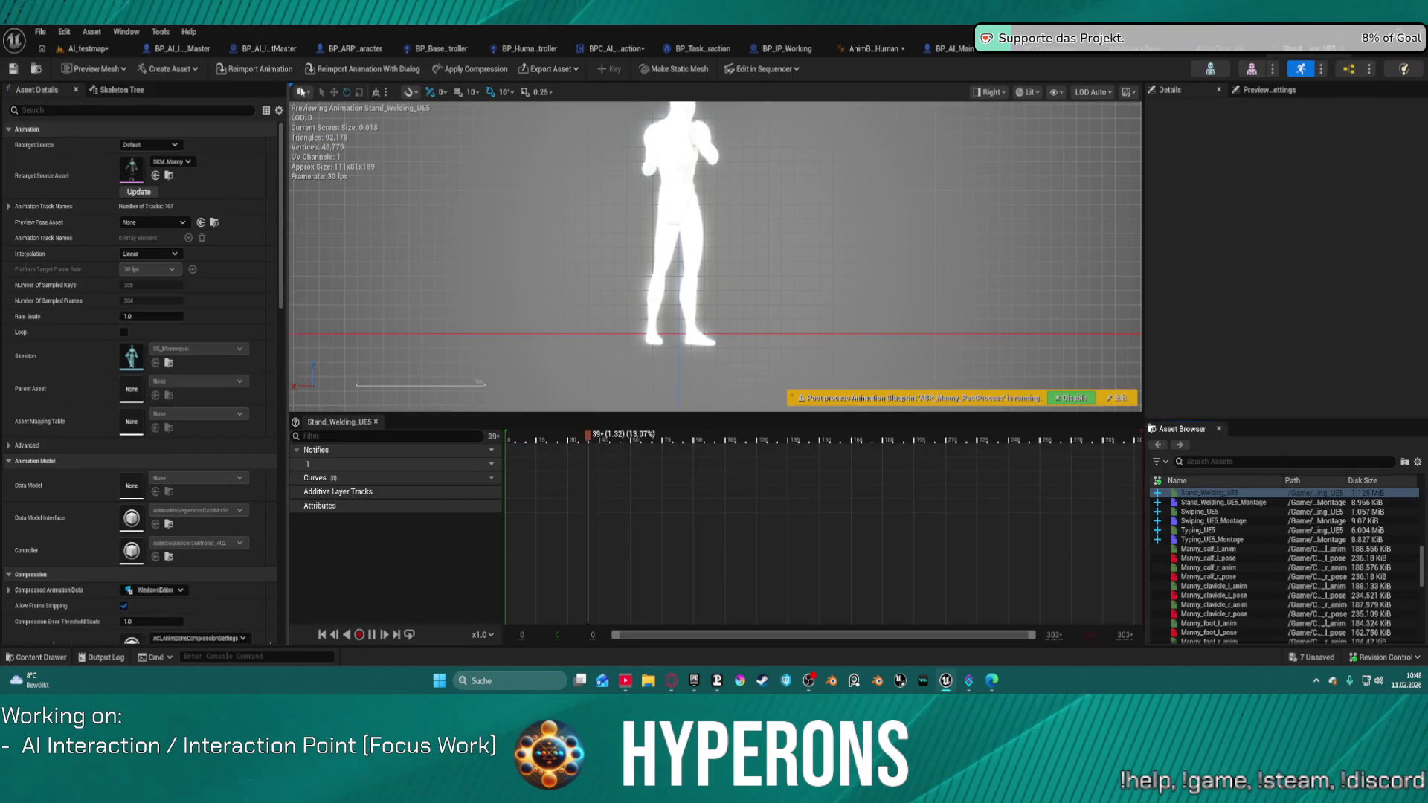
Enter 0 for Stand_Welding_UE5's Import Translation Z in its Transform import settings
scroll(180, 478, "down", 5)
scroll(181, 478, "down", 5)
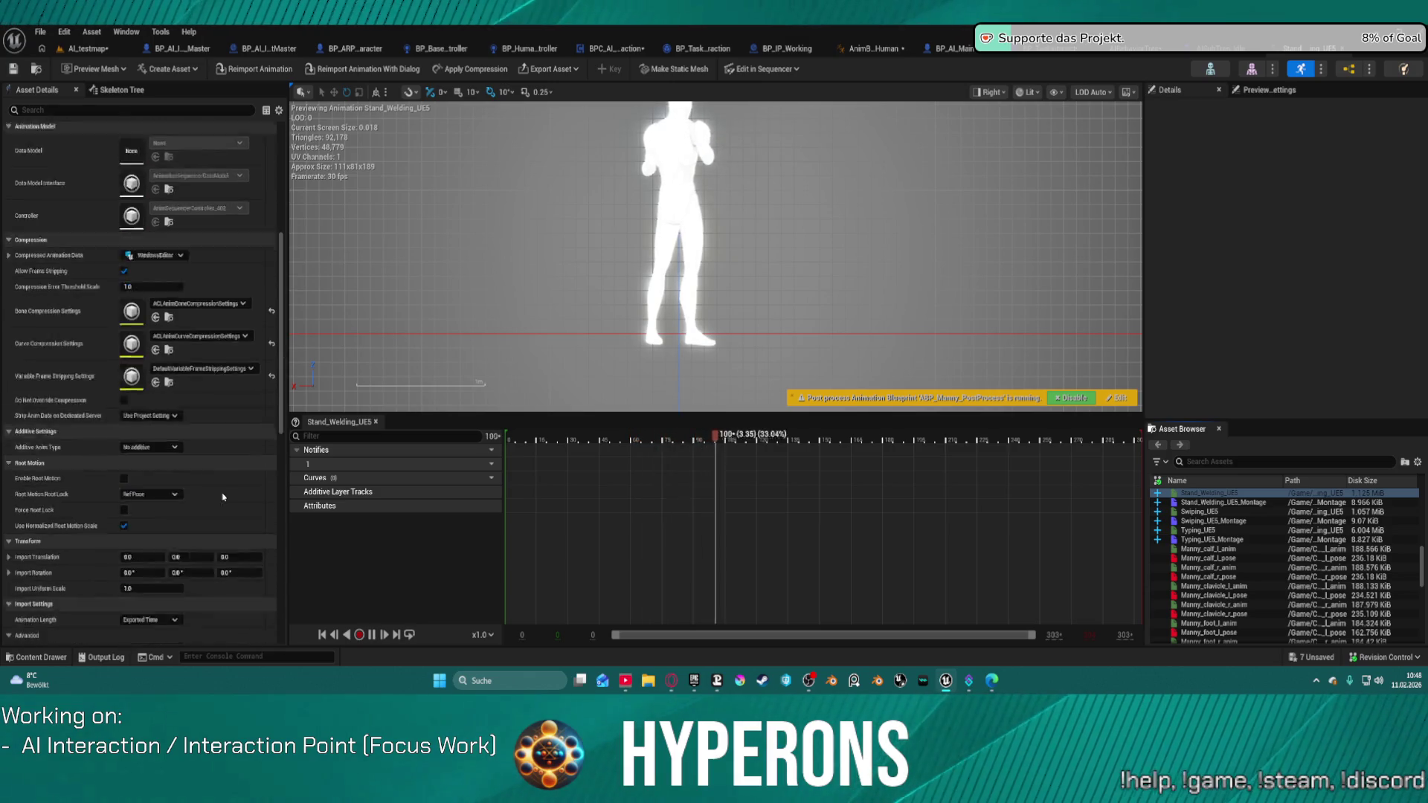
scroll(215, 485, "down", 3)
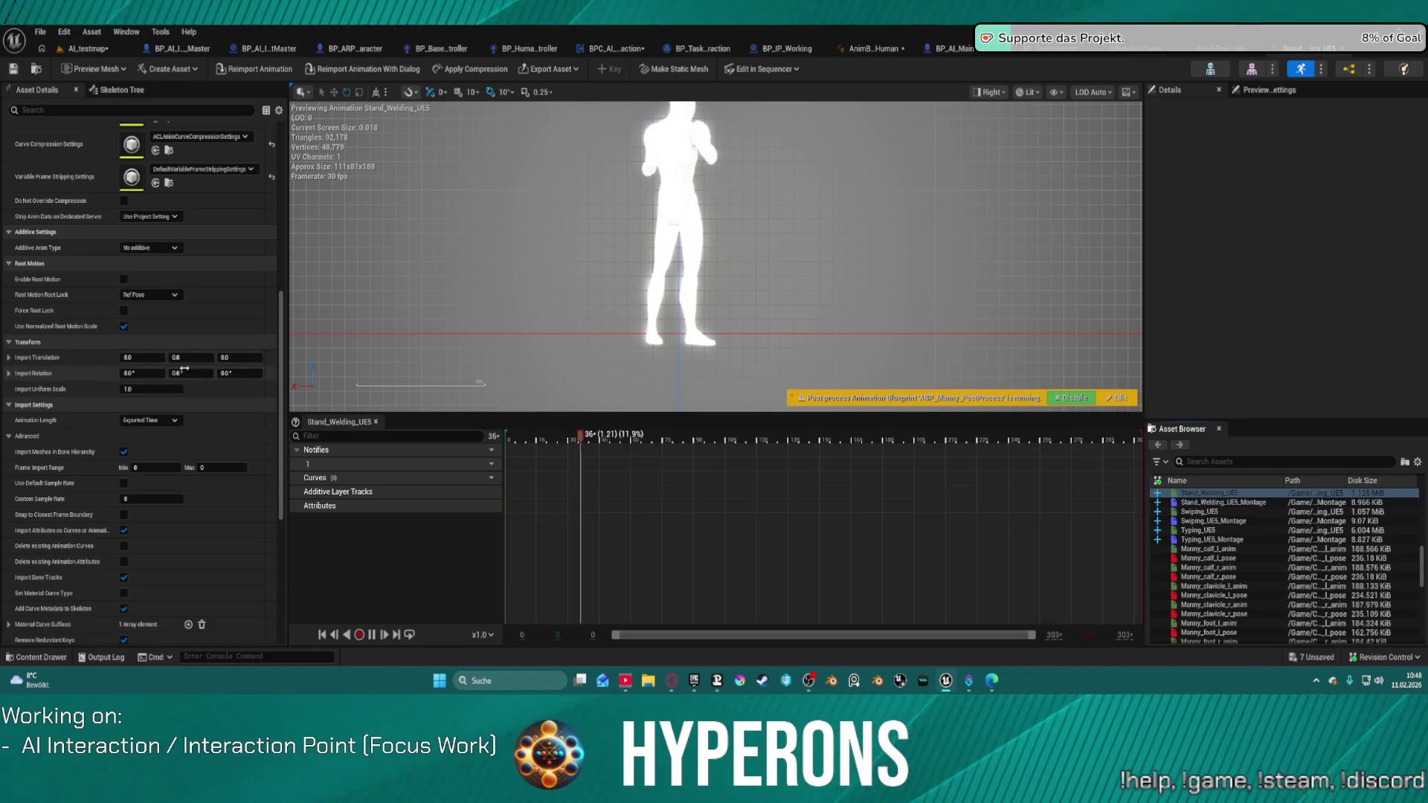
left_click(242, 357)
type("10")
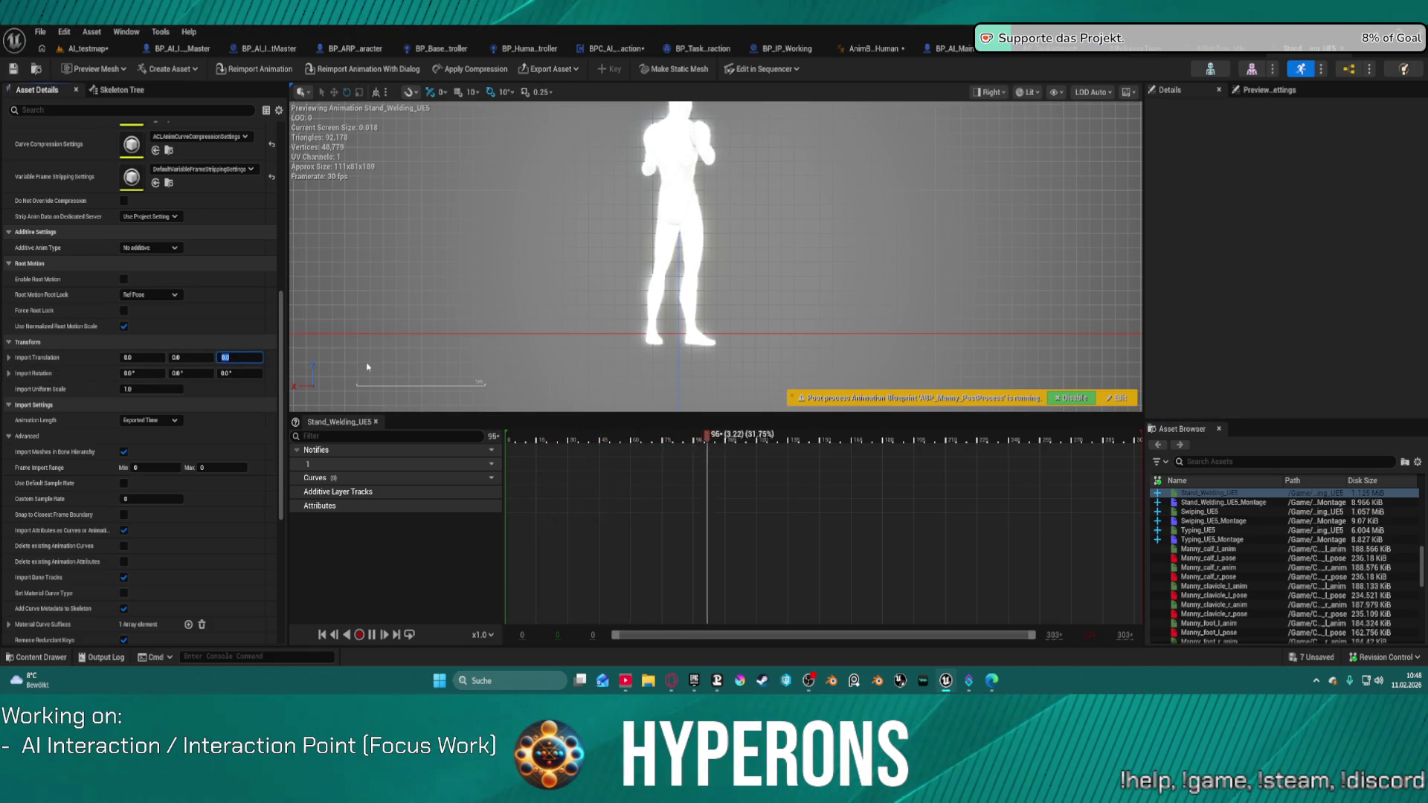
key("BackSpace")
key("BackSpace")
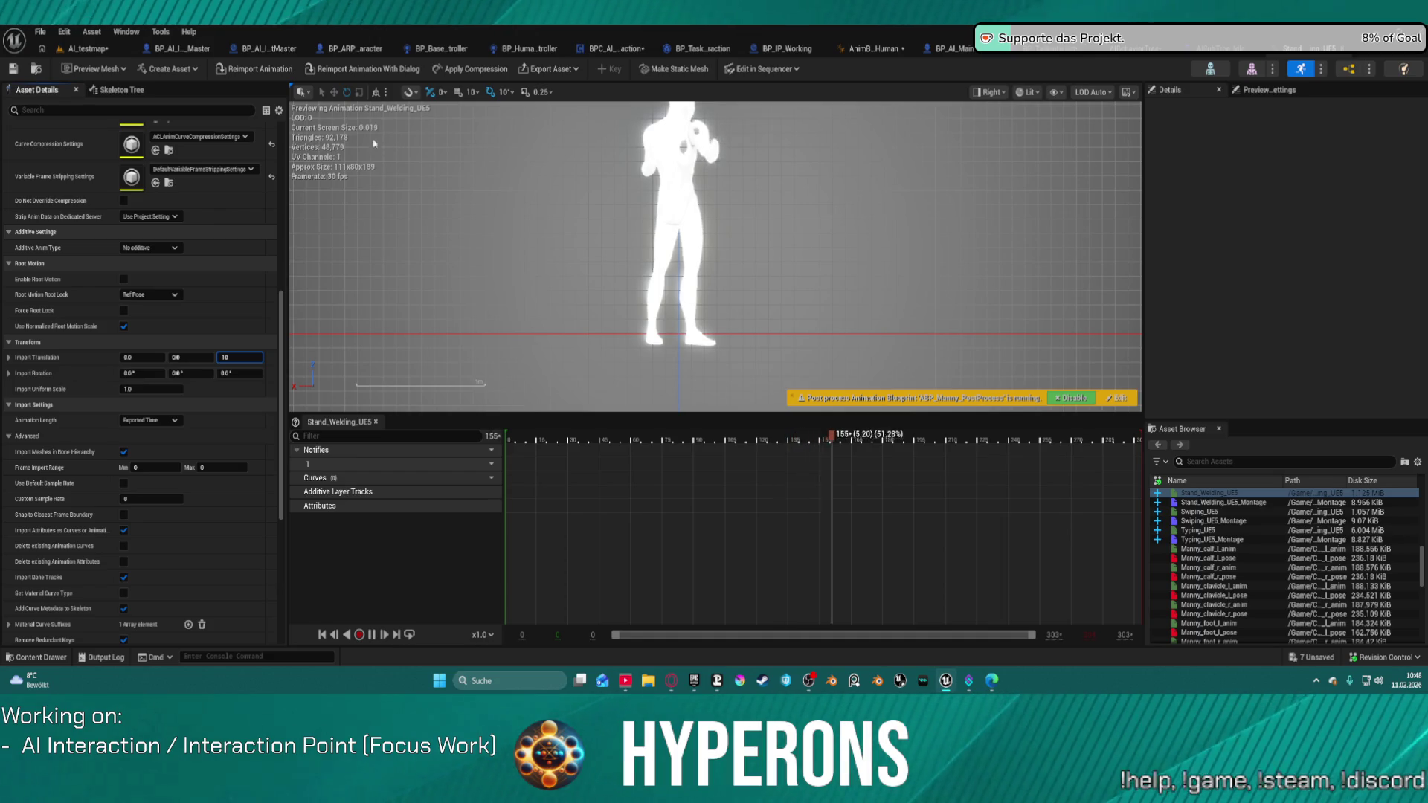
type("0")
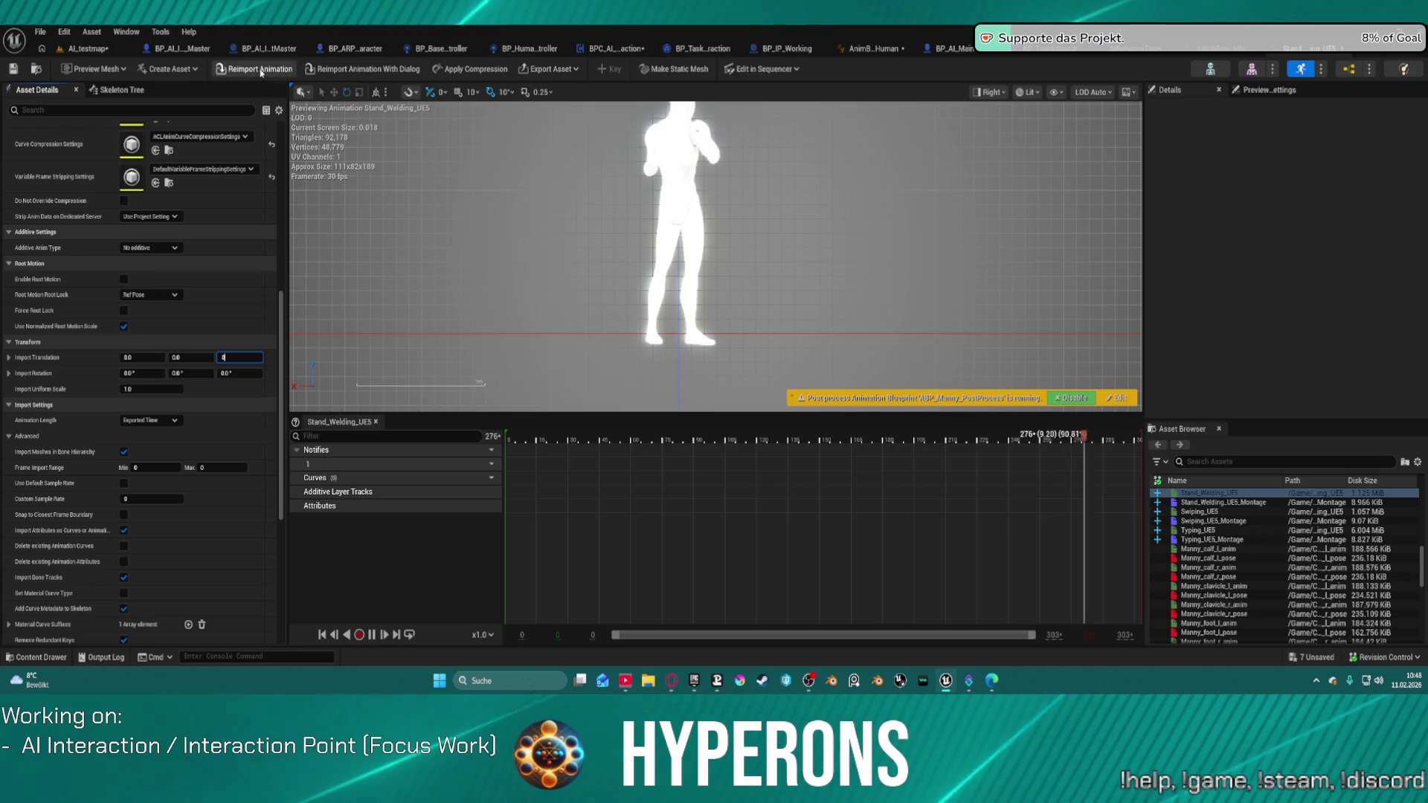
Reimport Stand_Welding_UE5 from the FBX in E:\Game Design Stuff\Animation\Export, then return to AI_testmap
left_click(305, 69)
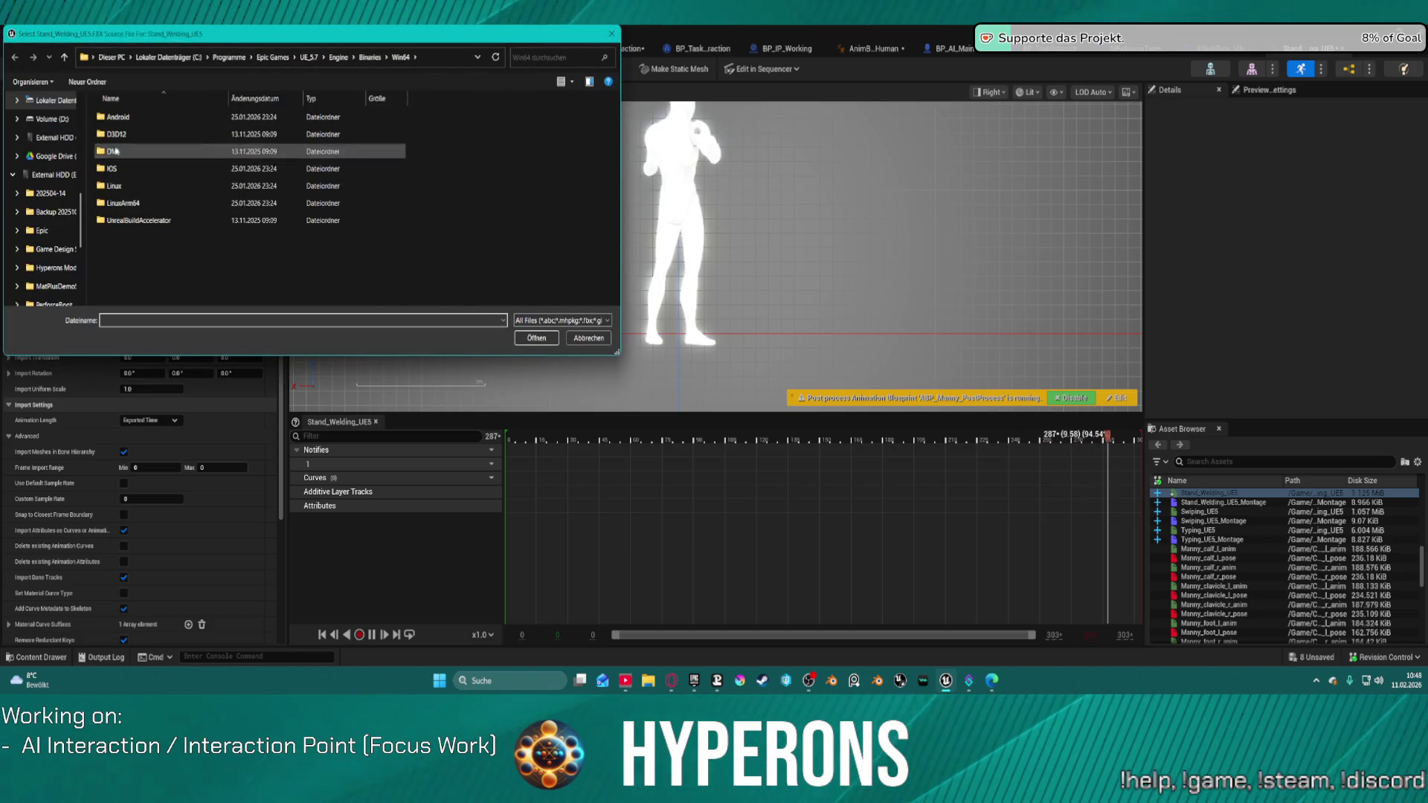
left_click(41, 138)
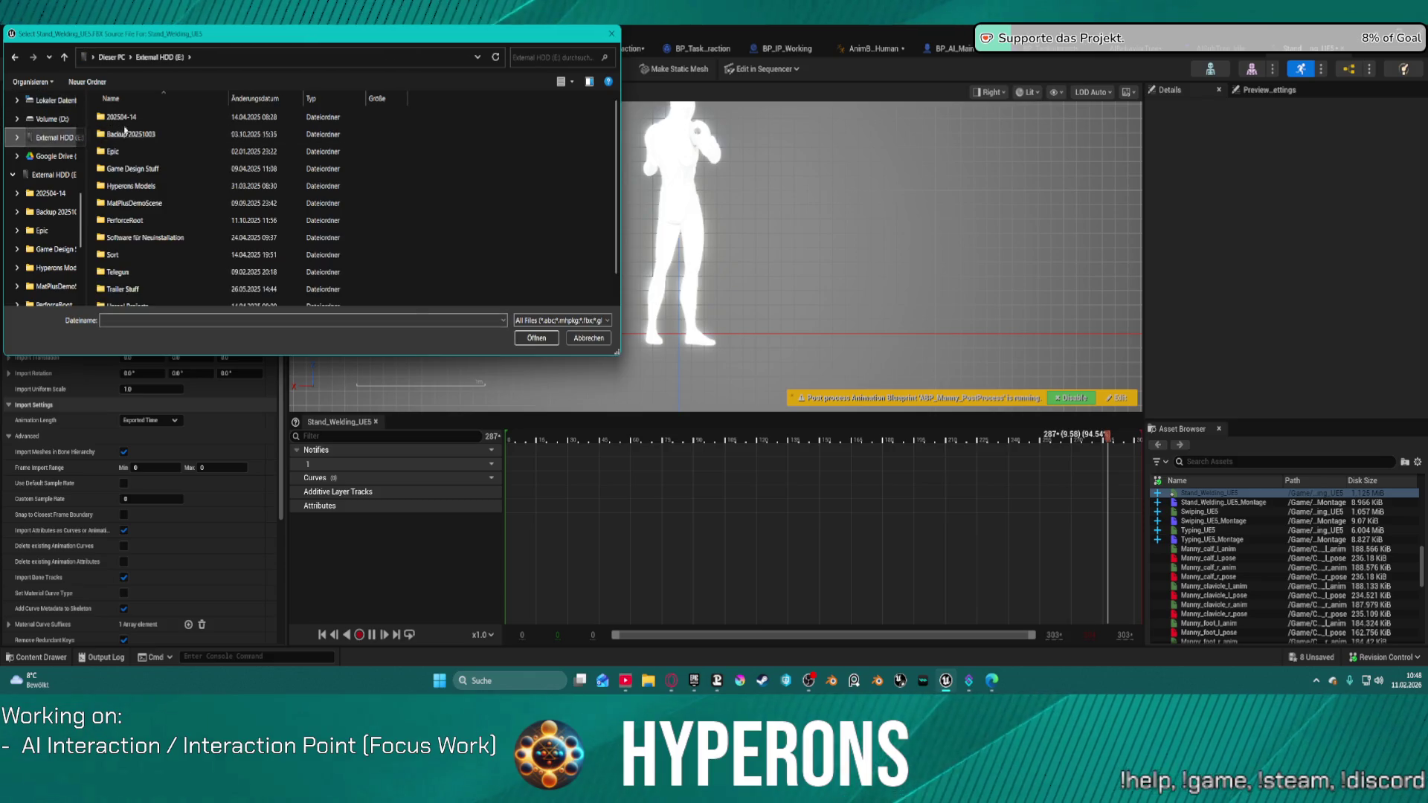
double_click(134, 168)
double_click(134, 135)
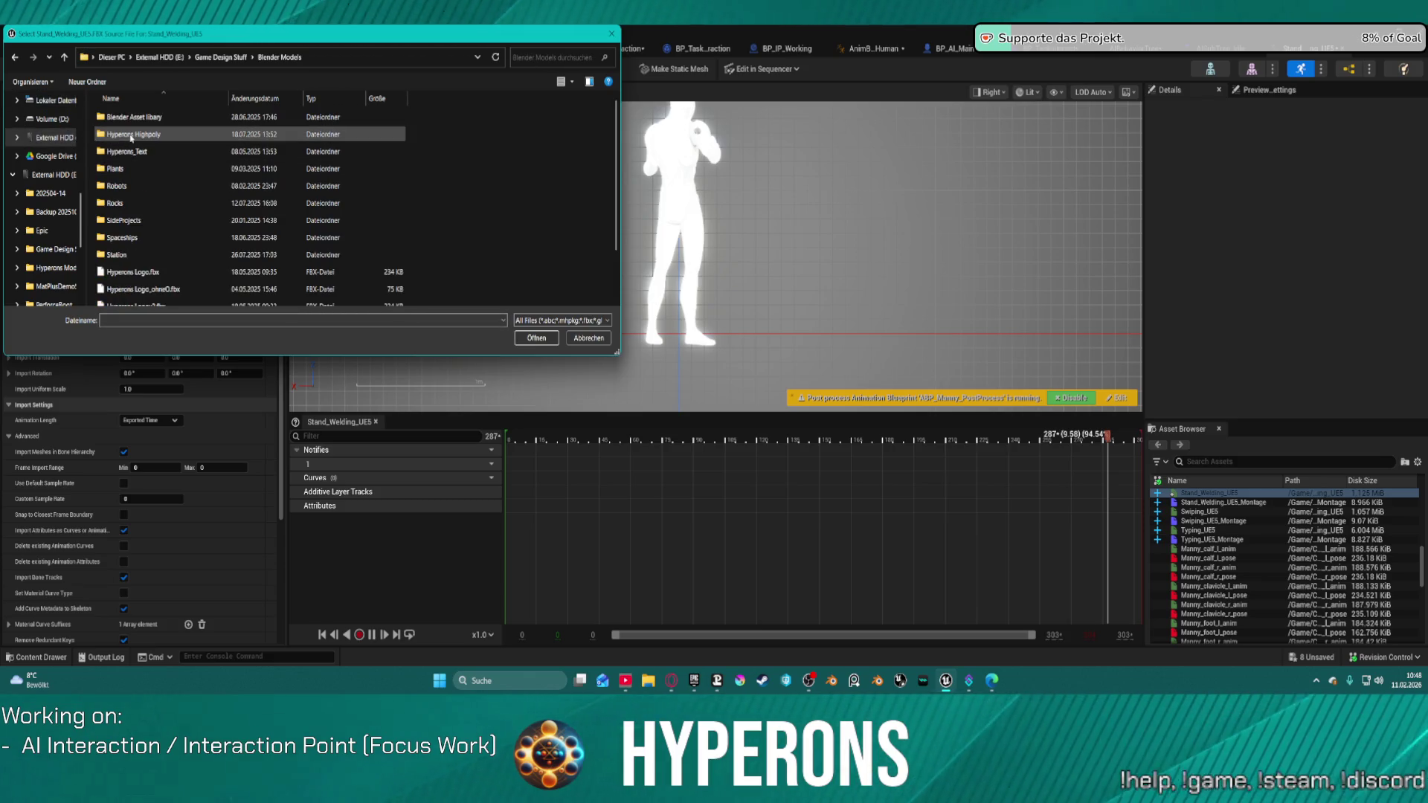
key("BackSpace")
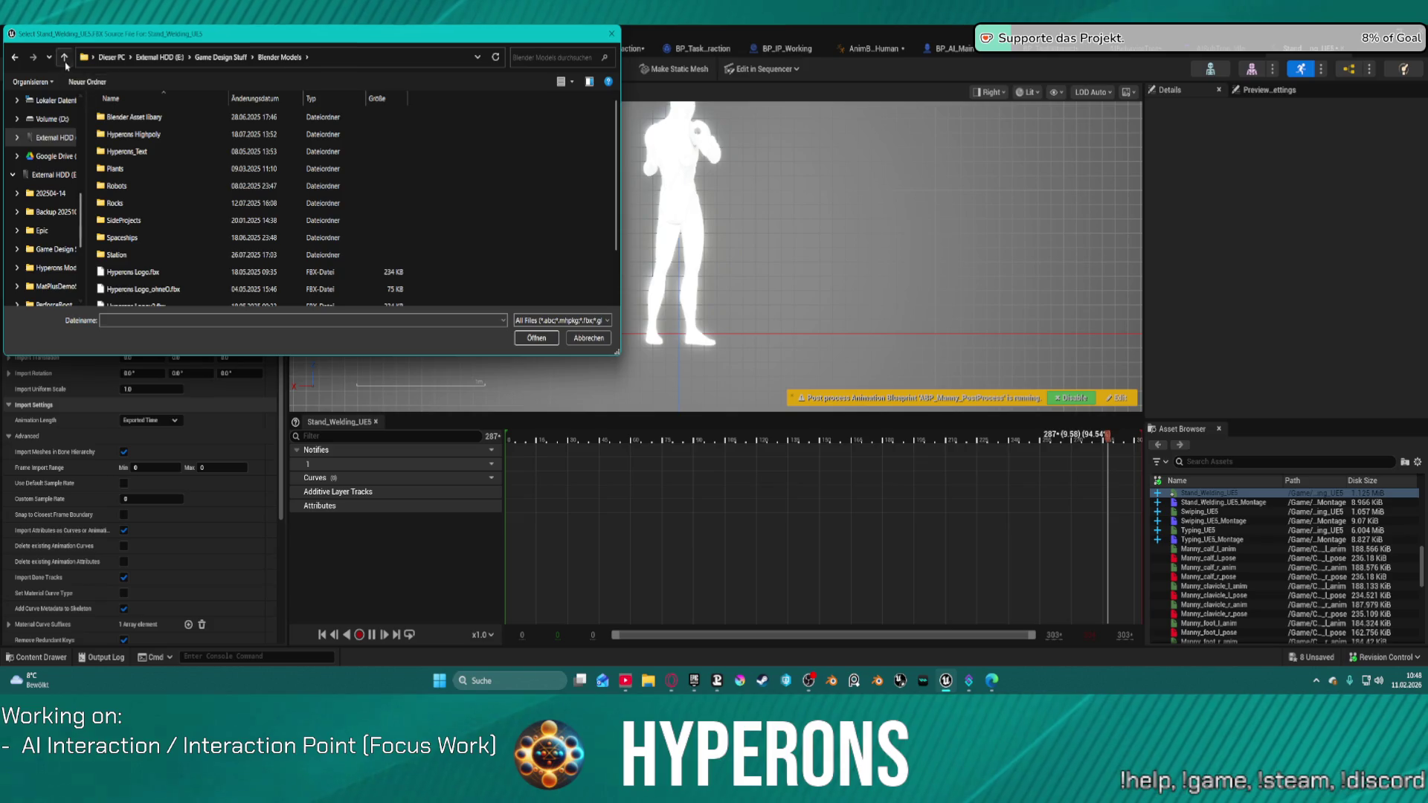
double_click(119, 117)
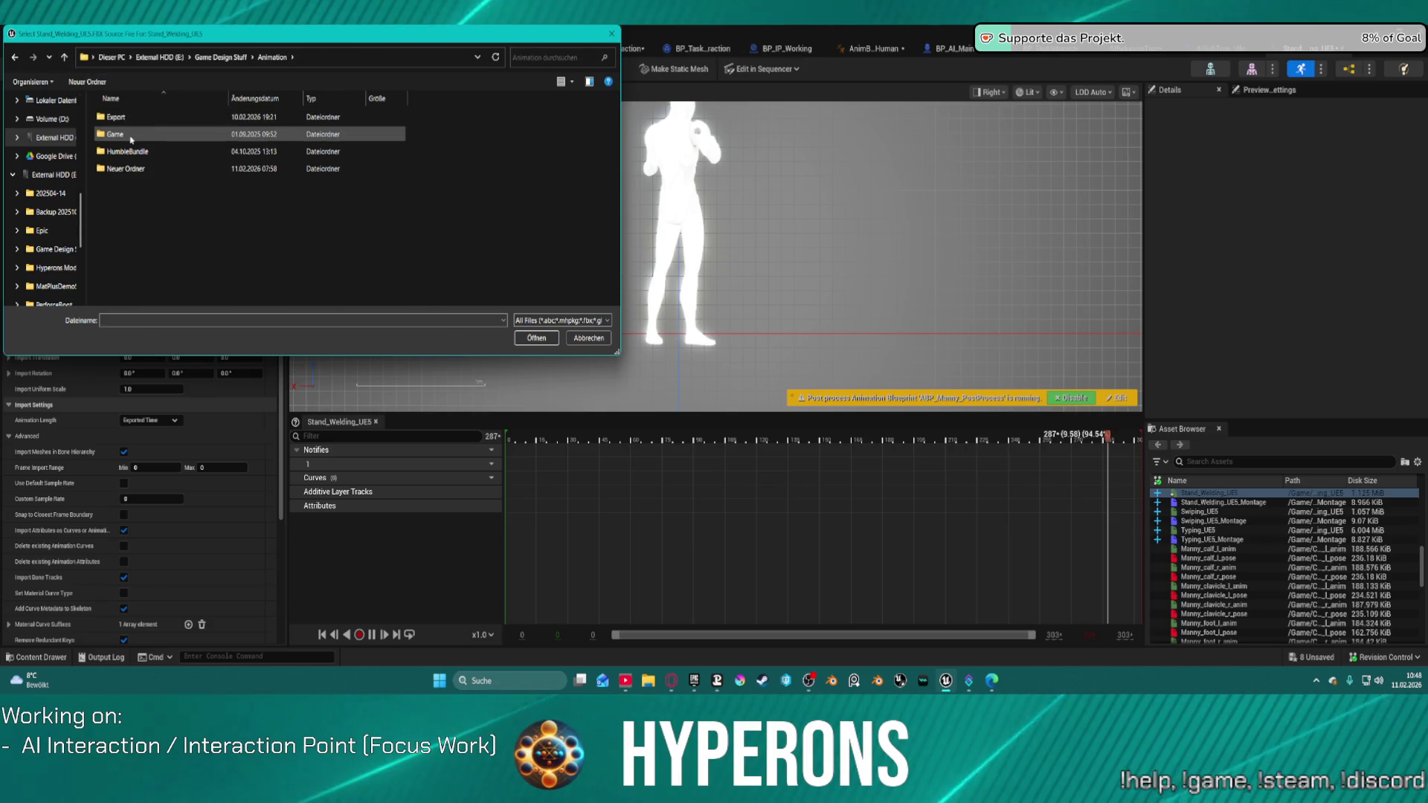
double_click(119, 117)
double_click(141, 169)
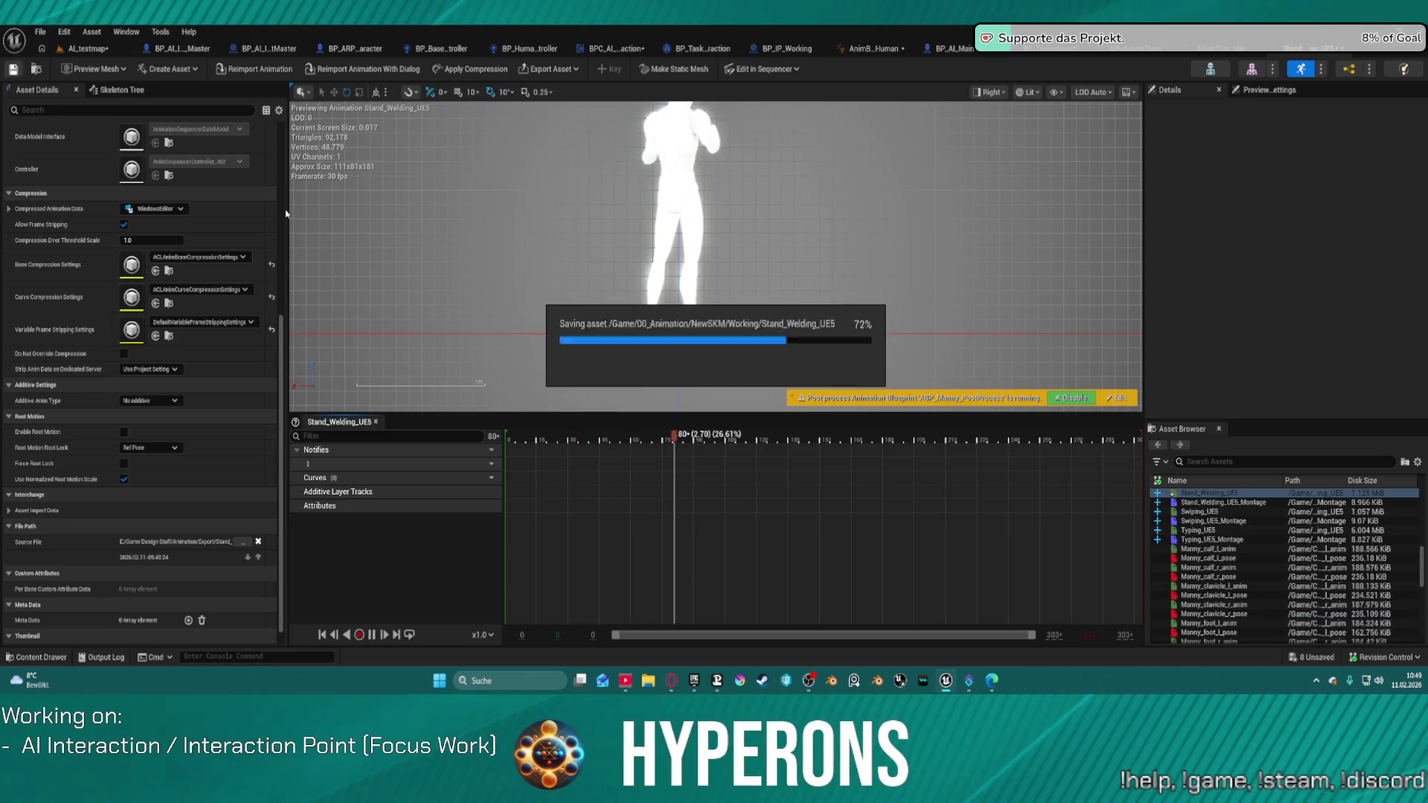
left_click(87, 48)
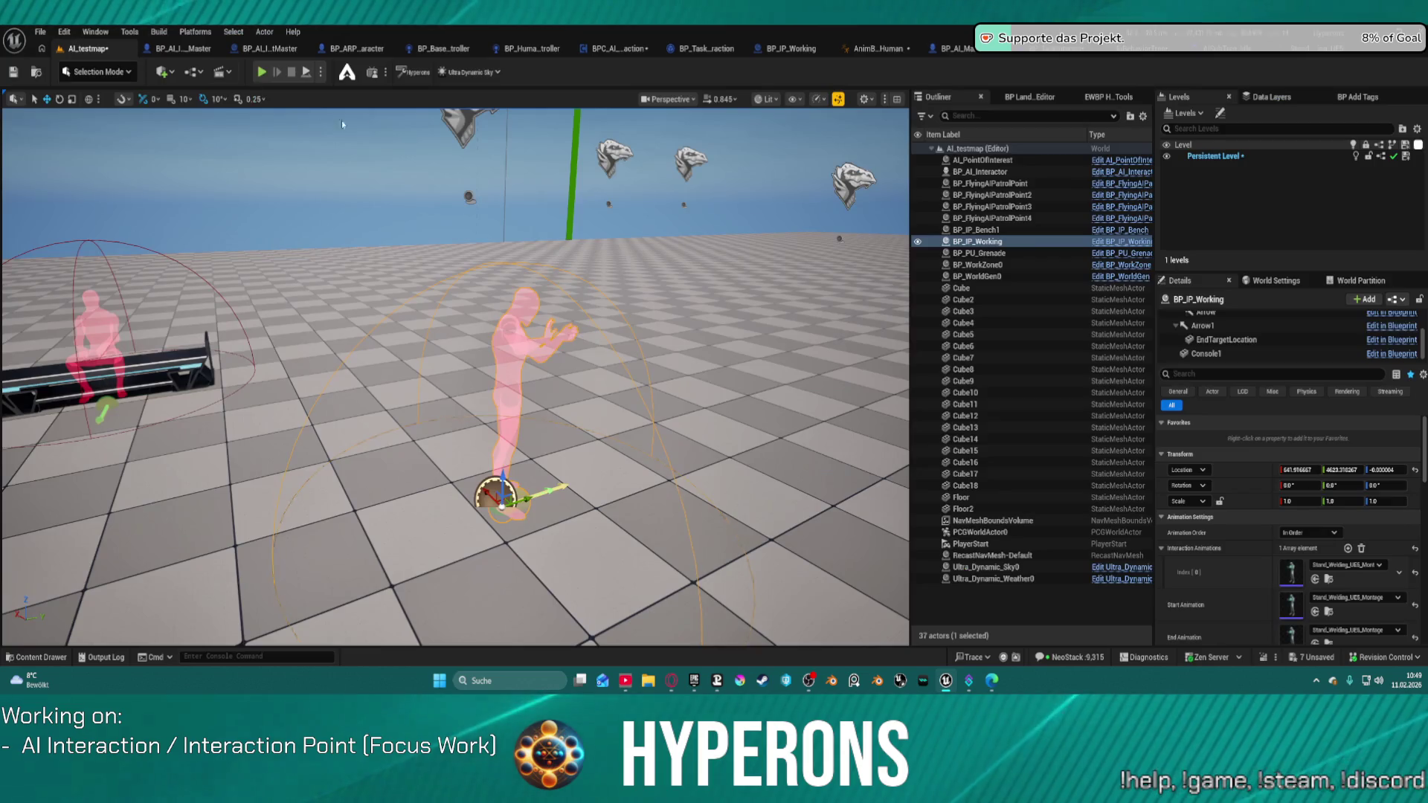
Play-test the level, lower BP_IP_Working's Animation Location Speed to 0.3, and play it again
left_click(299, 74)
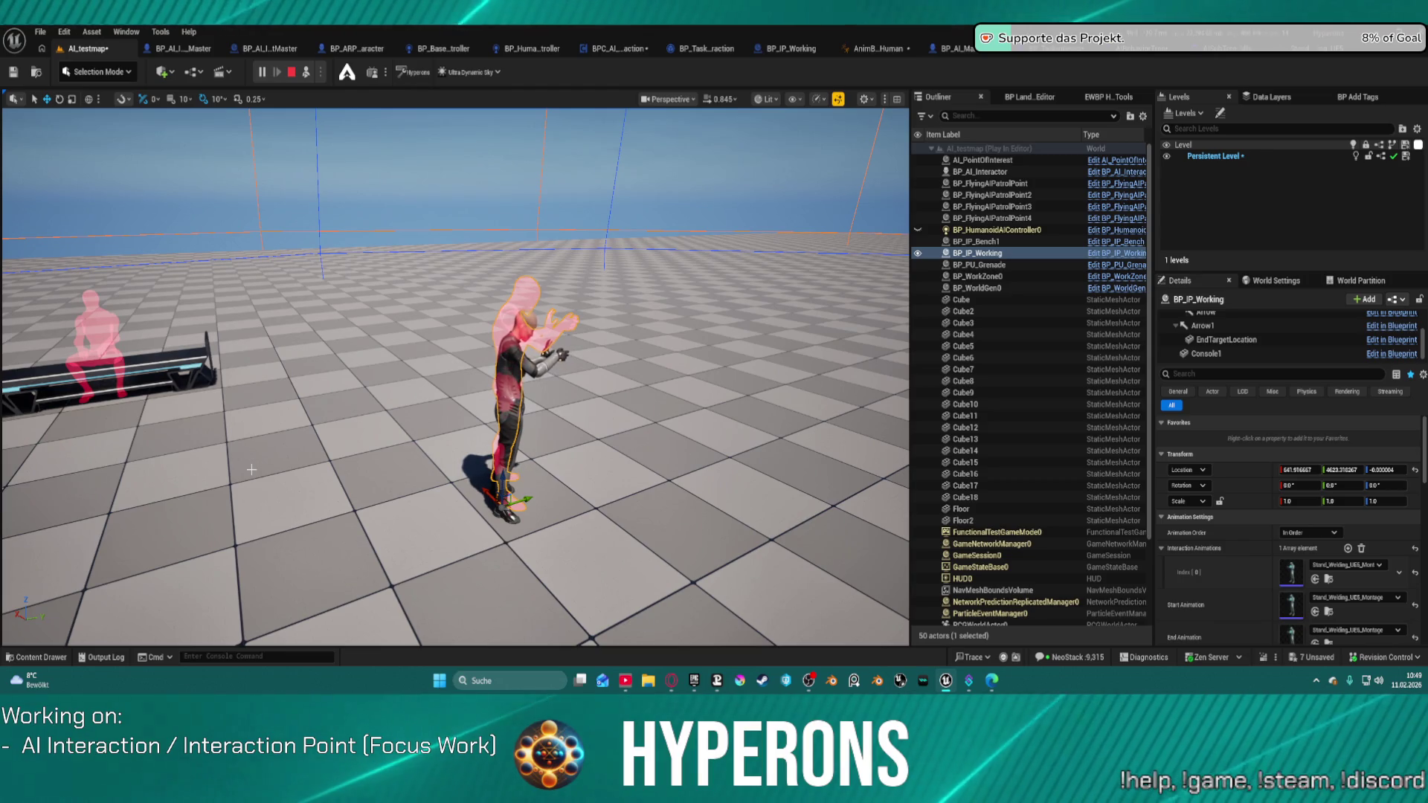
key("Escape")
scroll(1275, 508, "down", 2)
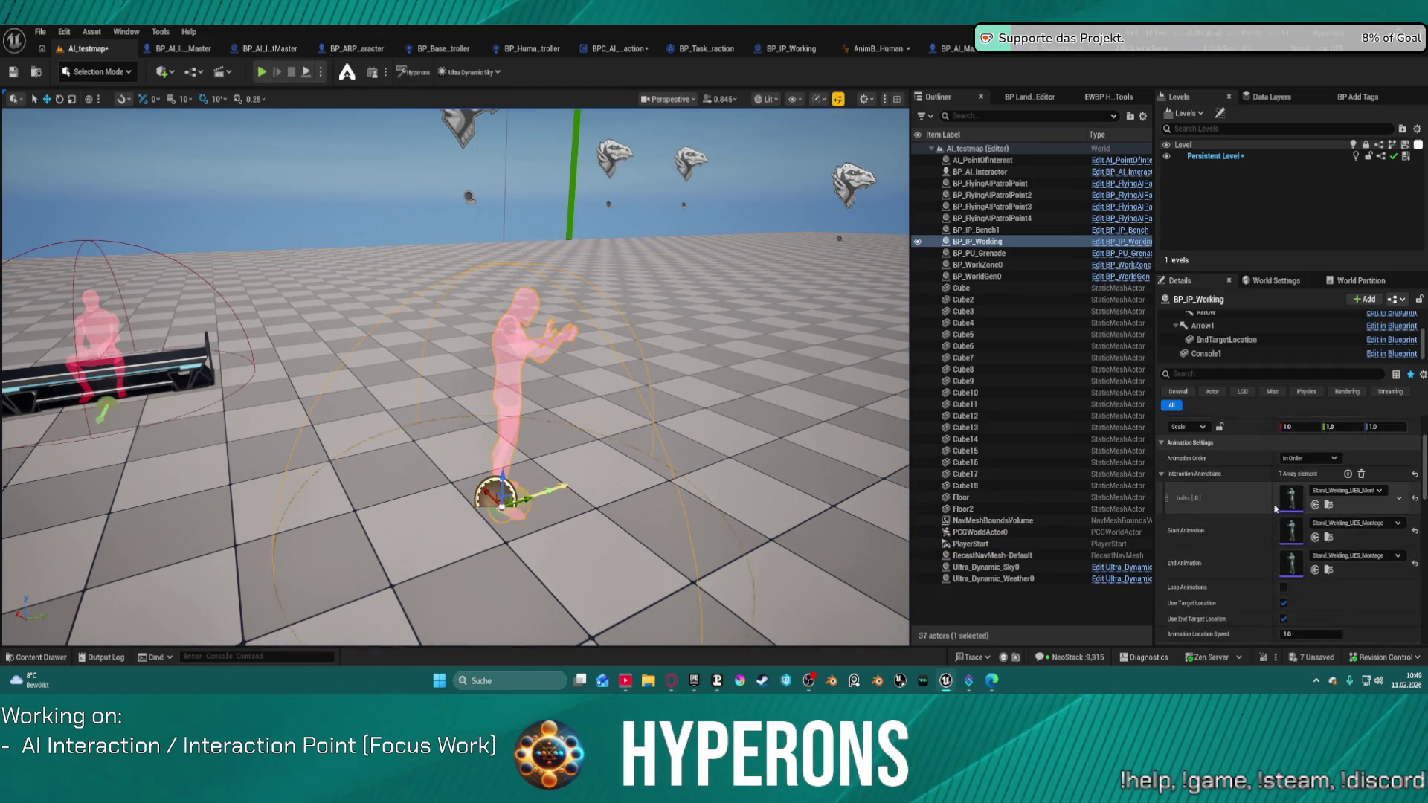
scroll(1275, 508, "down", 2)
left_click(1307, 560)
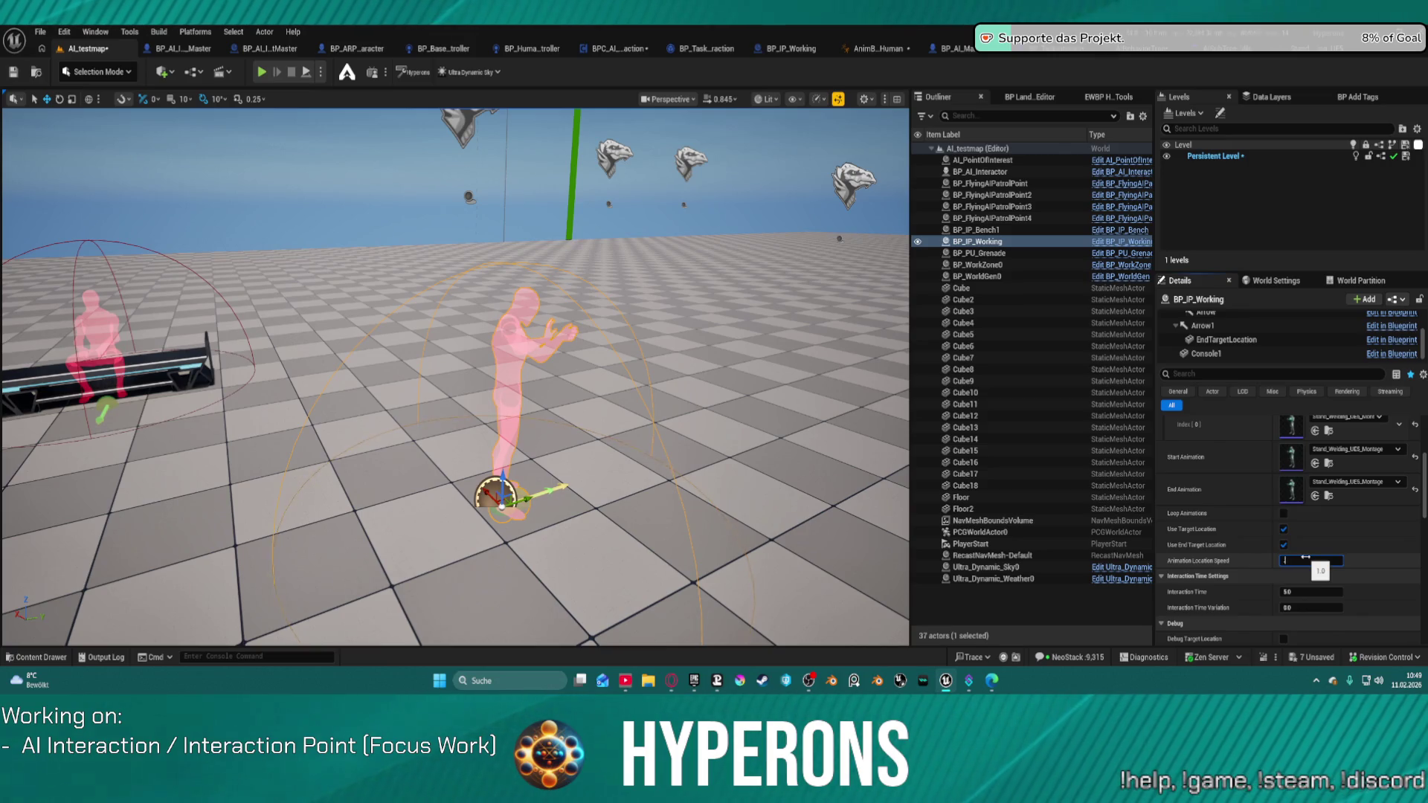
key("Return")
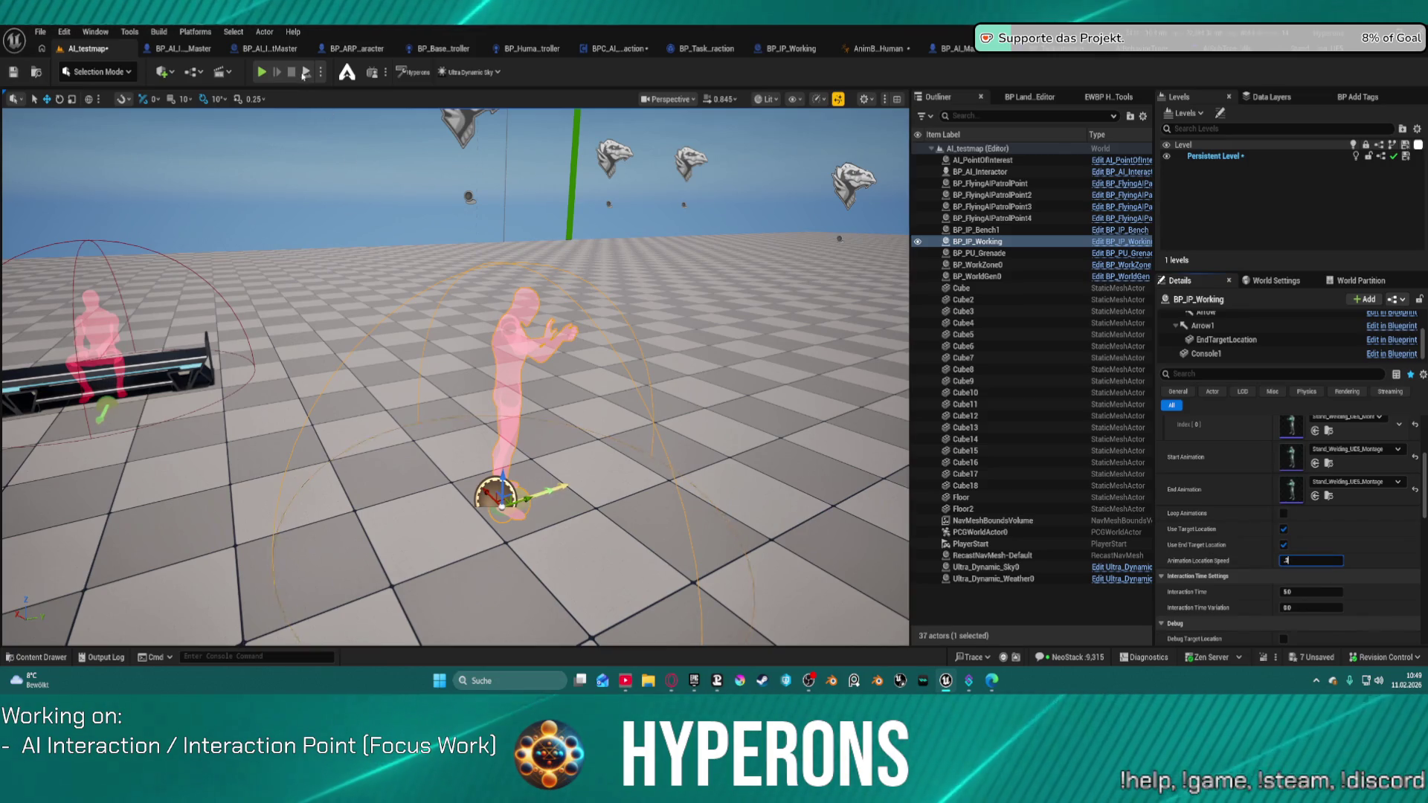
left_click(305, 77)
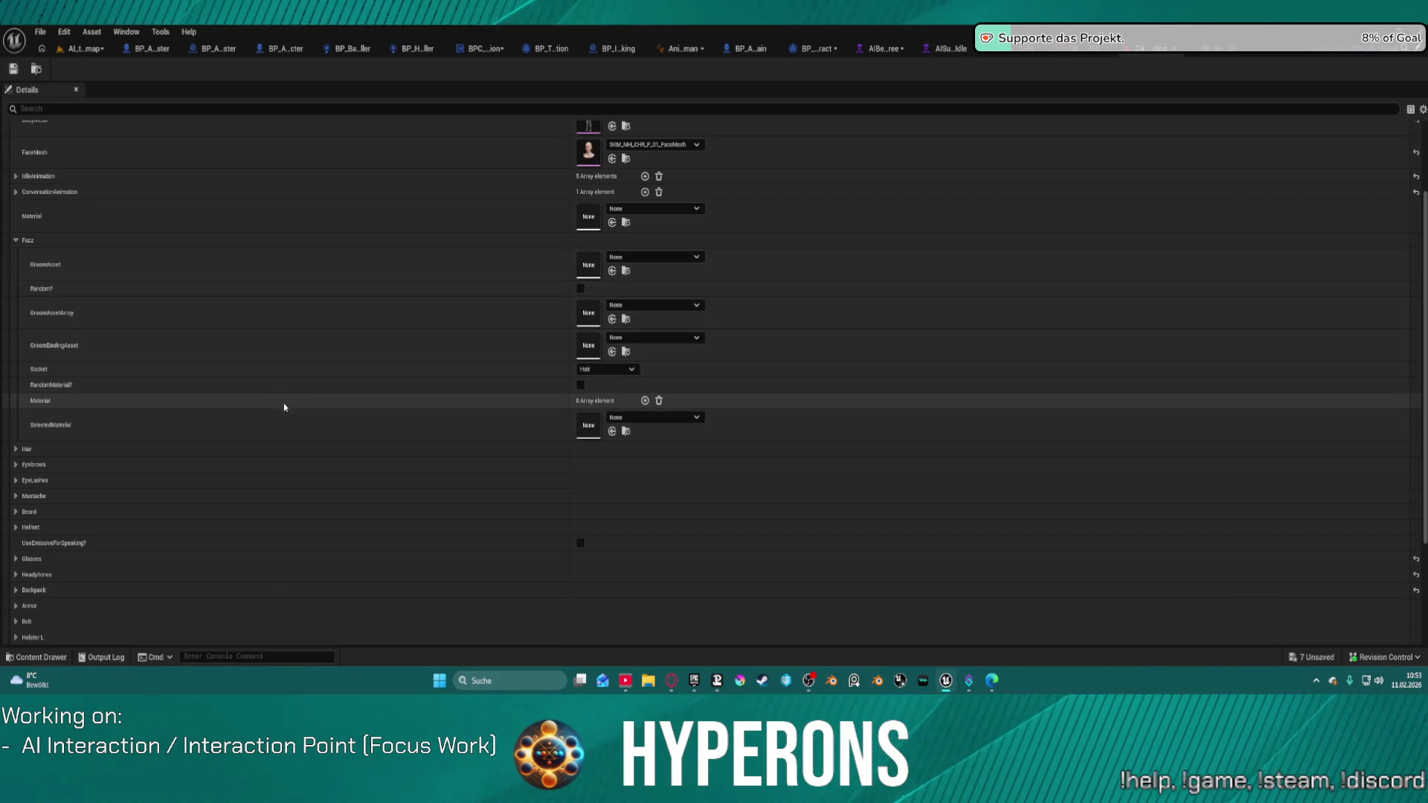
Set the Hair GroomAsset to Hair_S_LowPonytail, save the data asset, and return to BP_AI_Interactor_Master
left_click(16, 449)
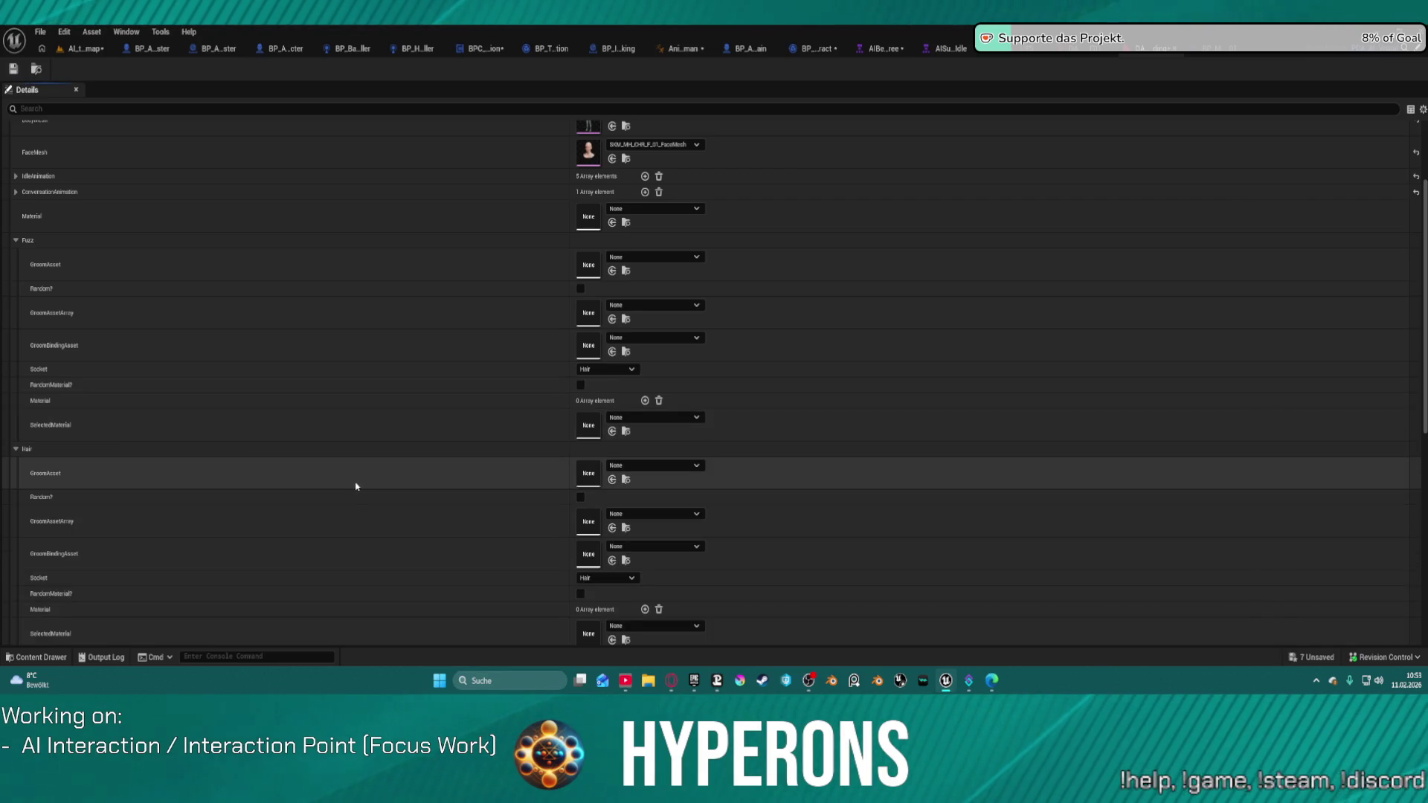
key("ctrl+v")
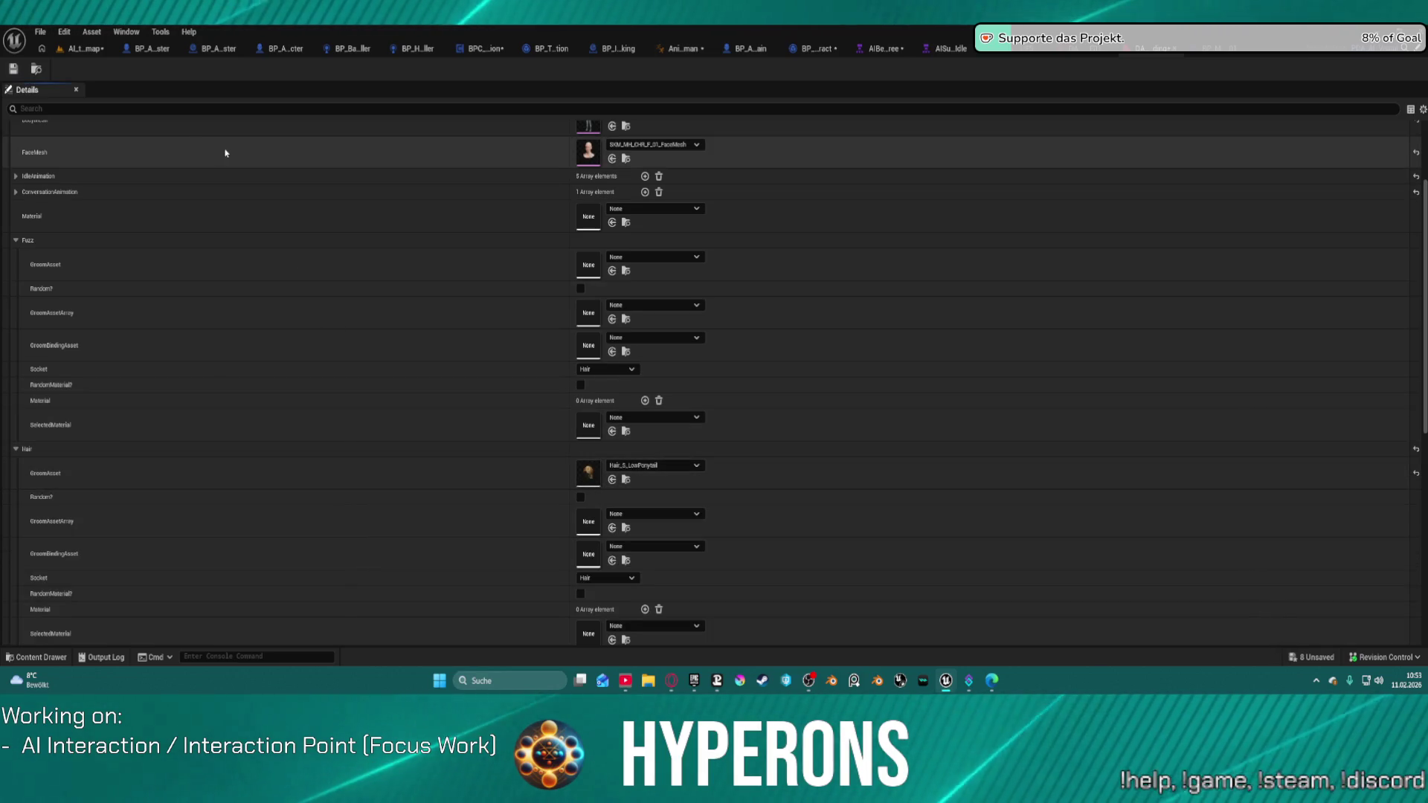
left_click(15, 73)
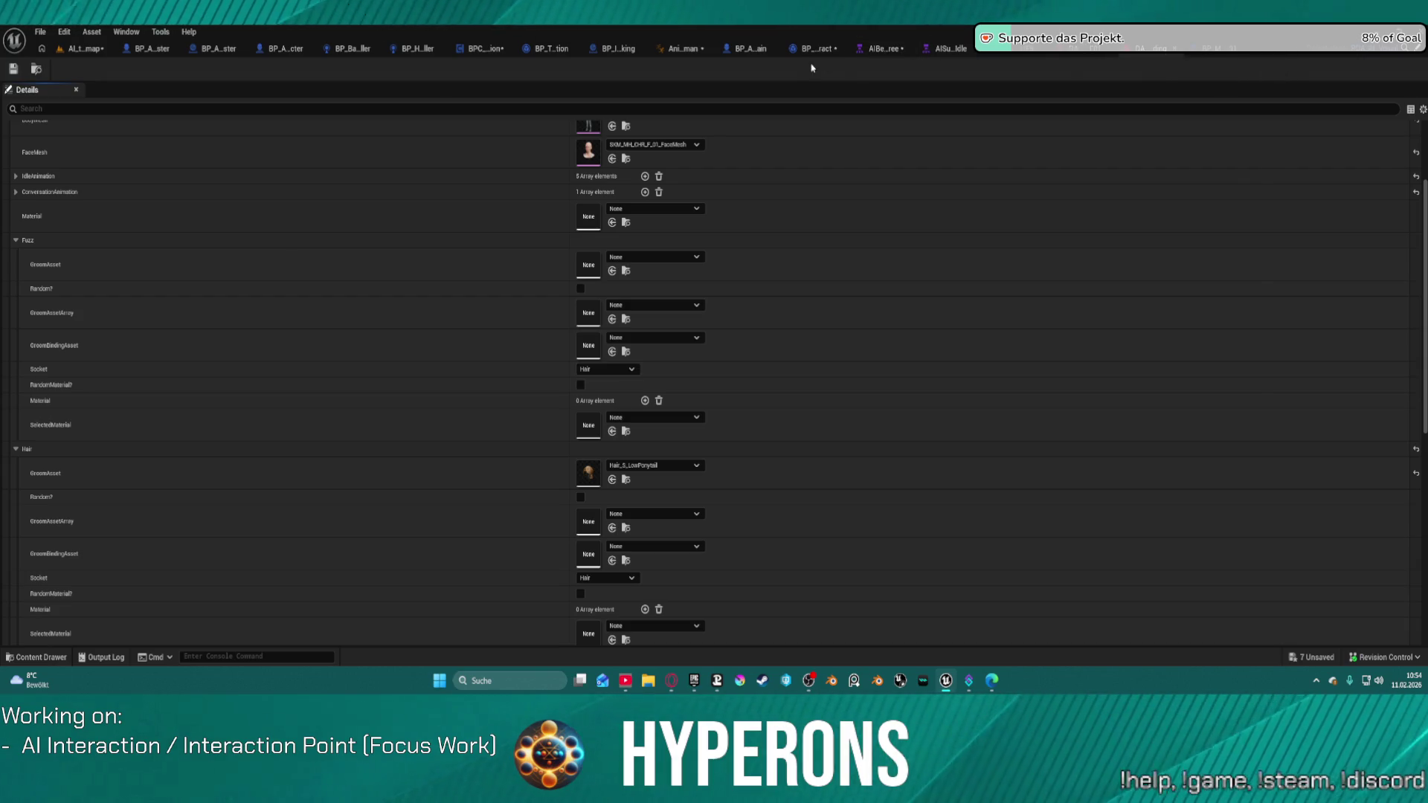
left_click(166, 50)
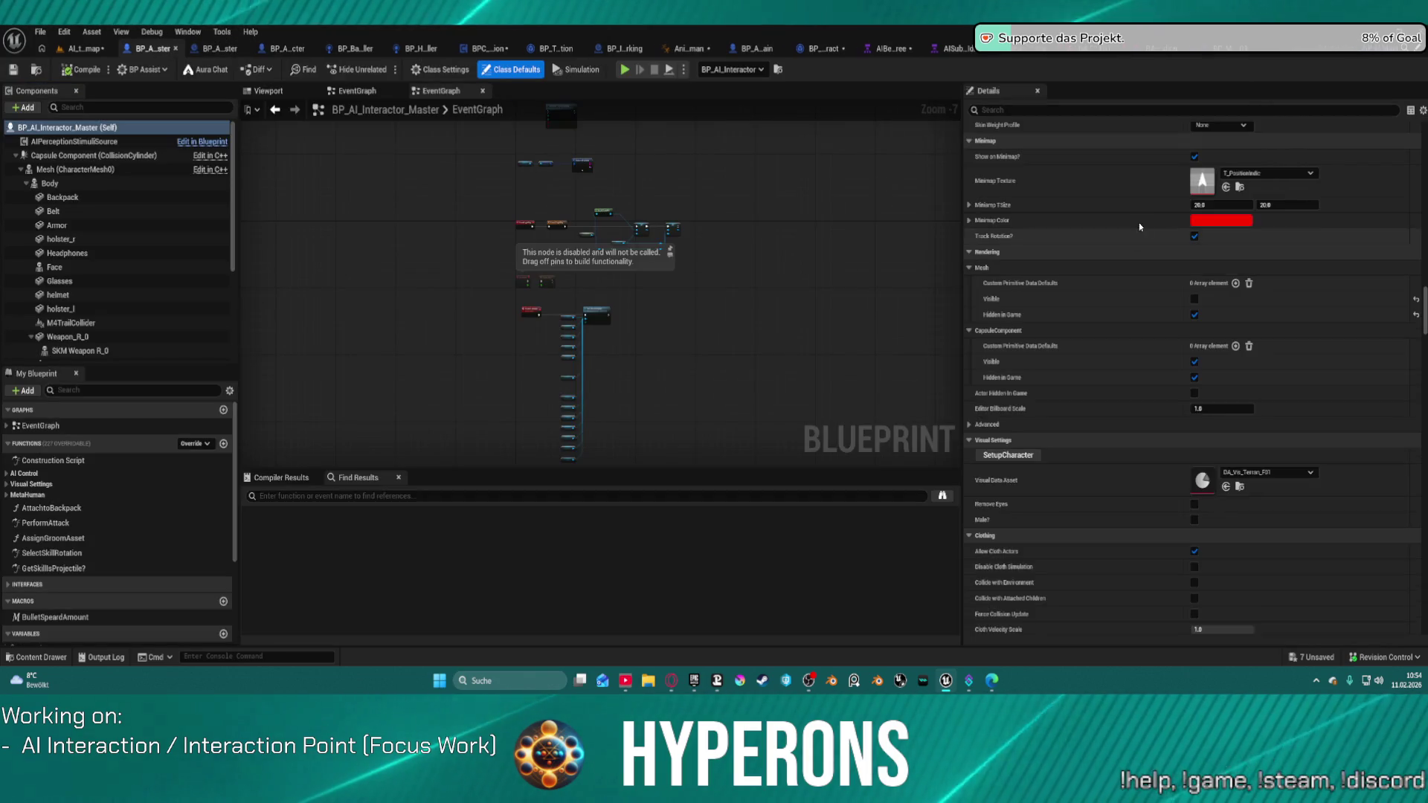
Set Visual Data Asset to DA_Vis_Terran_F01_Welding and show the 3D character preview
left_click(1257, 475)
scroll(1298, 394, "down", 5)
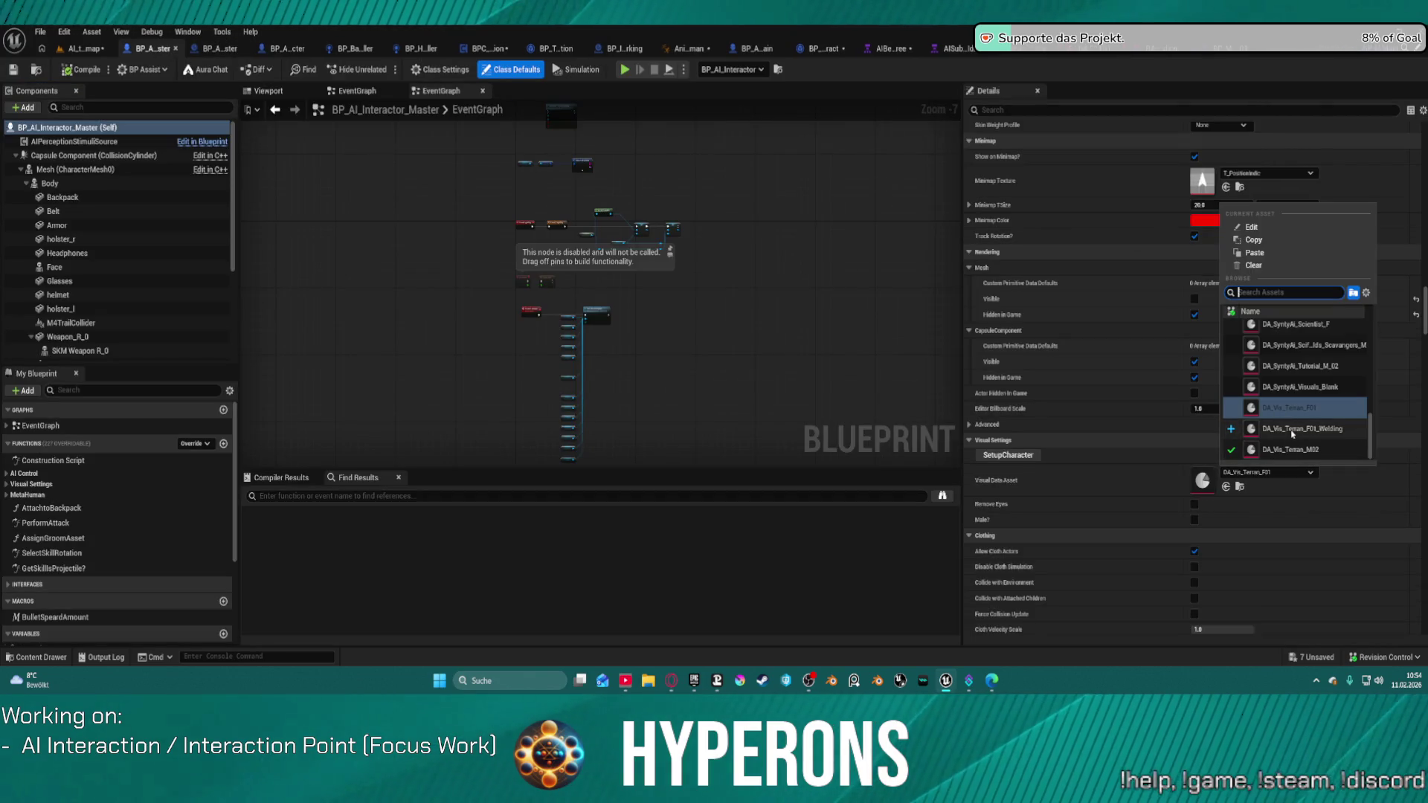
left_click(1298, 425)
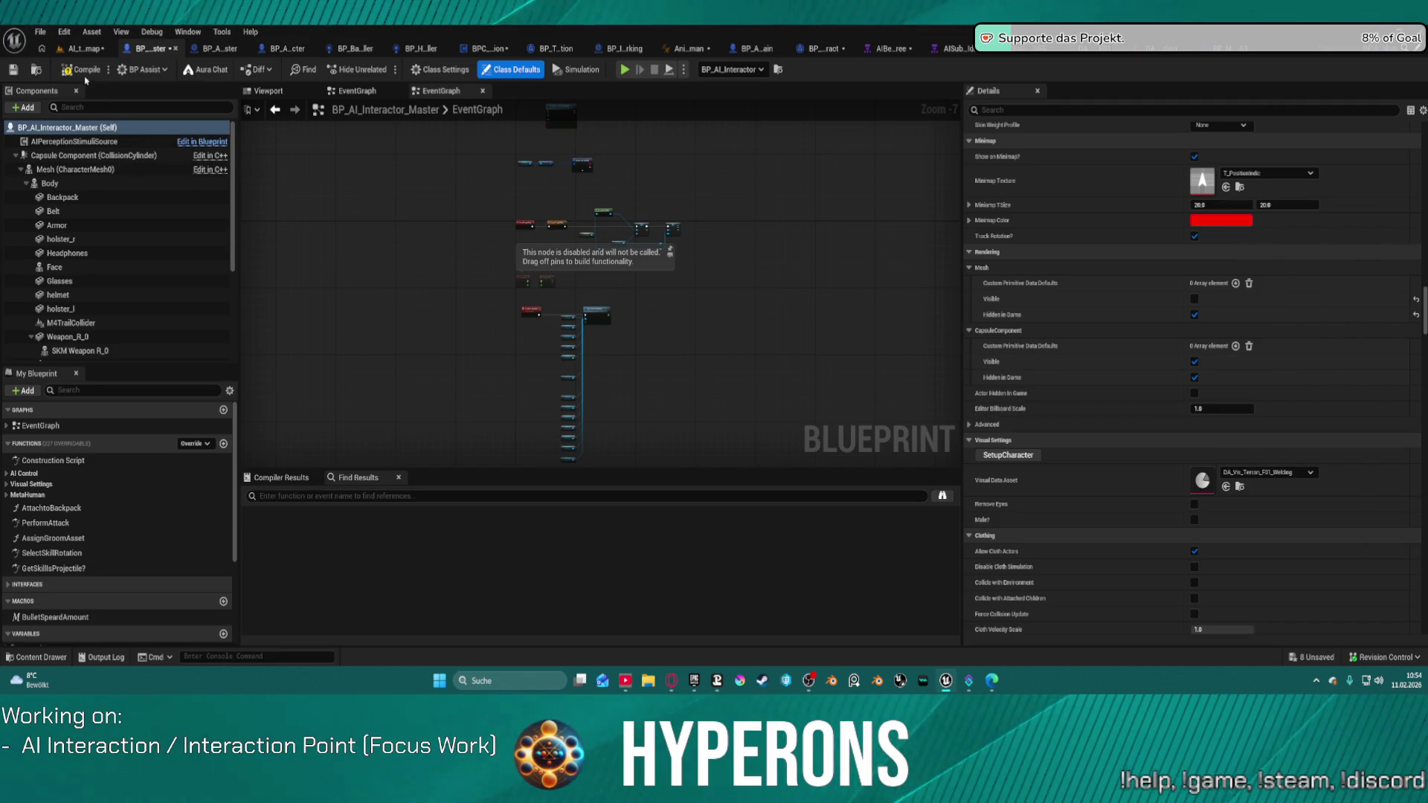
left_click(255, 91)
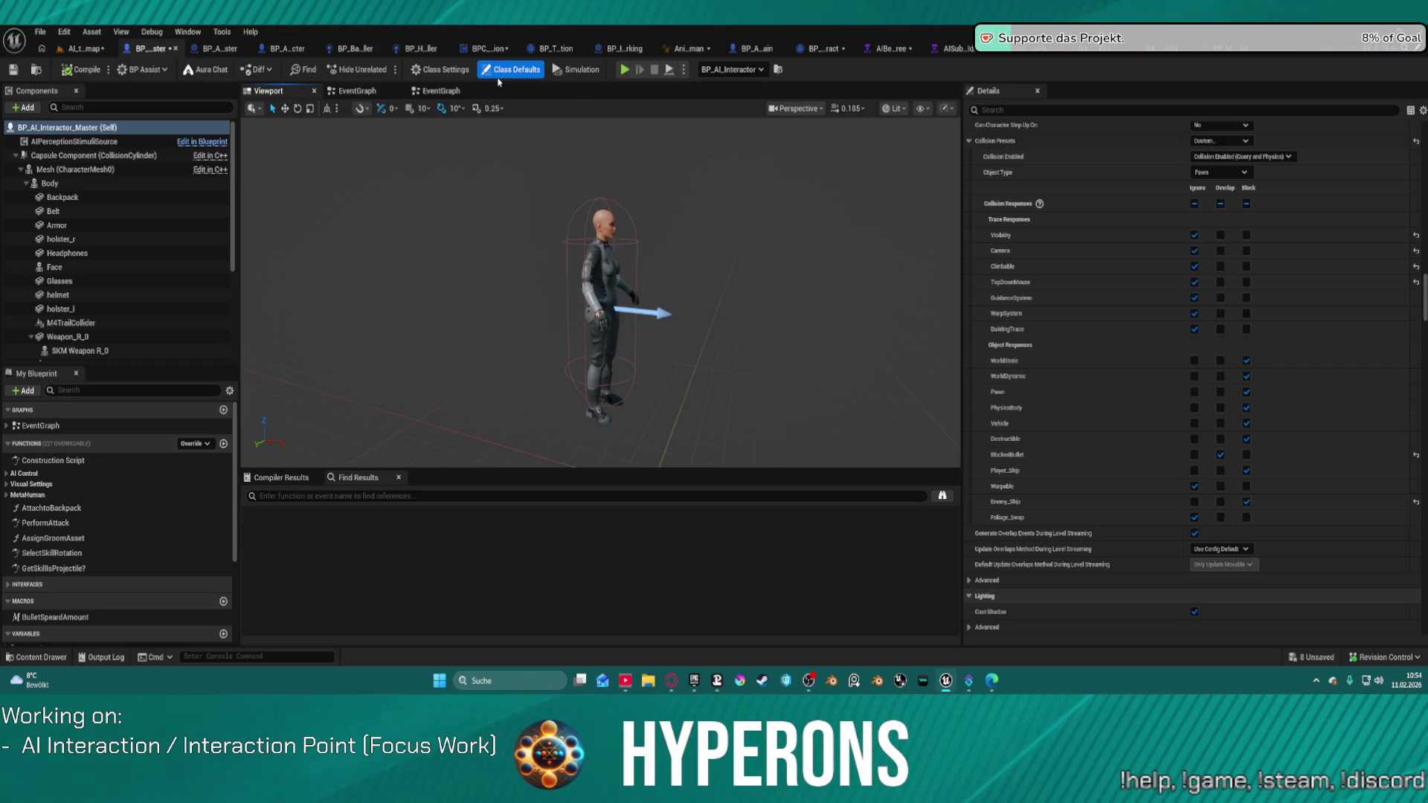
Filter Details by 'set', run SetupCharacter, and open DA_Vis_Terran_F01_Welding for editing
scroll(1082, 231, "up", 5)
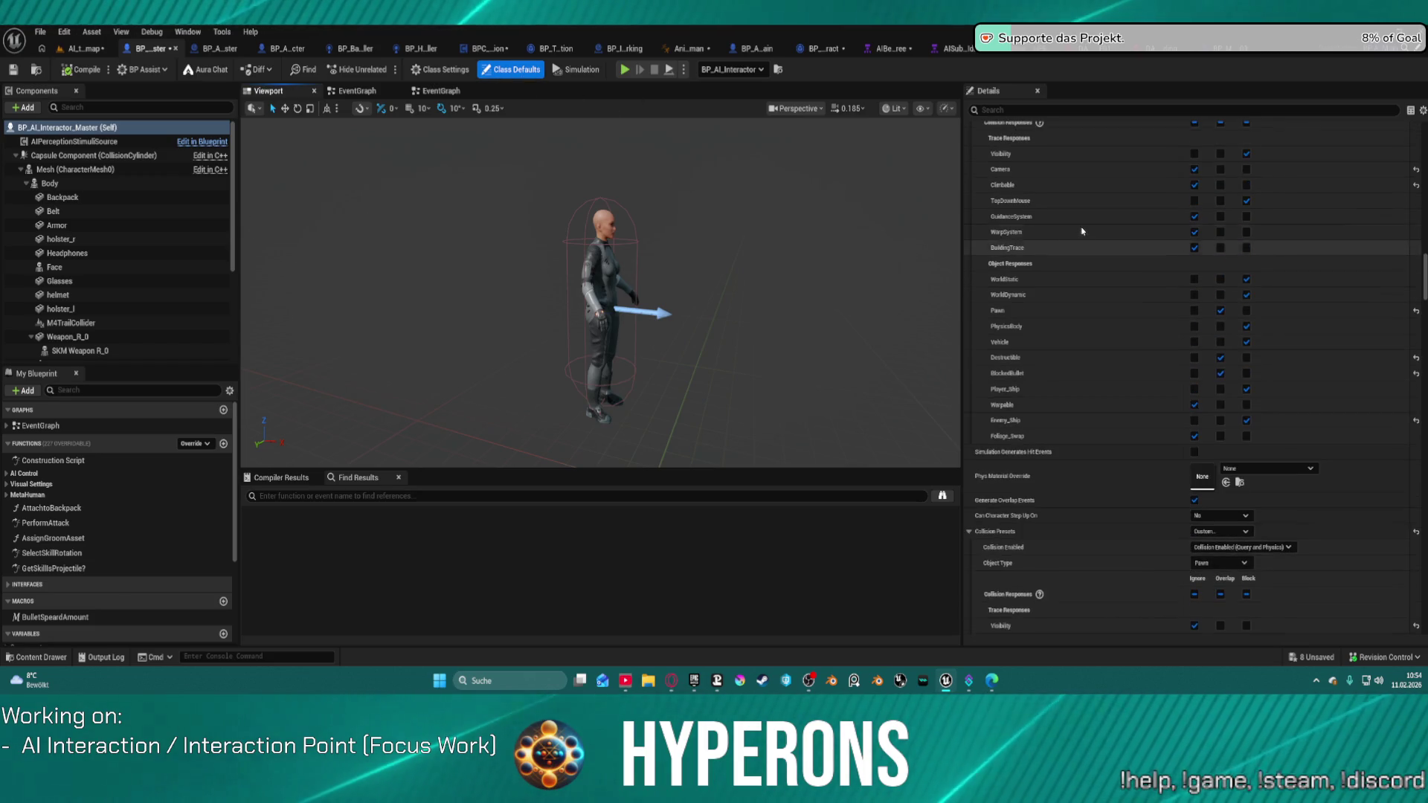
left_click(67, 127)
scroll(1192, 334, "up", 1)
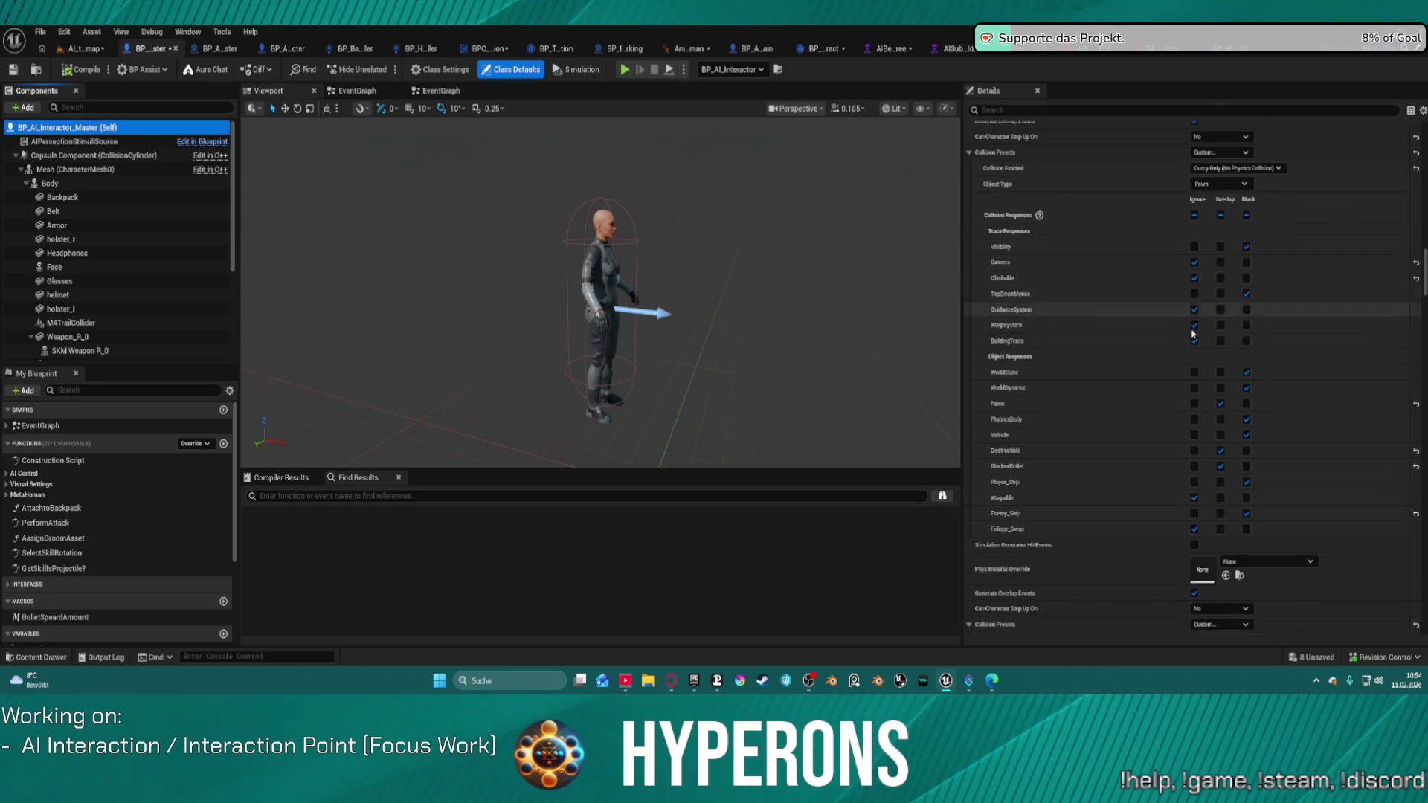
scroll(1193, 334, "up", 1)
left_click(1031, 108)
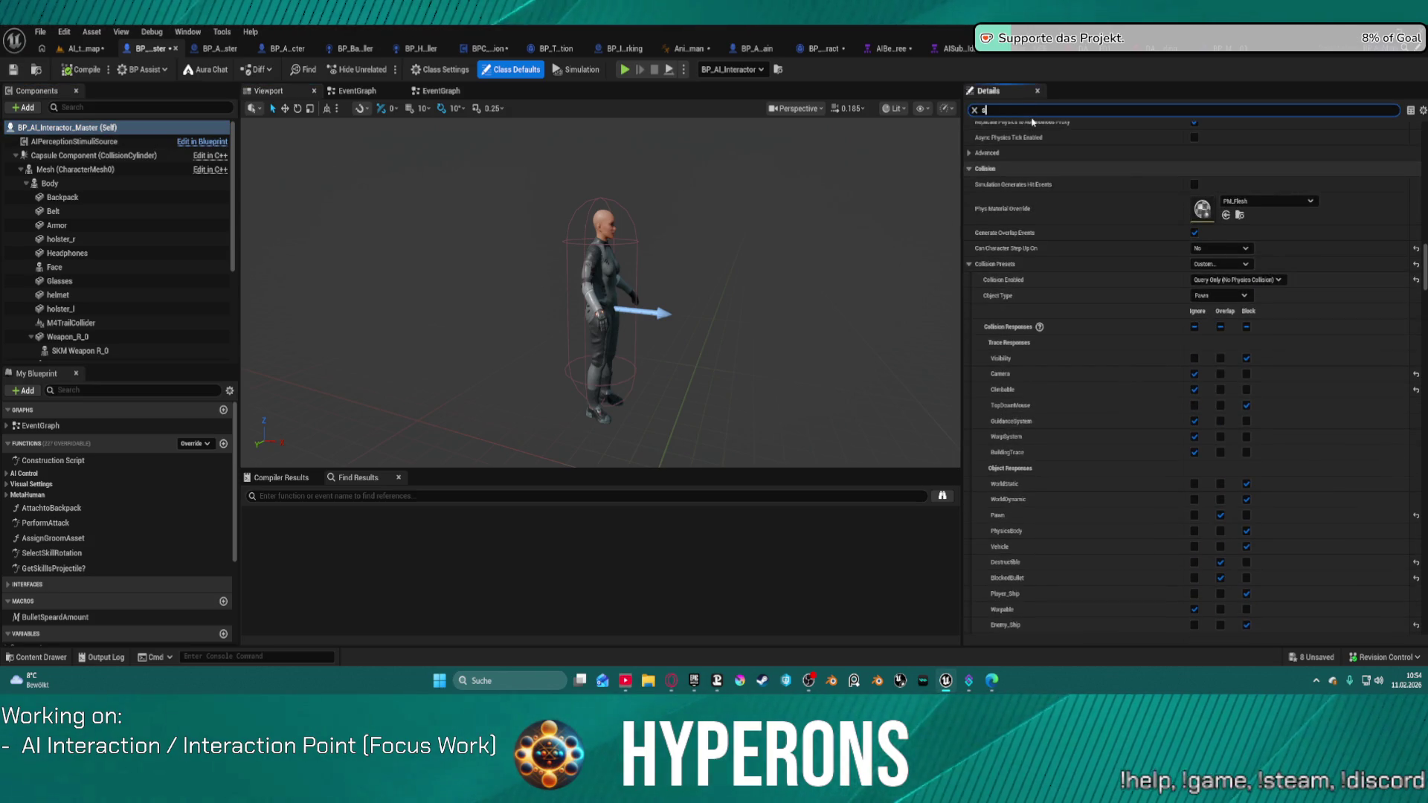
type("et")
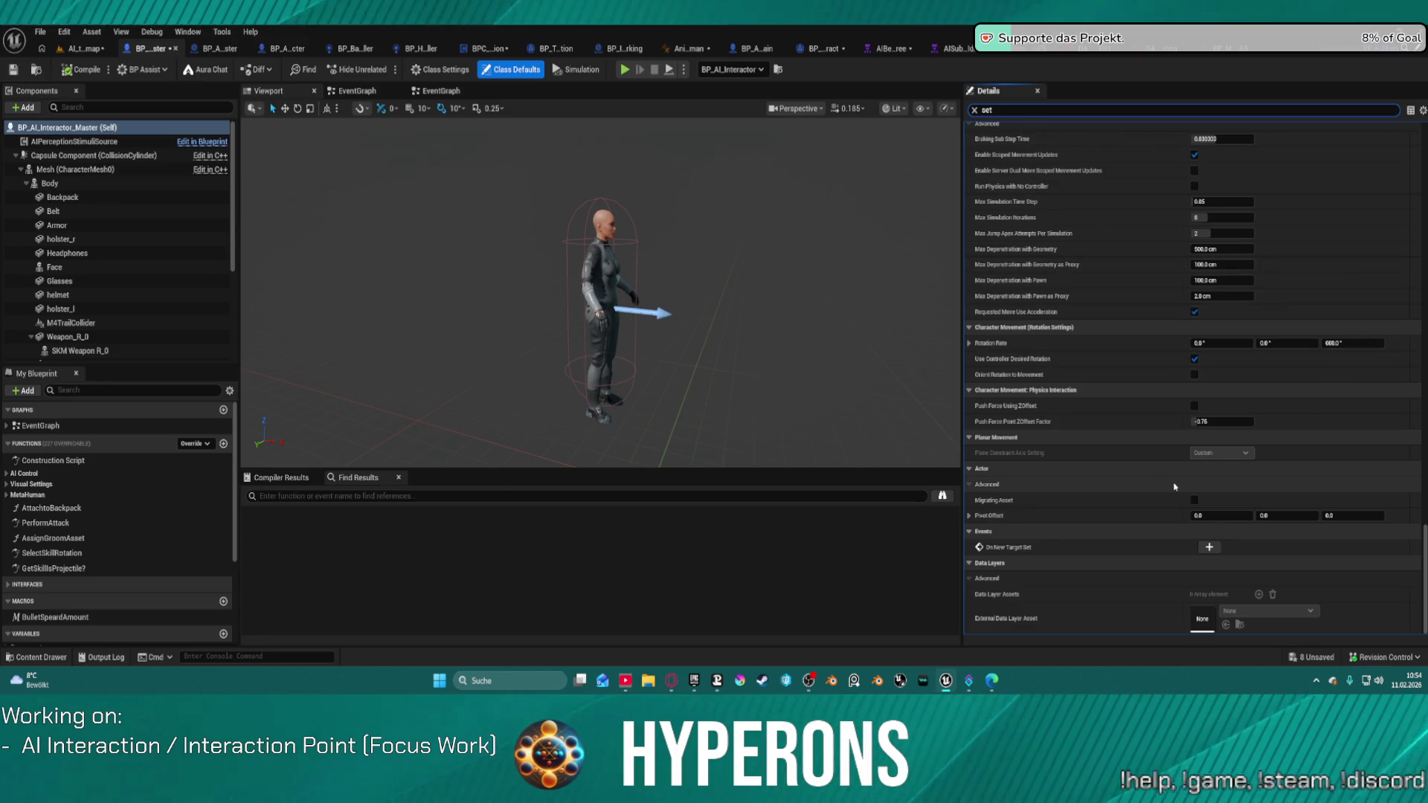
scroll(1175, 486, "up", 10)
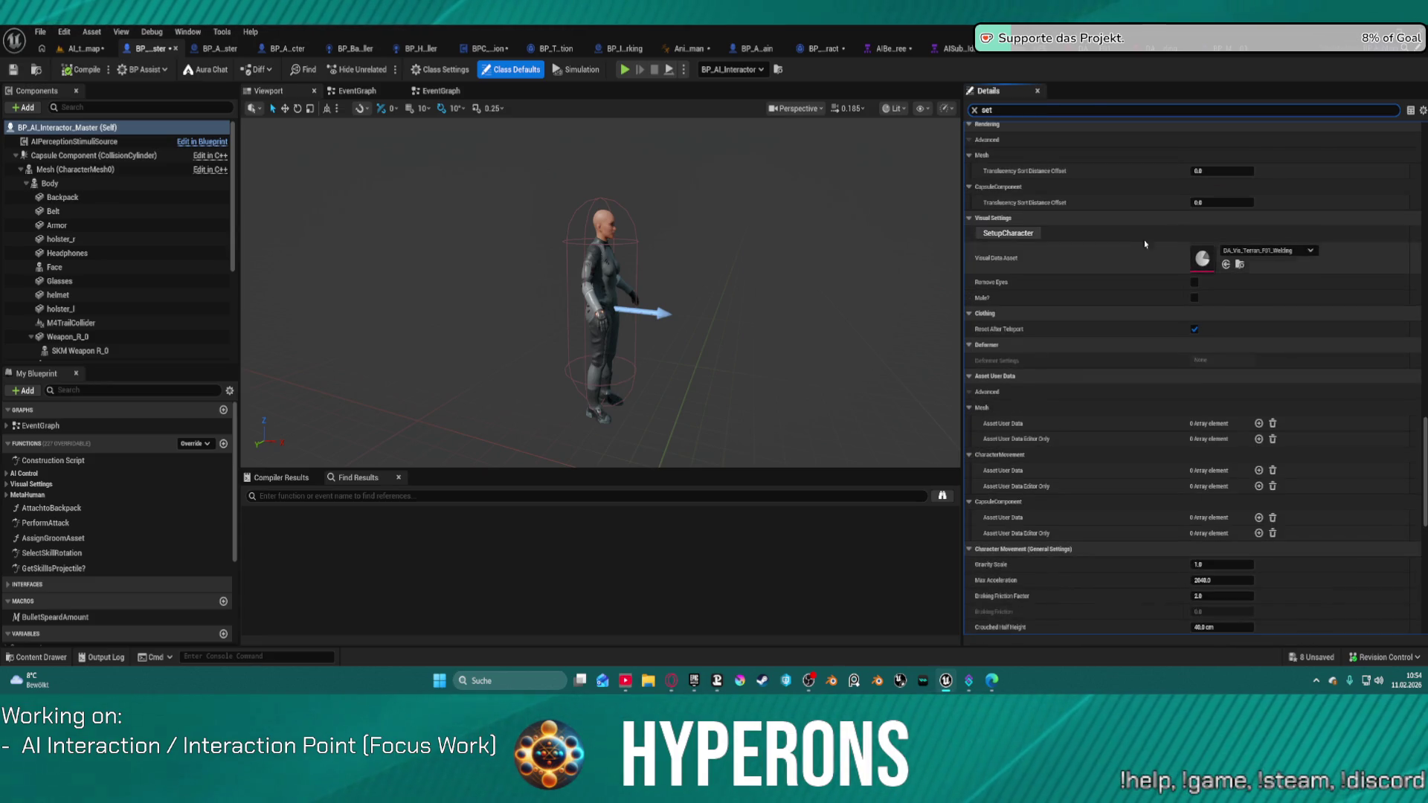
left_click(1023, 233)
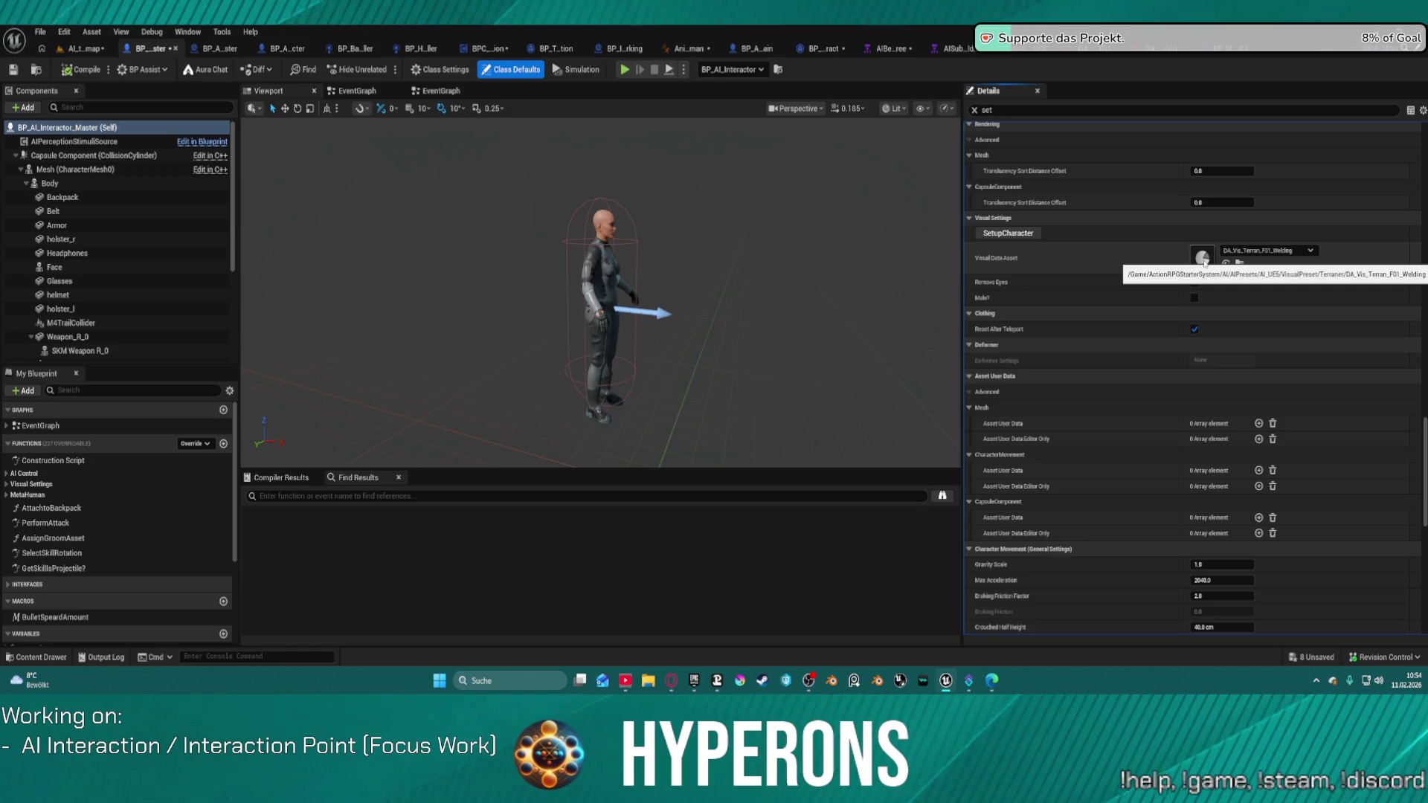
double_click(1203, 260)
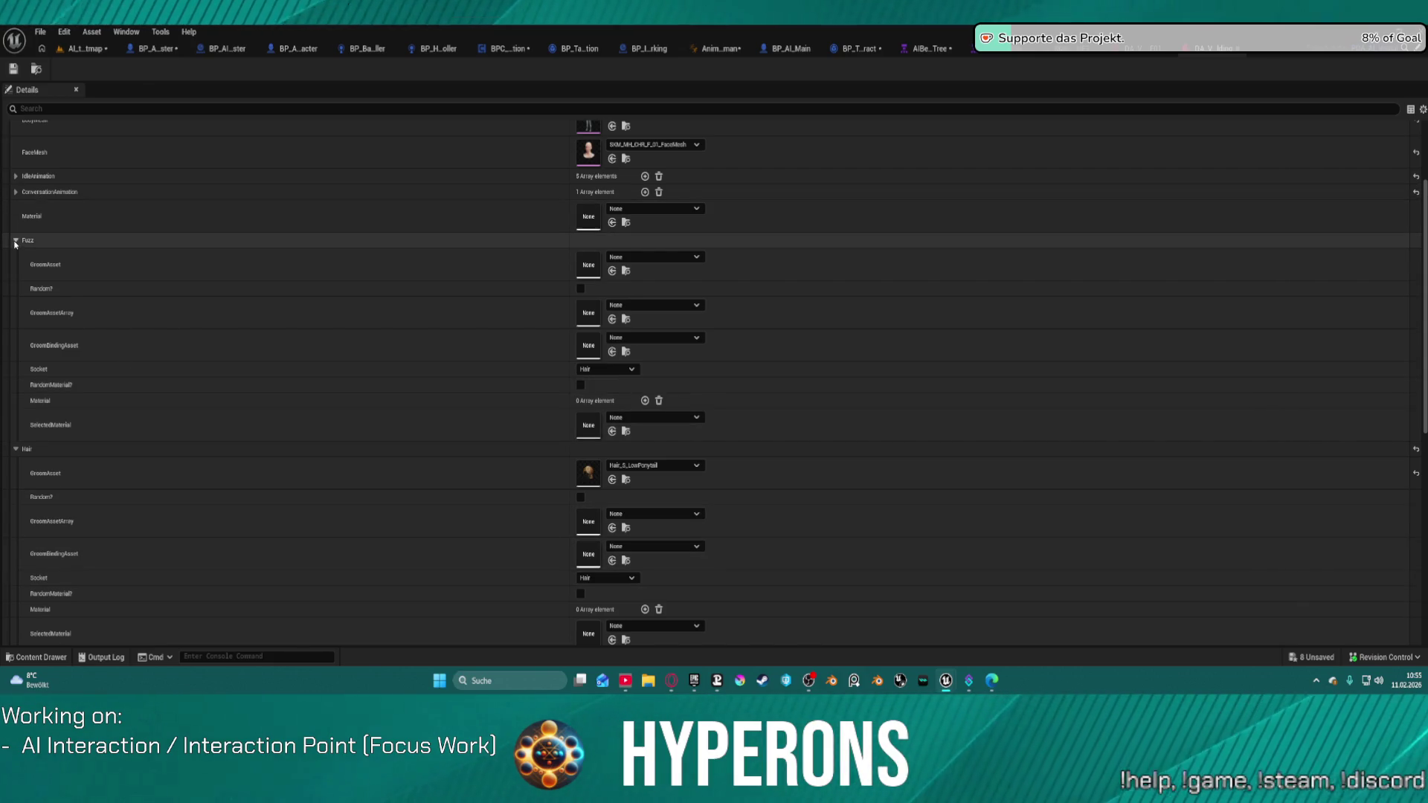
Collapse Fuzz and set Hair's GroomBindingAsset to Hair_S_LowPonytail_Binding
left_click(15, 242)
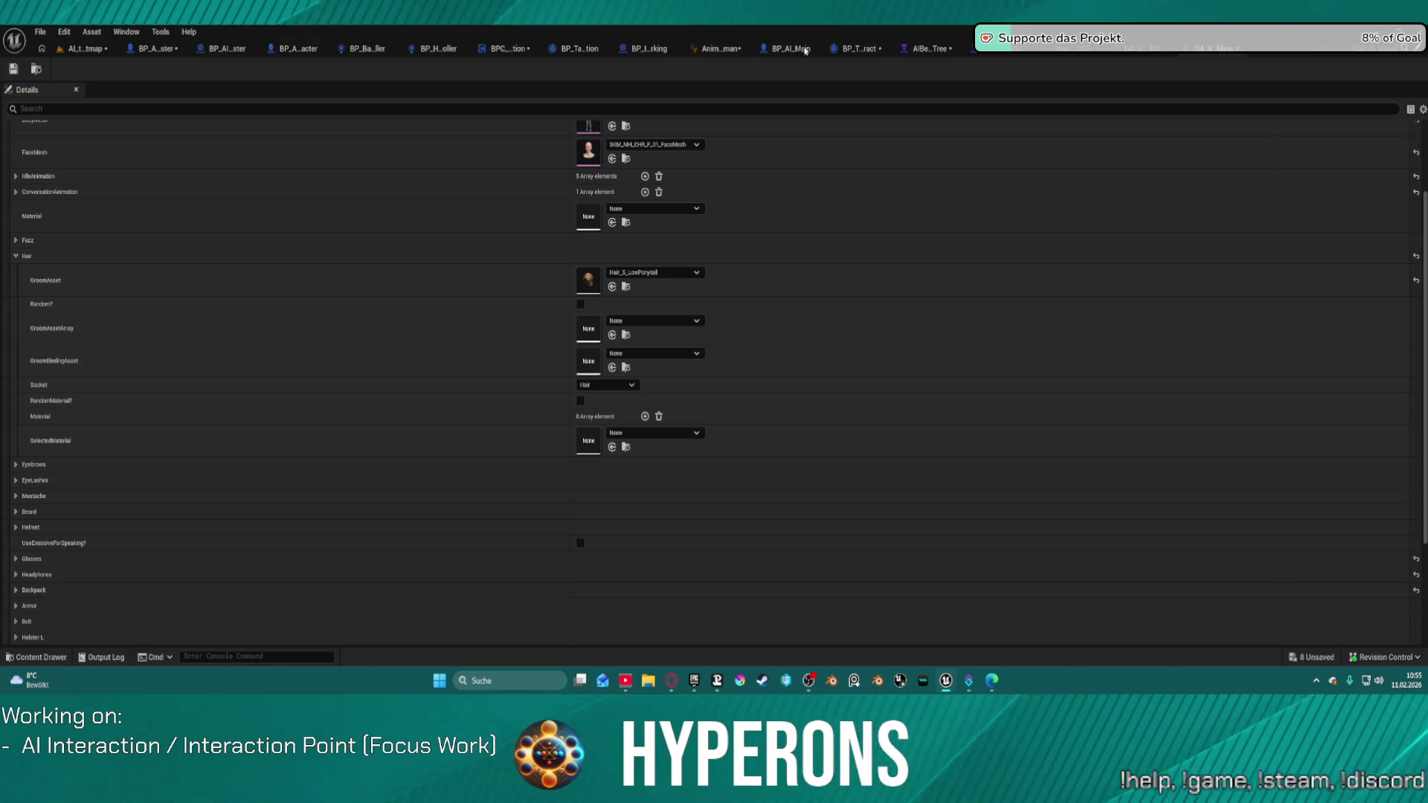
left_click(473, 362, "shift")
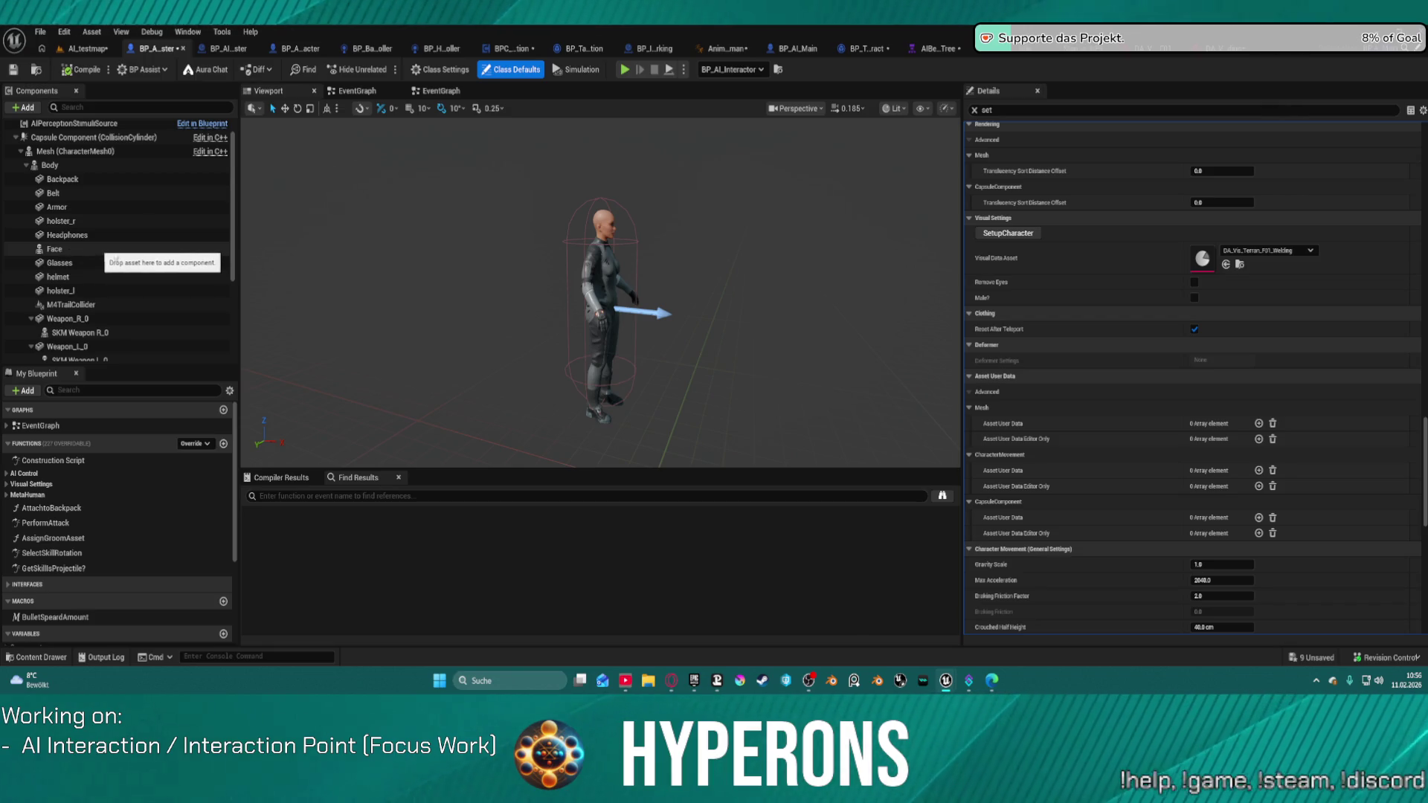
scroll(115, 260, "down", 2)
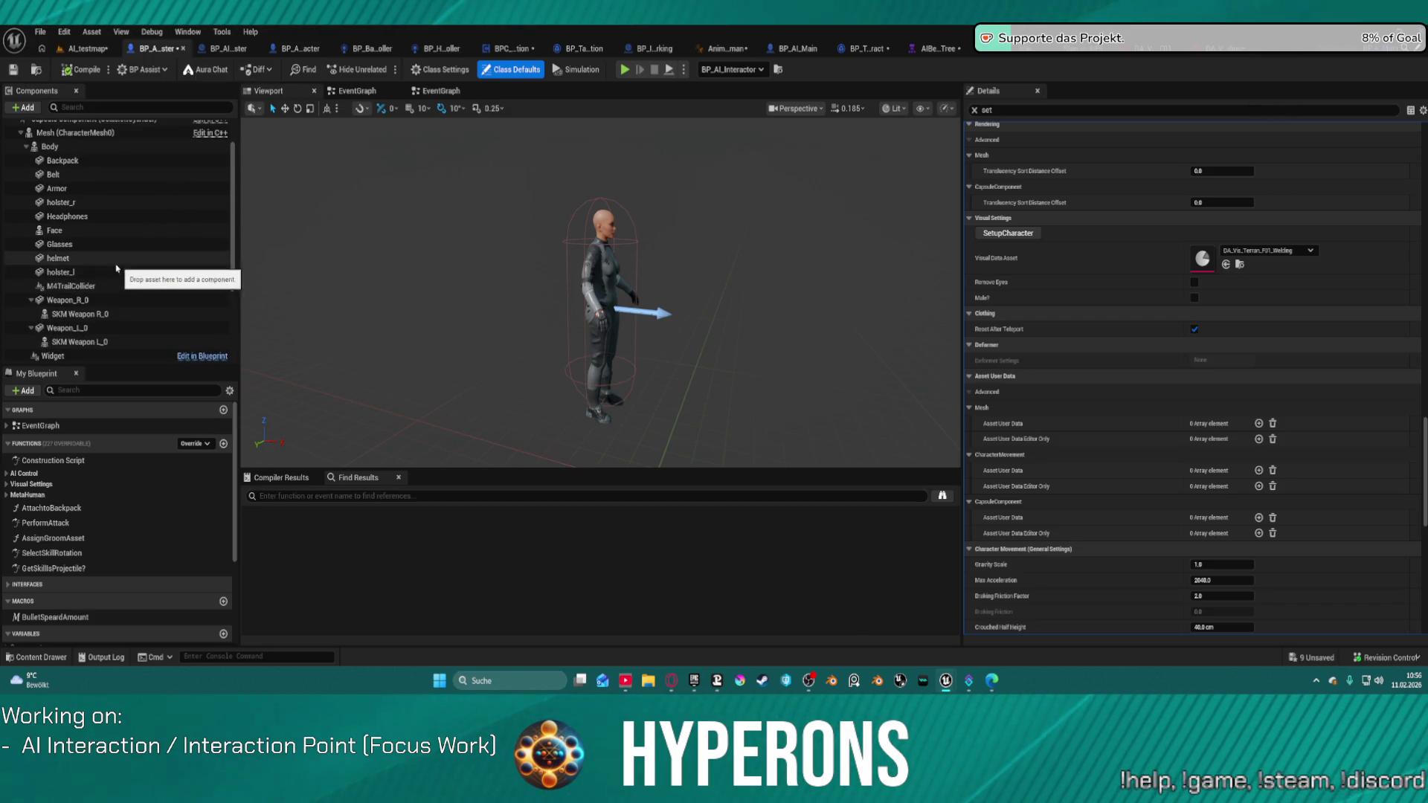
scroll(117, 268, "up", 2)
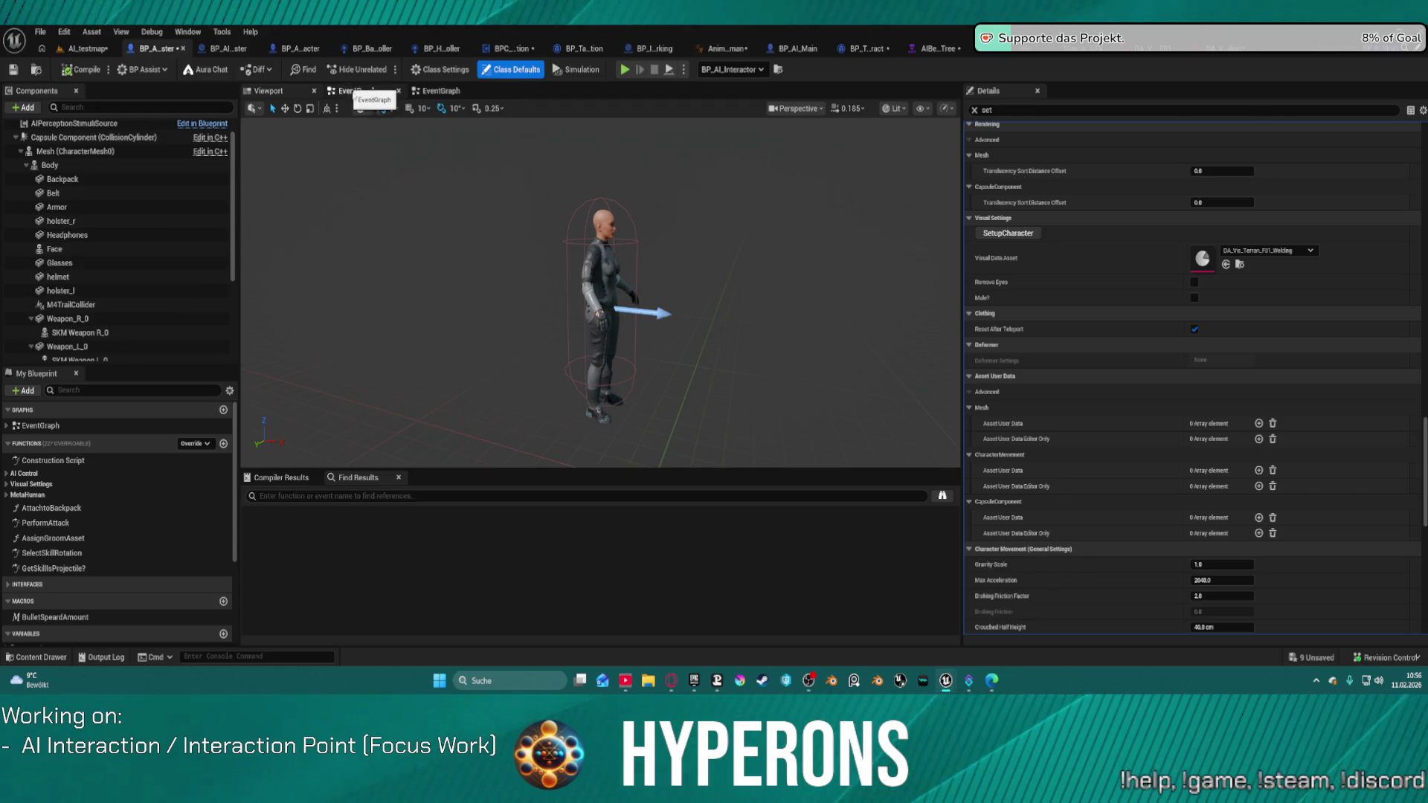
In the blueprint, go to the EventGraph, then open the Construction Script and SetupCharacter graphs
left_click(399, 91)
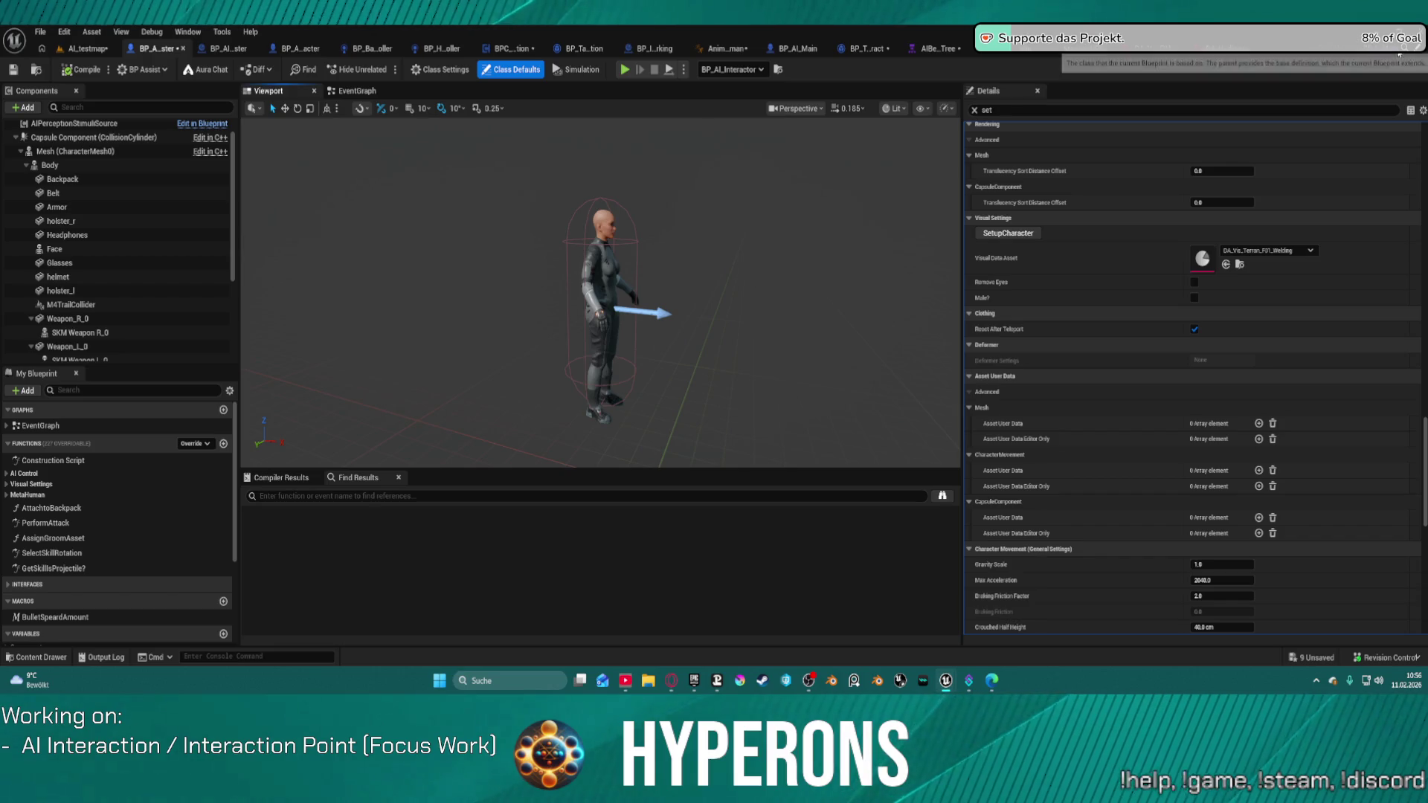
left_click(357, 91)
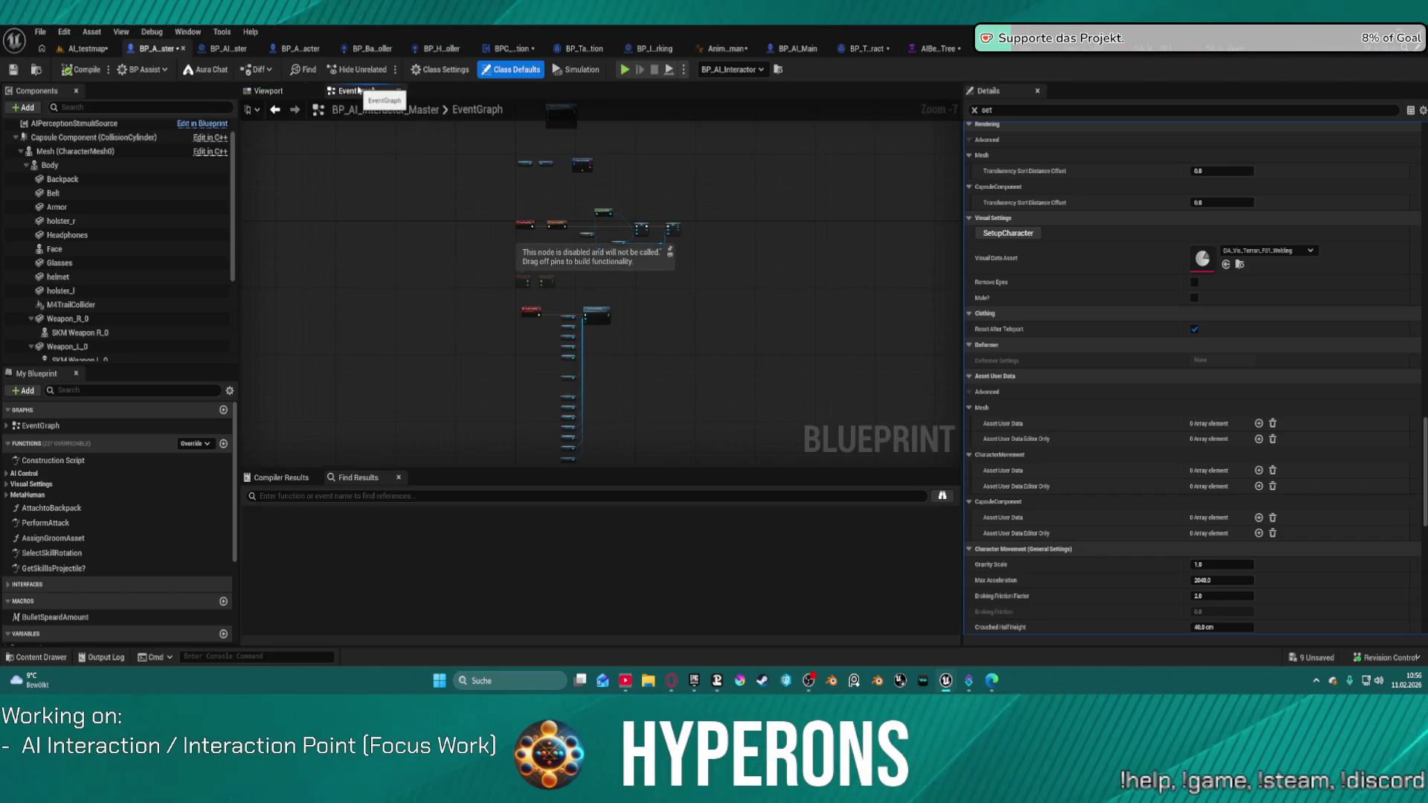
scroll(656, 165, "up", 3)
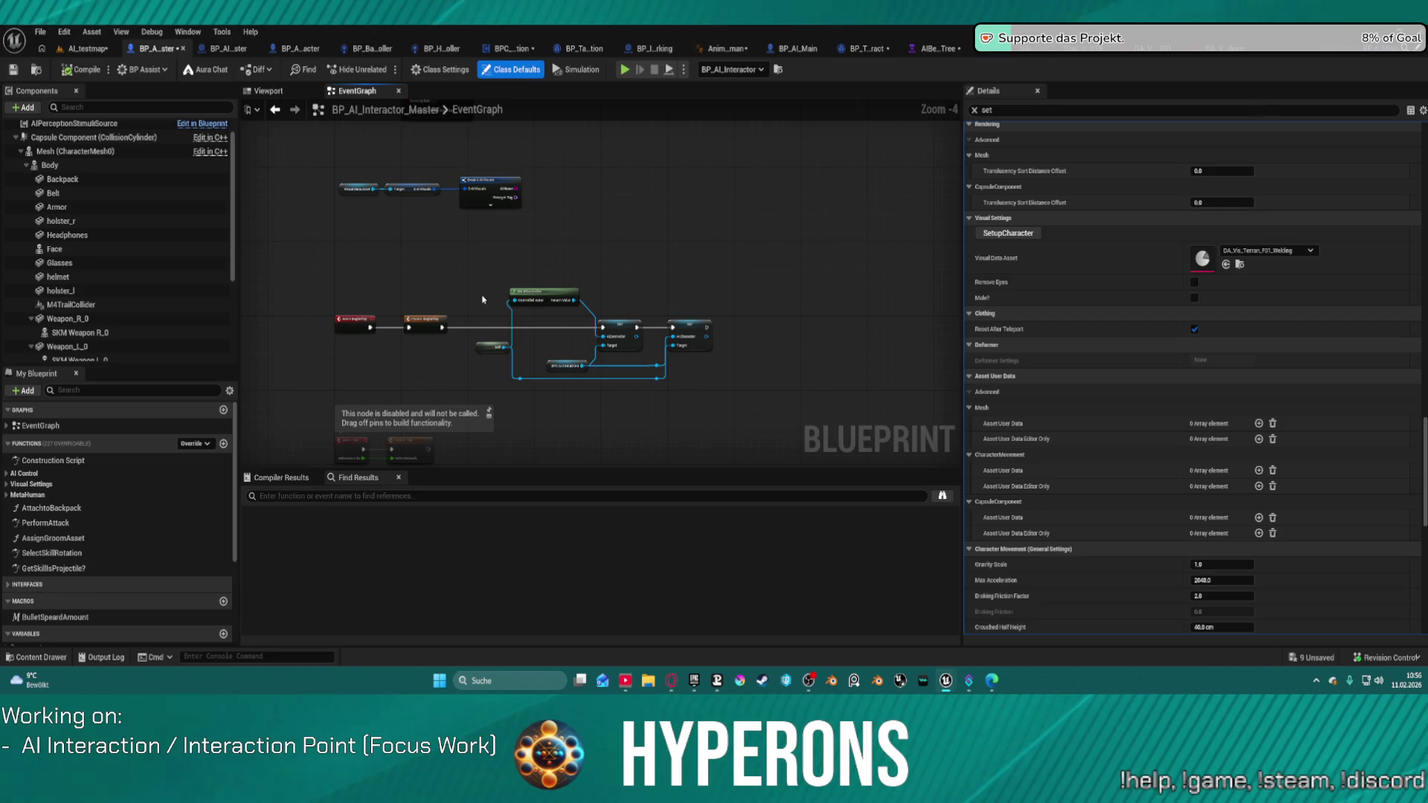
left_click_drag(447, 267, 577, 409)
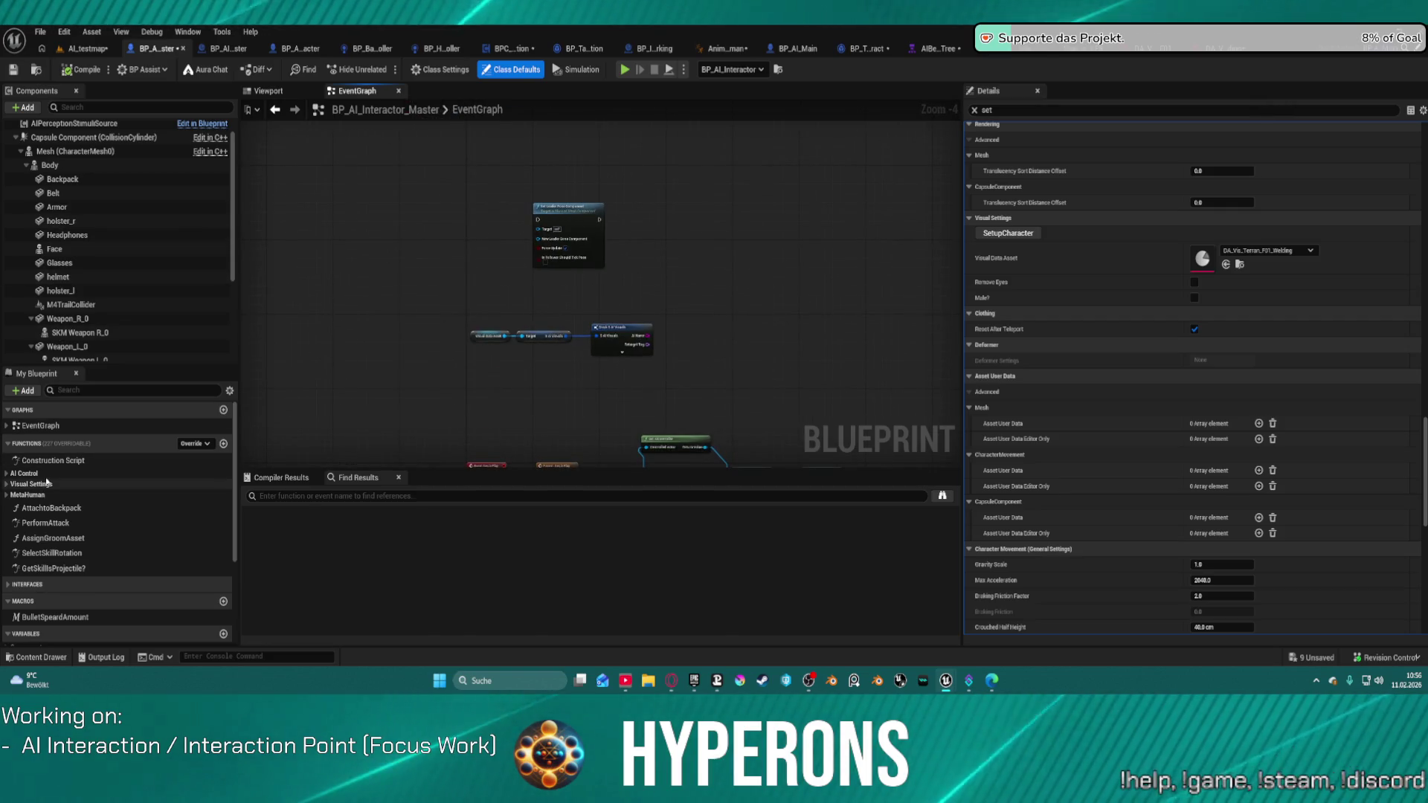
double_click(82, 461)
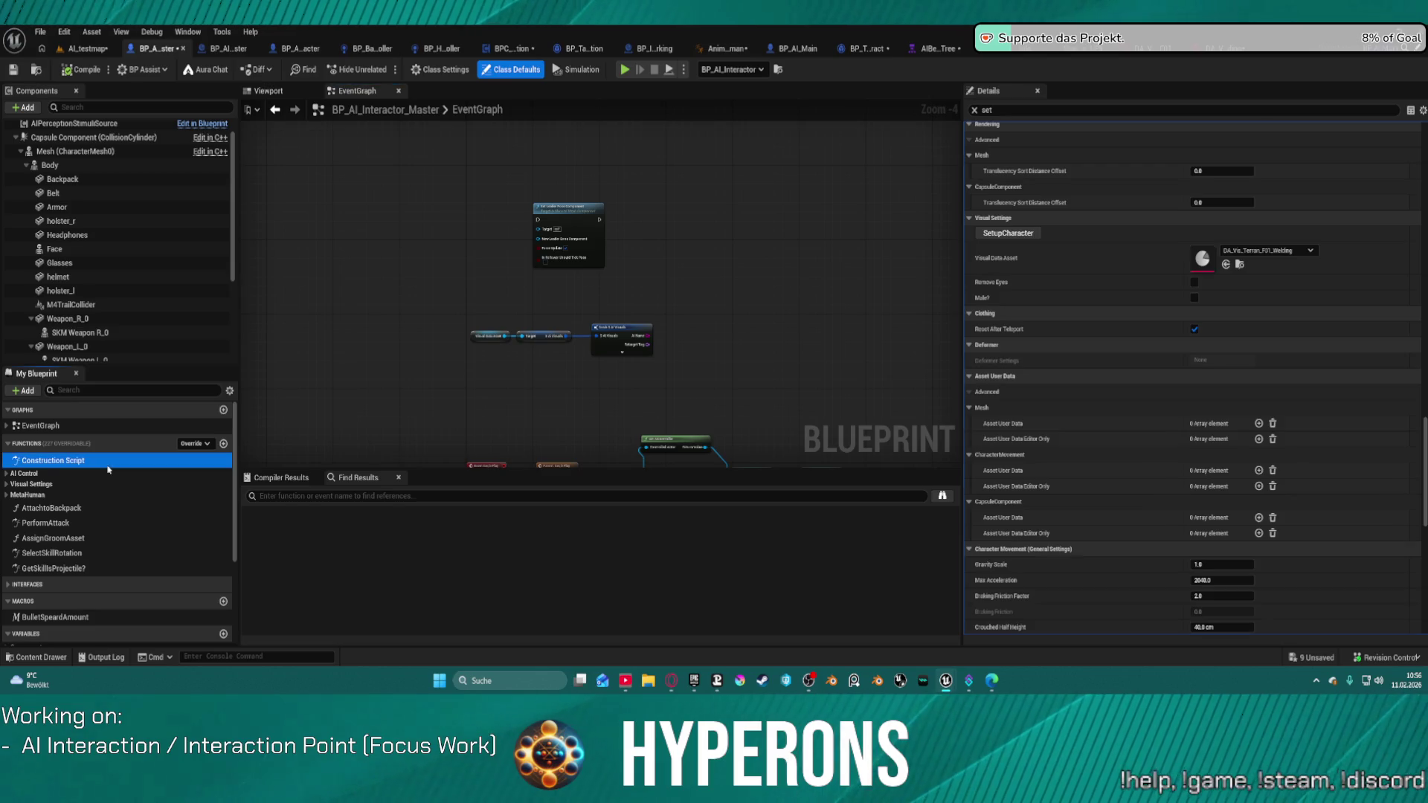
scroll(520, 262, "up", 4)
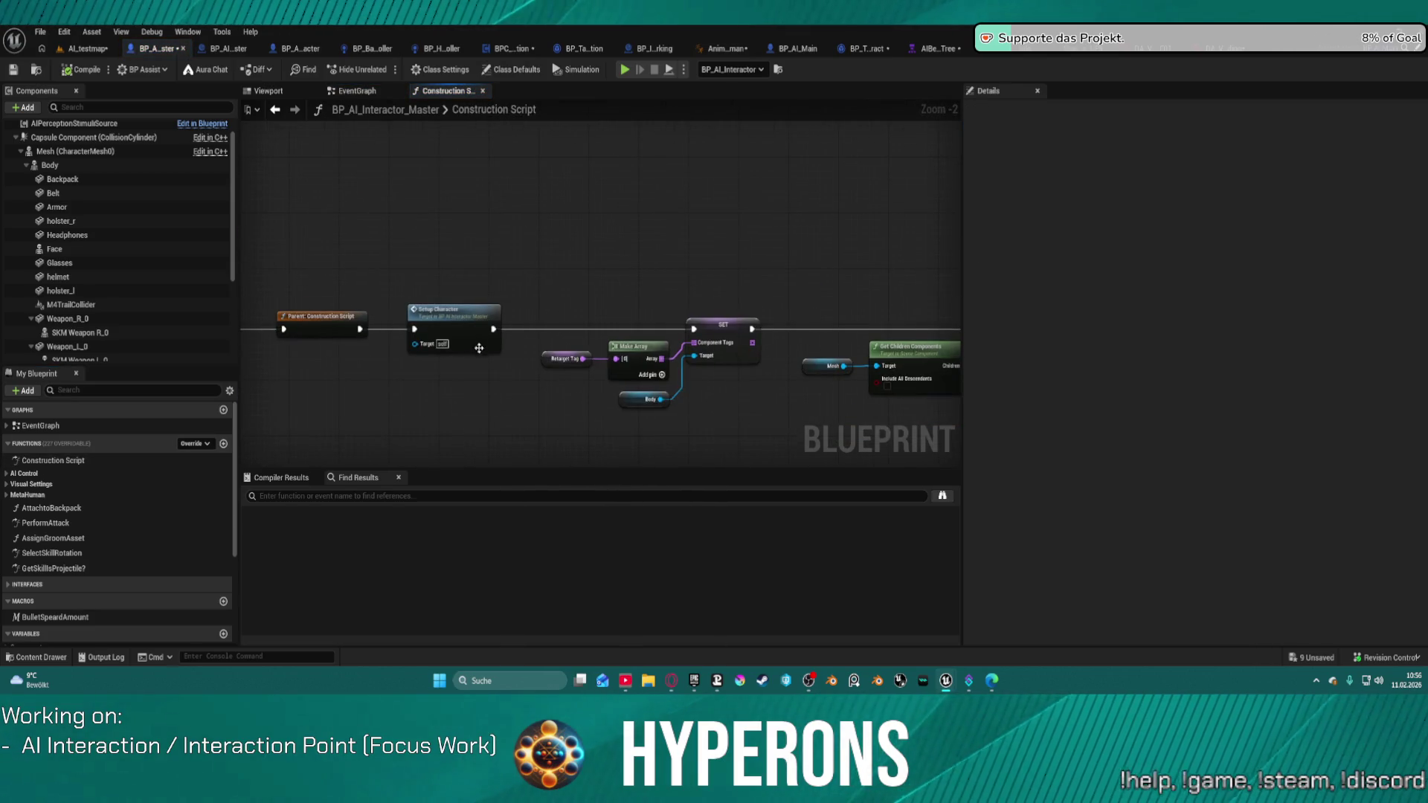
double_click(479, 337)
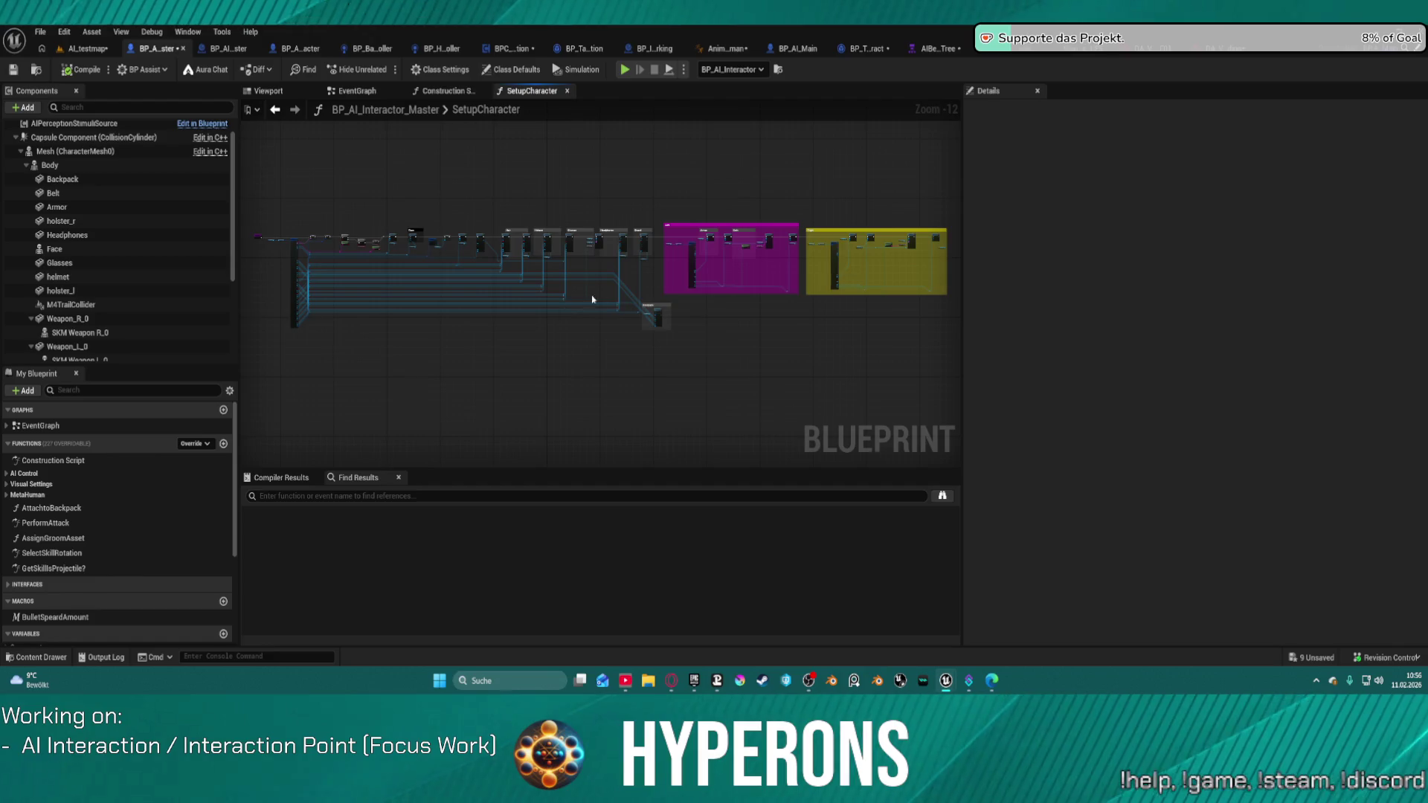
Move the Helmet getter node up beside the Hair comment and select the helmet component
scroll(592, 299, "up", 8)
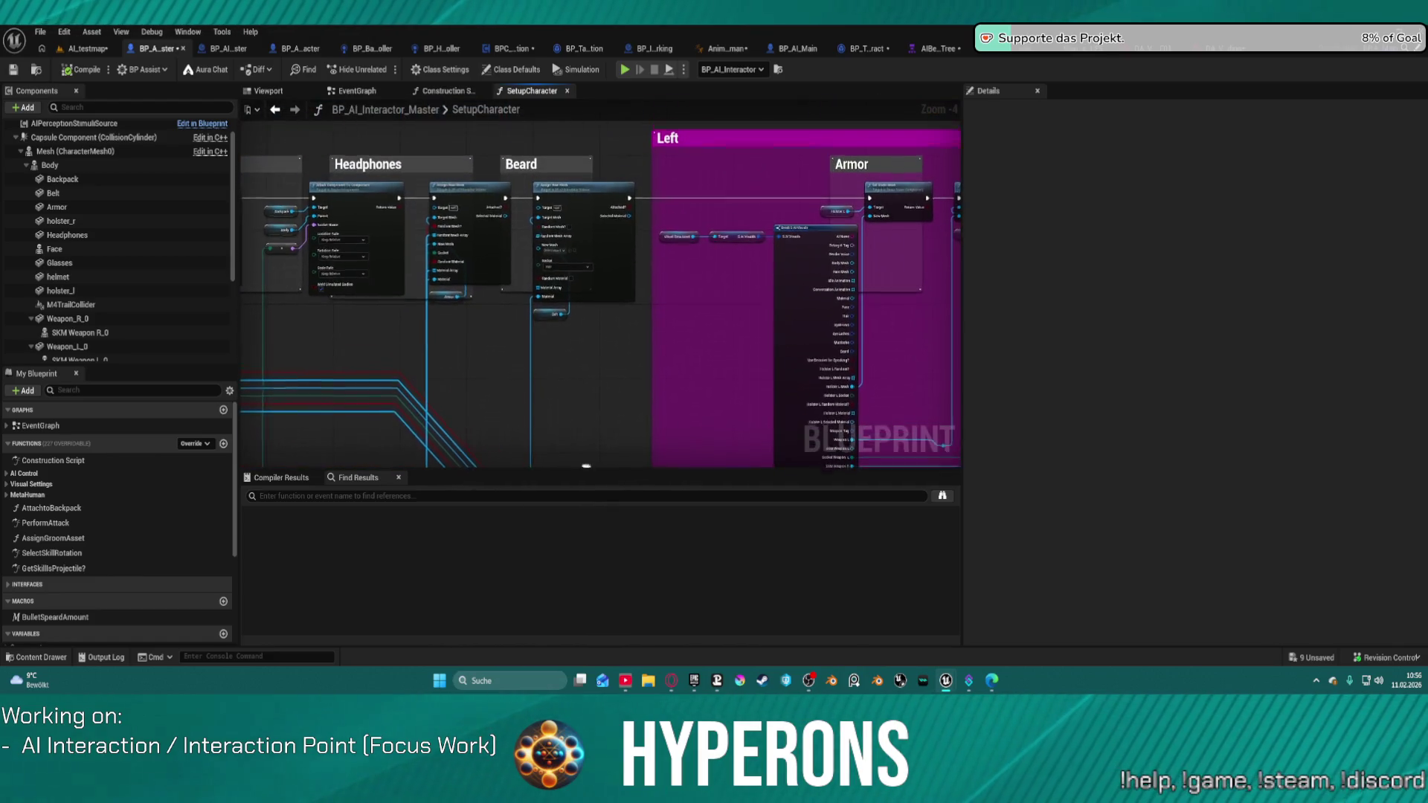
scroll(484, 201, "up", 4)
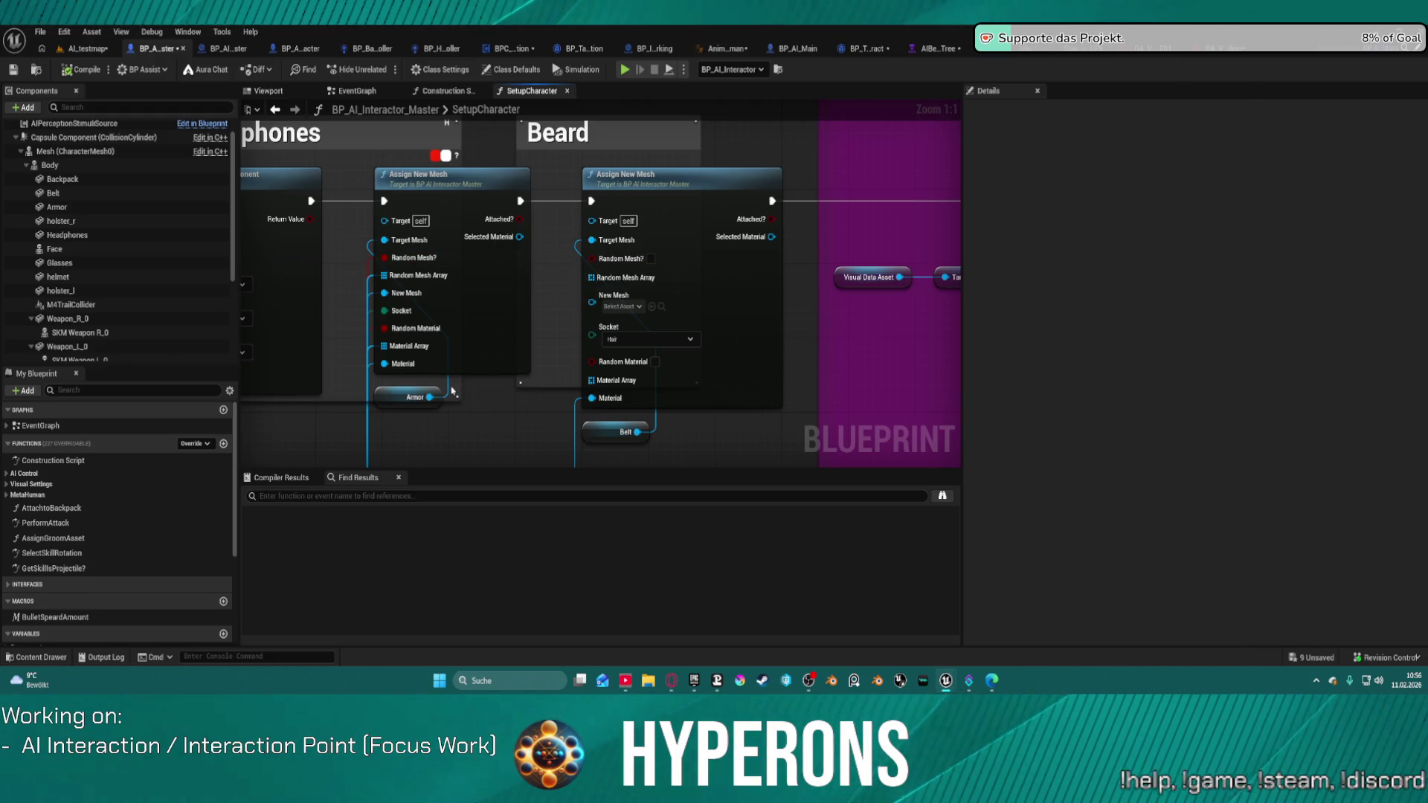
scroll(467, 392, "down", 4)
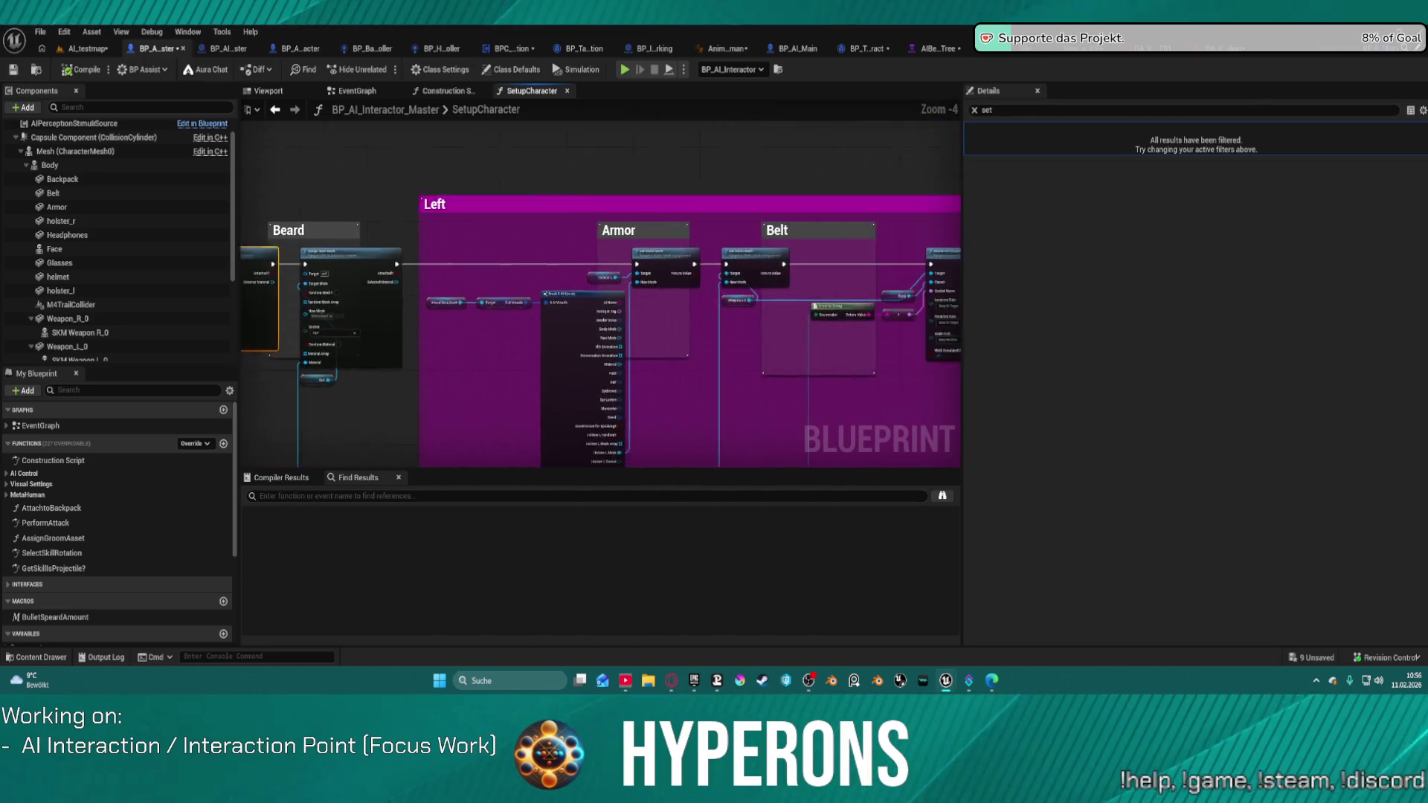
scroll(813, 245, "up", 4)
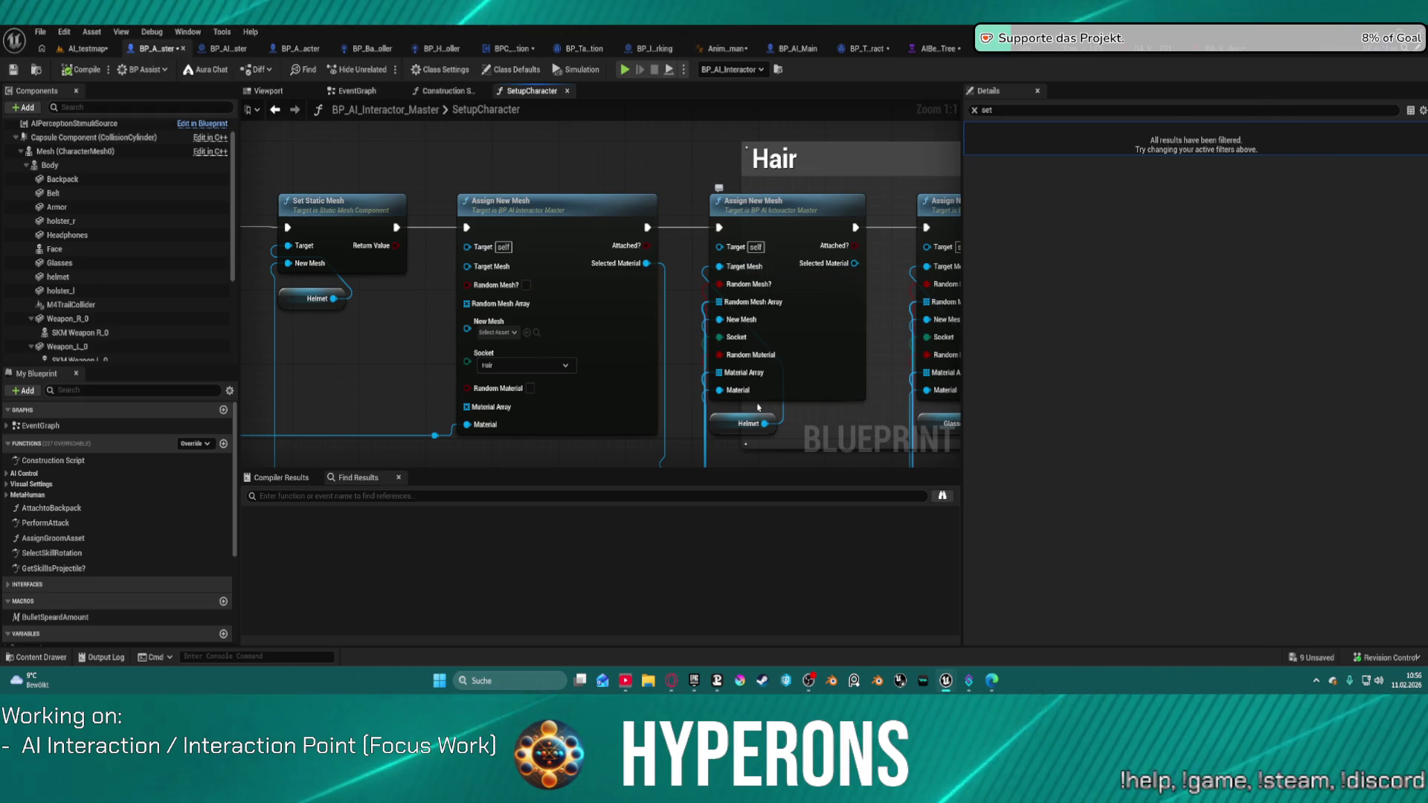
mouse_move(740, 426)
left_mouse_down()
mouse_move(718, 397)
mouse_move(681, 183)
mouse_move(635, 154)
left_mouse_up()
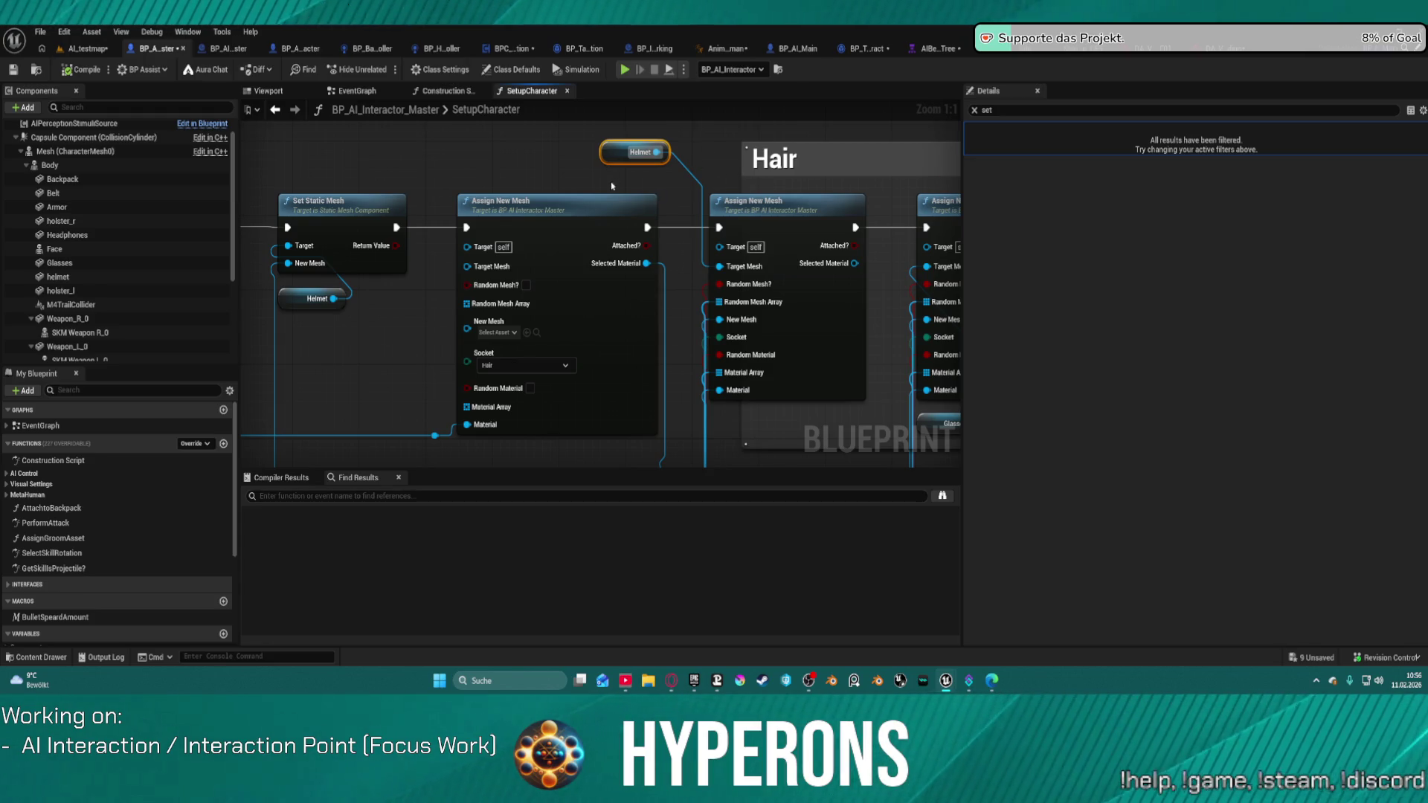
left_click(58, 279)
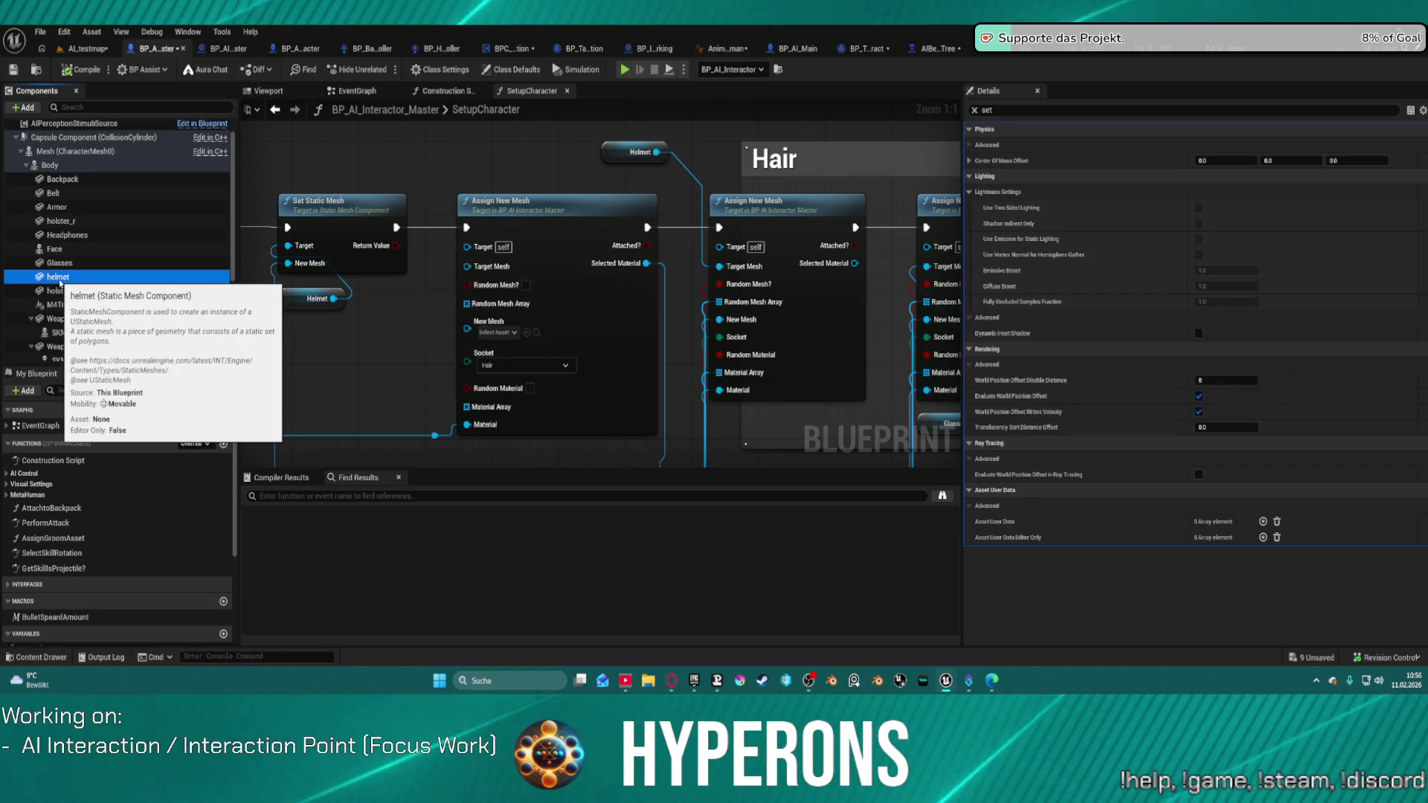
Open the Assign New Mesh function graph, go back to SetupCharacter, and pan to the Face section
double_click(797, 215)
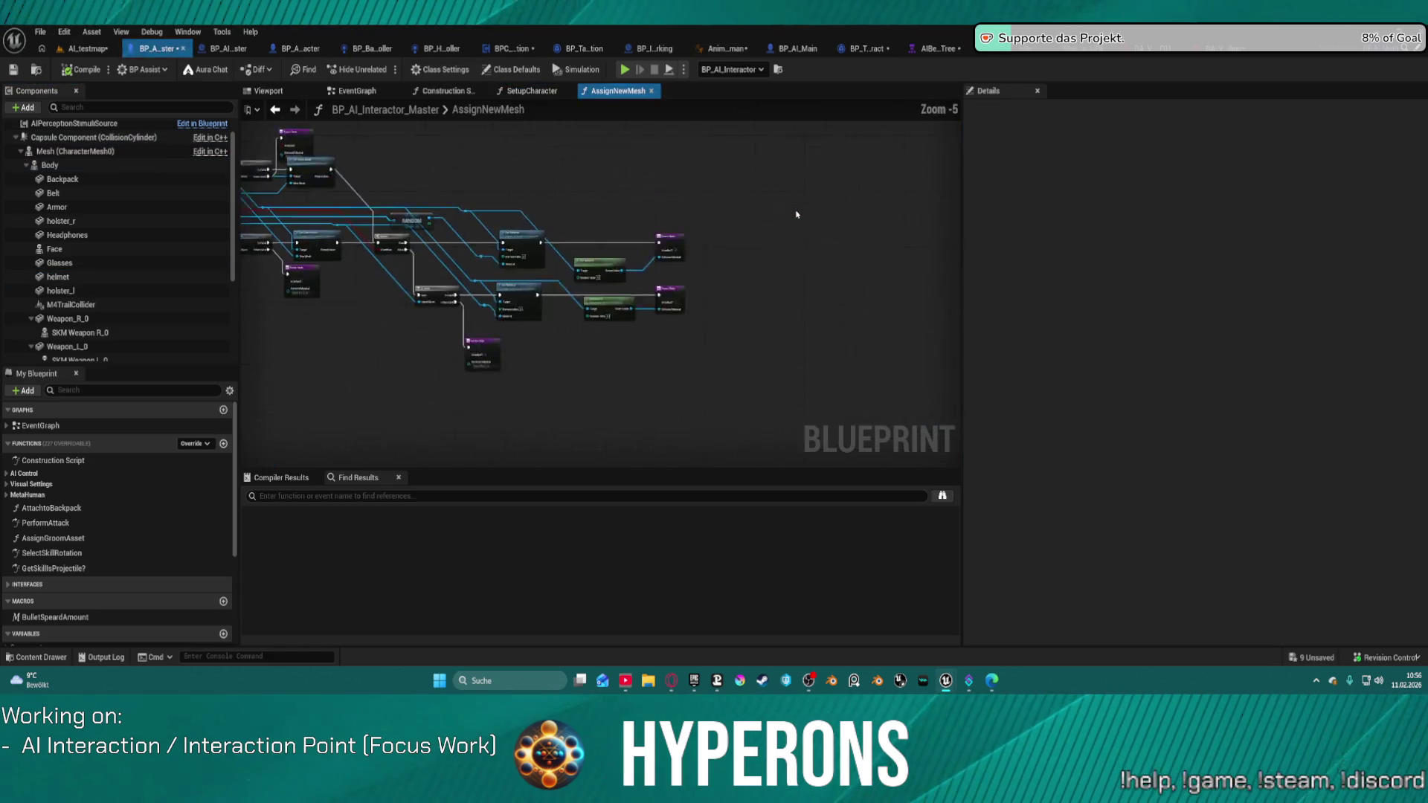
scroll(520, 223, "up", 4)
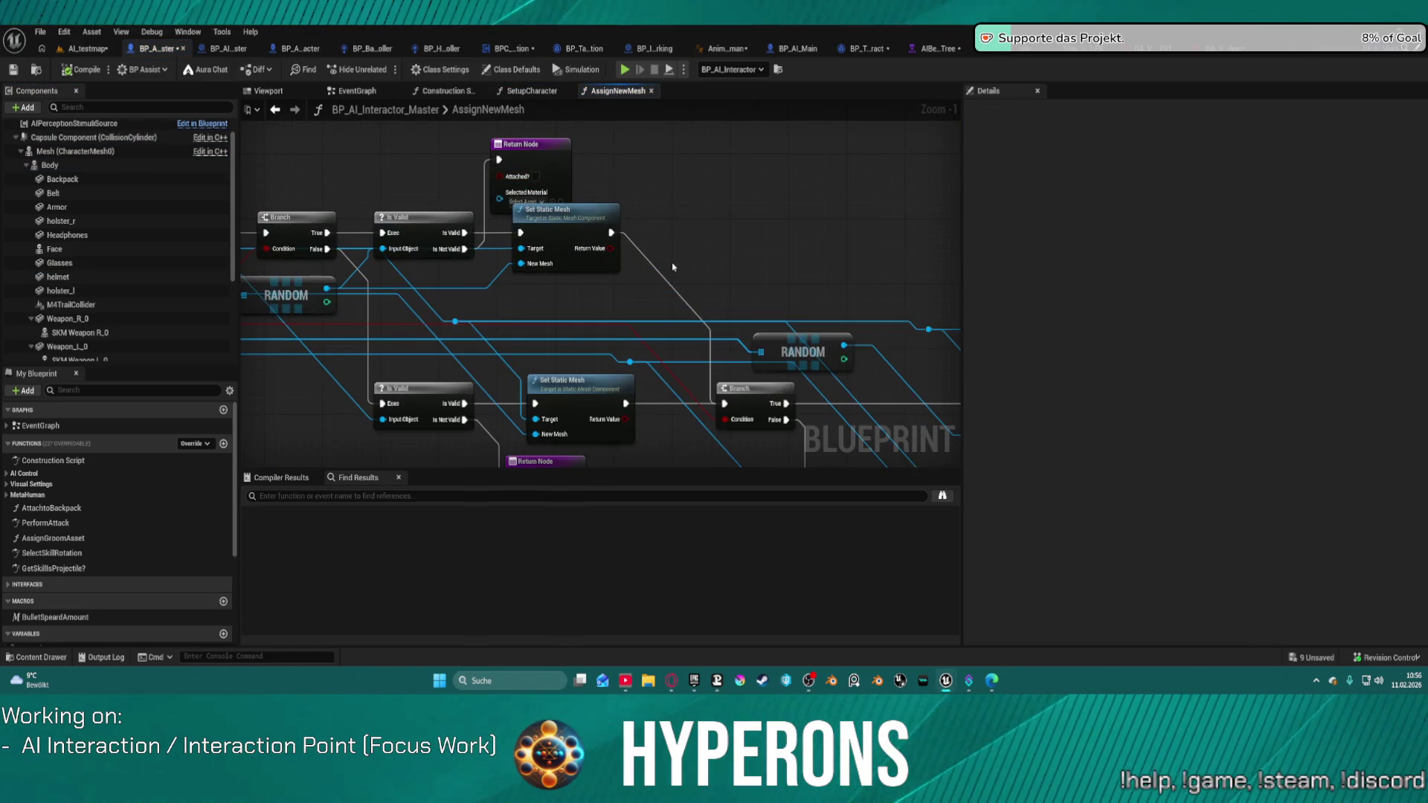
left_click(276, 111)
mouse_move(451, 173)
left_mouse_down()
mouse_move(1157, 196)
mouse_move(1143, 194)
left_mouse_up()
left_click_drag(557, 186, 387, 190)
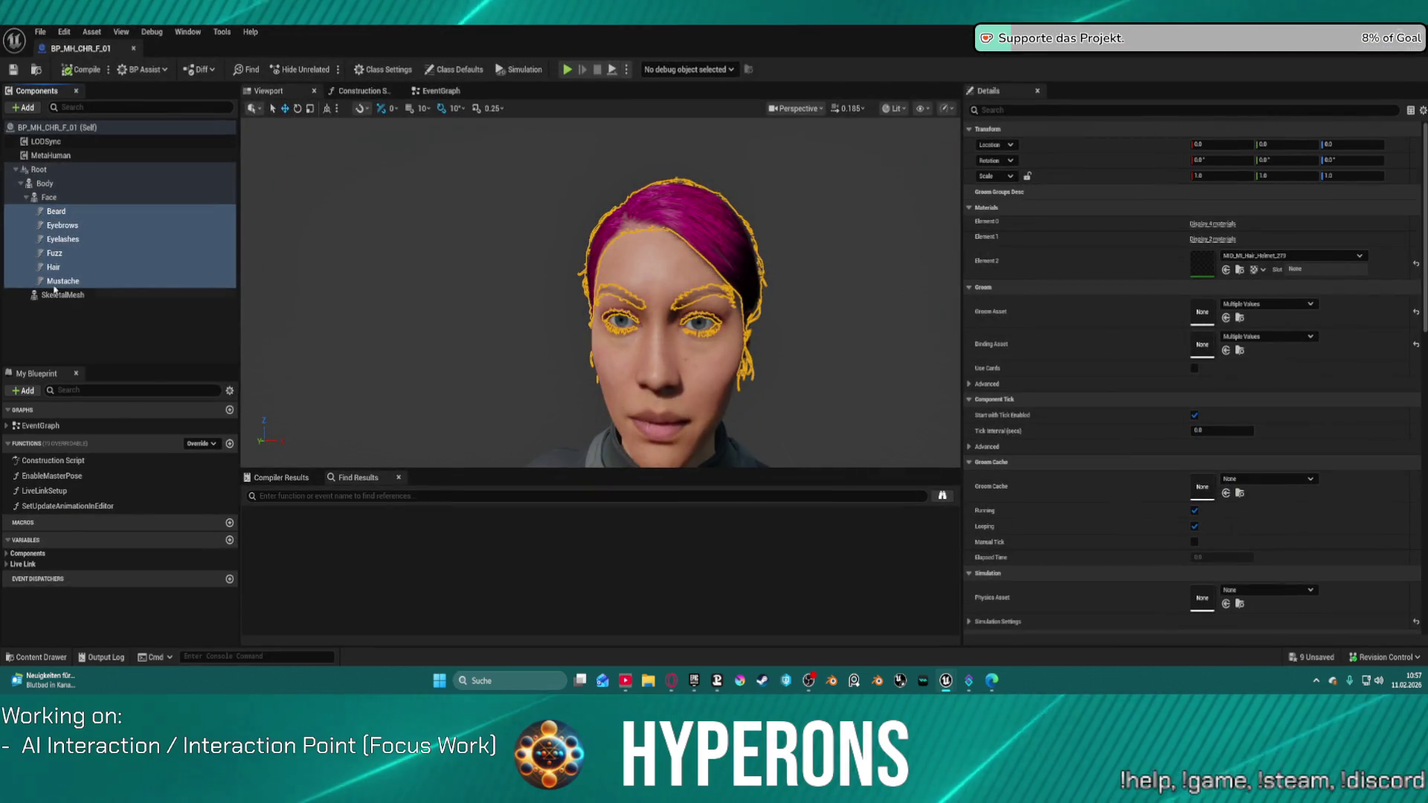
left_click(87, 215)
left_click(87, 214)
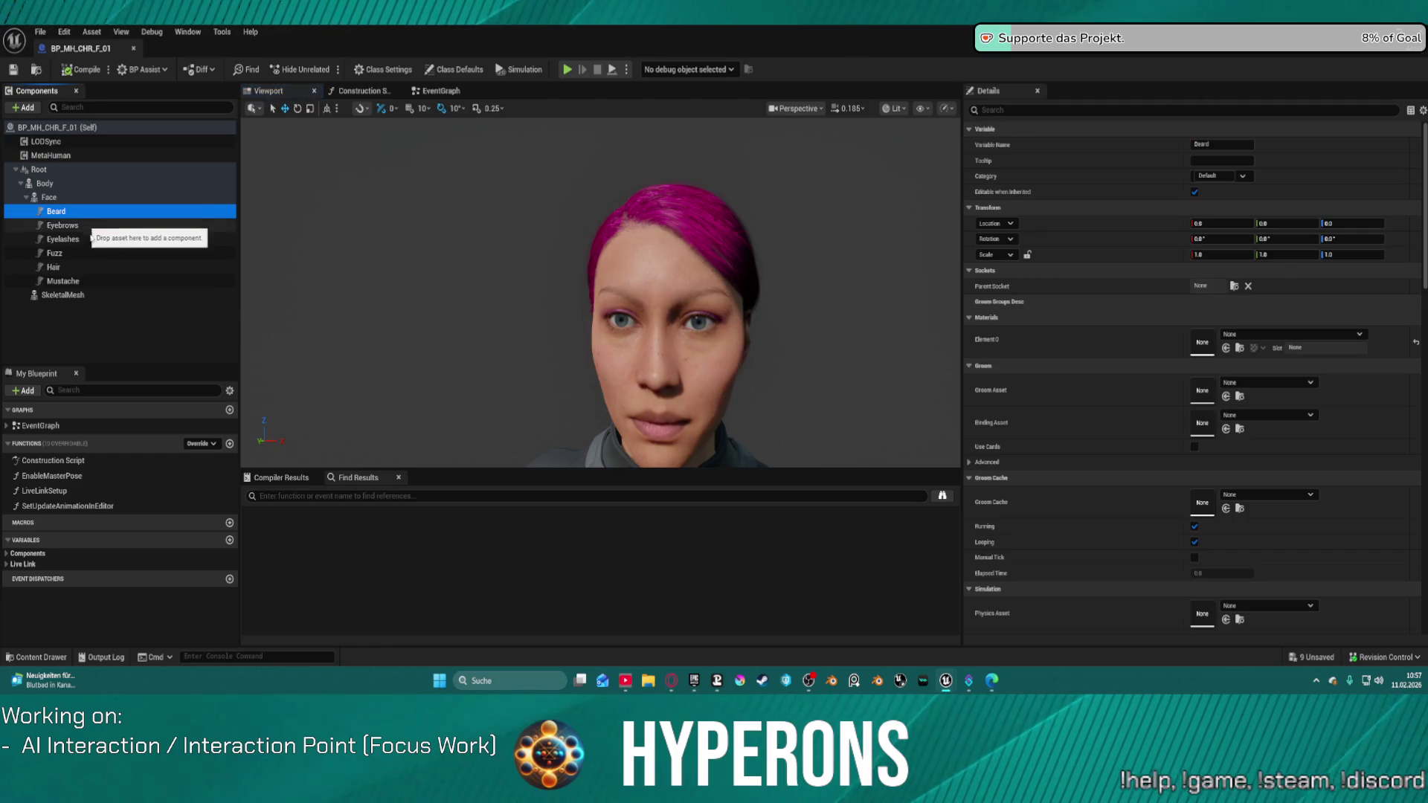
left_click(72, 227)
key("Down")
key("Down")
key("Down")
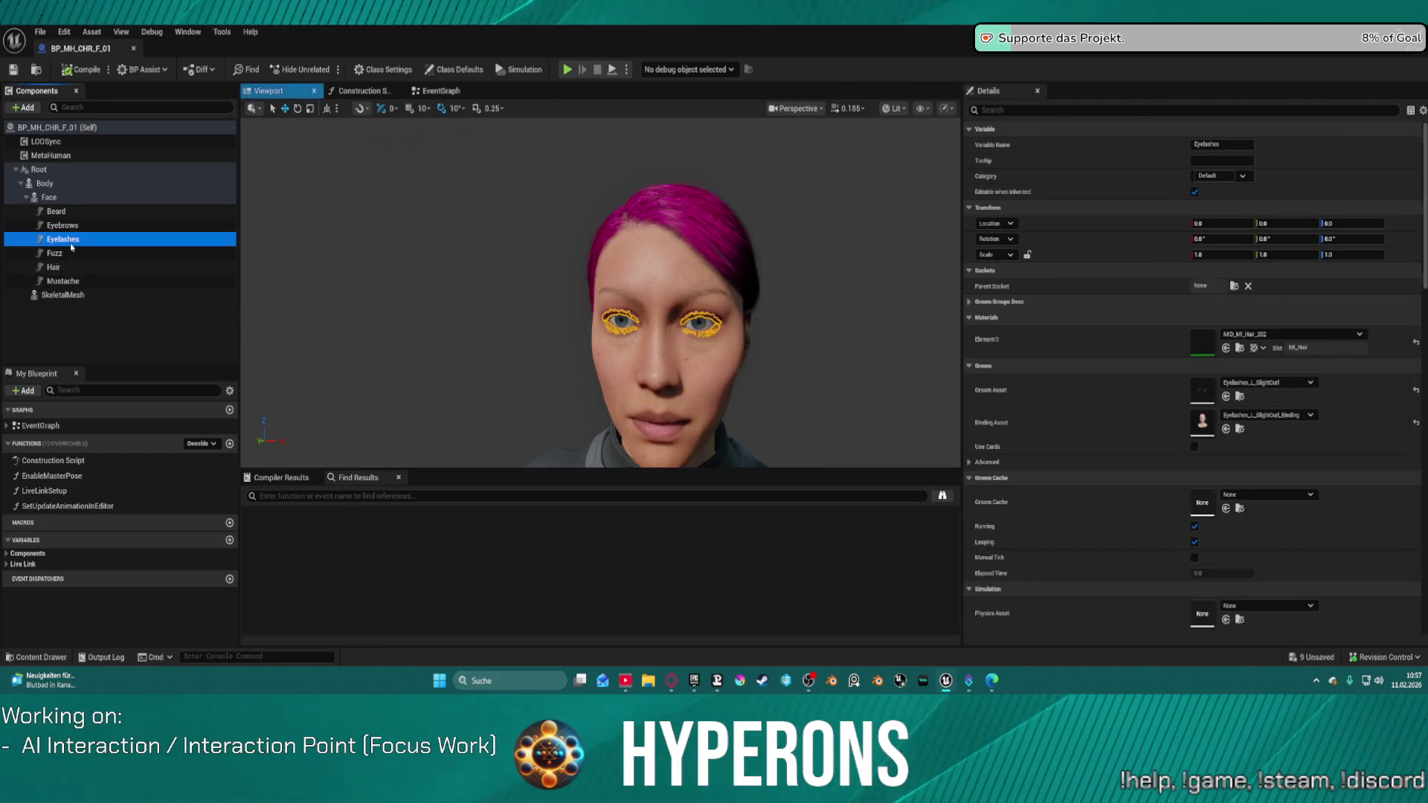
left_click(74, 278)
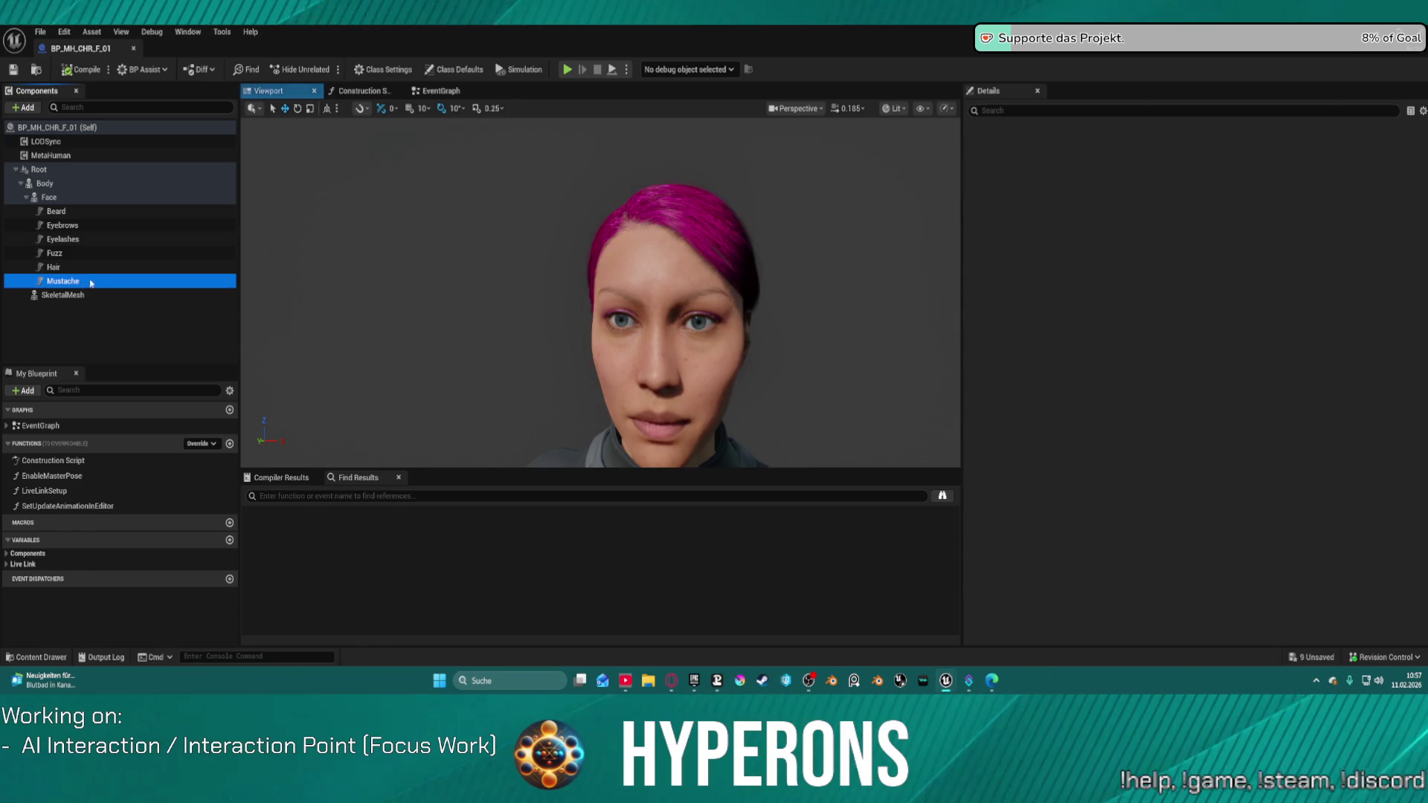
left_click(89, 212)
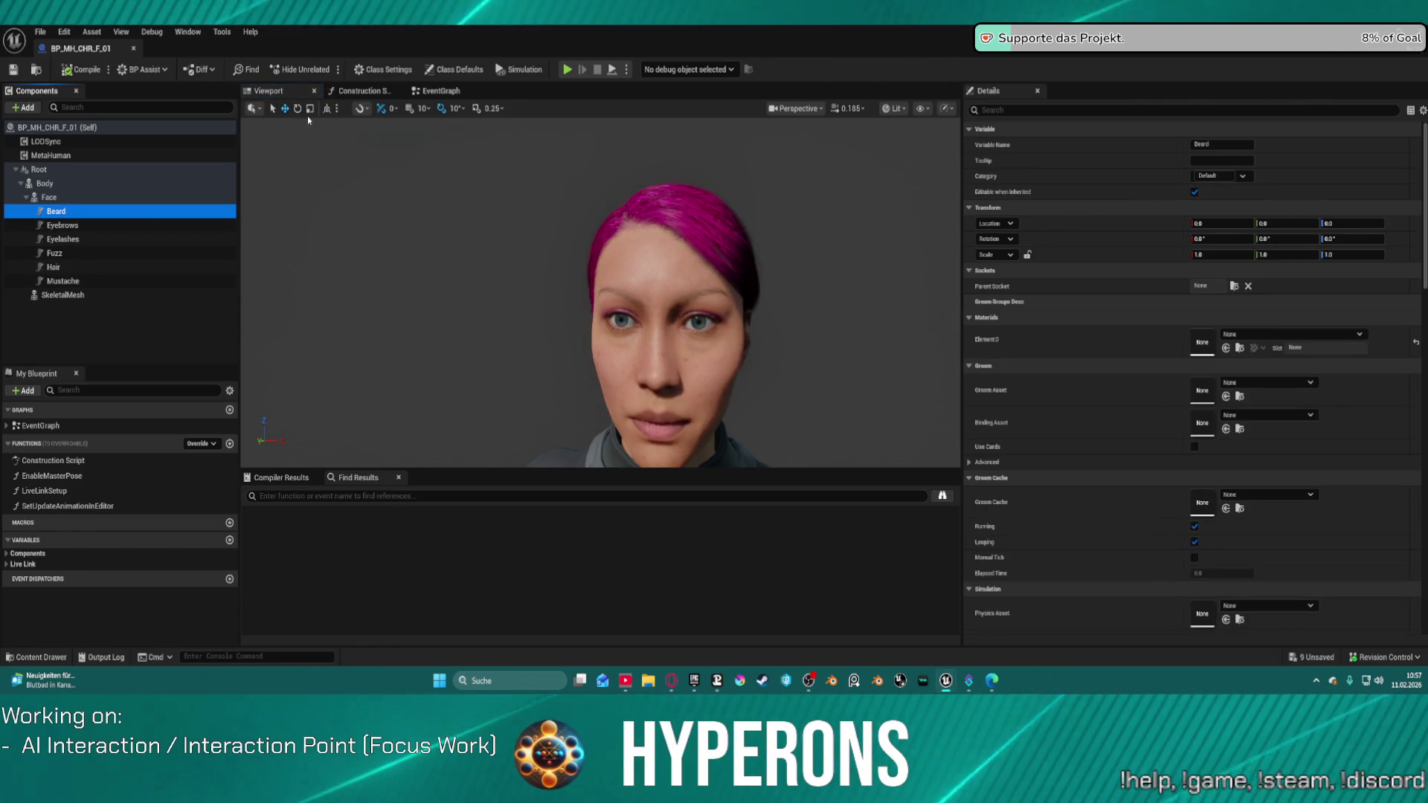
key("alt+F4")
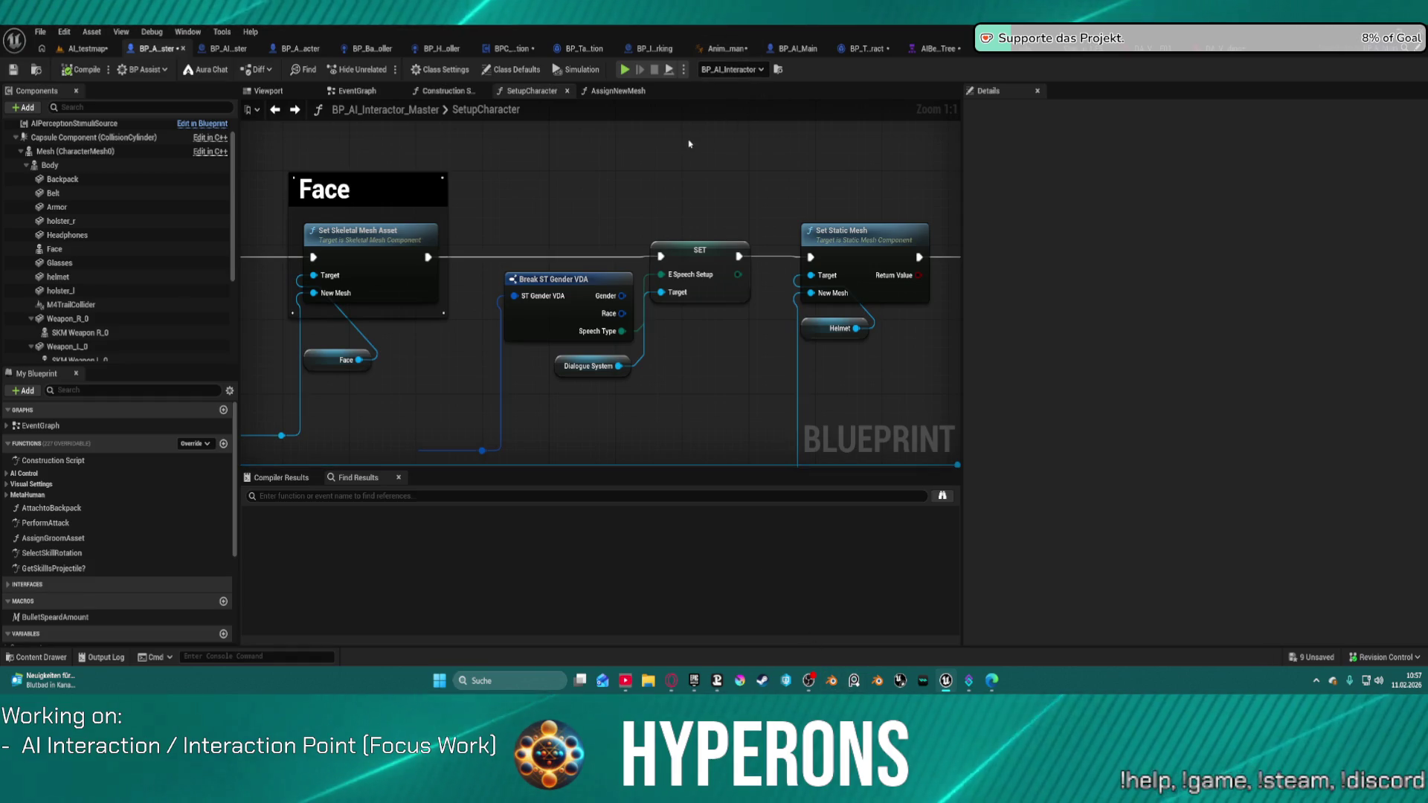
Go back to the Construction Script graph and bring up the add-node action list
scroll(689, 143, "down", 8)
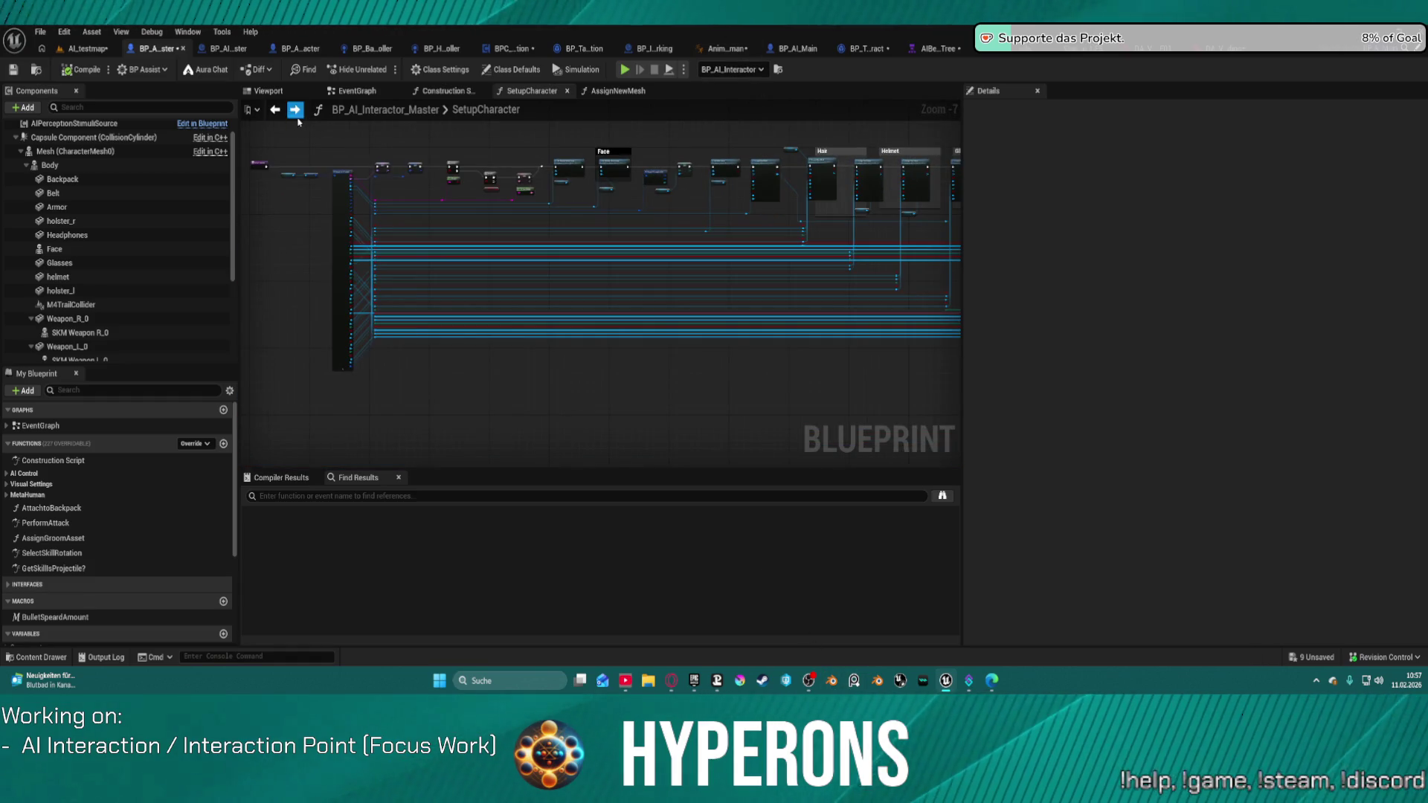
left_click(275, 109)
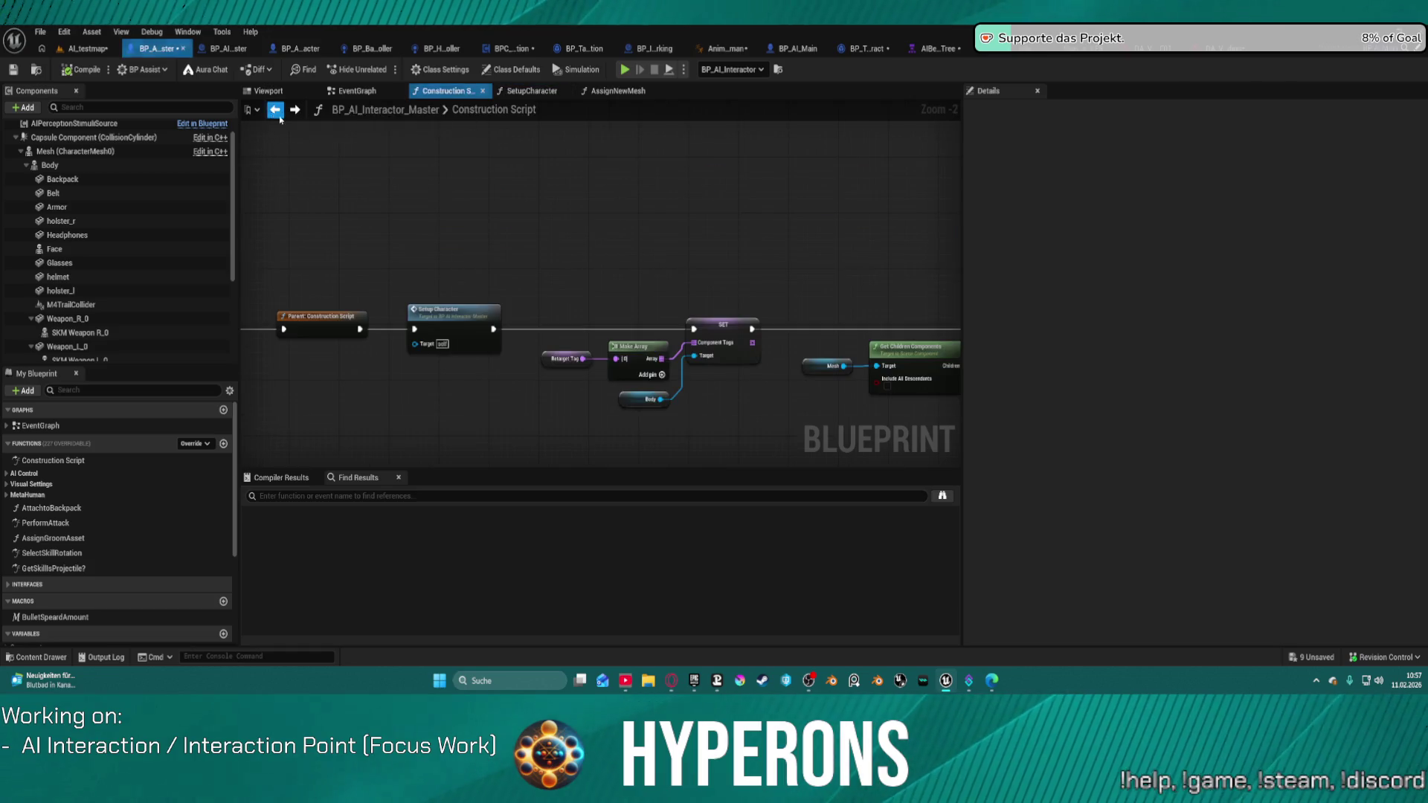
right_click(560, 171)
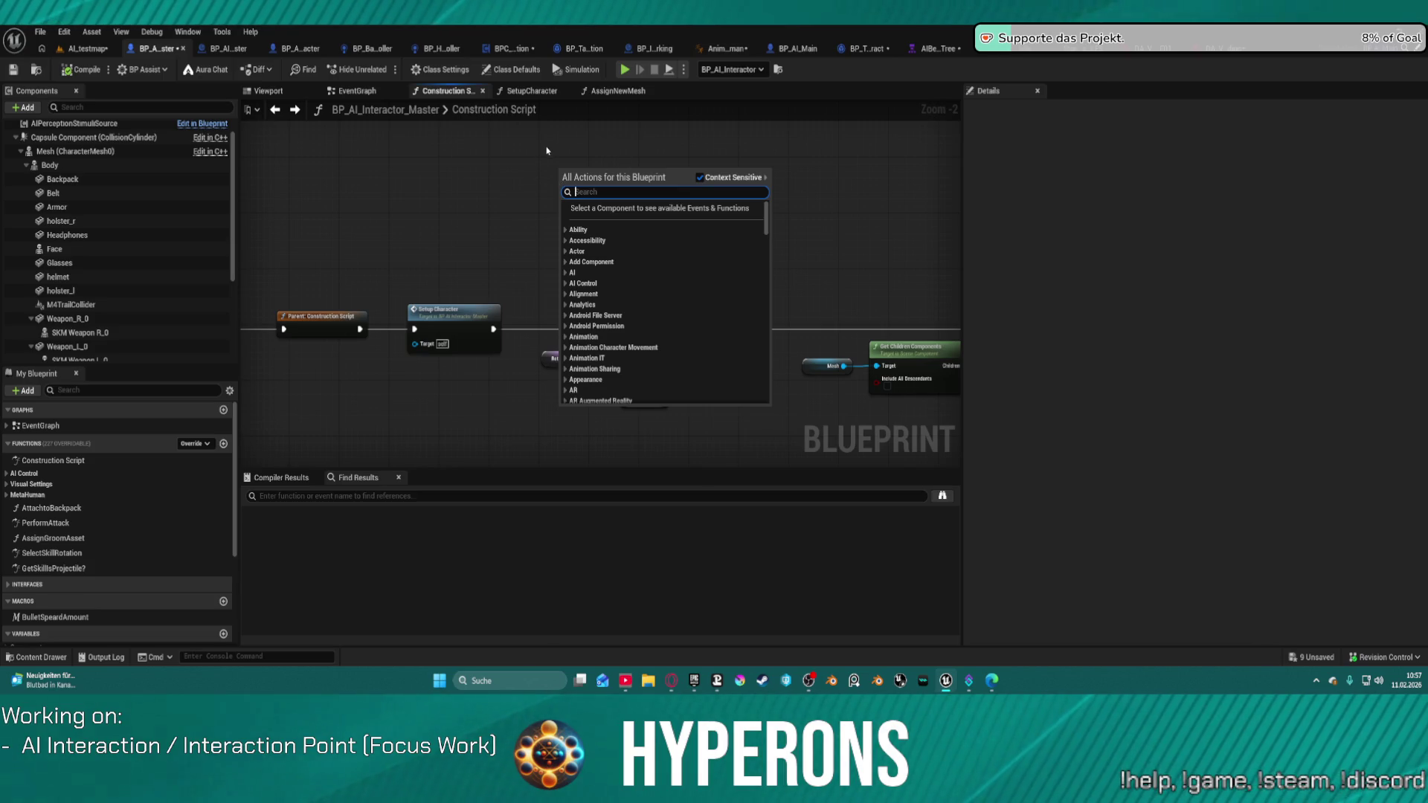
Add a comment box titled 'TODO Groom Assets einbauen' to the Construction Script, then return to AI_testmap
left_click(491, 239)
key("c")
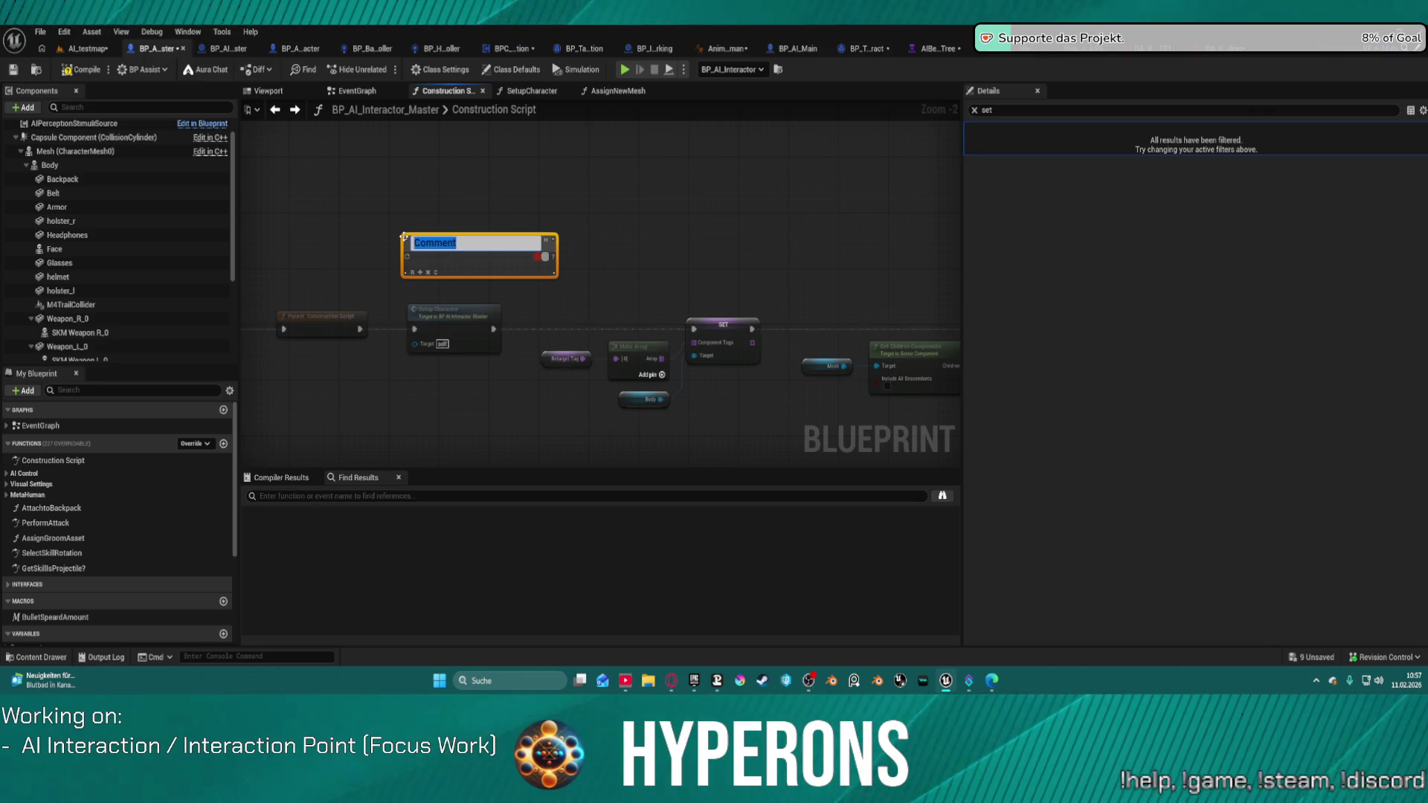
type("DO")
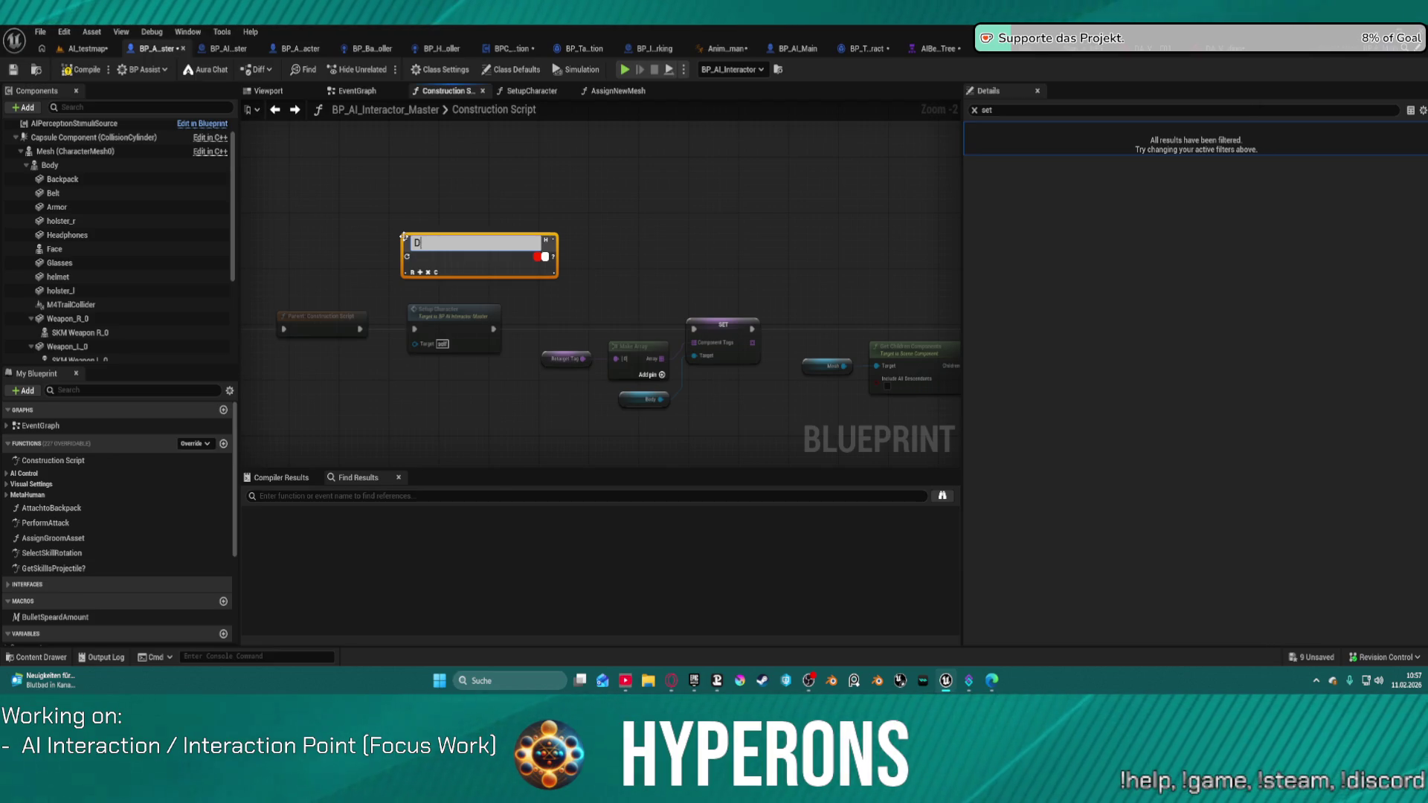
type("do c")
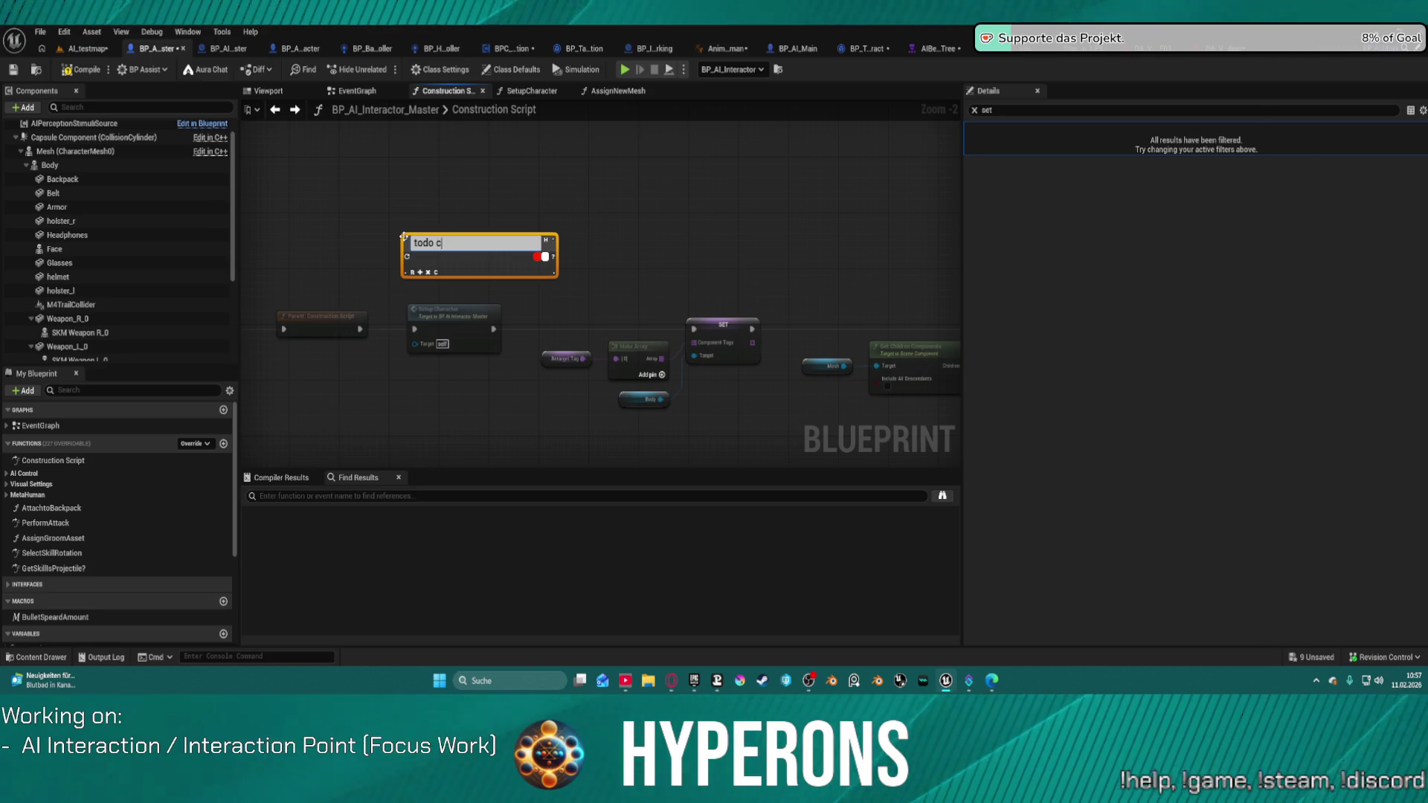
key("BackSpace")
type("Groom Assets ei")
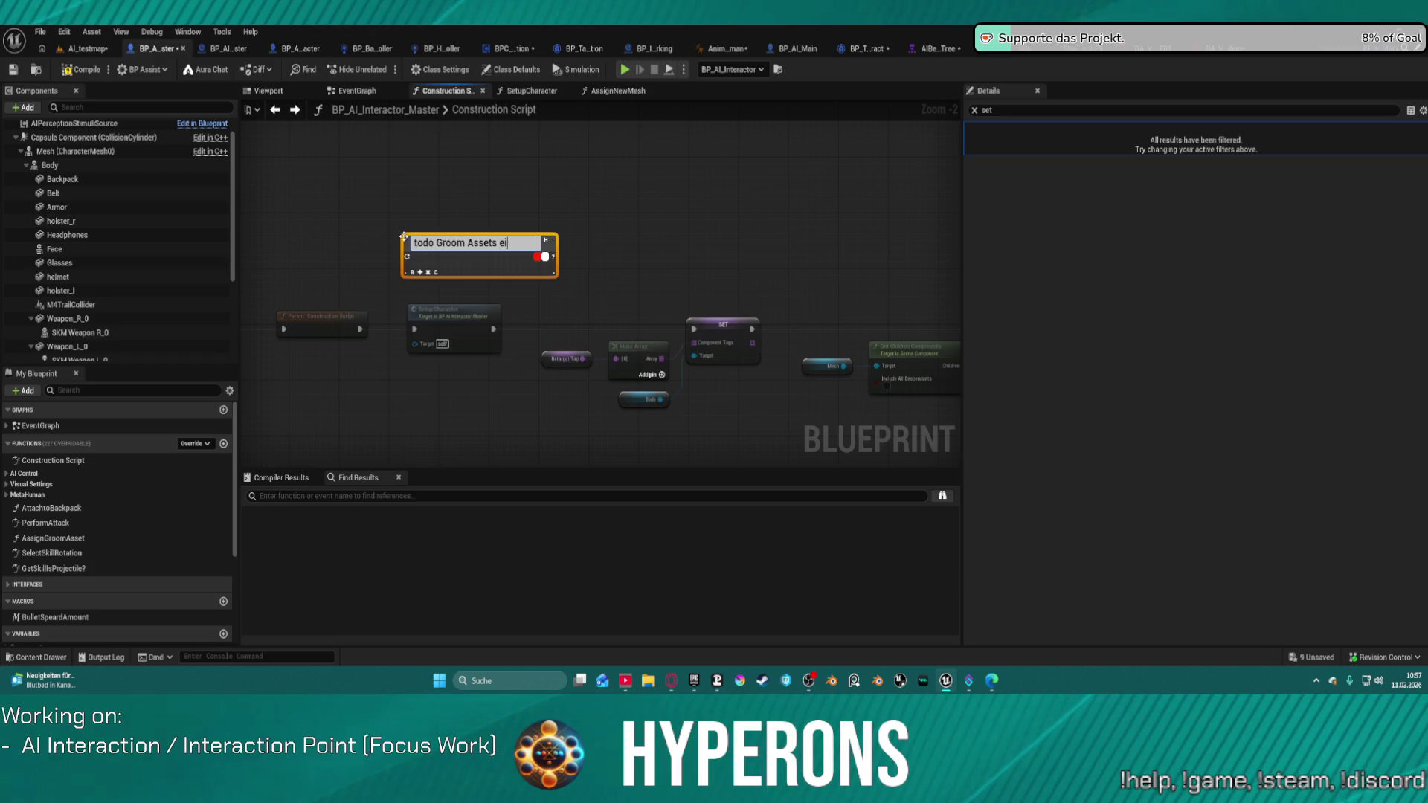
type("uen")
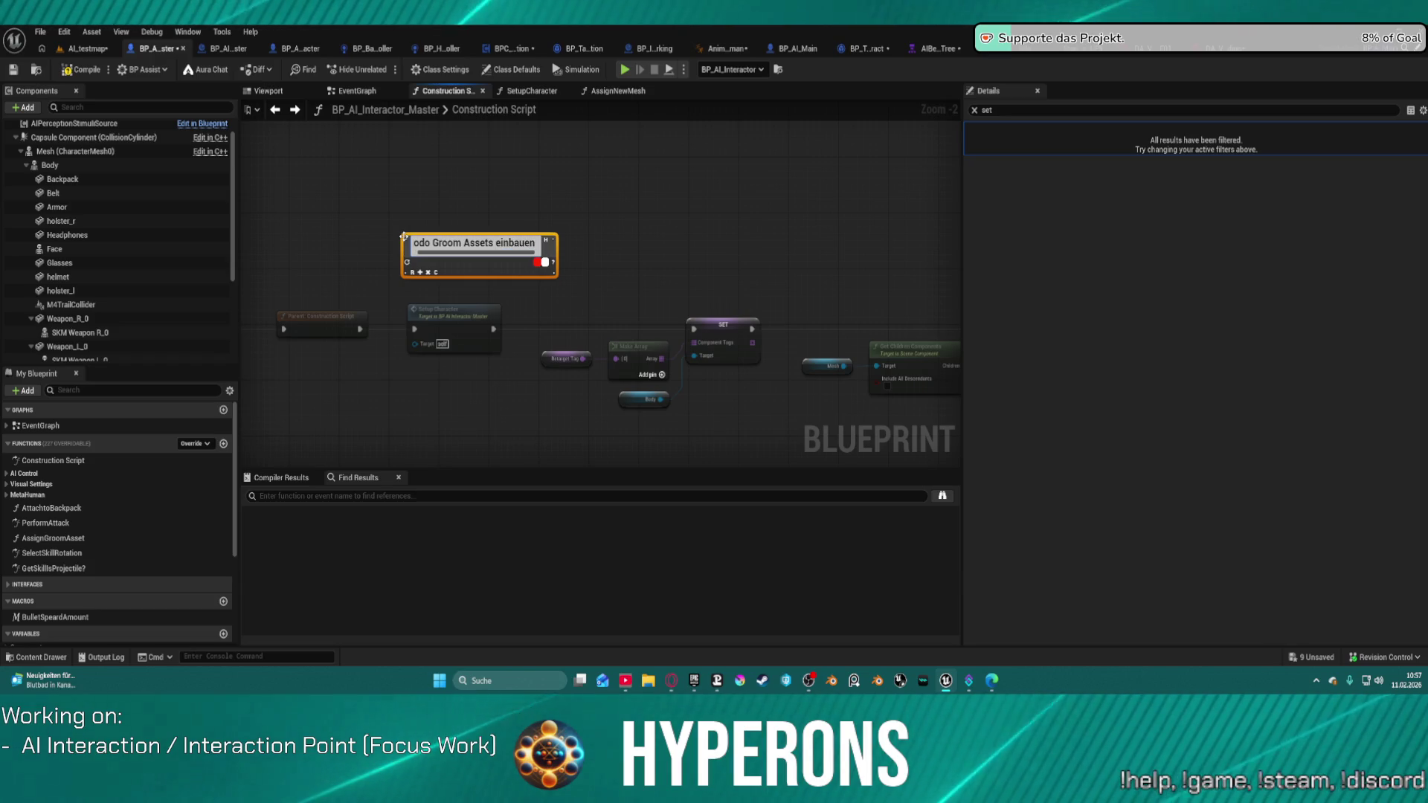
key("Return")
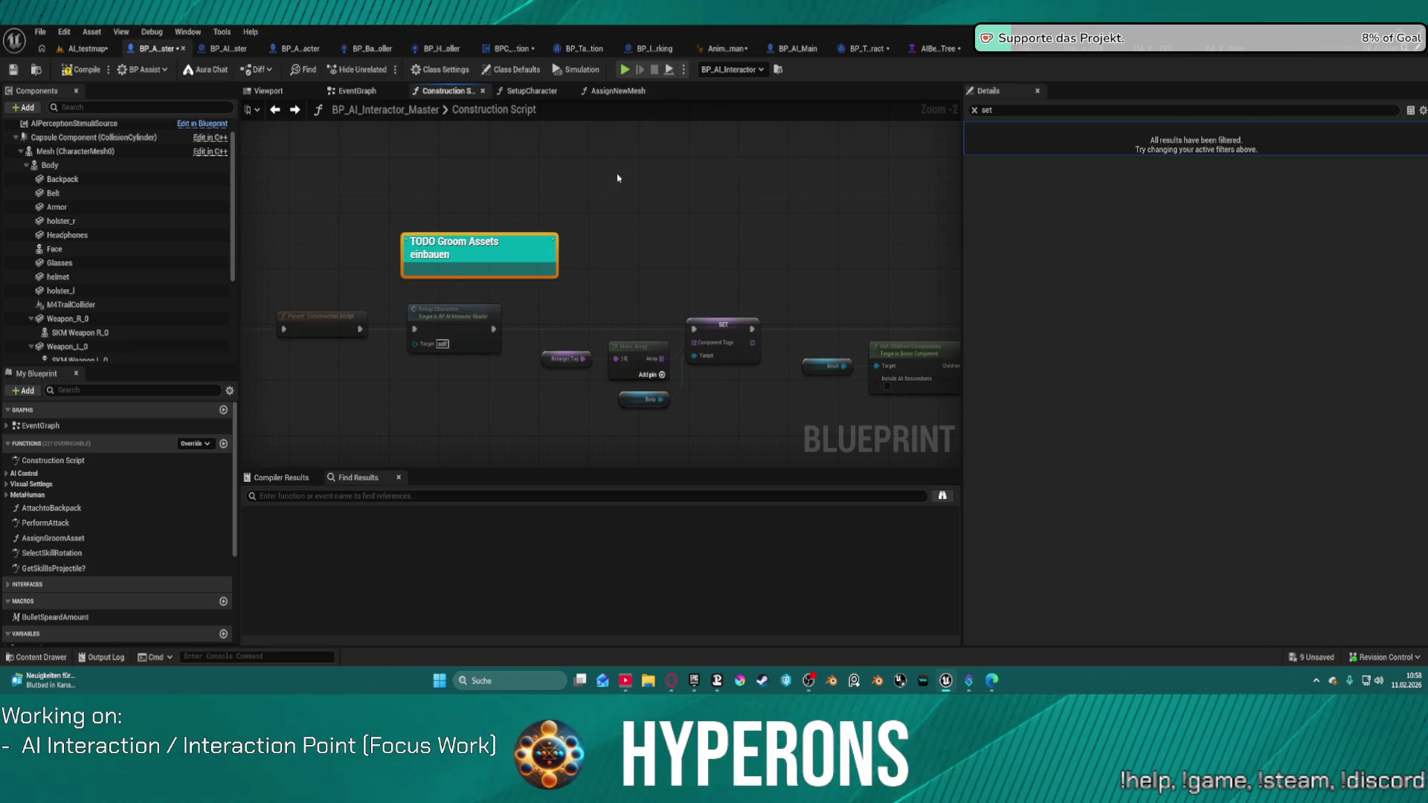
left_click(76, 50)
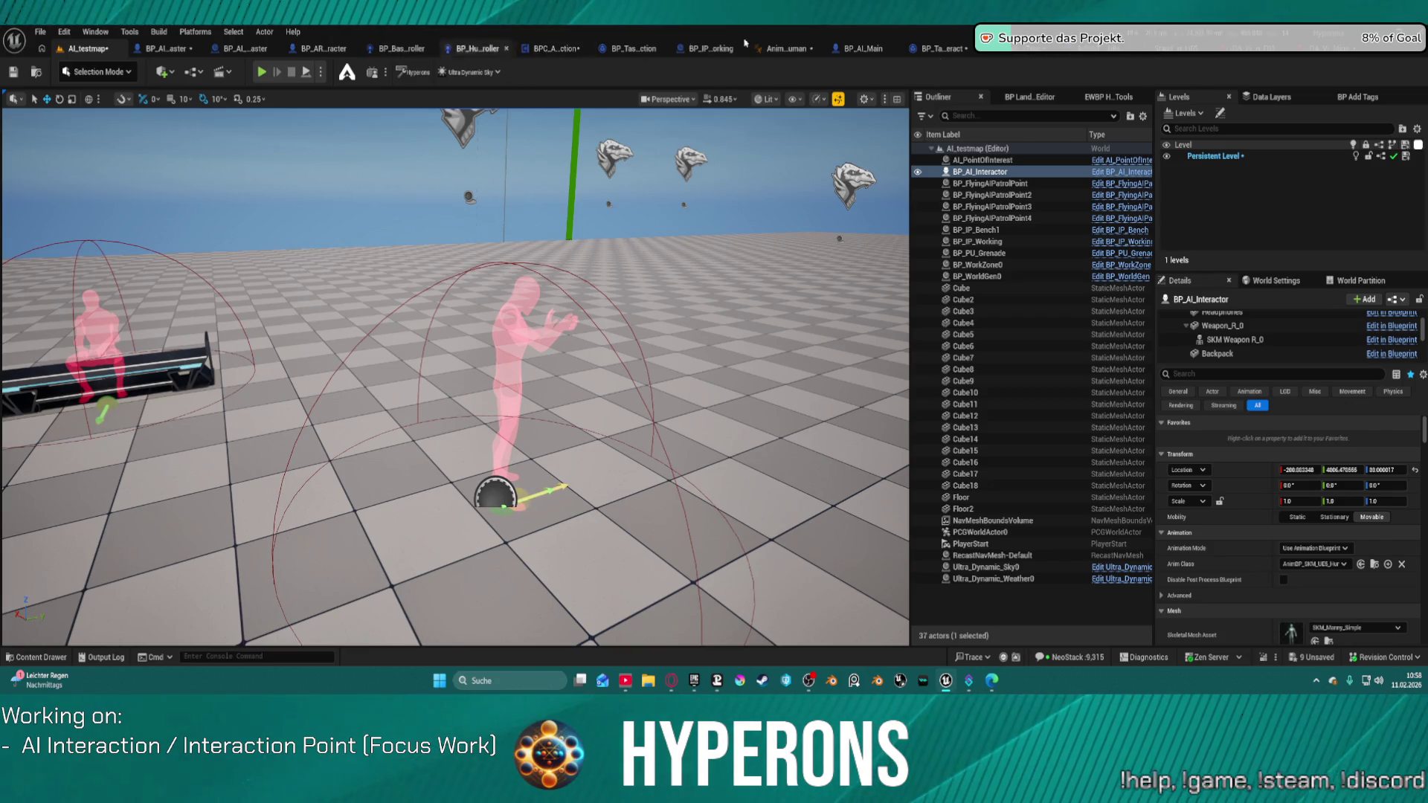
Open the interactor's full property sheet, check Hair's GroomAsset, and collapse the Hair category
left_click(1328, 57)
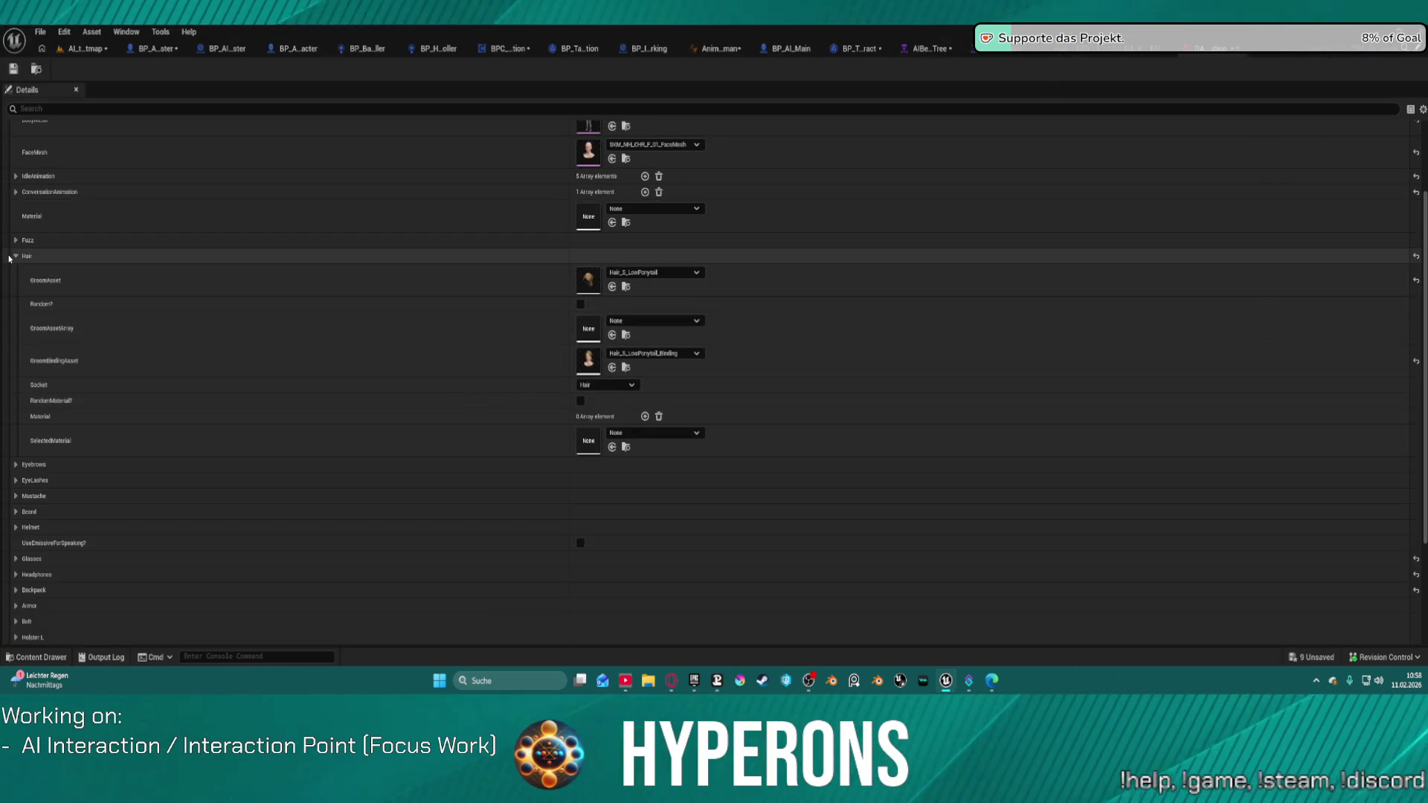
left_click(14, 257)
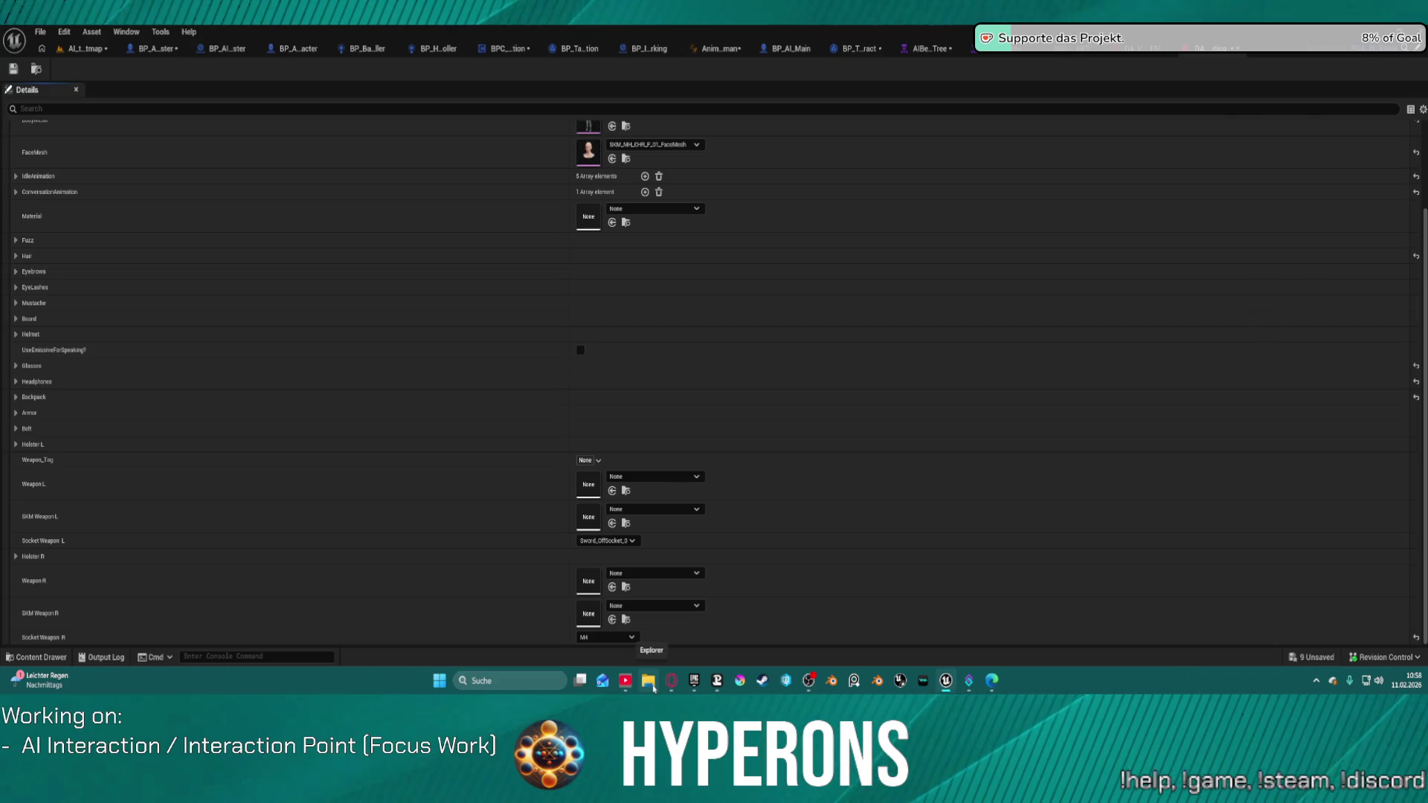
mouse_move(696, 685)
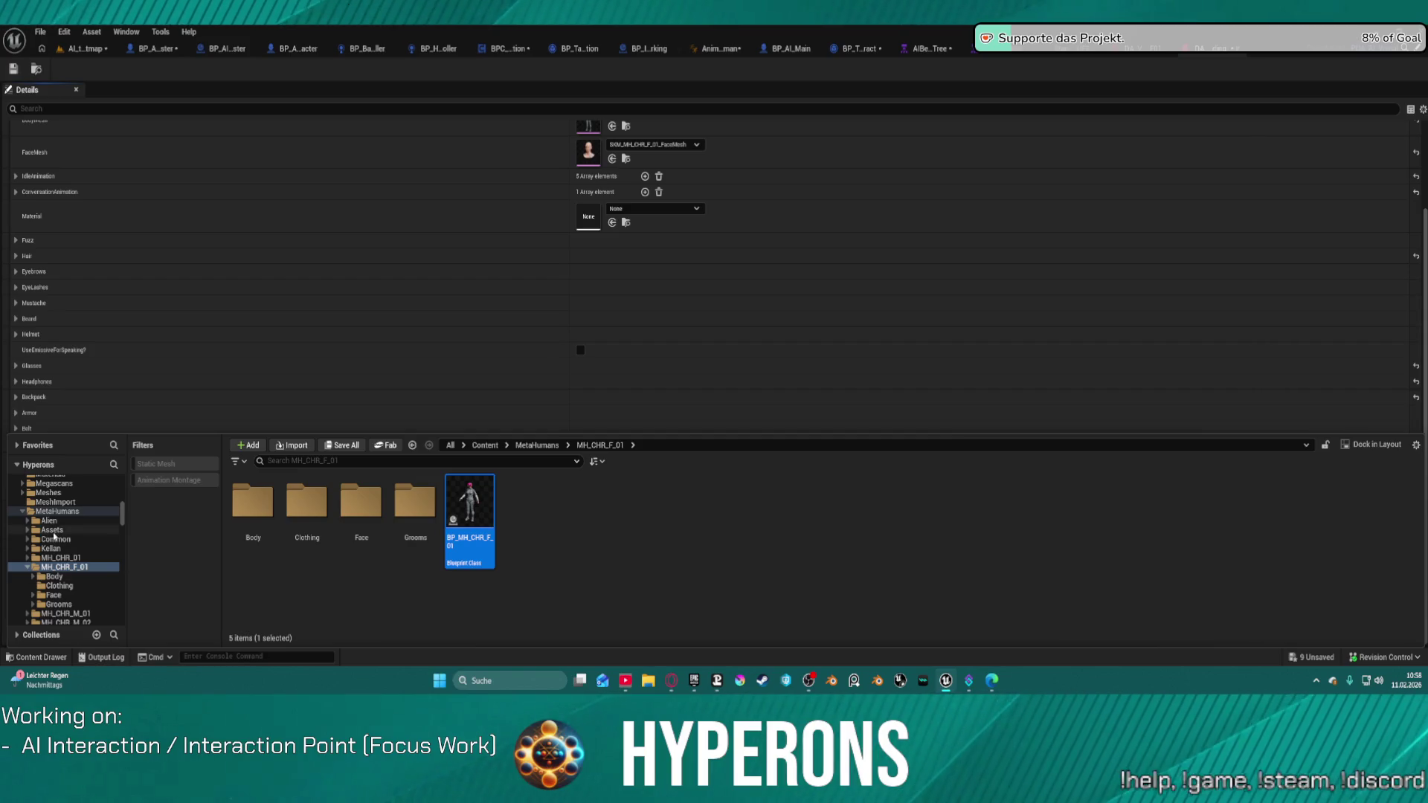
Select the top-level Content folder and search it for 'welding'
scroll(82, 506, "up", 10)
scroll(81, 503, "up", 15)
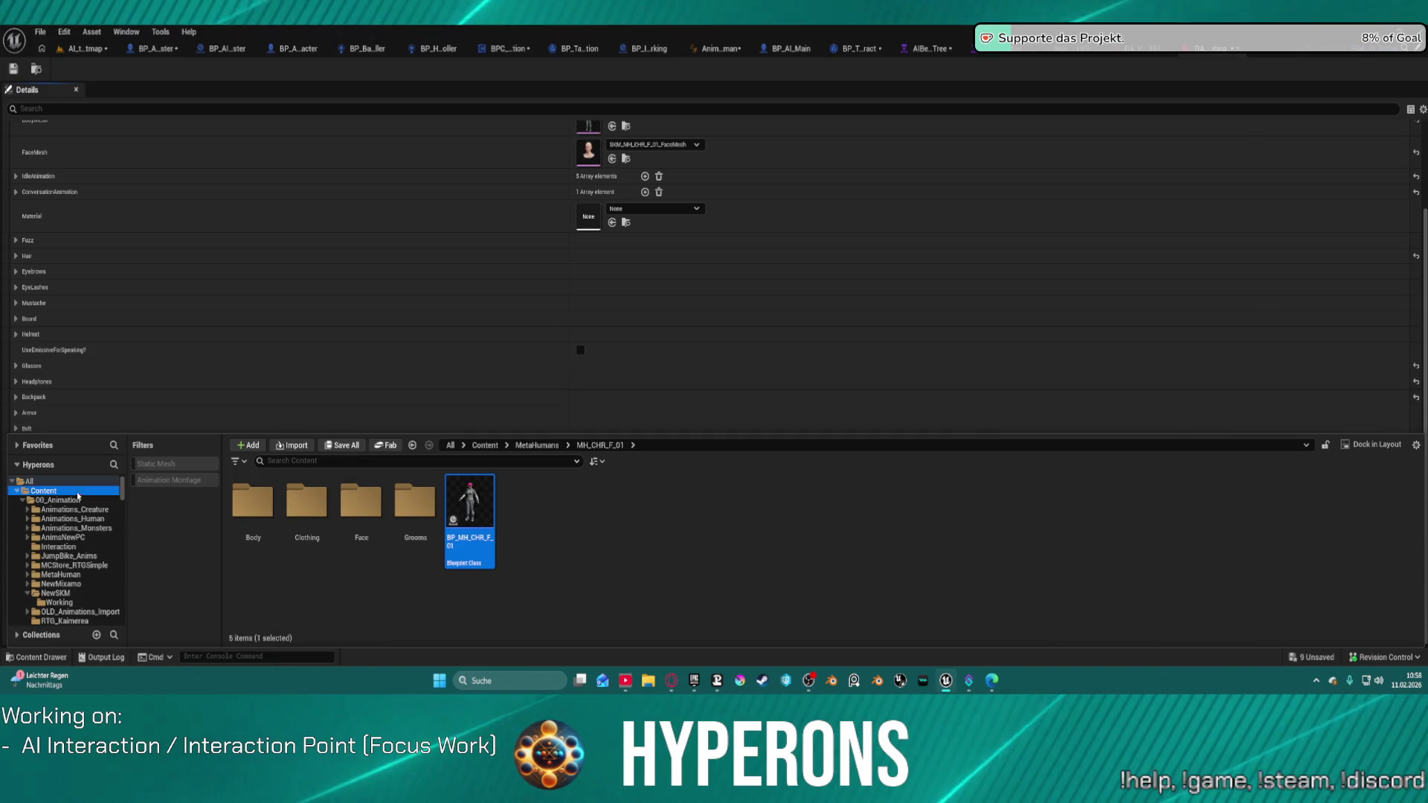
left_click(78, 493)
left_click(268, 461)
type("welding")
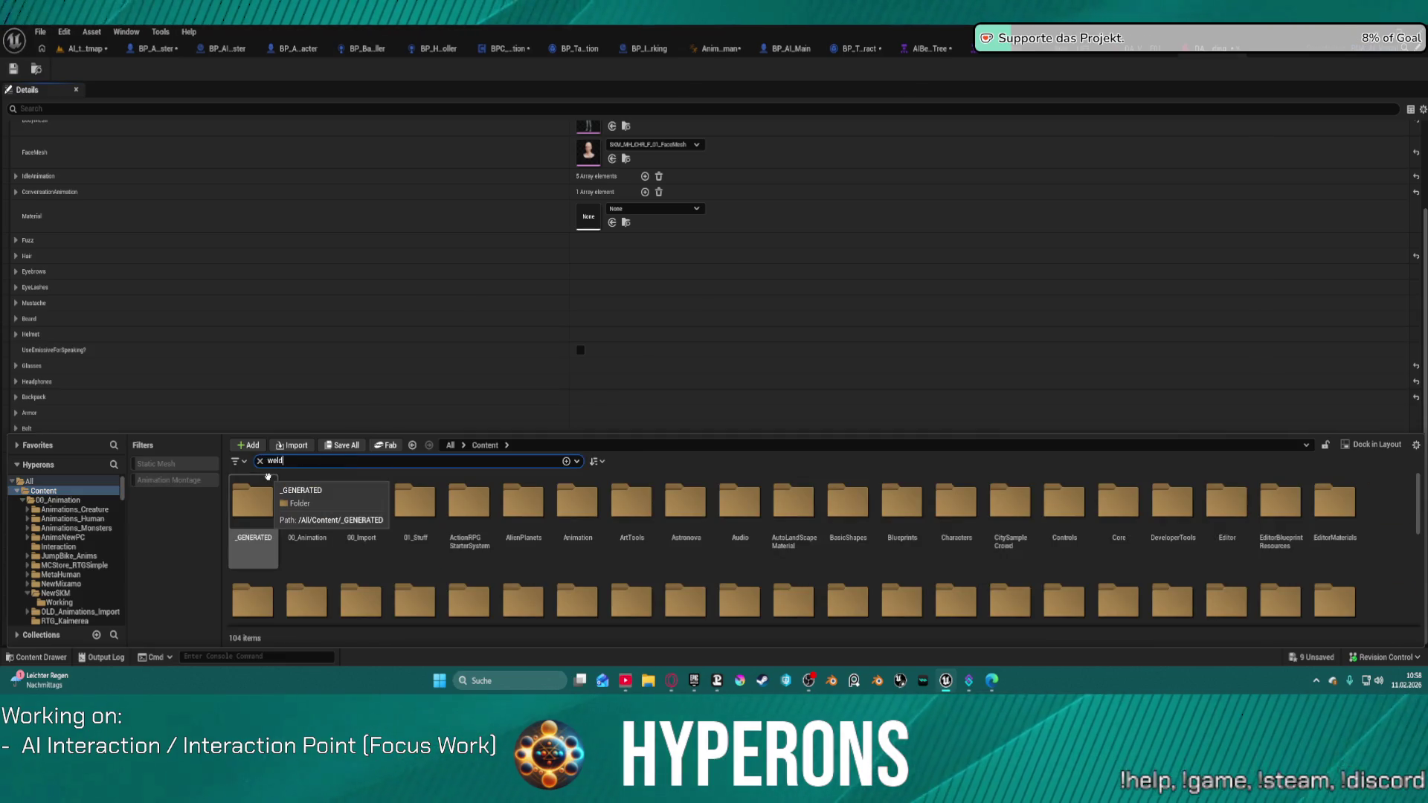
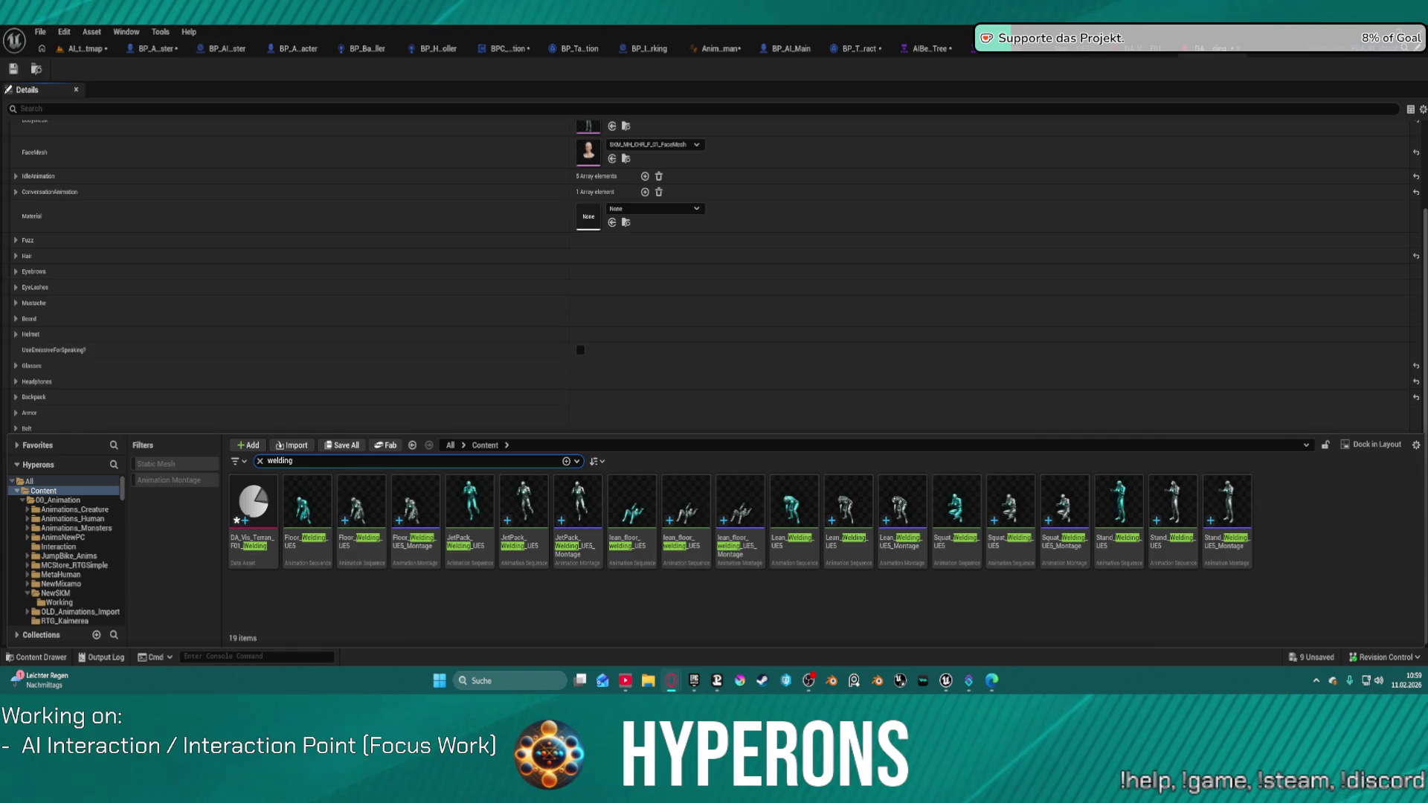
Bring the Fab Construction Site VOL. 2 product page over the editor and maximize it
mouse_move(1427, 68)
left_mouse_down()
mouse_move(520, 51)
mouse_move(595, 219)
left_mouse_up()
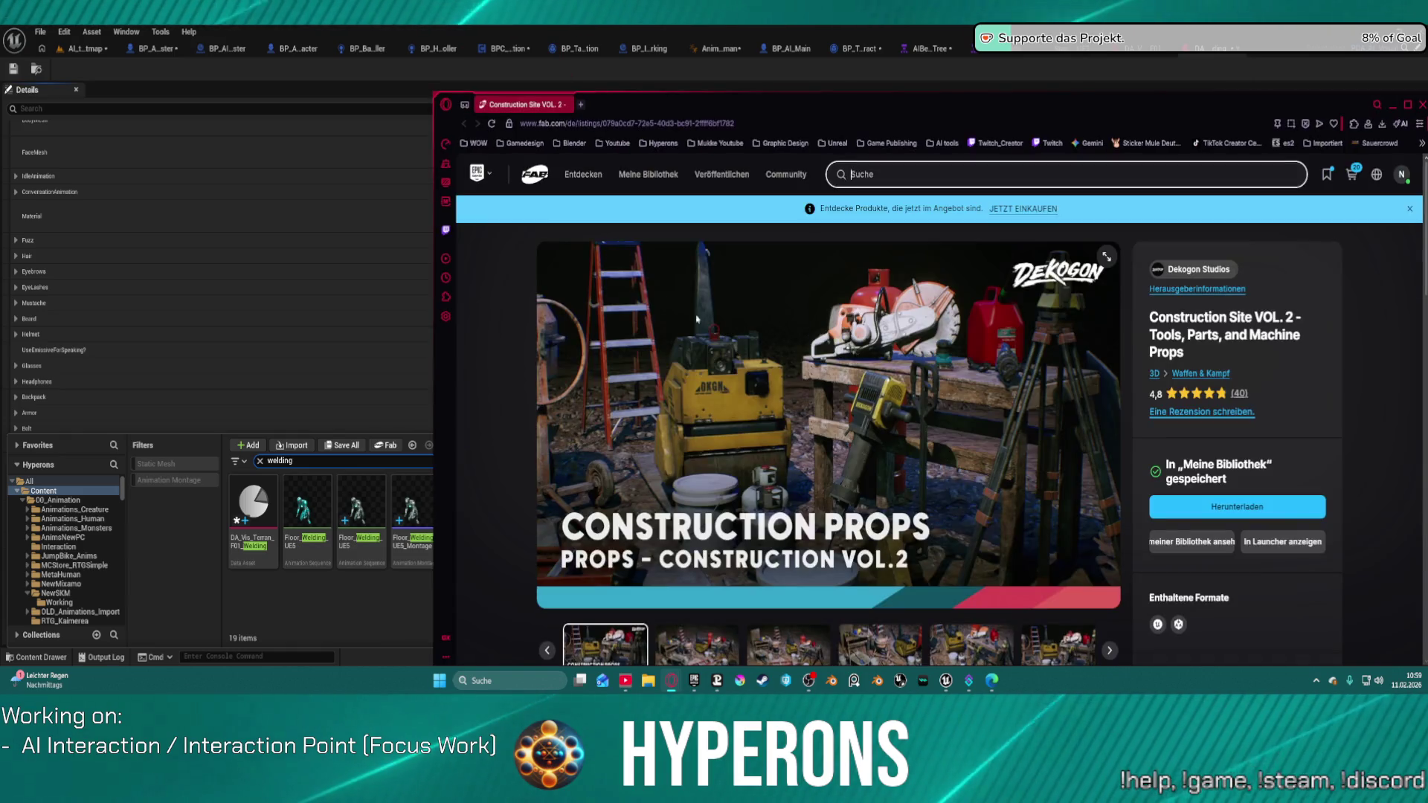
scroll(697, 319, "down", 3)
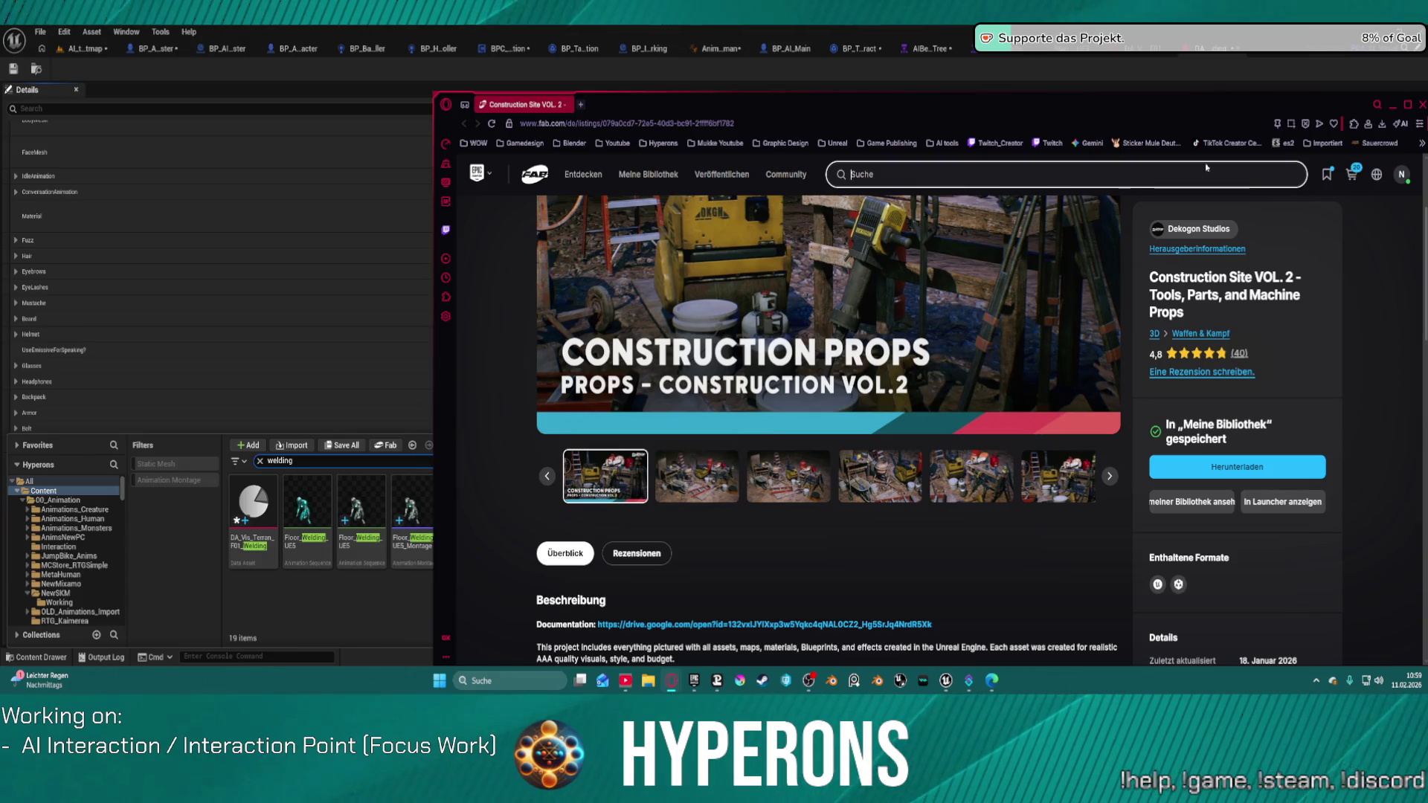
left_click(1408, 104)
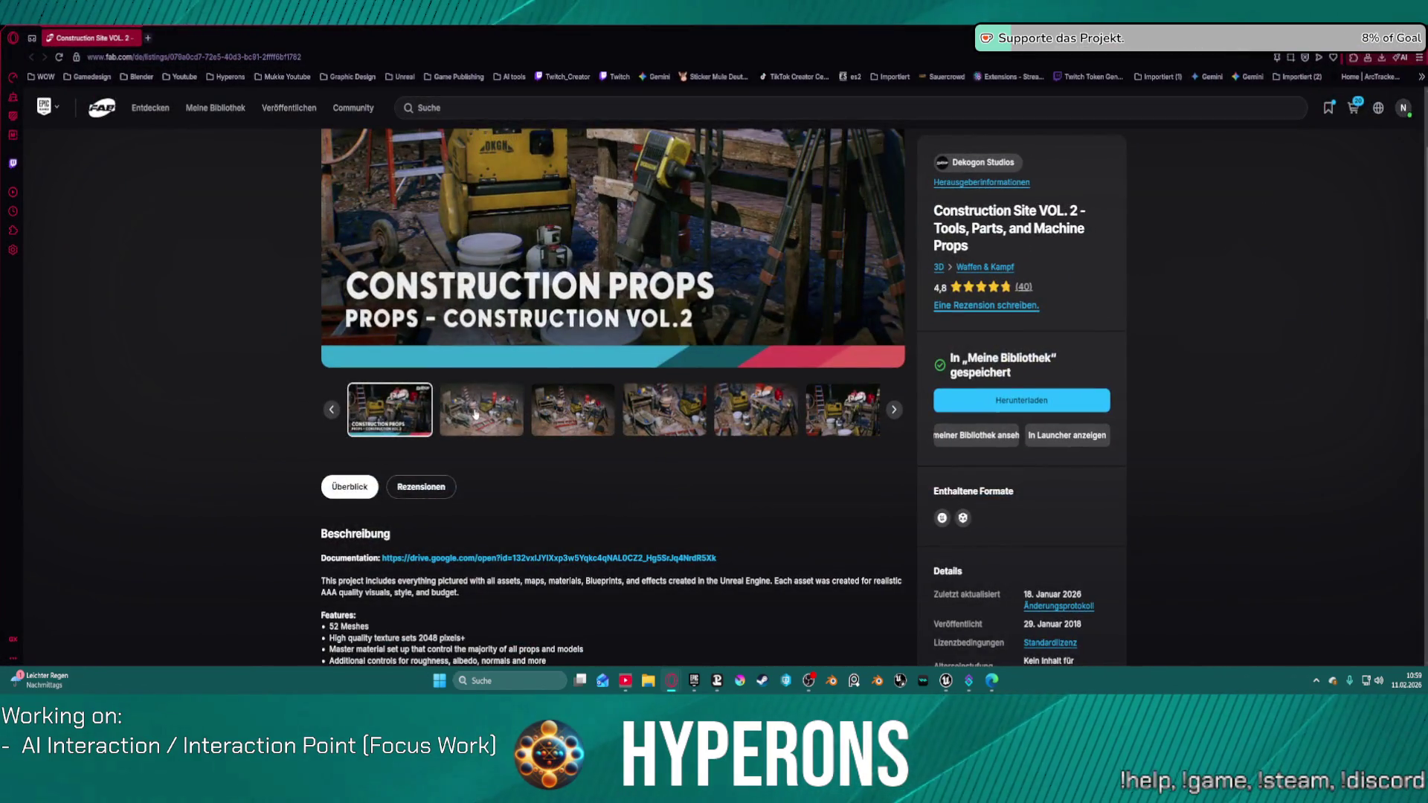
Page through the gallery from helmets and tools to the parts overview, then close the listing
left_click(475, 414)
scroll(697, 261, "up", 2)
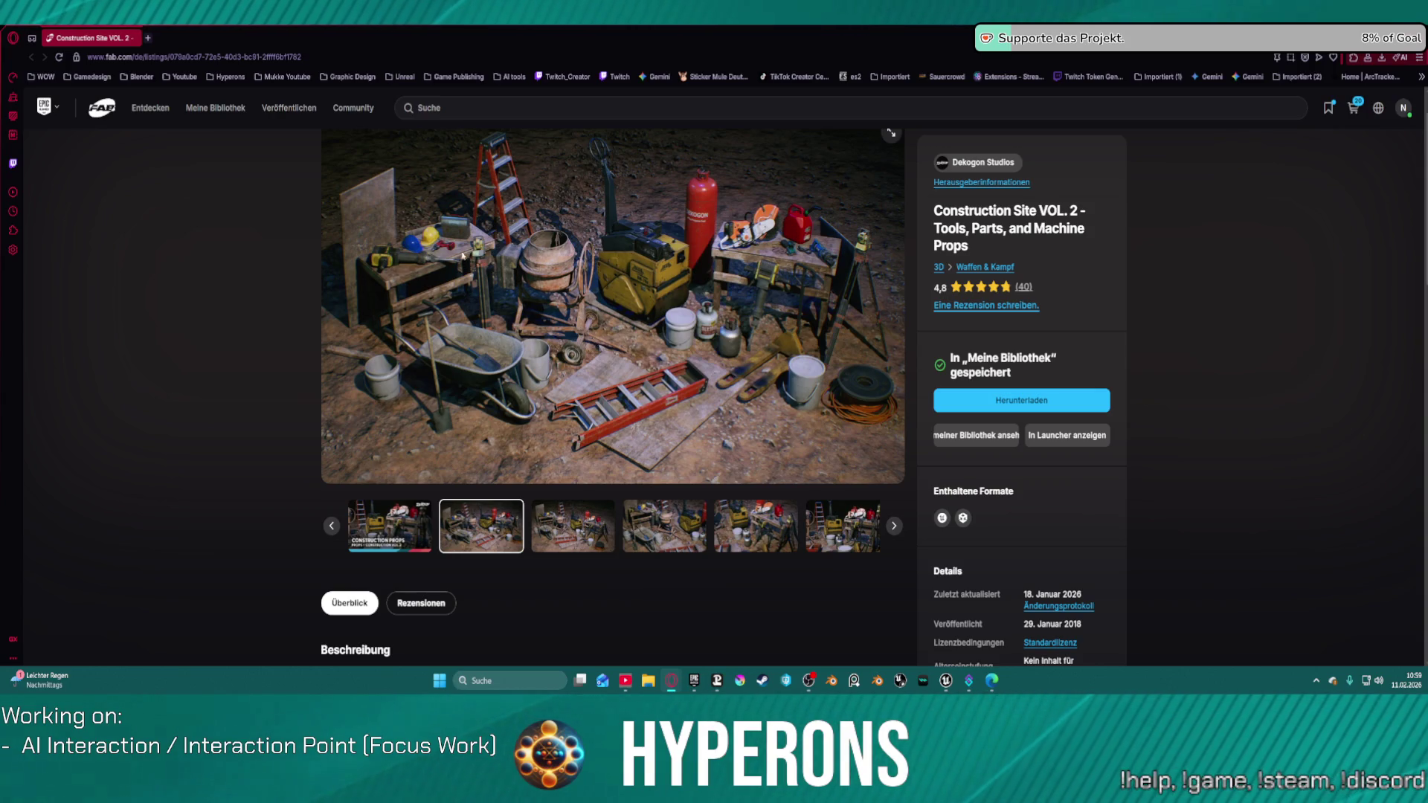
left_click(555, 508)
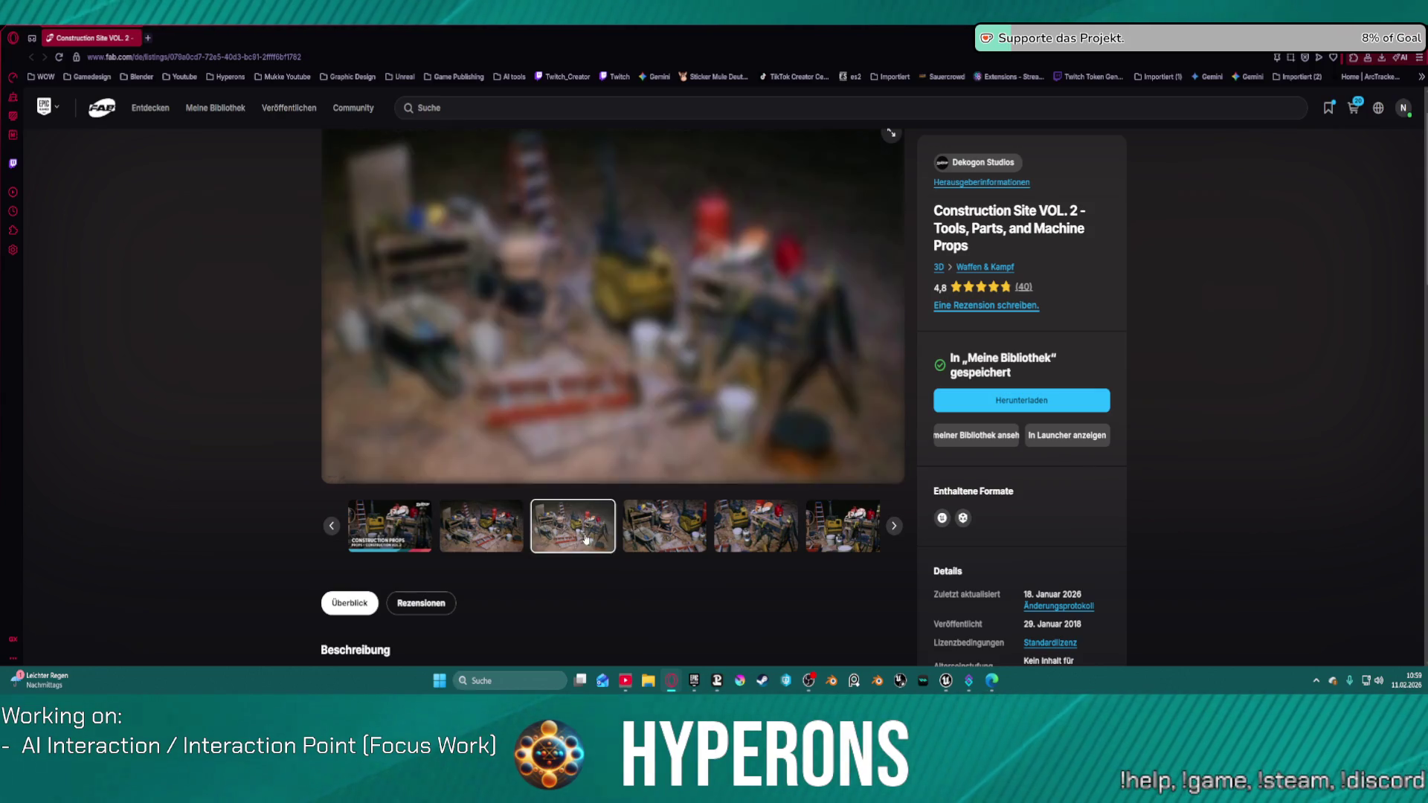
left_click(656, 535)
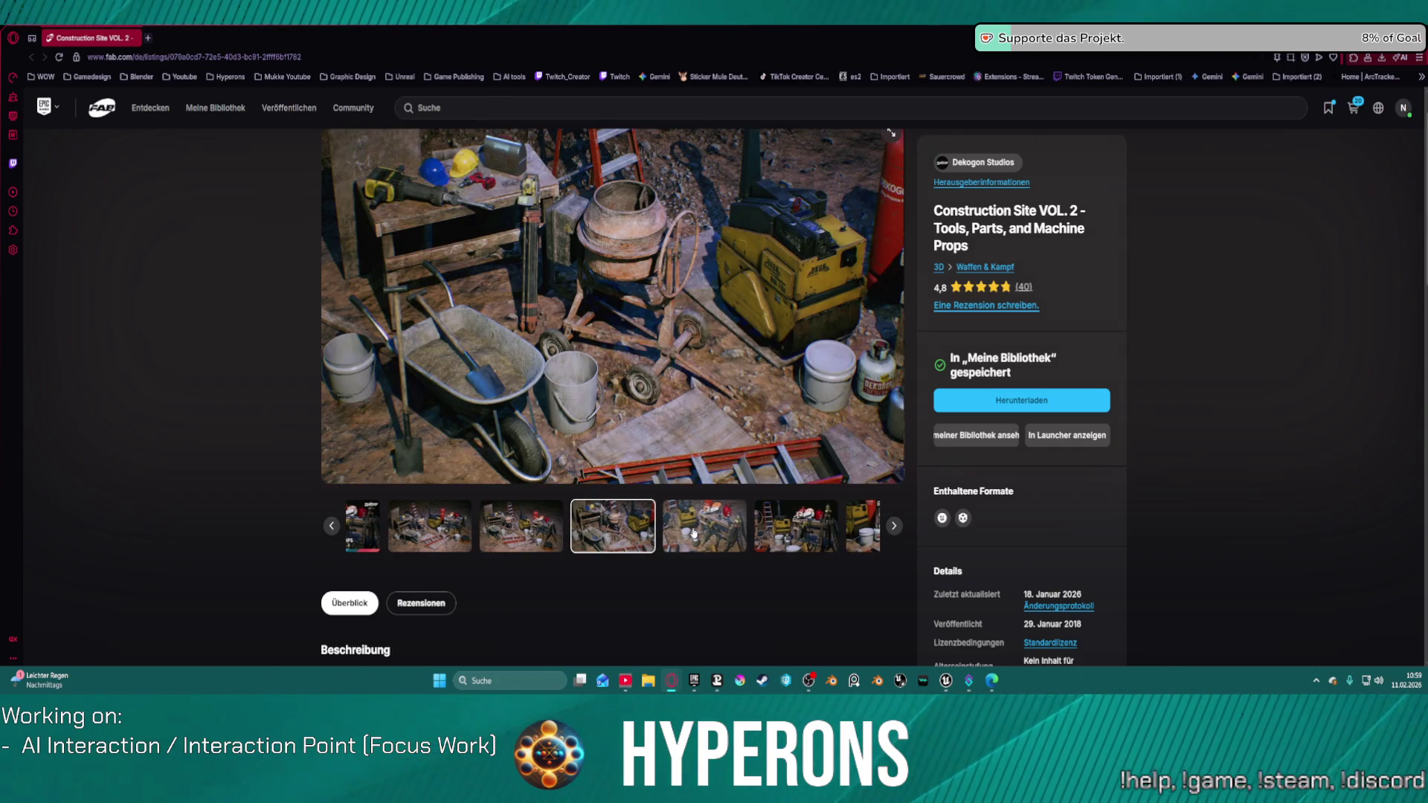
left_click(693, 530)
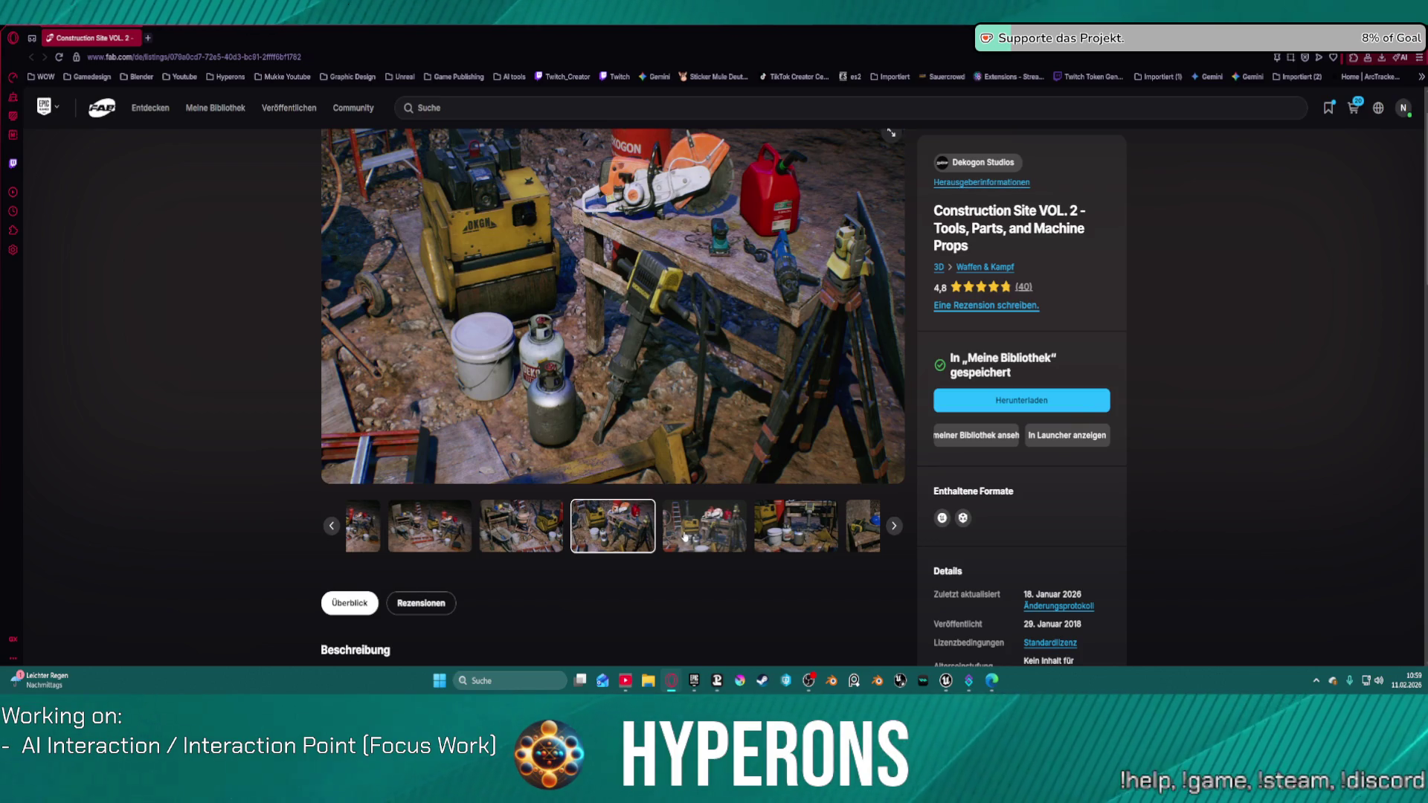
left_click(684, 535)
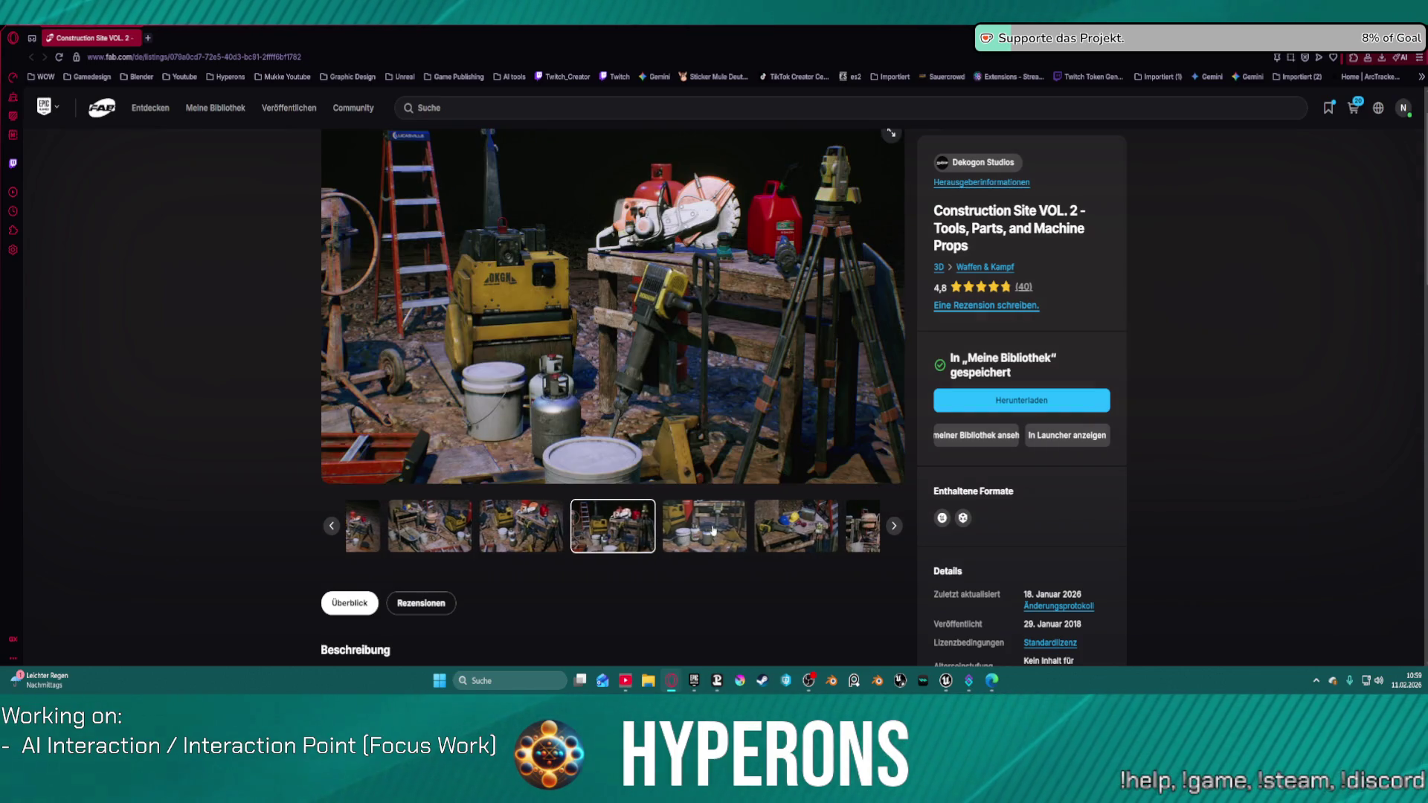
left_click(711, 529)
left_click(709, 529)
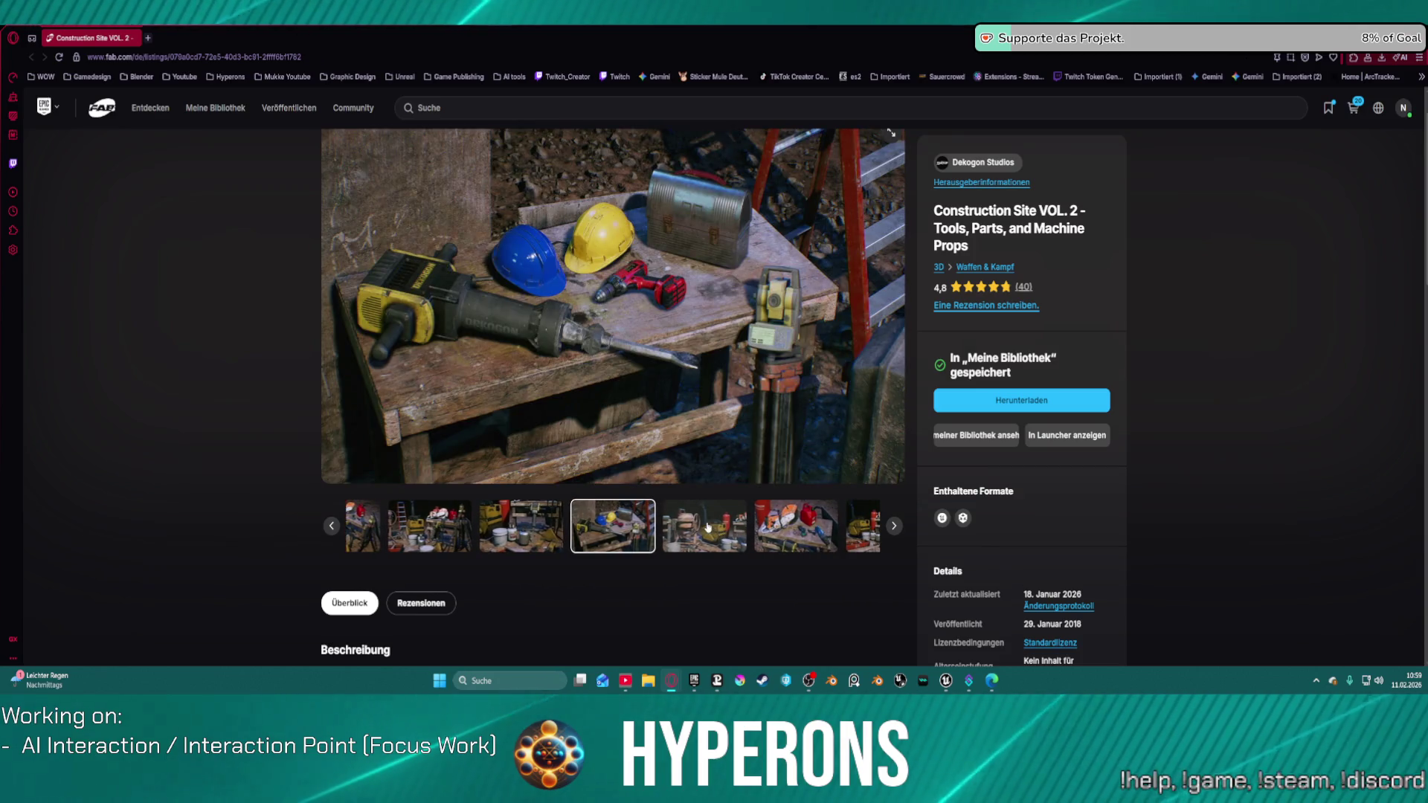
left_click(708, 529)
left_click(740, 530)
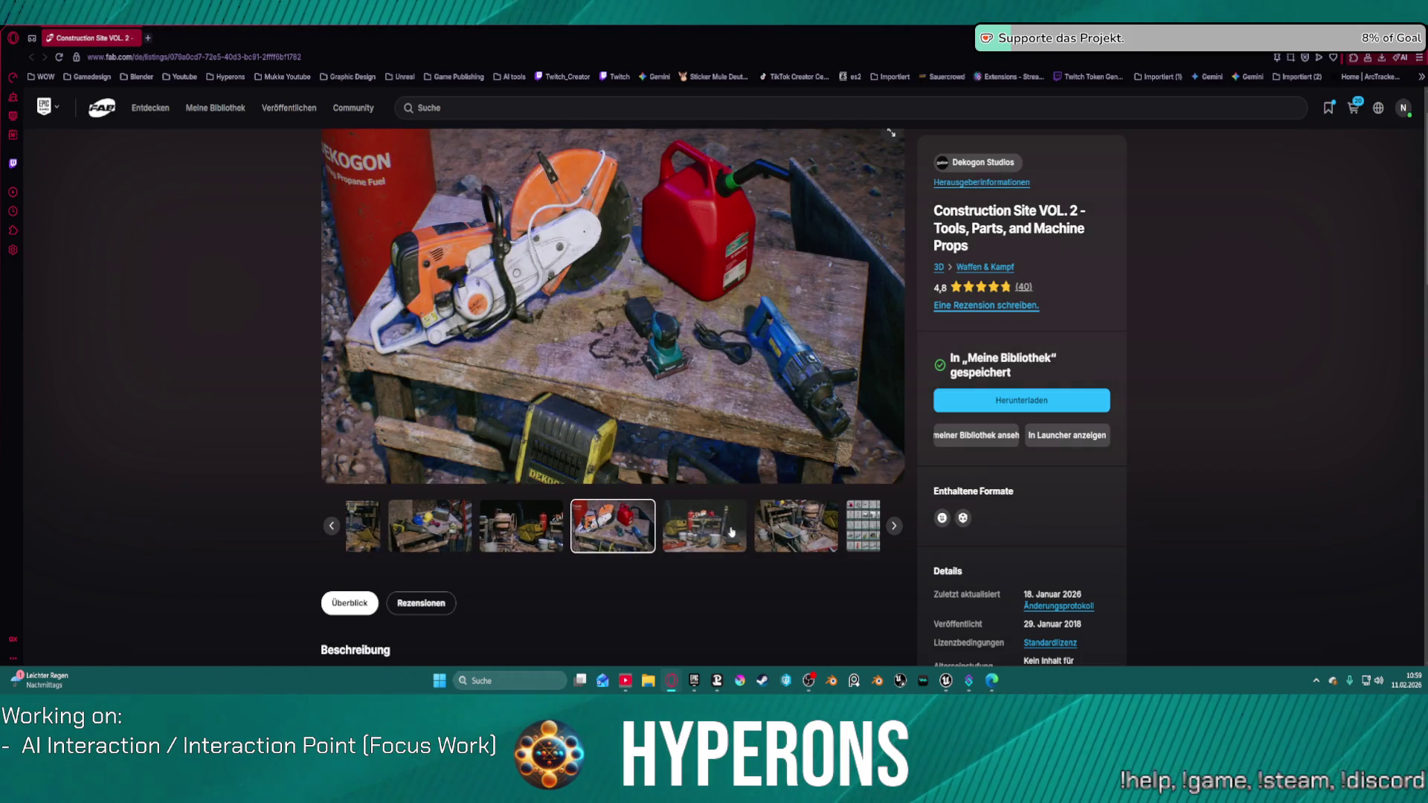
left_click(731, 531)
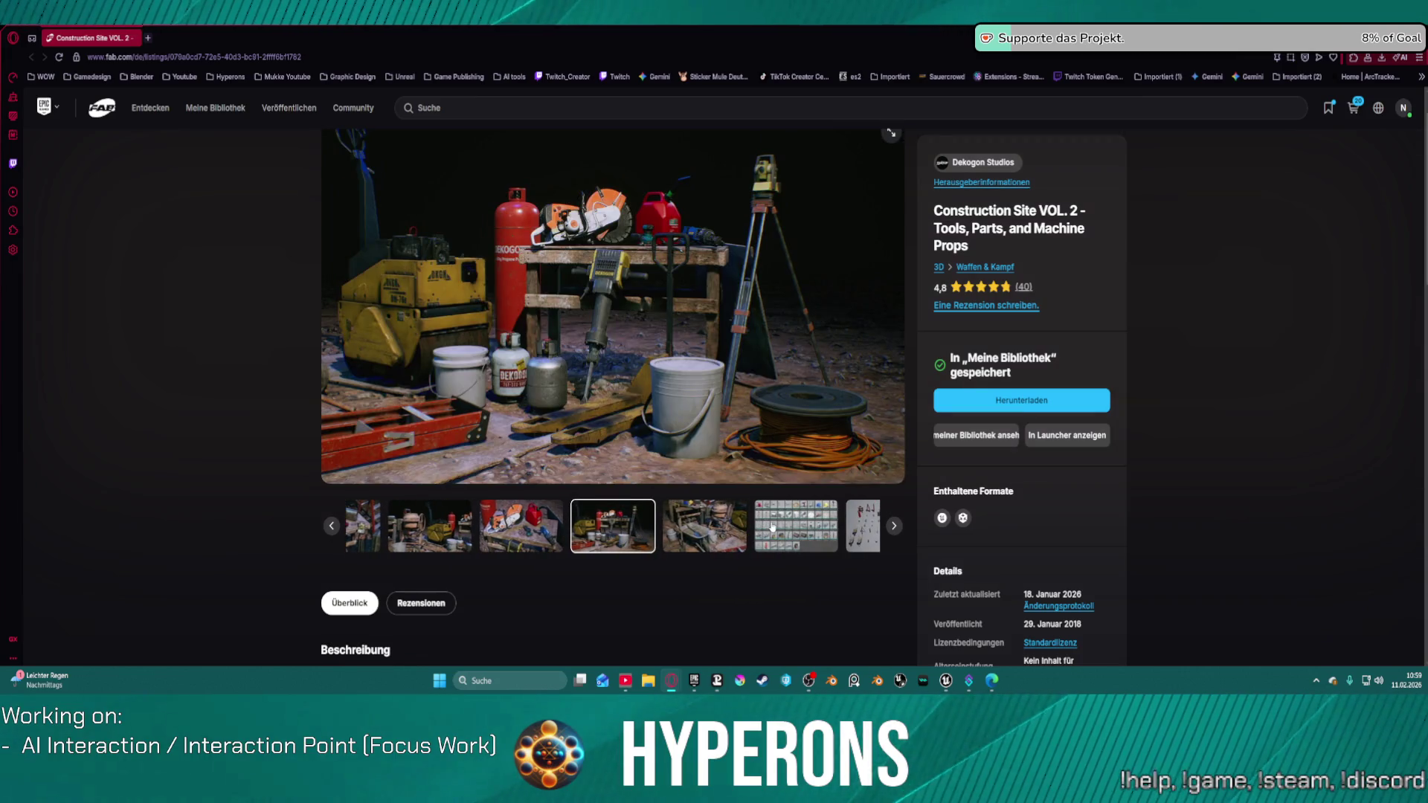
left_click(772, 527)
left_click(846, 525)
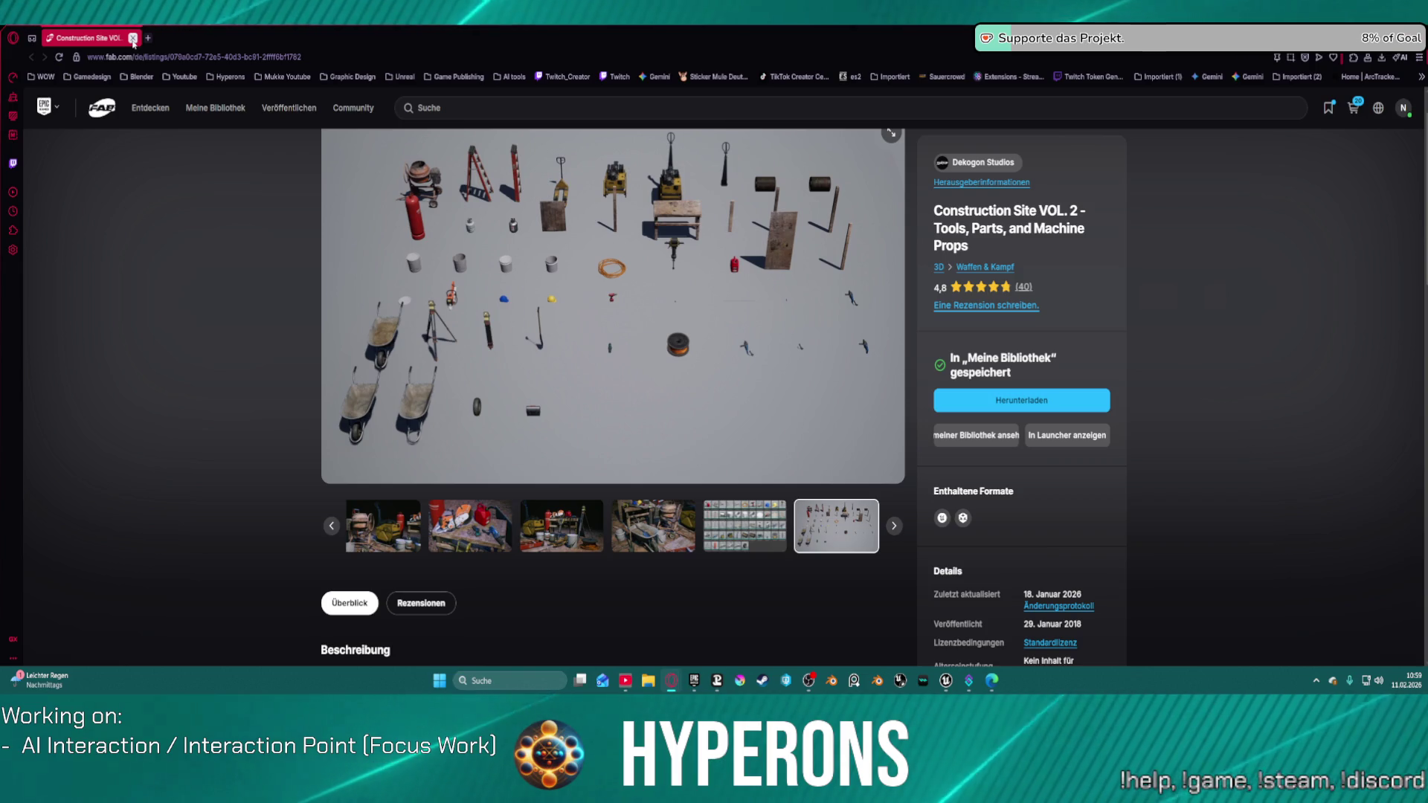
left_click(132, 38)
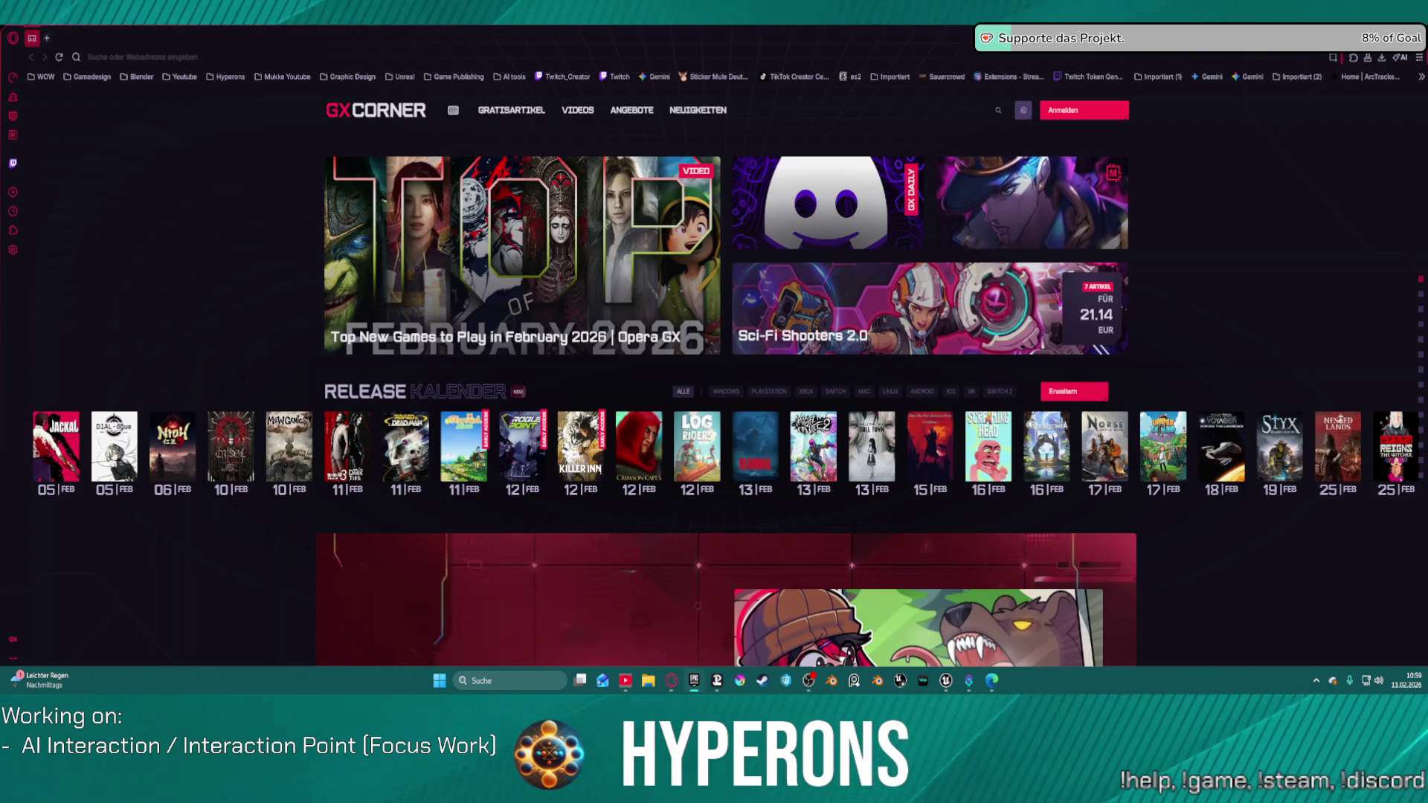
Reopen a Fab listing tab with Ctrl+Shift+T and close the SERLO Developer Tools listing
key("ctrl+shift+t")
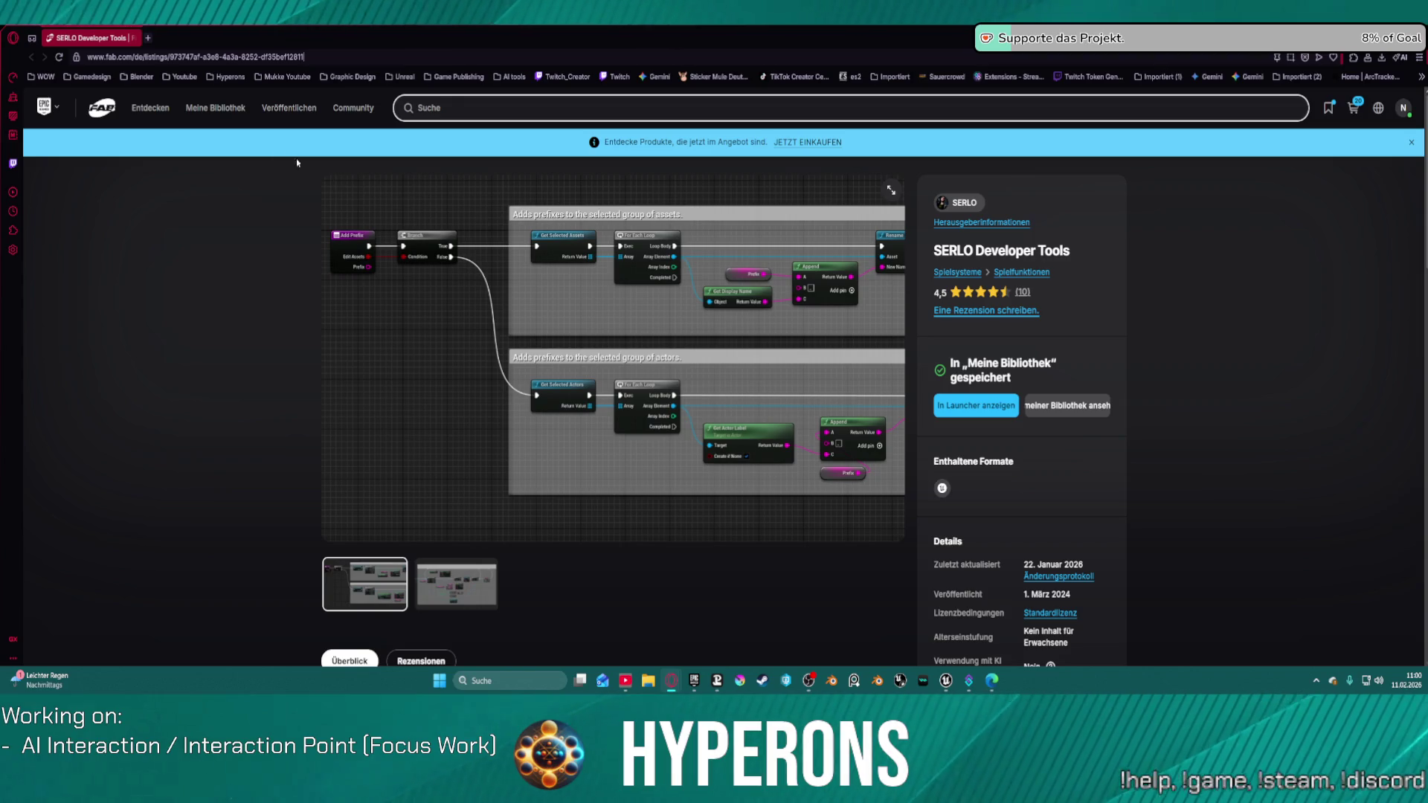
middle_click(104, 41)
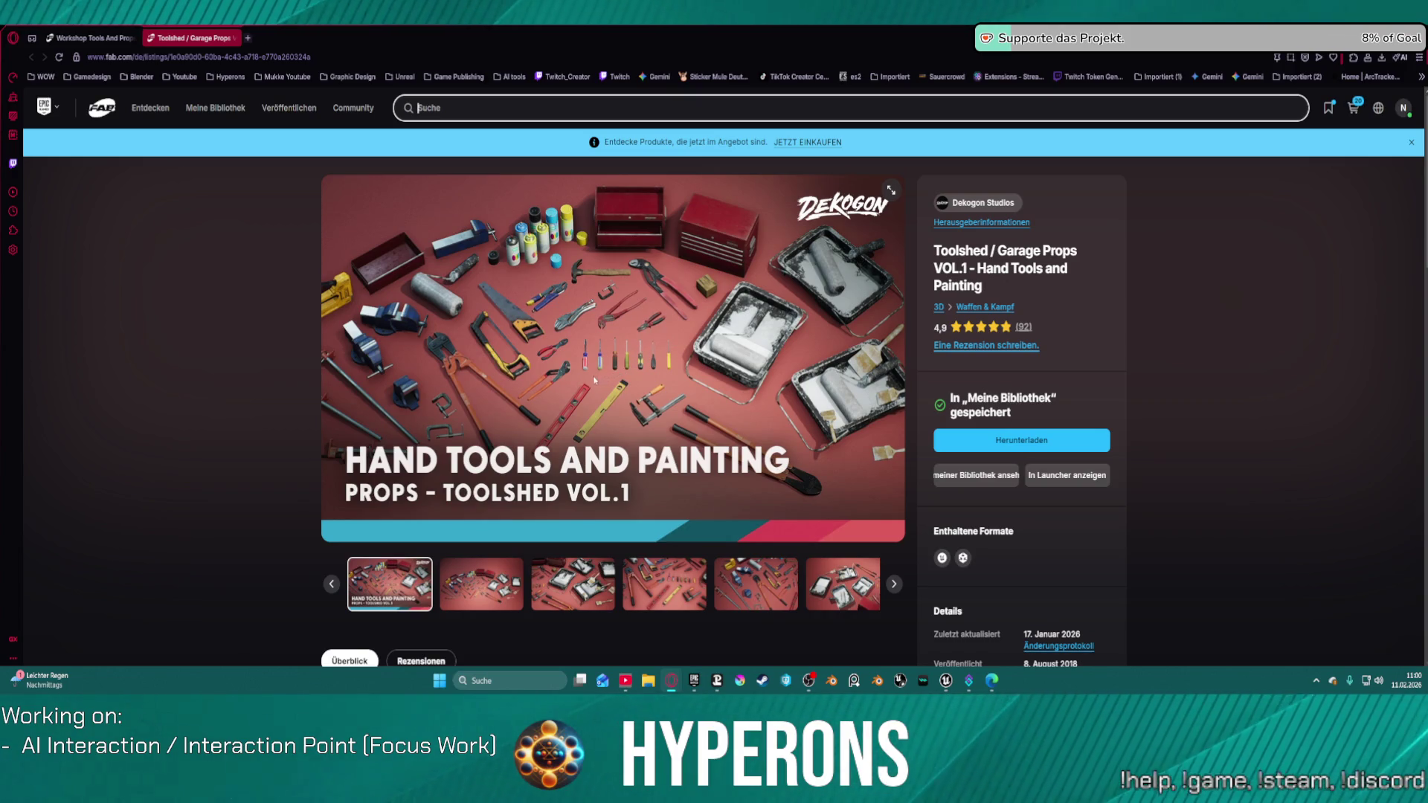
Step through the Workshop Tools jerry can screenshots, closing the Toolshed, Creator Tools and Workshop Tools tabs
middle_click(184, 41)
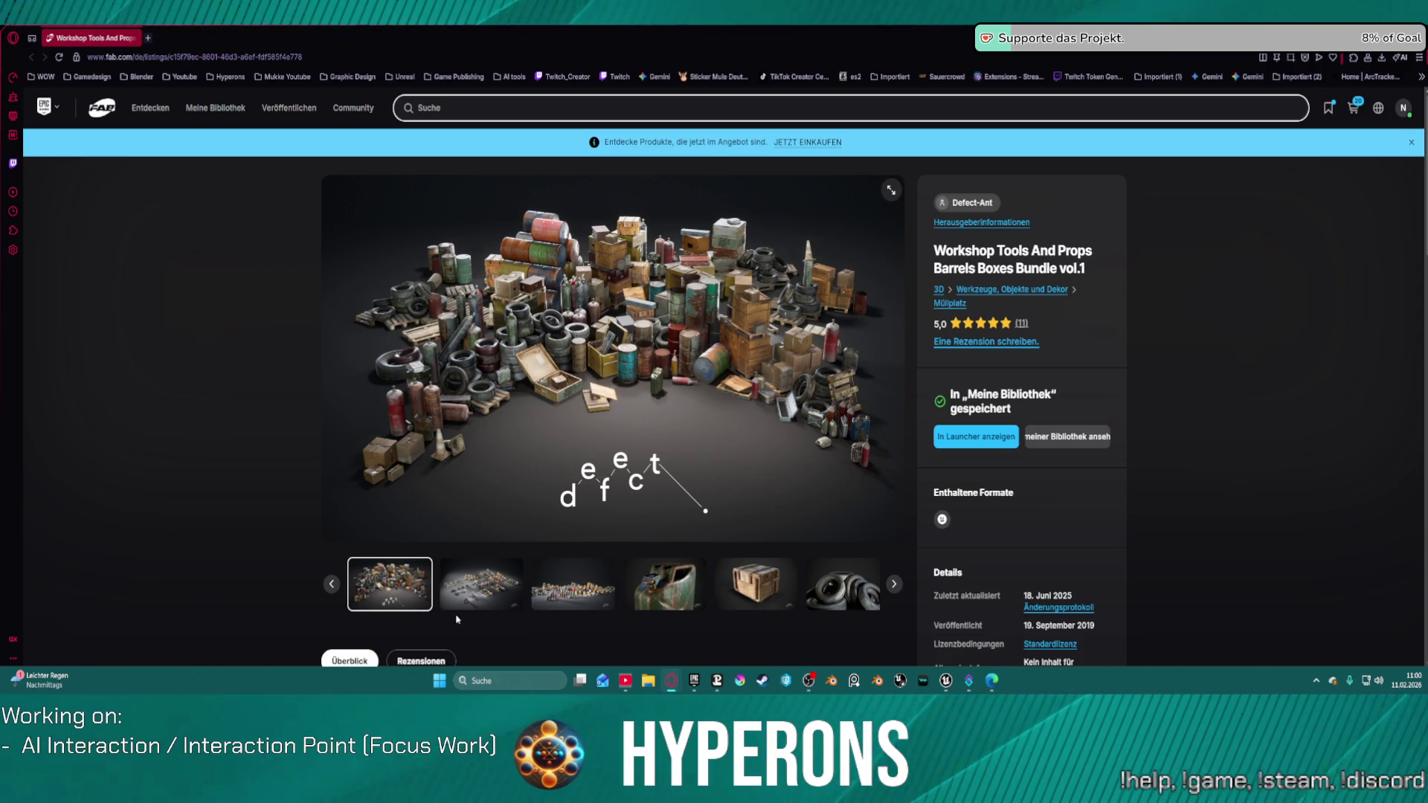
left_click(894, 585)
left_click(894, 586)
left_click(895, 588)
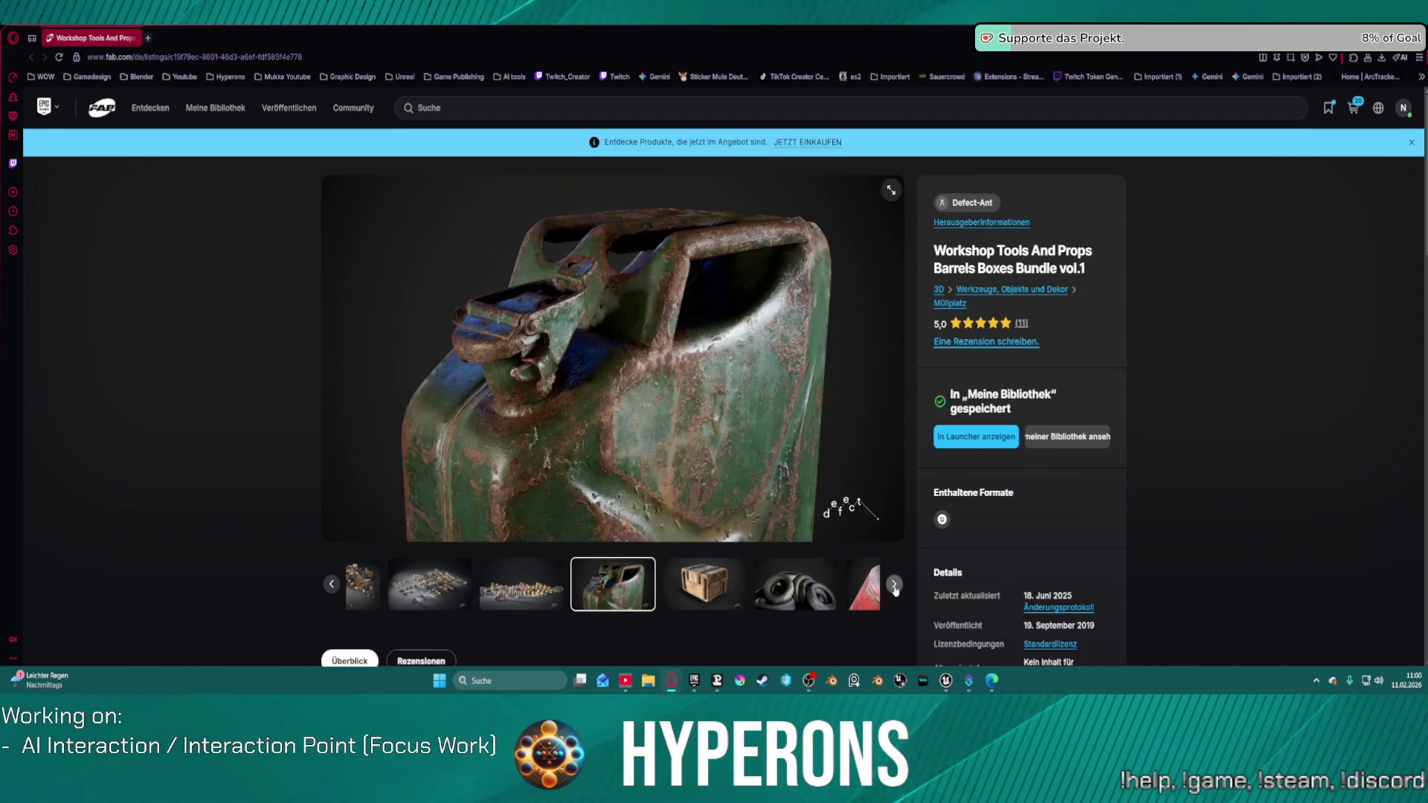
left_click(895, 586)
left_click(895, 587)
left_click(894, 586)
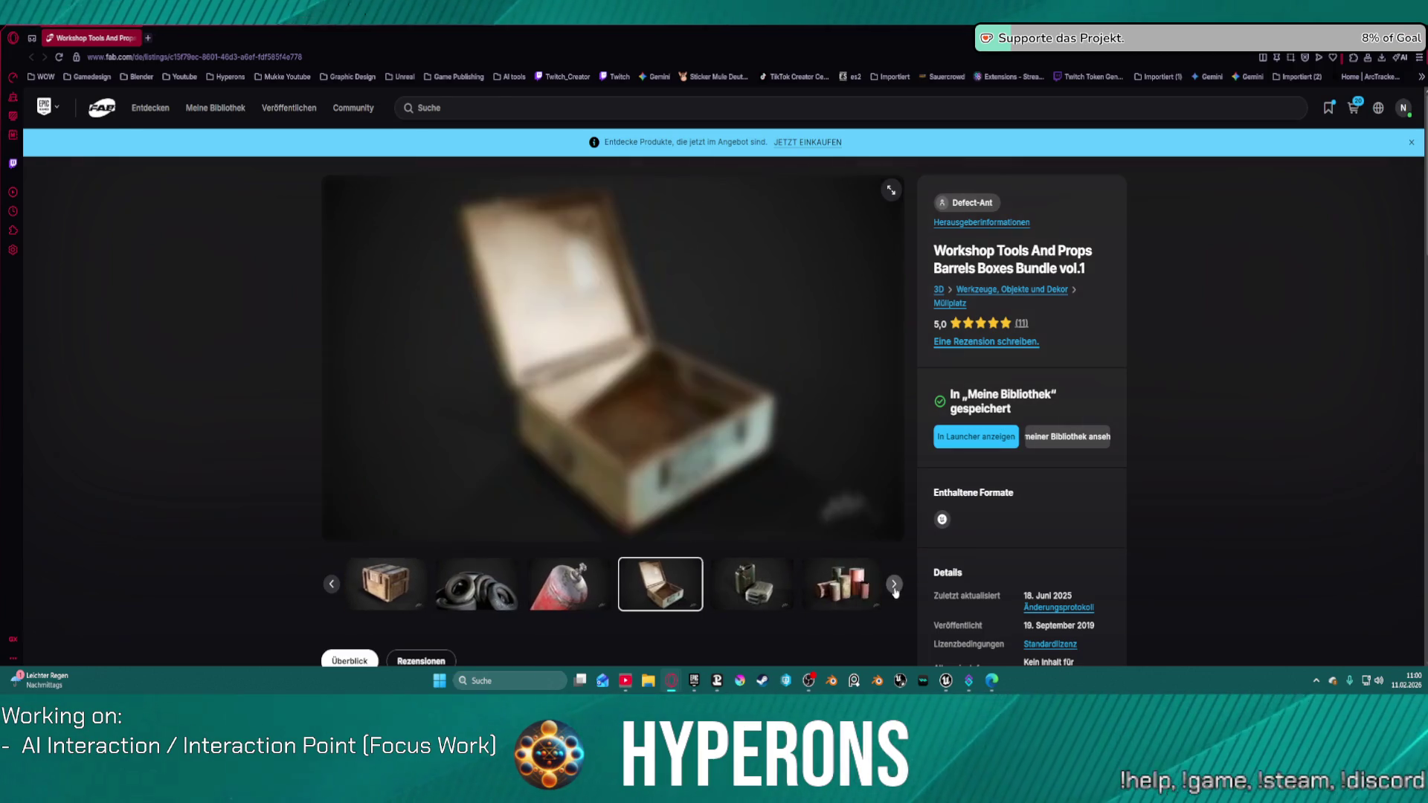
left_click(895, 586)
left_click(895, 586)
left_click(895, 586)
left_click(895, 587)
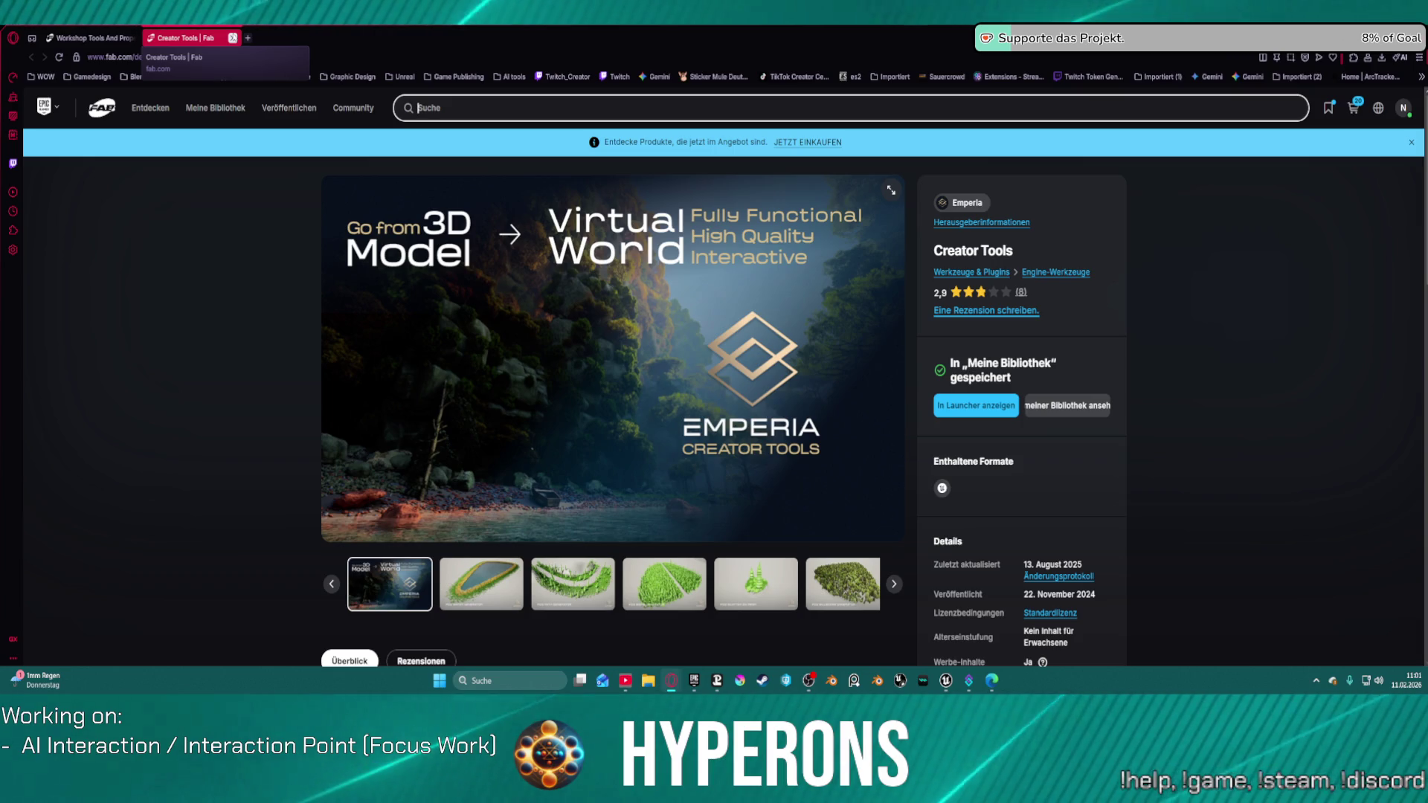
left_click(233, 38)
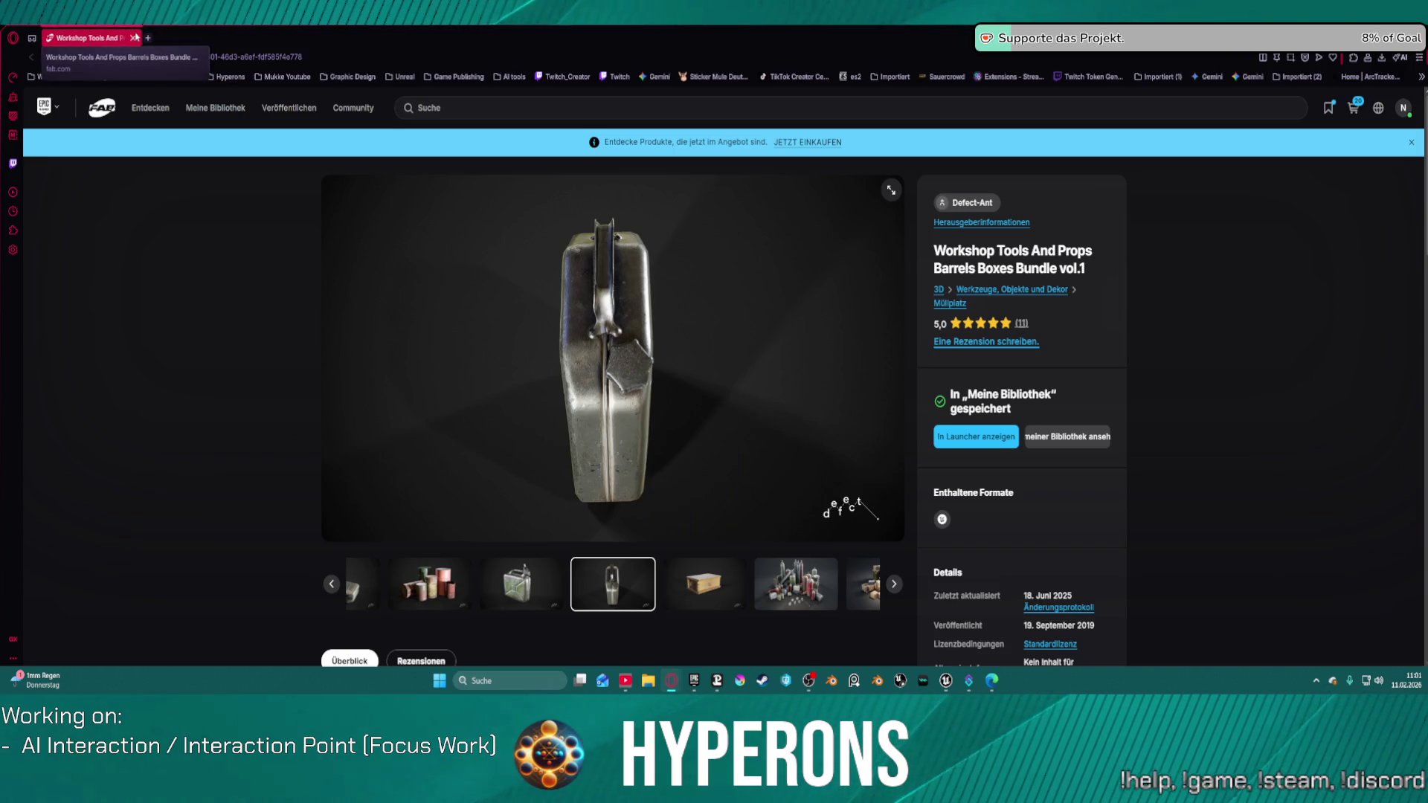
left_click(134, 38)
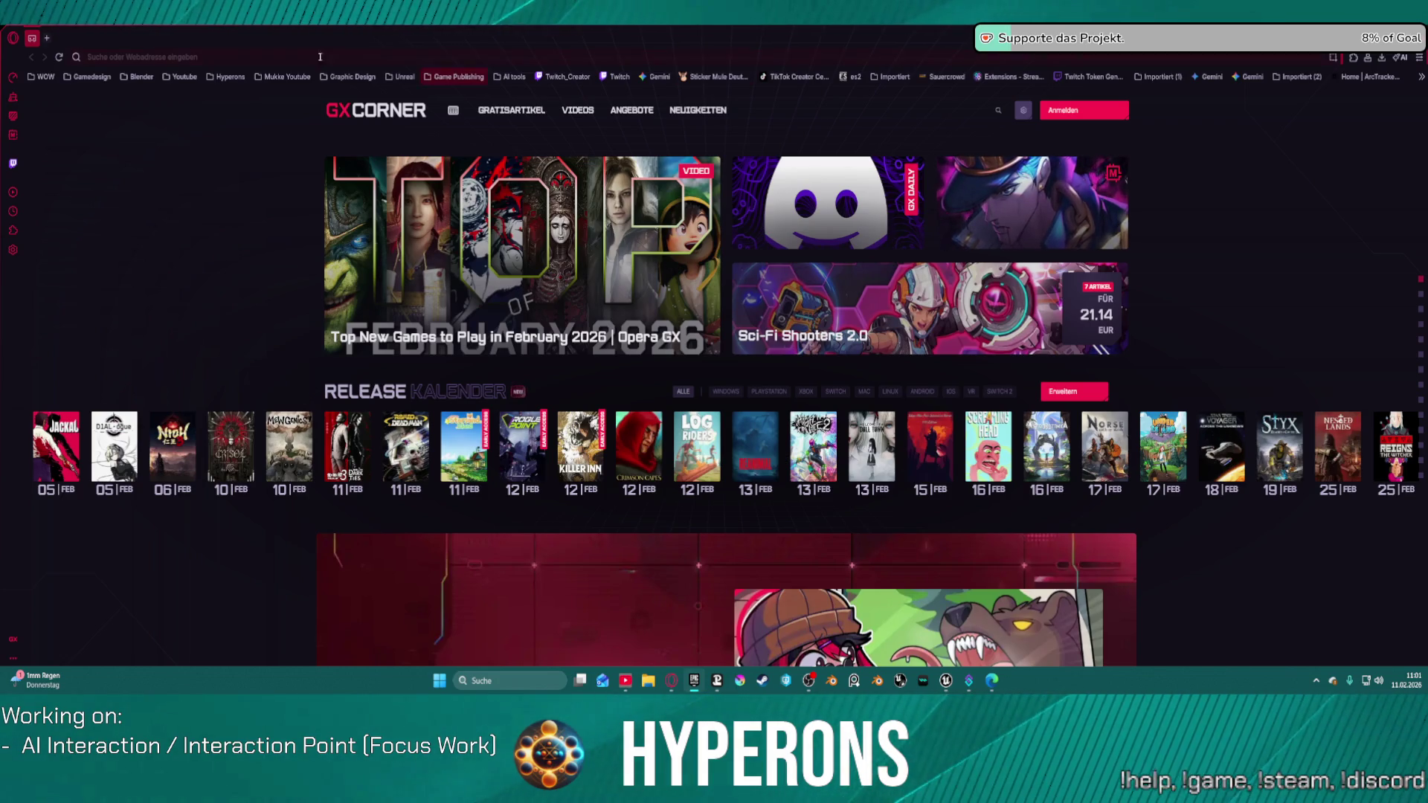
Back in Unreal, search the Content Drawer for 'ool' and filter results to static meshes
key("alt+Tab")
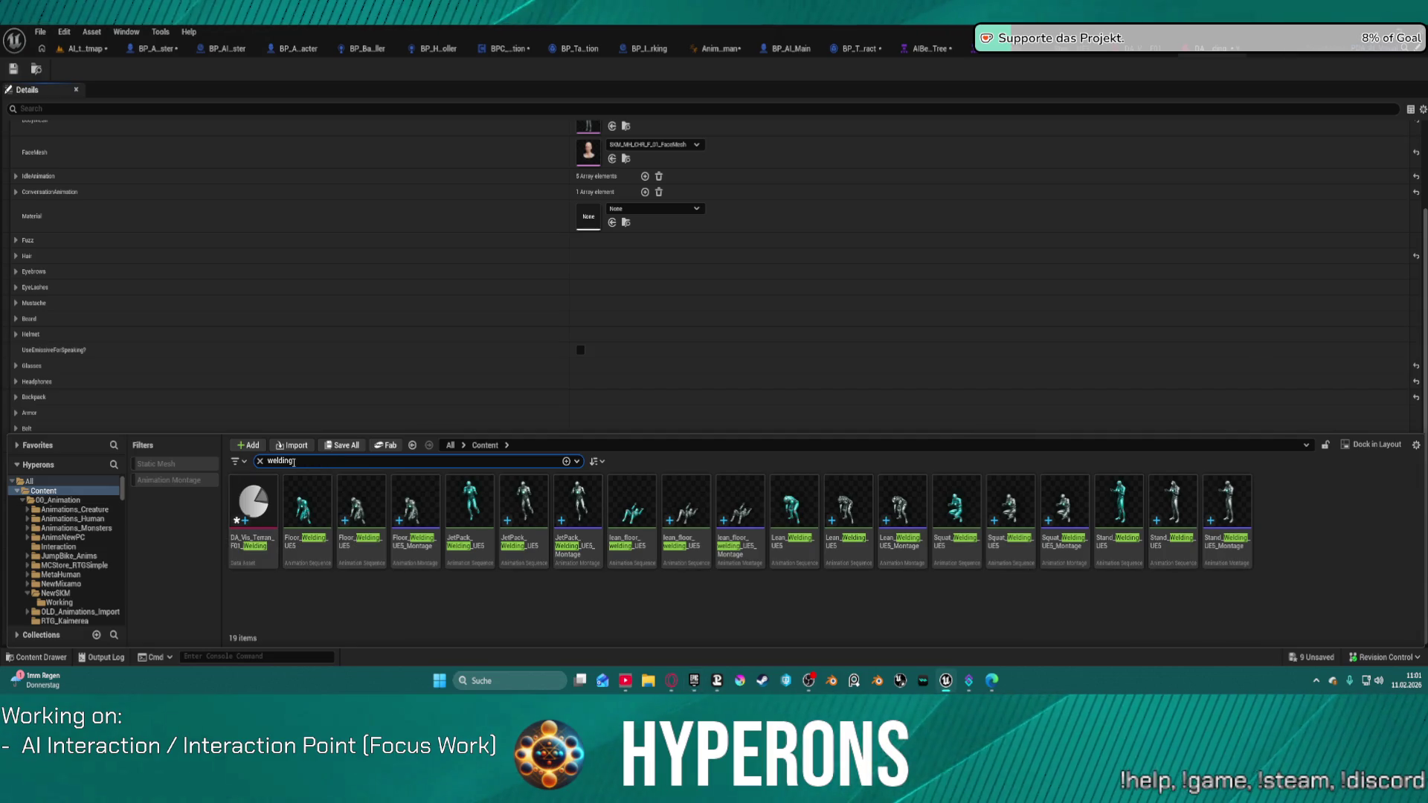
type("tool")
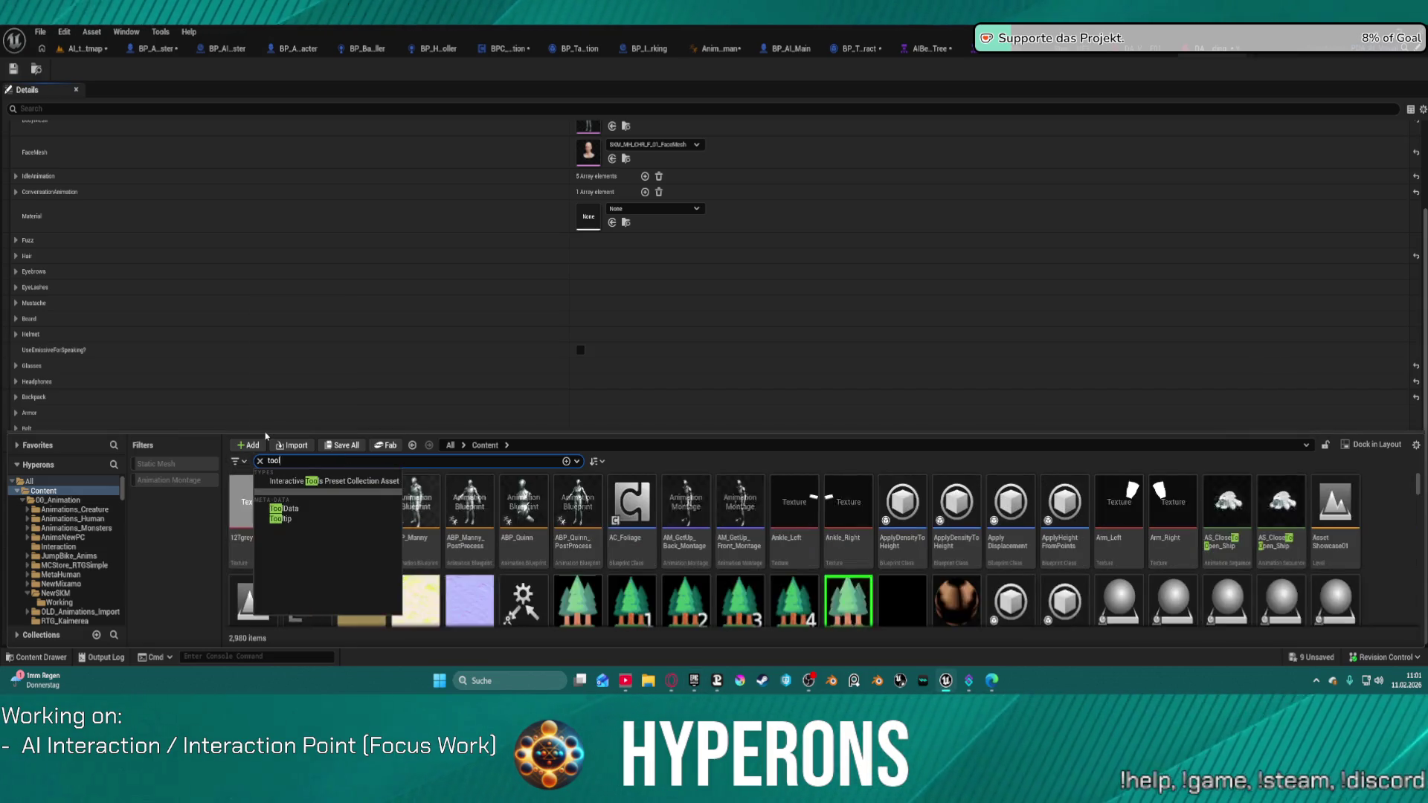
scroll(1048, 511, "down", 1)
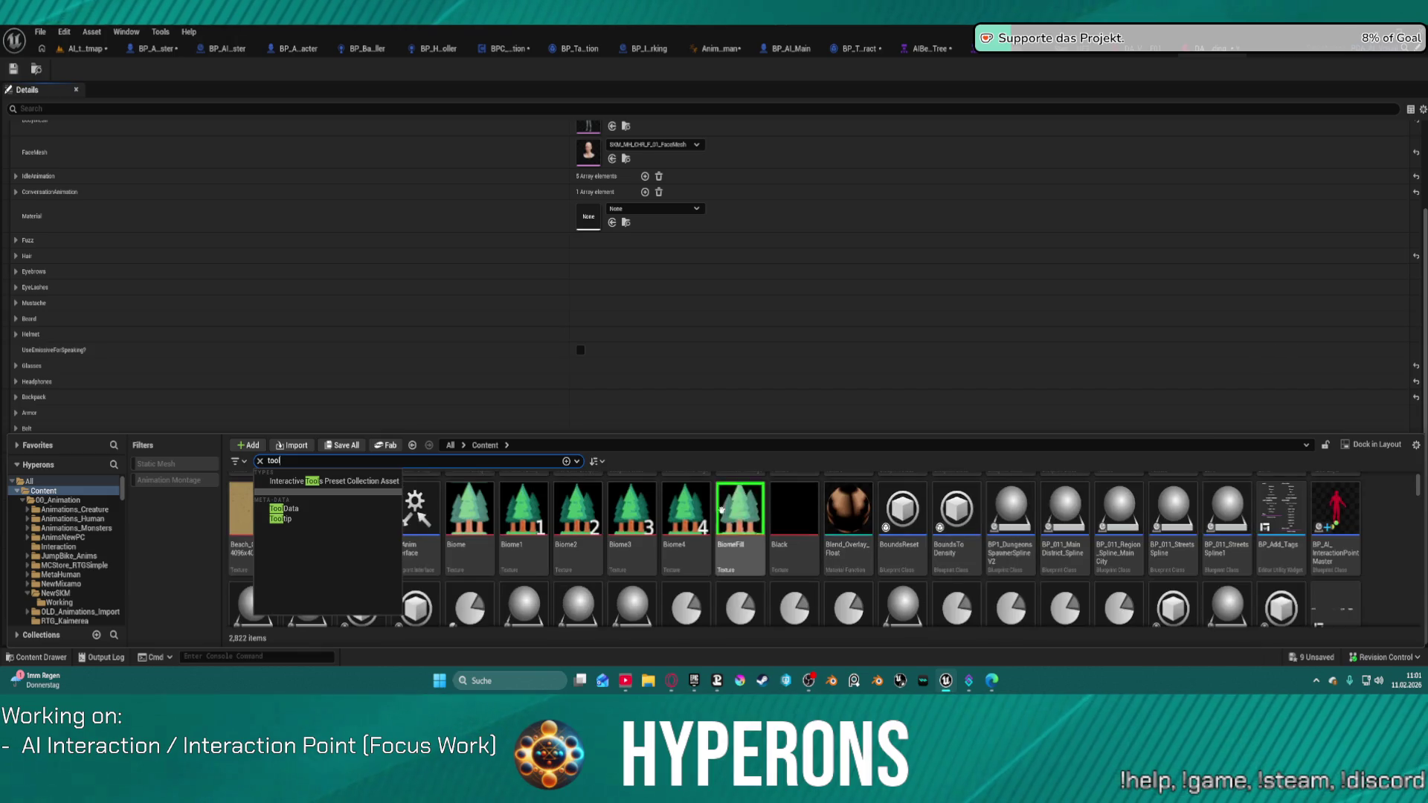
left_click(1411, 561)
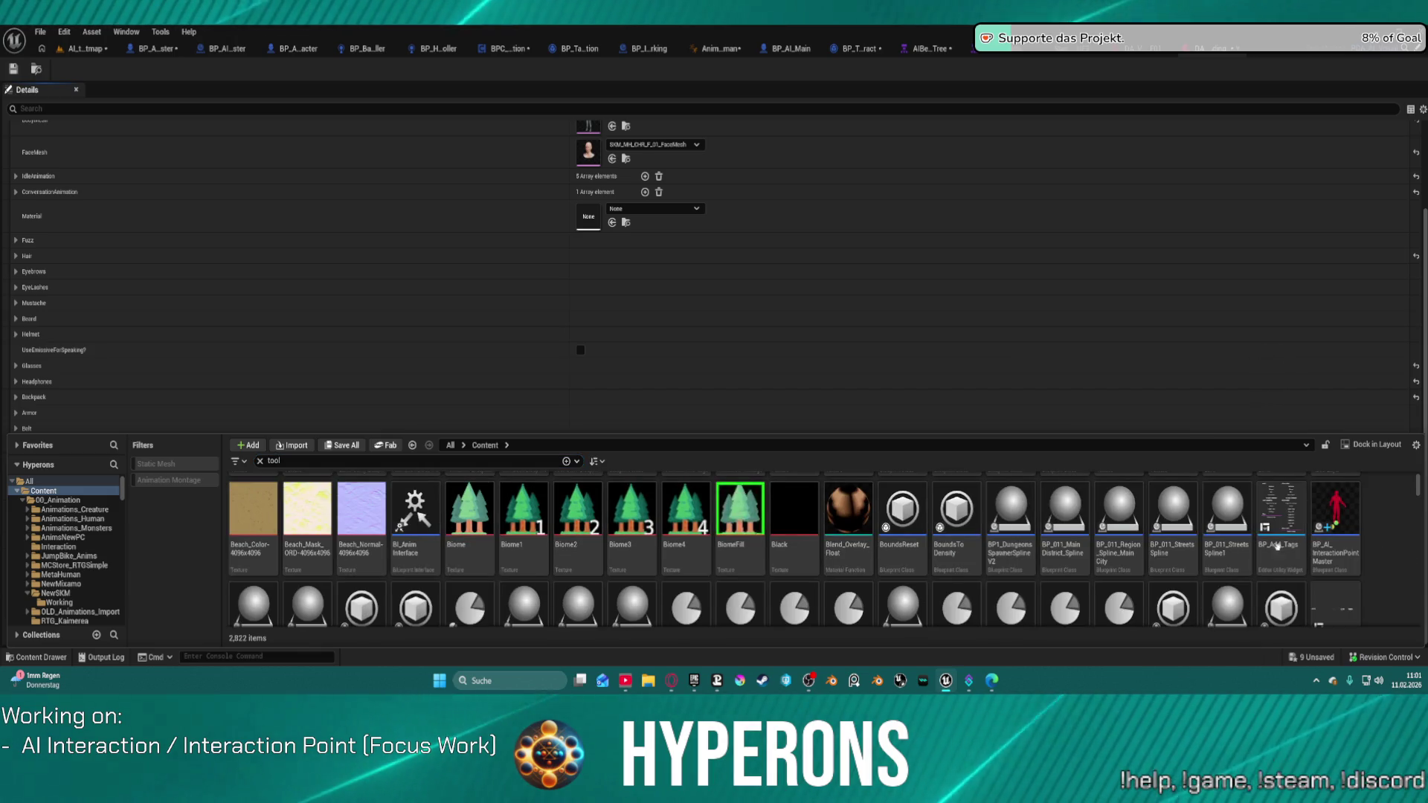
left_click(170, 470)
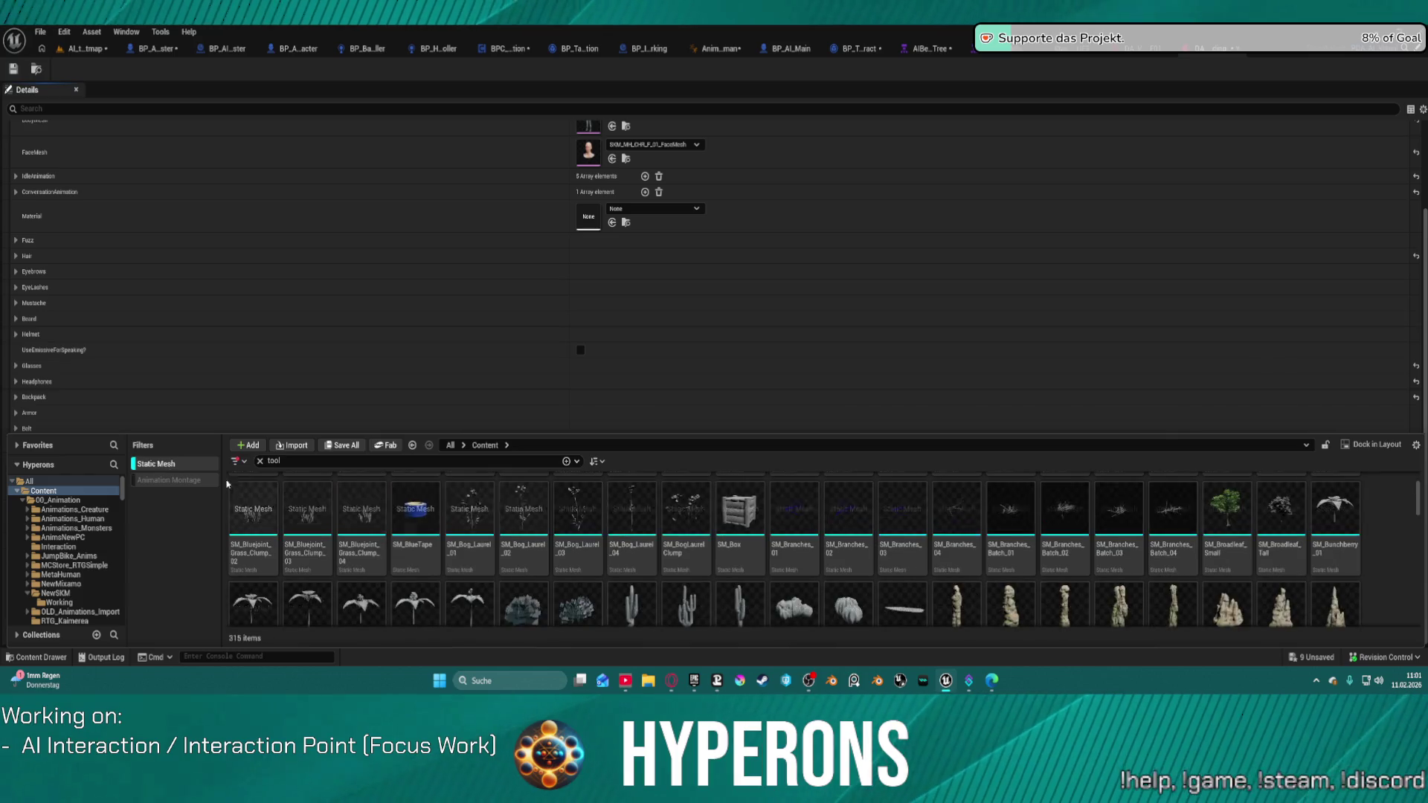
scroll(933, 537, "down", 5)
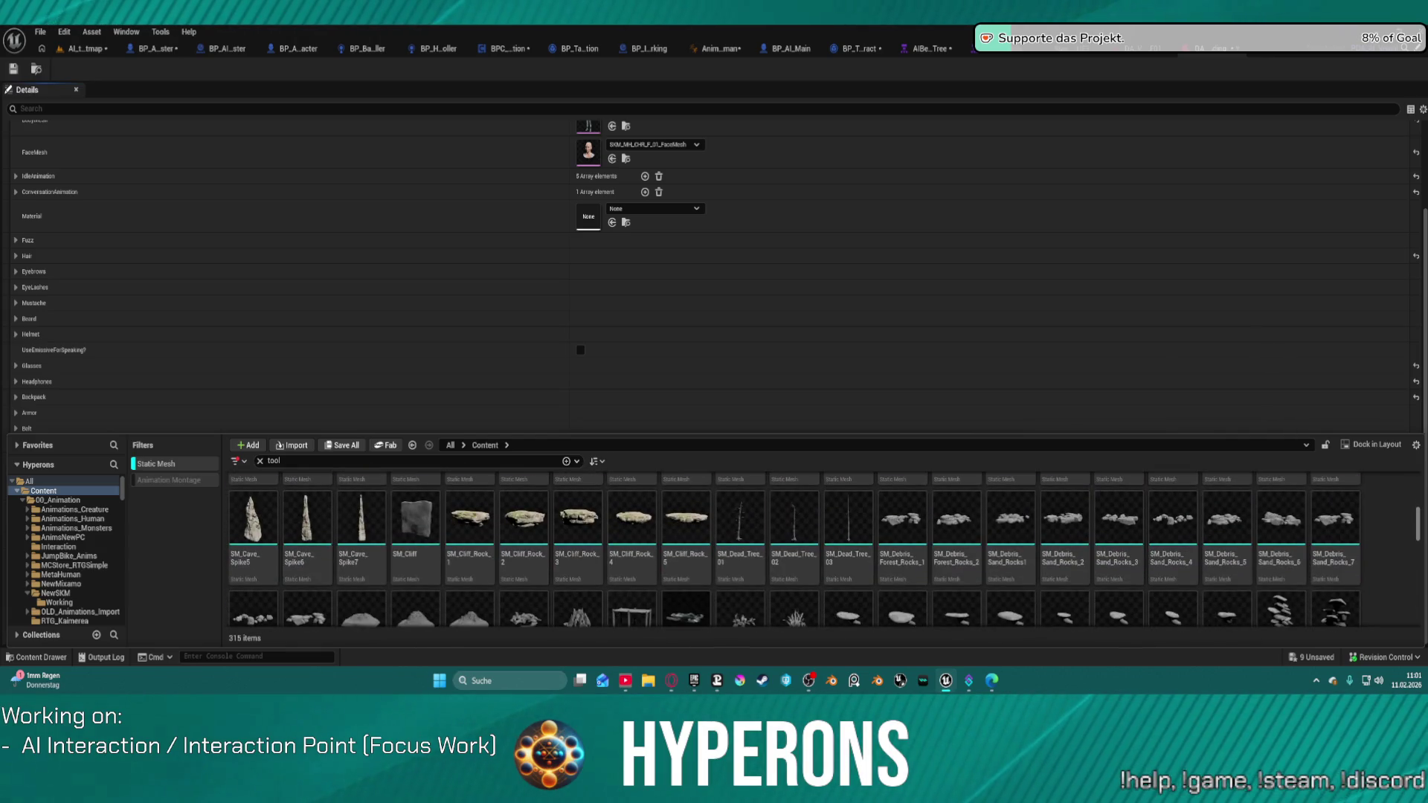
Scroll through the tool mesh results, then close the drawer to reveal the Weapon L/R slots
left_click_drag(1417, 506, 1420, 607)
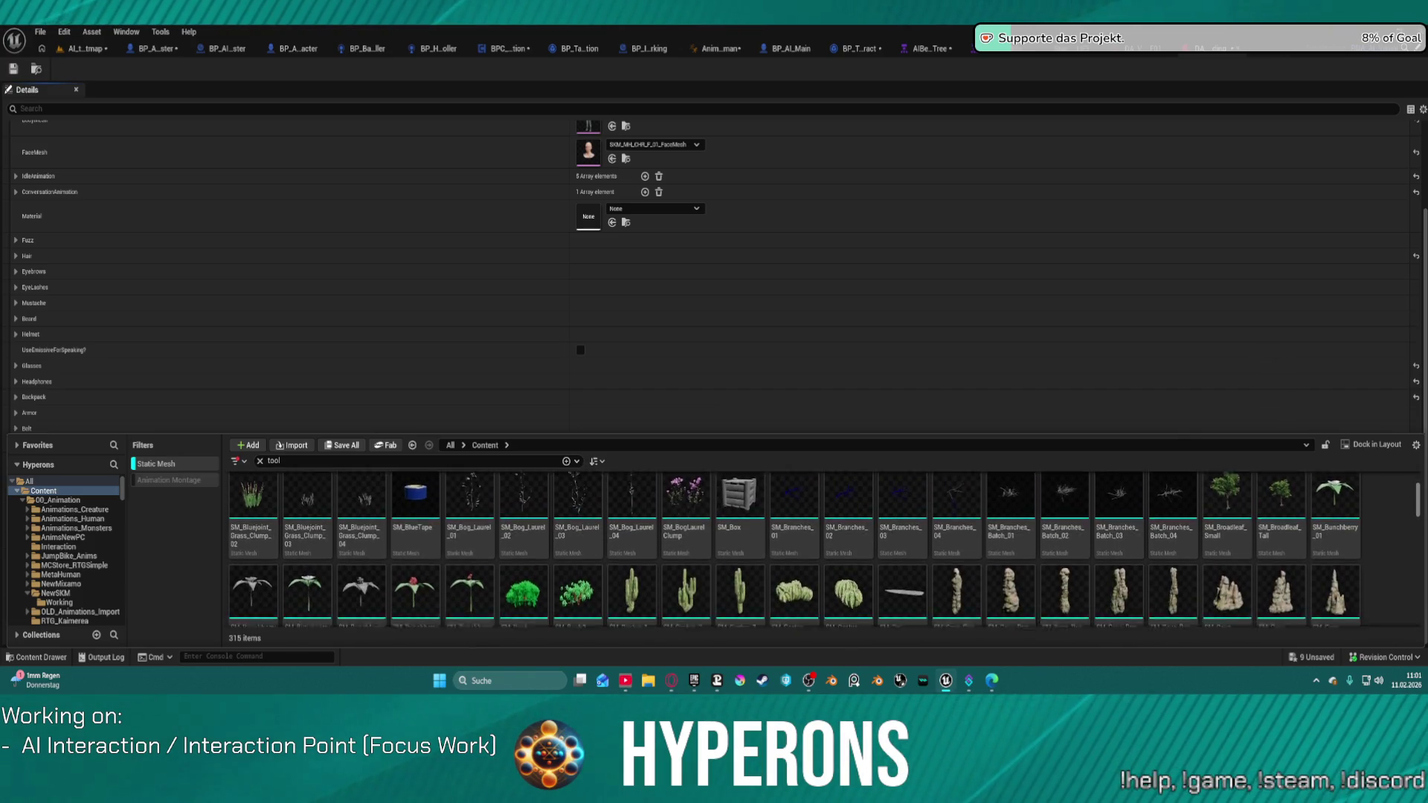
scroll(1422, 572, "down", 3)
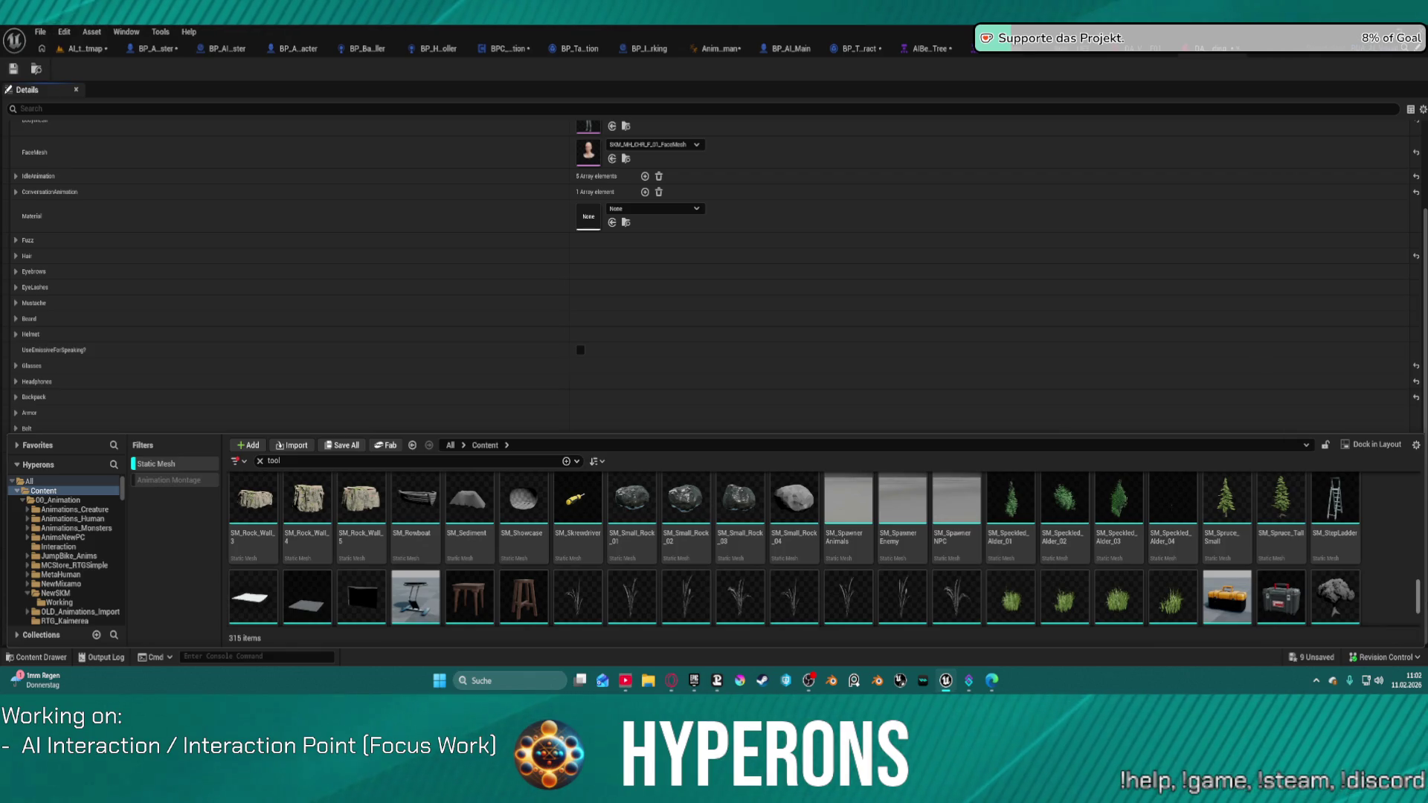
scroll(795, 551, "up", 5)
scroll(795, 551, "up", 3)
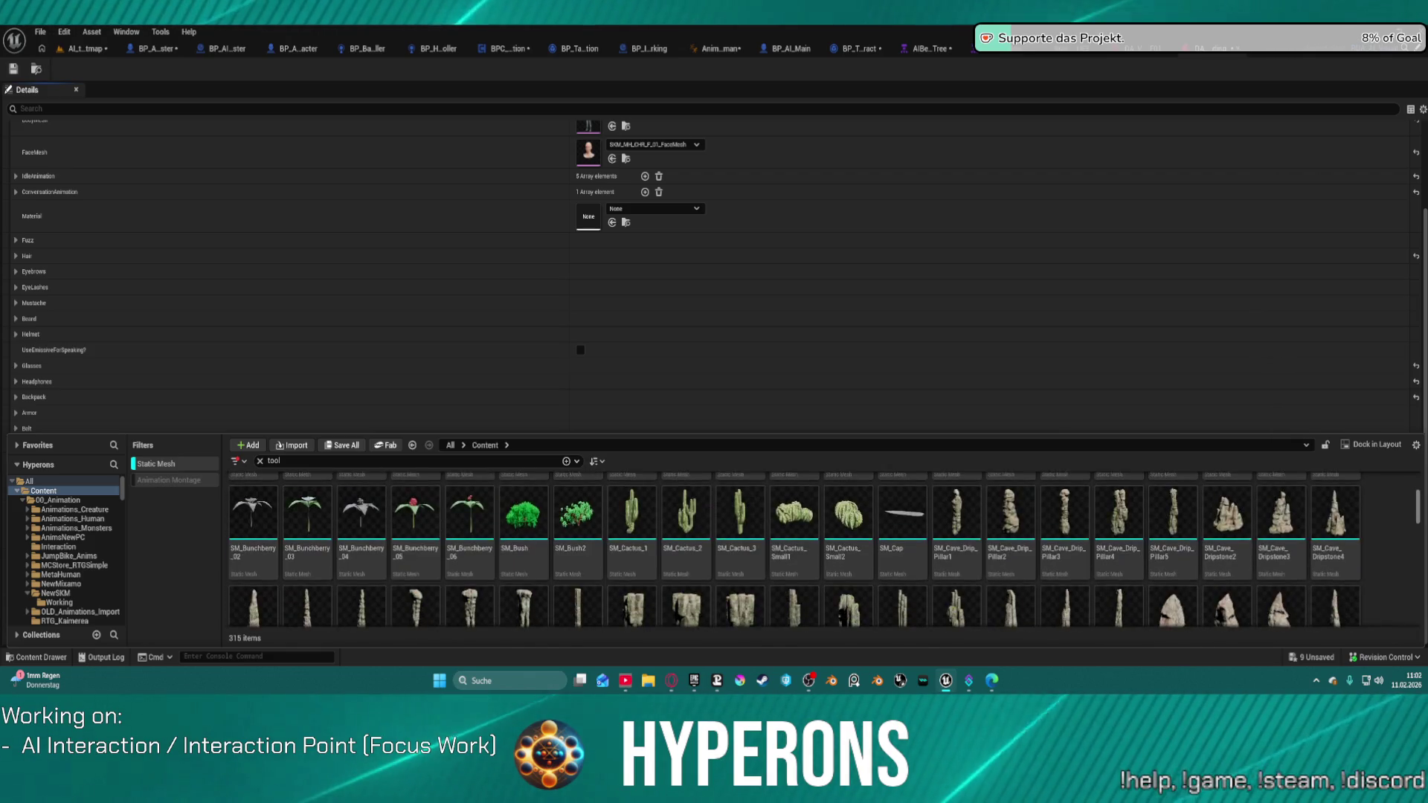
scroll(795, 550, "down", 5)
scroll(794, 551, "up", 5)
scroll(794, 550, "down", 5)
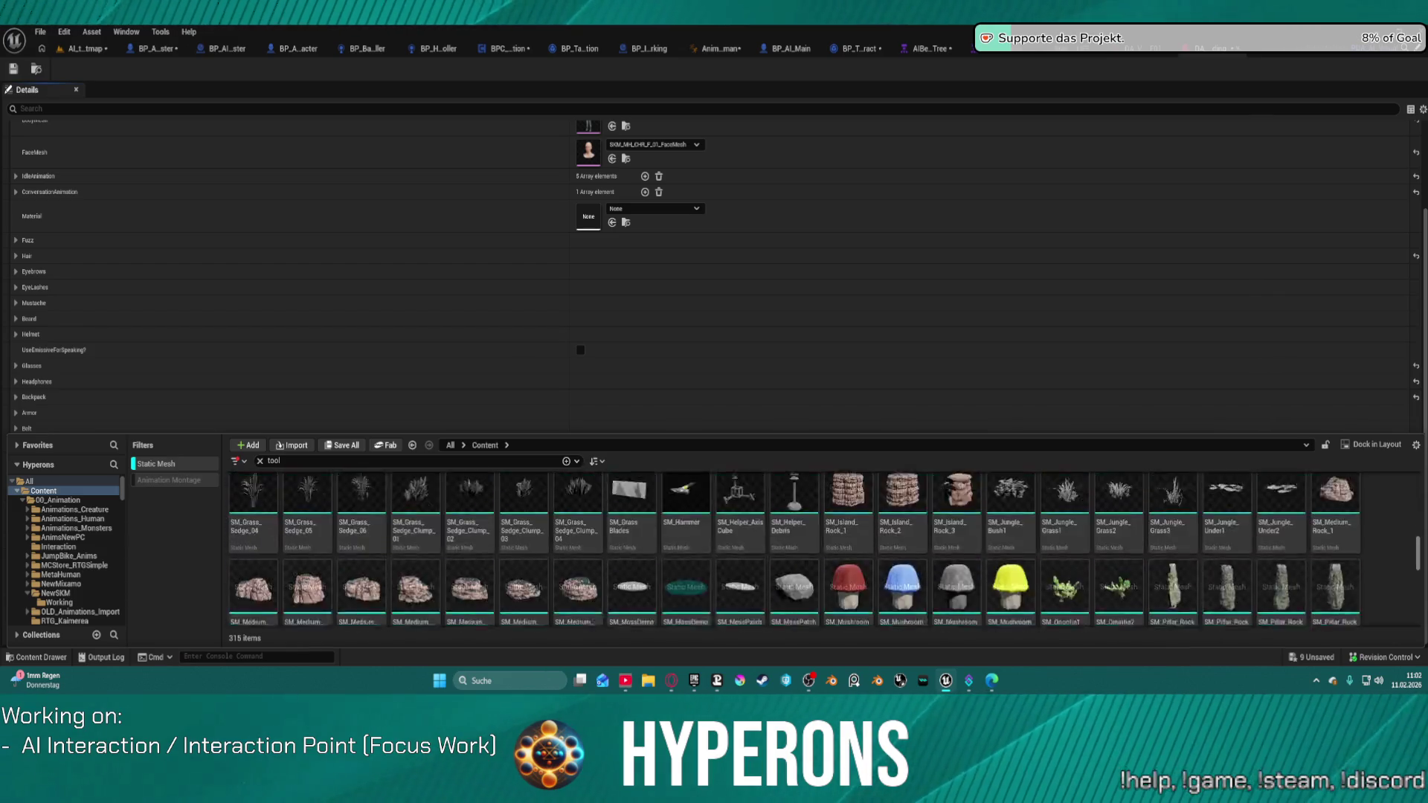
scroll(795, 551, "up", 5)
scroll(795, 551, "down", 5)
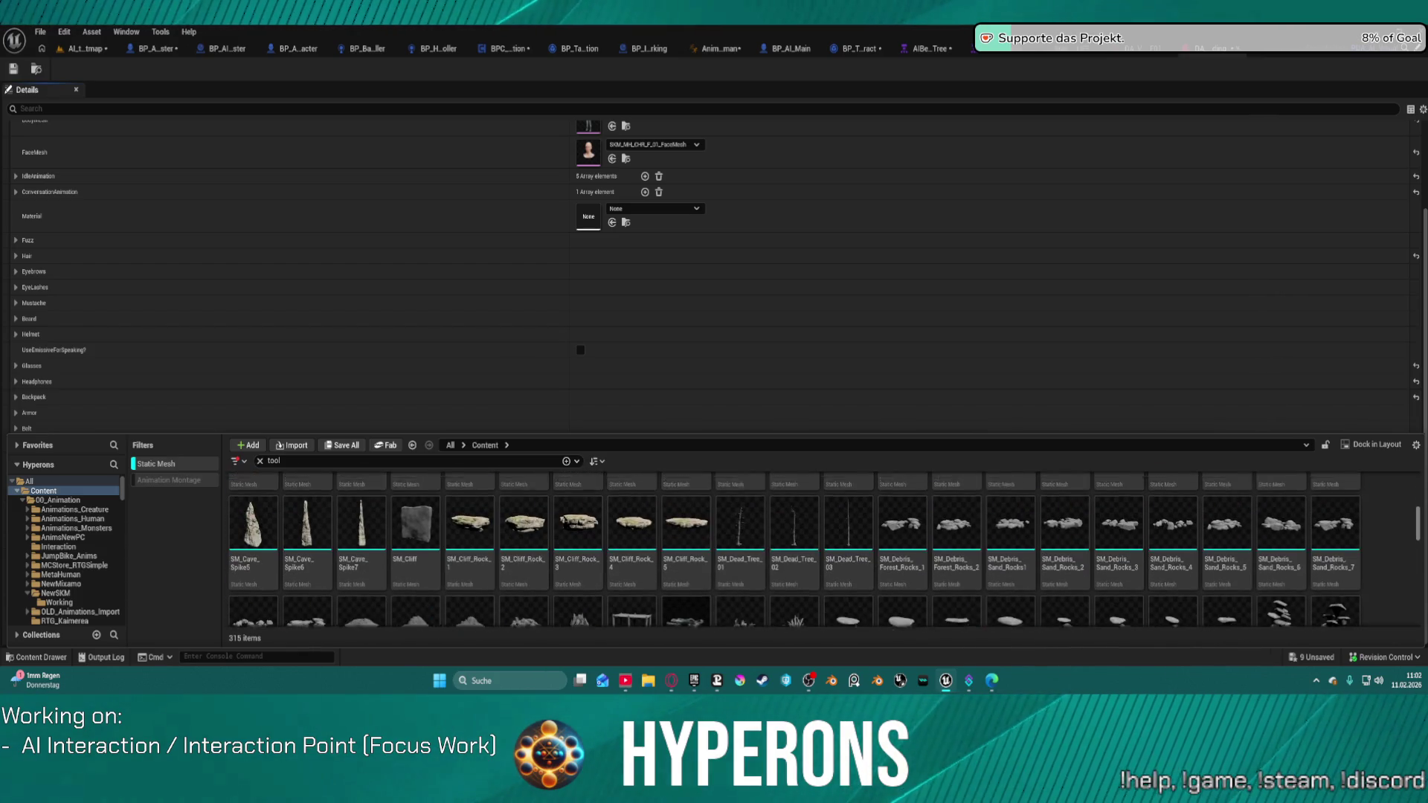
scroll(794, 550, "up", 1)
scroll(795, 551, "down", 10)
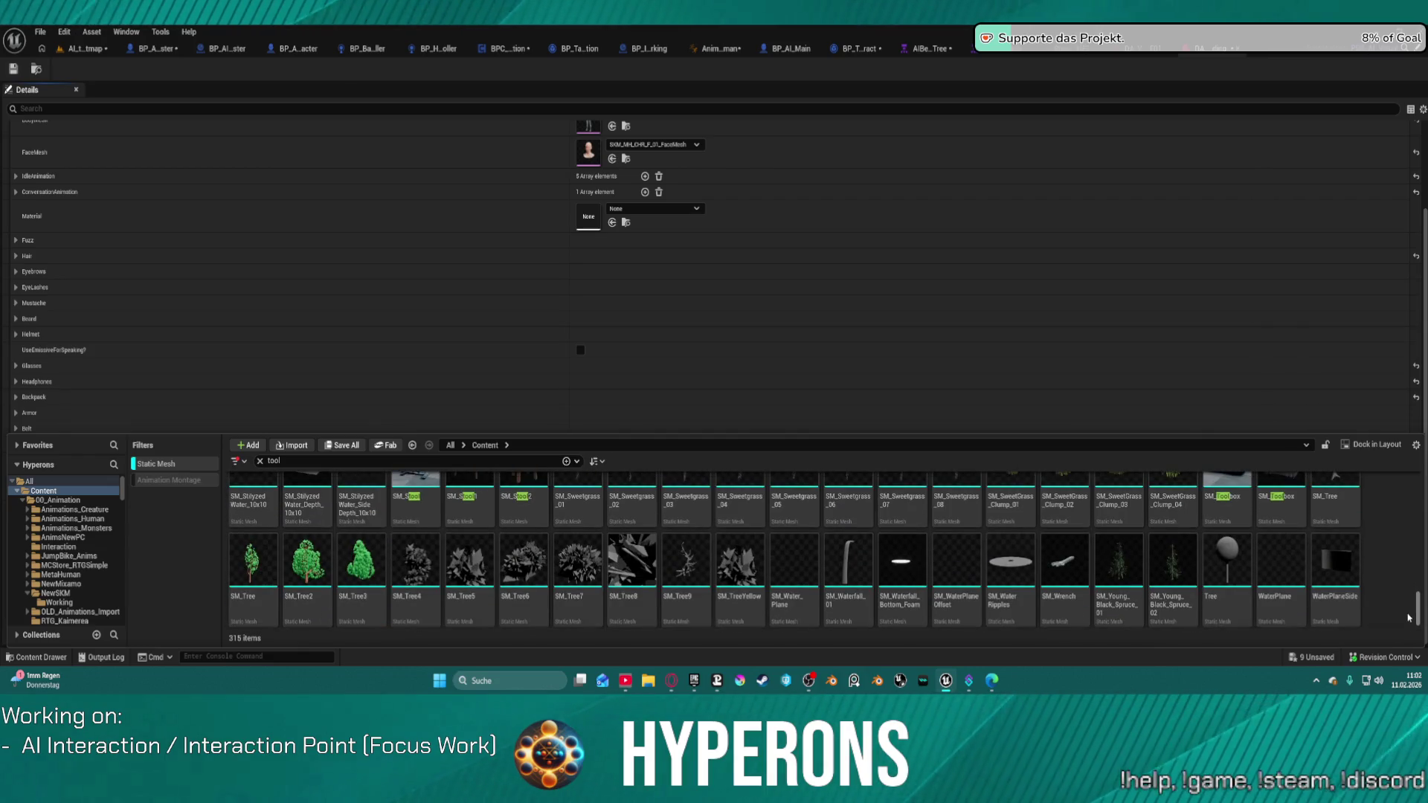
left_click_drag(1418, 612, 1422, 606)
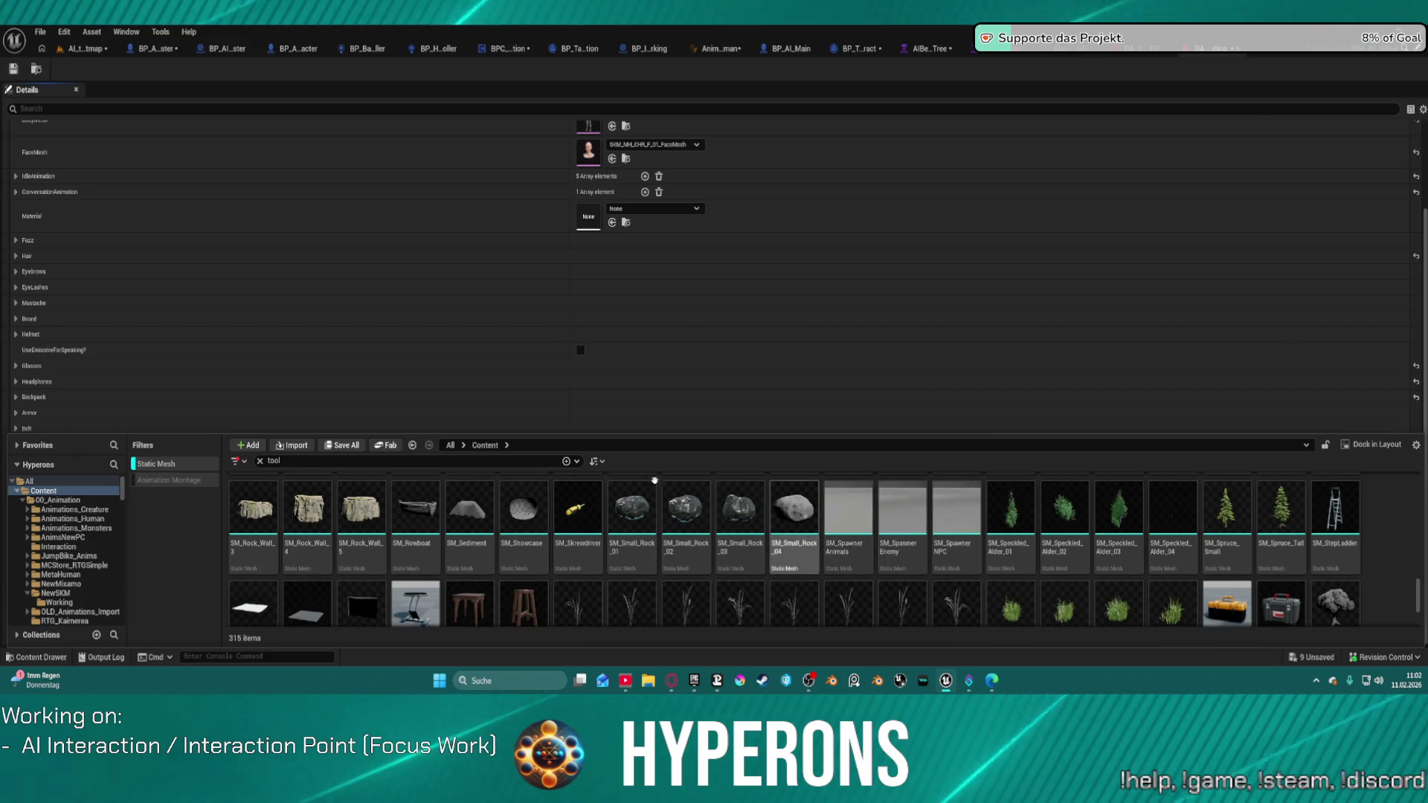
left_click(660, 382)
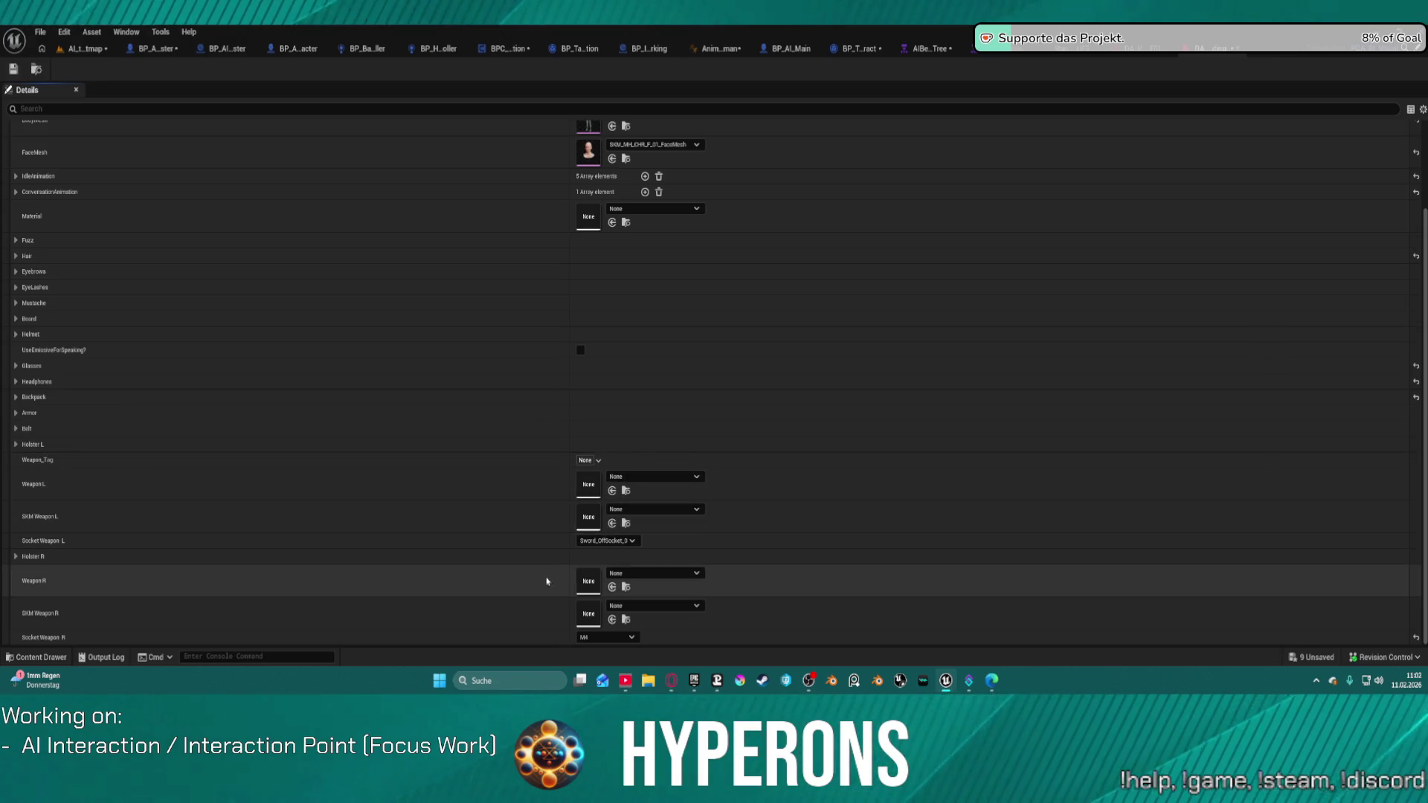
Set the right-hand weapon to SM_Screwdriver and save the visual data asset
left_click(613, 588)
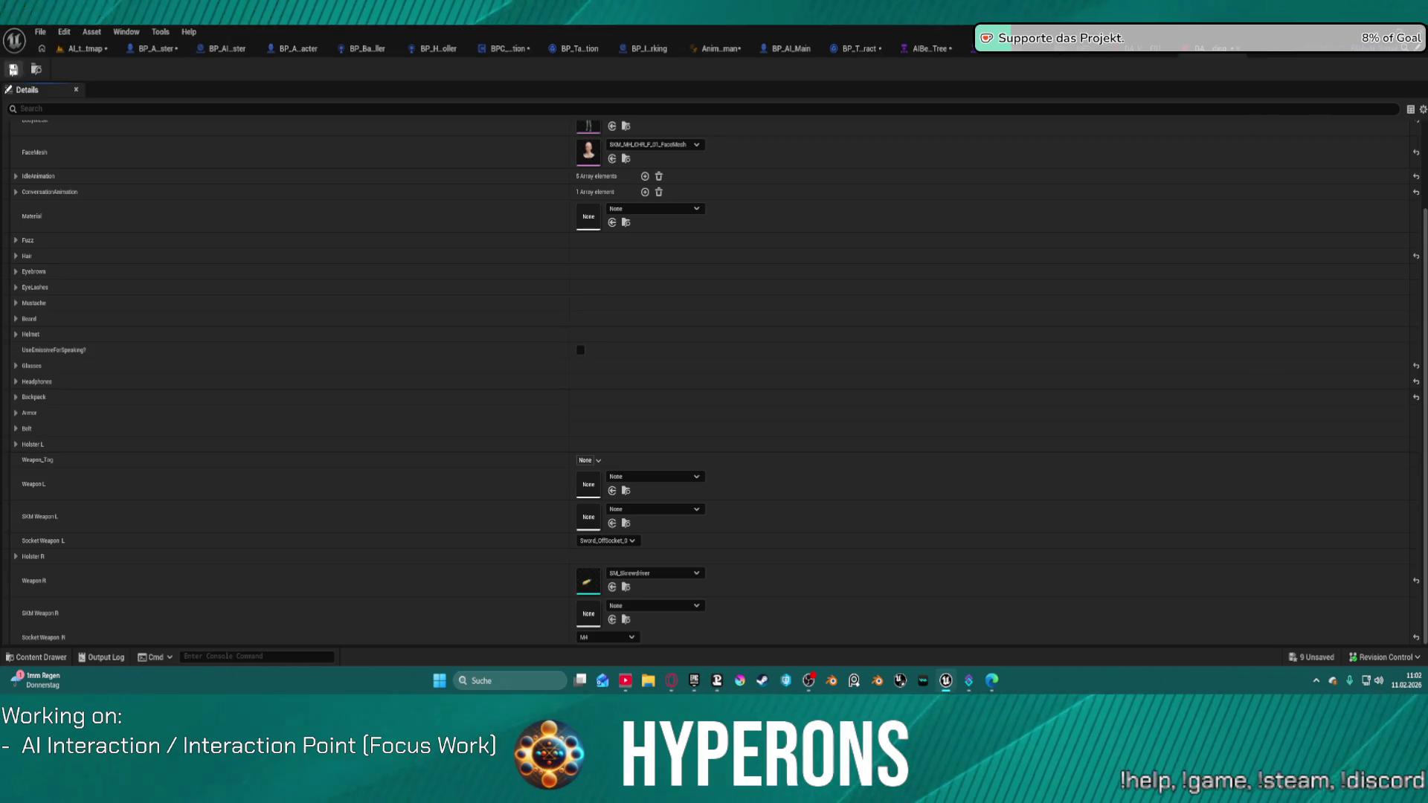
left_click(12, 70)
left_click(82, 48)
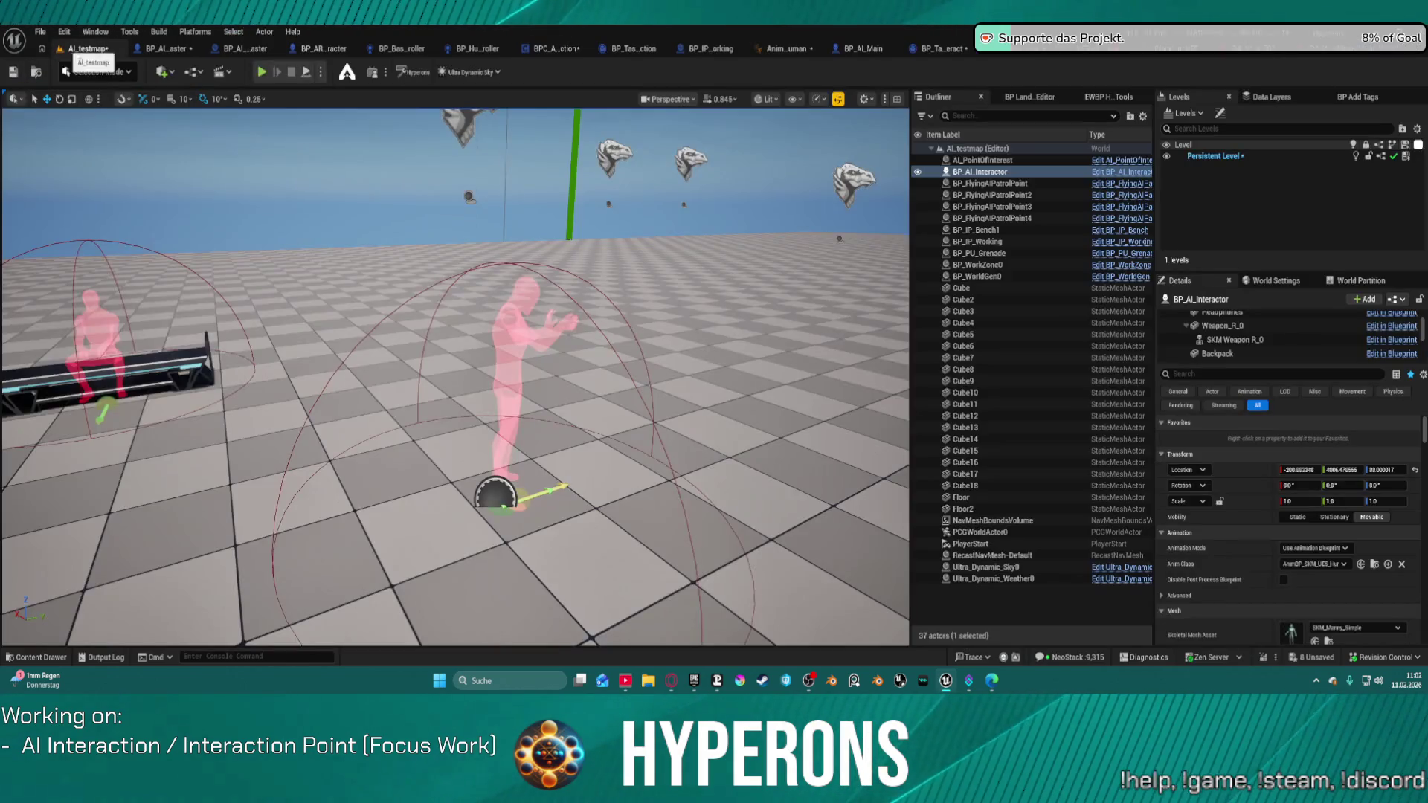
In BP_AI_Interactor_Master's Class Defaults, run SetupCharacter to rebuild the character preview
left_click(147, 49)
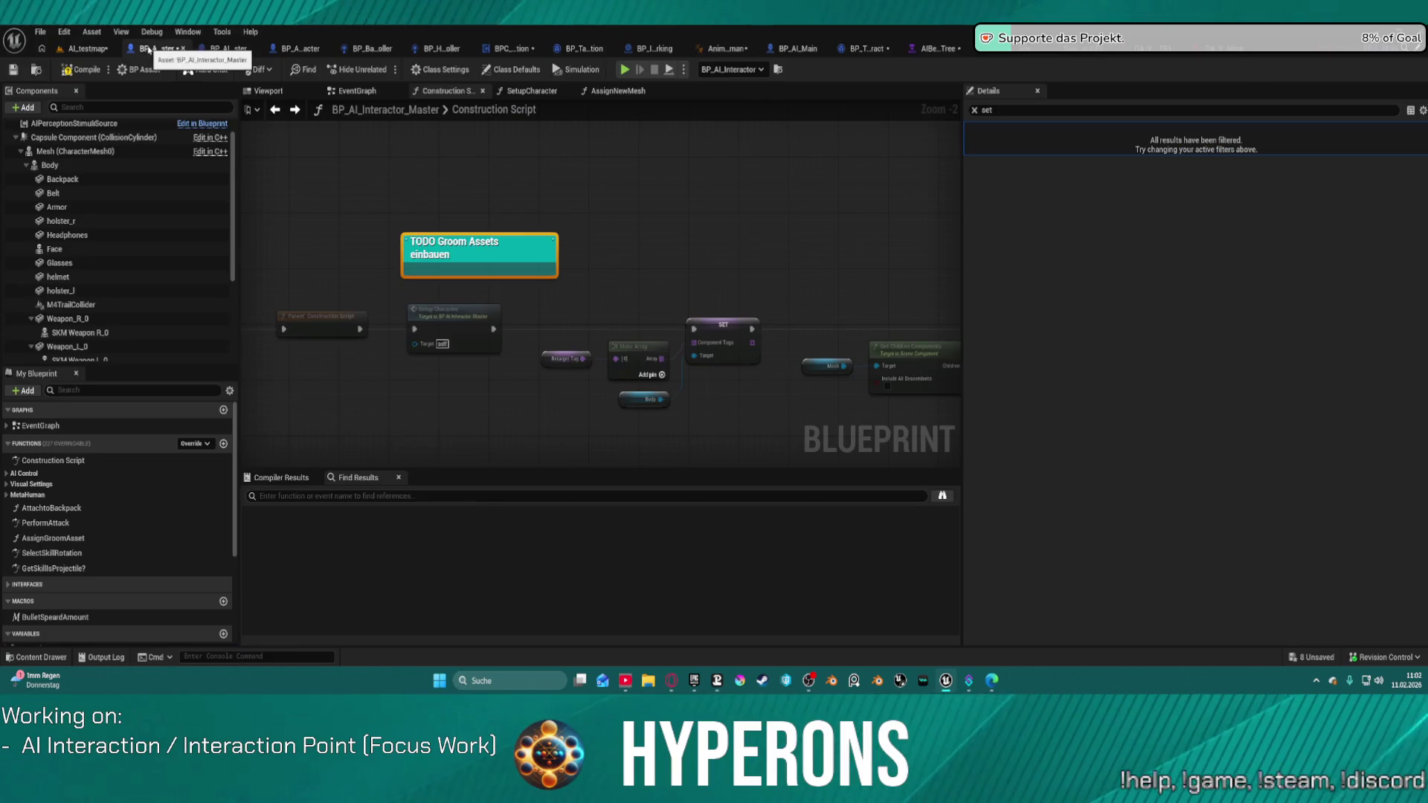
left_click(272, 91)
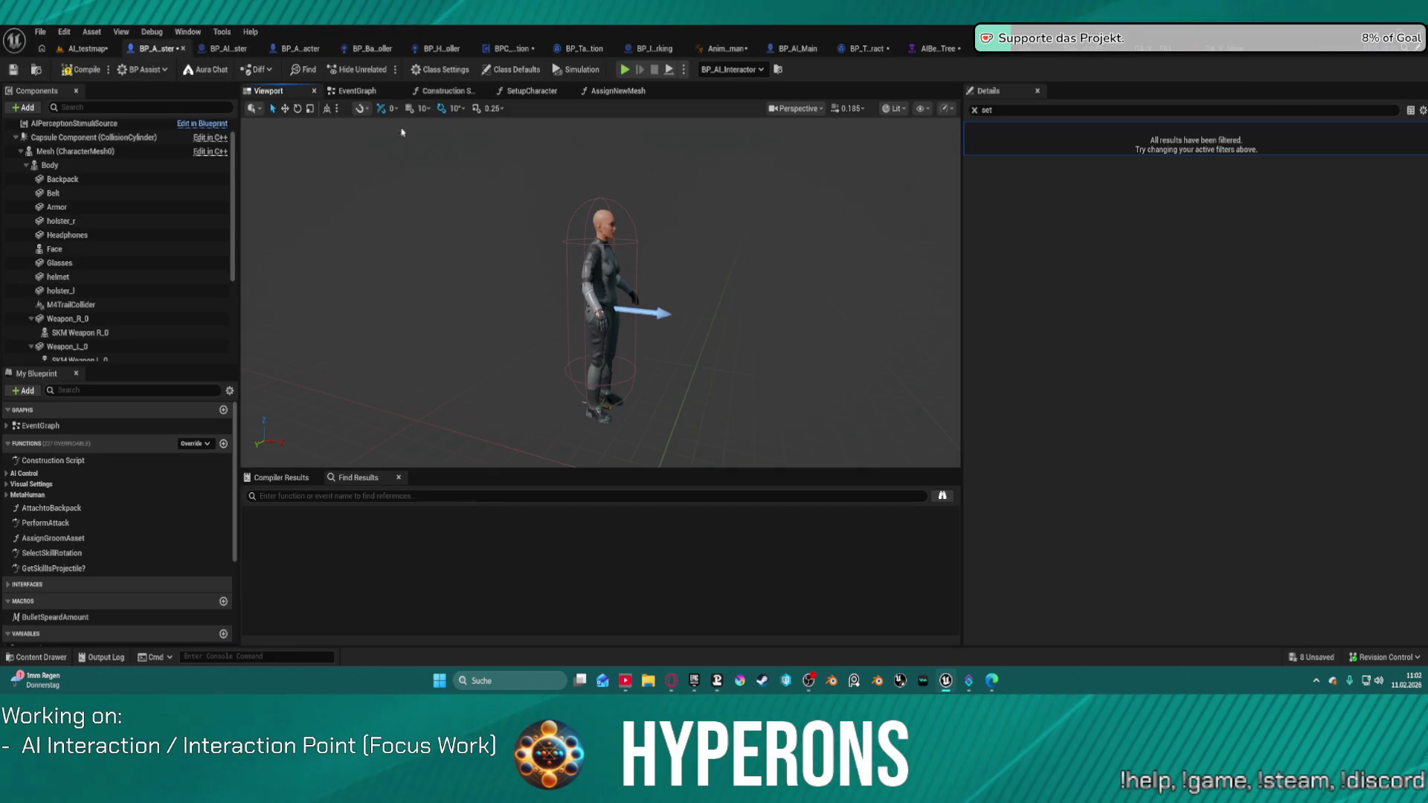
left_click(511, 70)
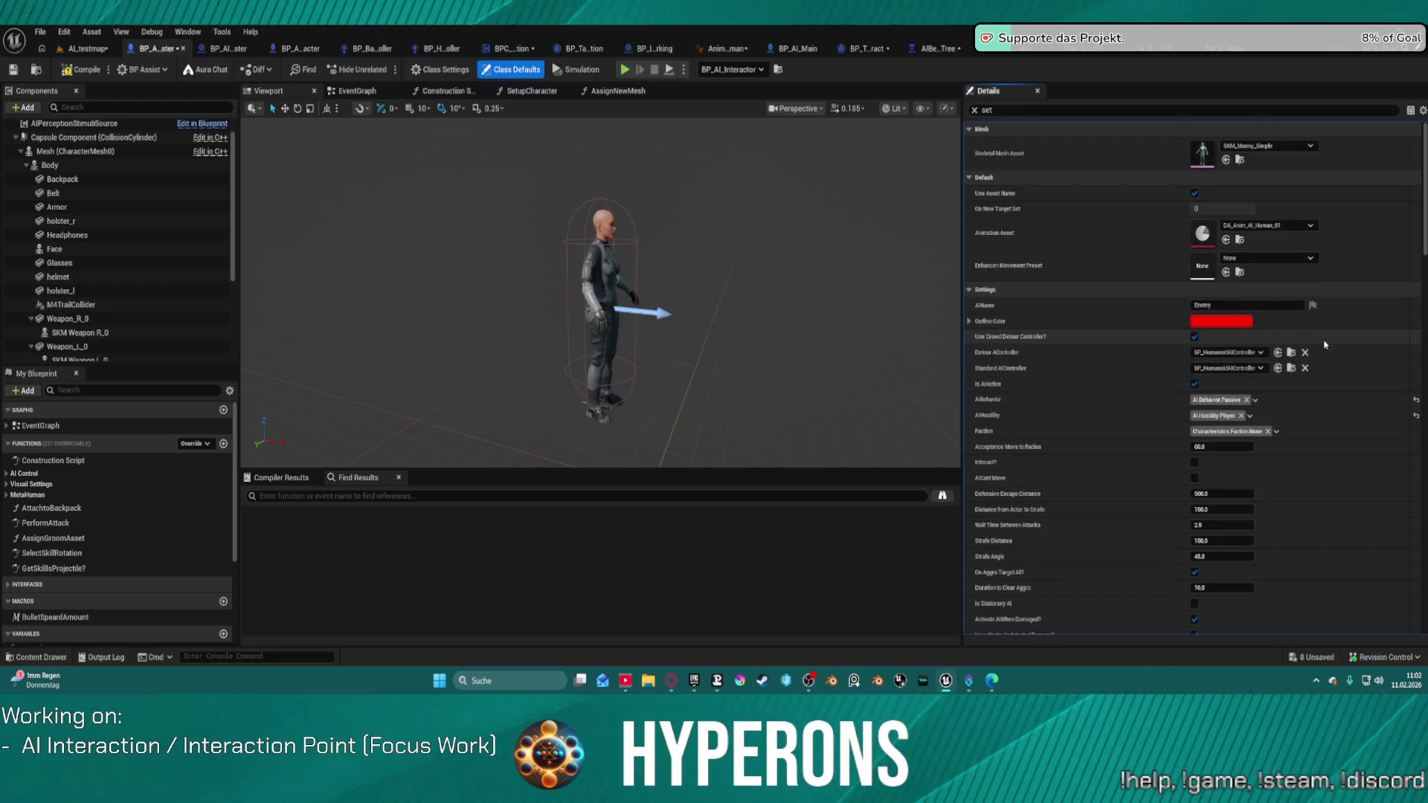
left_click_drag(1424, 195, 1425, 452)
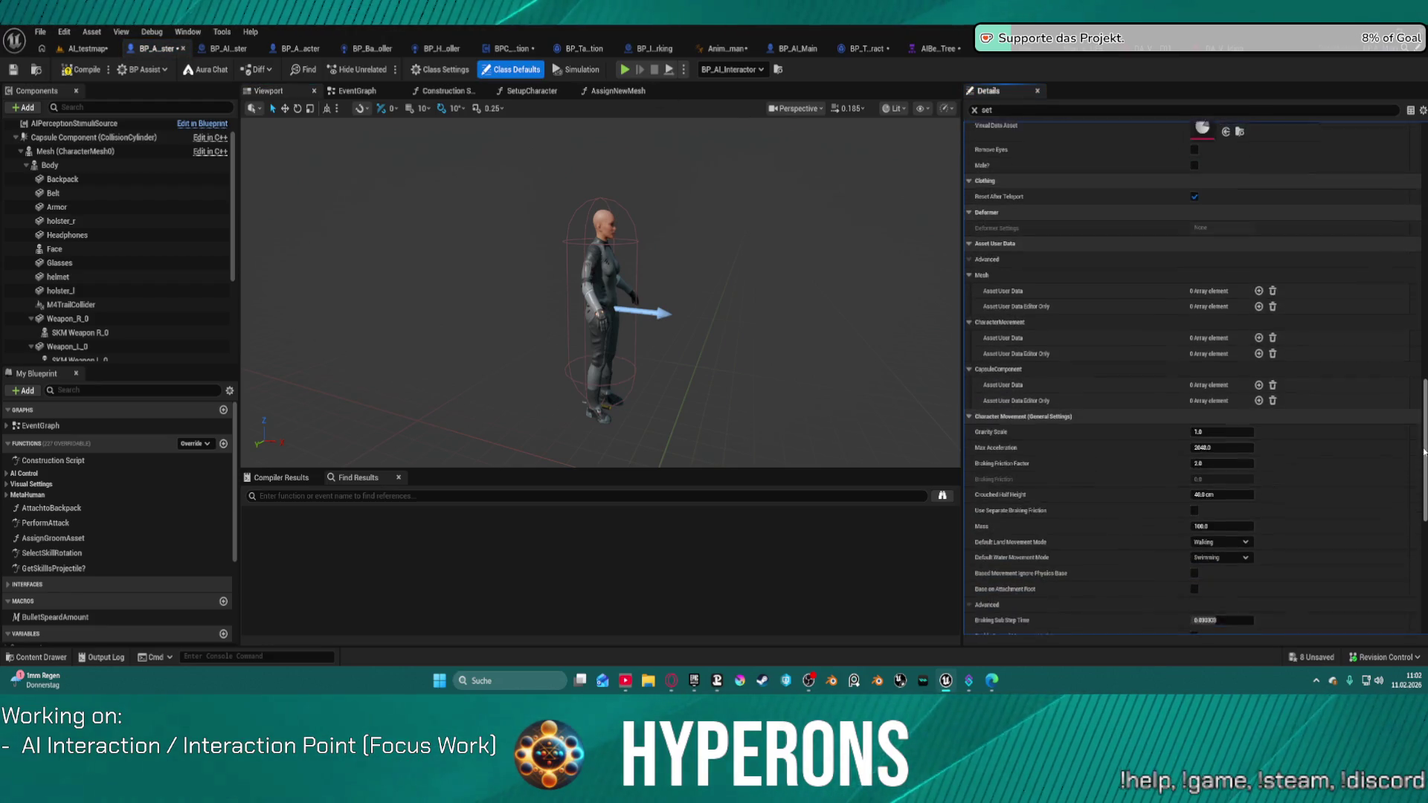
scroll(1019, 225, "up", 4)
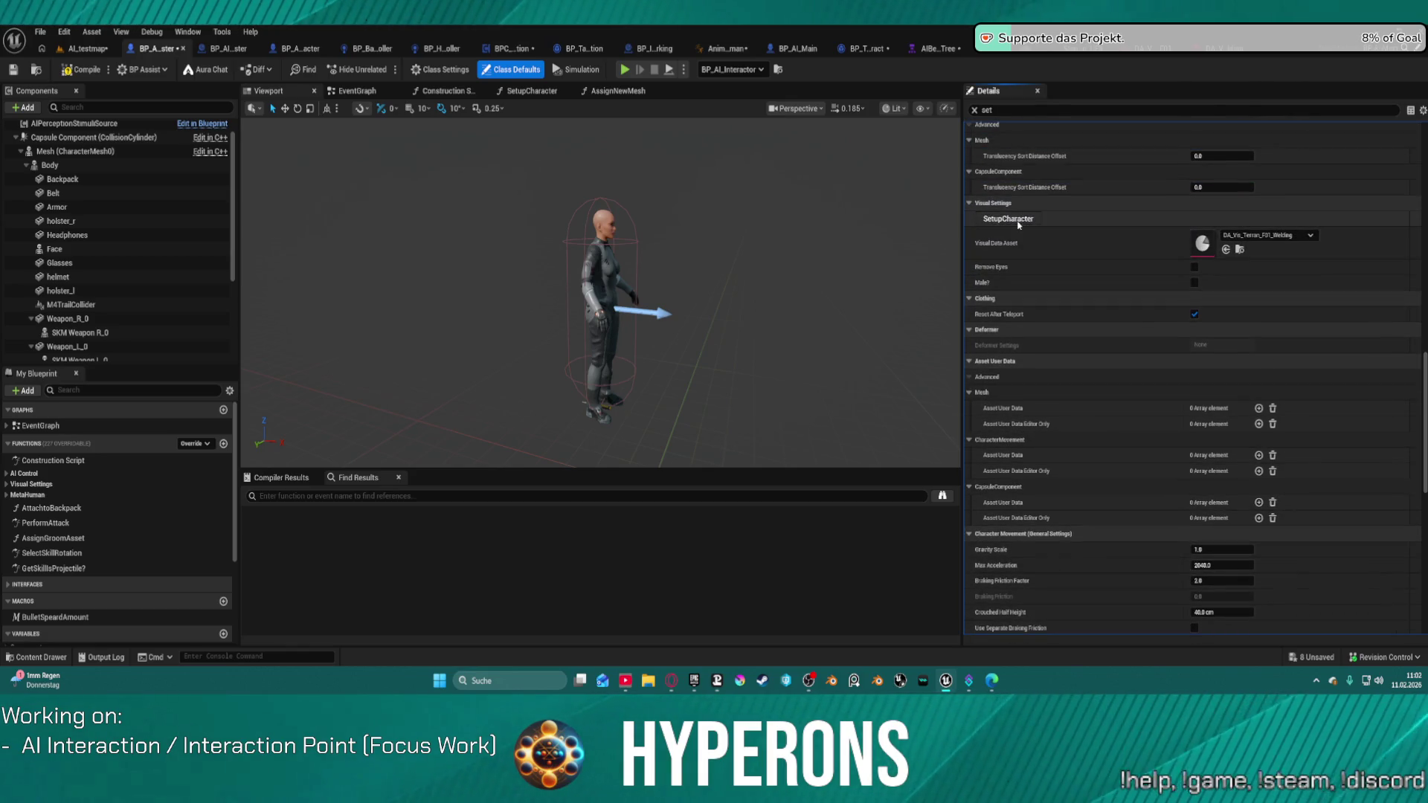
left_click(1019, 219)
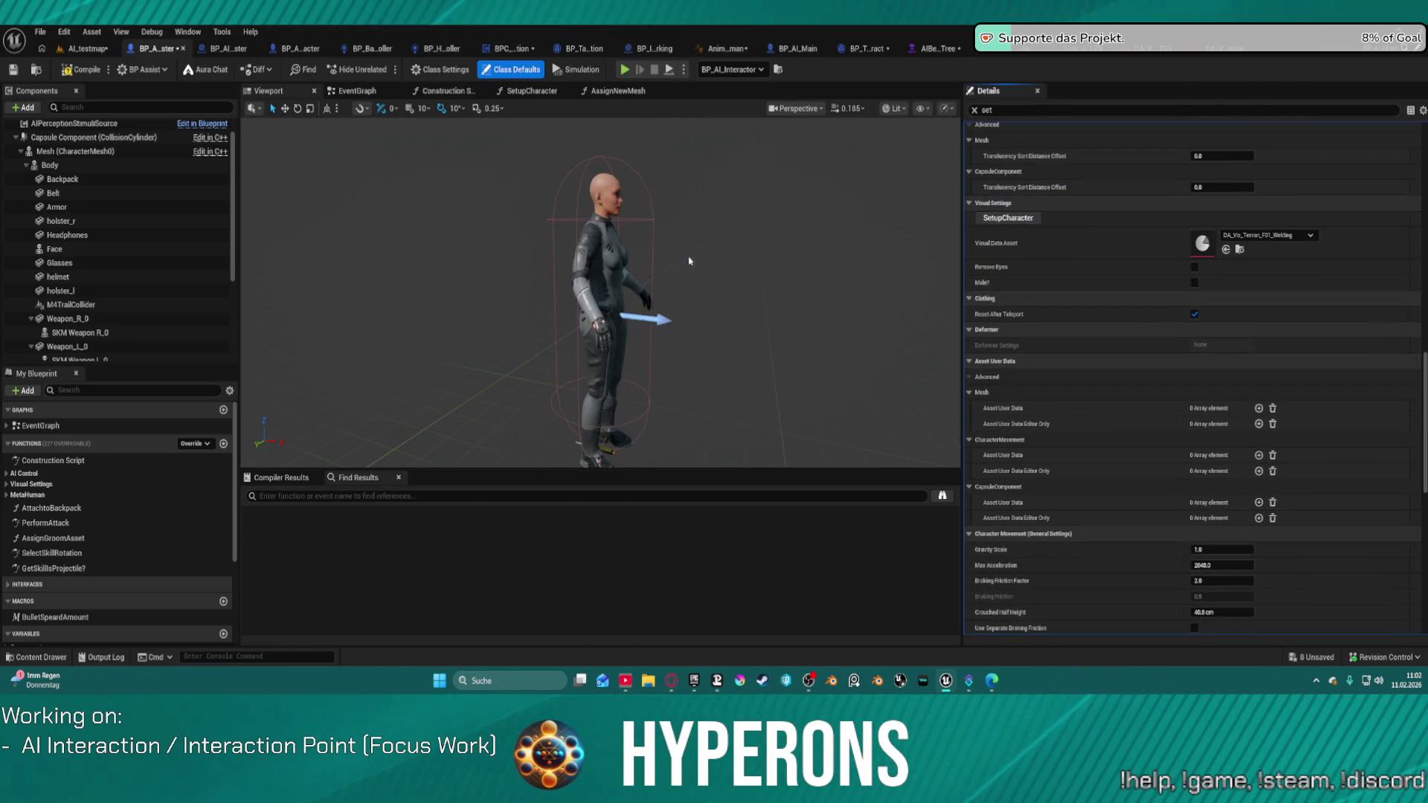
left_click_drag(669, 334, 751, 335)
scroll(601, 291, "up", 5)
scroll(739, 214, "down", 4)
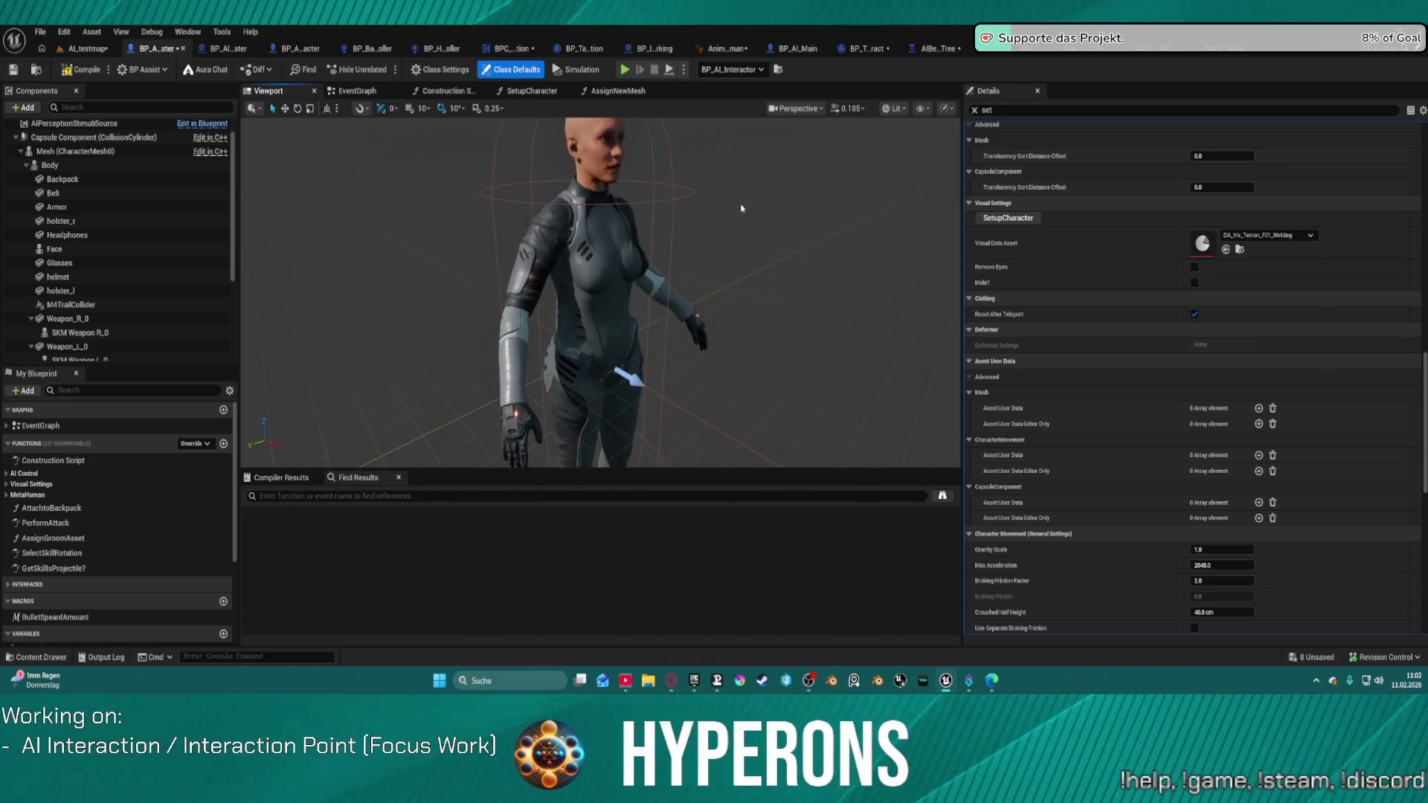
left_click(1023, 220)
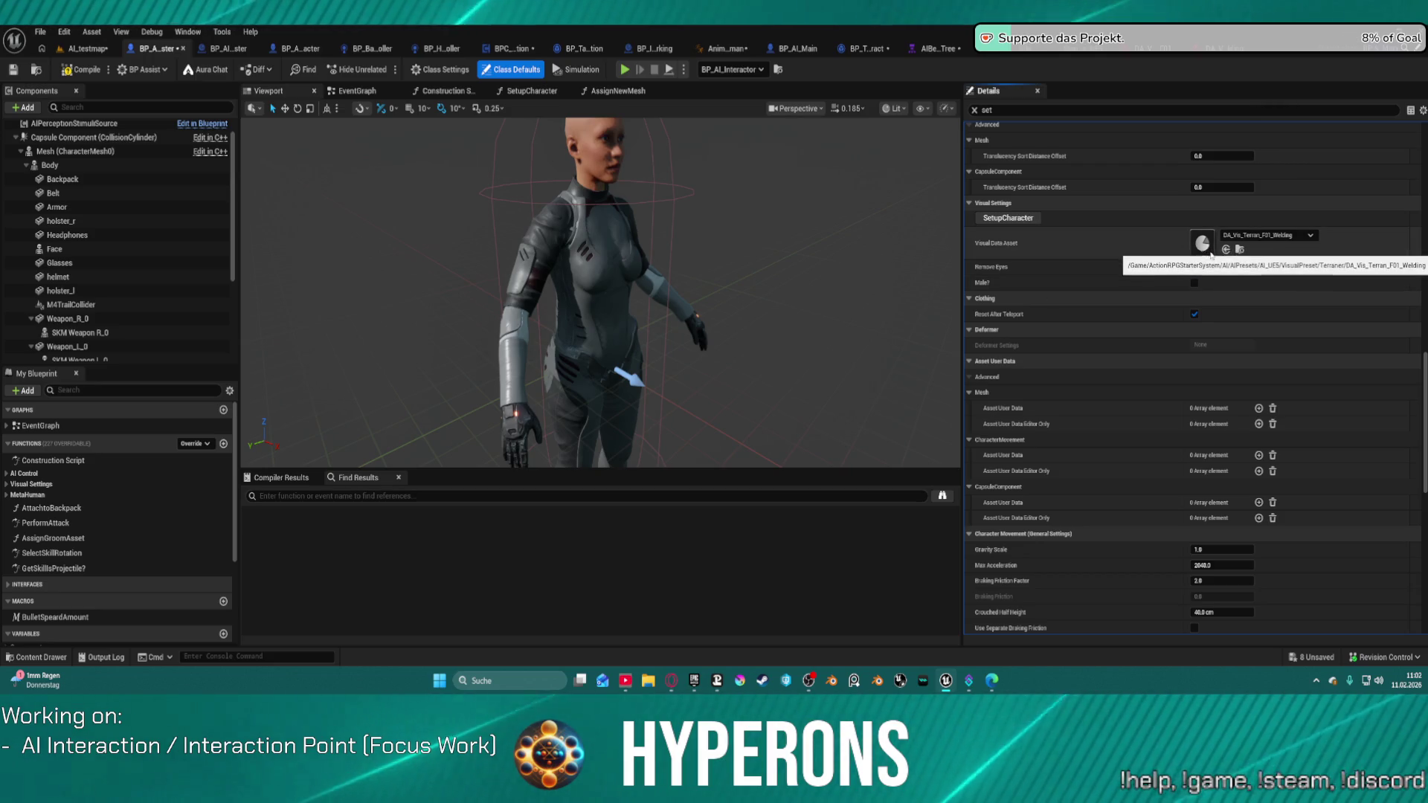
Compile the blueprint and play-test AI_testmap, following the walking AI character before exiting
left_click(64, 71)
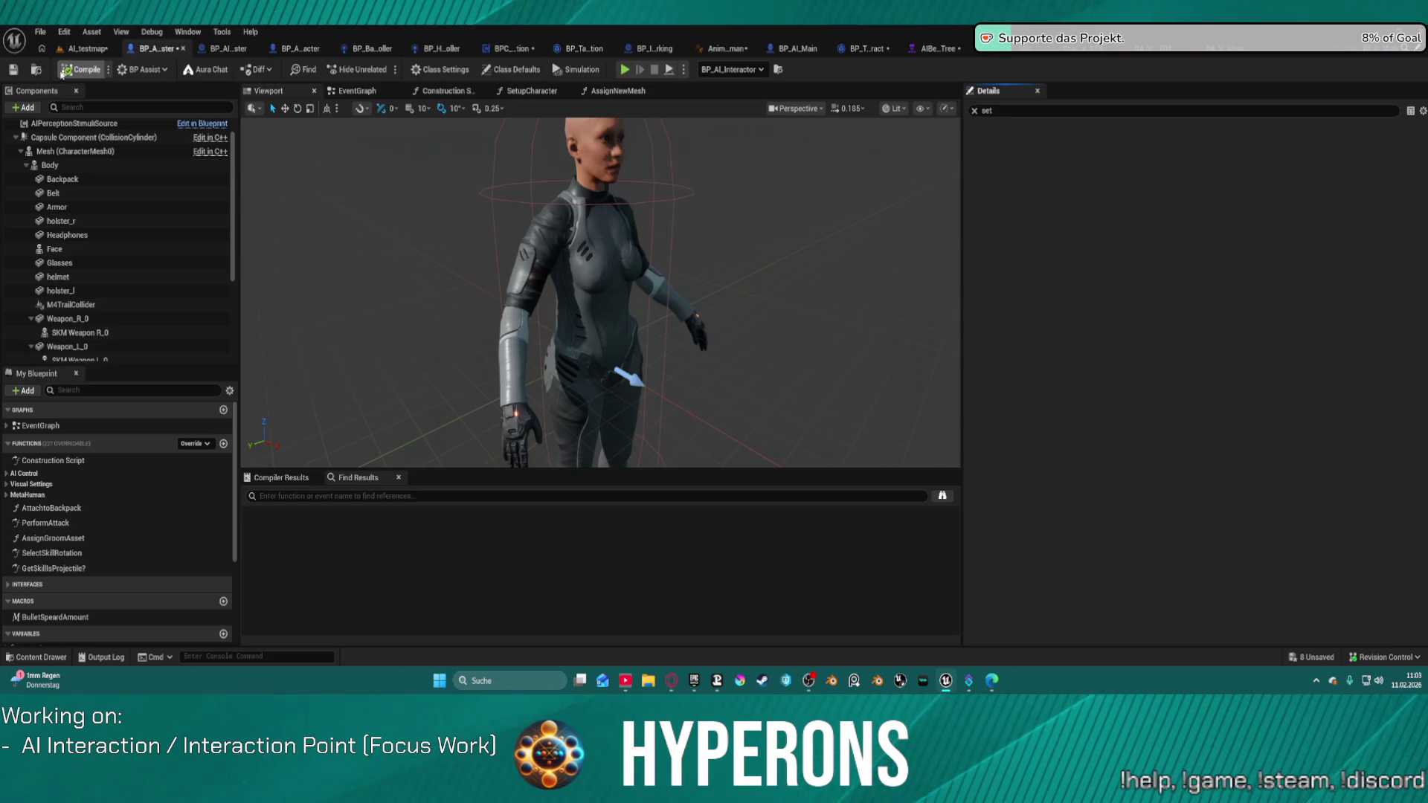
left_click(87, 49)
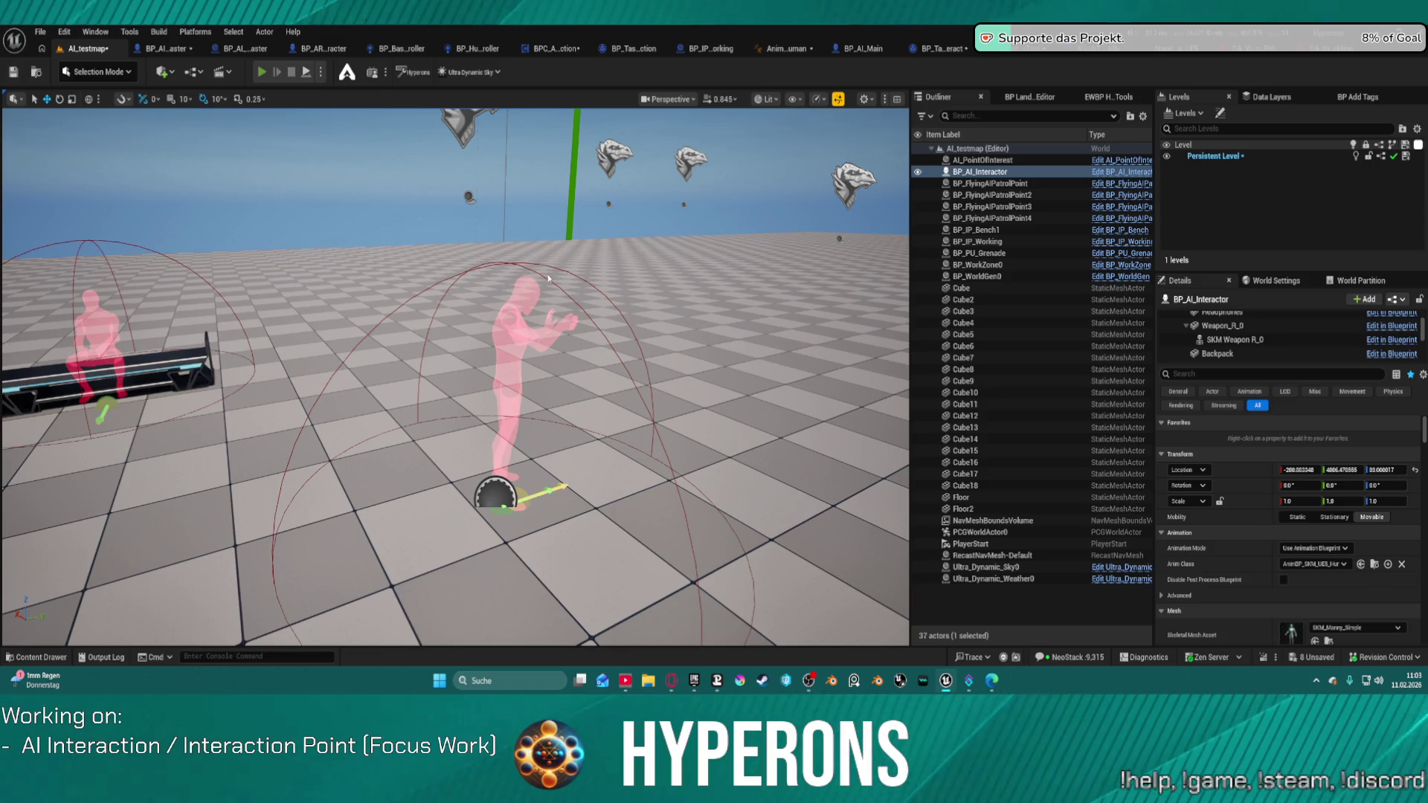
key("alt+p")
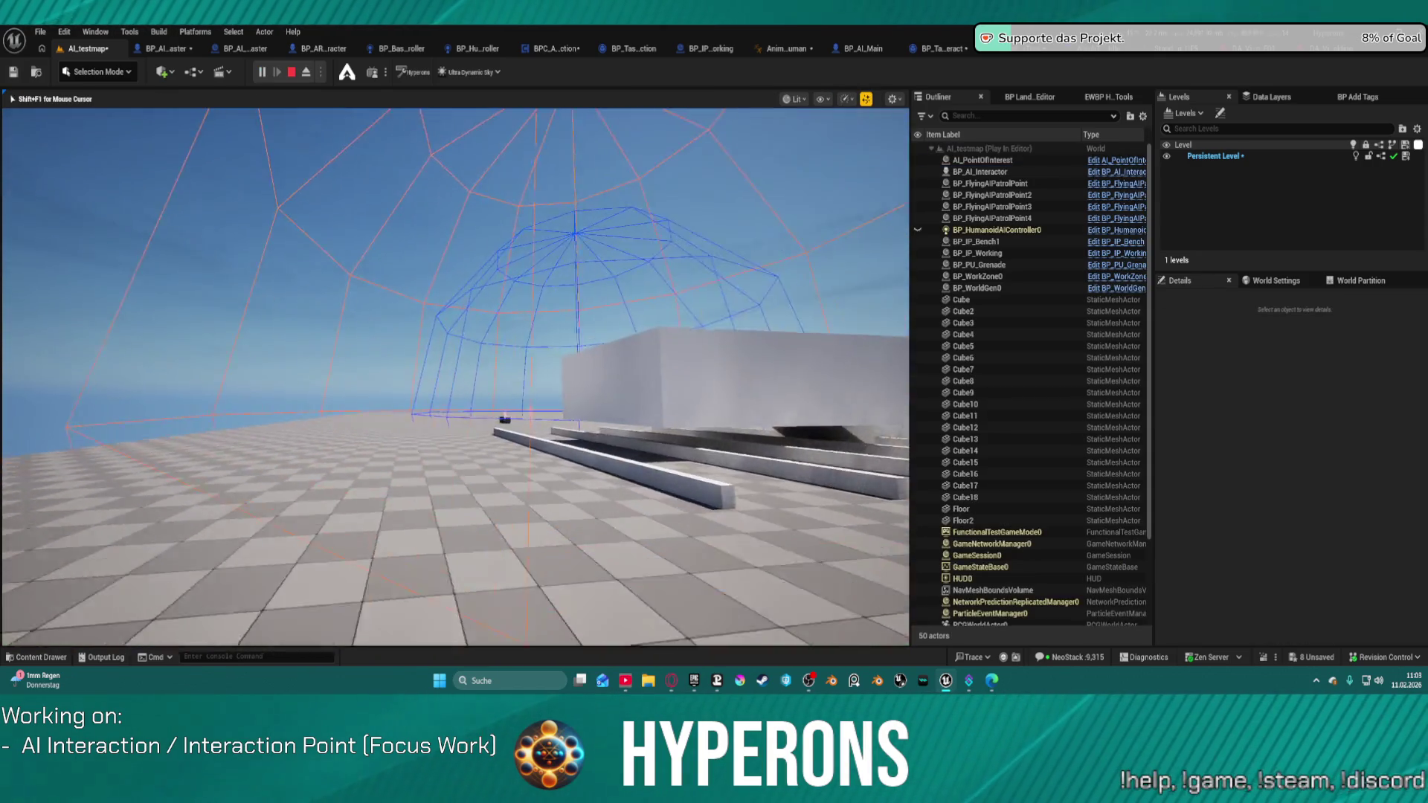
key("s")
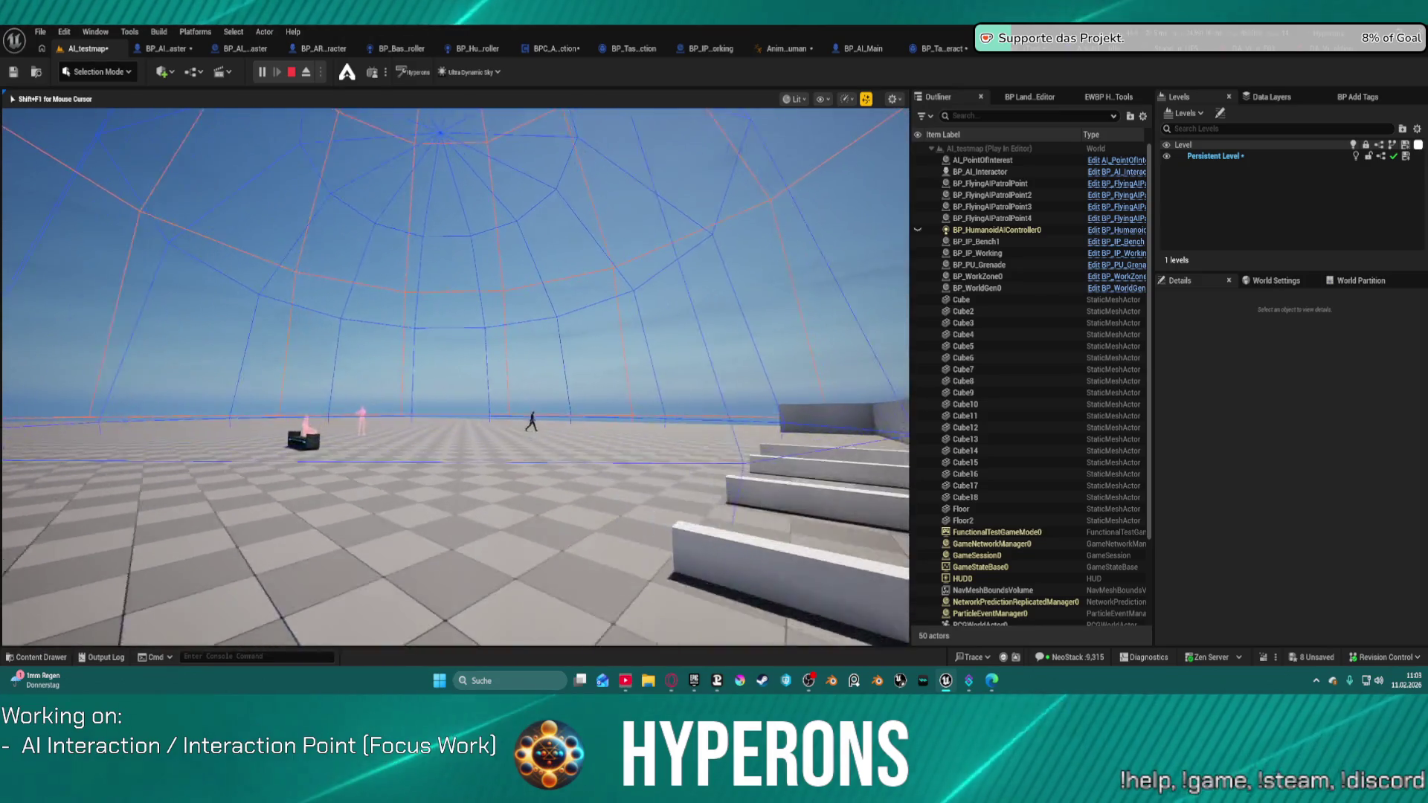
key("w")
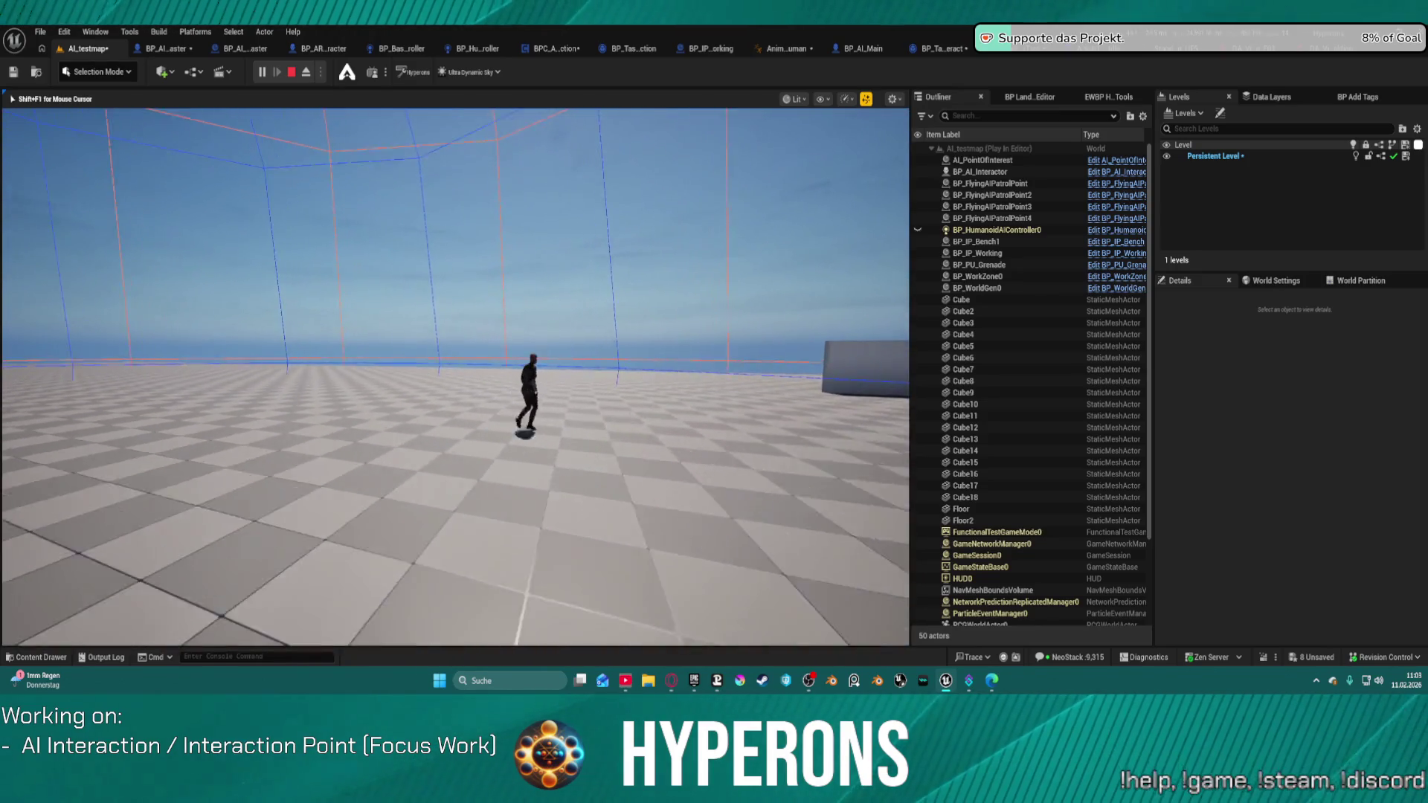
key("w")
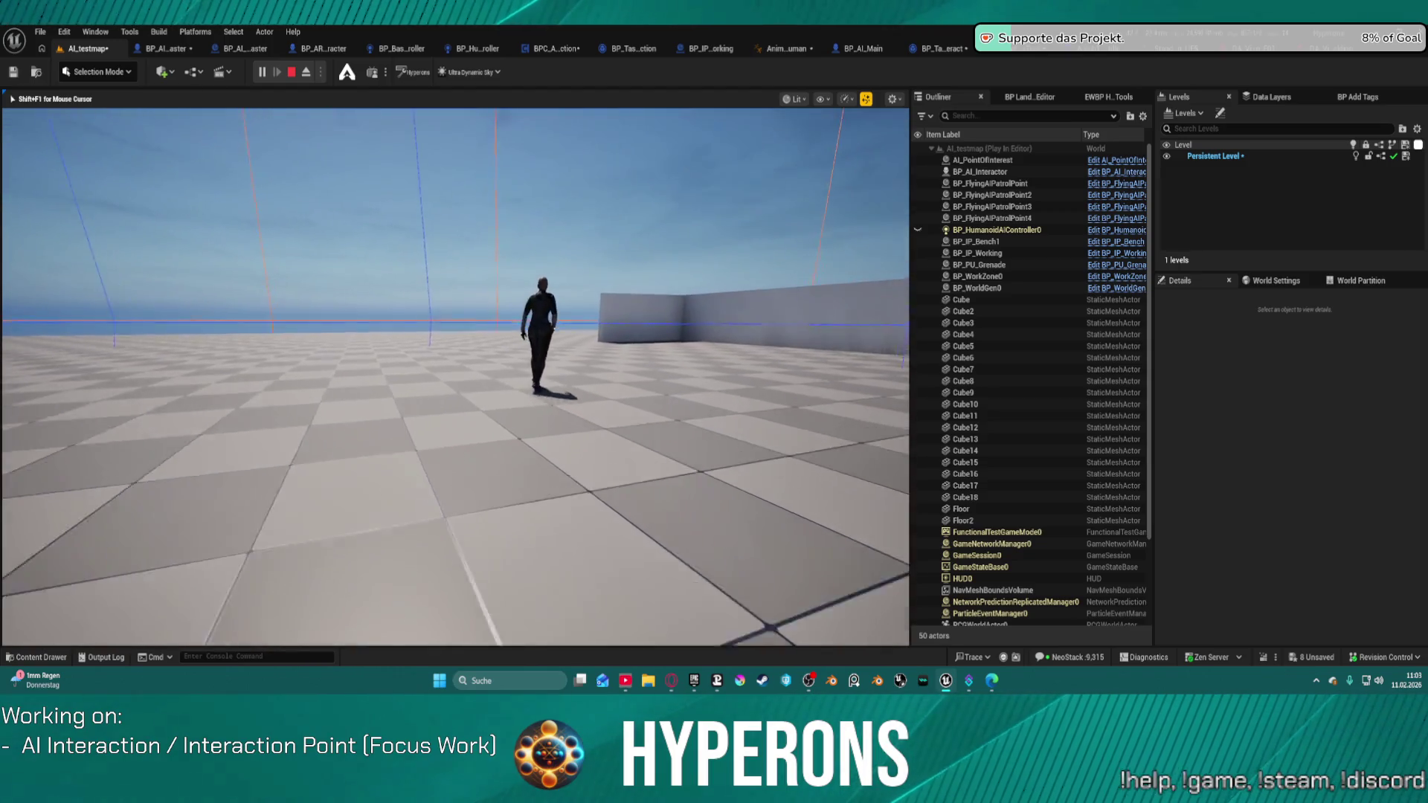
key("w")
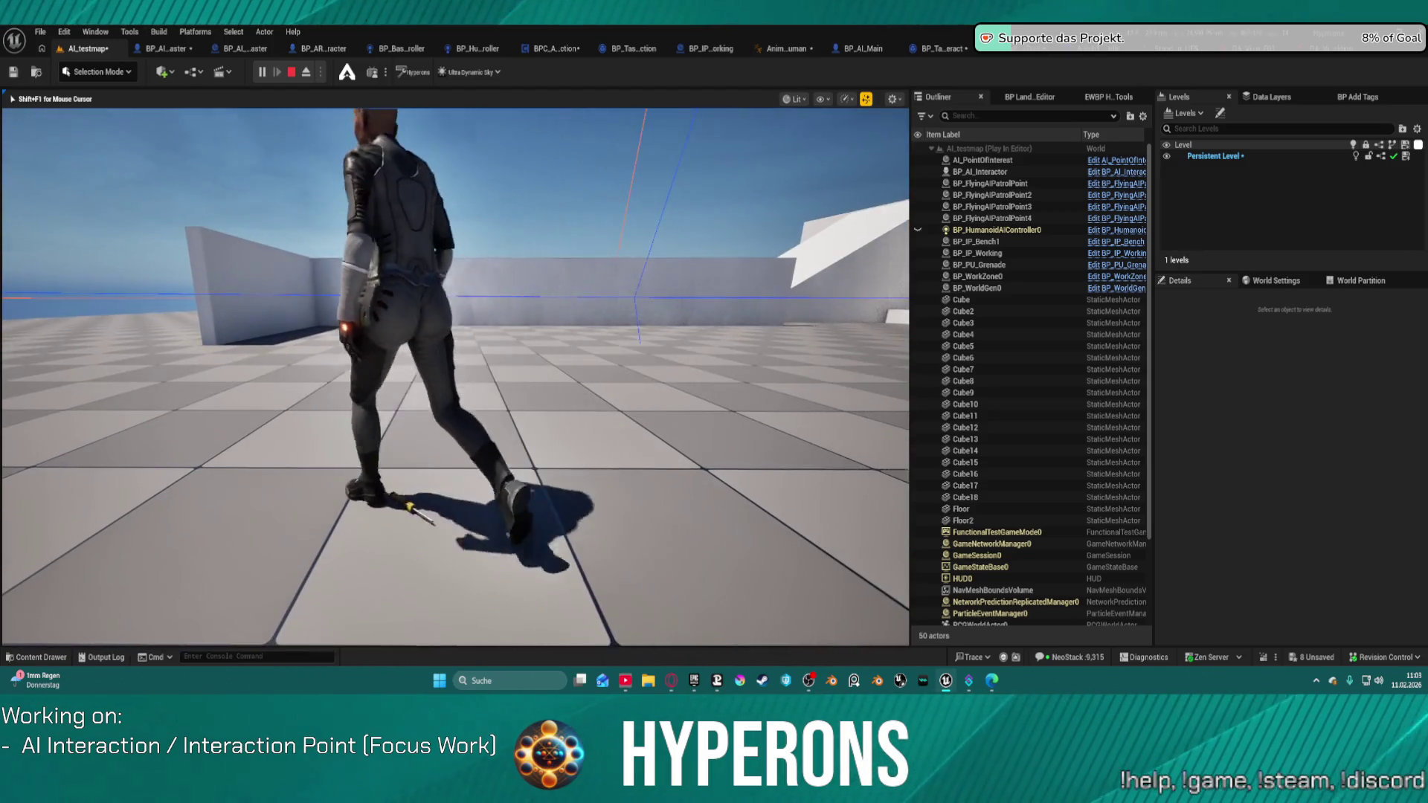
key("Escape")
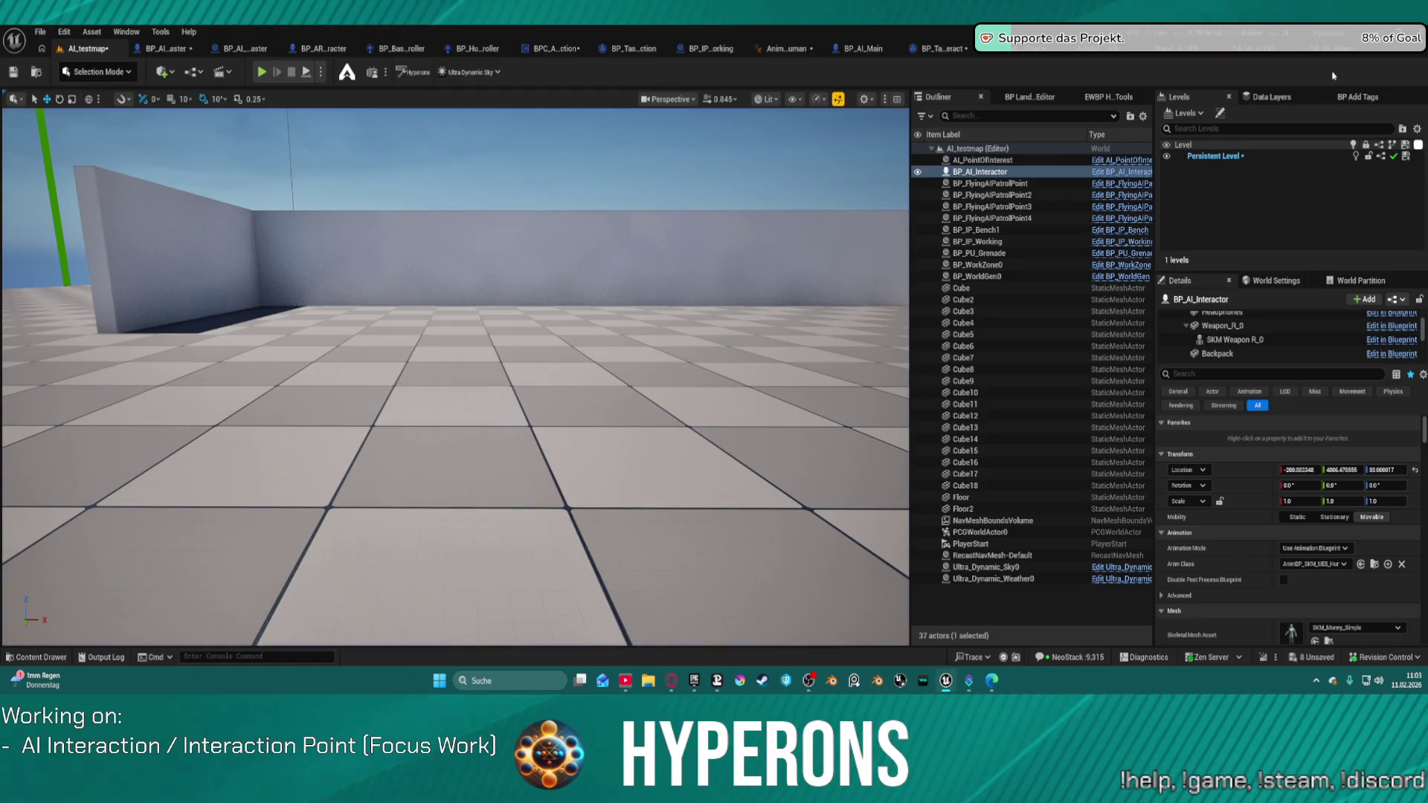
left_click(1334, 62)
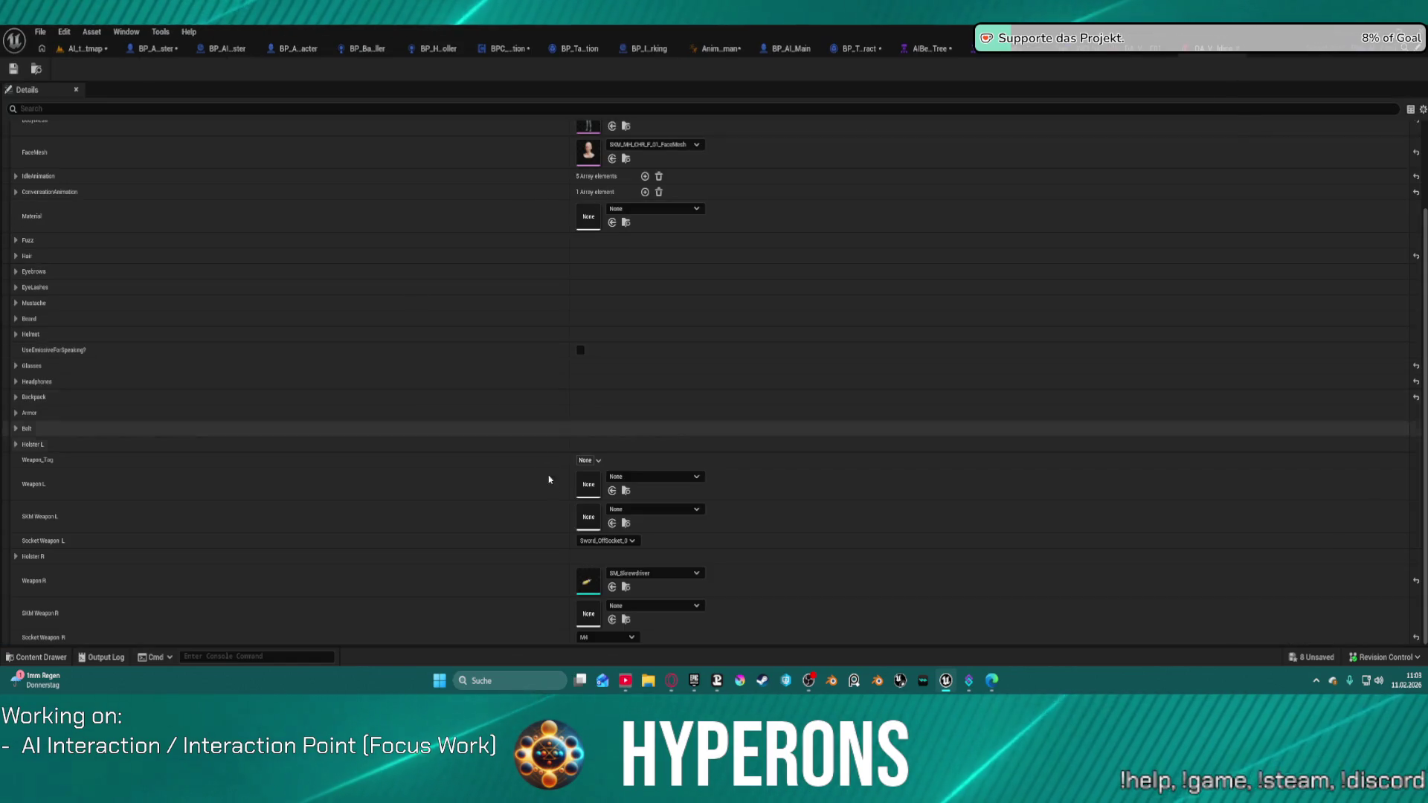
Attach the right-hand weapon to Dagger_Socket and save the asset
left_click(616, 637)
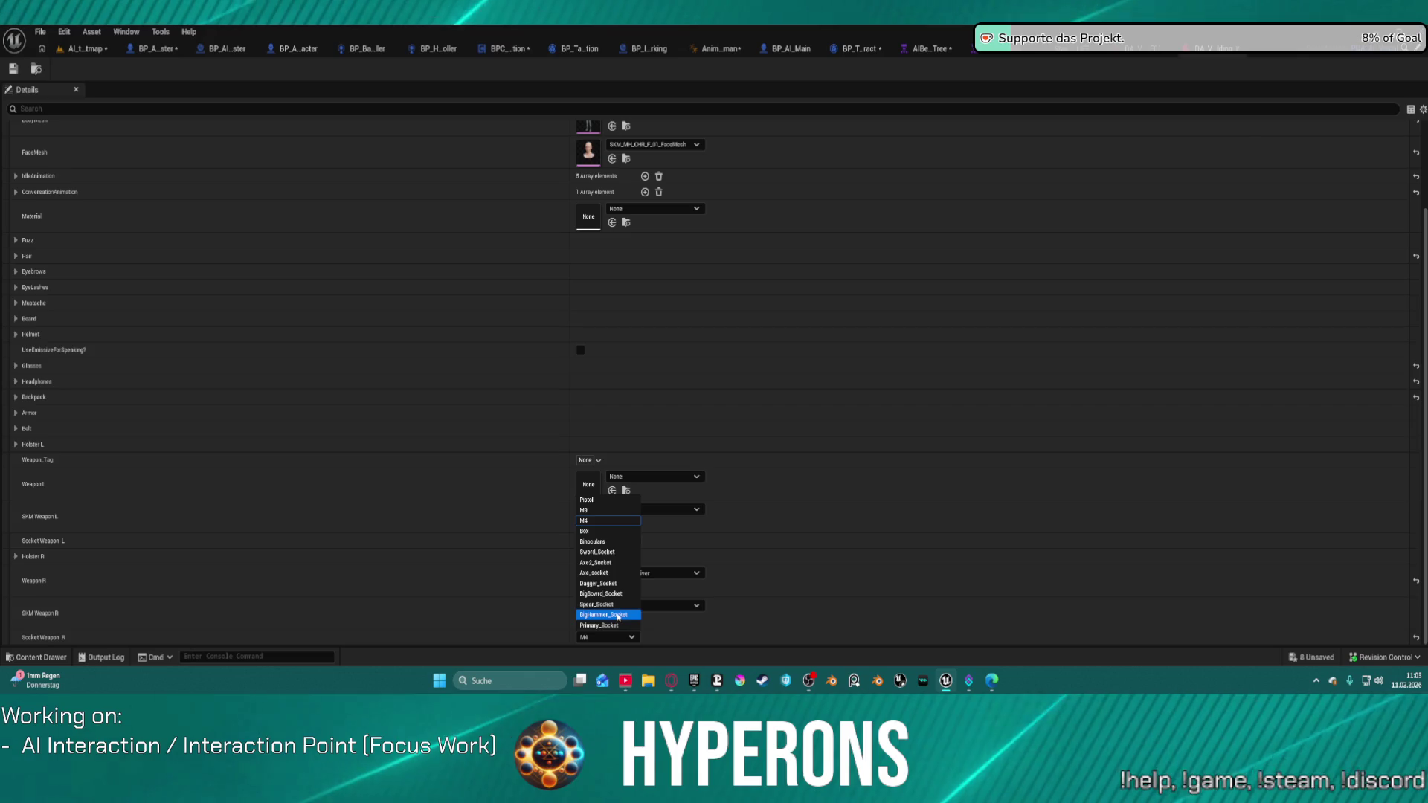
left_click(601, 587)
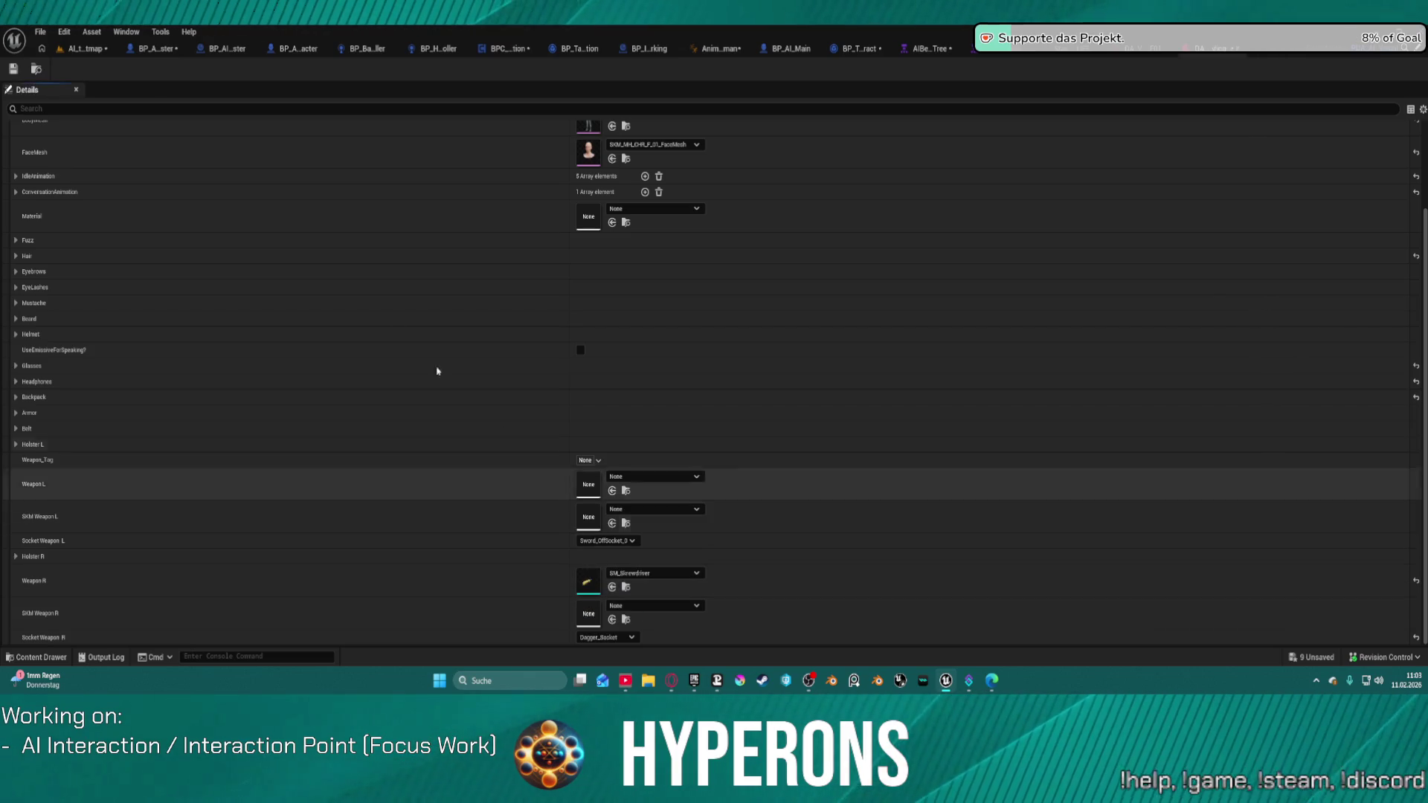
left_click(13, 70)
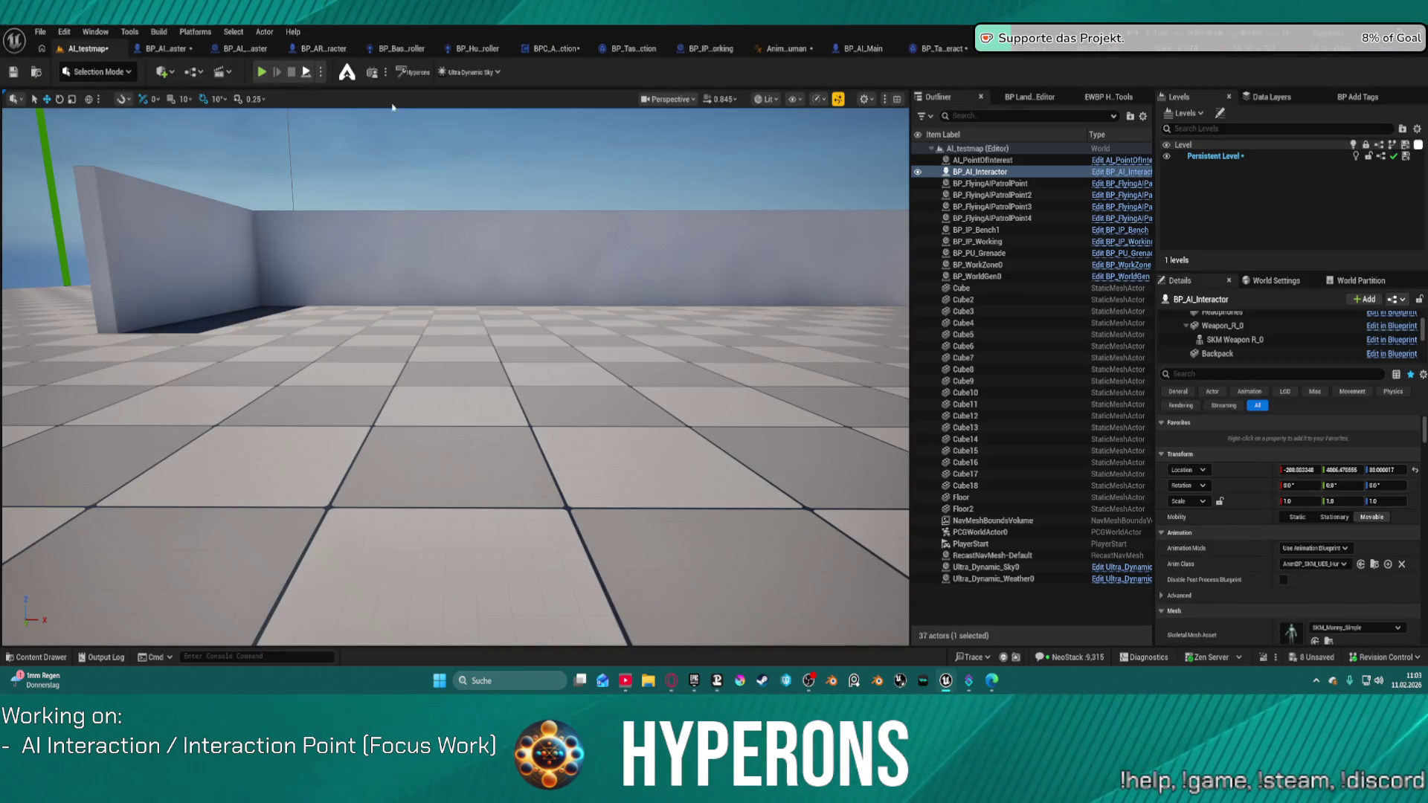
Play-test the AI again, then reopen the visual data asset and BP_AI_Interactor_Master
key("alt+p")
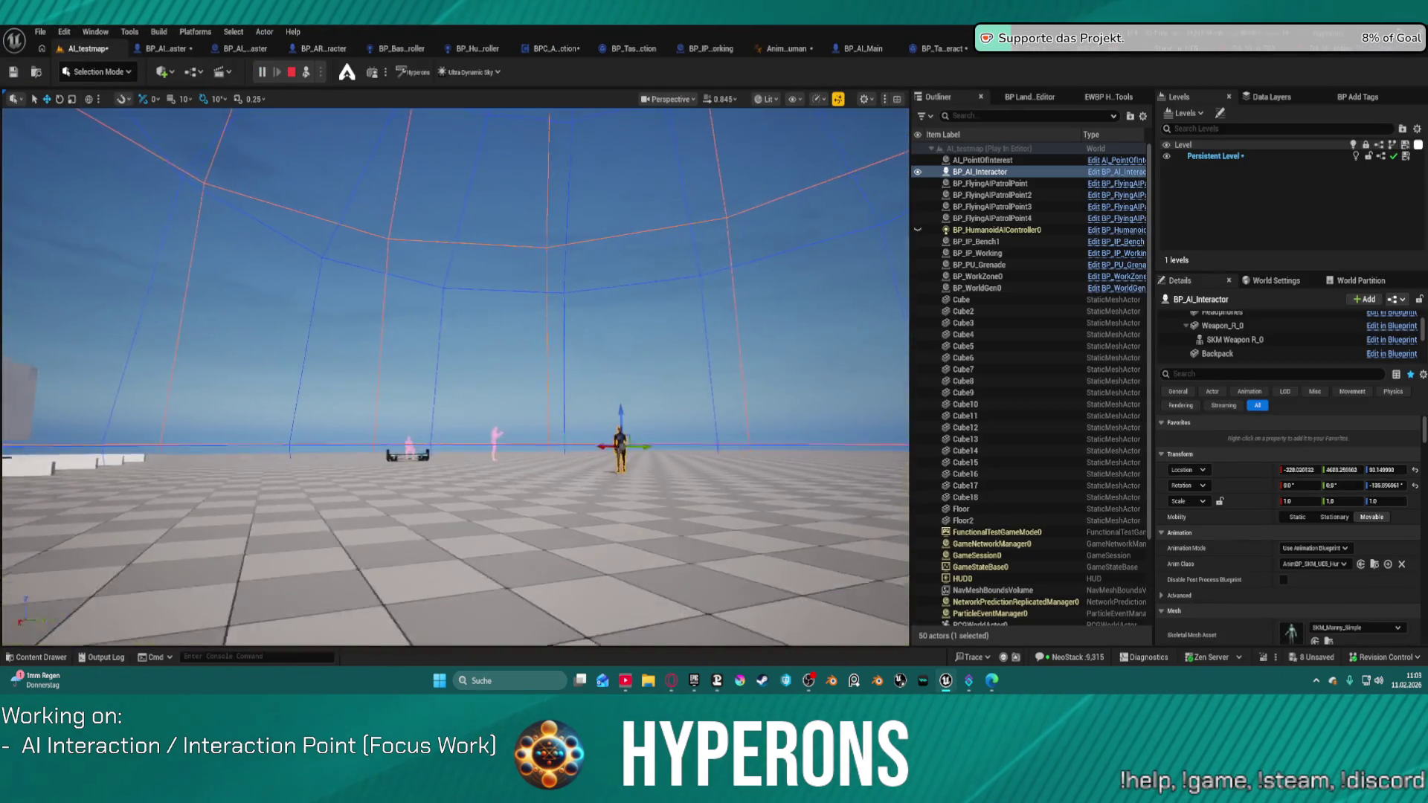
scroll(455, 377, "down", 3)
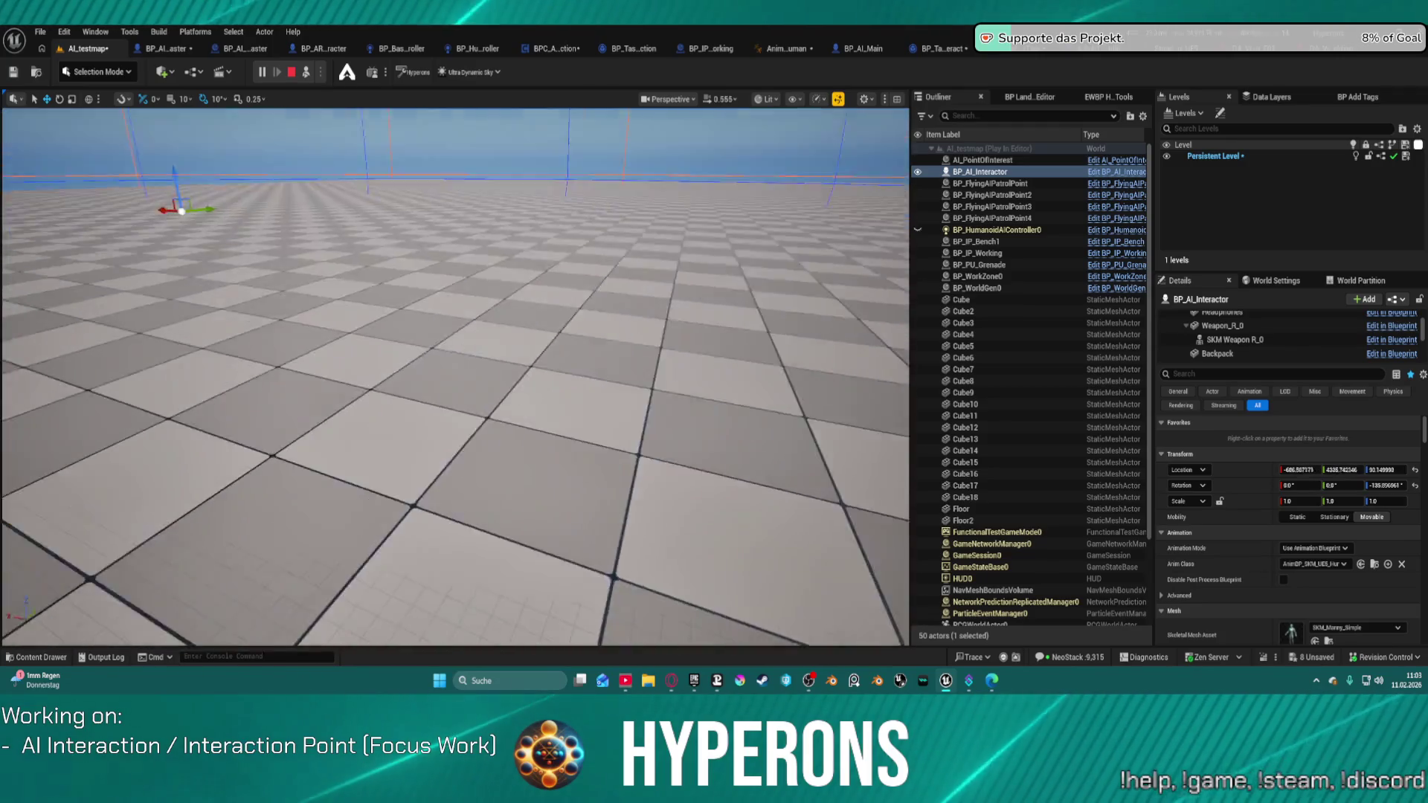
key("f")
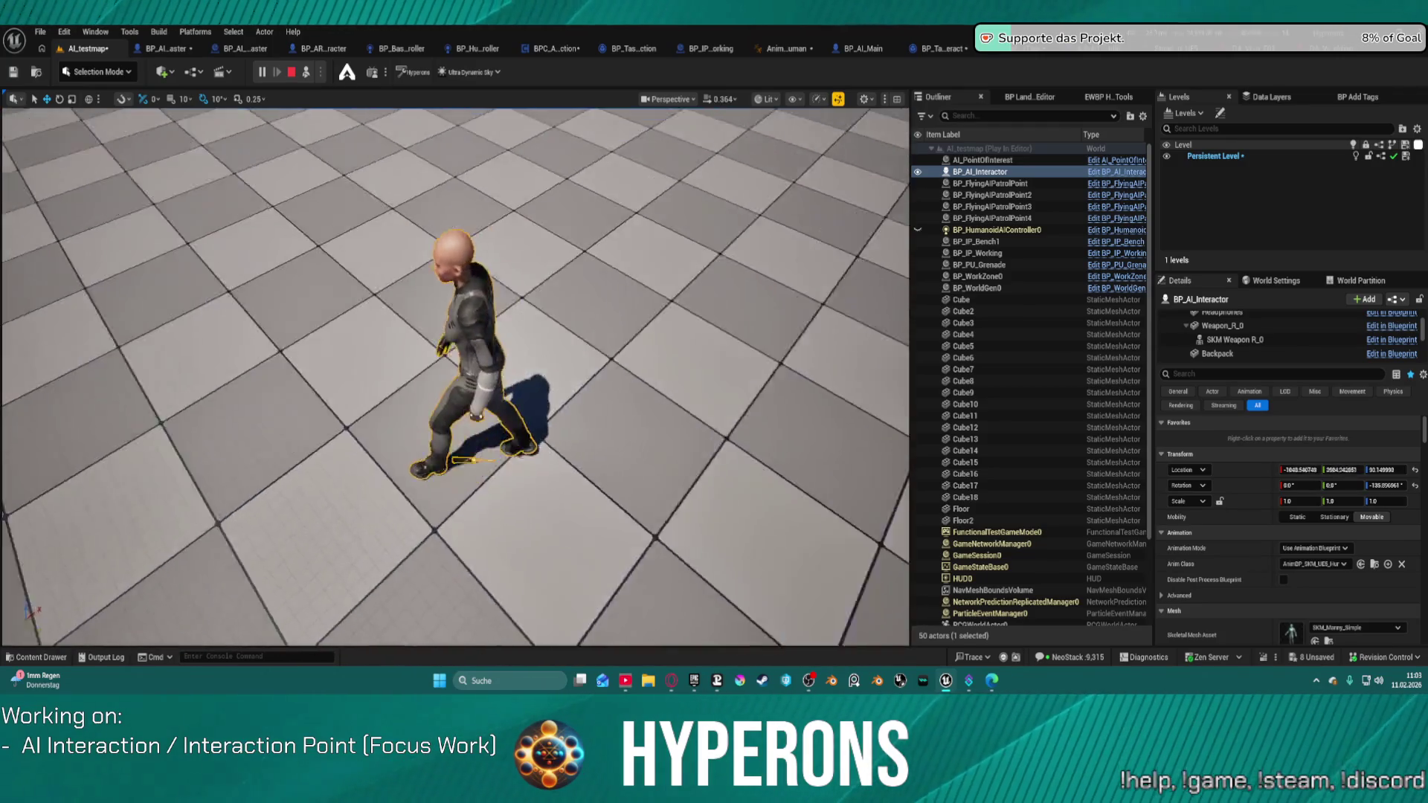
key("Escape")
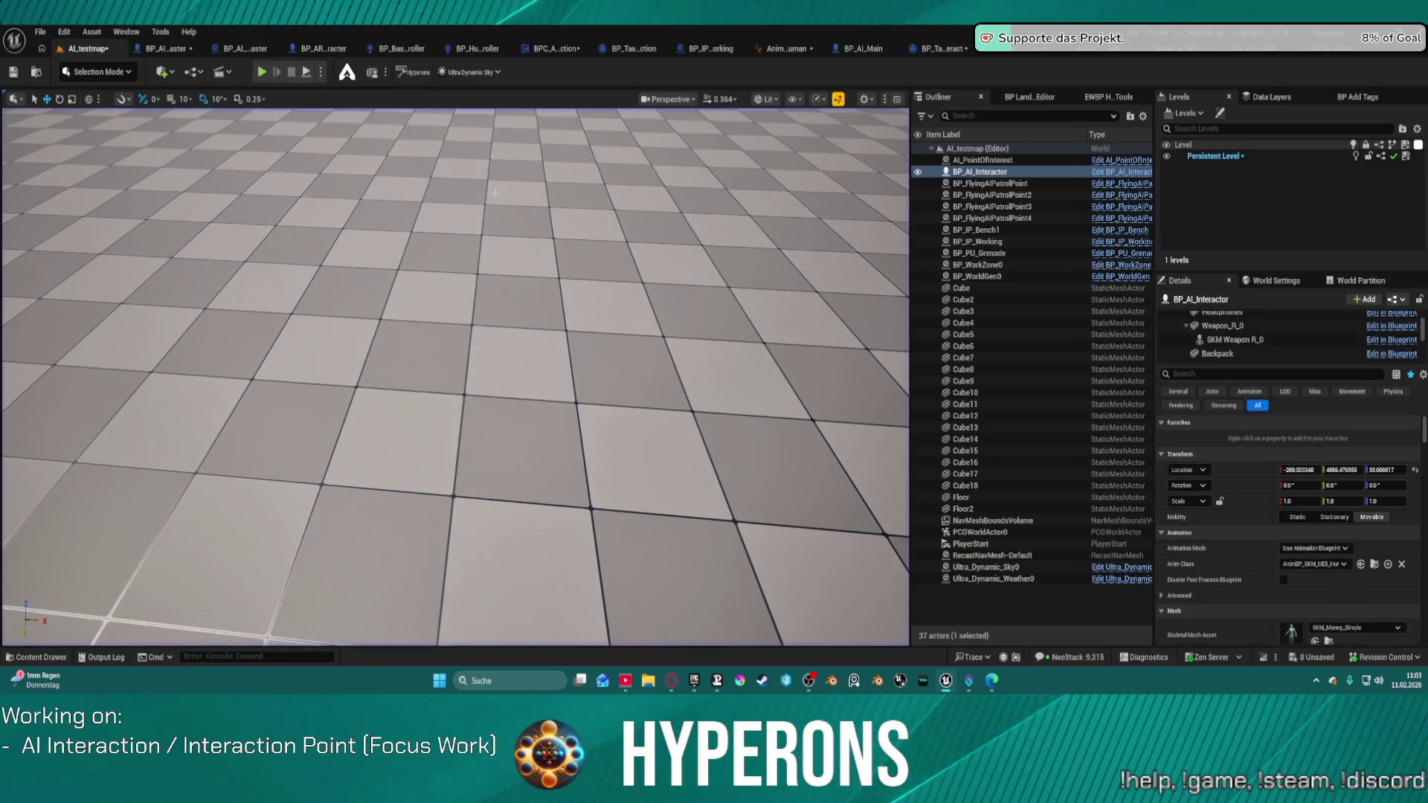
left_click(1331, 51)
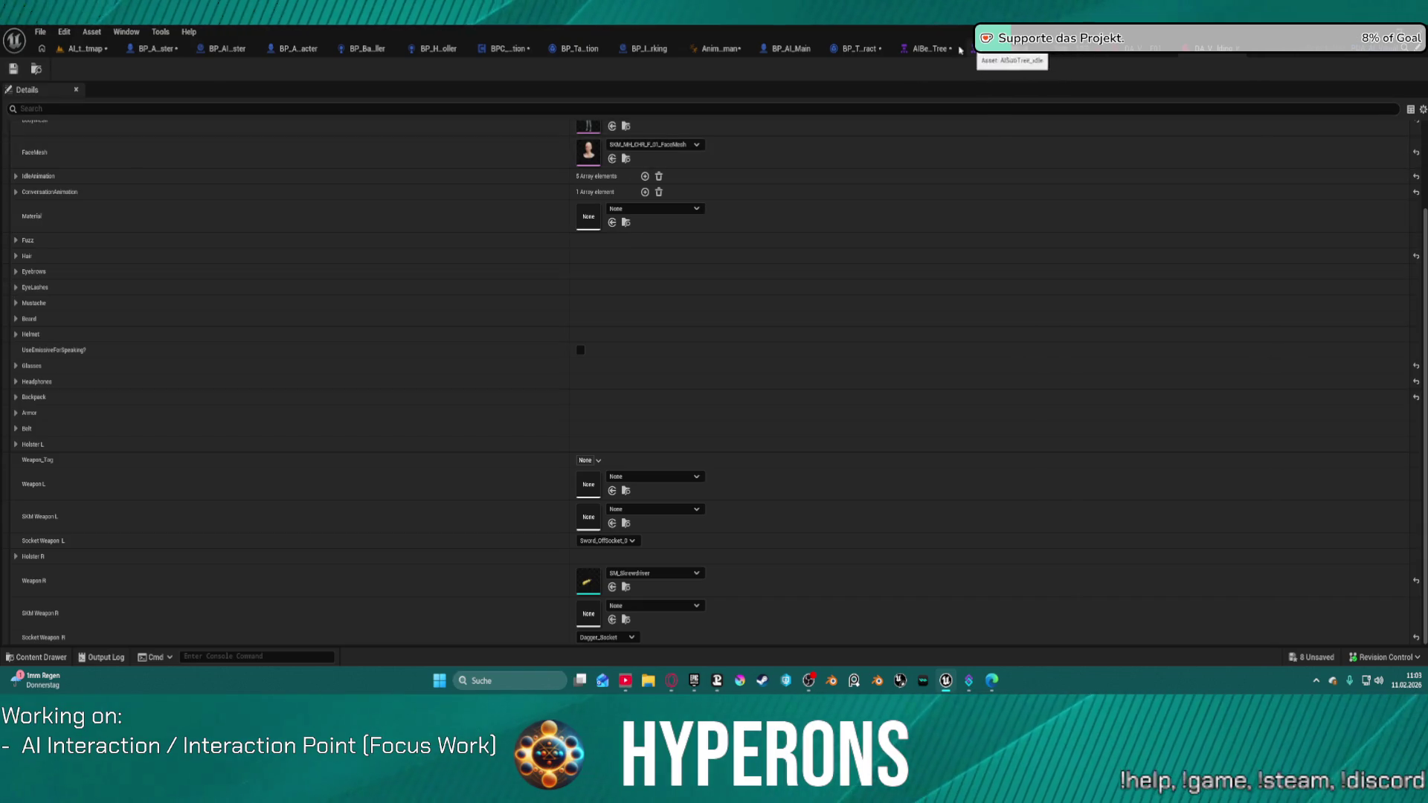
left_click(147, 47)
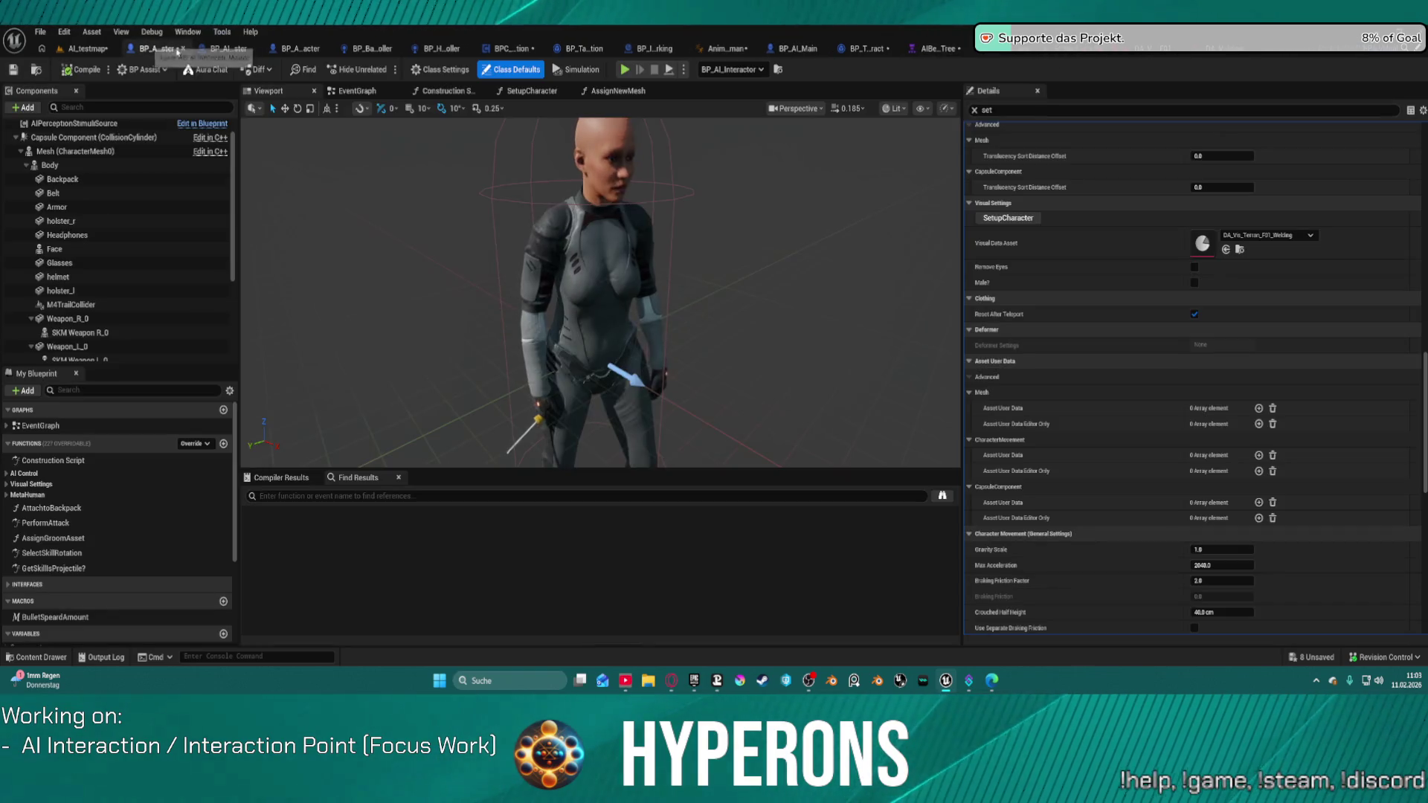
Open SetupCharacter from the Construction Script and inspect the weapon's Attach Component node and Body component
left_click(461, 94)
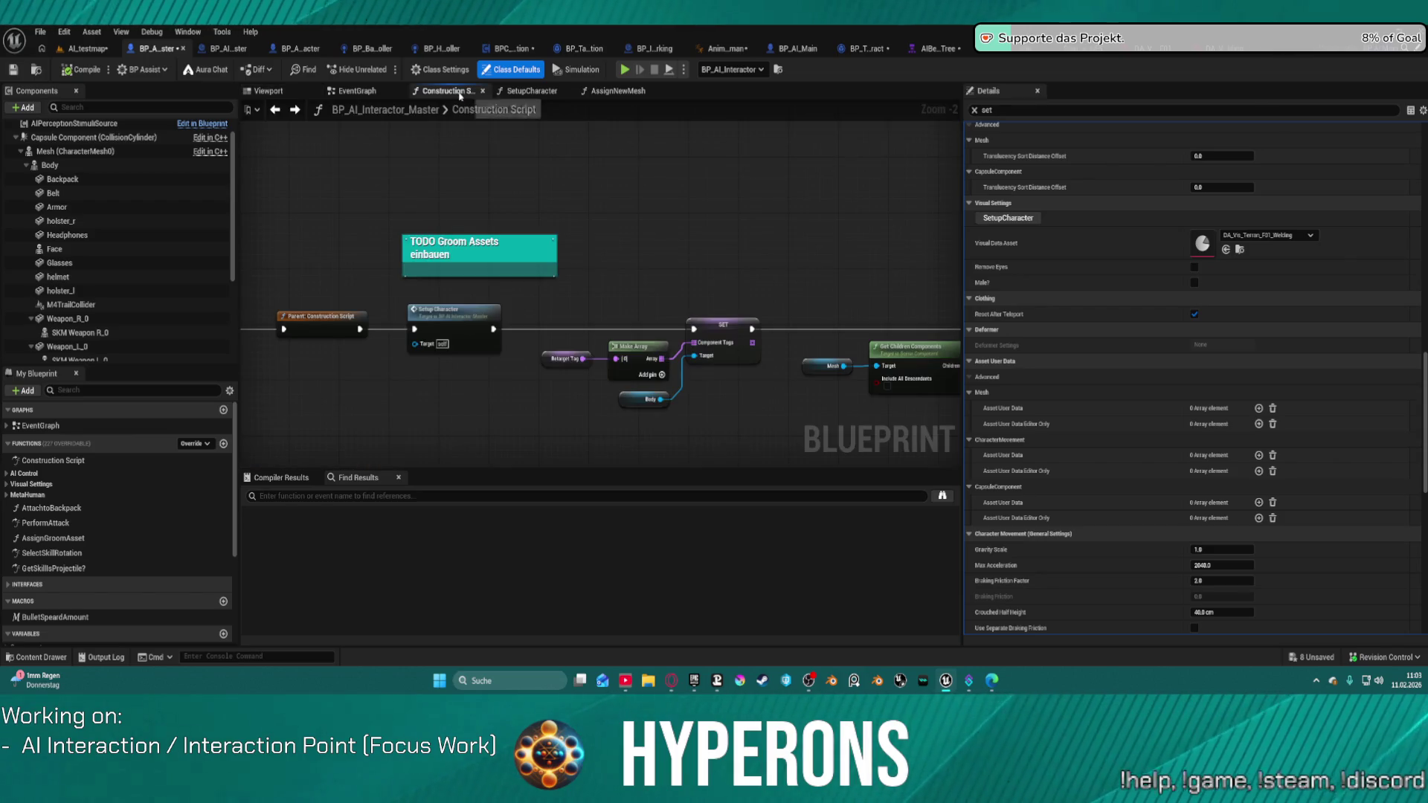
double_click(449, 318)
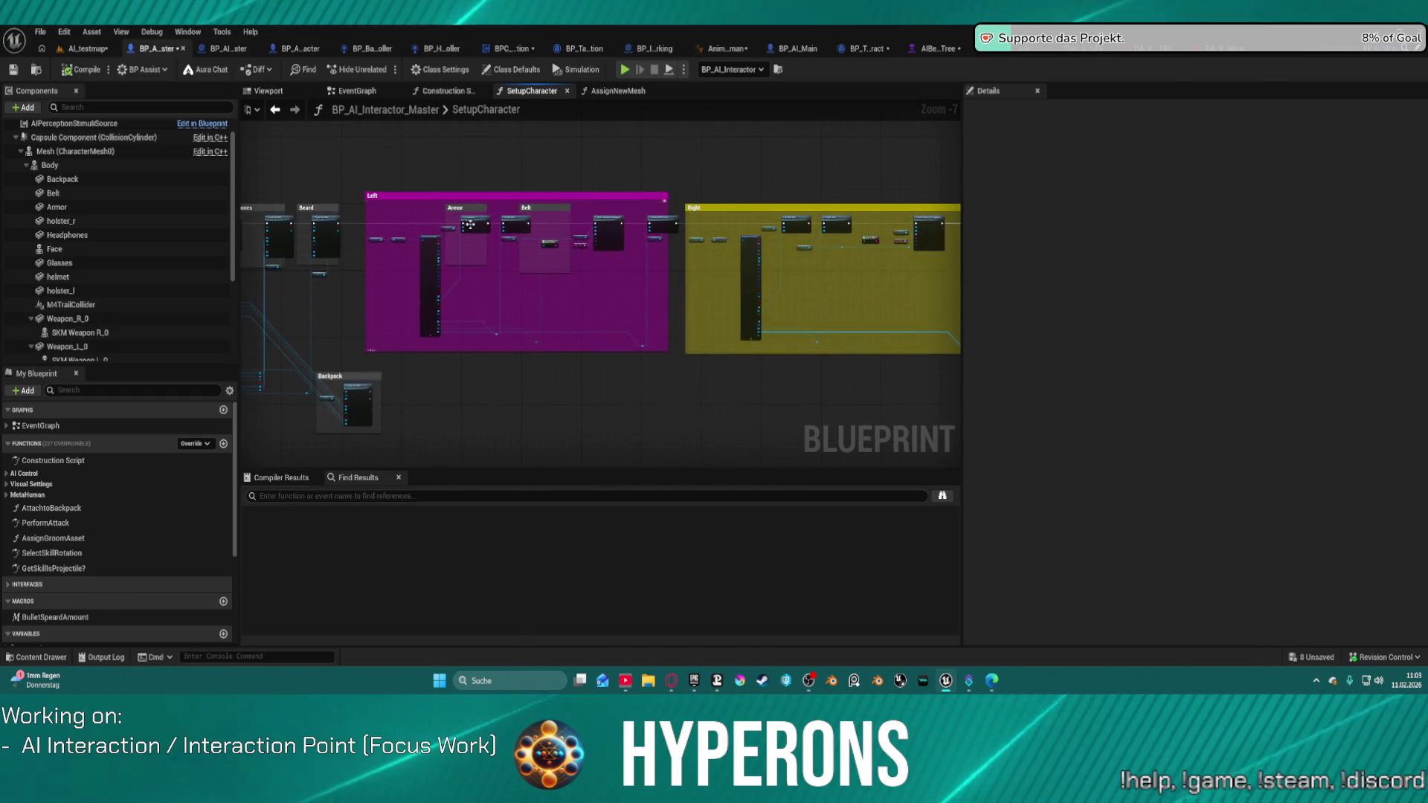
scroll(818, 271, "up", 4)
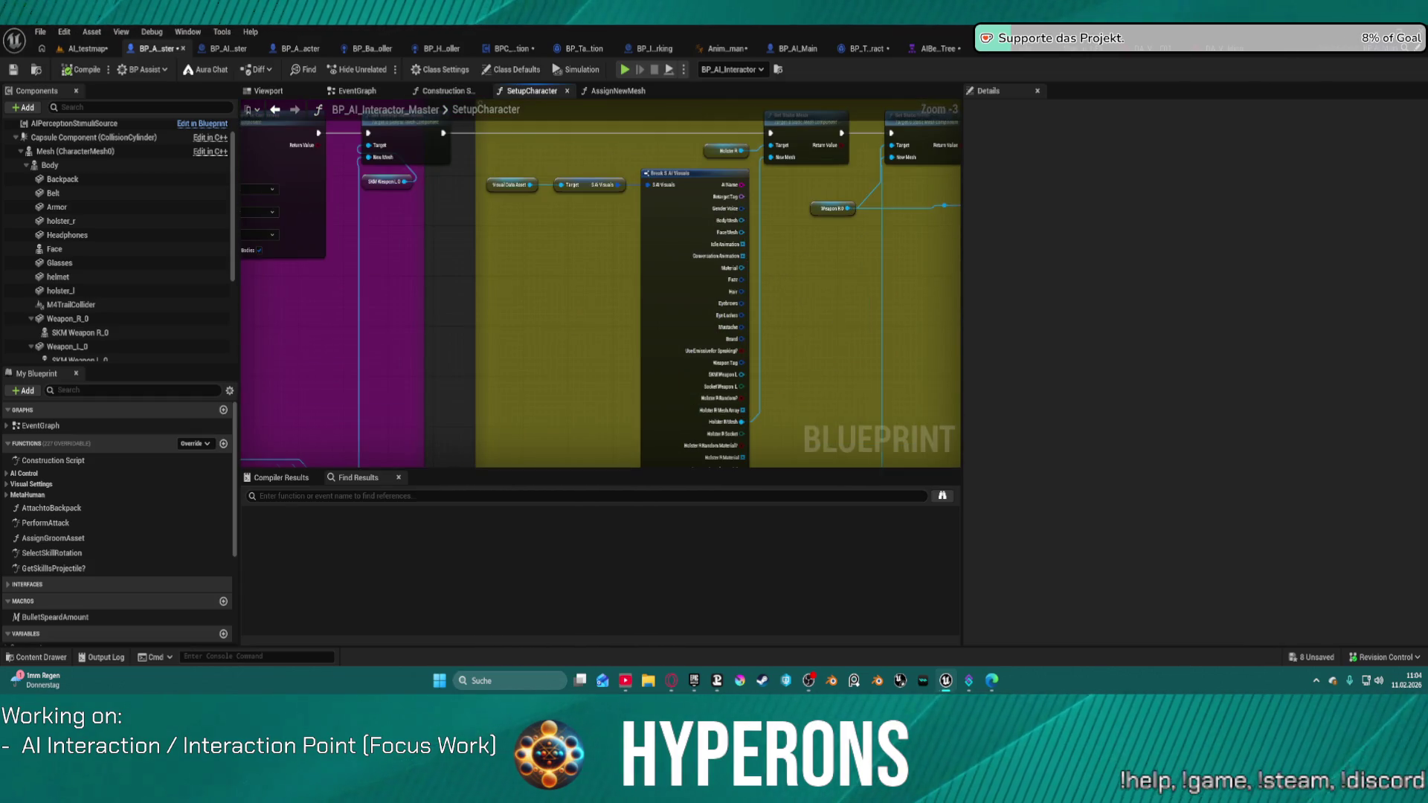
mouse_move(818, 271)
left_mouse_down()
mouse_move(685, 268)
mouse_move(520, 402)
mouse_move(444, 402)
mouse_move(423, 271)
mouse_move(442, 176)
left_mouse_up()
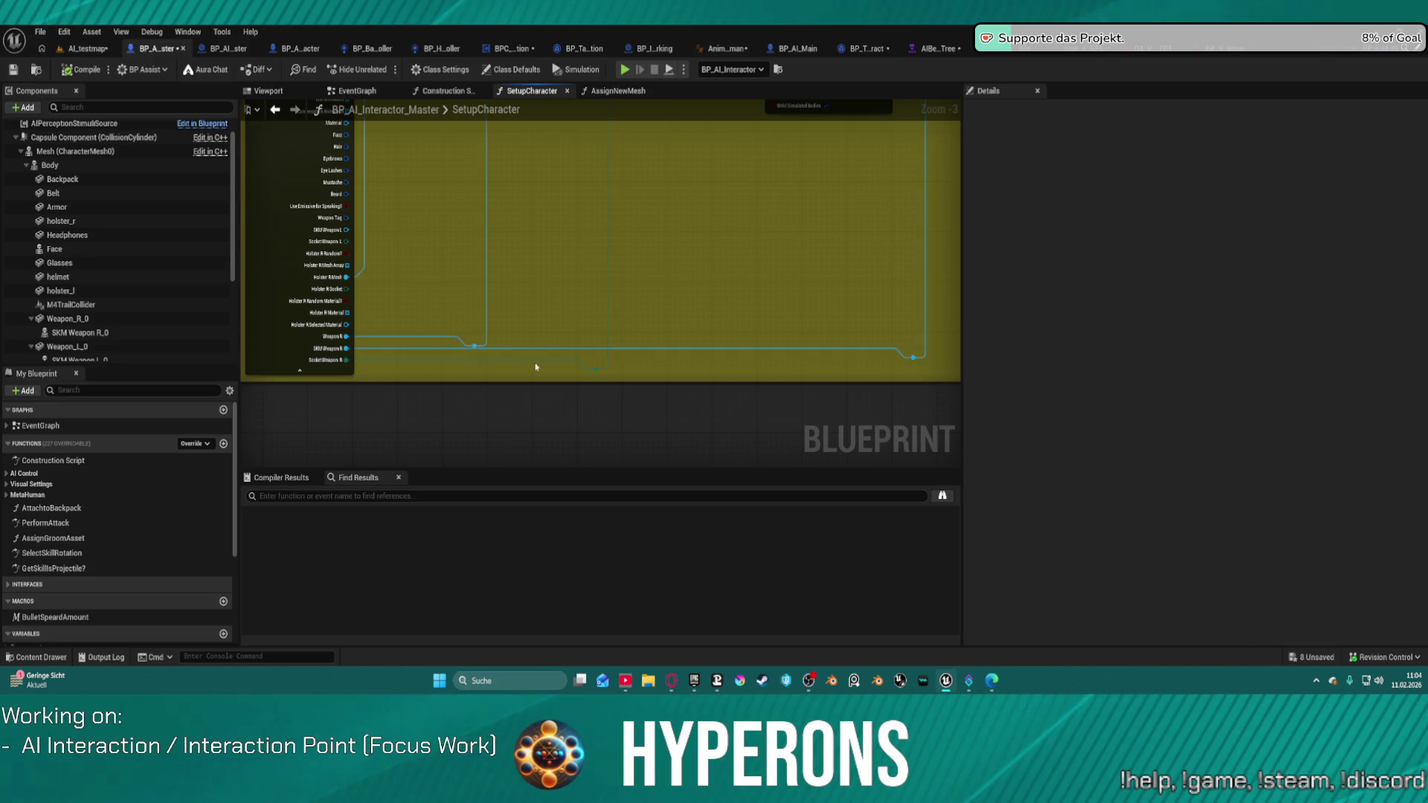
scroll(594, 374, "up", 4)
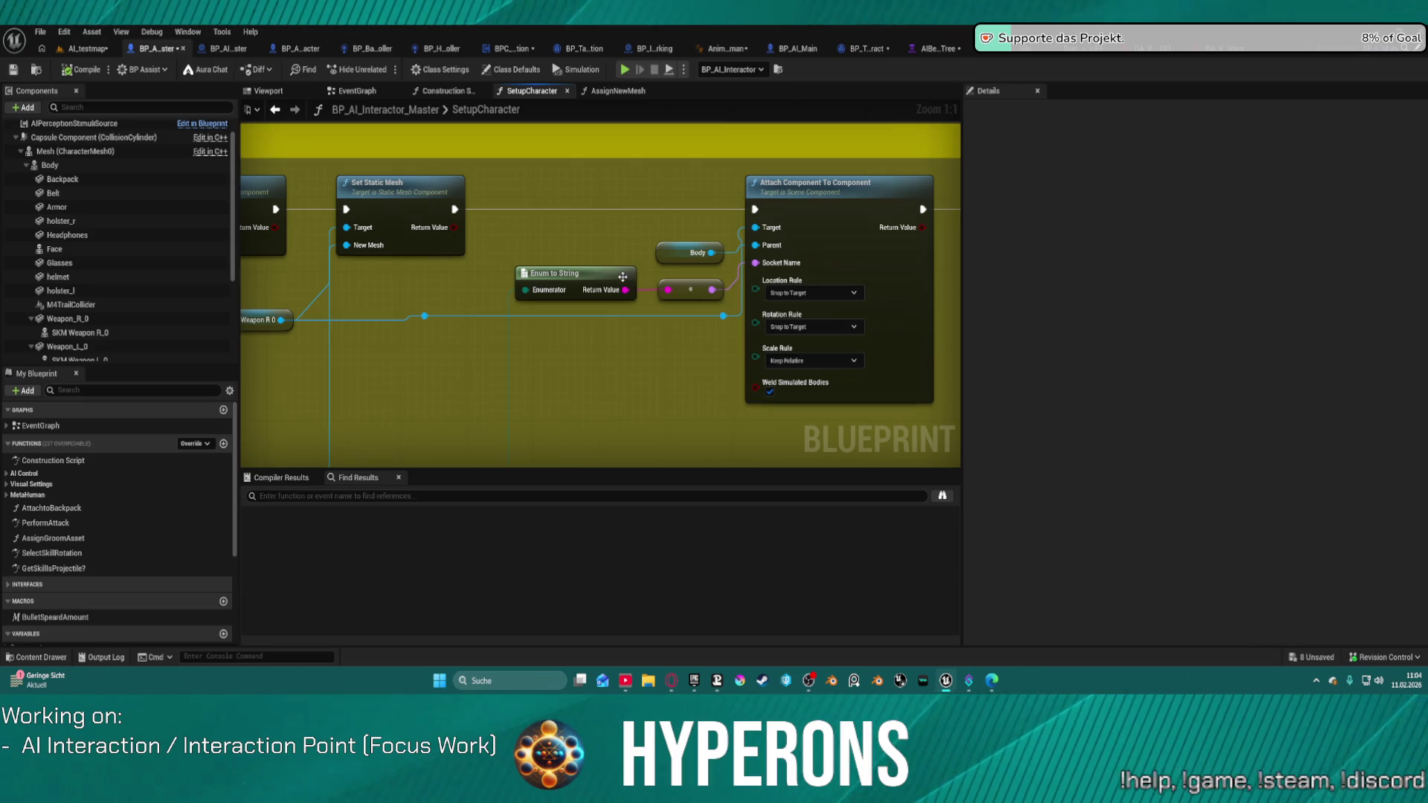
left_click_drag(678, 255, 630, 249)
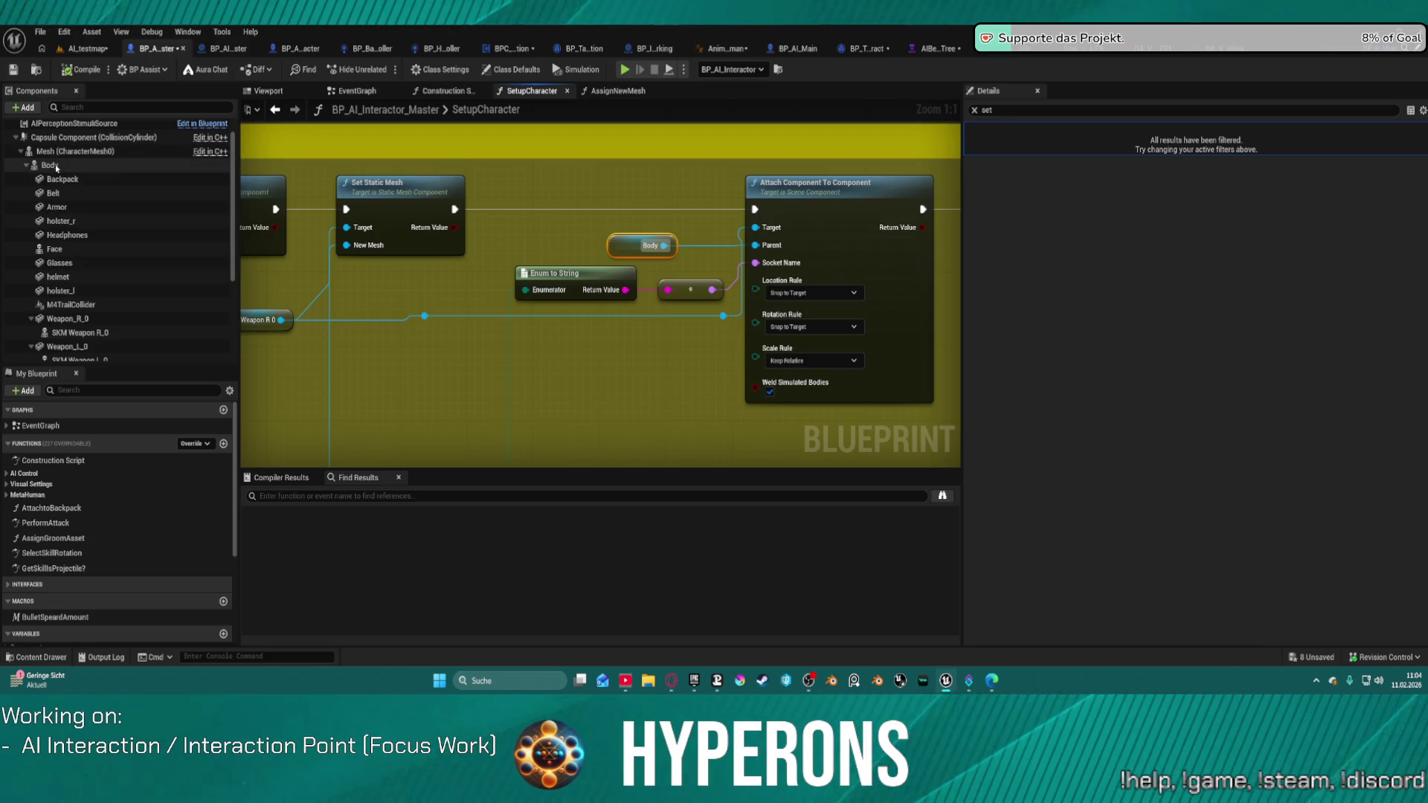
left_click(56, 167)
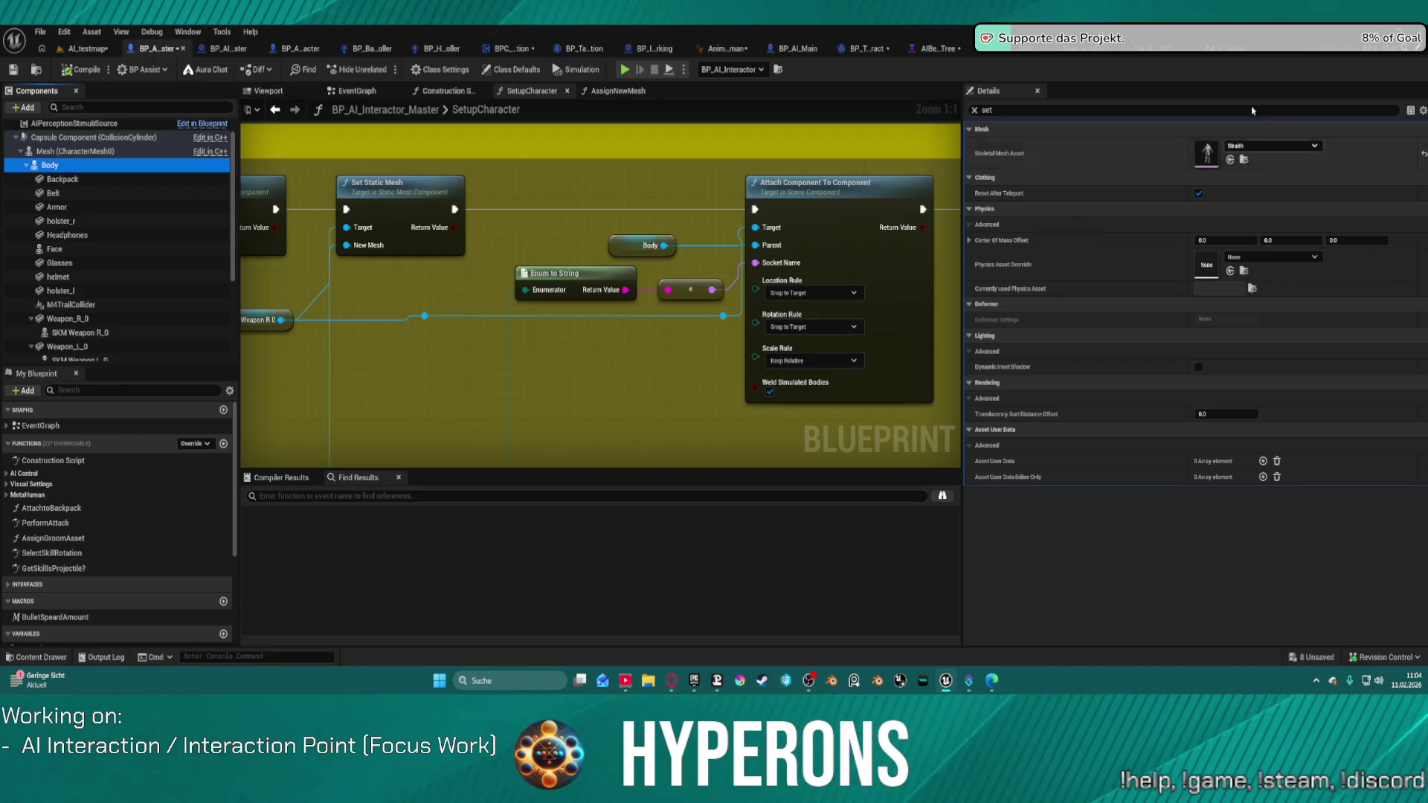
left_click(1205, 48)
Open the MH_CHR_F_01_Outfits skeletal mesh from the BodyMesh and select its hand_l bone
scroll(647, 172, "up", 2)
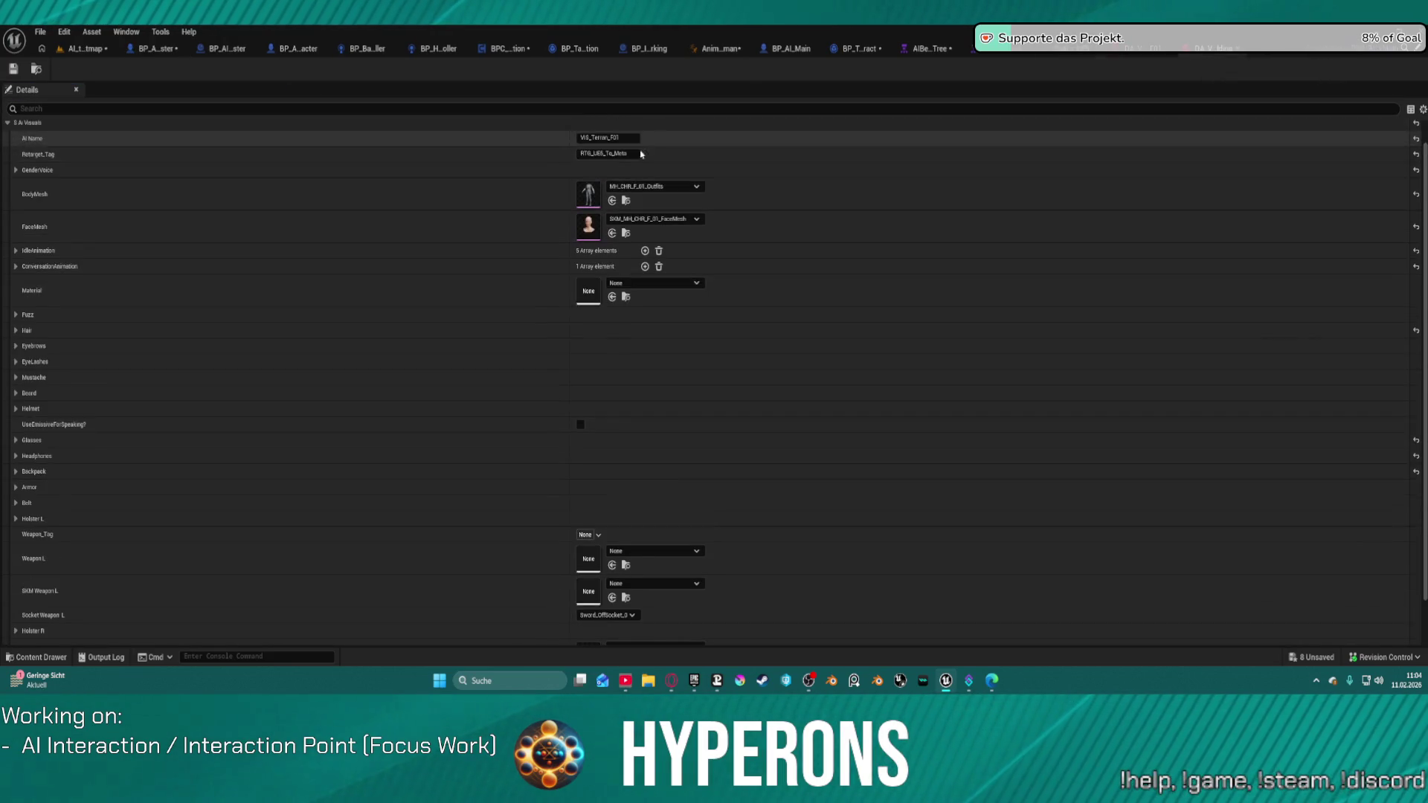
left_click(626, 201)
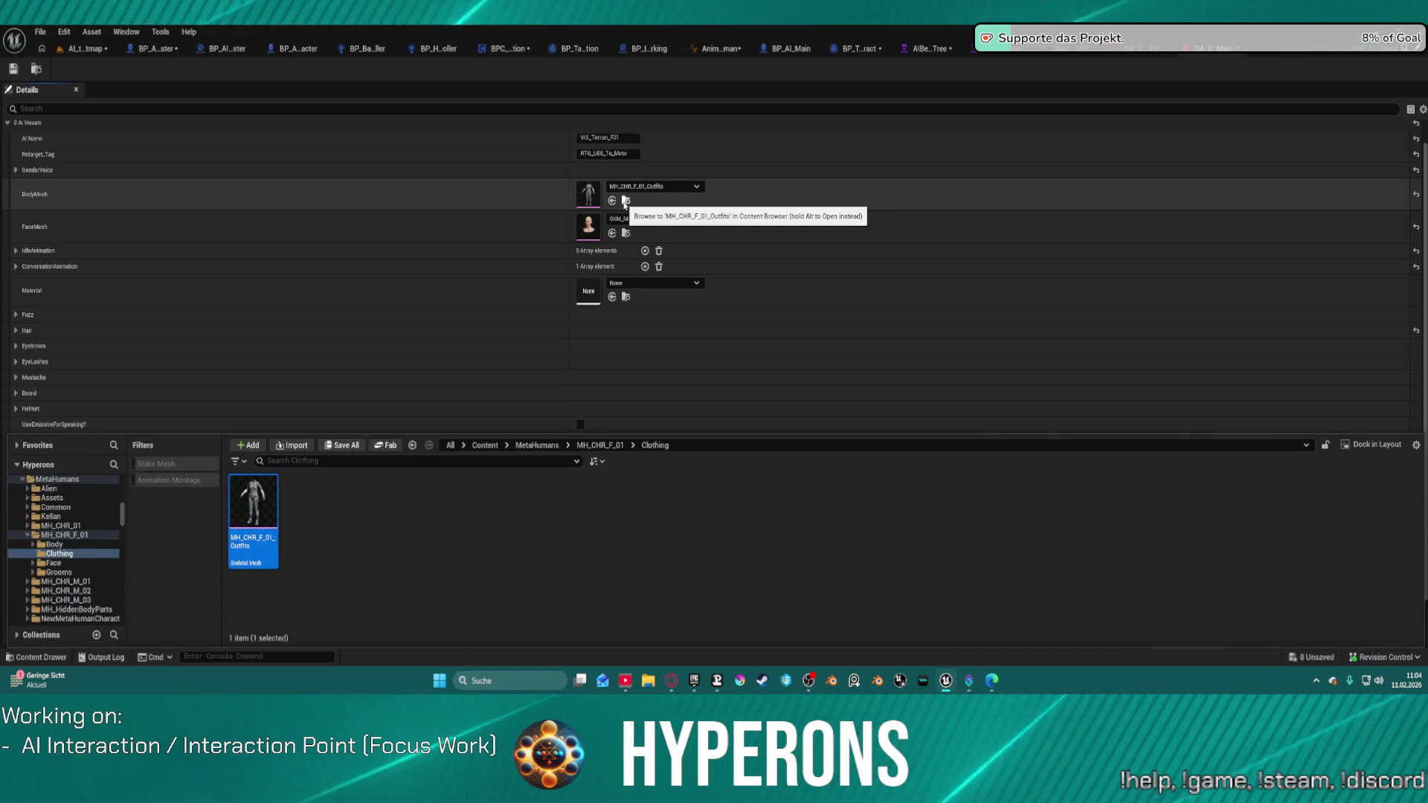
double_click(256, 496)
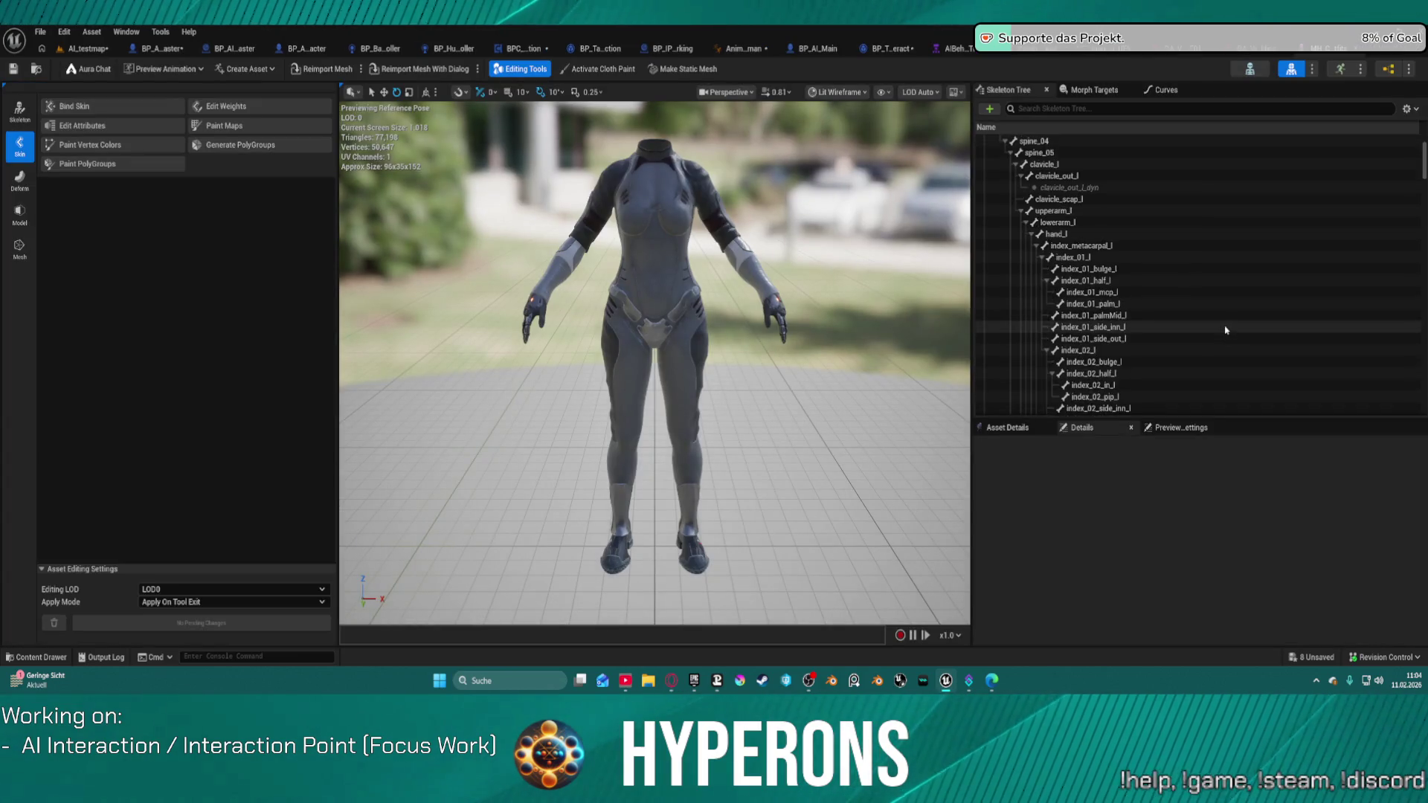
scroll(1226, 329, "down", 3)
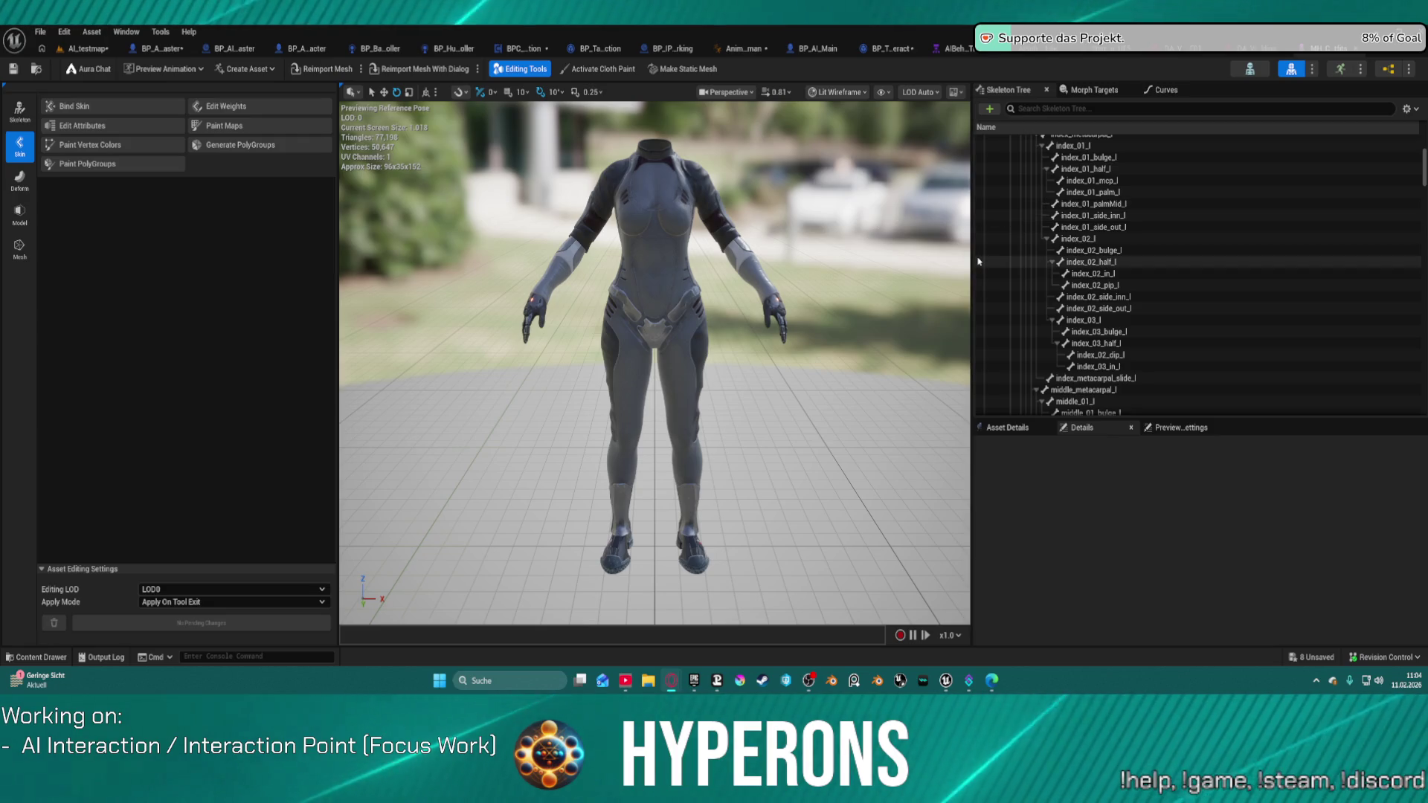
scroll(1121, 216, "up", 2)
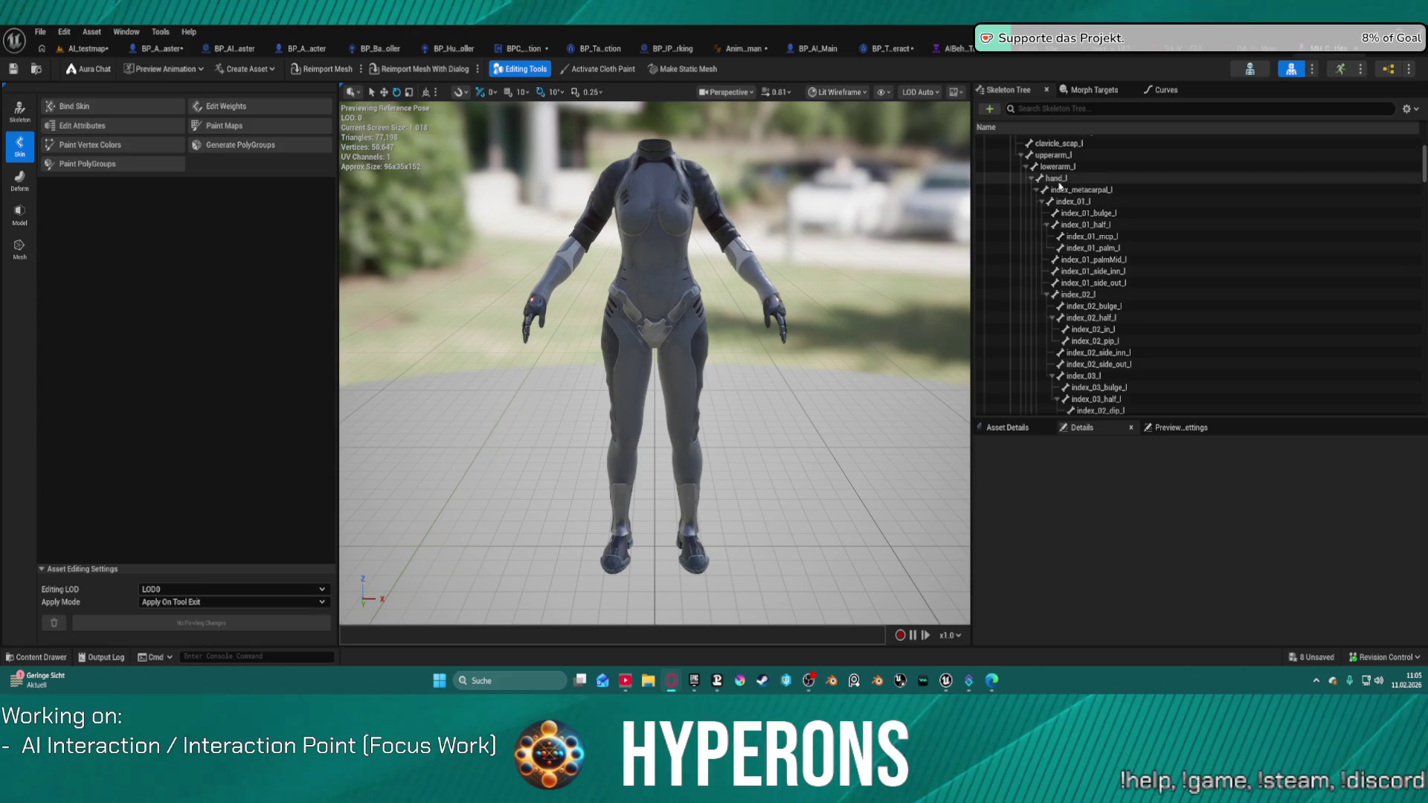
left_click(1059, 181)
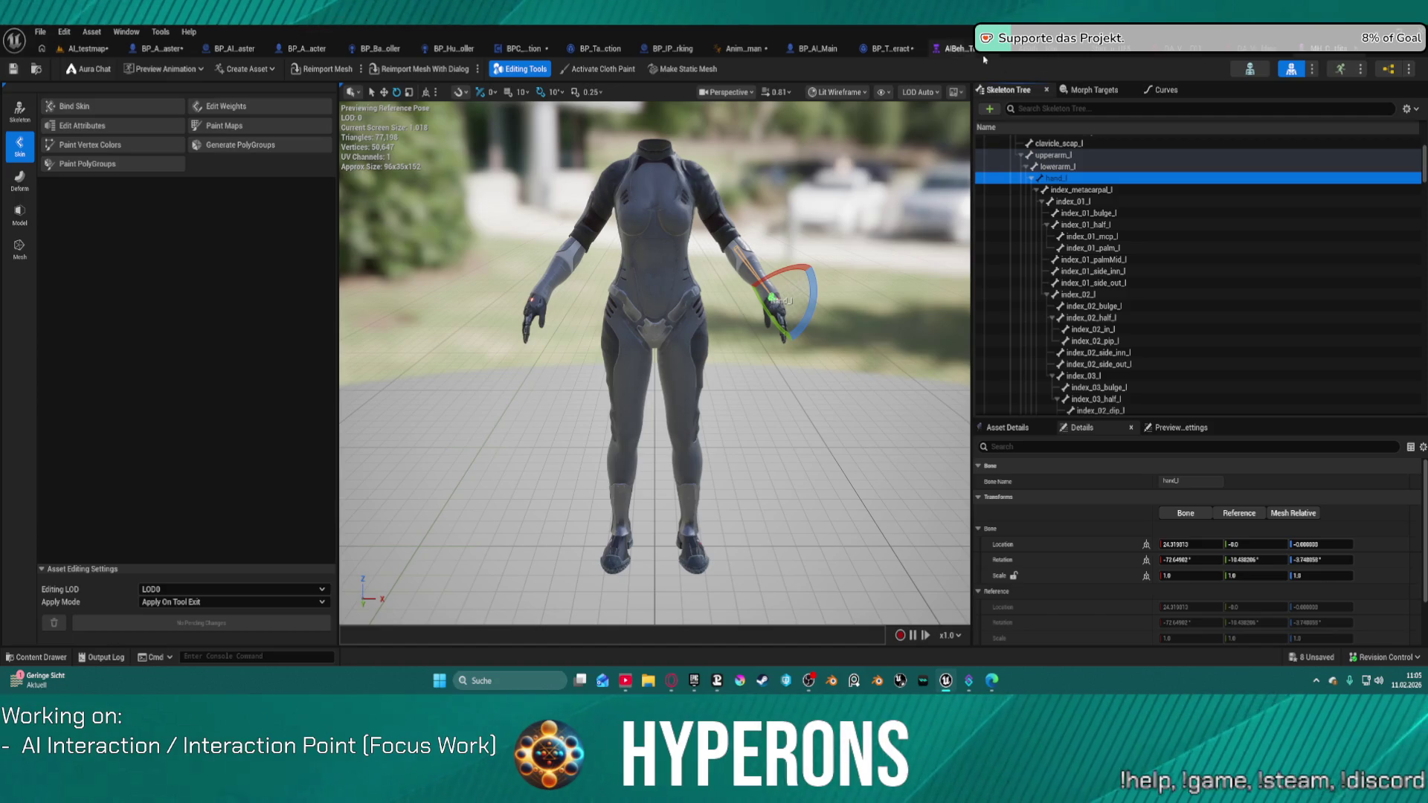
left_click(742, 48)
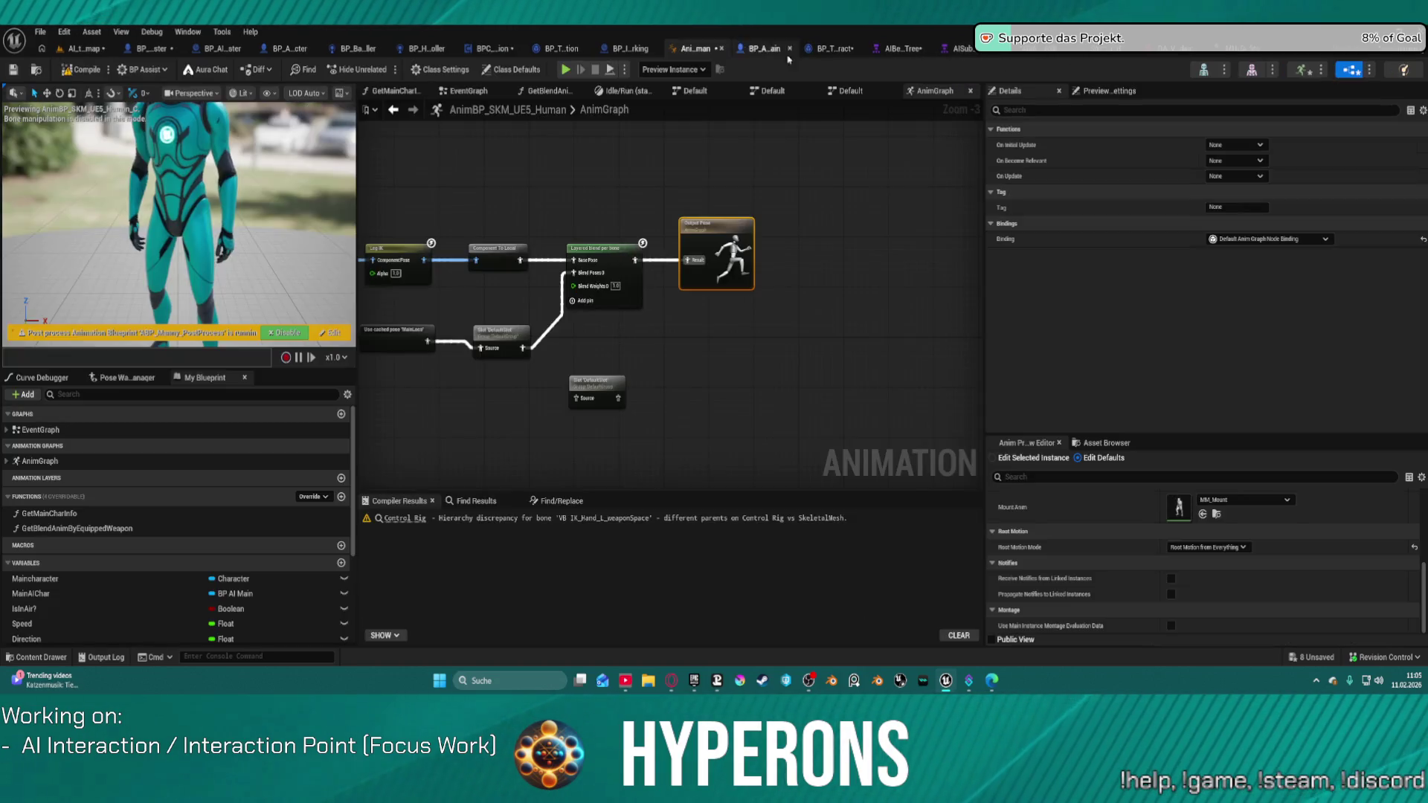
In the human skeleton, hide bones and select all sockets from VB IK_Hand_R_chestSpace to foot_r_Socket
left_click(1203, 69)
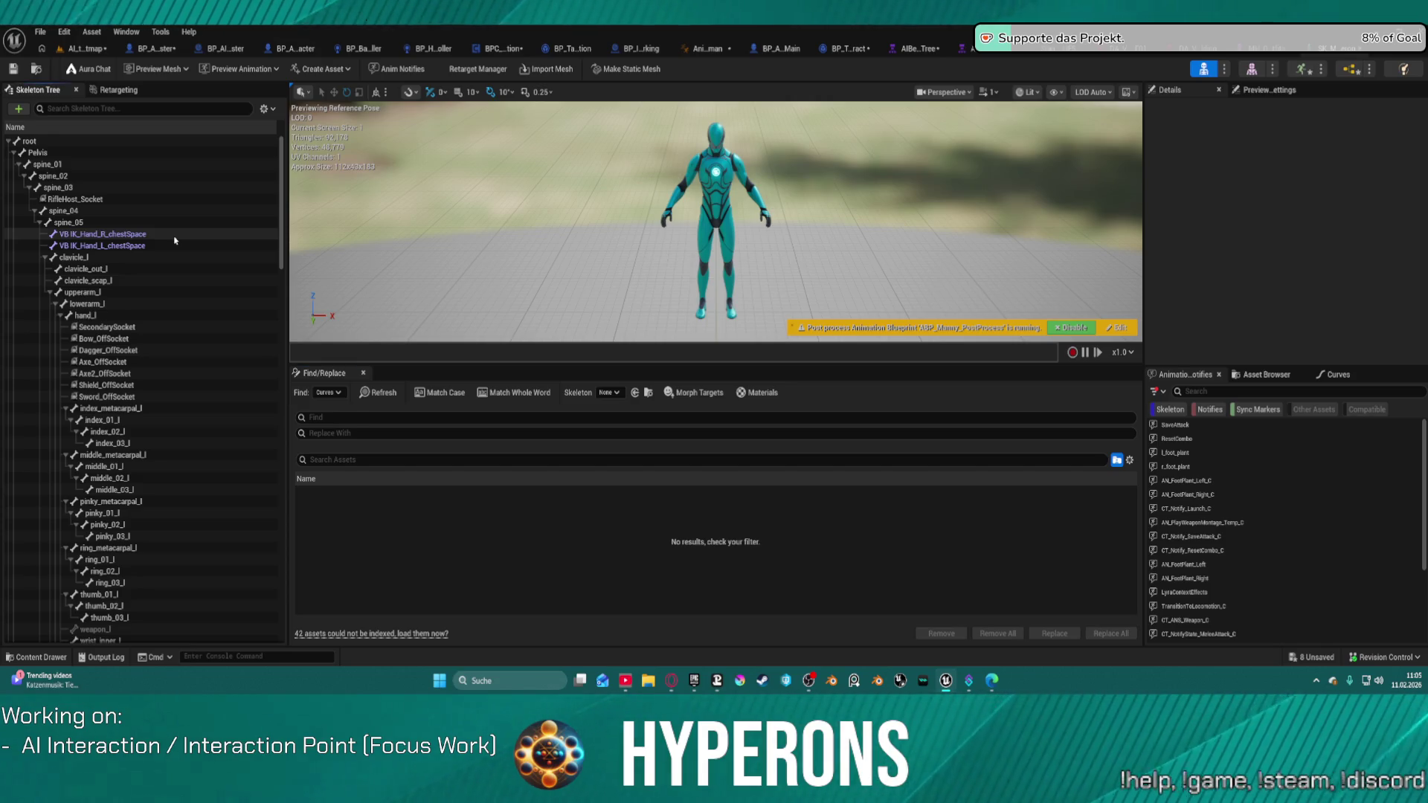
right_click(175, 238)
mouse_move(286, 371)
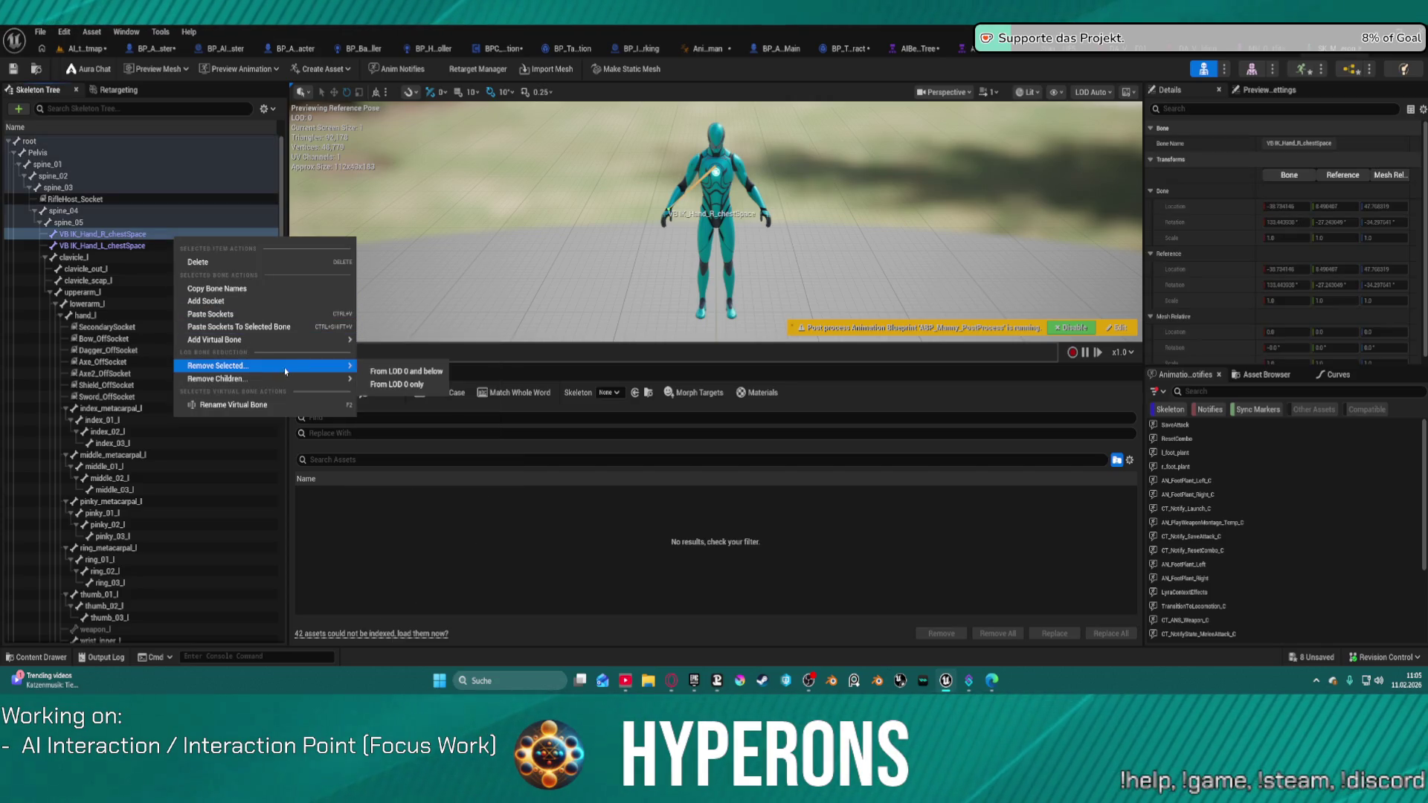
left_click(264, 109)
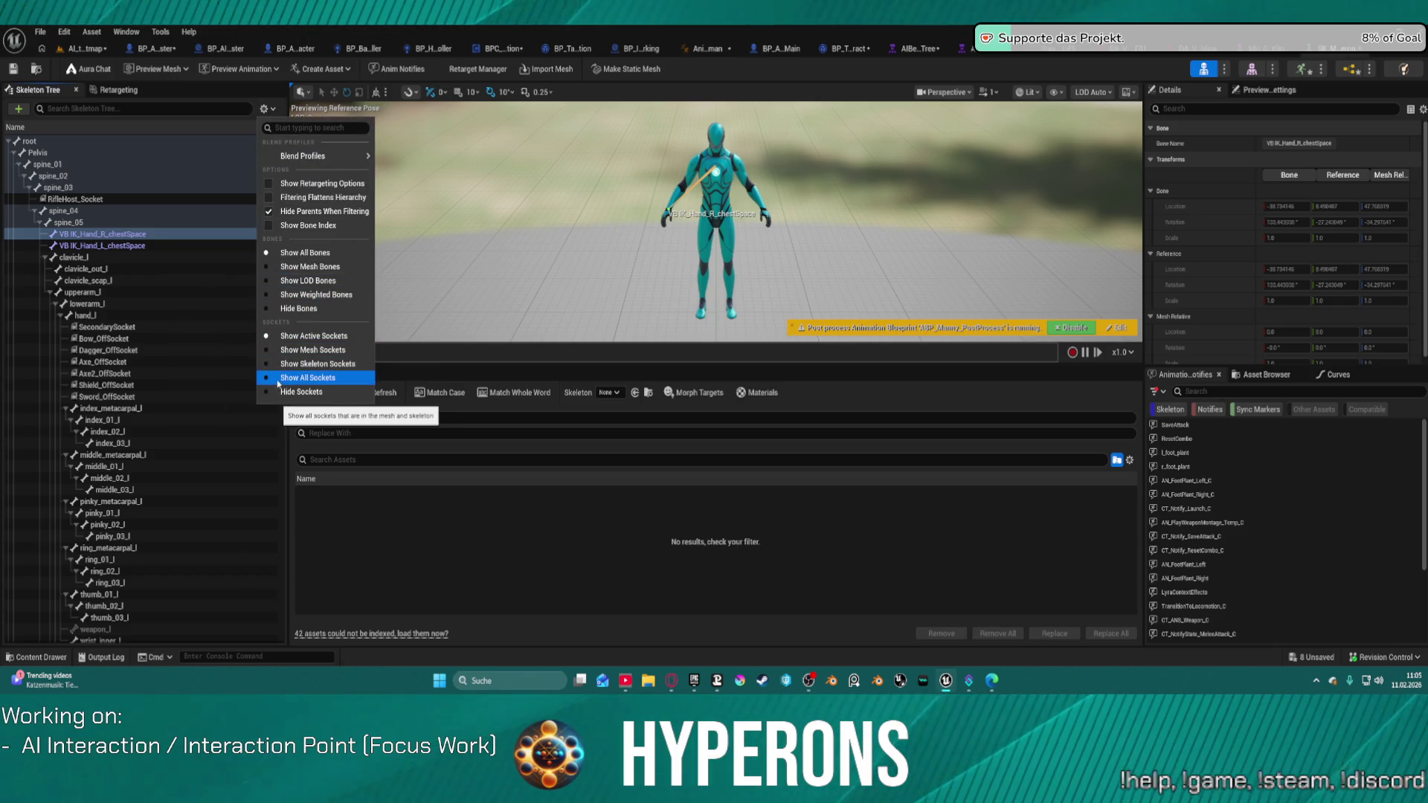
left_click(269, 310)
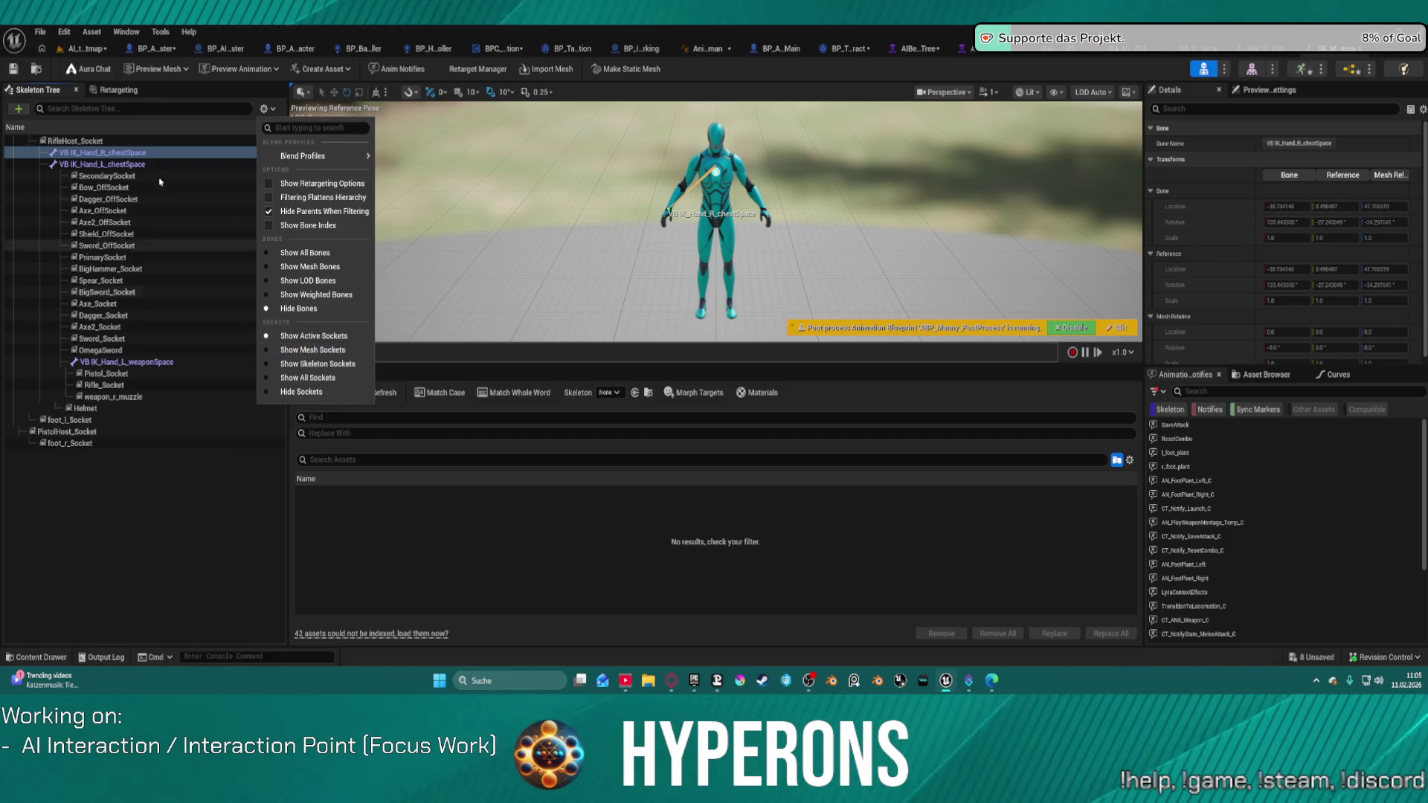
left_click(96, 174)
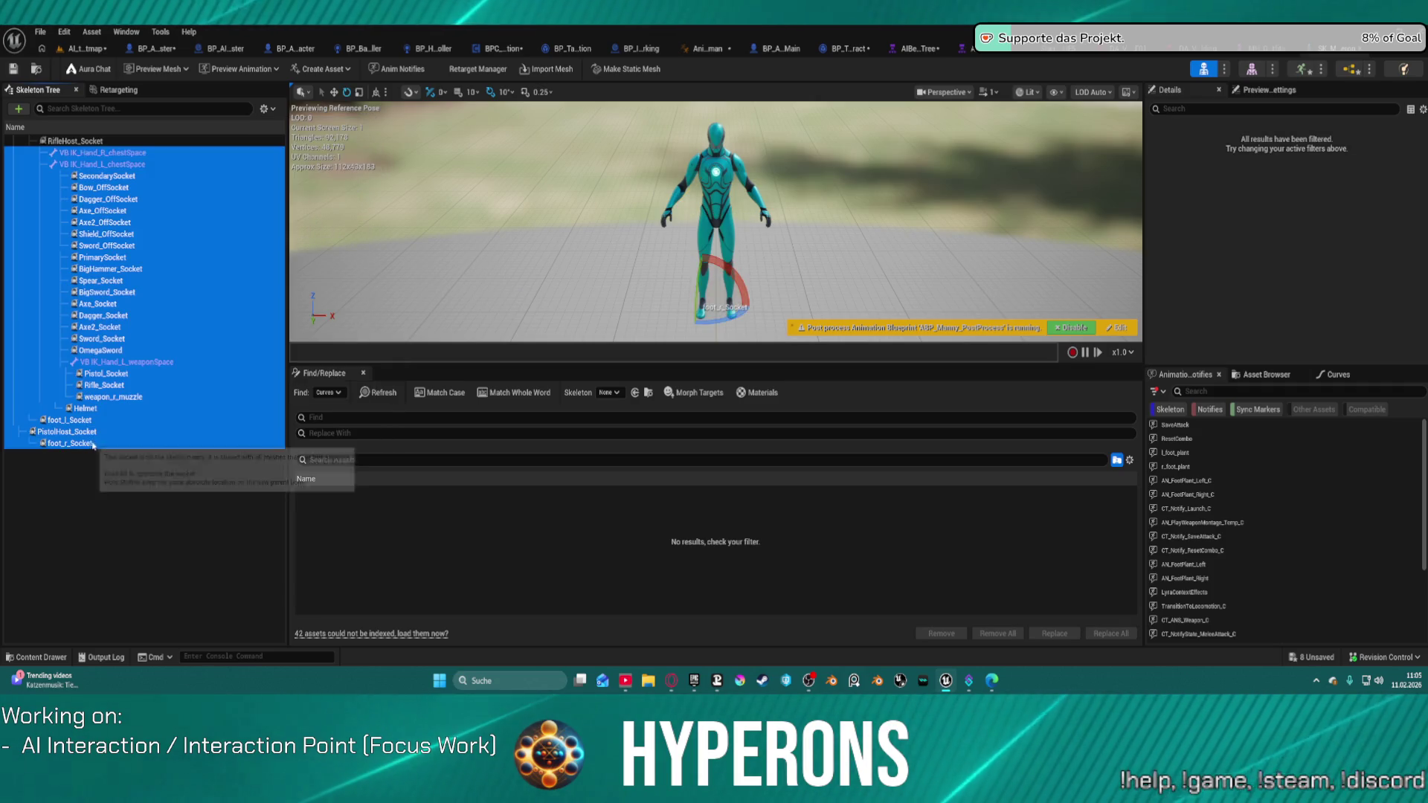
left_click(133, 442, "shift")
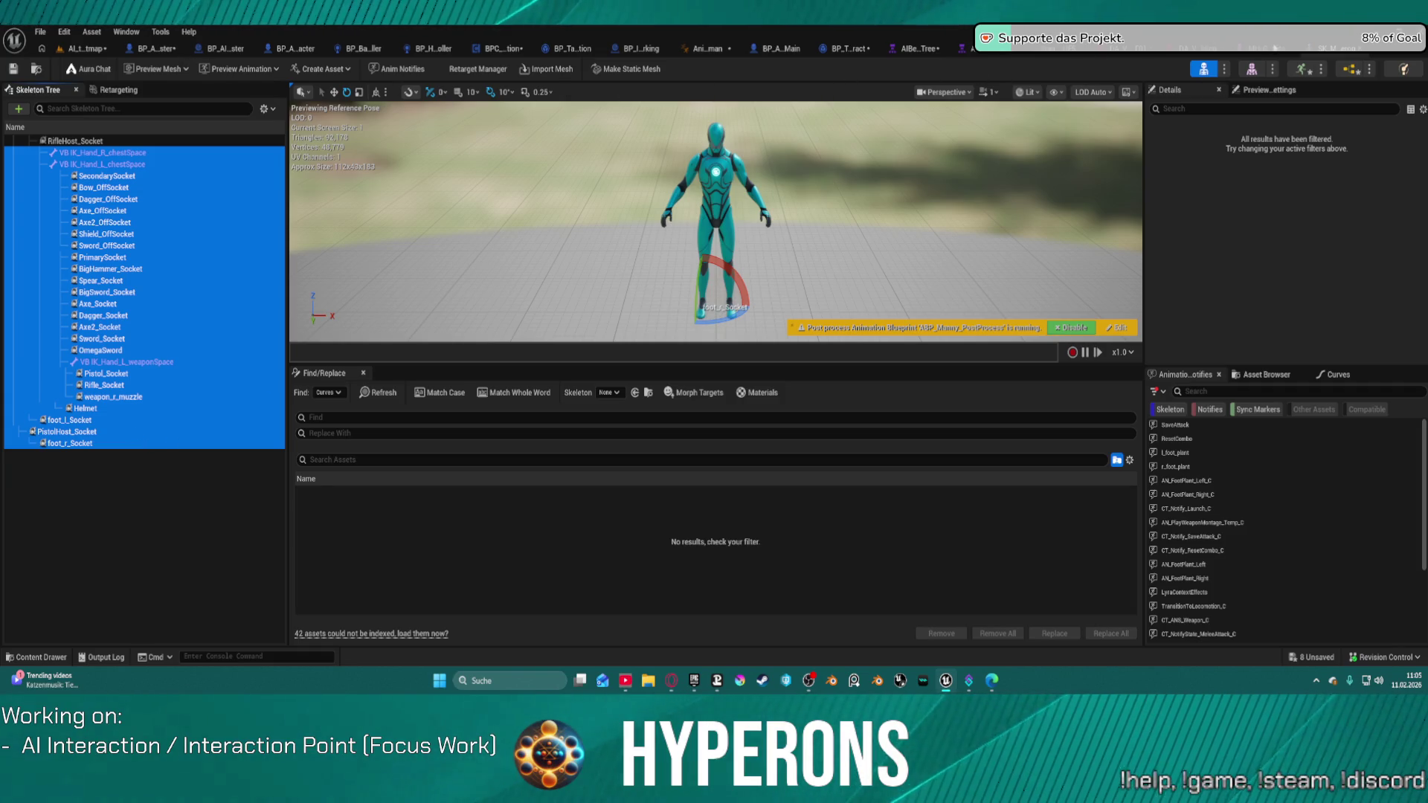
left_click(1251, 69)
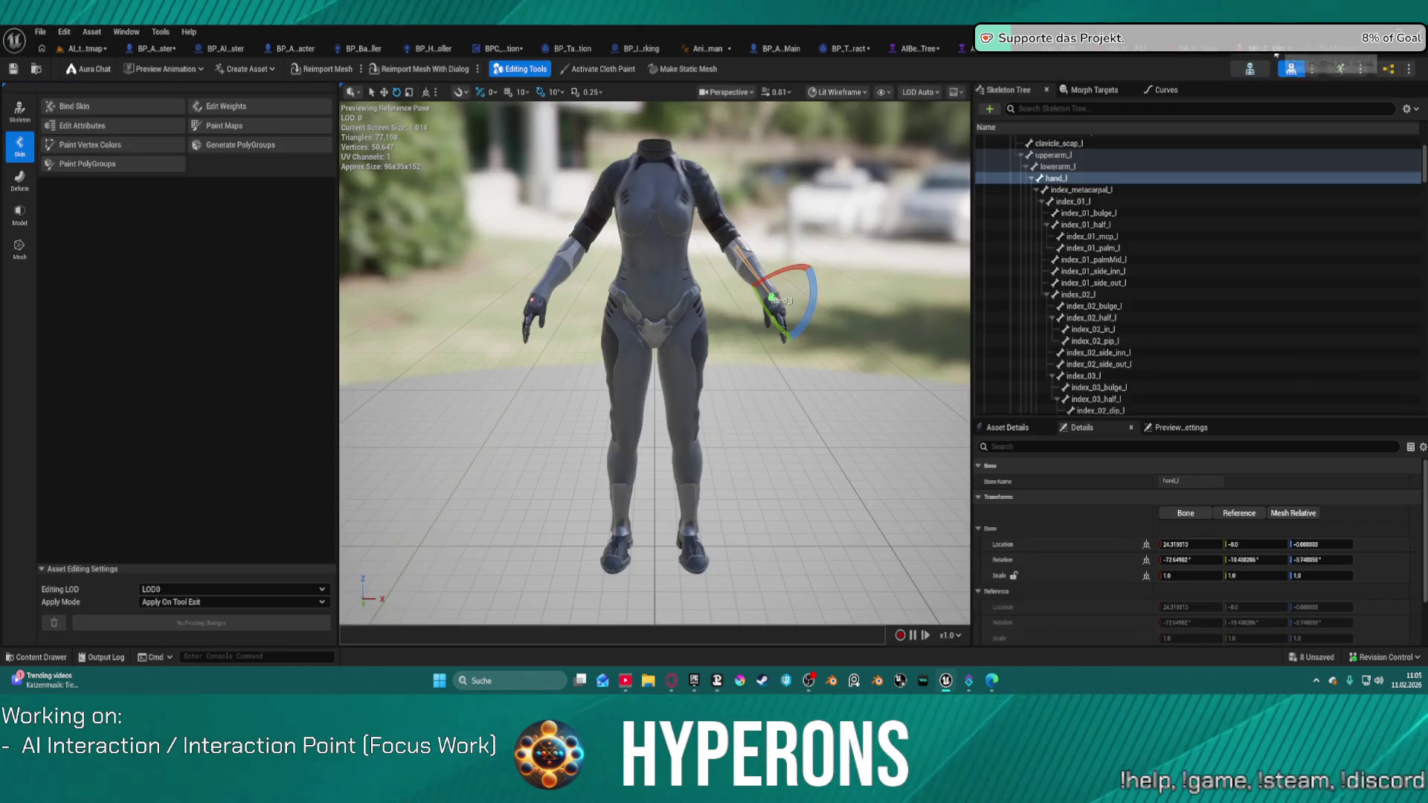
Paste the copied sockets into the outfit skeleton, then undo the paste
scroll(1117, 183, "up", 3)
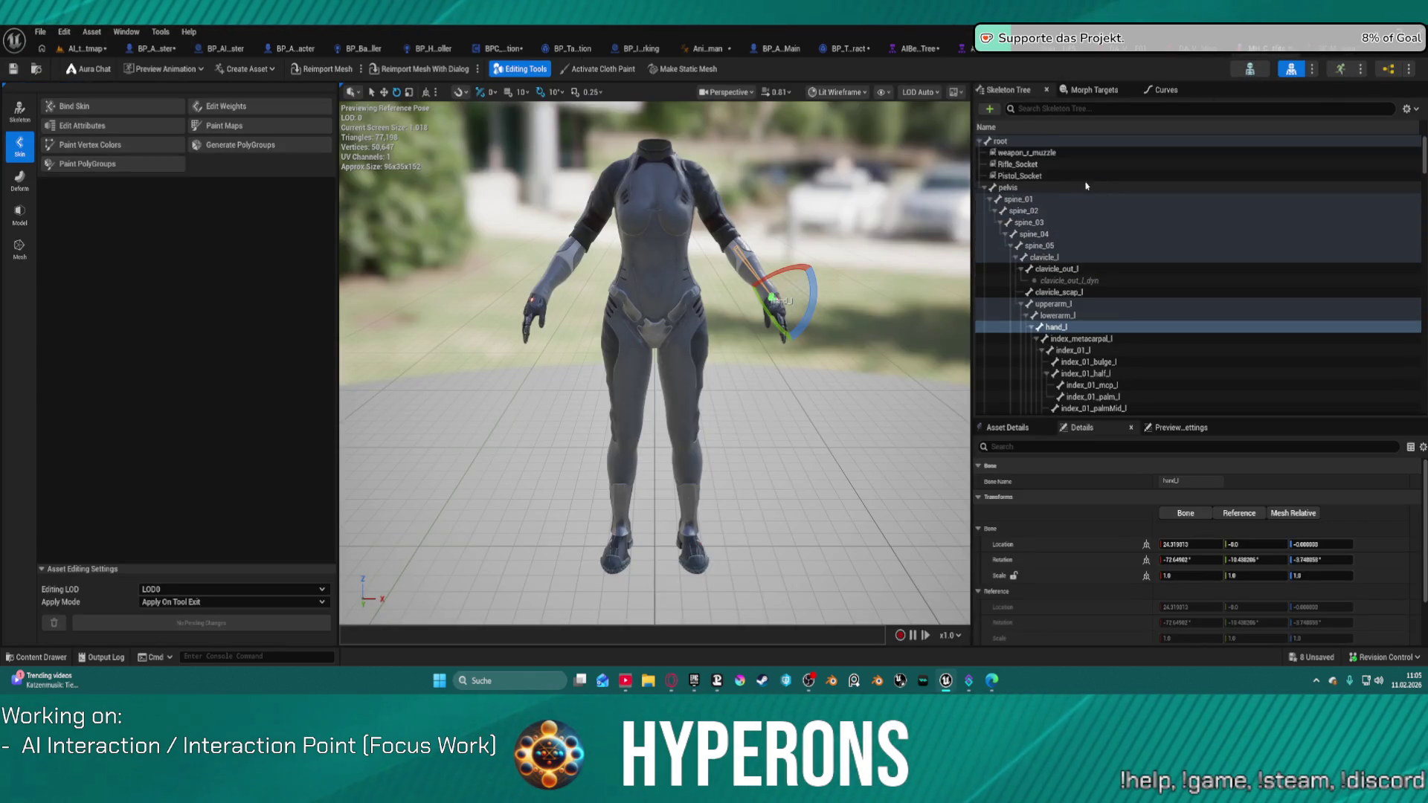
left_click(1047, 144)
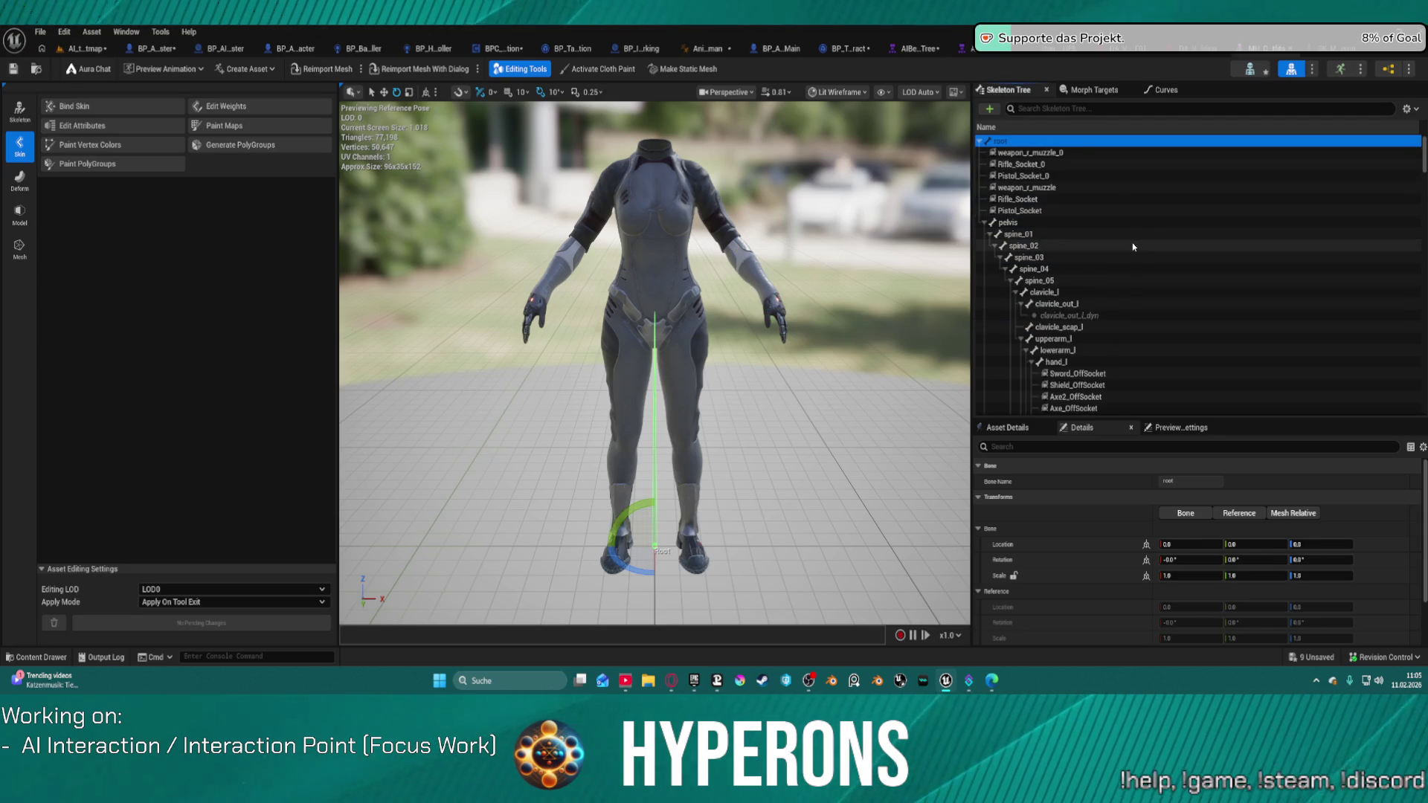
scroll(1133, 255, "down", 5)
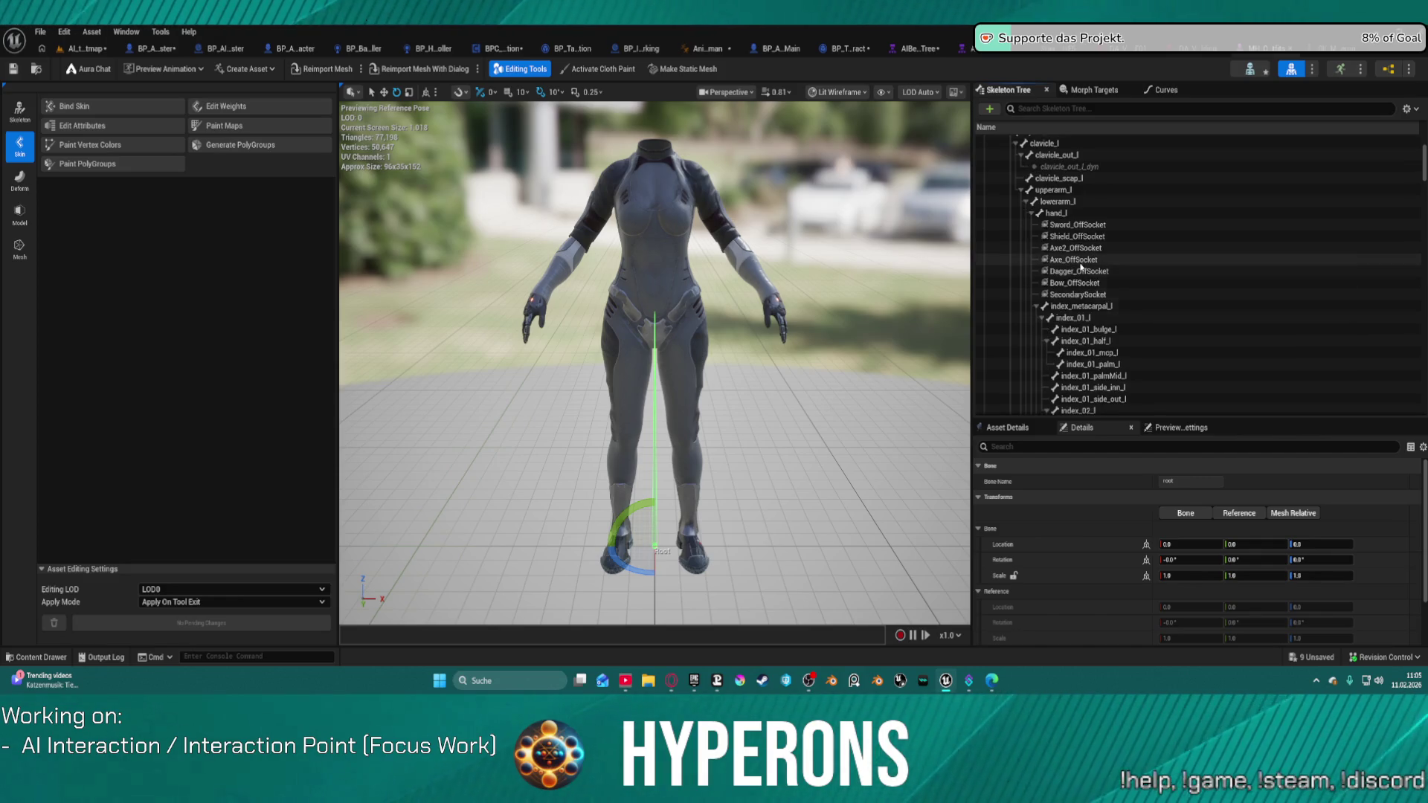
key("ctrl+z")
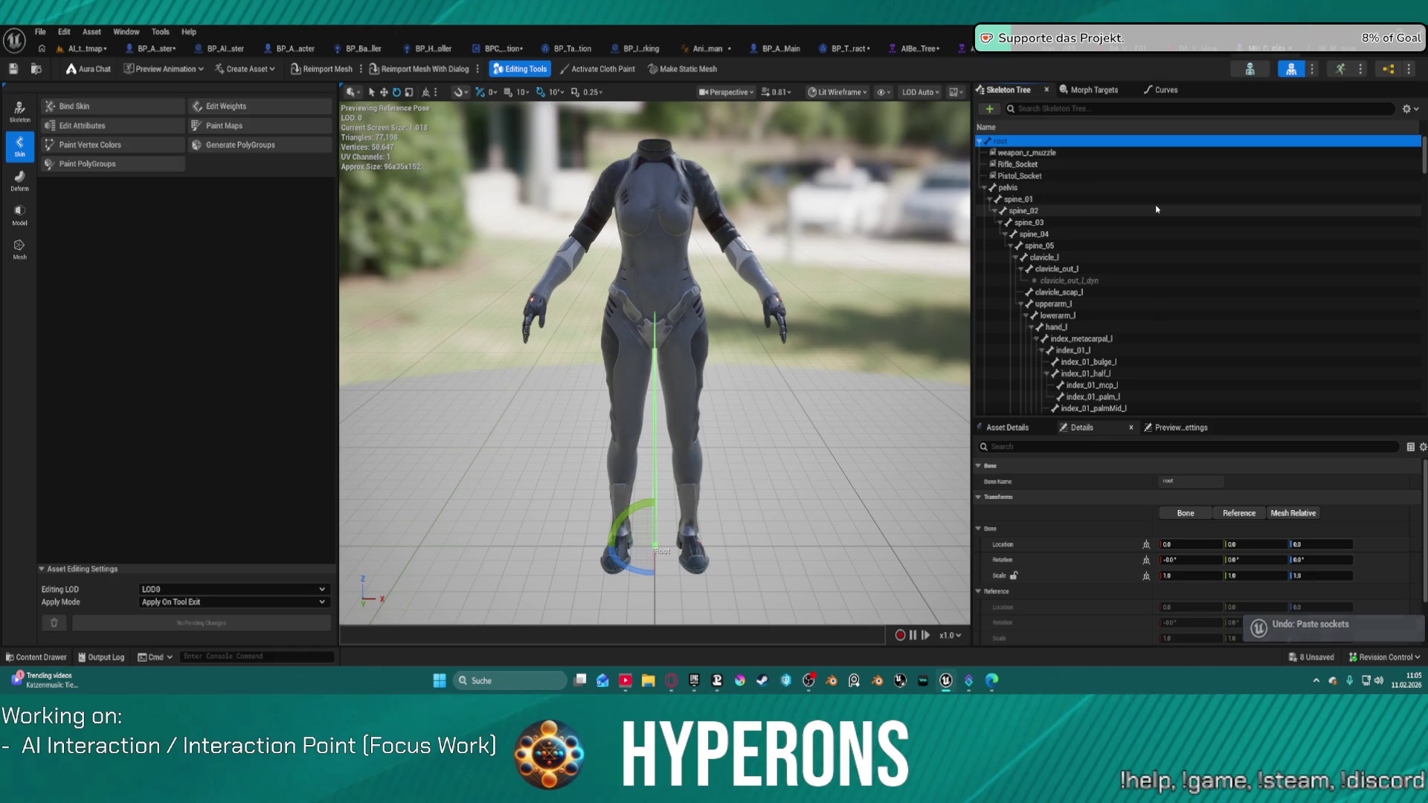
Delete the Pistol_Socket_0, Rifle_Socket_0 and weapon_r_muzzle_0 sockets and return to AI_testmap
scroll(1205, 271, "down", 10)
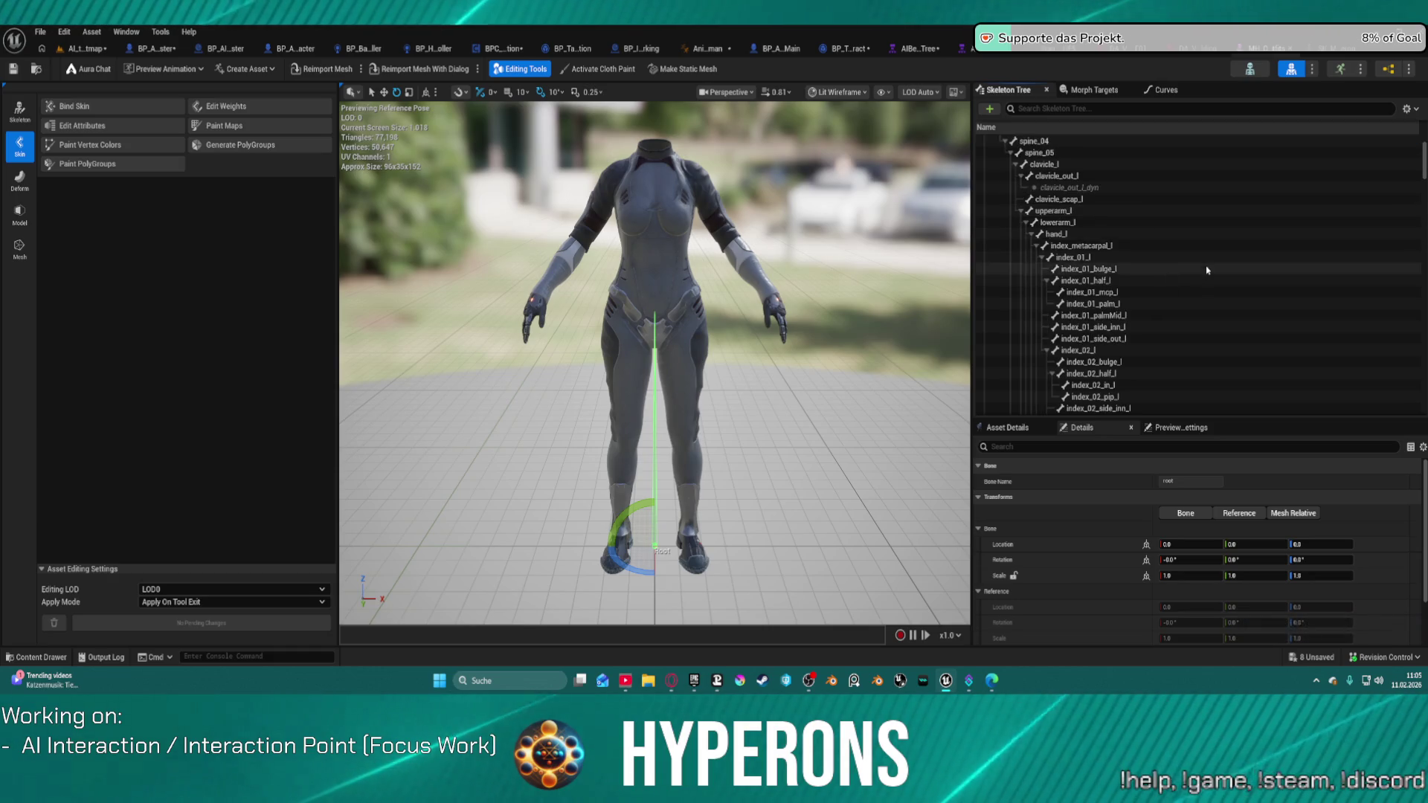
scroll(1207, 271, "down", 5)
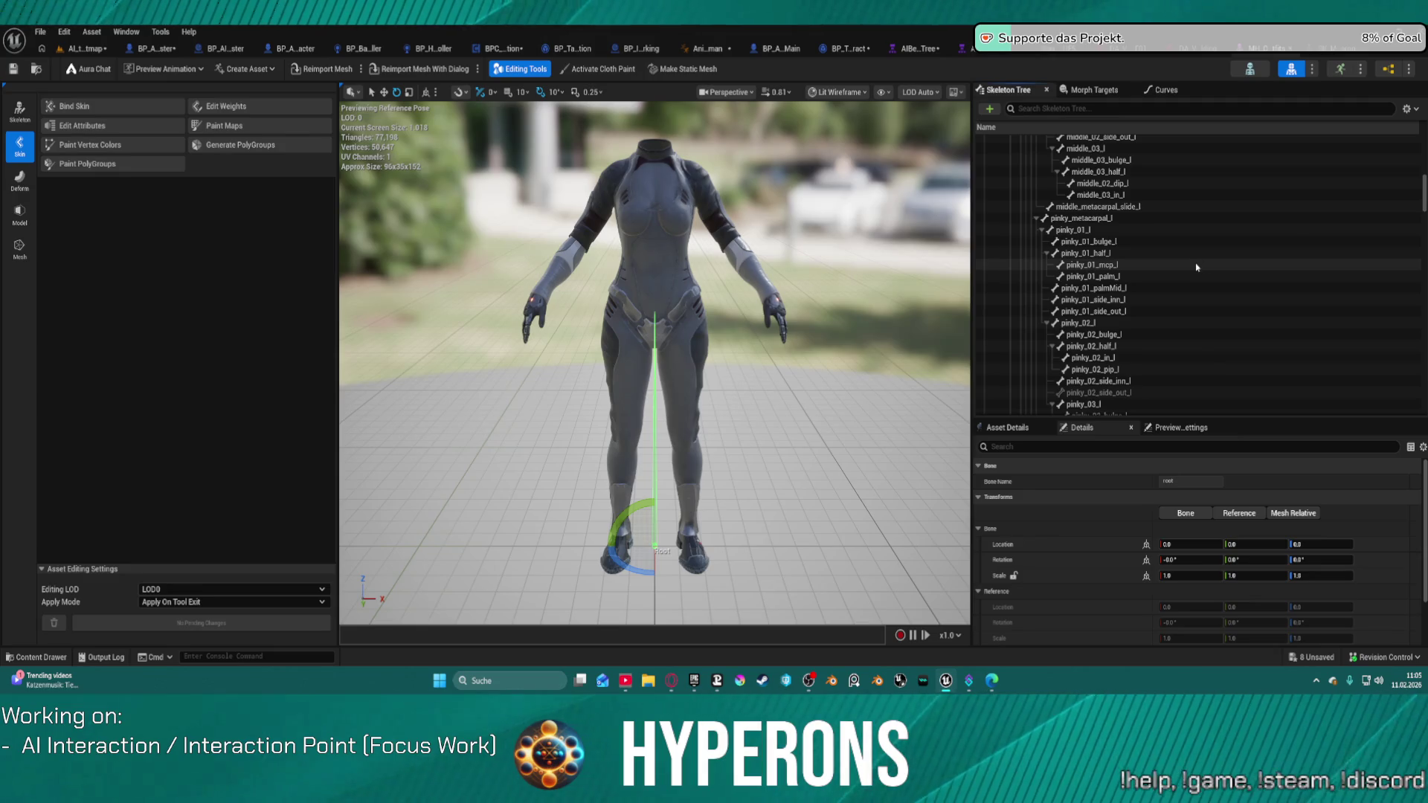
scroll(1197, 266, "up", 15)
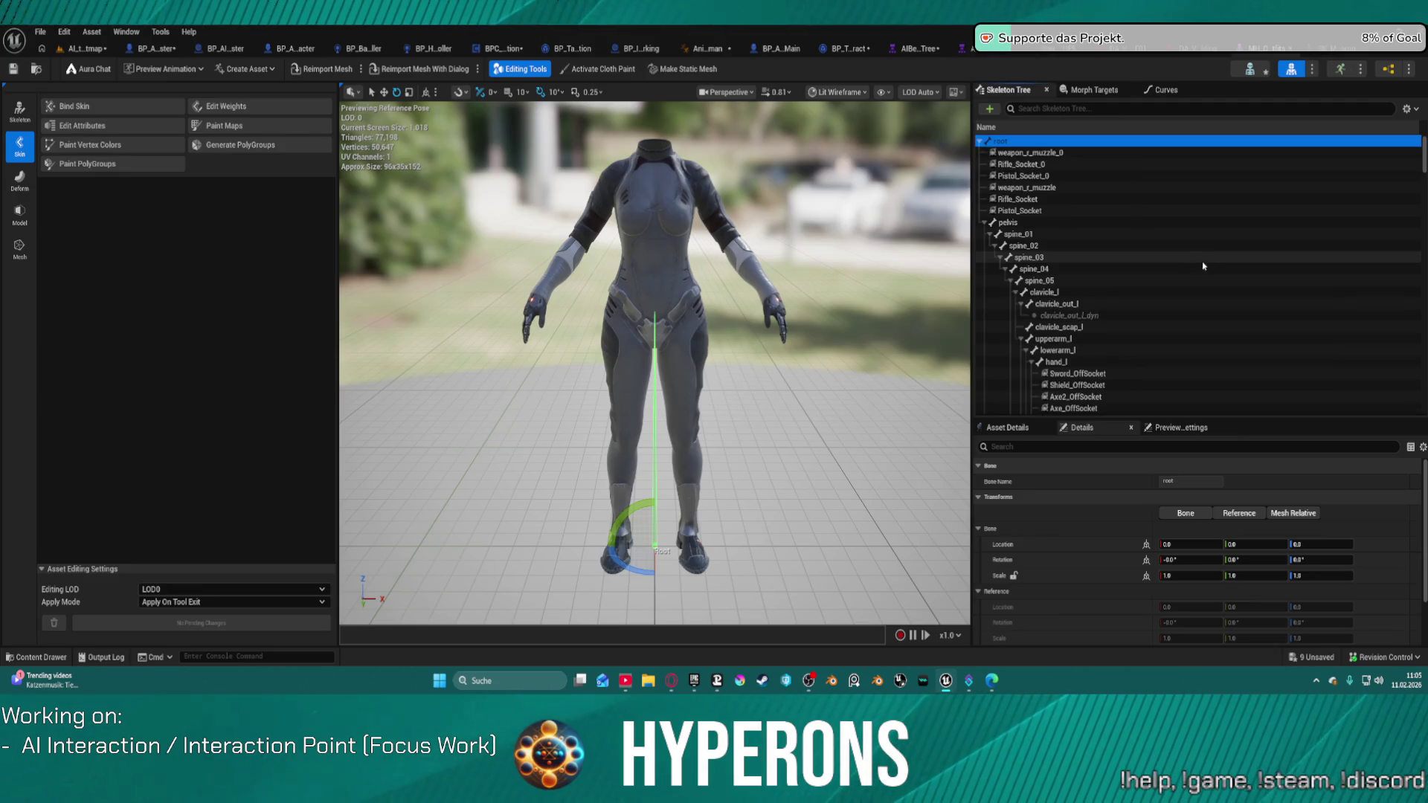
left_click(1061, 176)
left_click(1066, 153, "shift")
key("Delete")
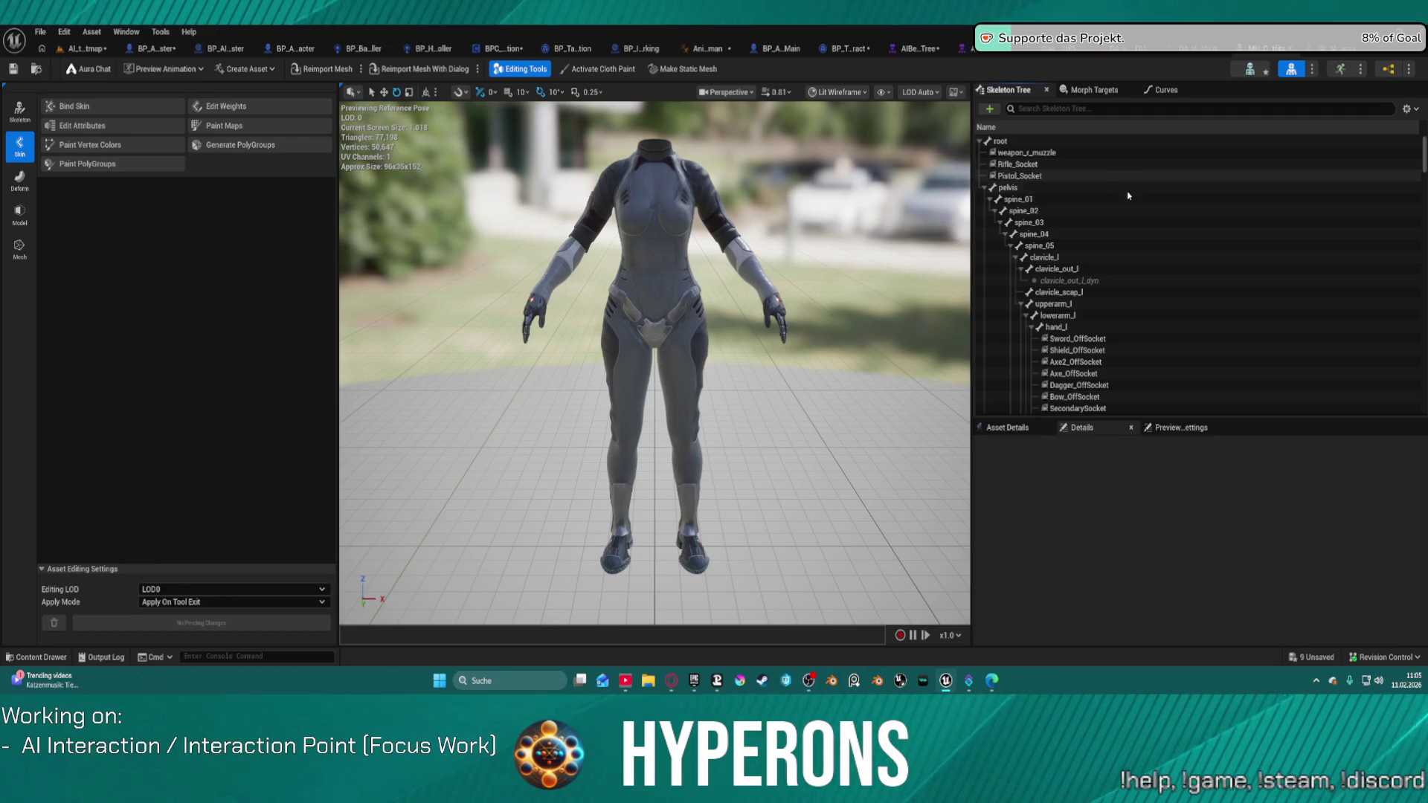
left_click(80, 51)
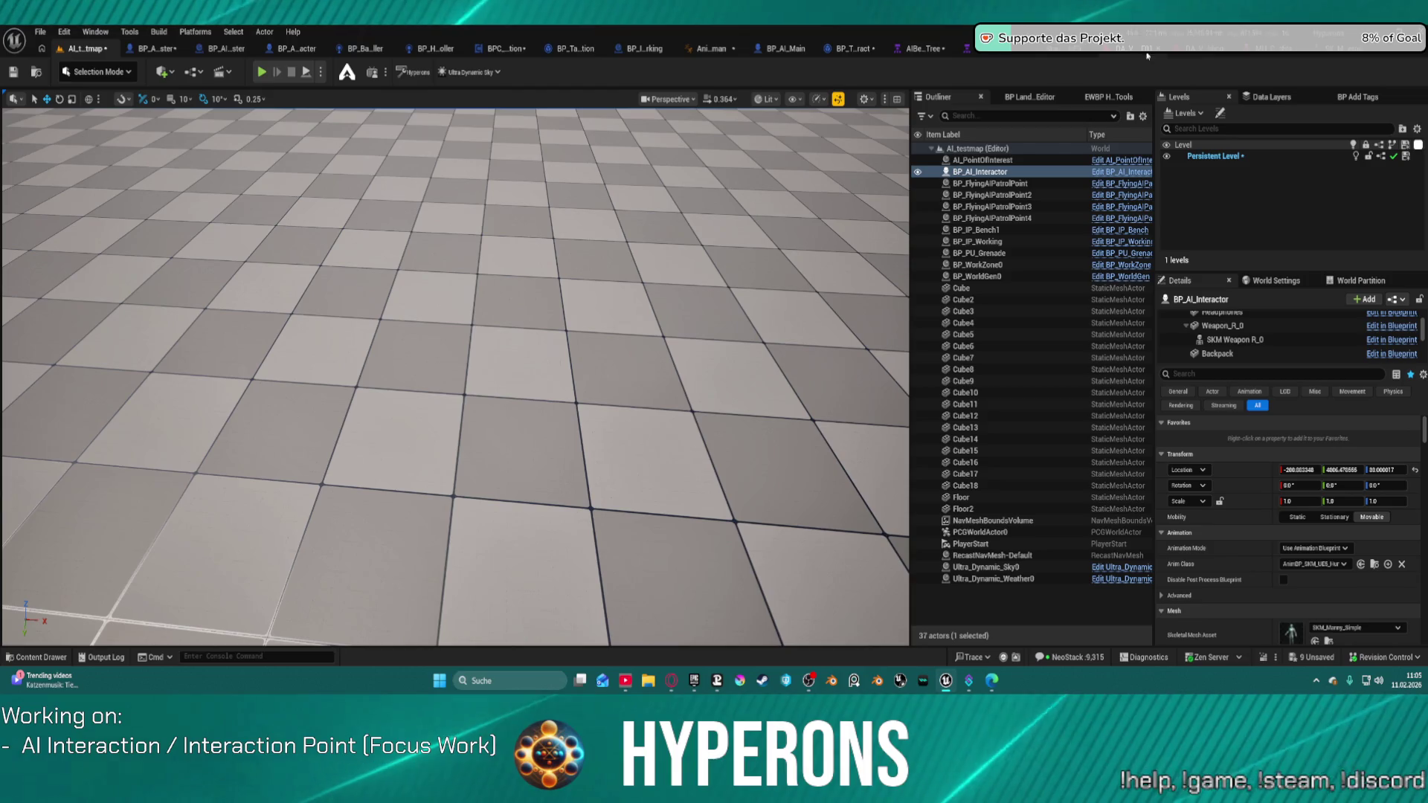
Compile BP_AI_Interactor, orbit the preview to the hip, and select the Weapon_R_0 component
left_click(149, 49)
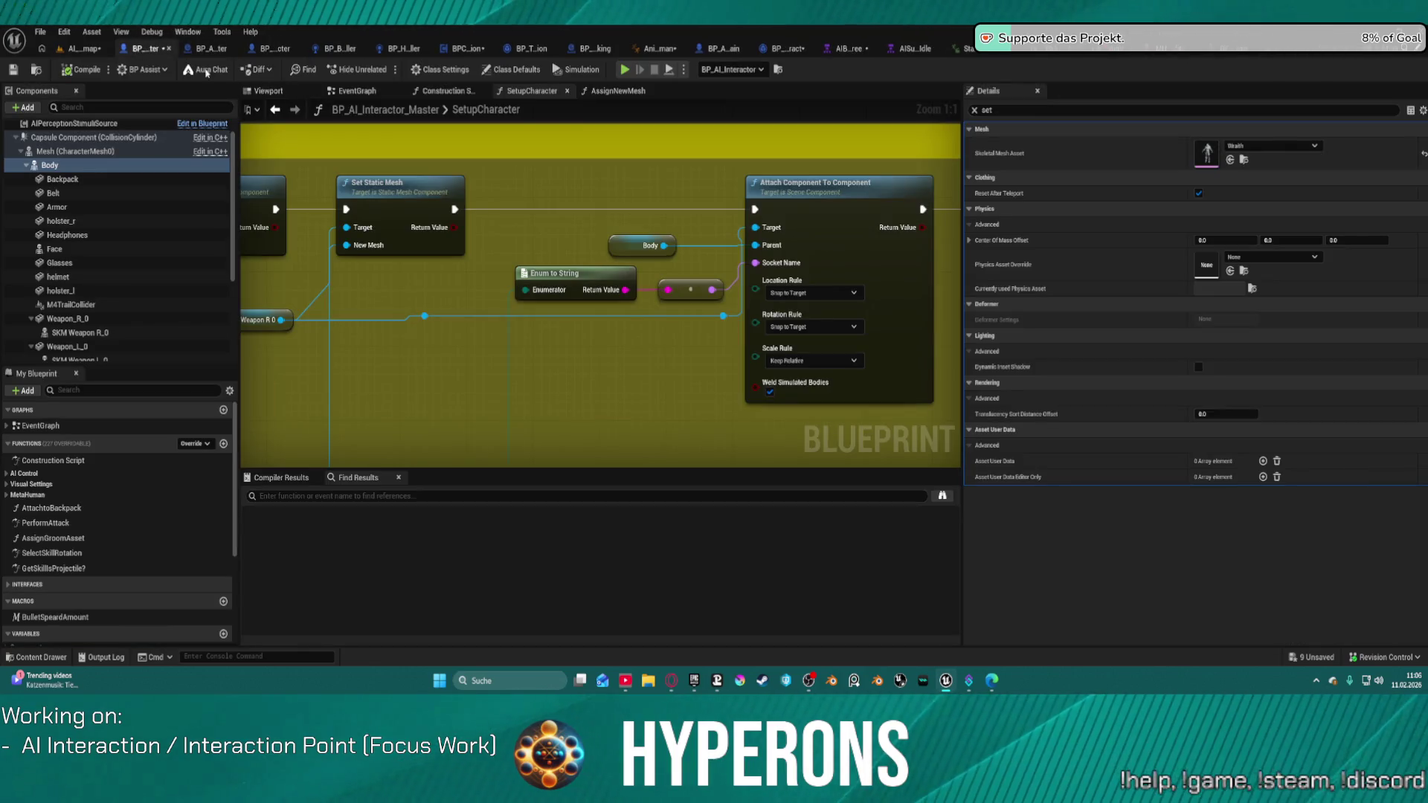
left_click(87, 72)
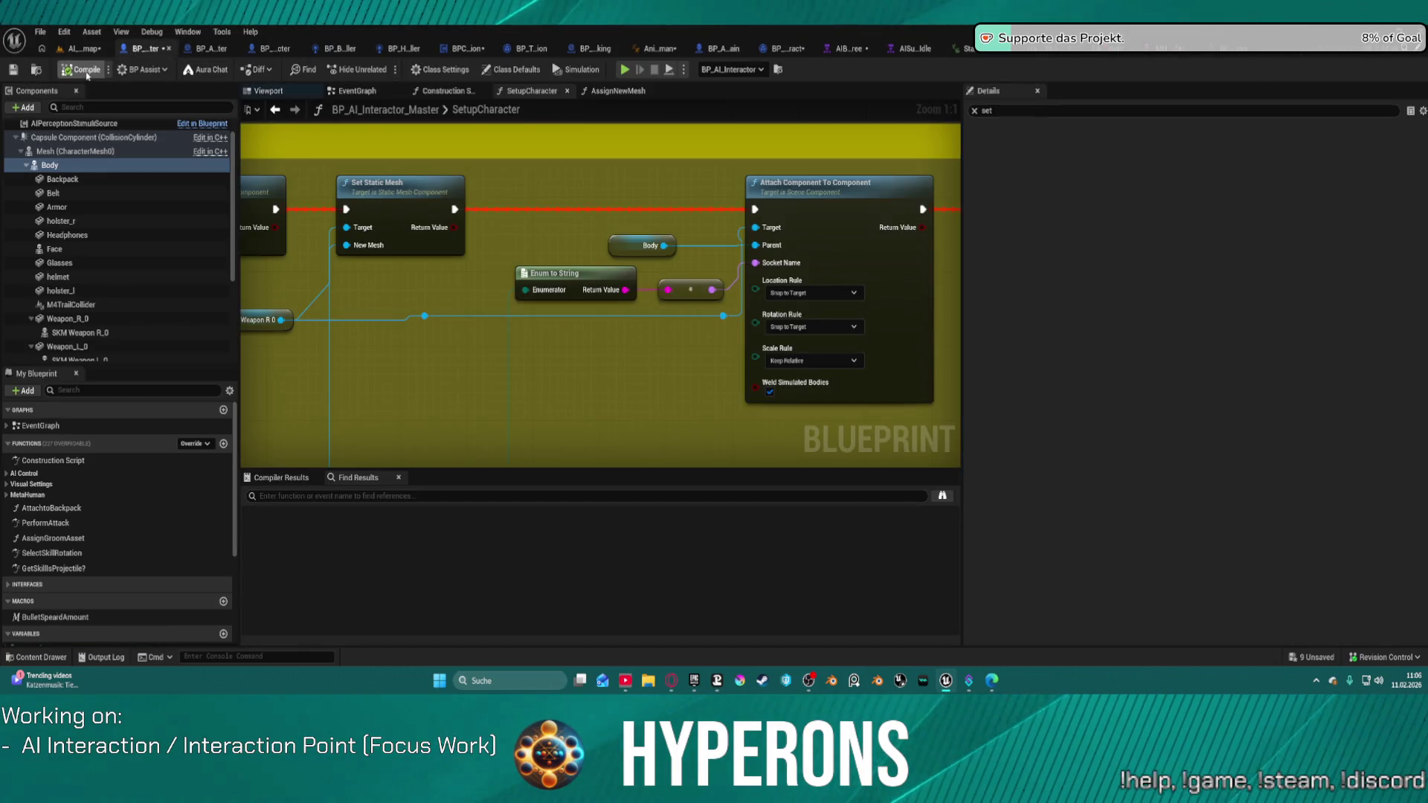
left_click(267, 90)
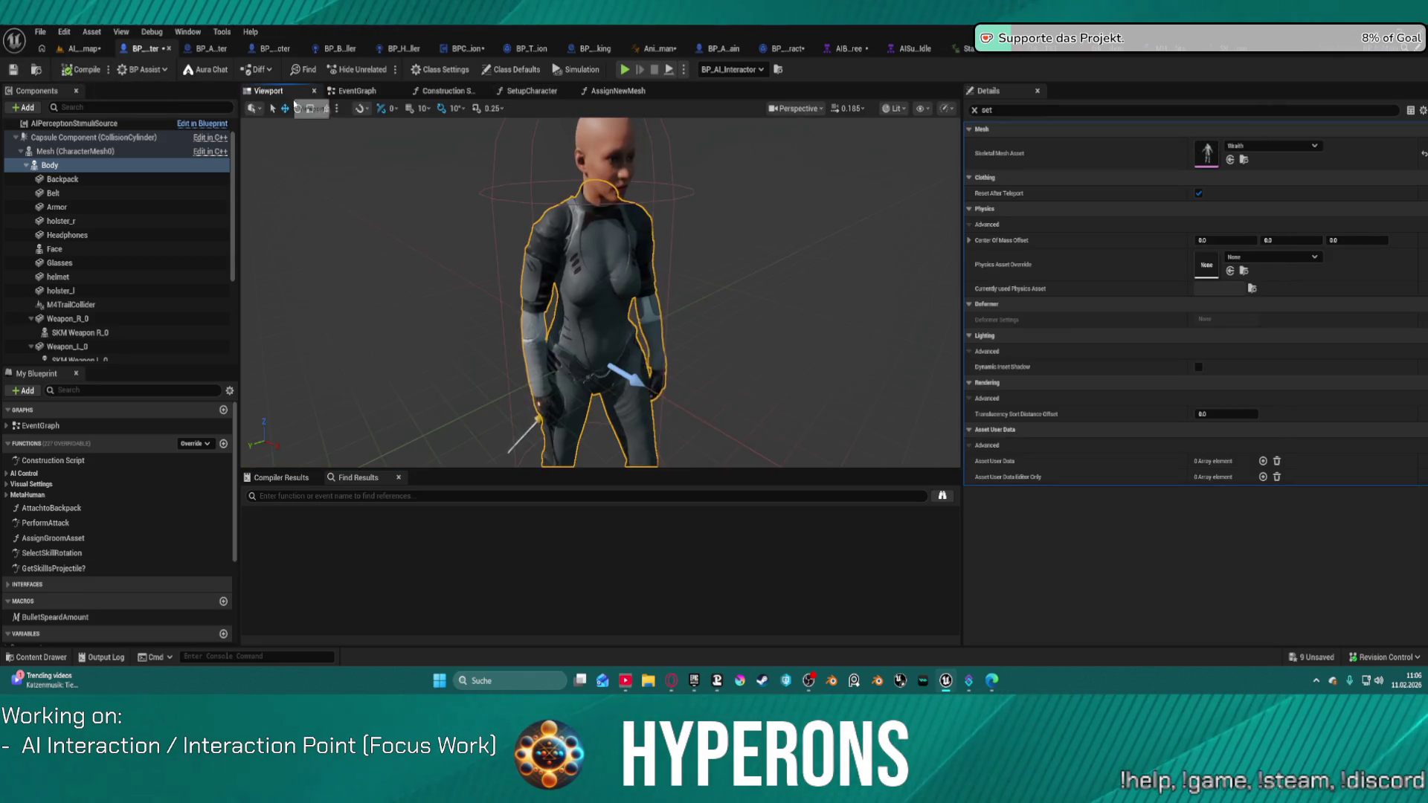
scroll(623, 385, "up", 5)
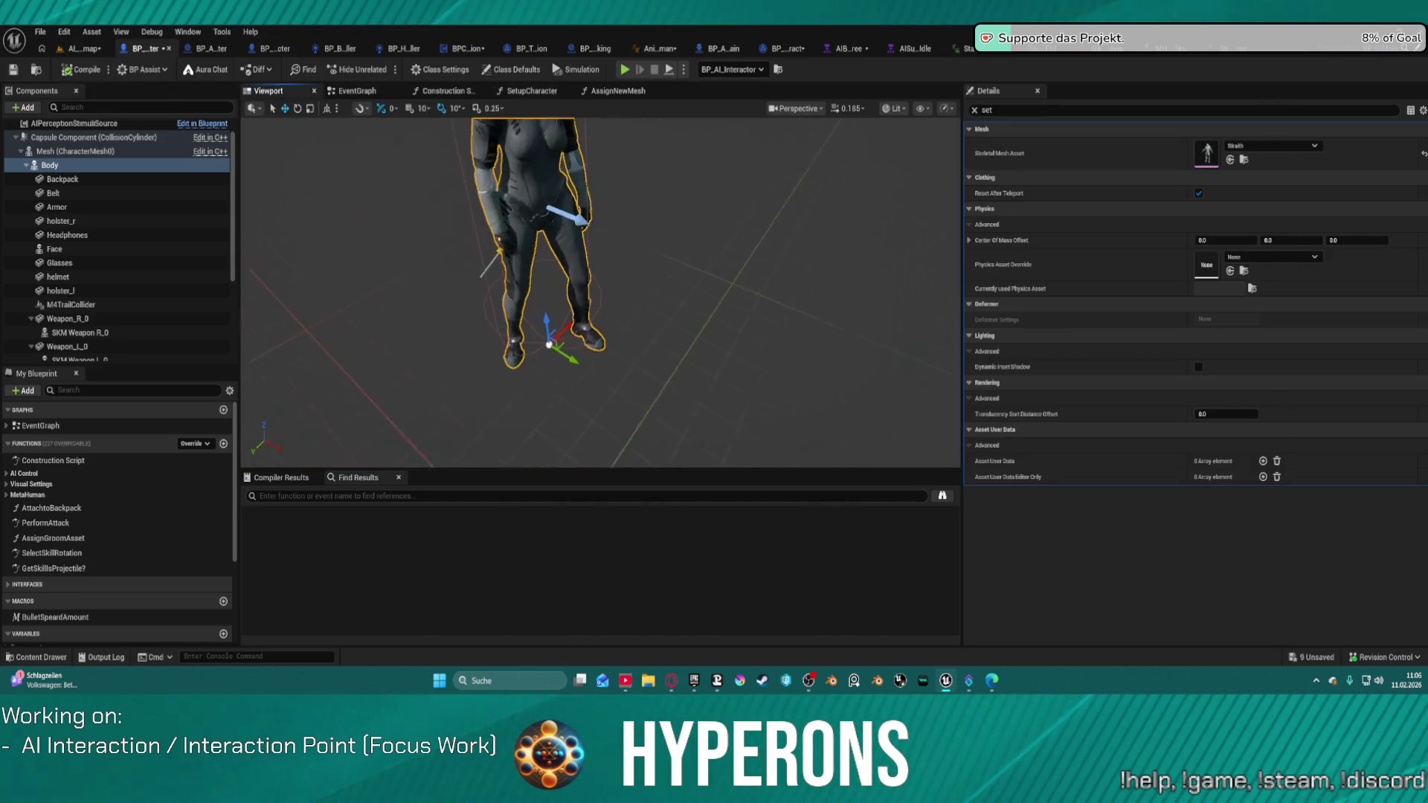
left_click_drag(624, 298, 691, 298)
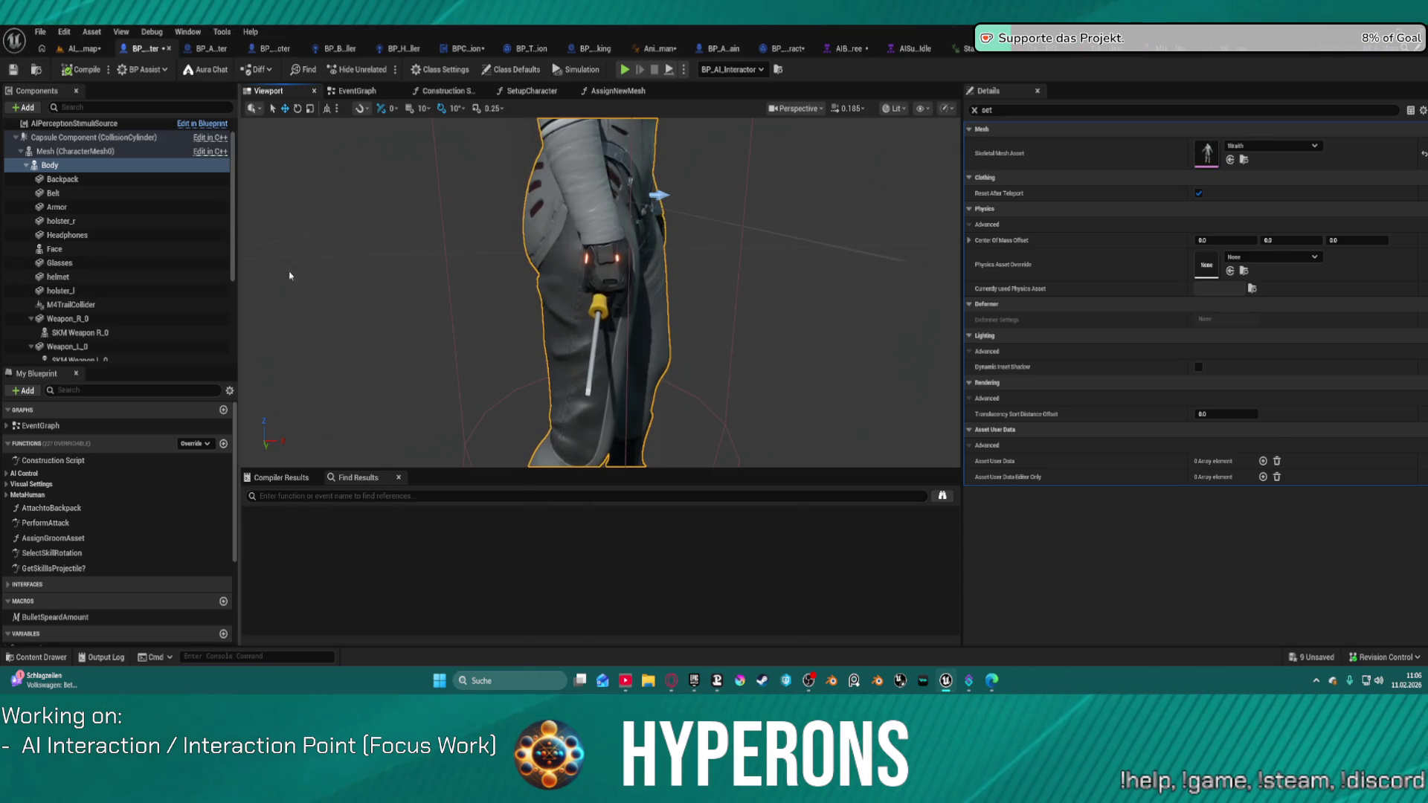
left_click(188, 320)
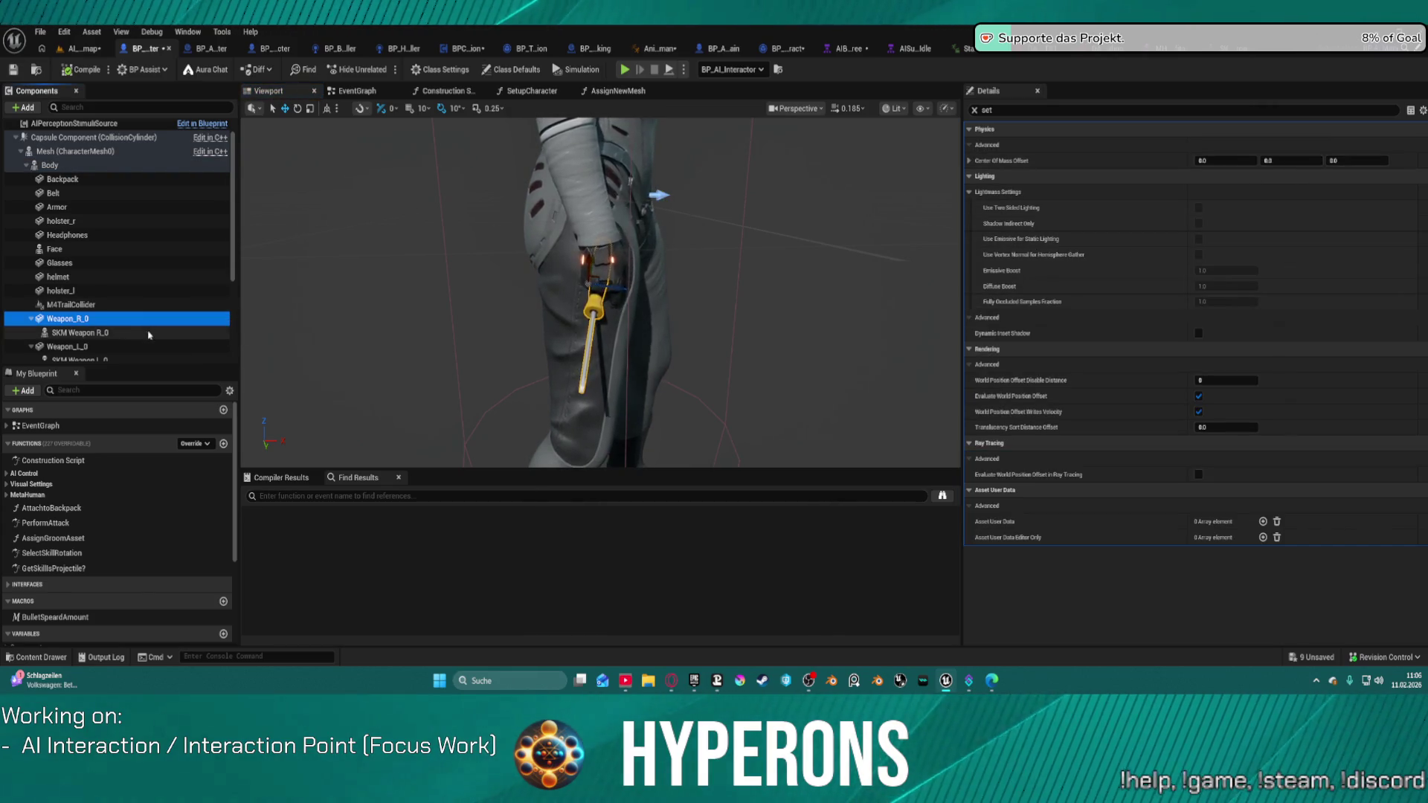
Set Weapon_R_0's rotation to 90 and -4.6 so the tool lies horizontally
left_click(974, 111)
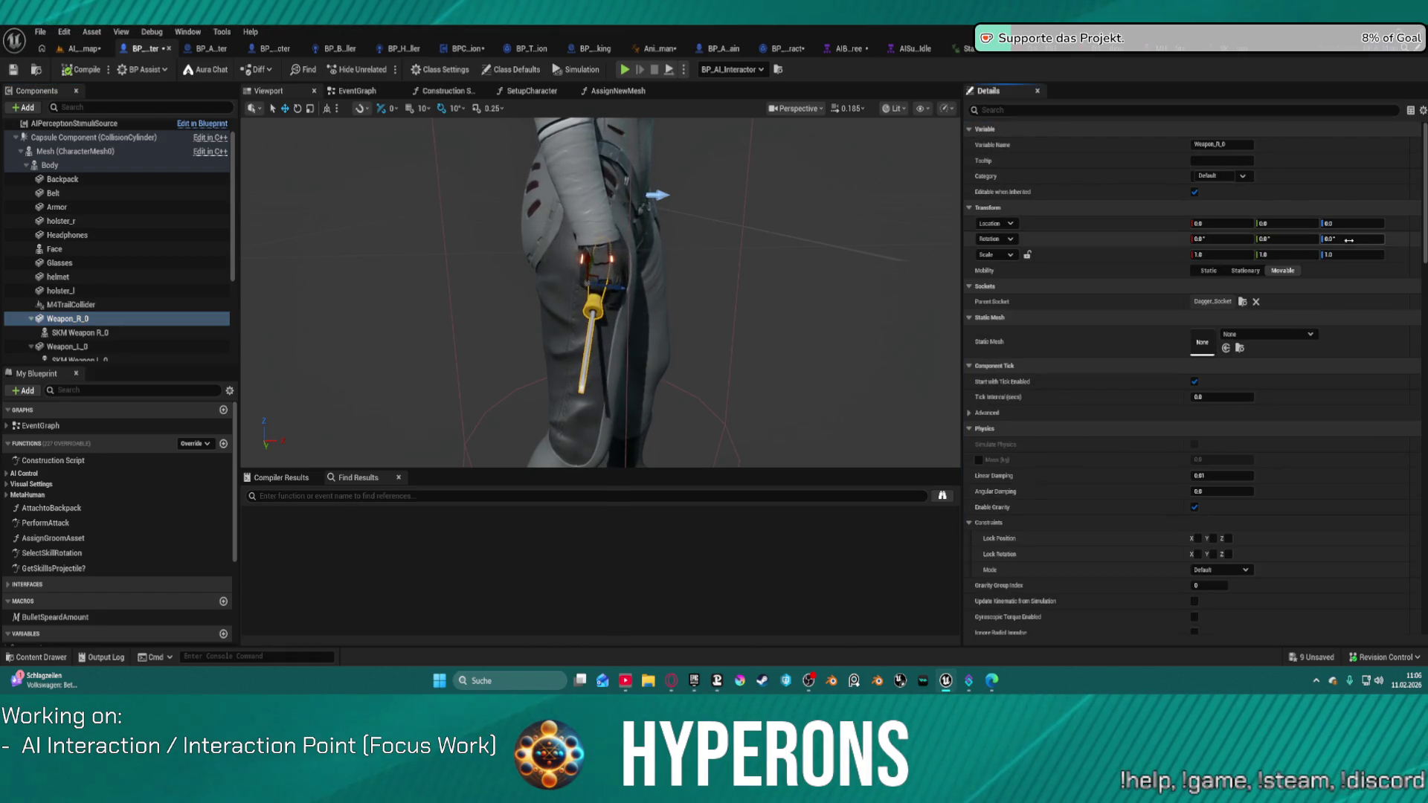
left_click(1348, 239)
type("0")
key("Return")
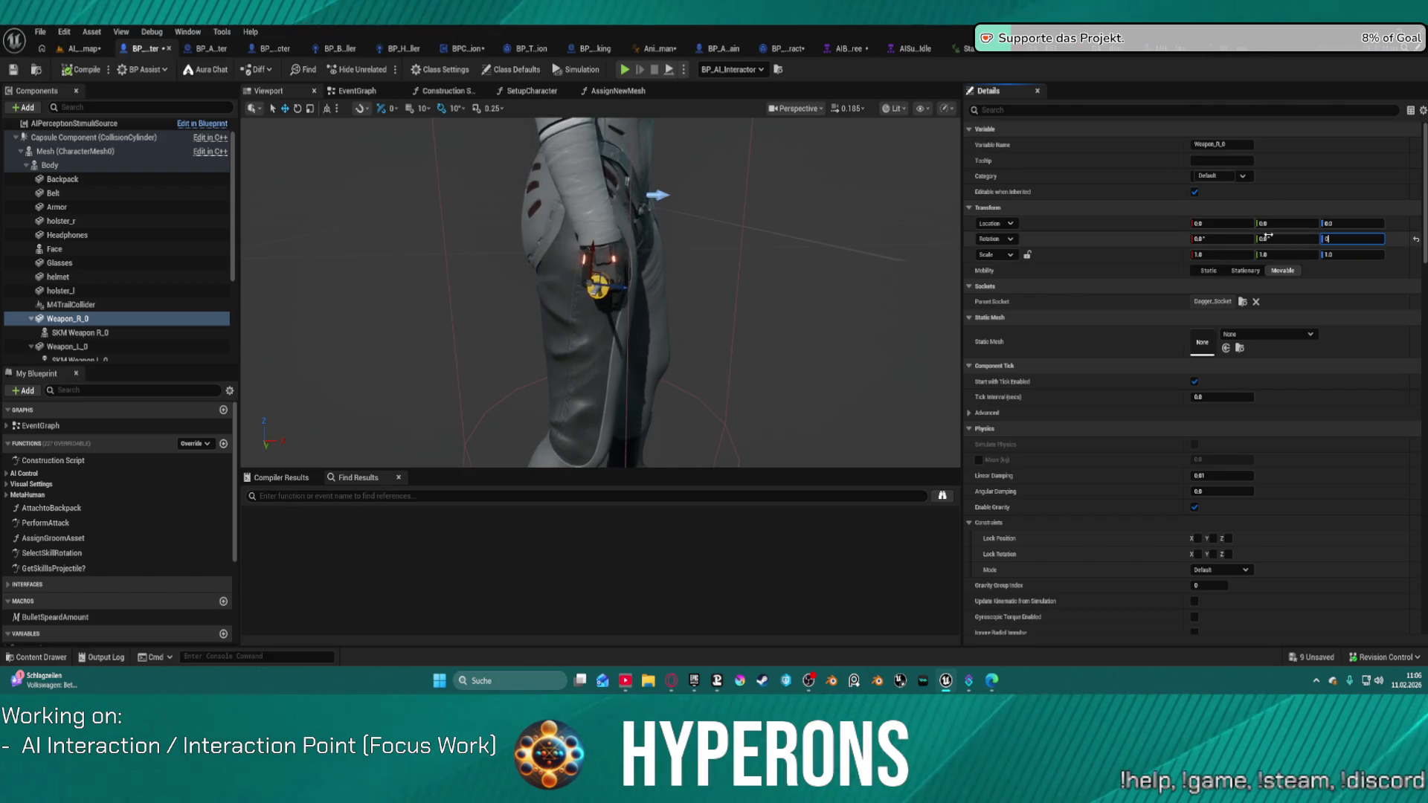
left_click_drag(1222, 238, 1257, 239)
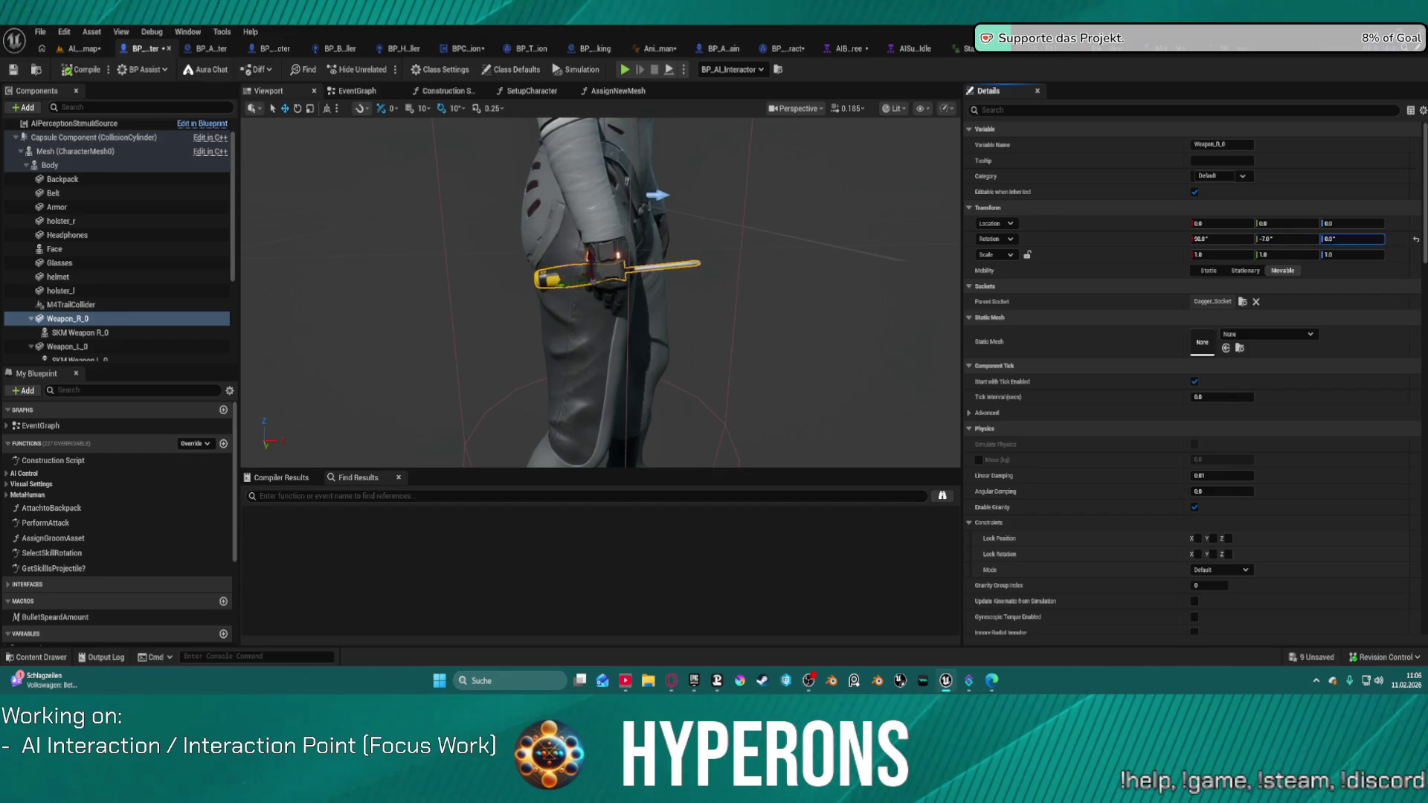
type("-4.6")
key("Return")
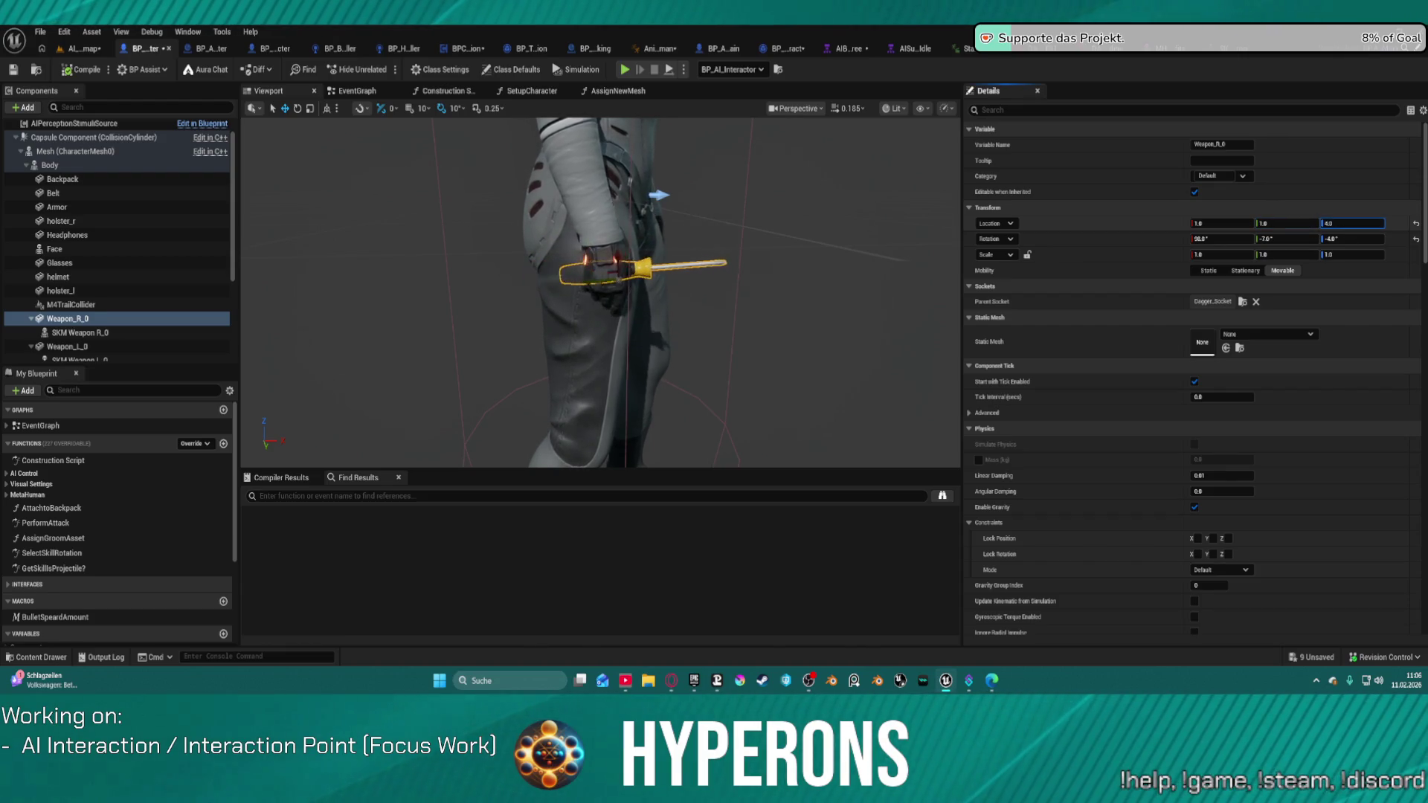
Fine-tune Weapon_R_0's rotation and offset it to a 5.0 height, shifted sideways in the hand
left_click_drag(1321, 239, 1287, 243)
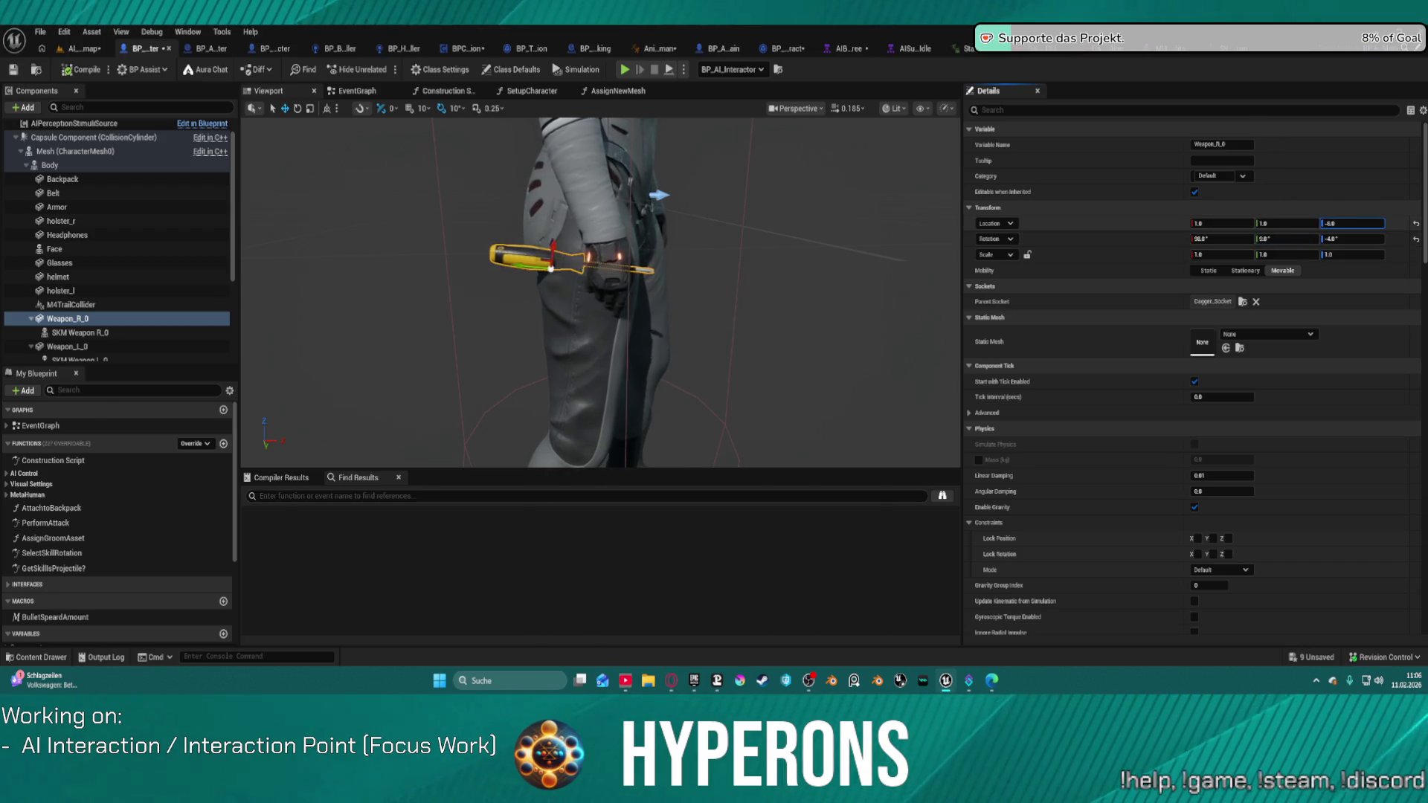
key("Return")
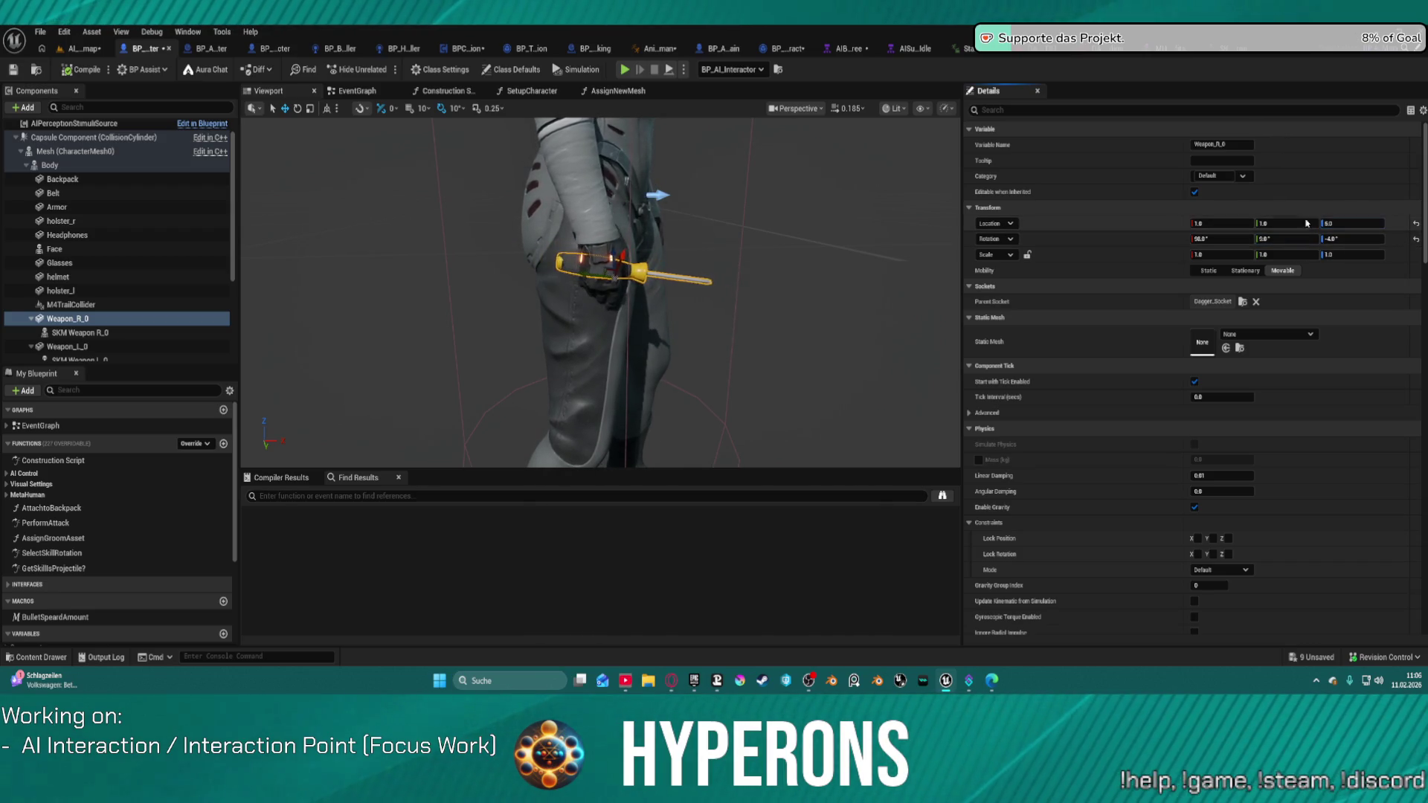
left_click_drag(1286, 223, 1297, 223)
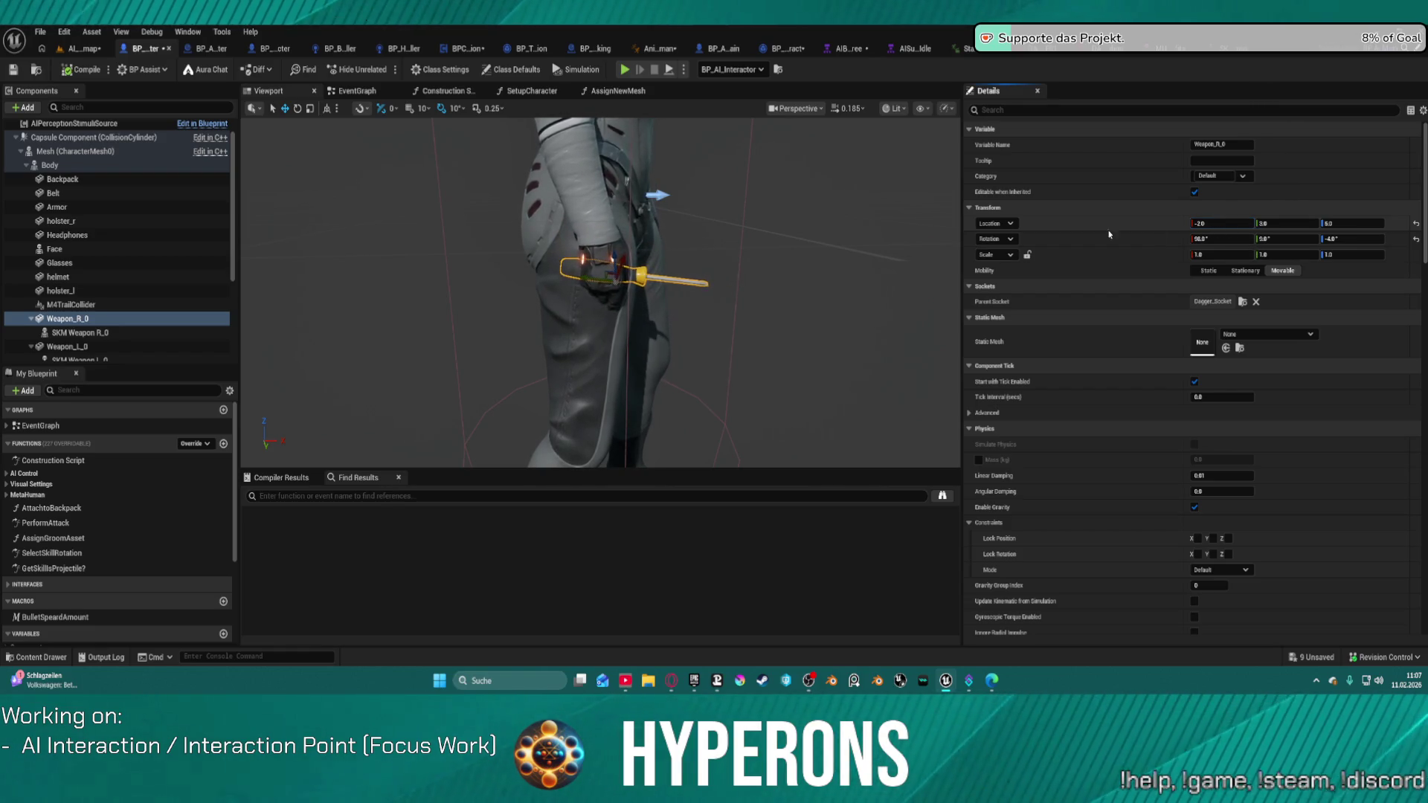
left_click(82, 48)
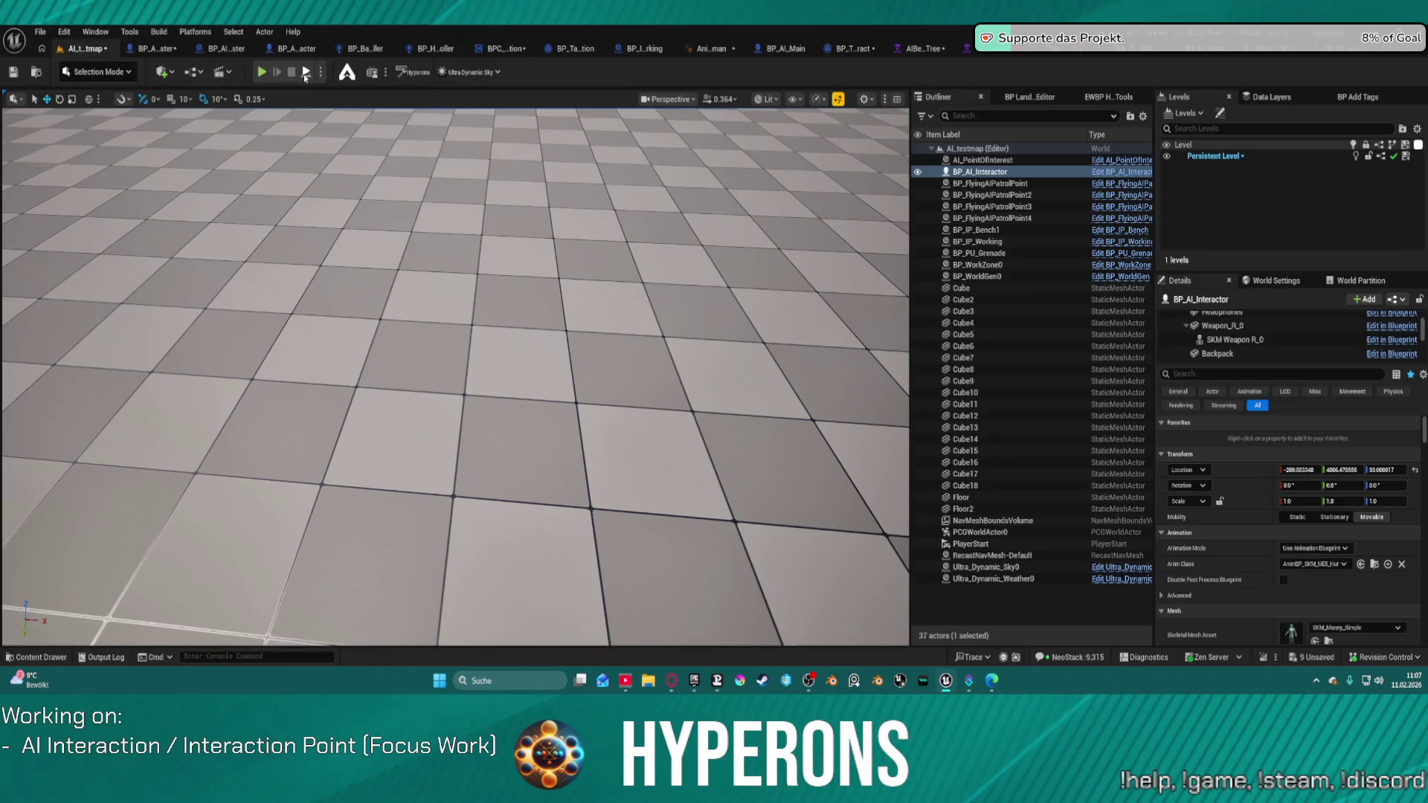
Play the level, watch the Behavior Tree run, stop, and reopen BP_AI_Interactor
key("alt+p")
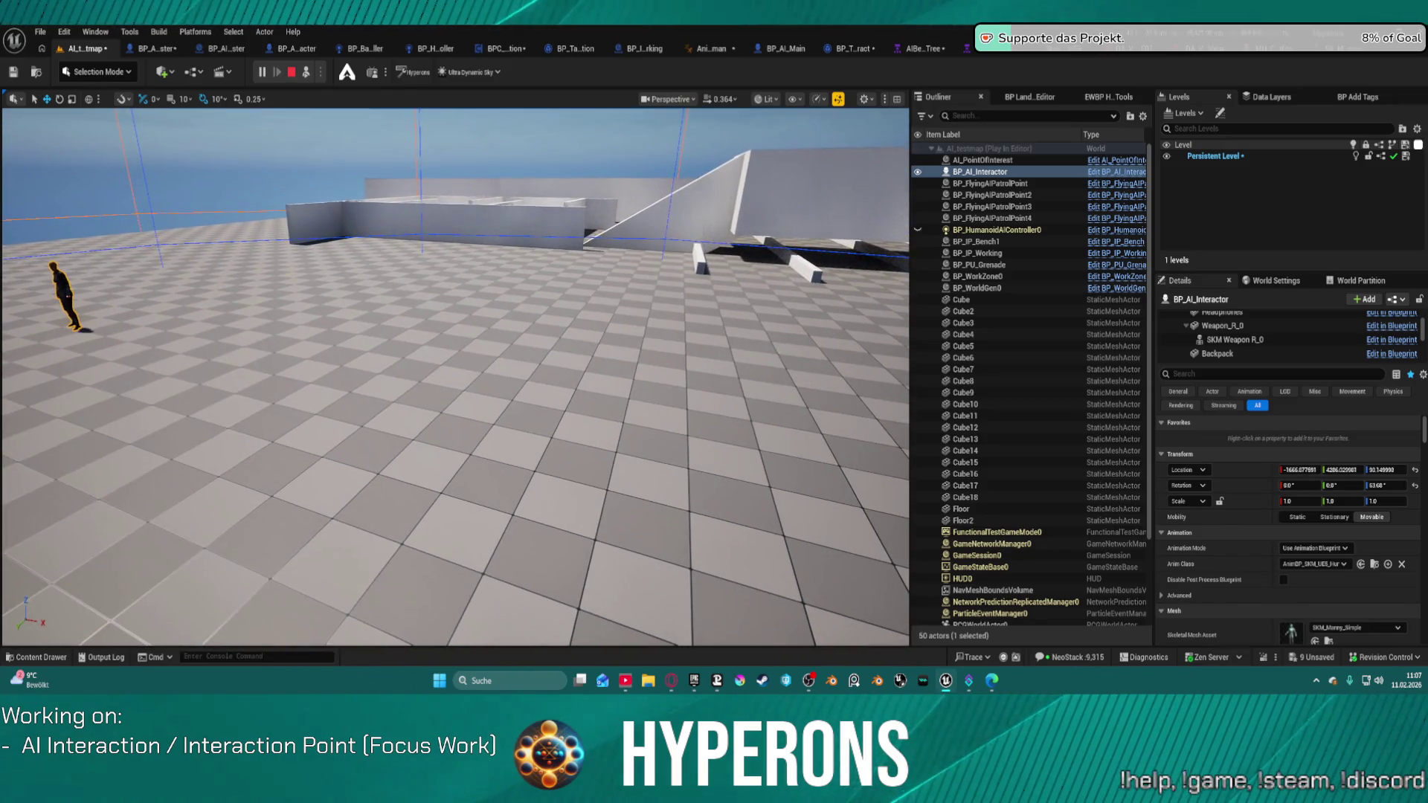
left_click(966, 49)
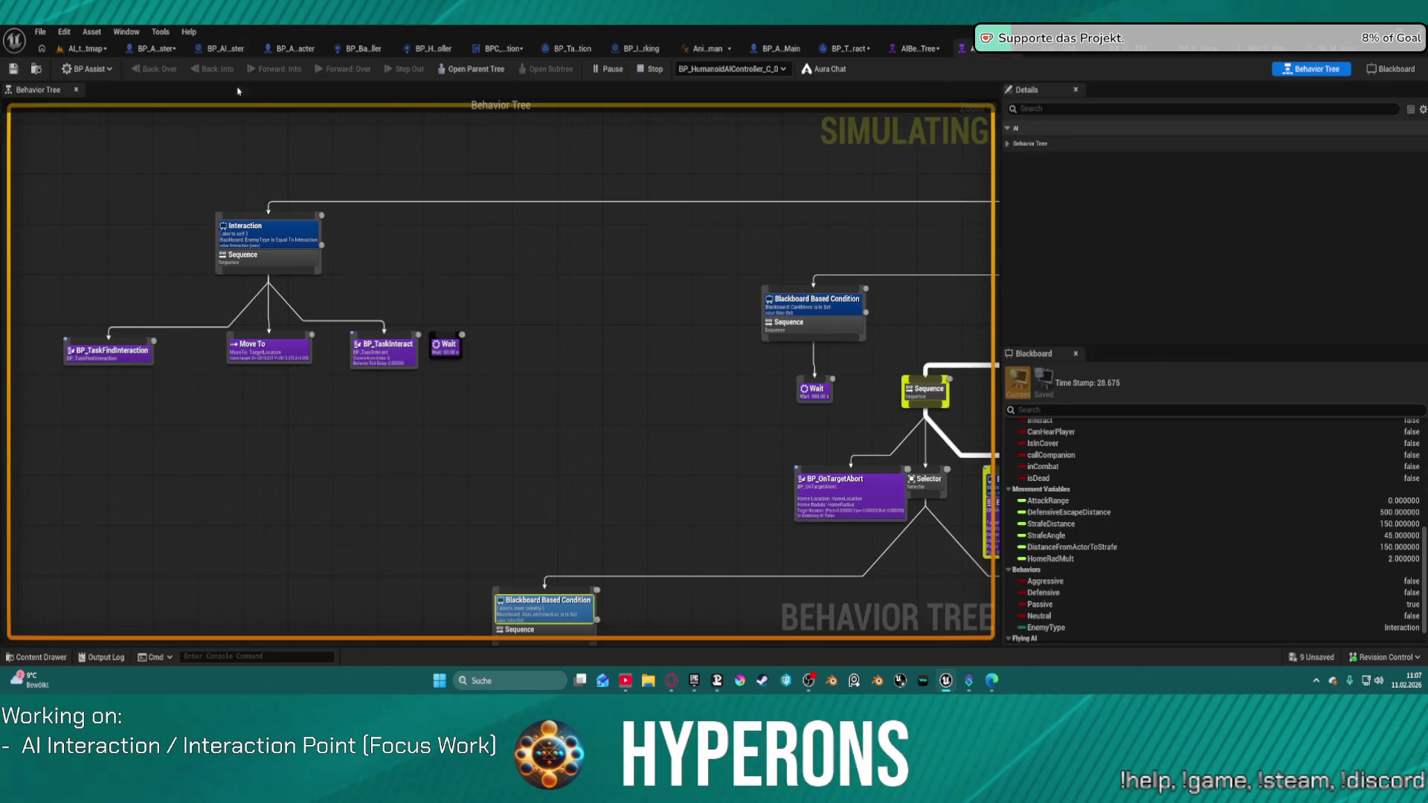
left_click(652, 68)
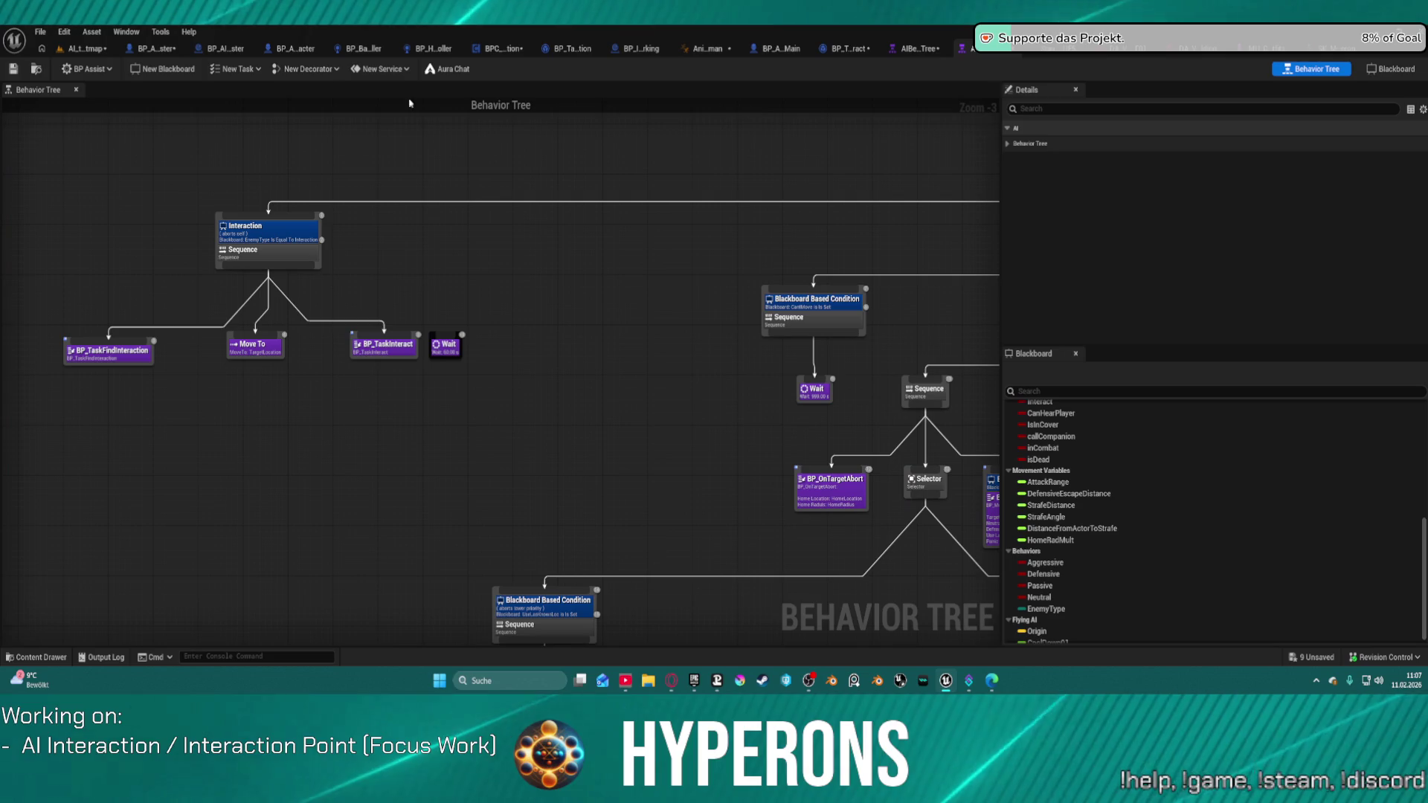
left_click(176, 56)
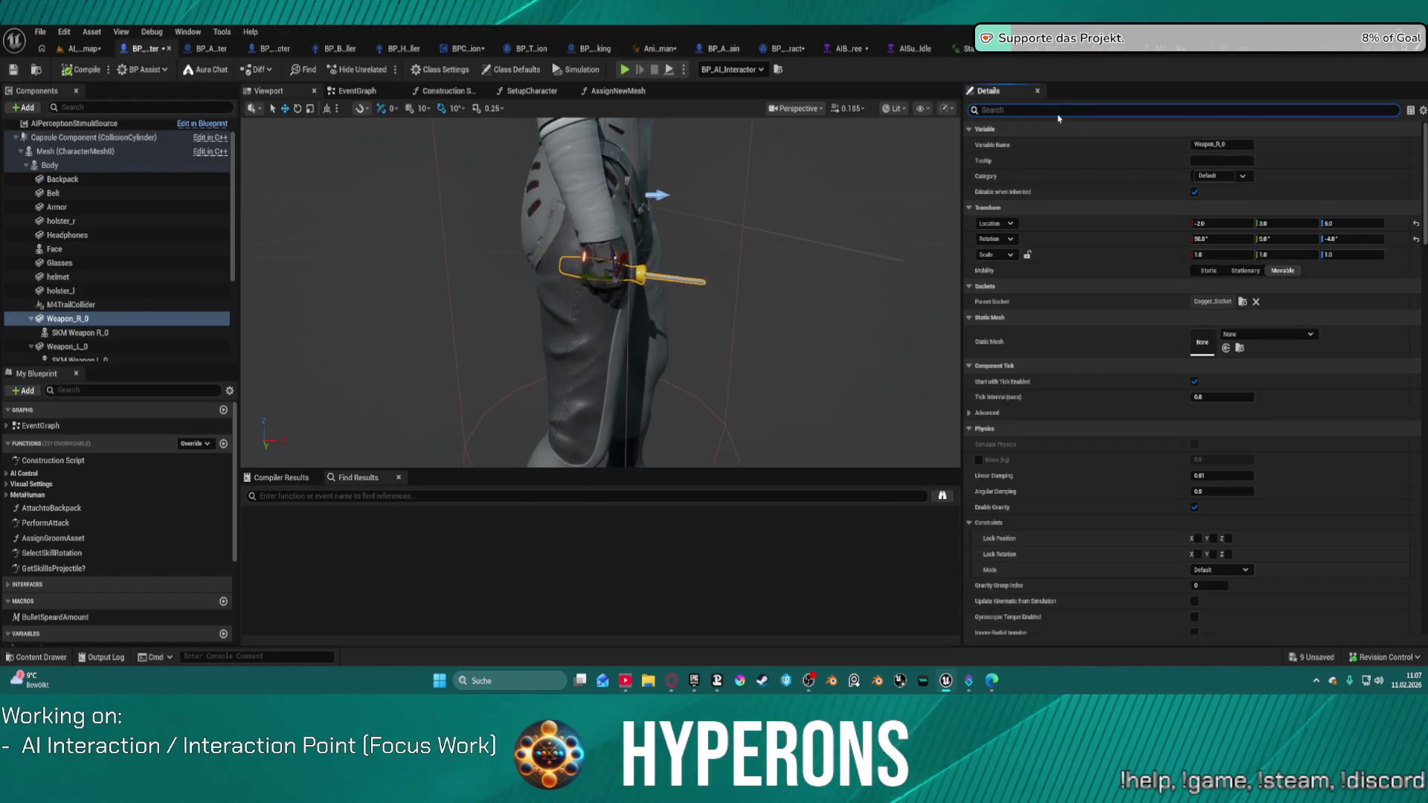
Review BP_AI_Interactor's class default settings
scroll(112, 223, "up", 2)
left_click(71, 127)
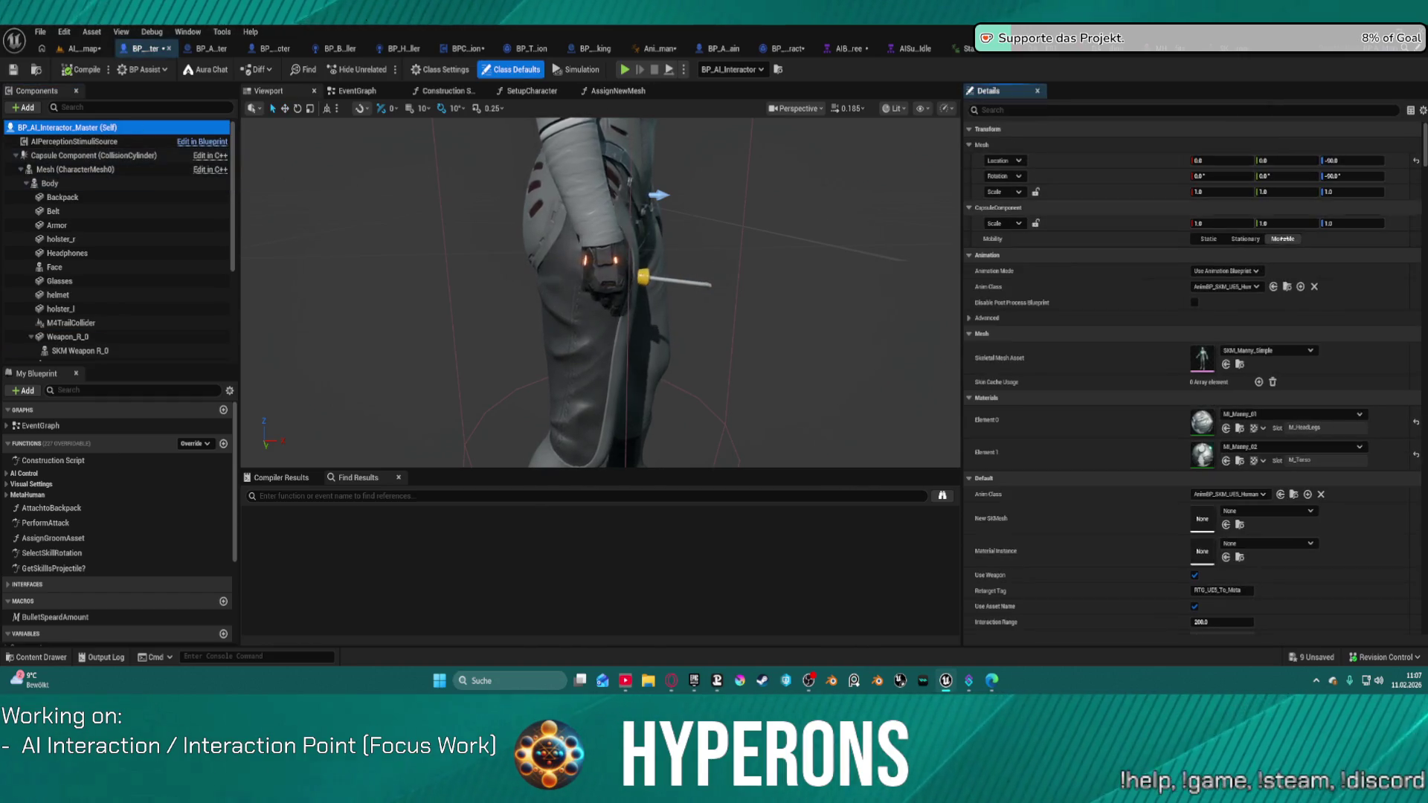
scroll(1255, 376, "down", 8)
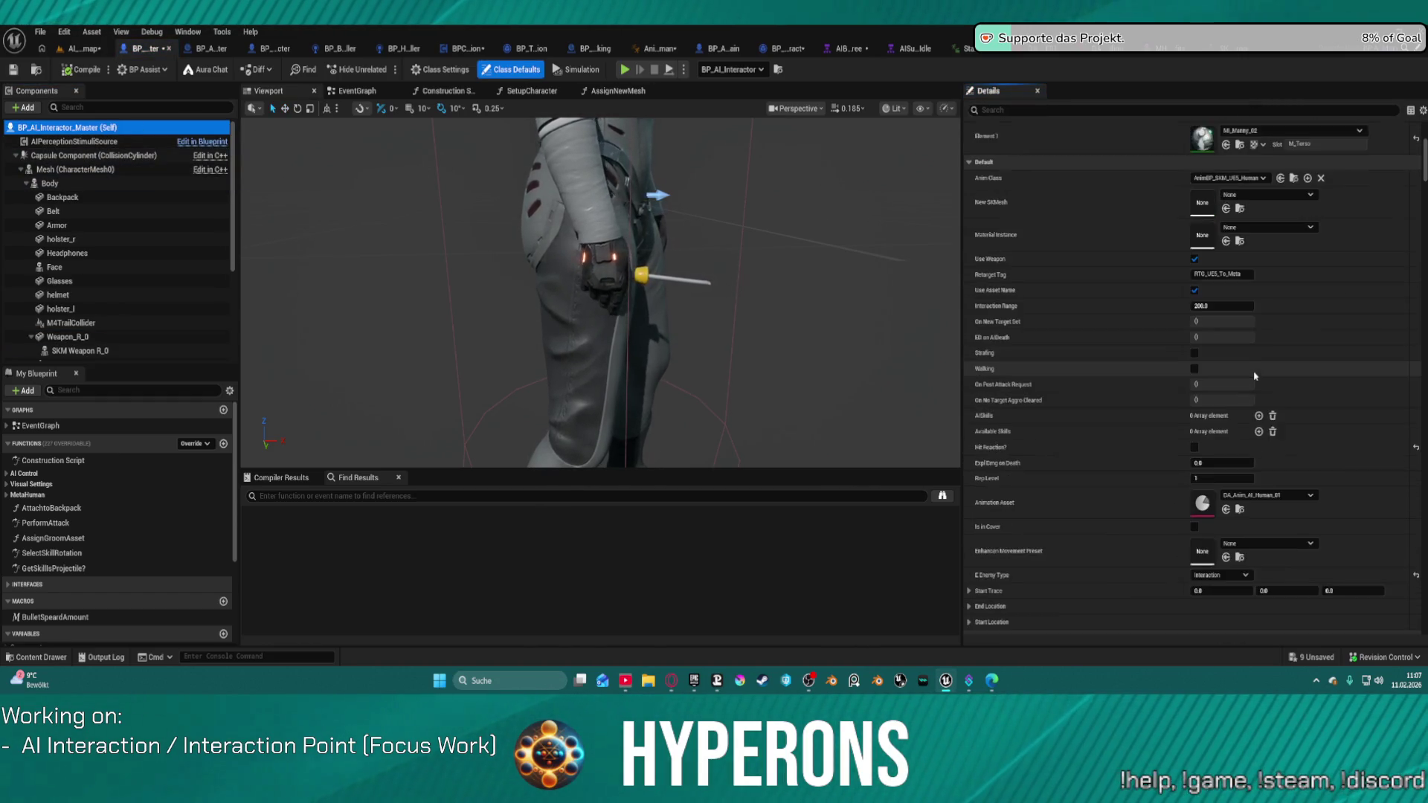
scroll(1255, 376, "down", 5)
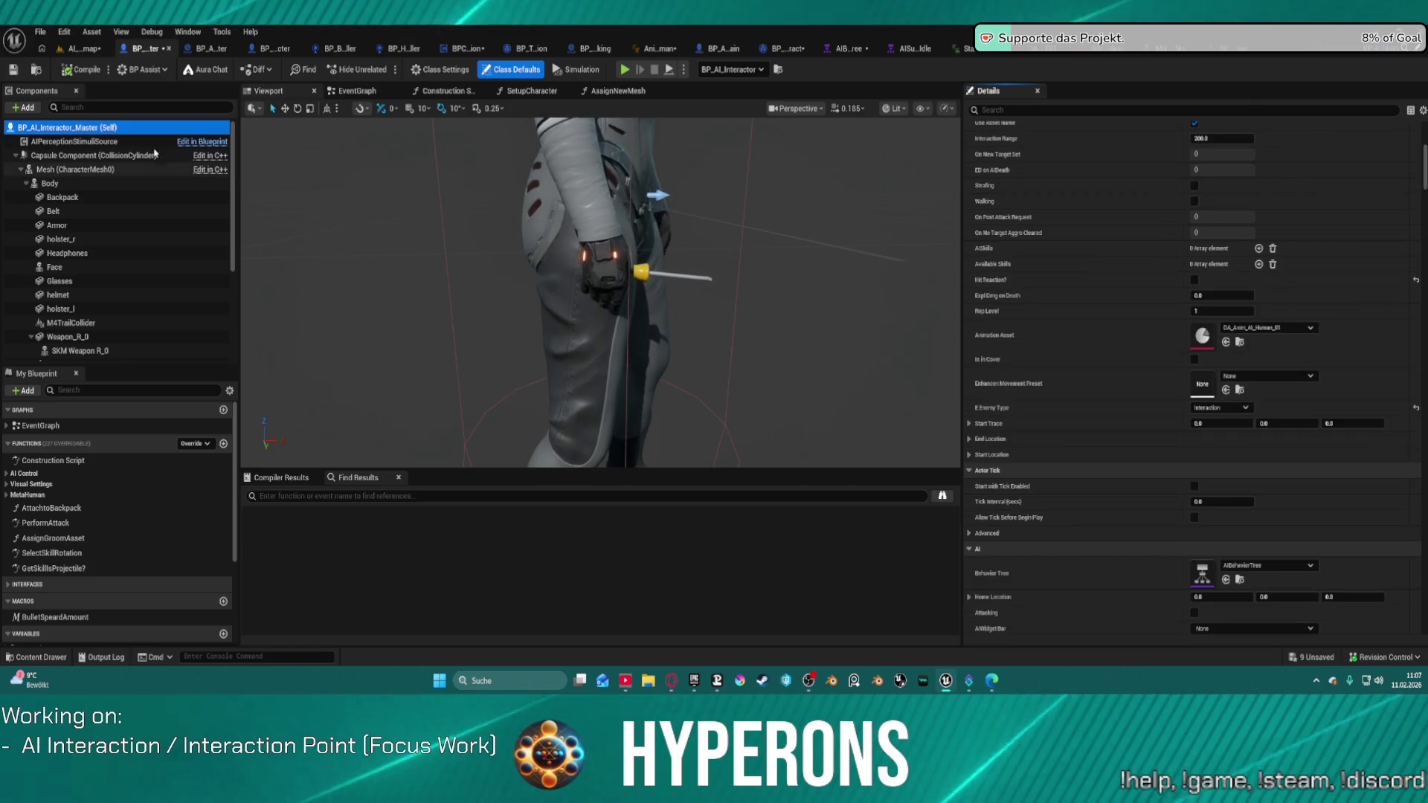
Focus the placed BP_AI_Interactor, filter its Details for 'inter', and start a play test
left_click(95, 52)
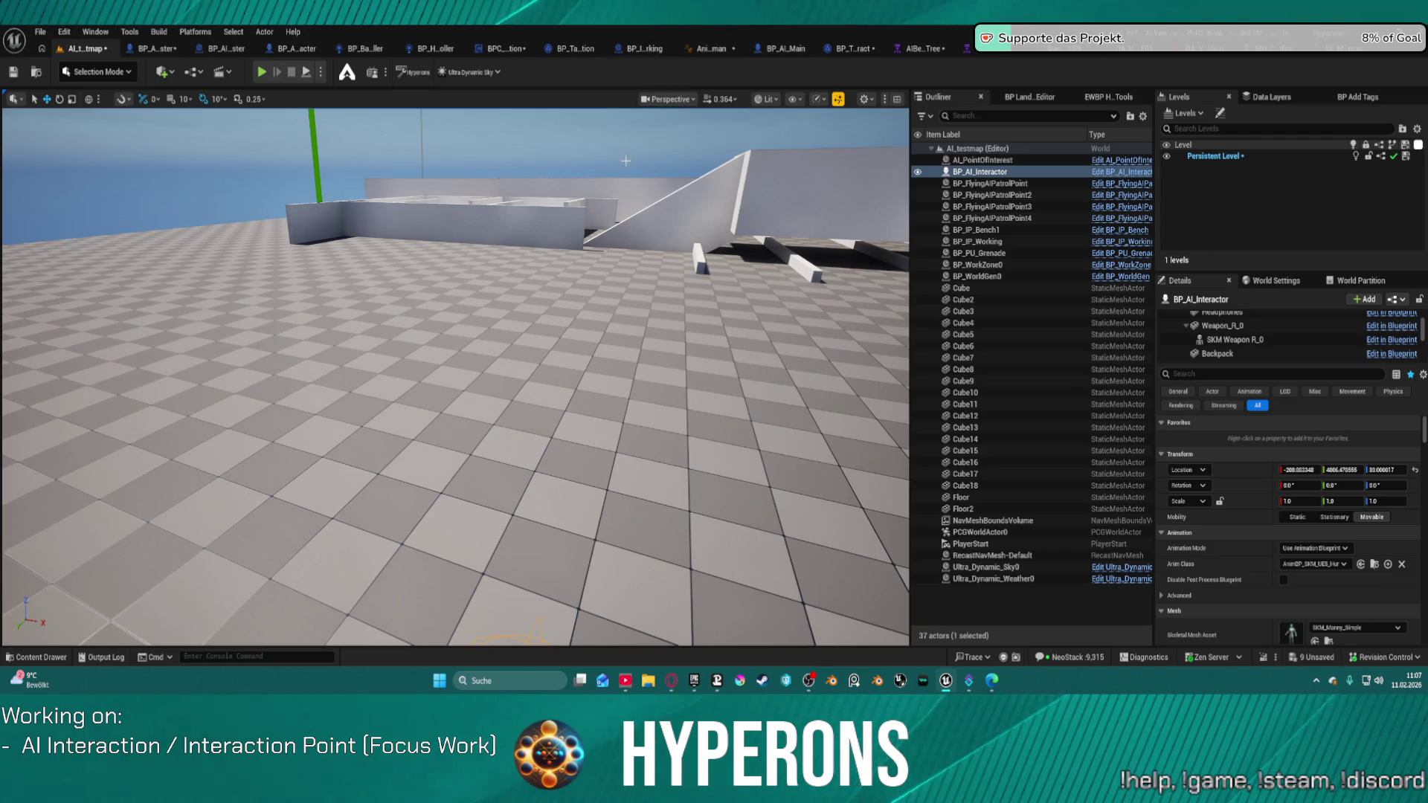
key("f")
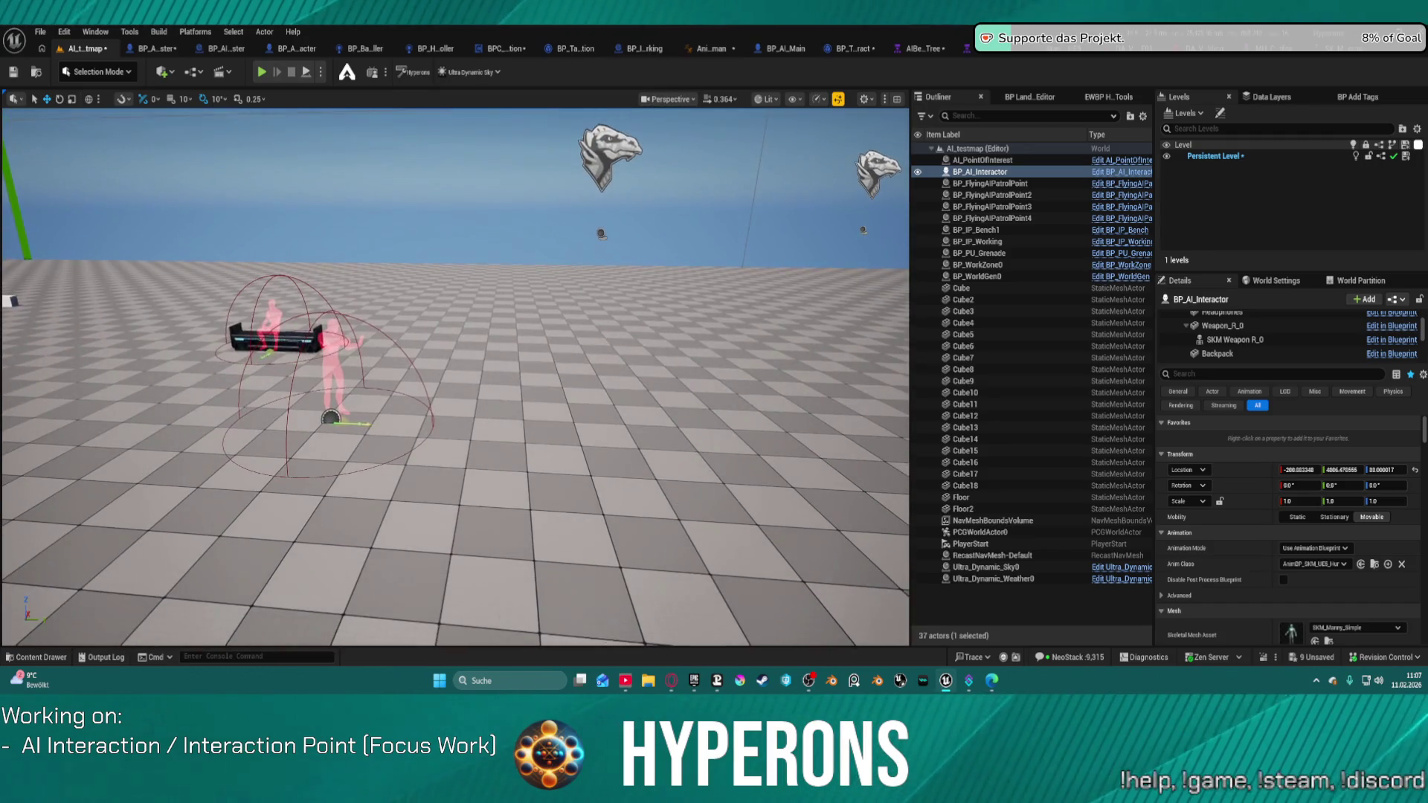
left_click_drag(788, 268, 746, 247)
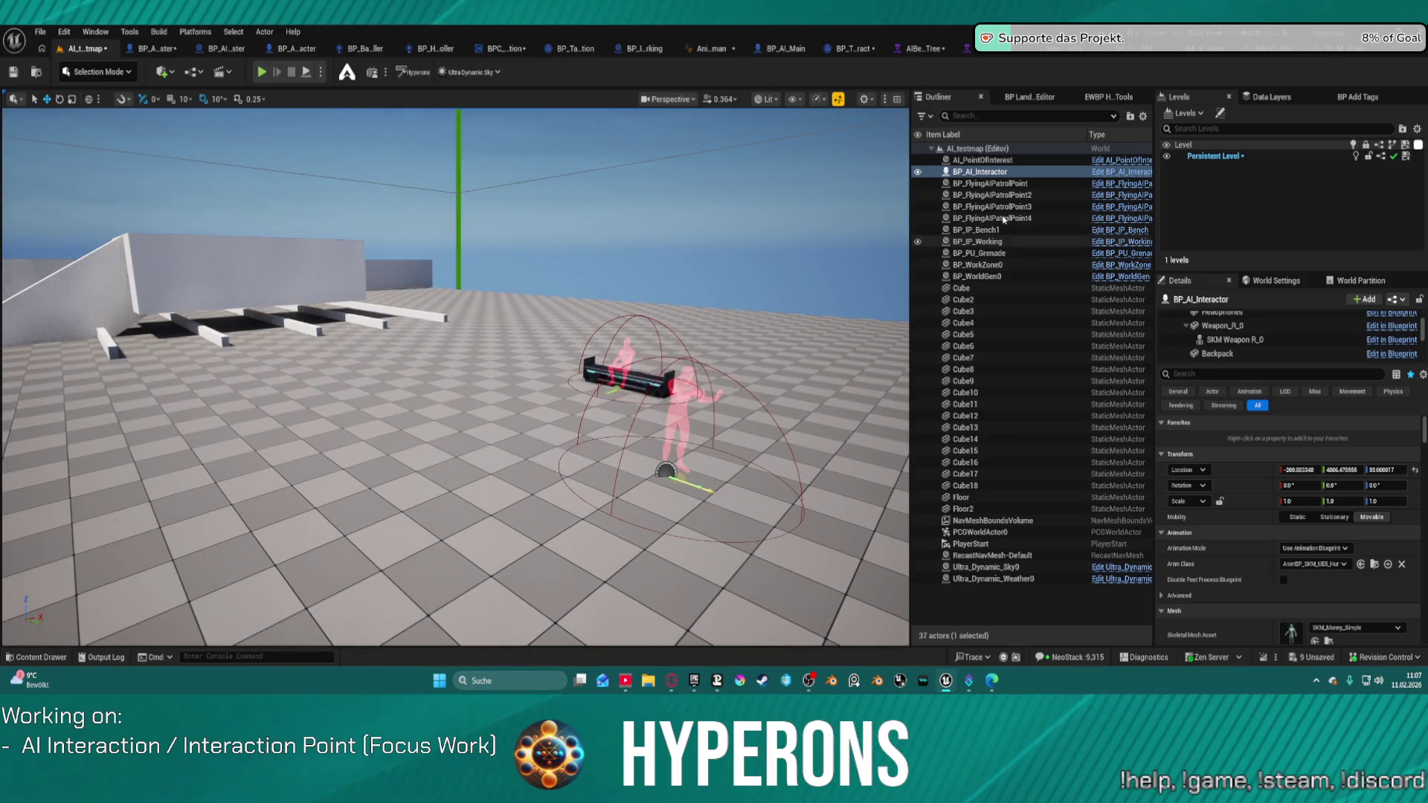
left_click(1263, 375)
type("inter")
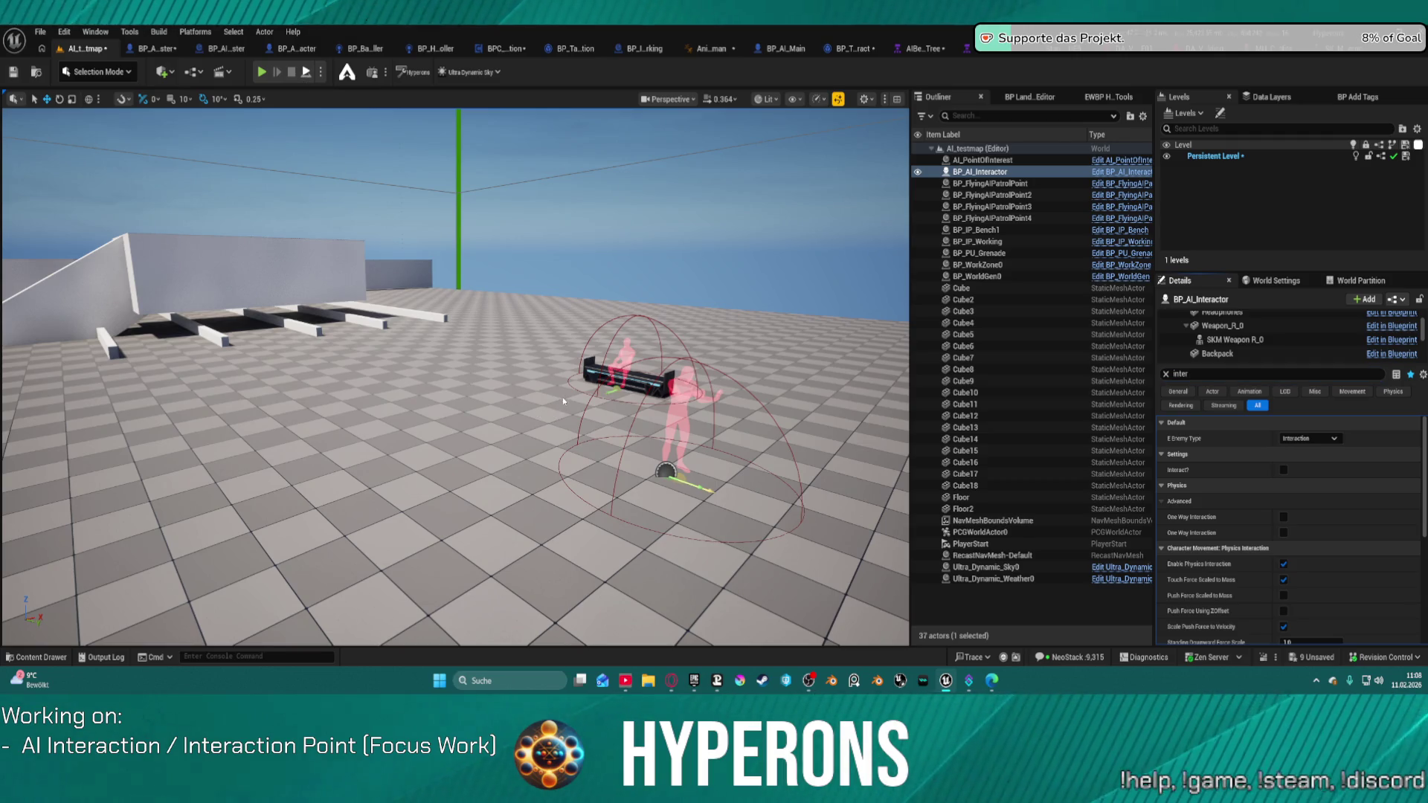
key("alt+p")
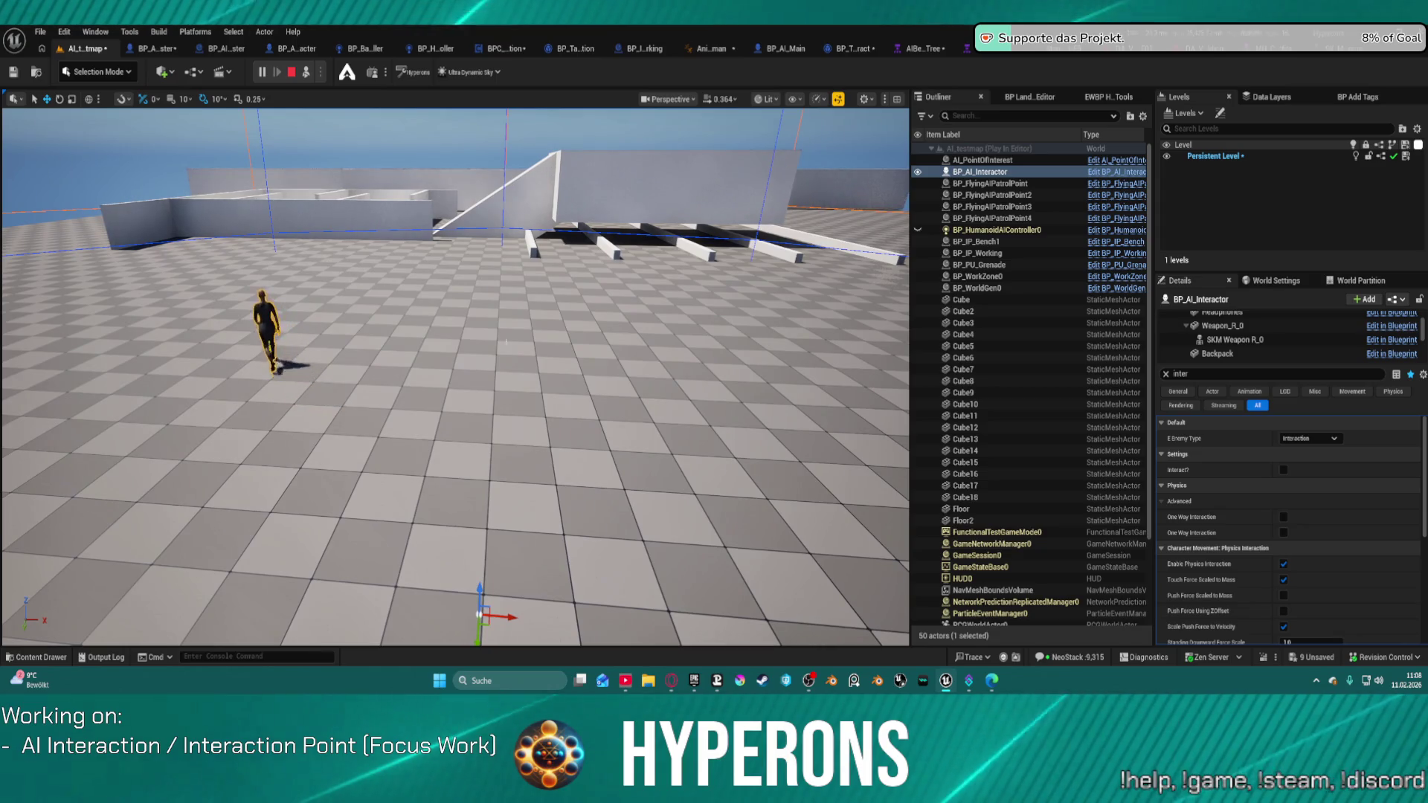
Pan the running behavior tree across the Interaction and Idle branches, then stop playing
left_click(1166, 374)
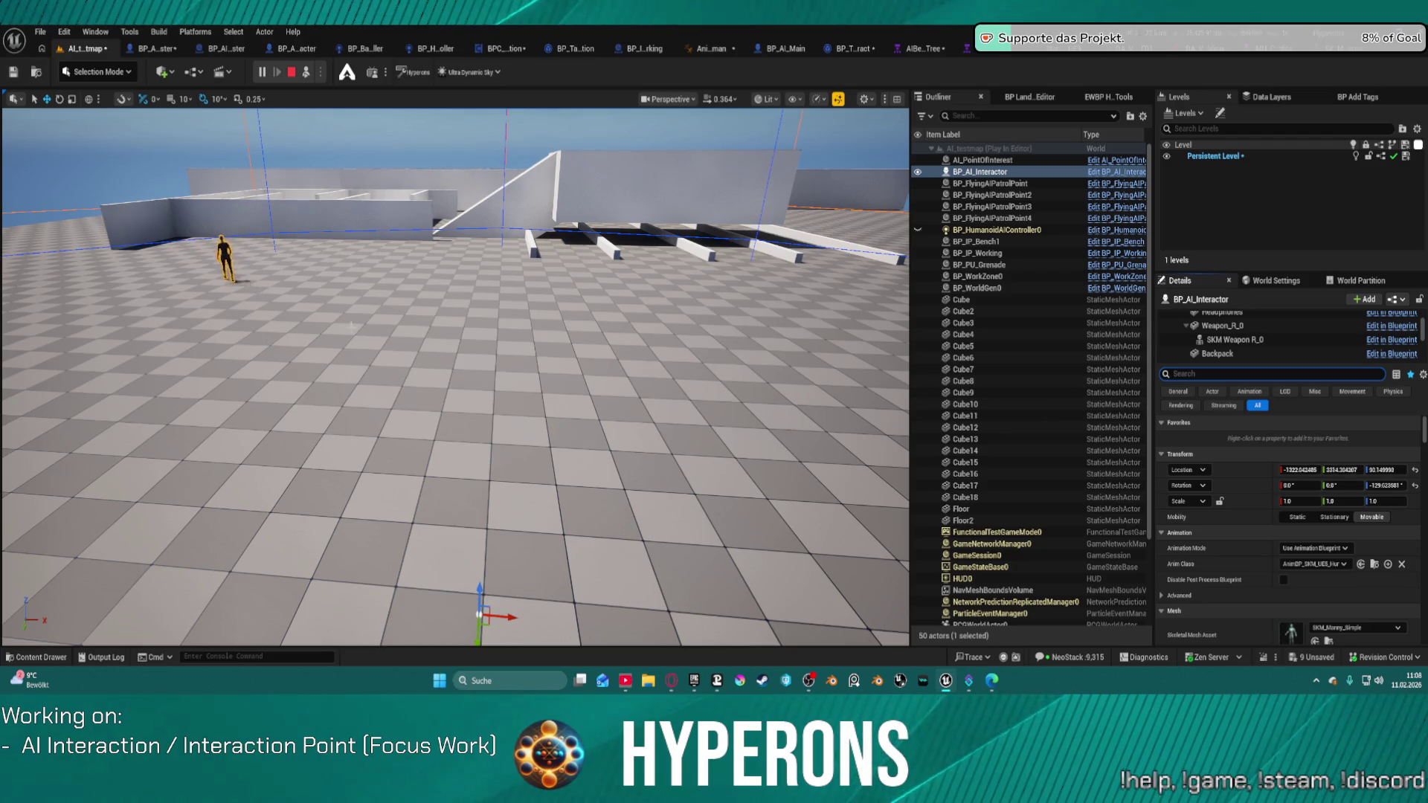
left_click(992, 54)
mouse_move(867, 287)
left_mouse_down()
mouse_move(404, 261)
mouse_move(4, 377)
mouse_move(364, 233)
mouse_move(389, 129)
mouse_move(453, 268)
mouse_move(436, 291)
mouse_move(887, 282)
mouse_move(515, 238)
mouse_move(467, 329)
left_mouse_up()
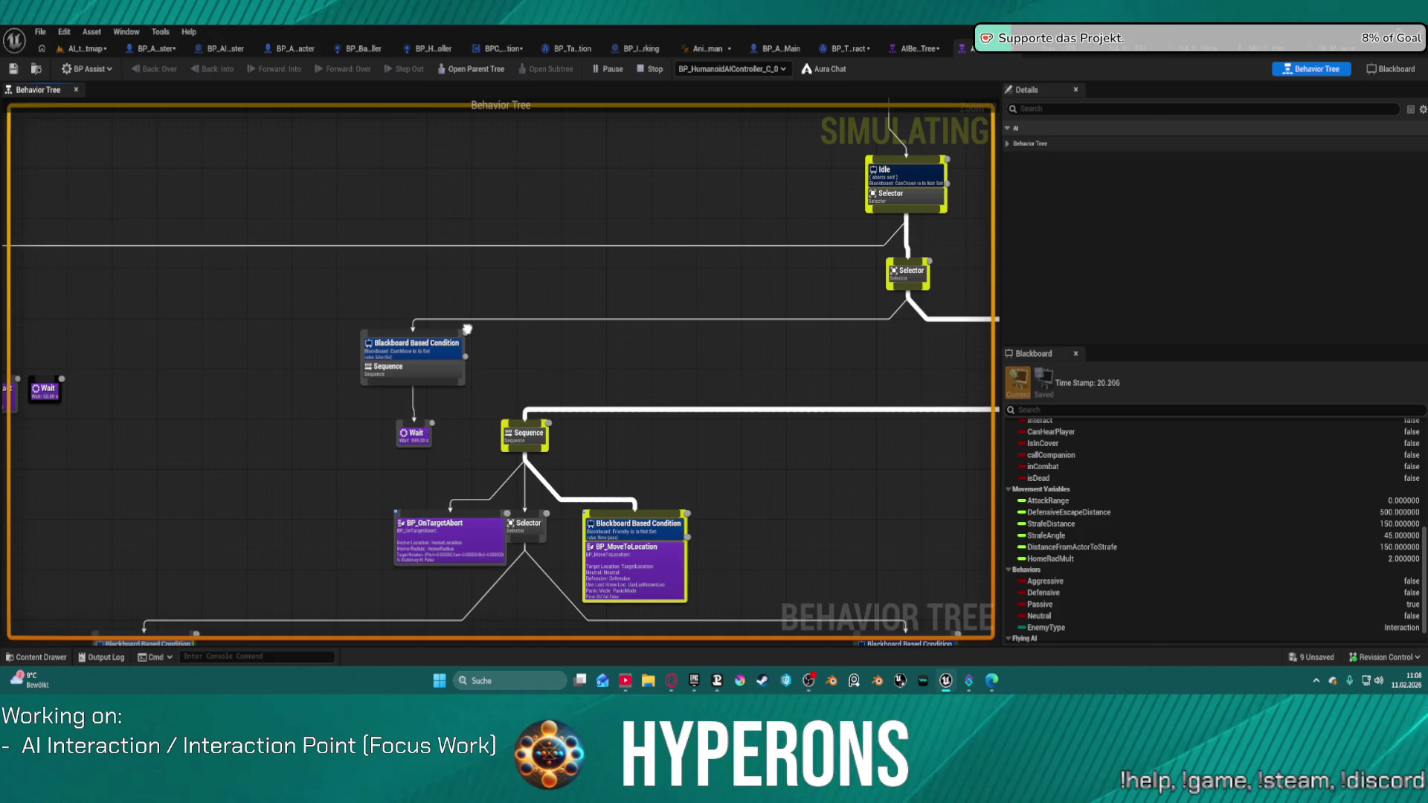
mouse_move(467, 329)
left_mouse_down()
mouse_move(479, 312)
mouse_move(784, 329)
left_mouse_up()
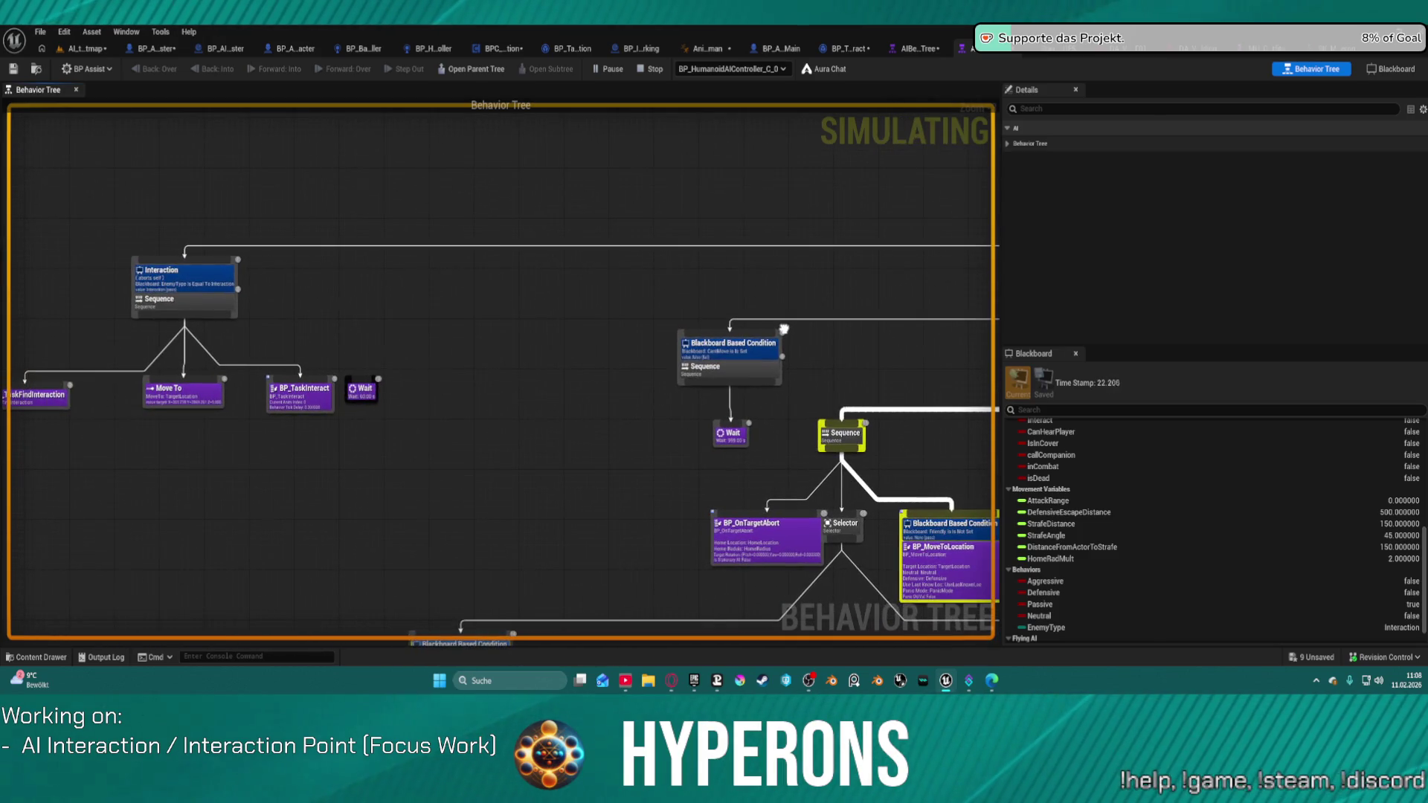
mouse_move(668, 298)
left_mouse_down()
mouse_move(99, 283)
mouse_move(146, 310)
left_mouse_up()
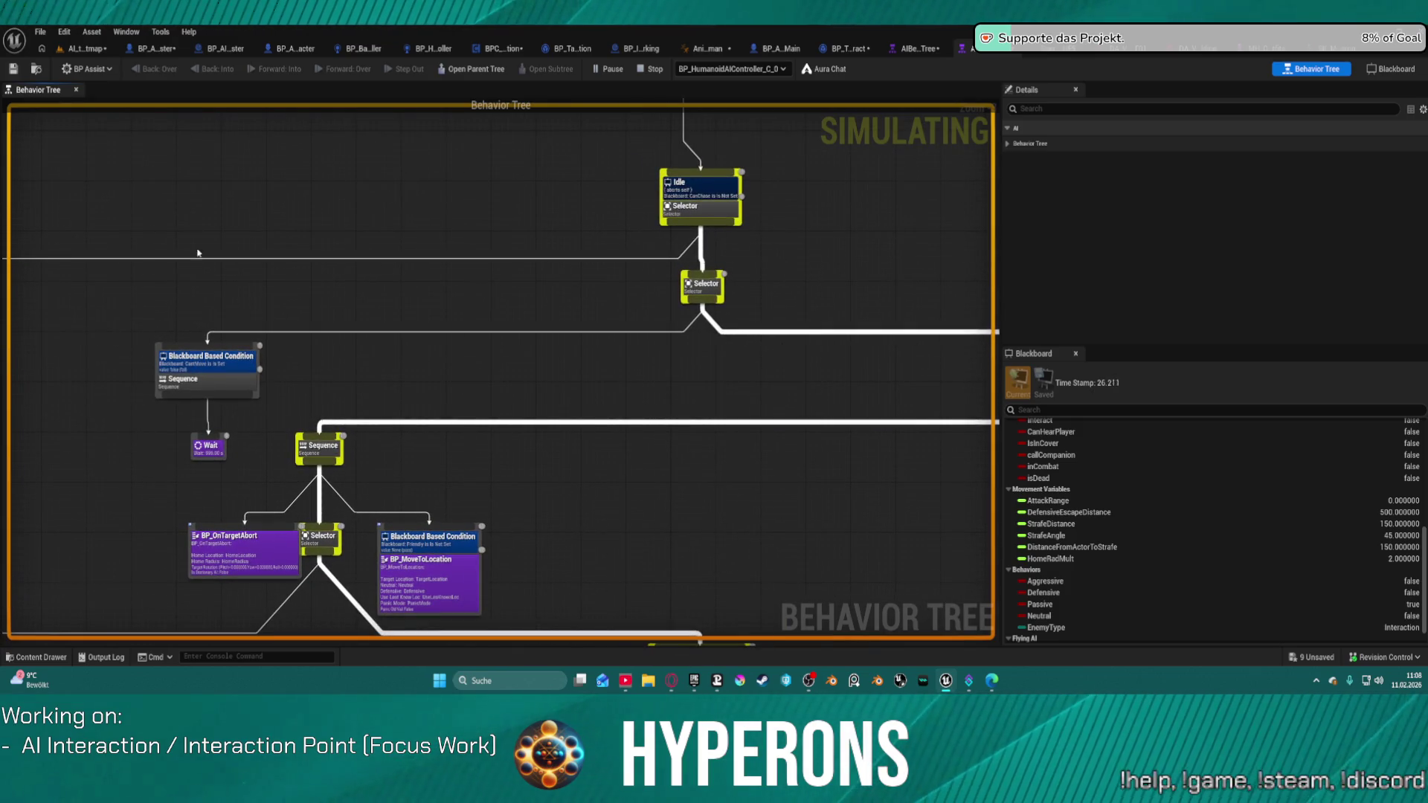
left_click(650, 68)
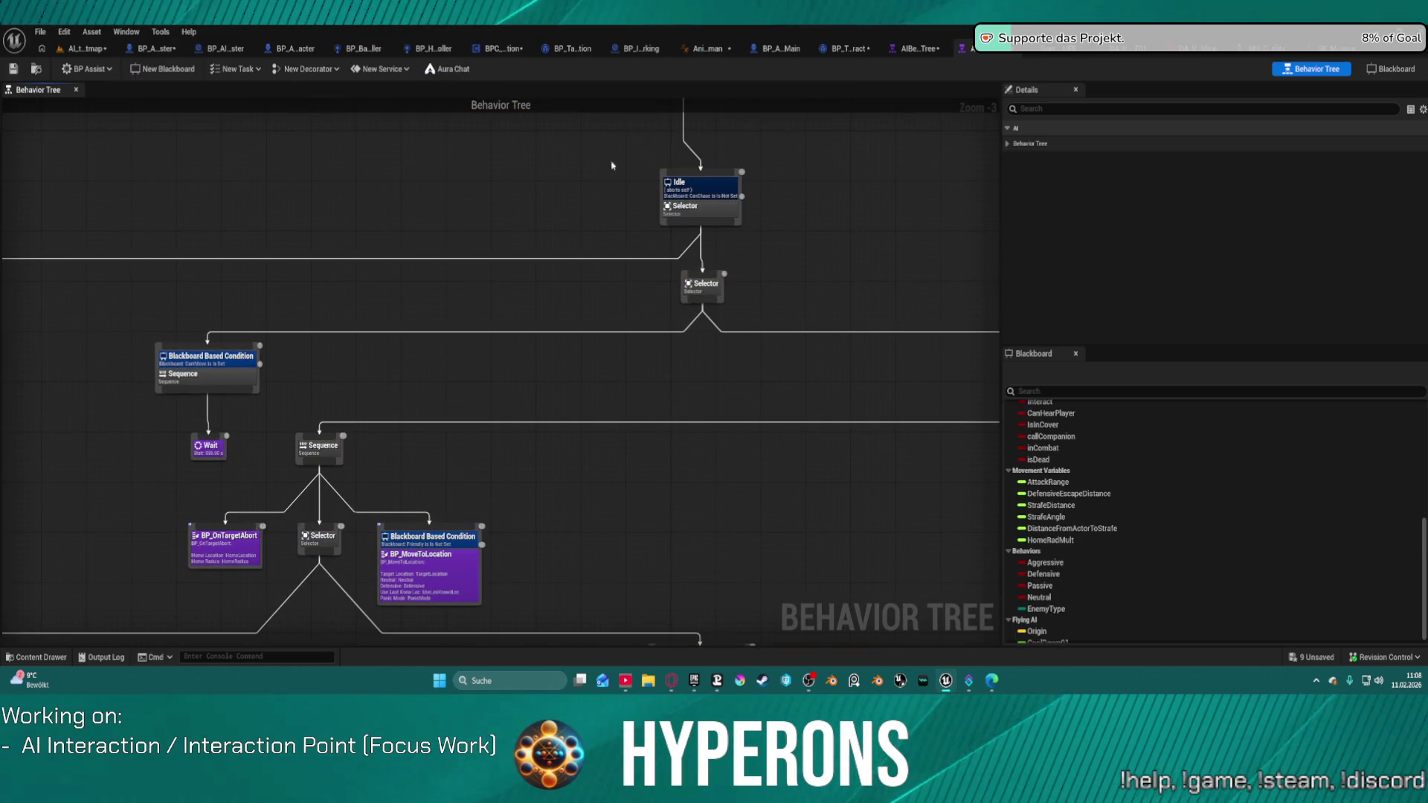
Paste a copy of the Interaction node beside the Idle Selector, then undo it
left_click_drag(385, 243, 853, 289)
left_click(150, 353)
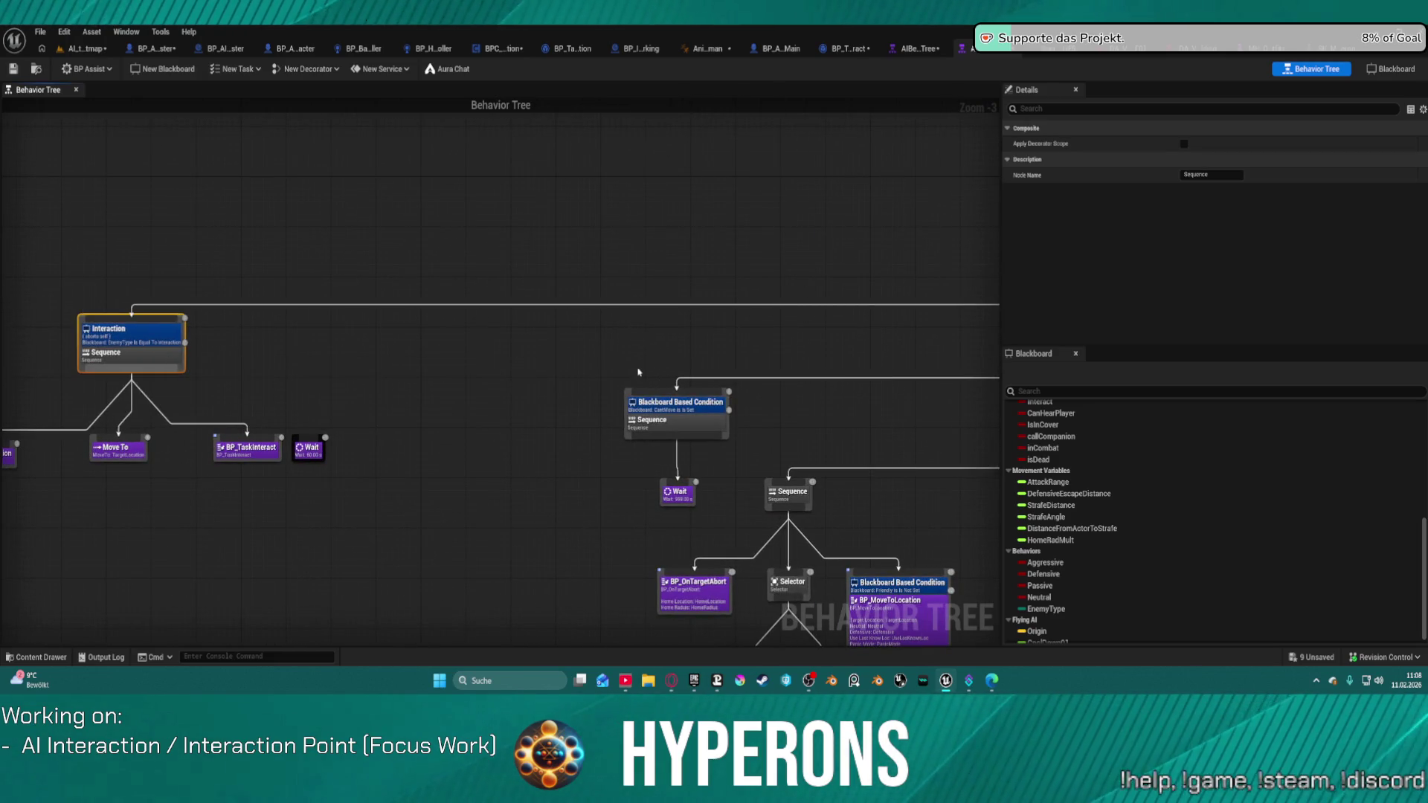
left_click_drag(638, 372, 362, 280)
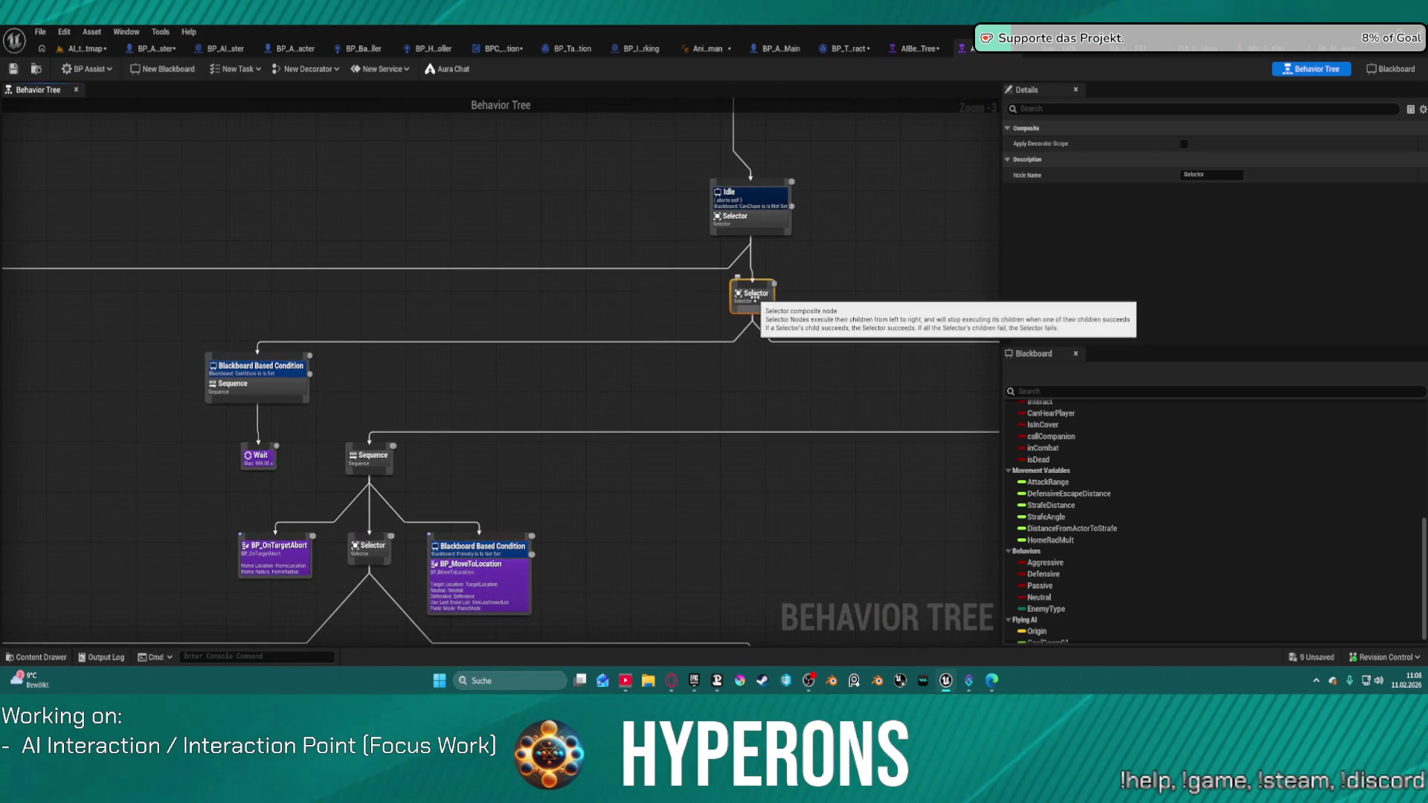
key("ctrl+v")
left_click(829, 314)
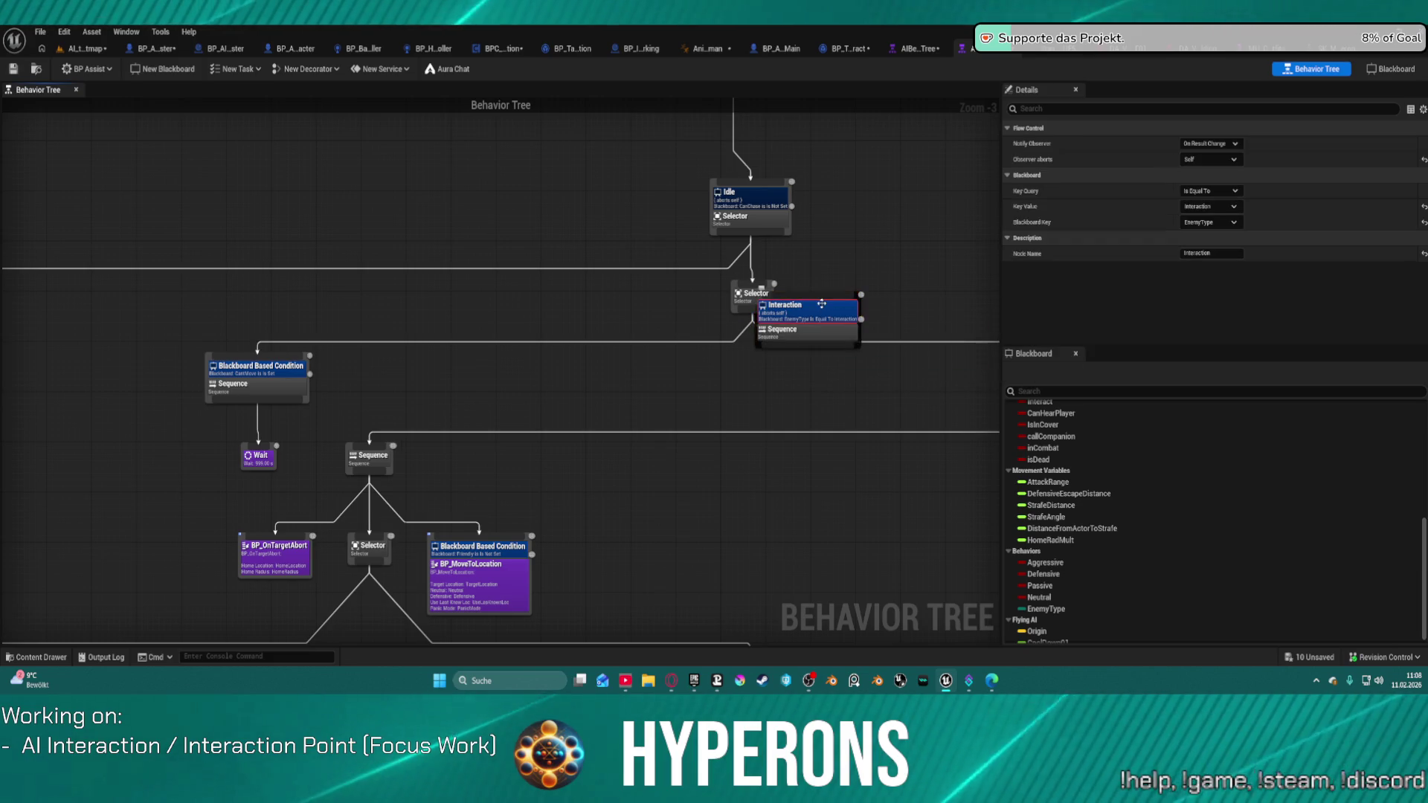
key("ctrl+z")
key("ctrl+z")
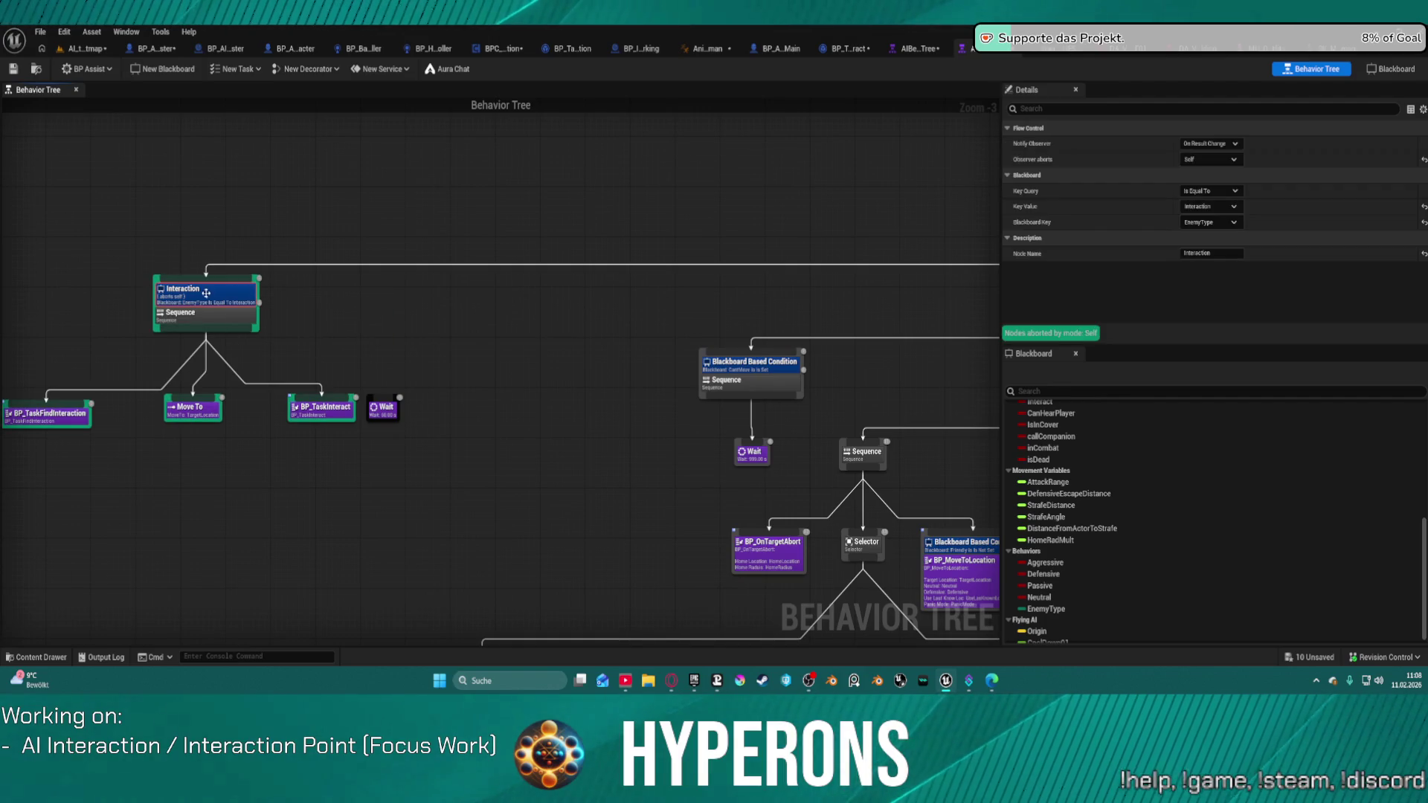
key("ctrl+z")
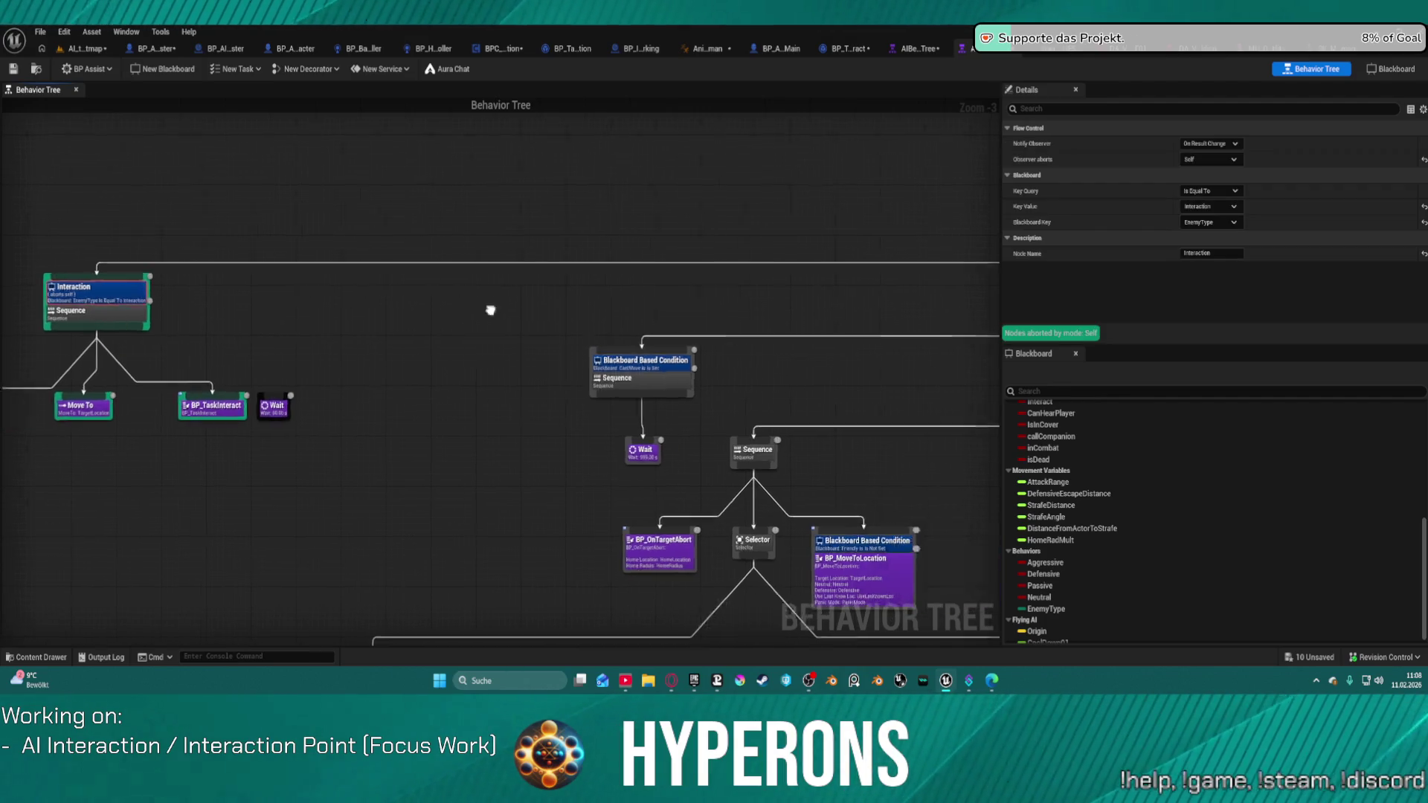
Give the Idle Selector the Interaction decorator with Key Query Is Not Equal To
left_click(588, 286)
key("ctrl+y")
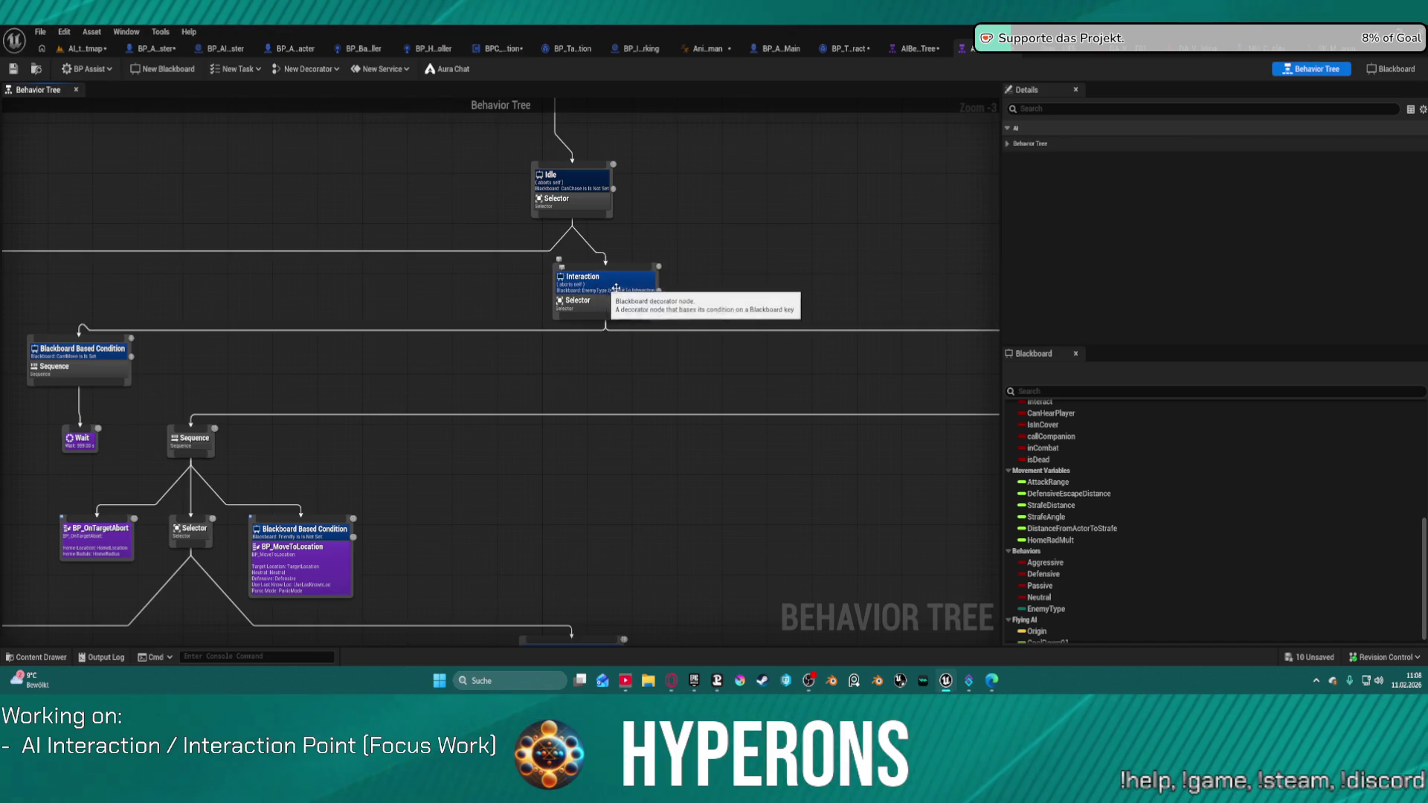
left_click(1211, 191)
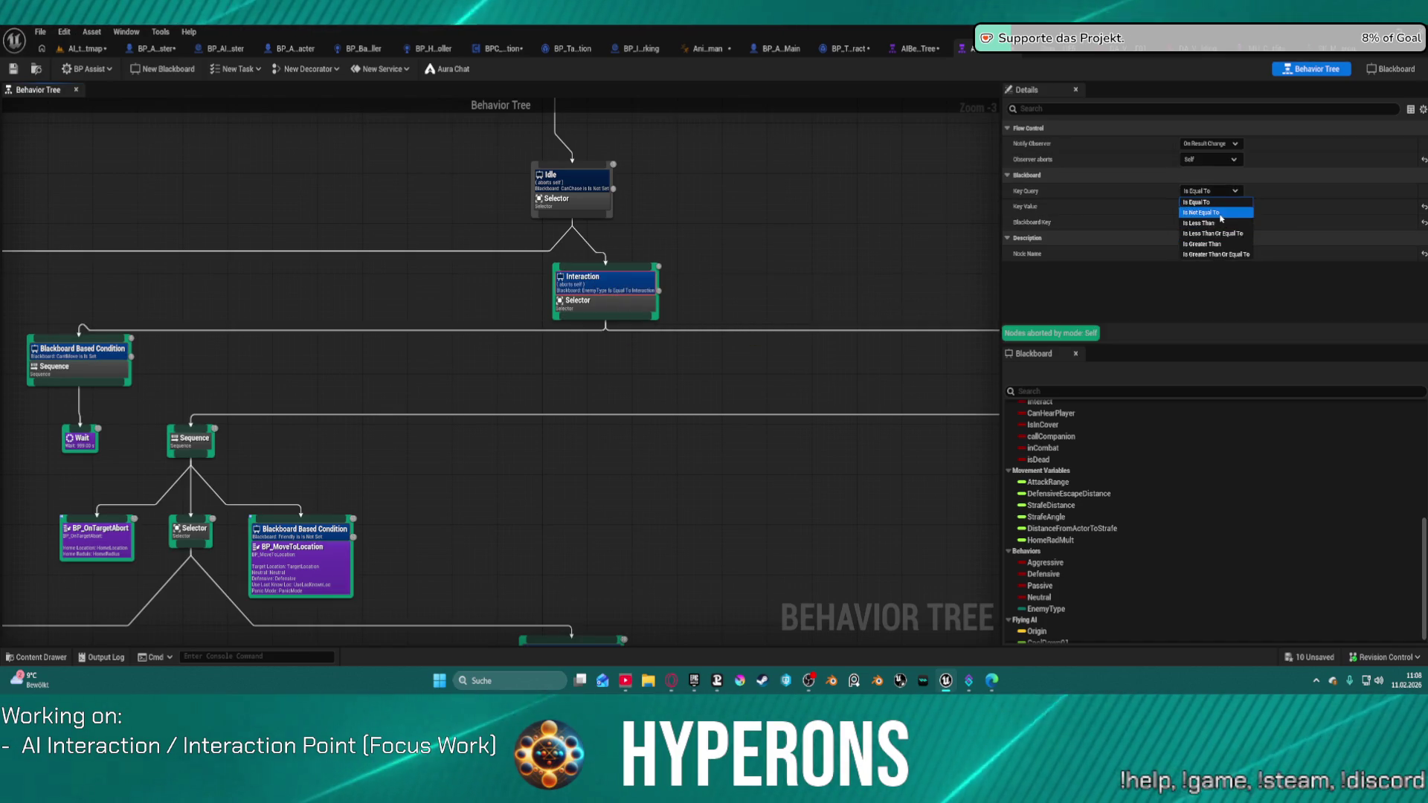
left_click(1202, 213)
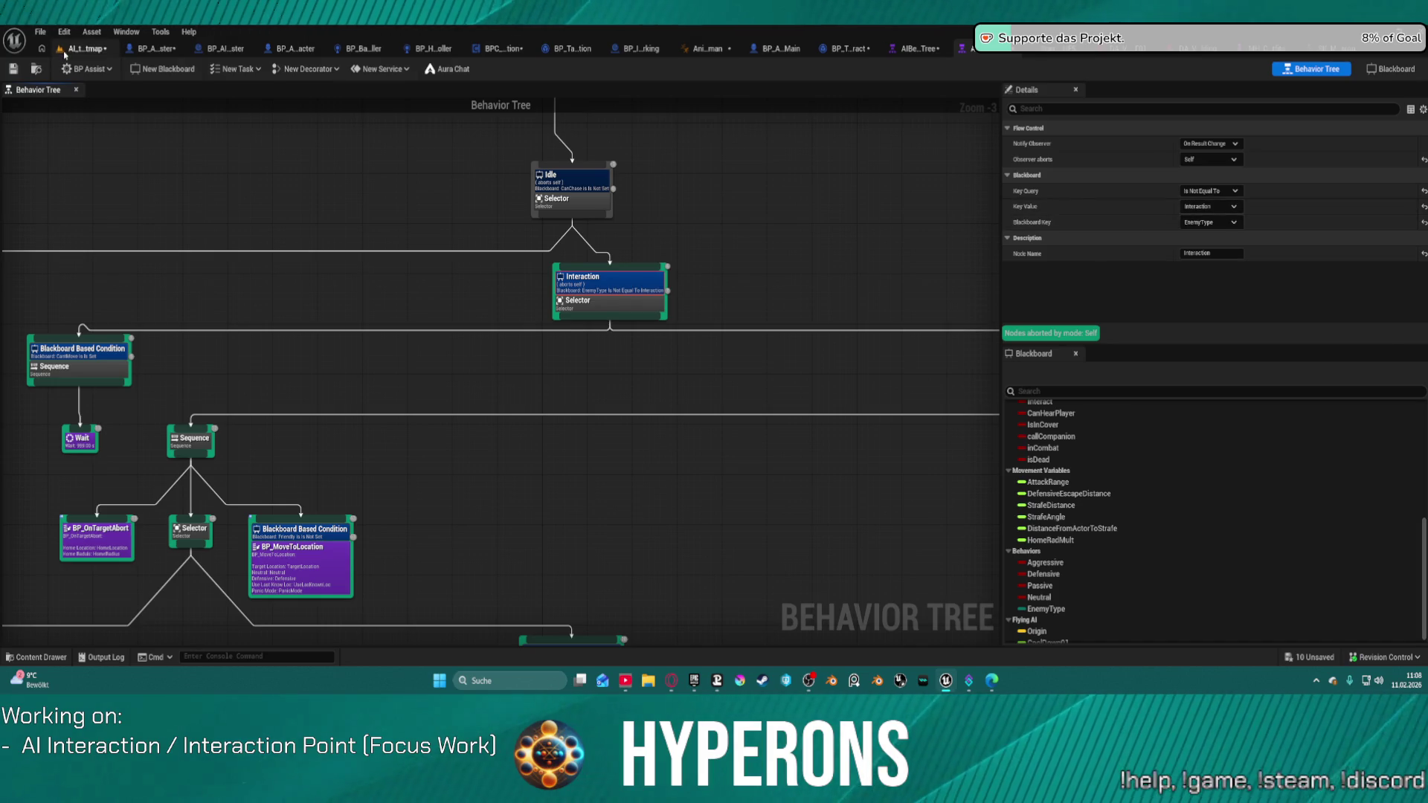
left_click(65, 52)
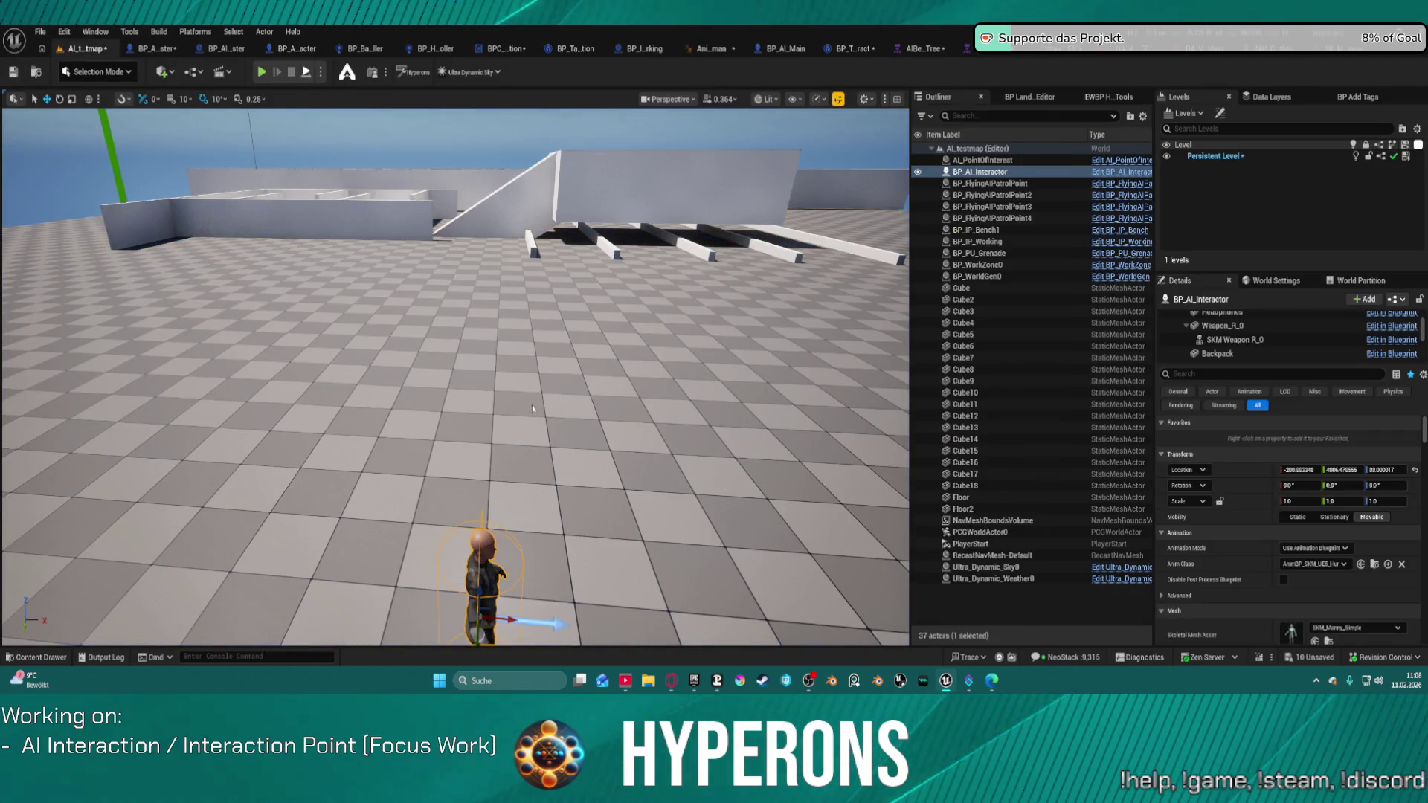
Watch the Interaction branch run, stop play, and delete the Idle Selector's Interaction decorator
left_click(992, 55)
mouse_move(371, 344)
left_mouse_down()
mouse_move(937, 244)
mouse_move(1086, 270)
left_mouse_up()
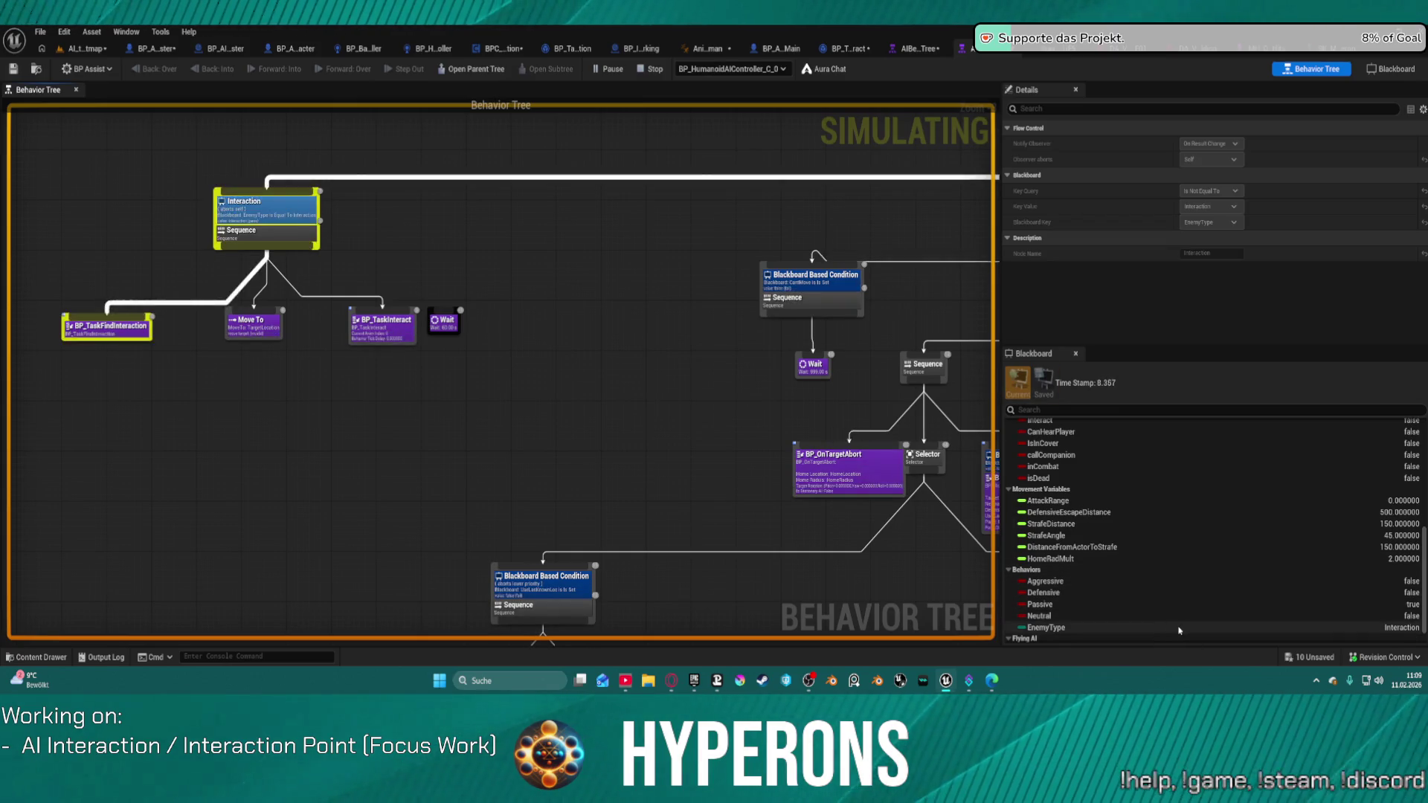
left_click(649, 69)
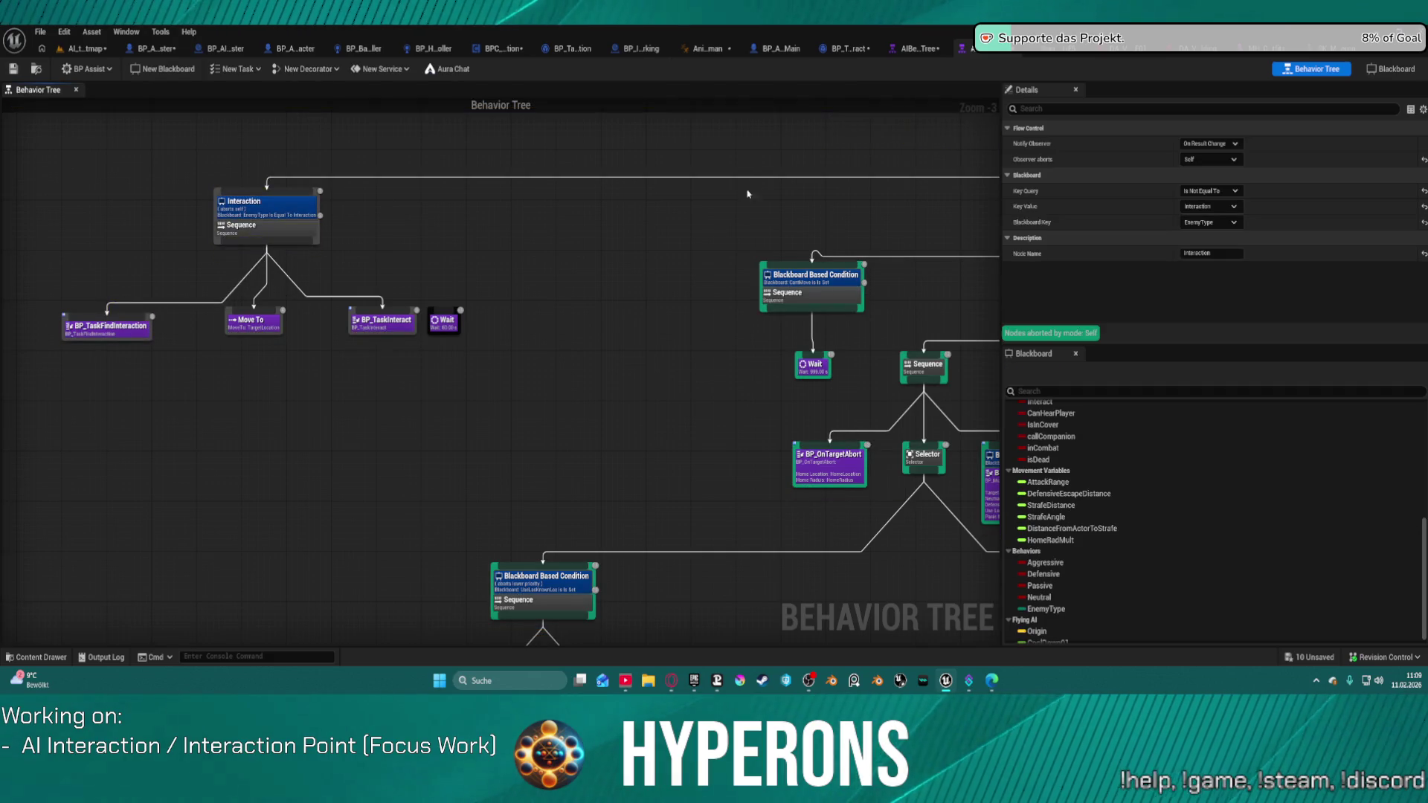
left_click_drag(767, 197, 593, 239)
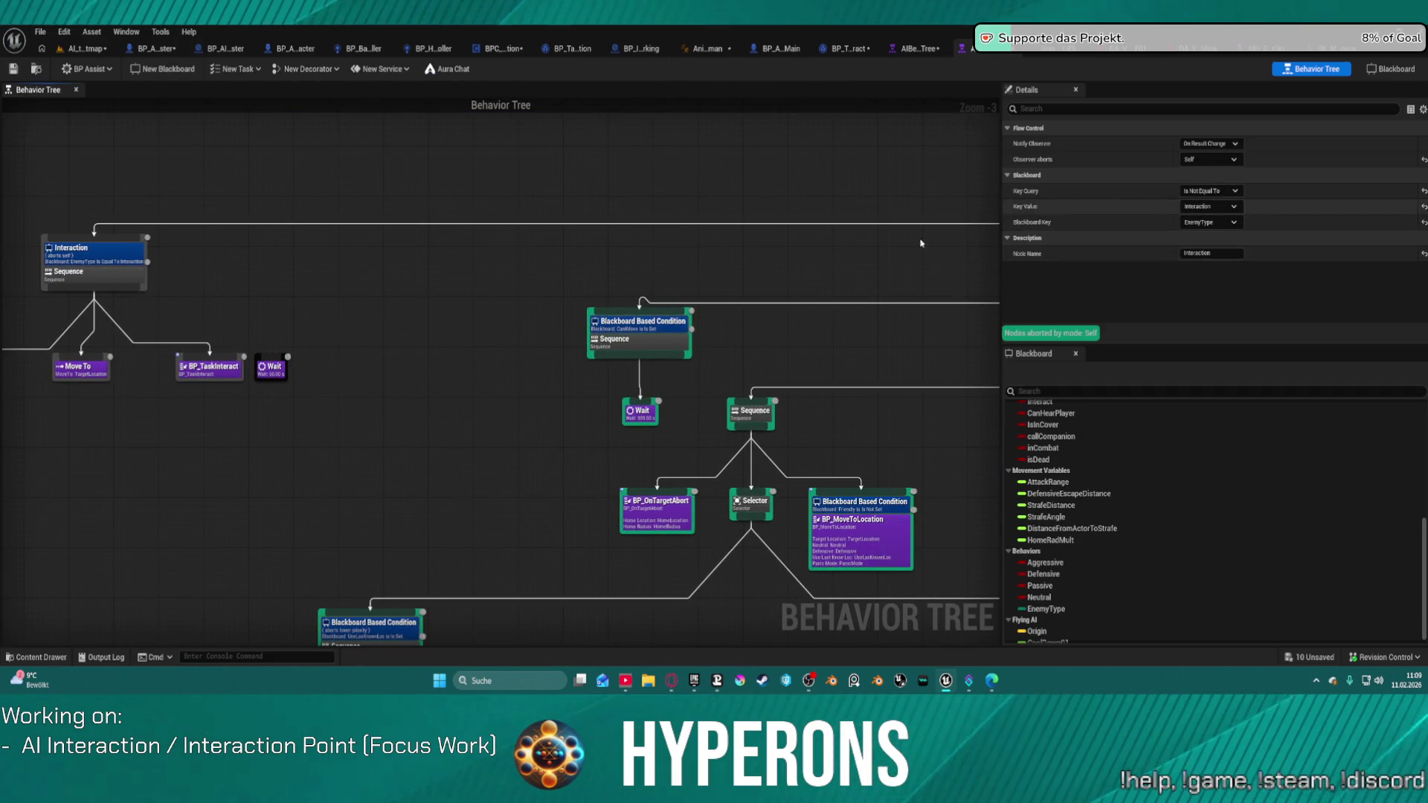
left_click_drag(907, 268, 377, 277)
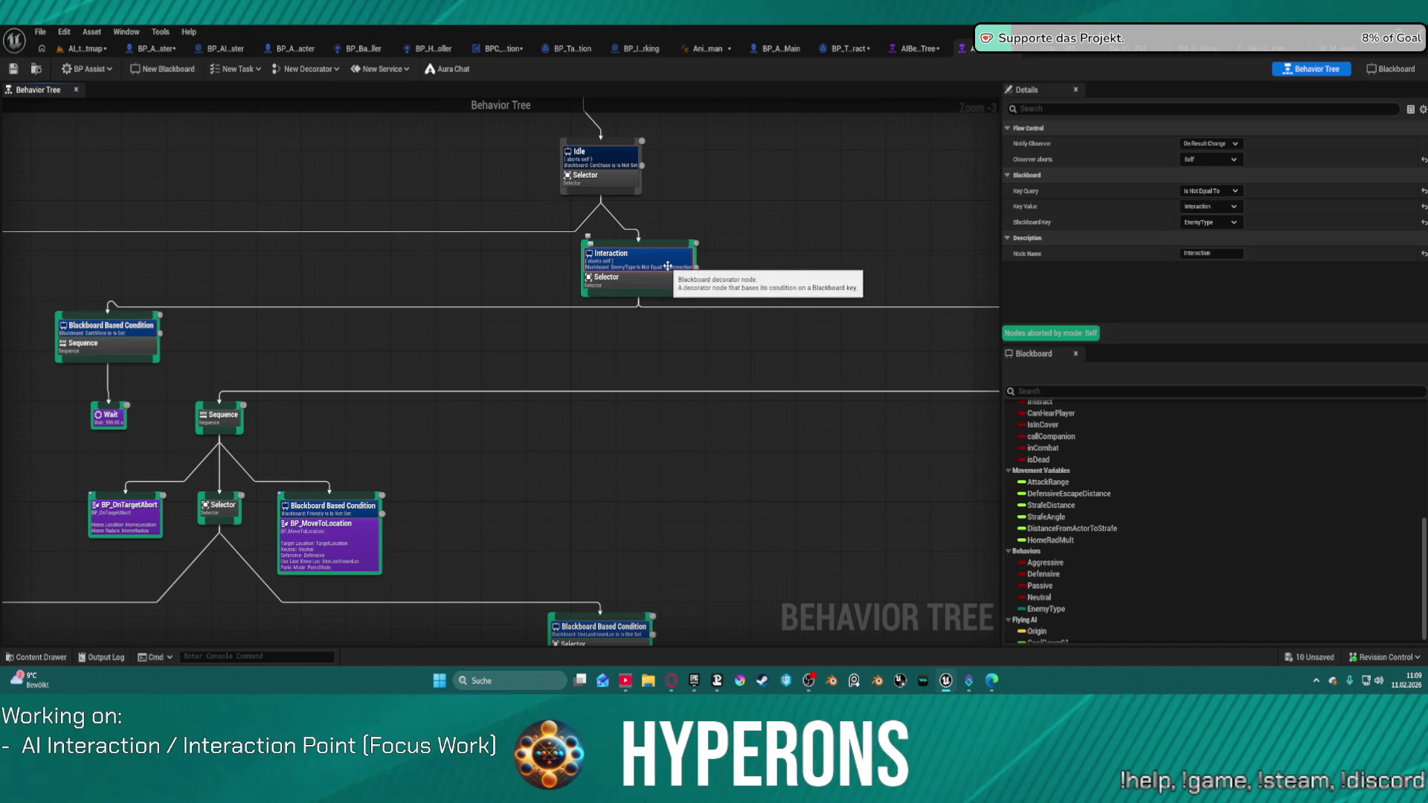
key("Delete")
left_click(152, 48)
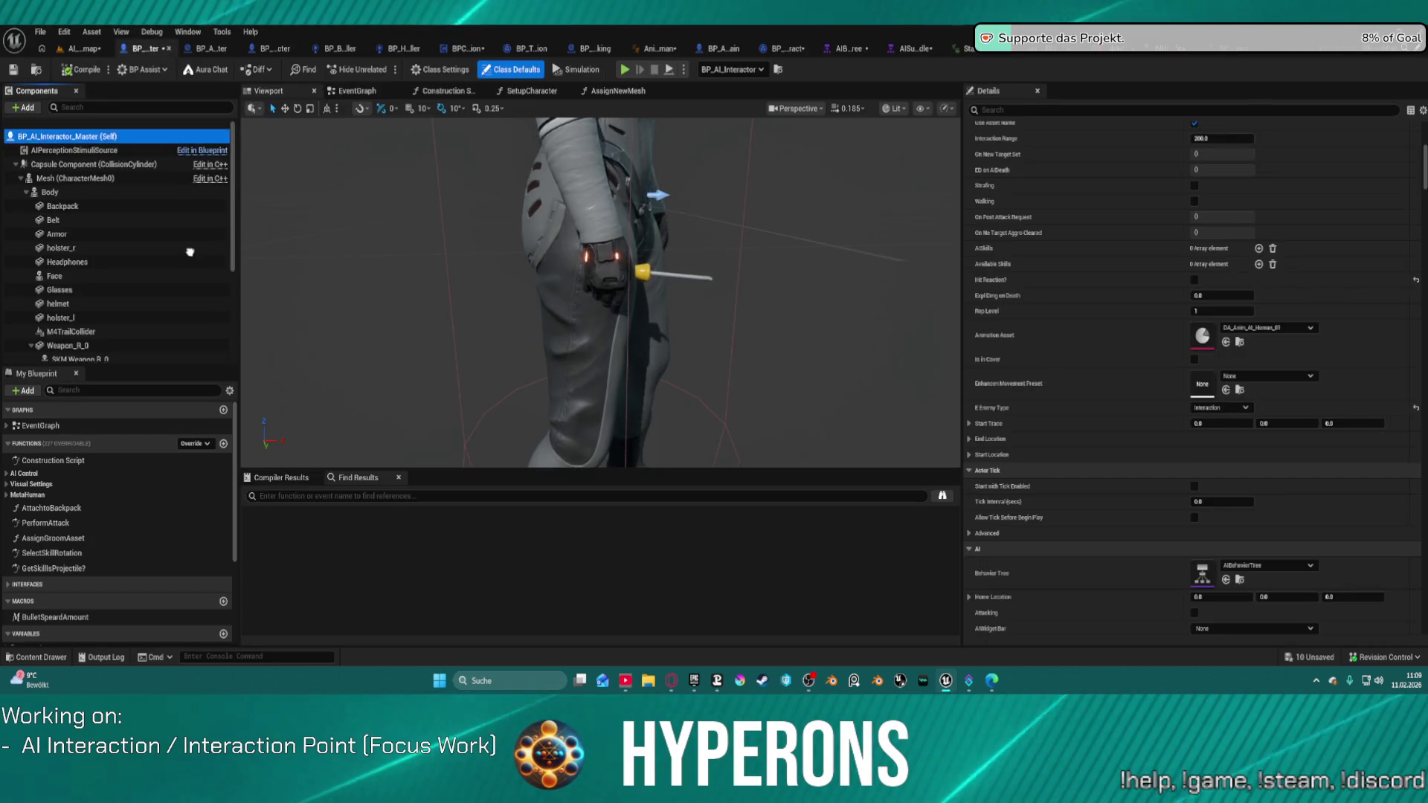
In the level, select the placed interactor's BPC_AI_Interaction component
scroll(140, 203, "down", 3)
scroll(140, 202, "up", 3)
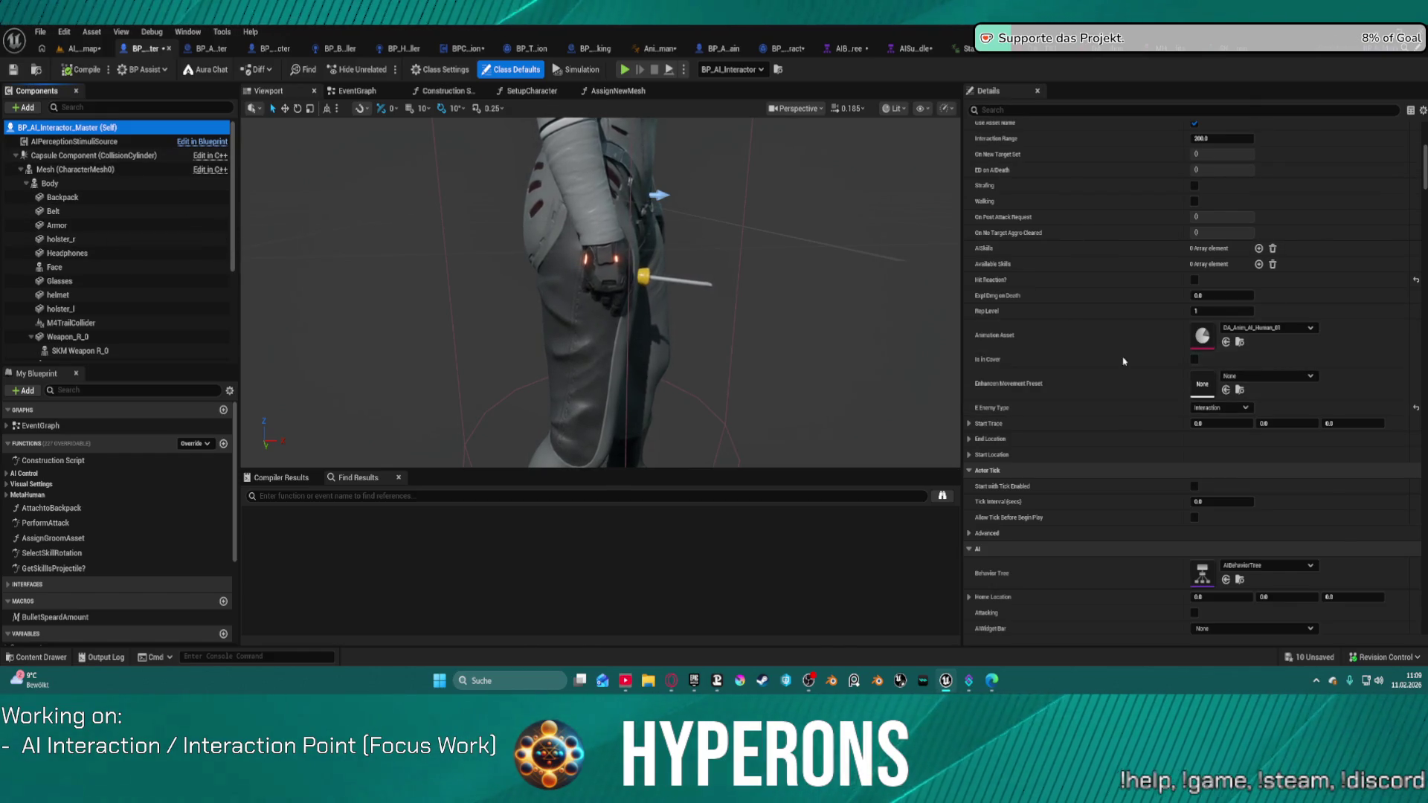
left_click(82, 48)
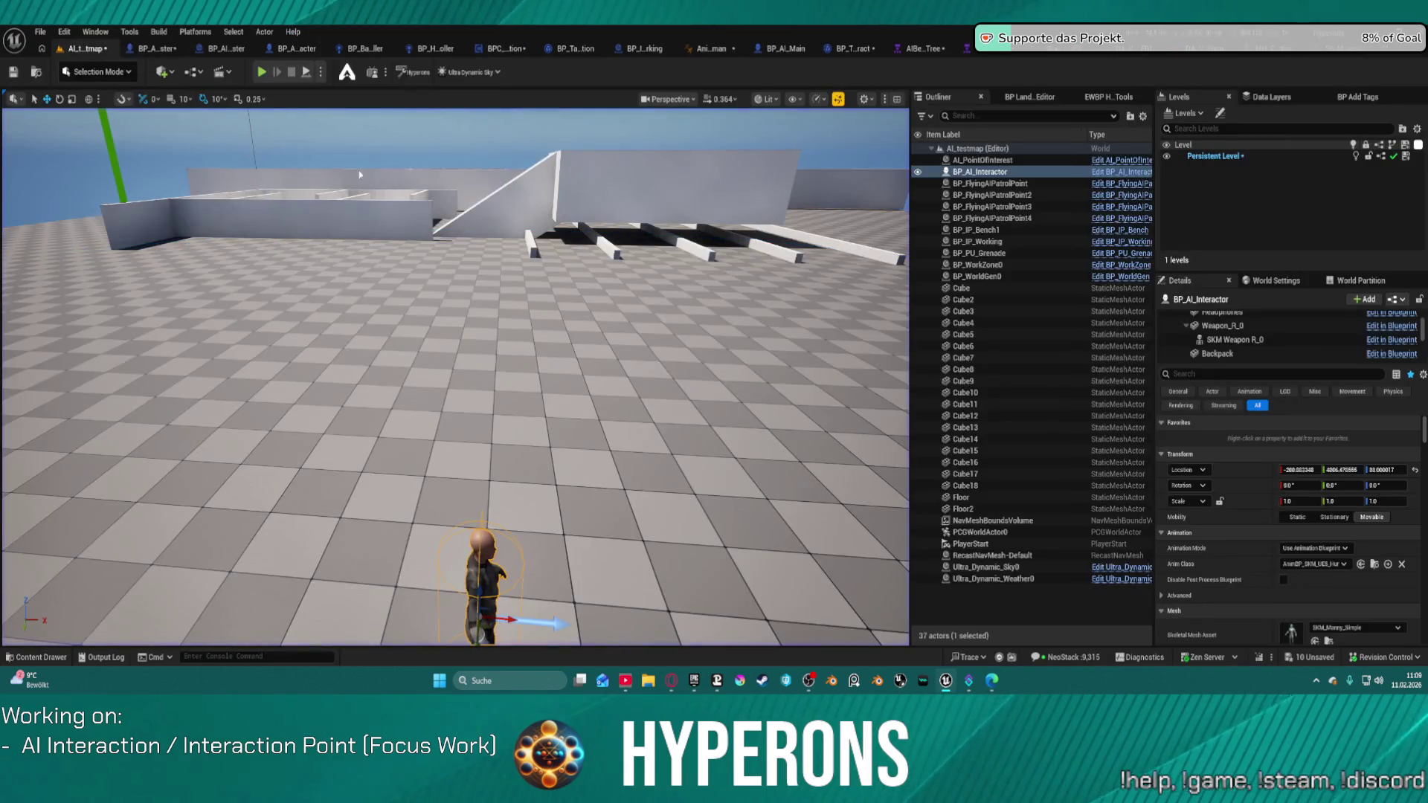
scroll(1205, 421, "down", 3)
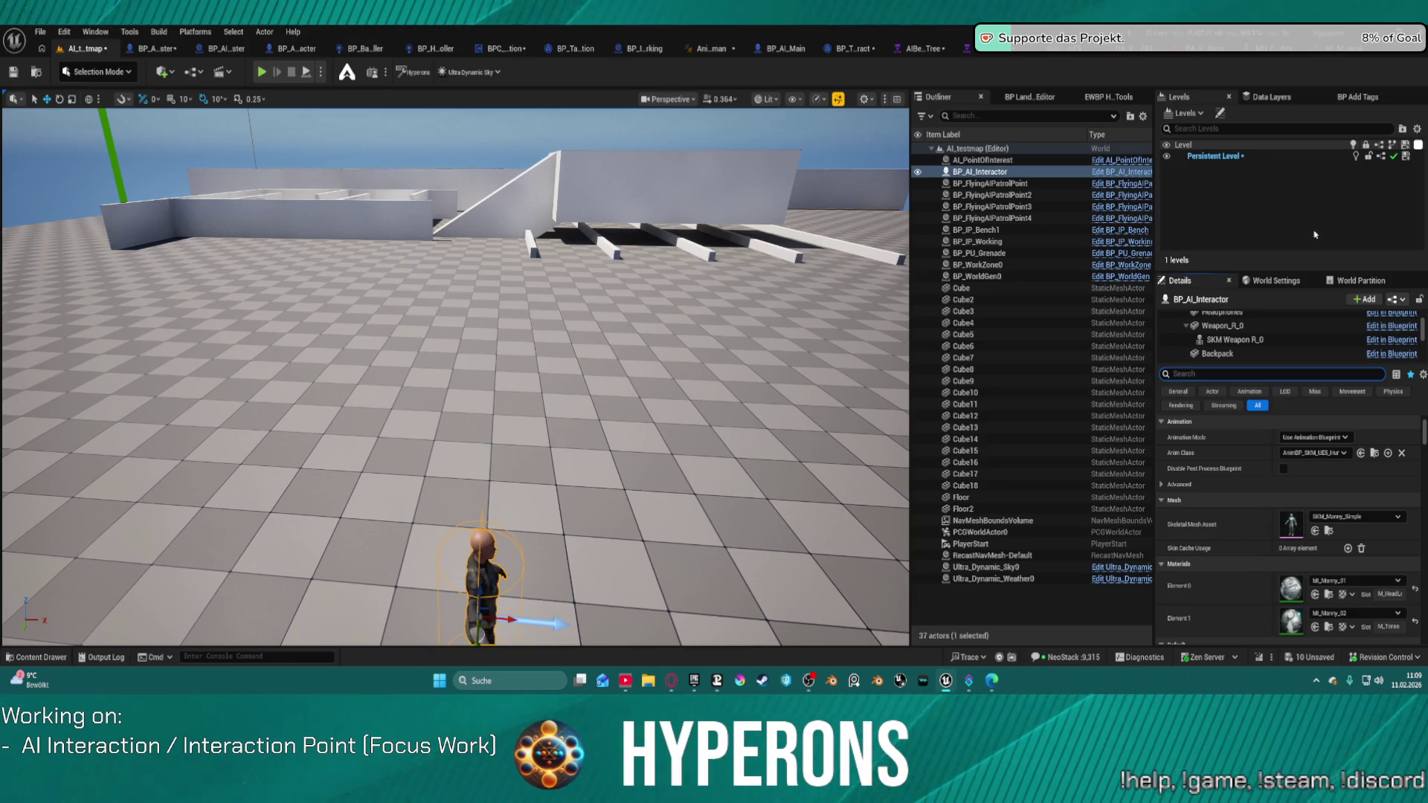
scroll(1220, 339, "down", 3)
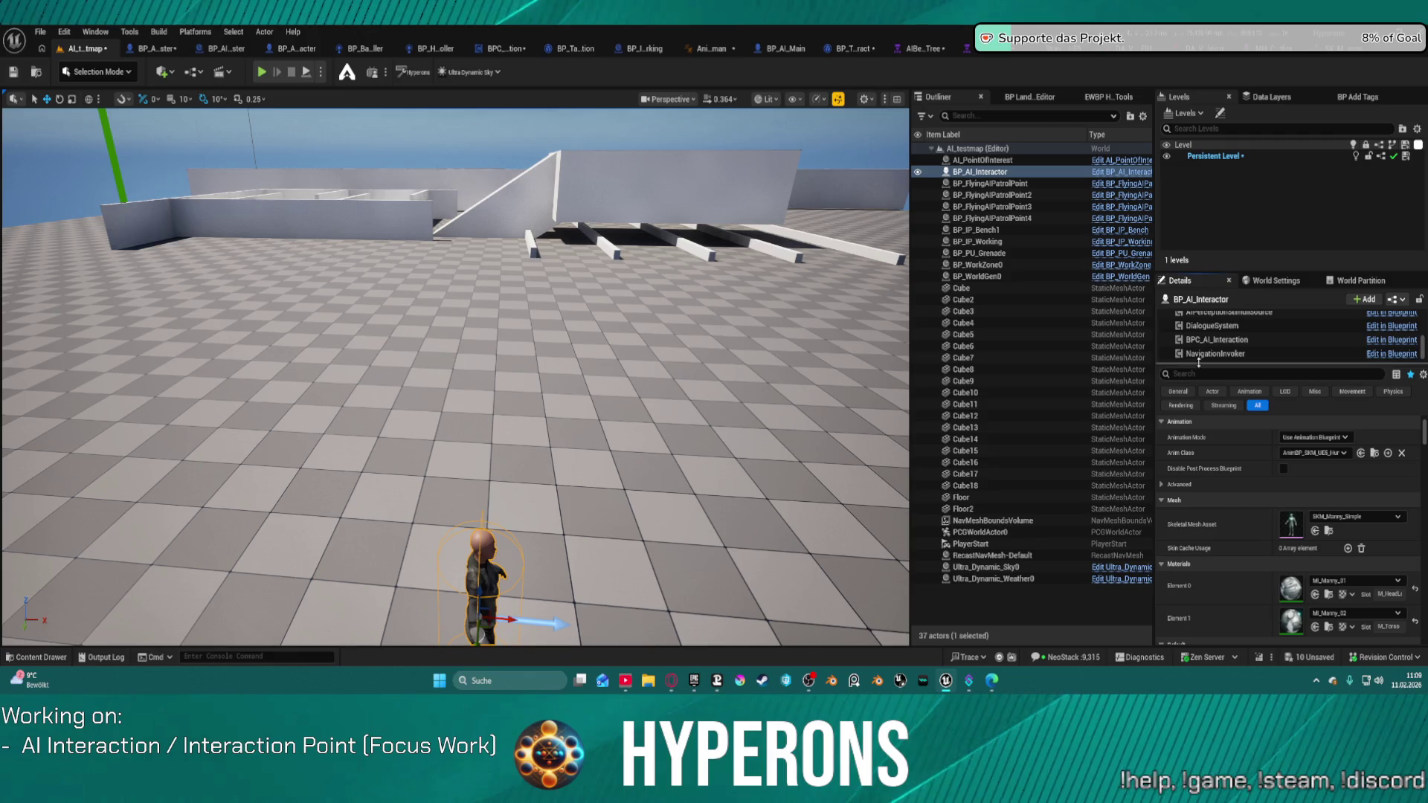
left_click(1217, 340)
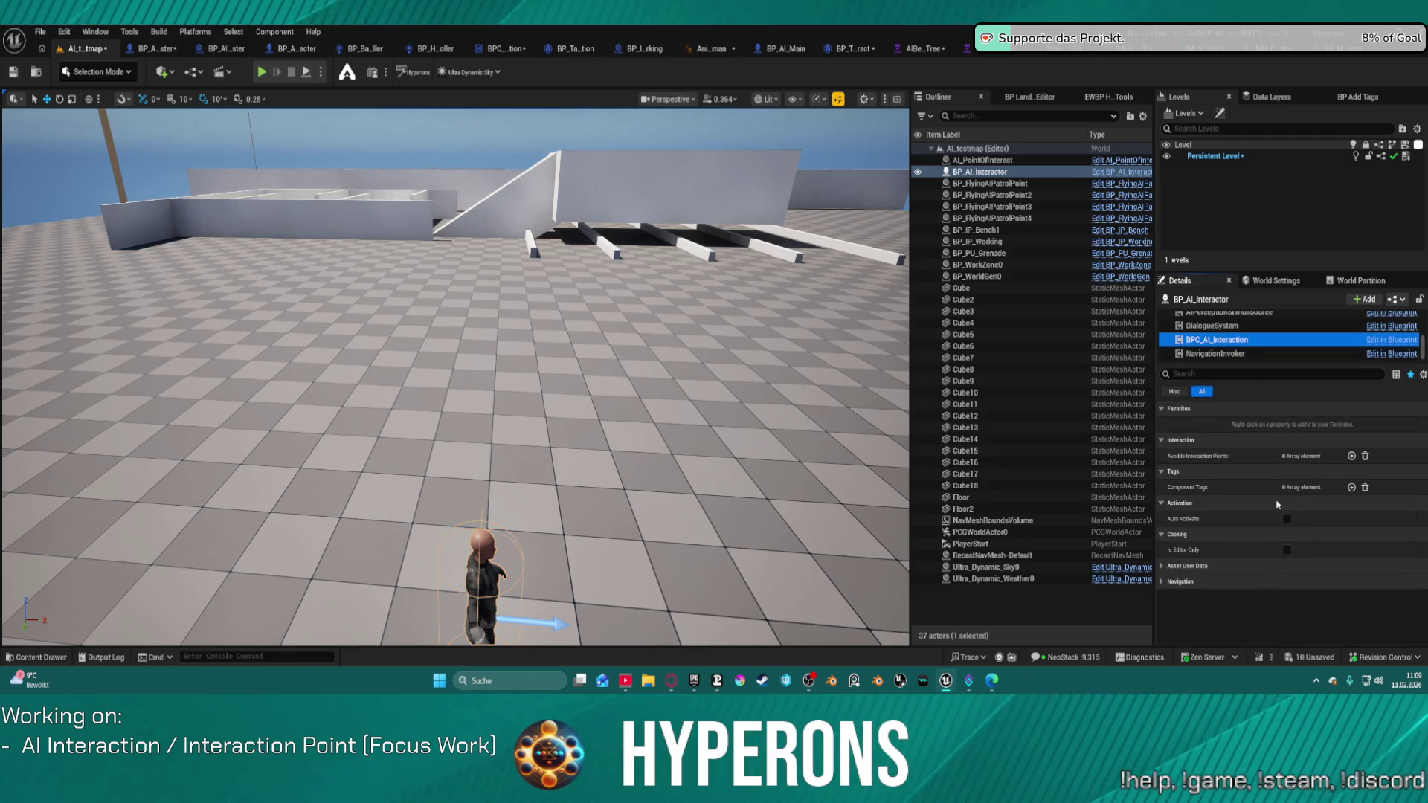
Add BP_IP_Working and BP_IP_Bench1 as Available Interaction Points and start a play test
left_click(1352, 456)
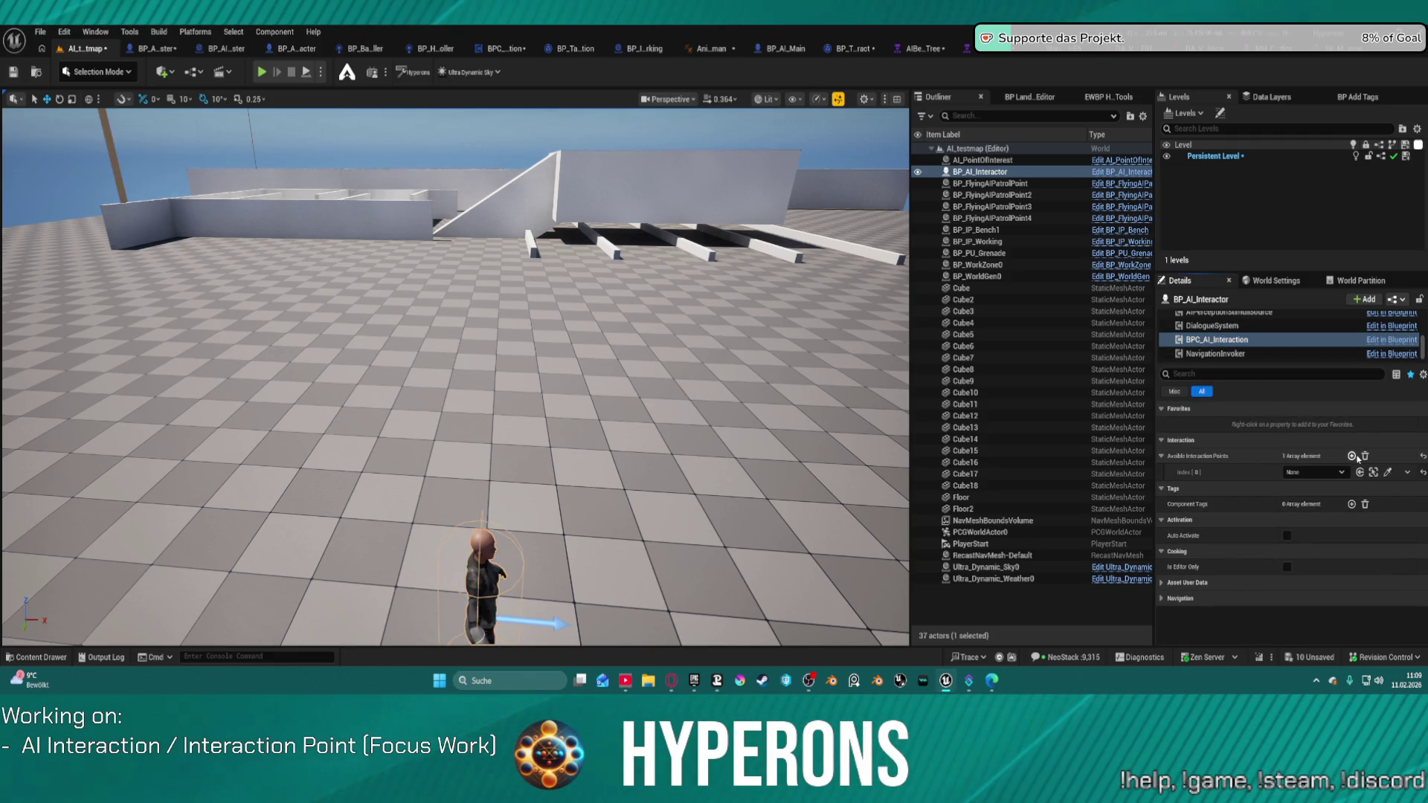
left_click(1352, 456)
left_click(1314, 472)
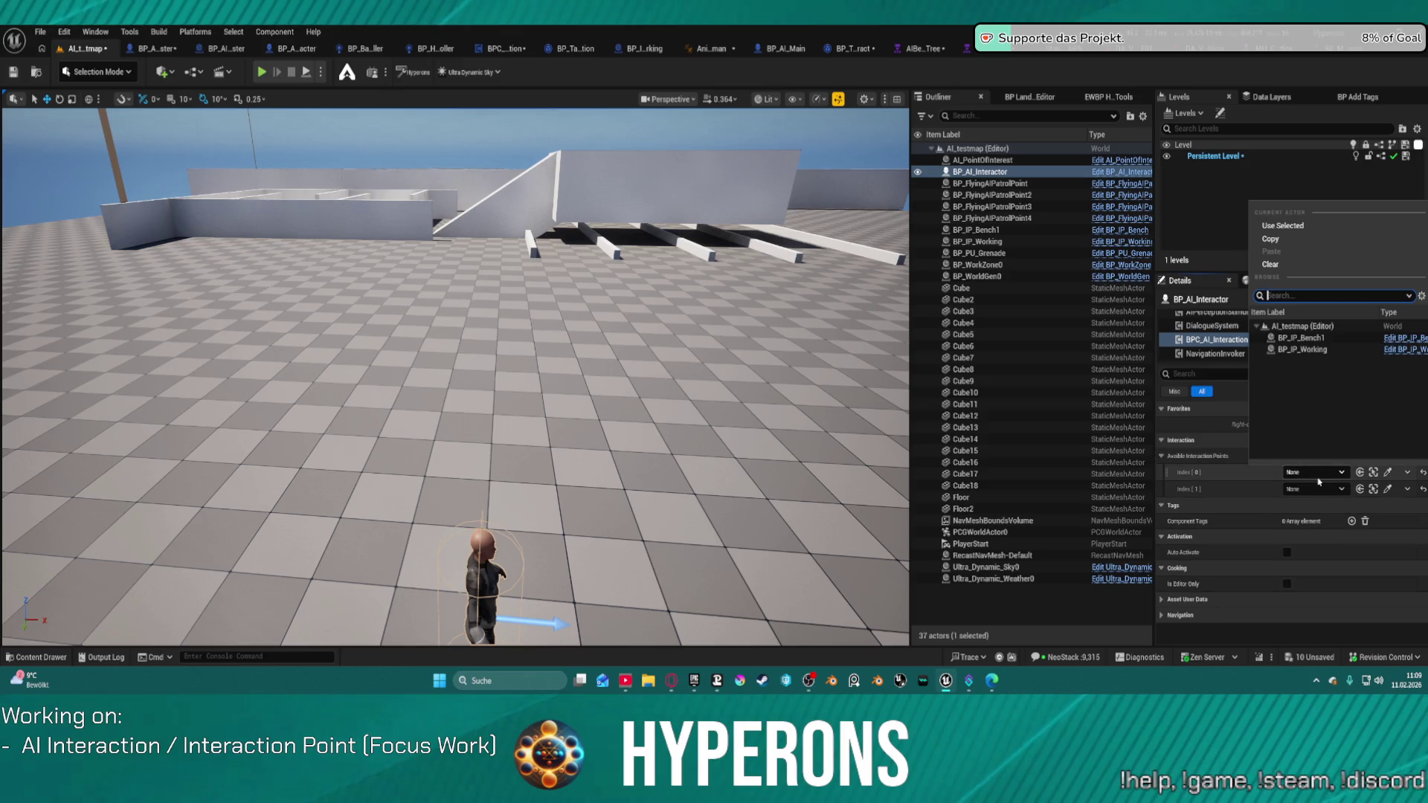
left_click(1314, 350)
left_click(1314, 488)
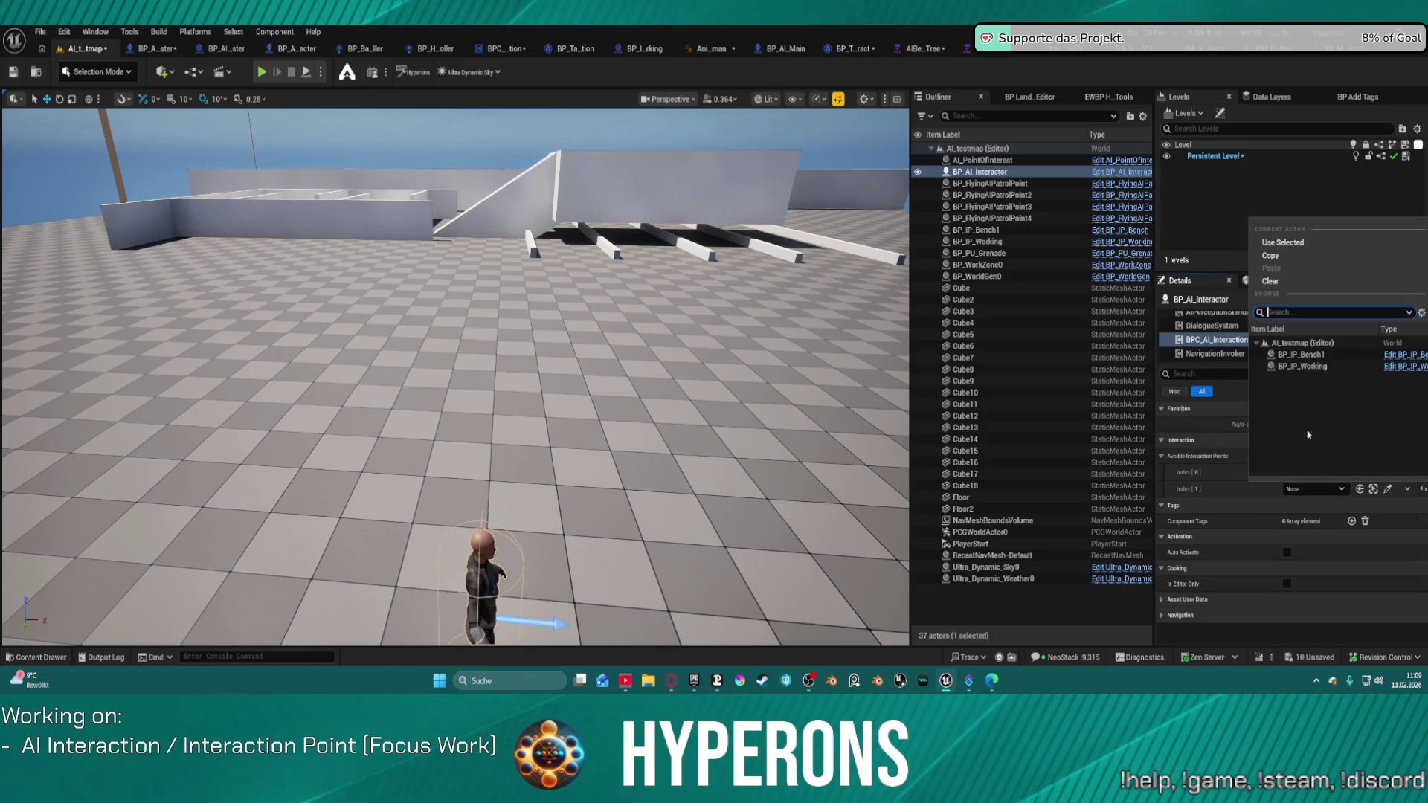
left_click(1310, 356)
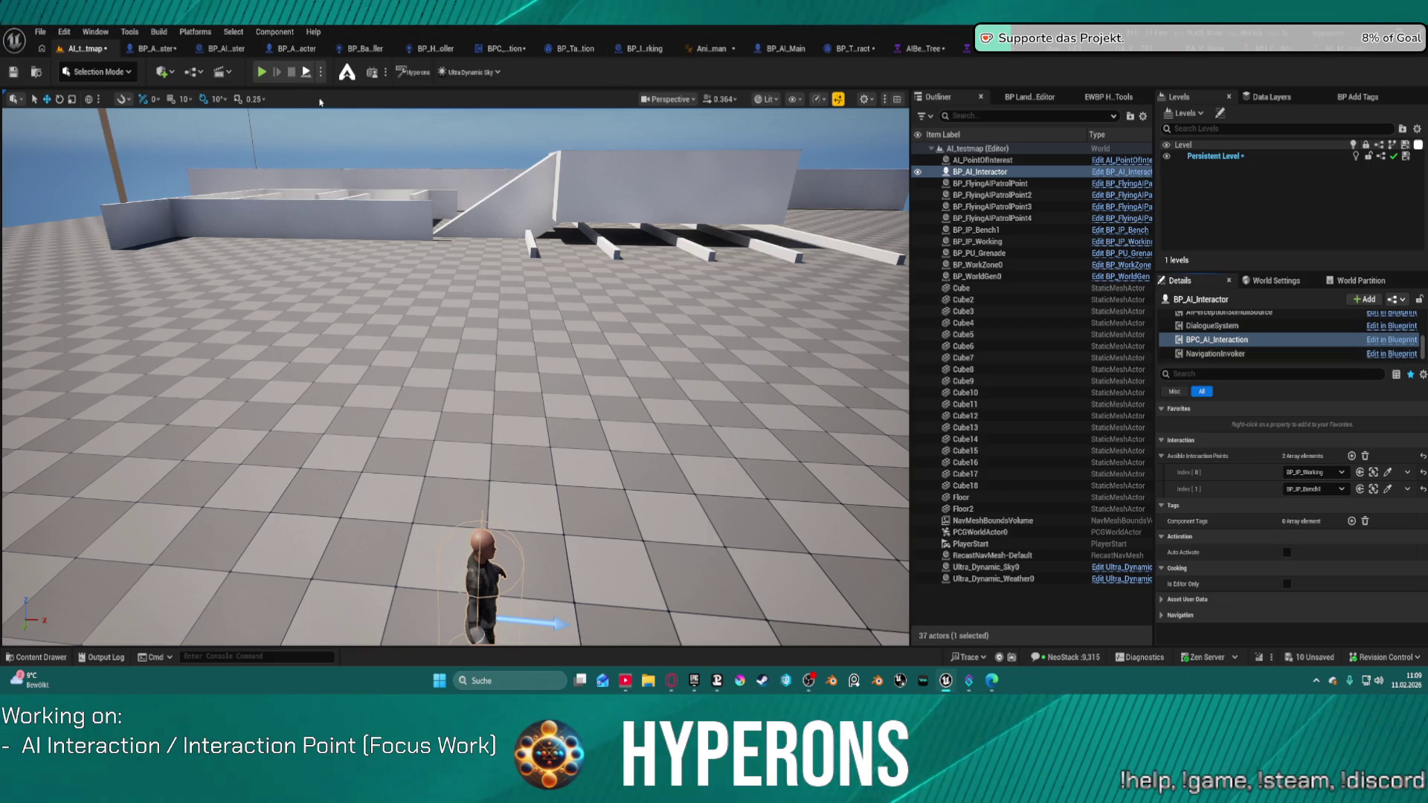
key("alt+p")
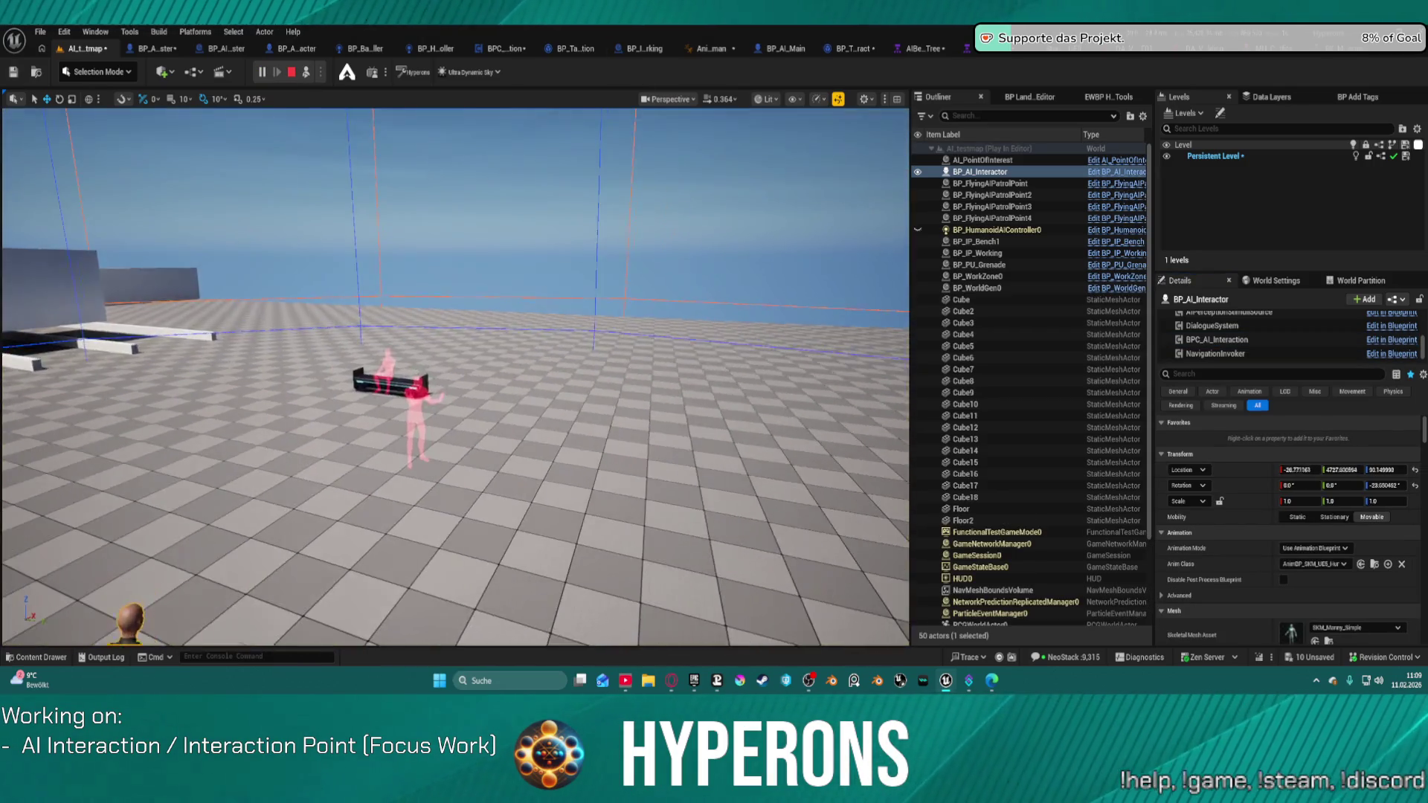
Walk to the bench, trigger the interaction with E, watch the AI, then stop playing
key("w")
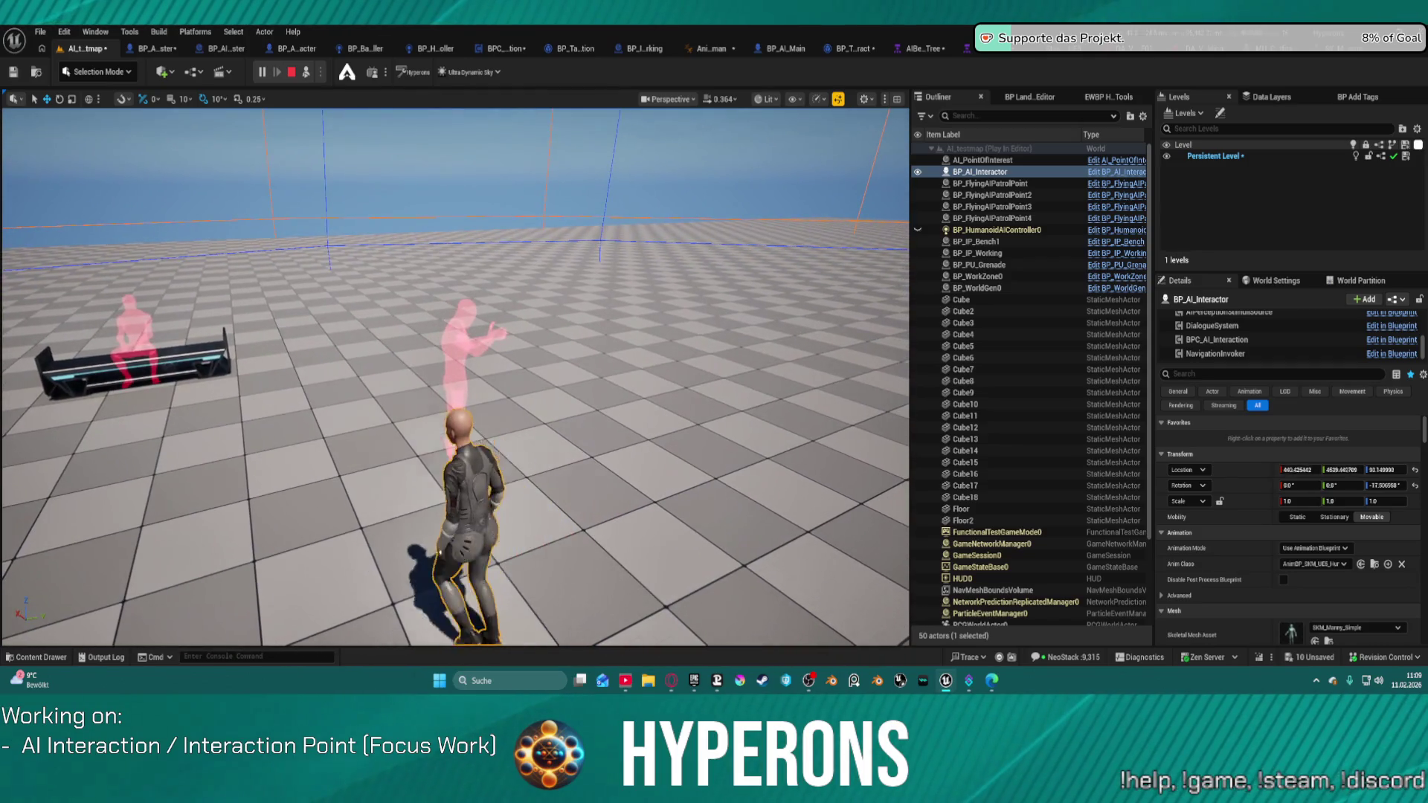
key("w")
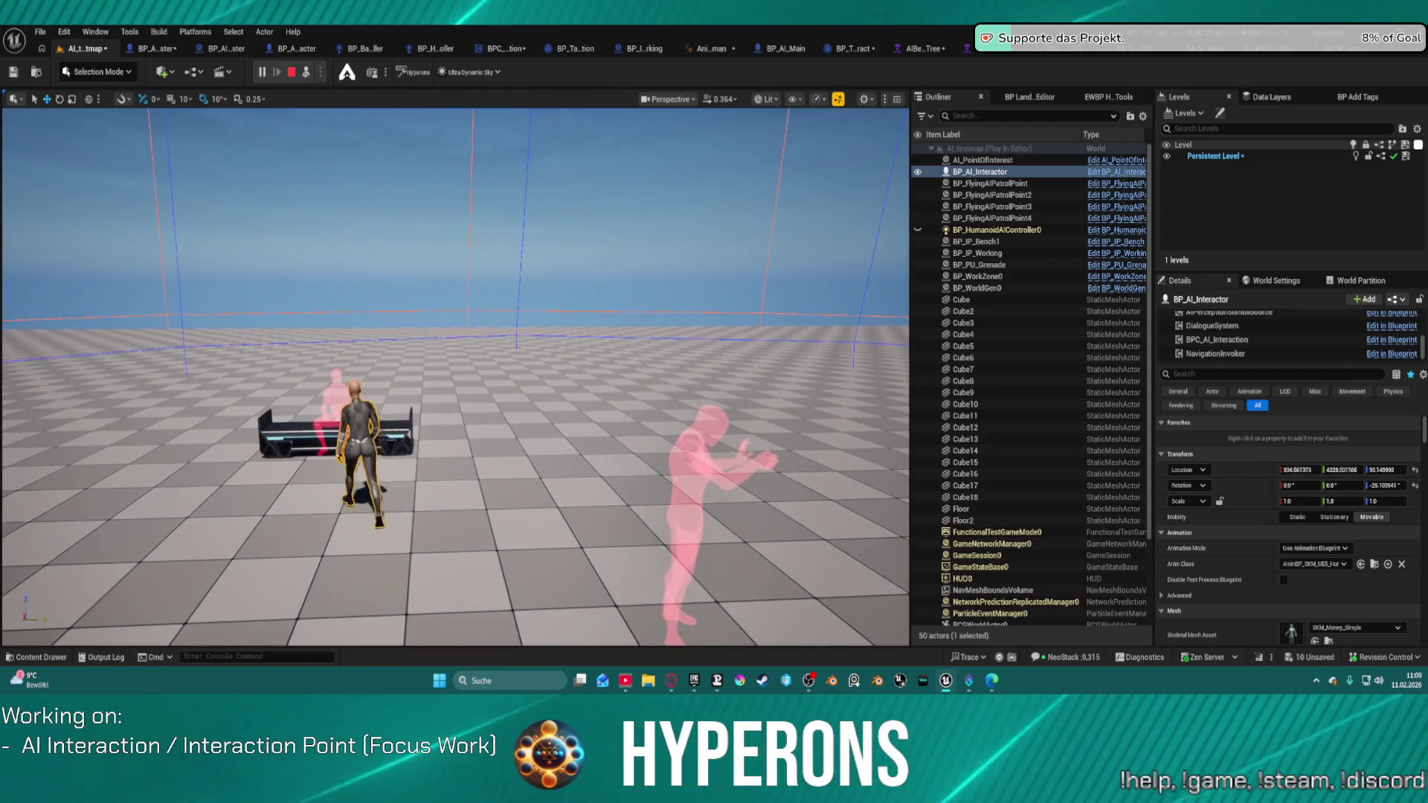
key("e")
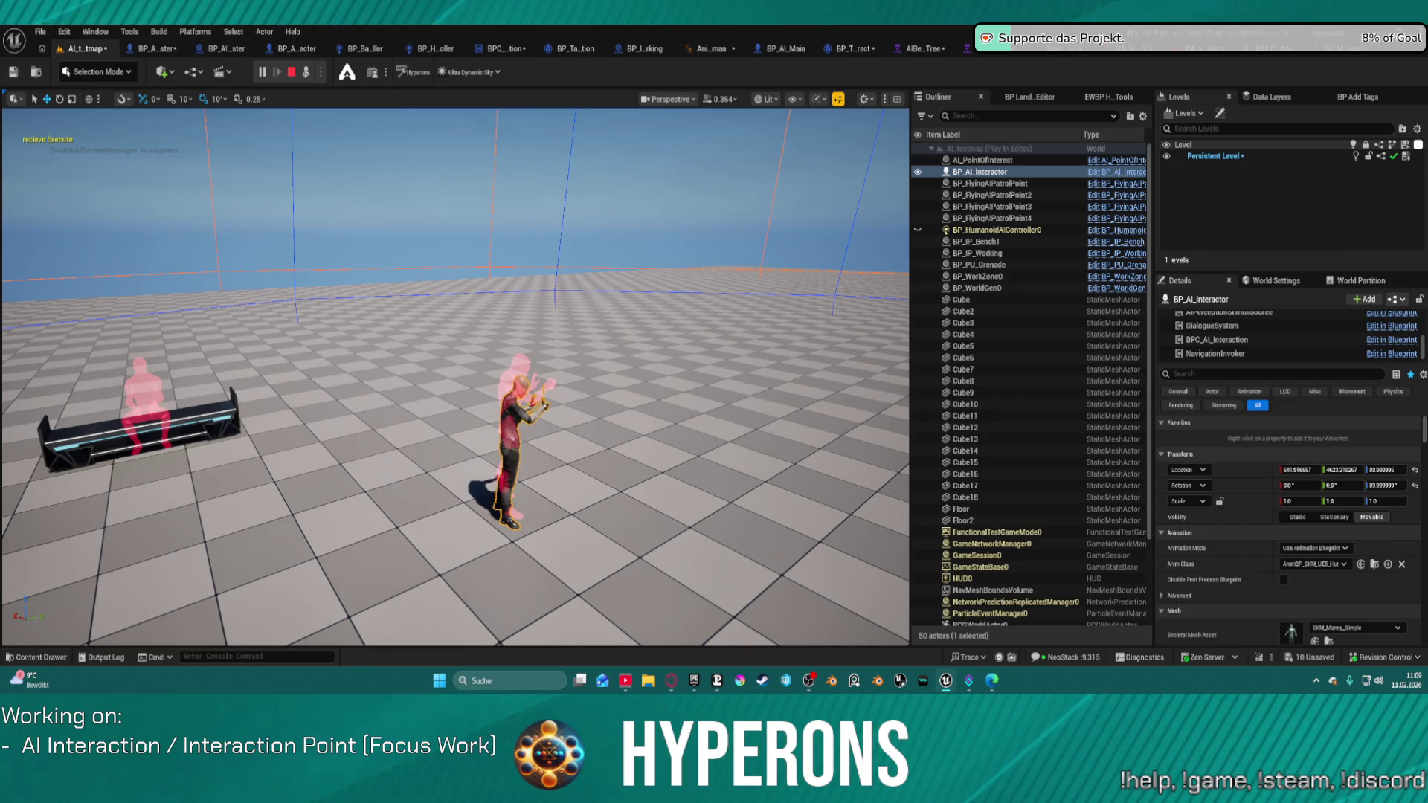
mouse_move(579, 407)
left_mouse_down()
mouse_move(598, 357)
mouse_move(579, 408)
left_mouse_up()
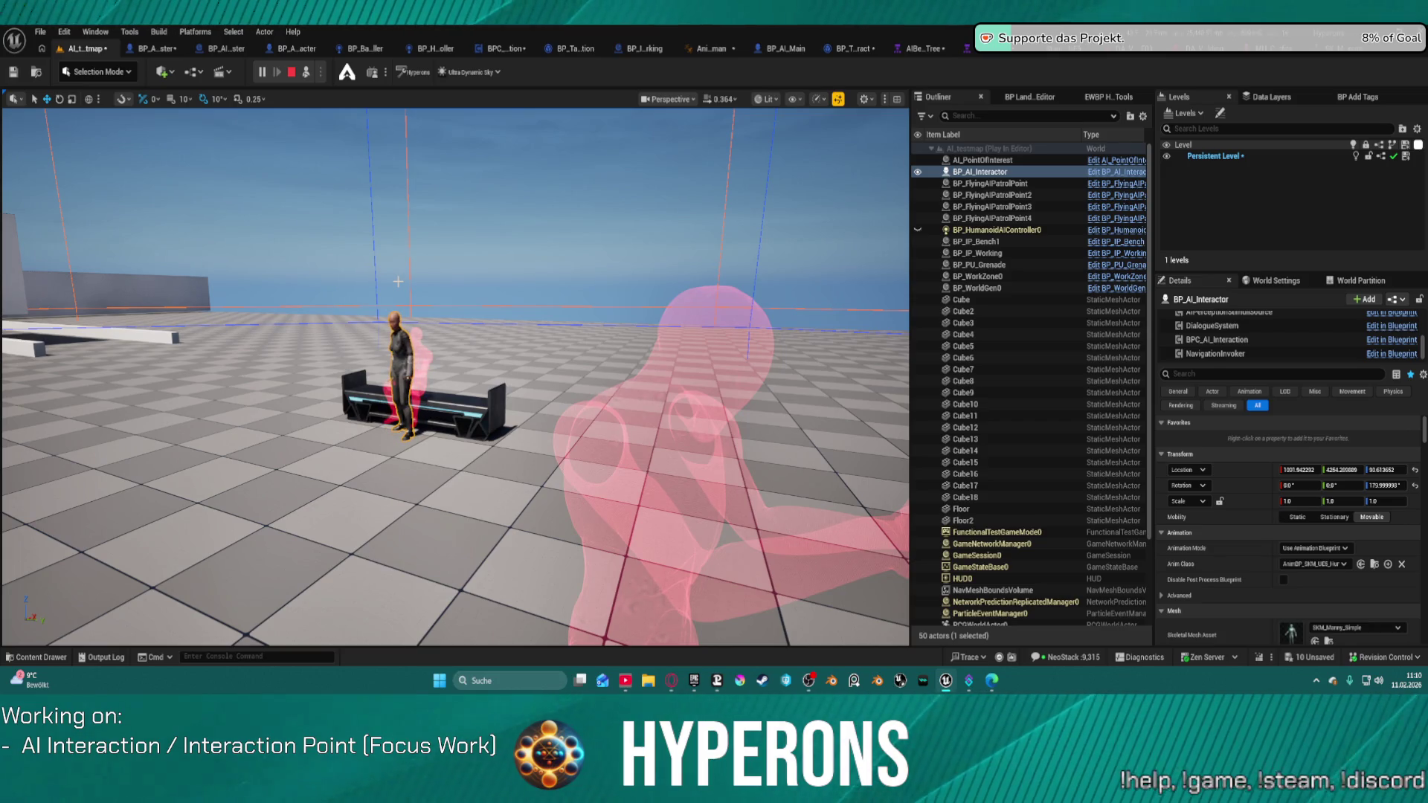
left_click(293, 72)
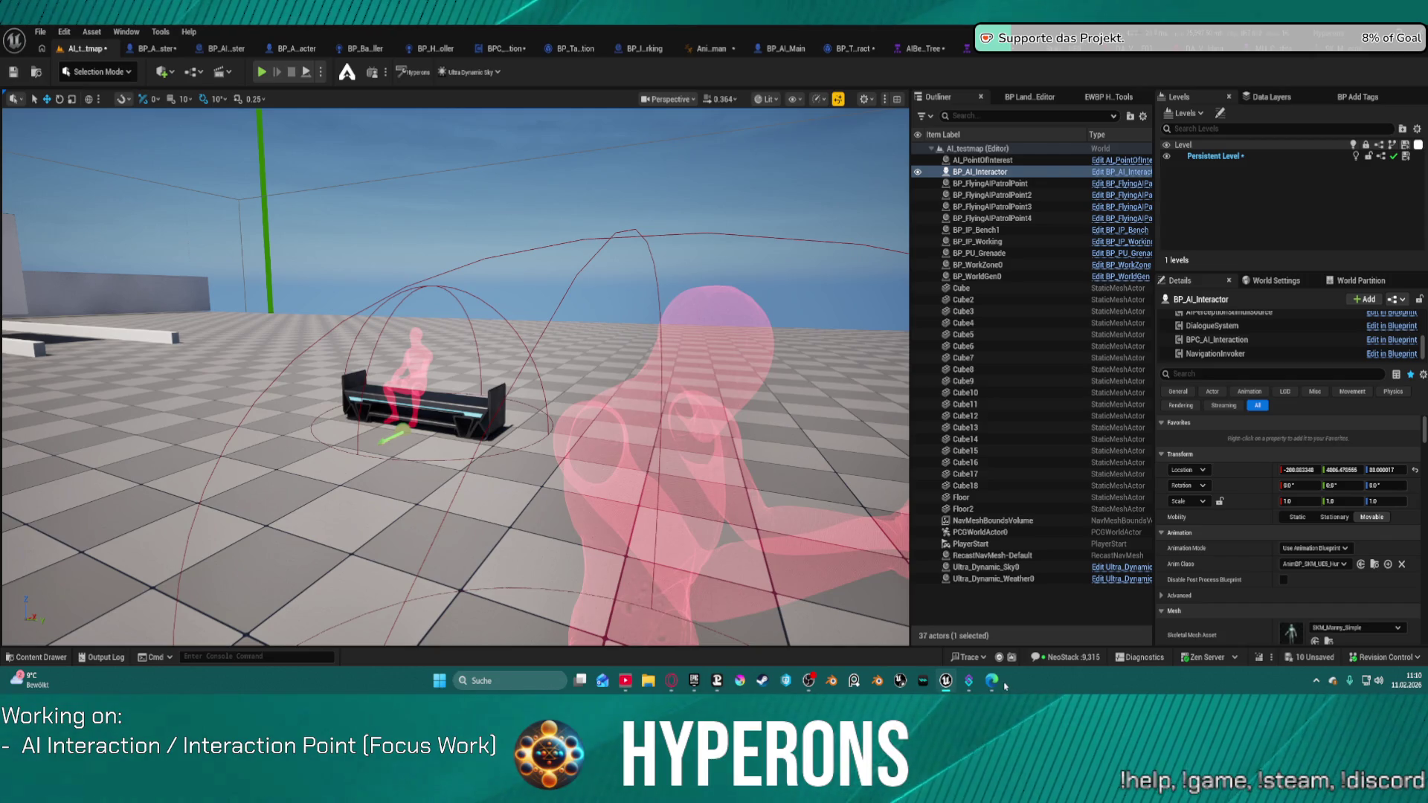
Close both open asset editors and frame the AI interactor in the test level viewport
left_click_drag(877, 568, 909, 563)
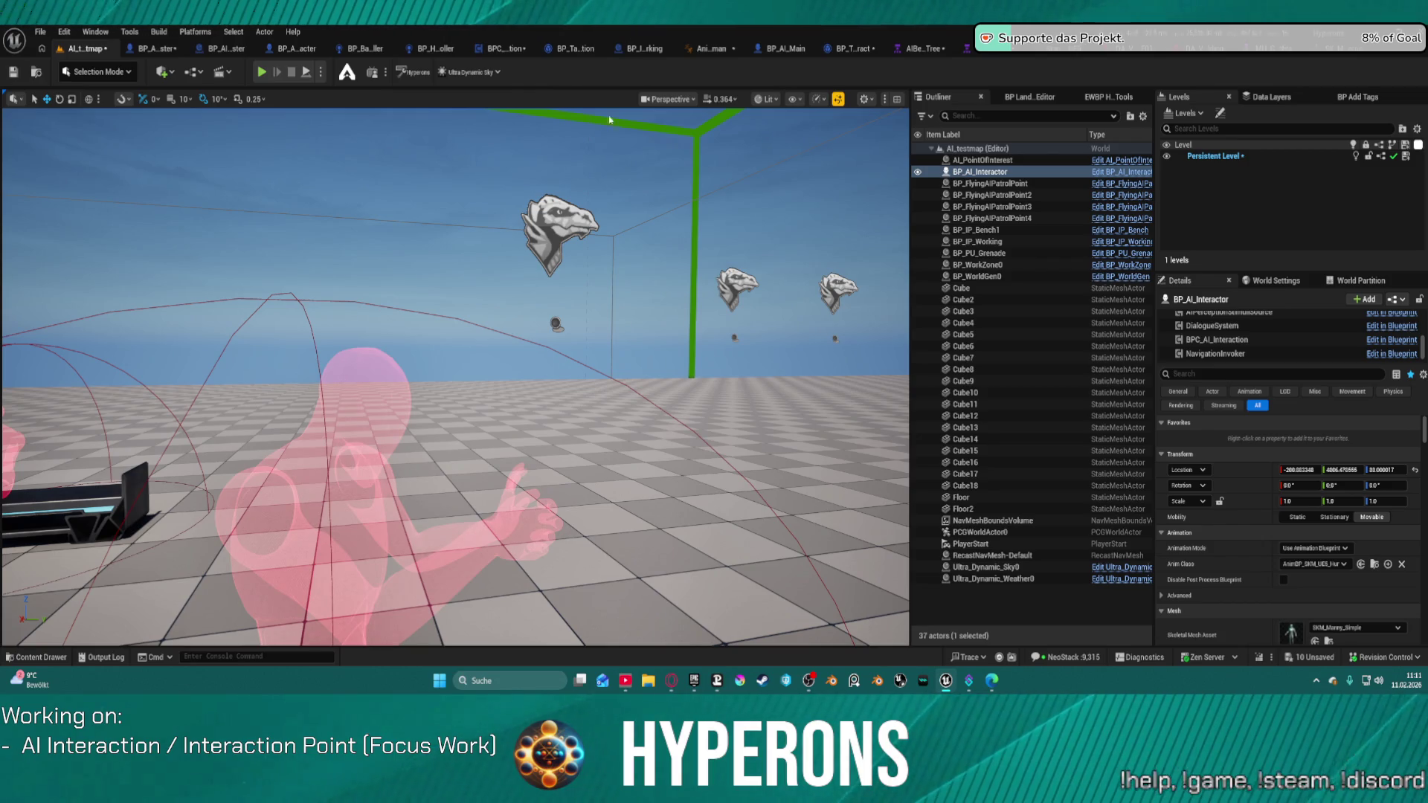
left_click(1311, 55)
left_click(1311, 56)
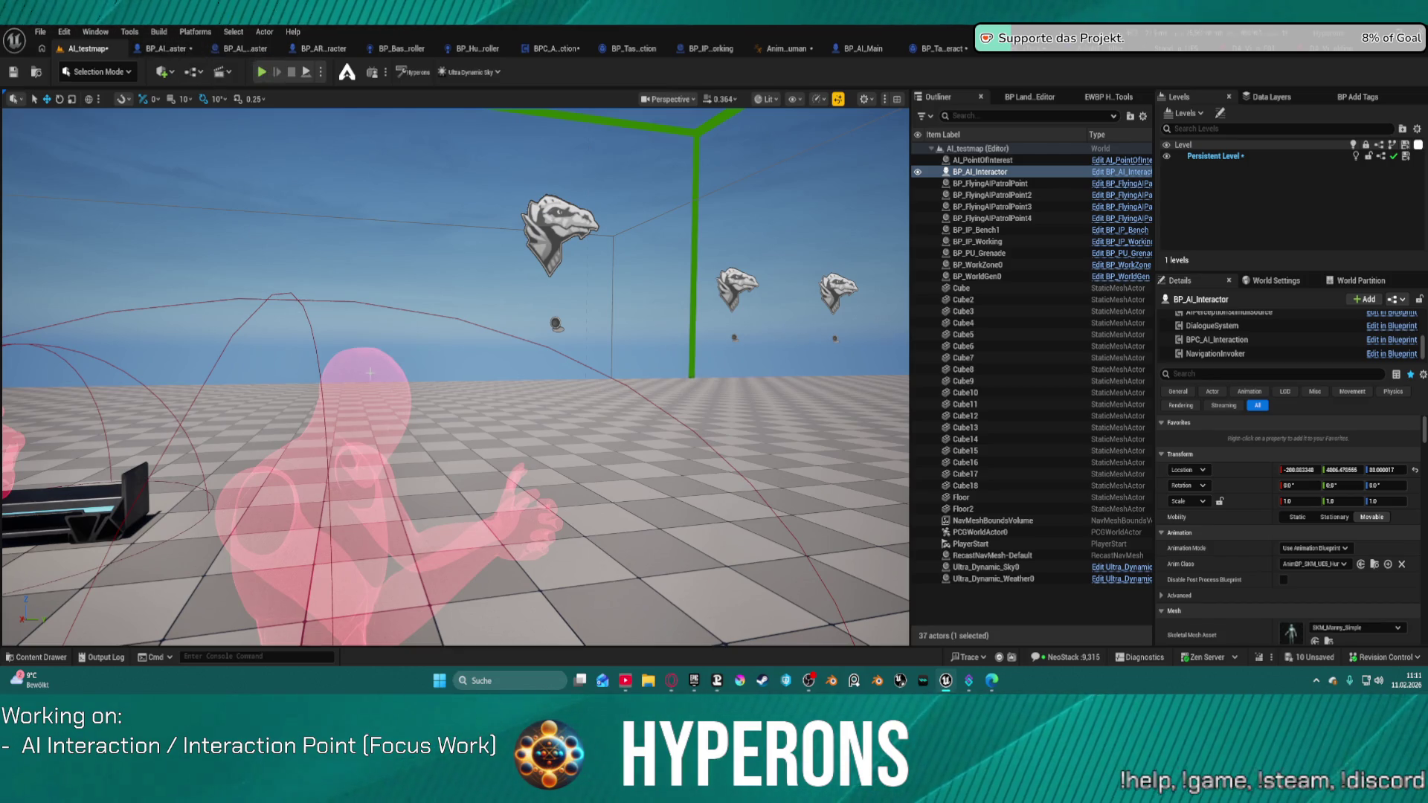
mouse_move(369, 372)
left_mouse_down()
mouse_move(369, 335)
mouse_move(391, 335)
mouse_move(418, 695)
left_mouse_up()
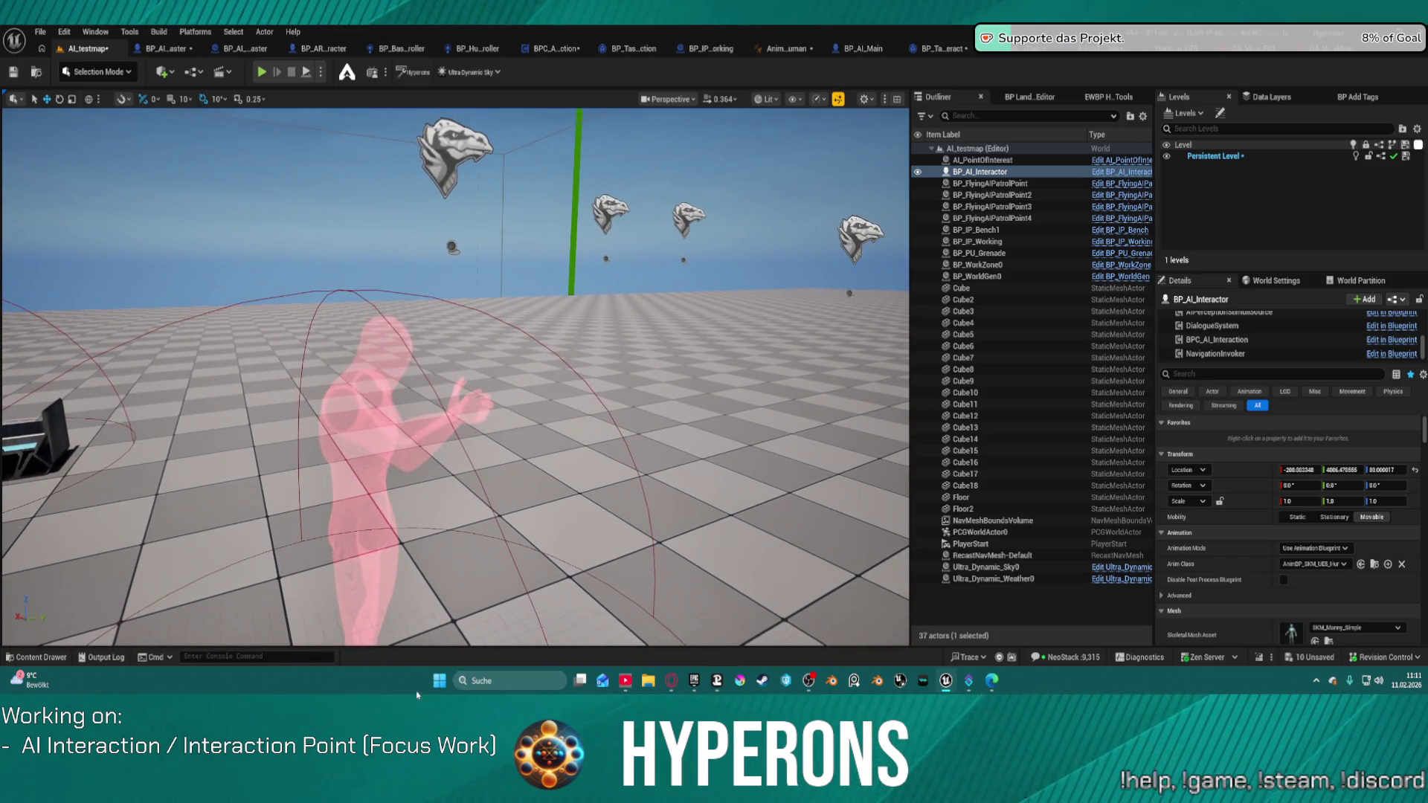
left_click(27, 658)
Filter the content drawer to show only Niagara System assets
scroll(60, 476, "up", 10)
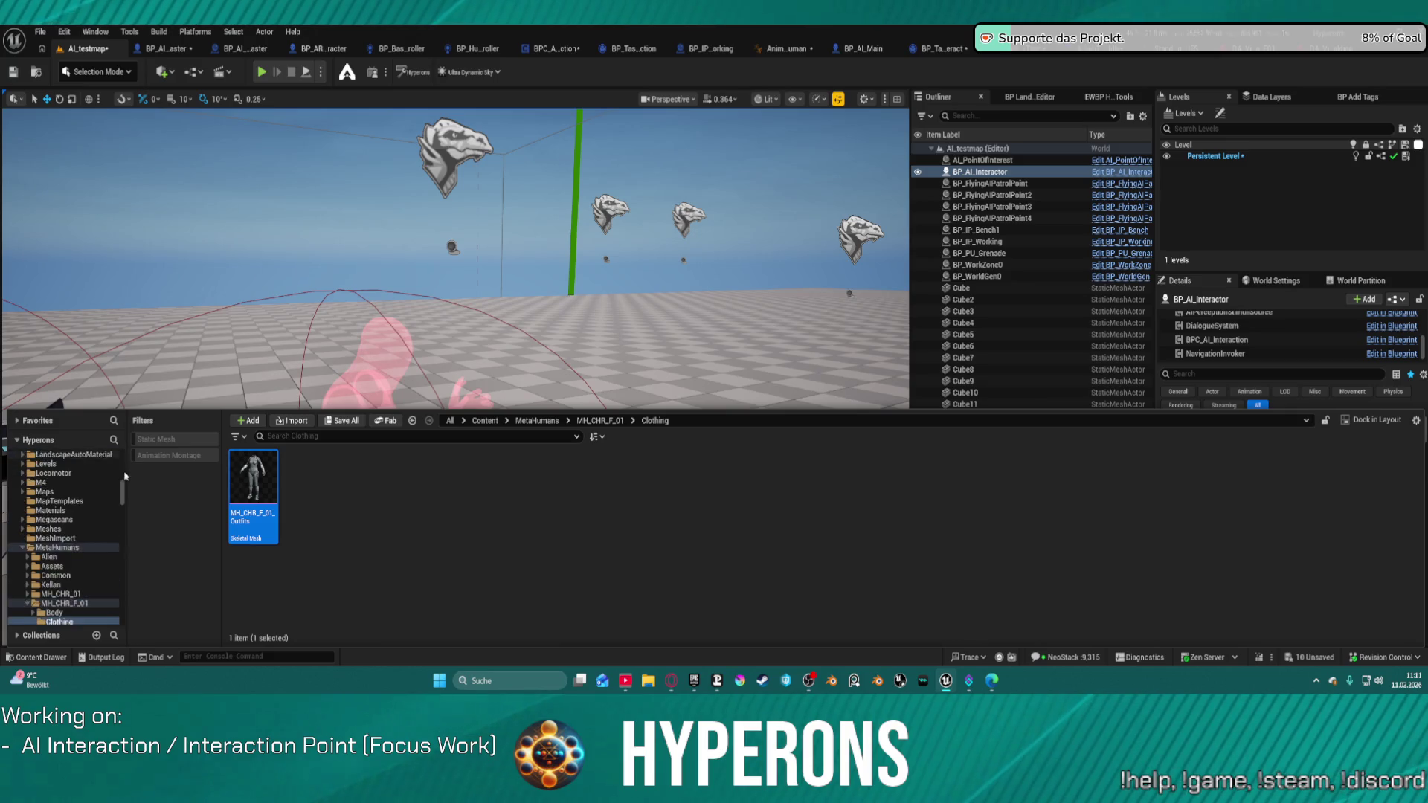
scroll(89, 480, "up", 2)
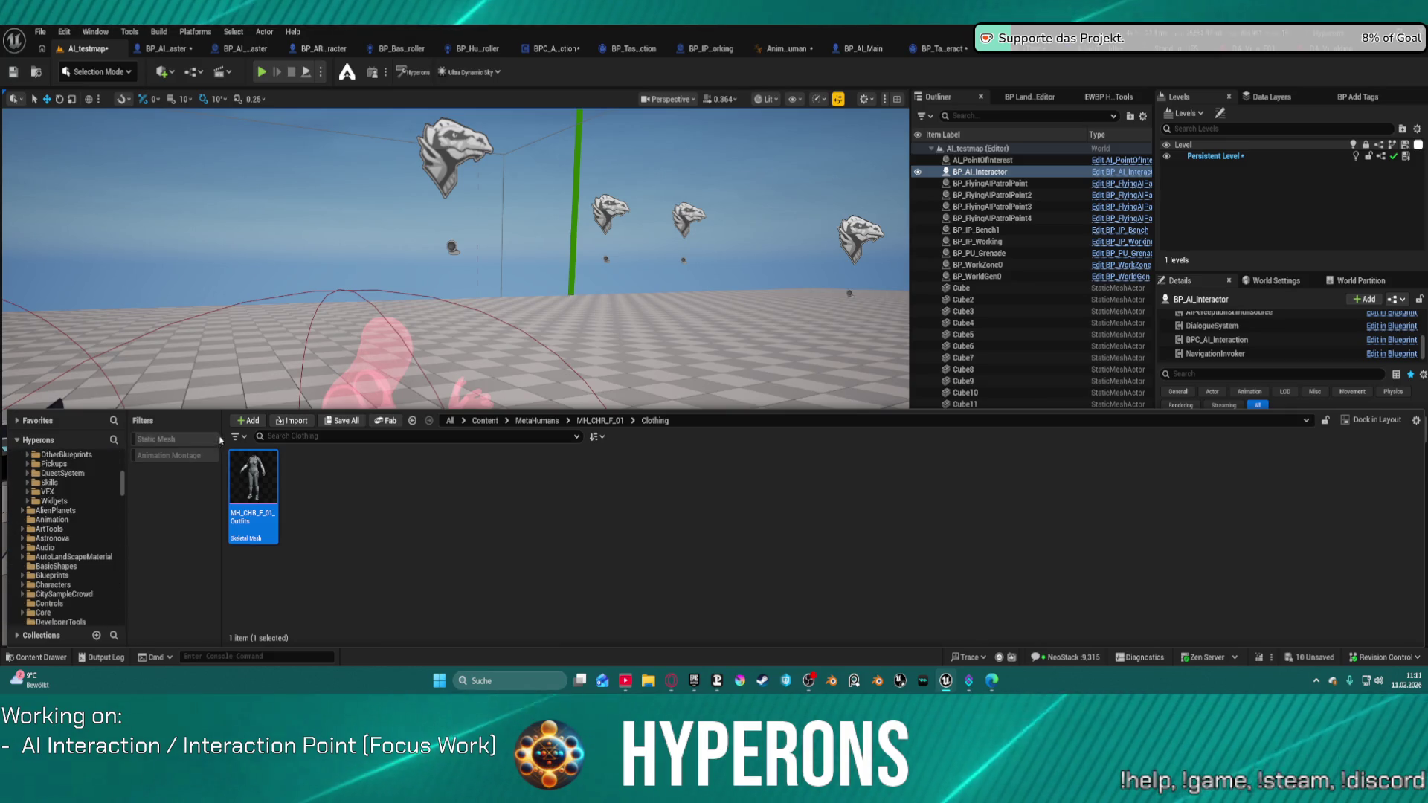
left_click(238, 437)
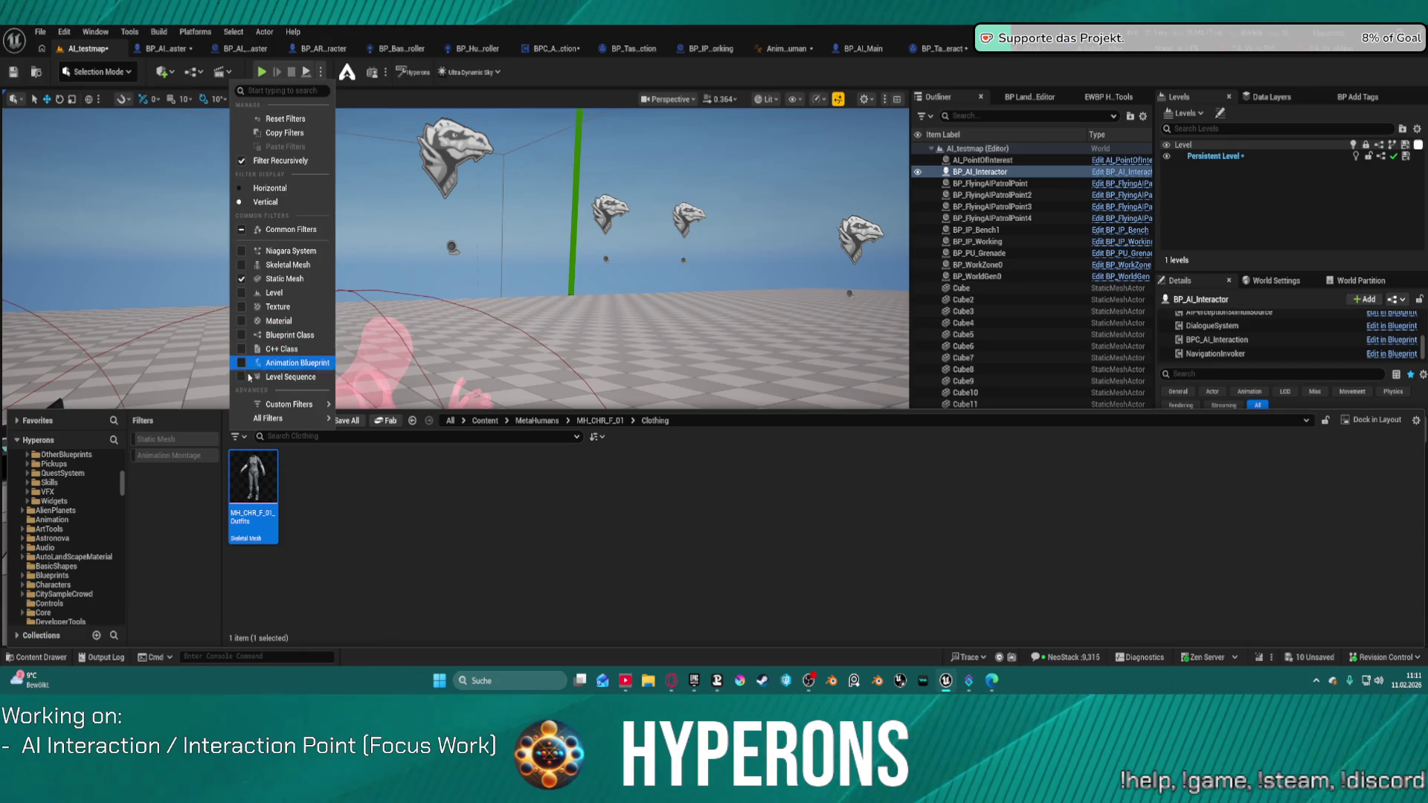
left_click(242, 251)
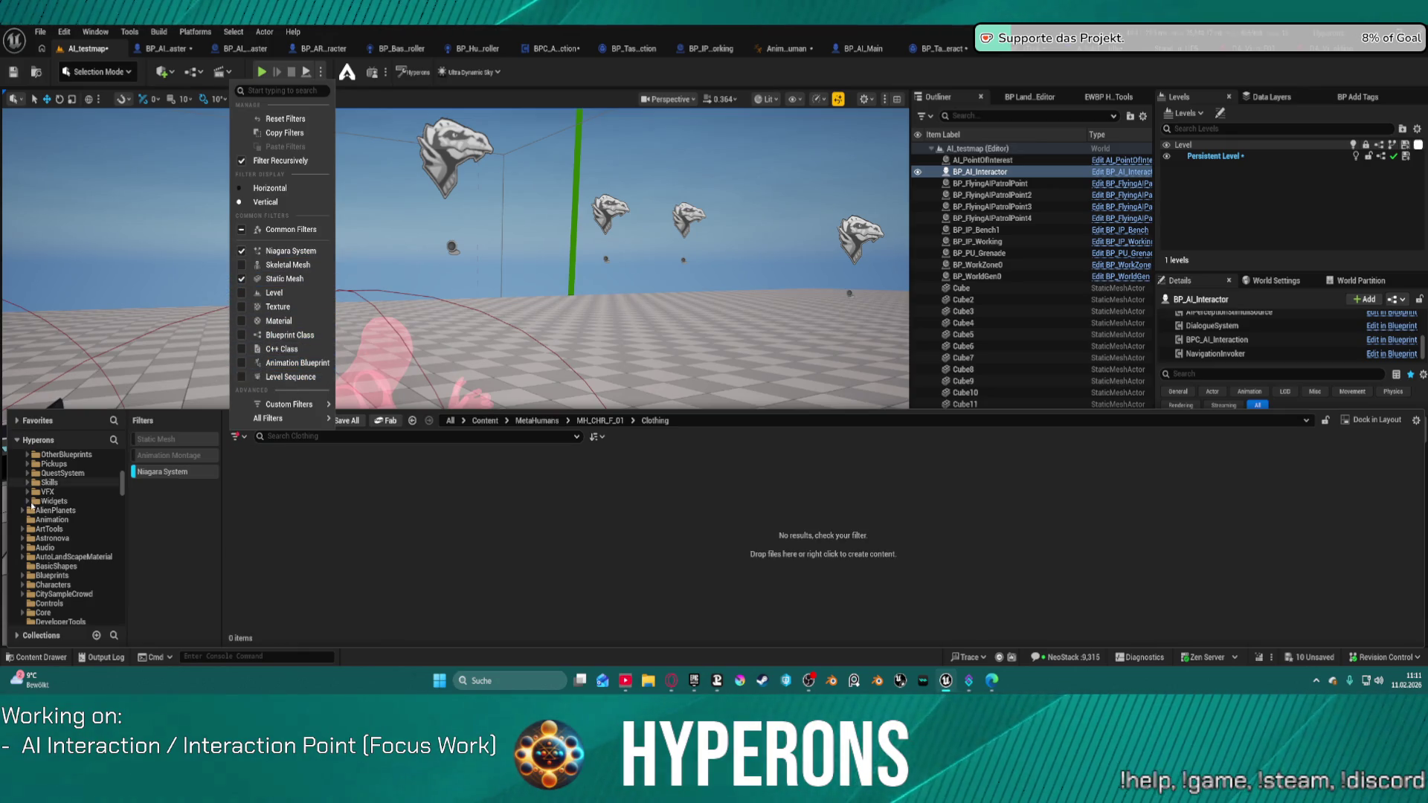
scroll(110, 461, "down", 10)
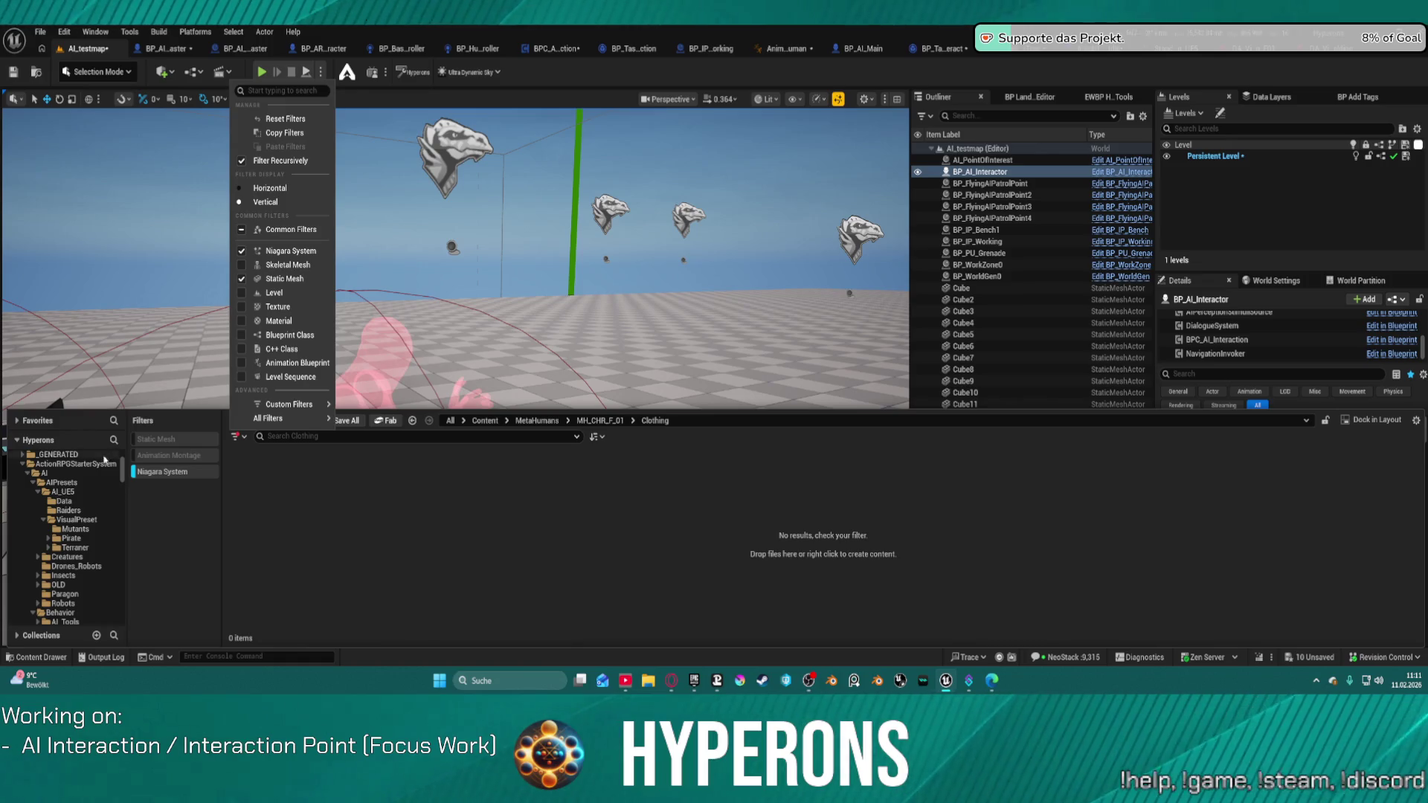
scroll(96, 460, "up", 10)
left_click(74, 476)
type("weld")
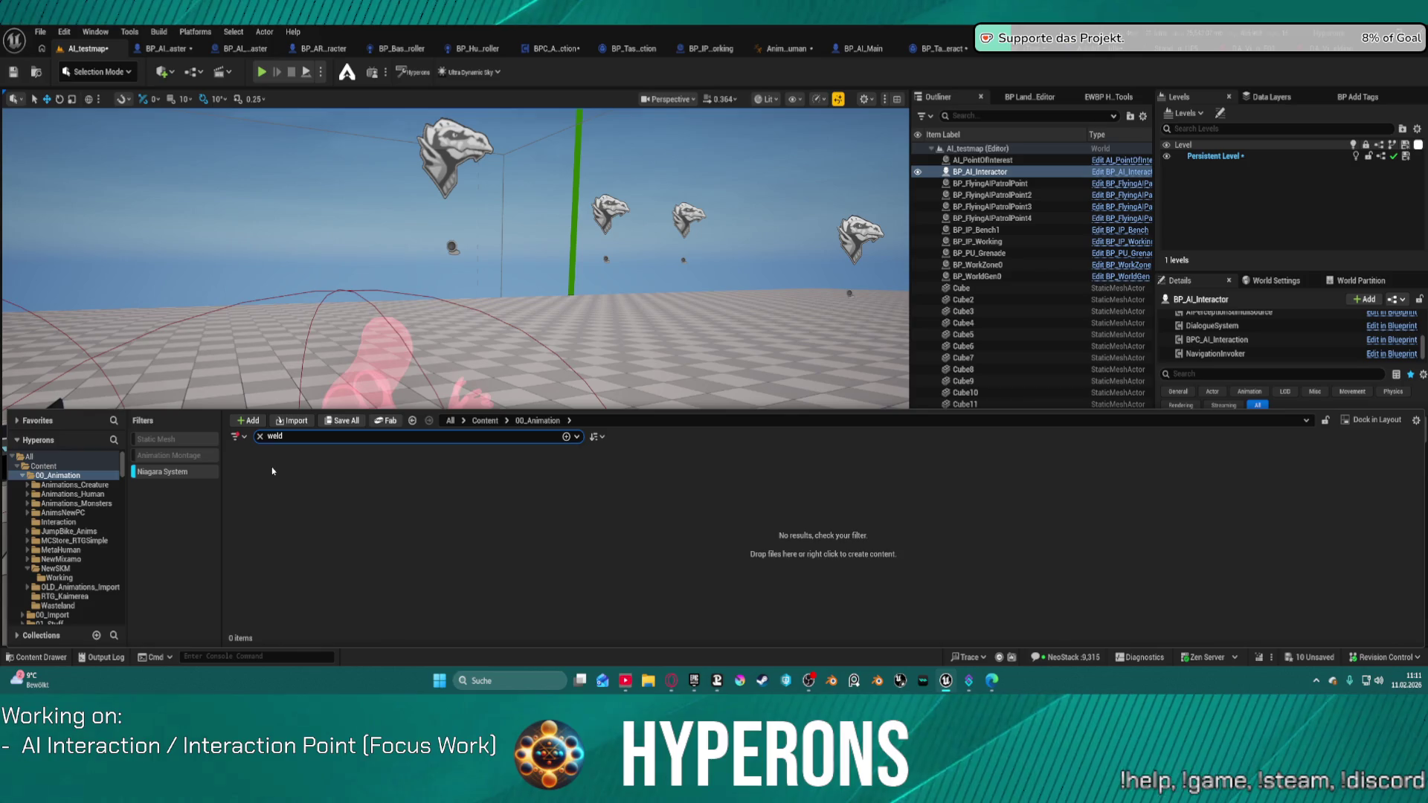
Search the whole Content folder for 'spark' and open NS_LaserbeamSpark
left_click(48, 466)
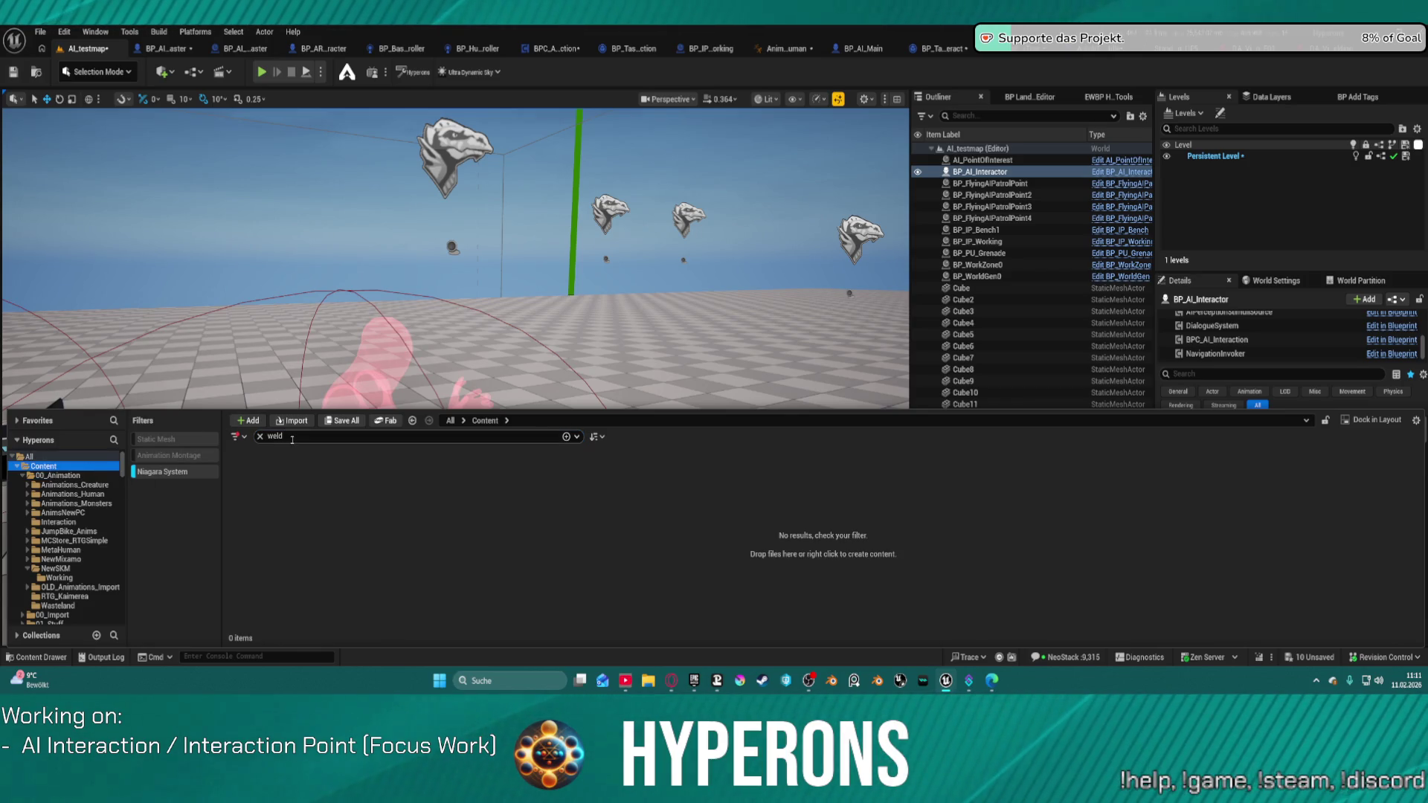
type("spark")
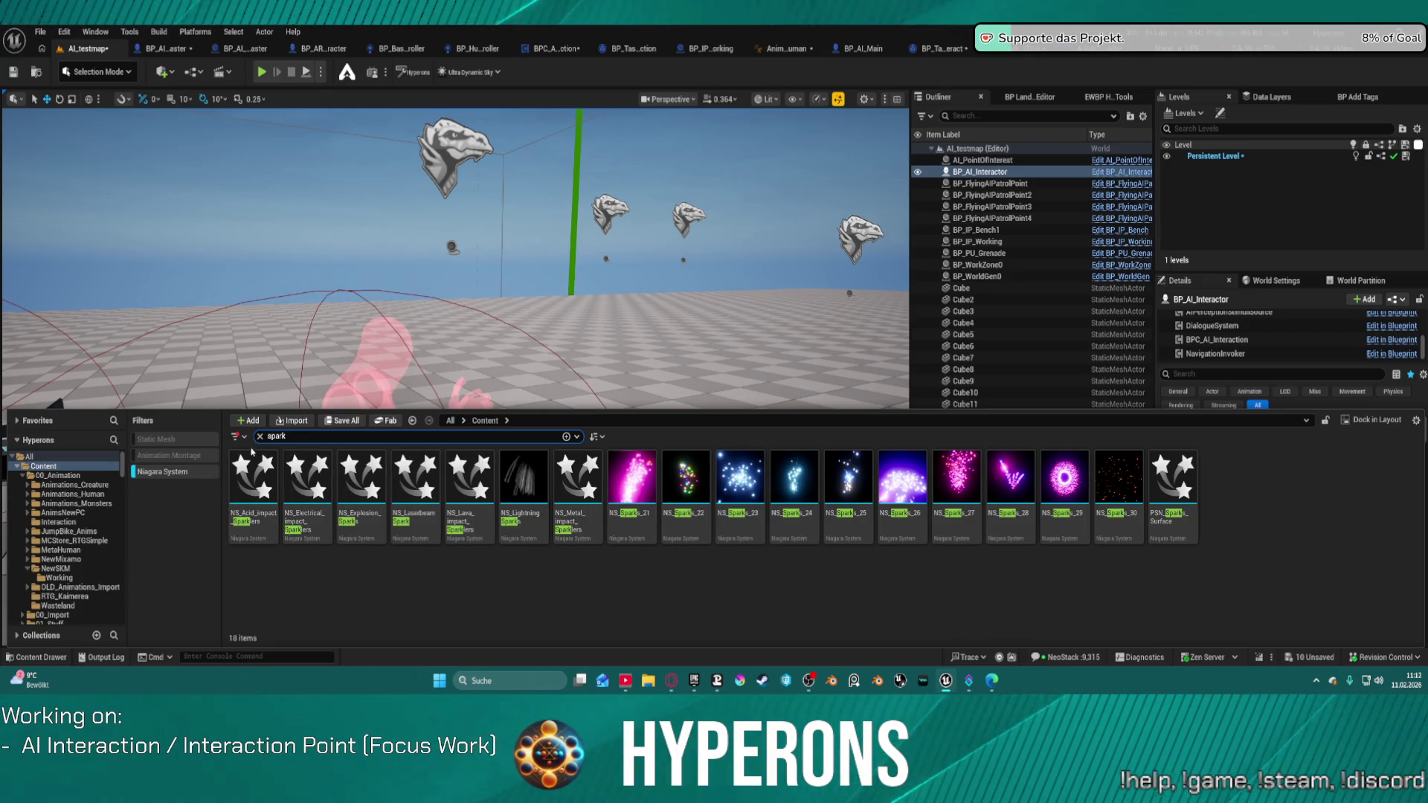
mouse_move(251, 452)
left_click(415, 477)
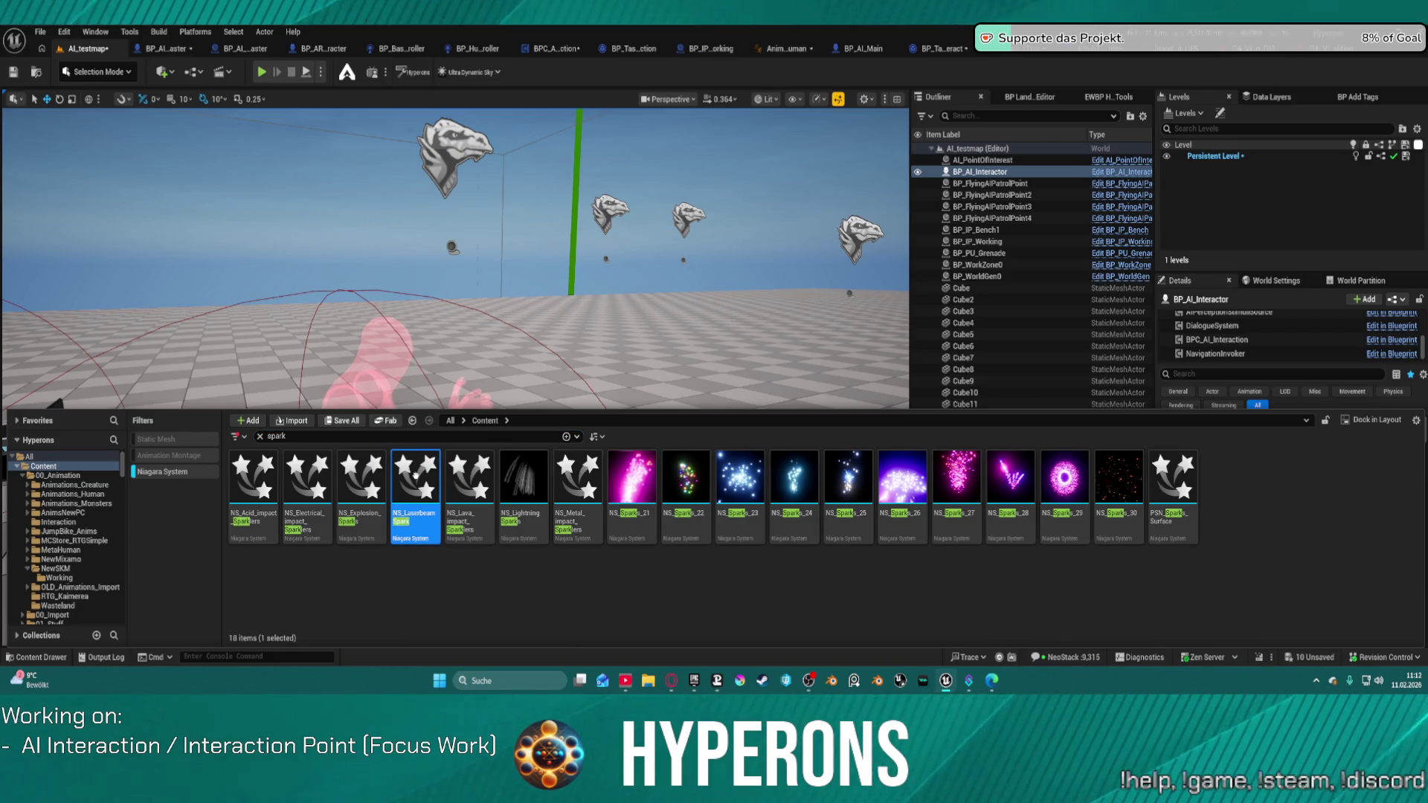
double_click(415, 476)
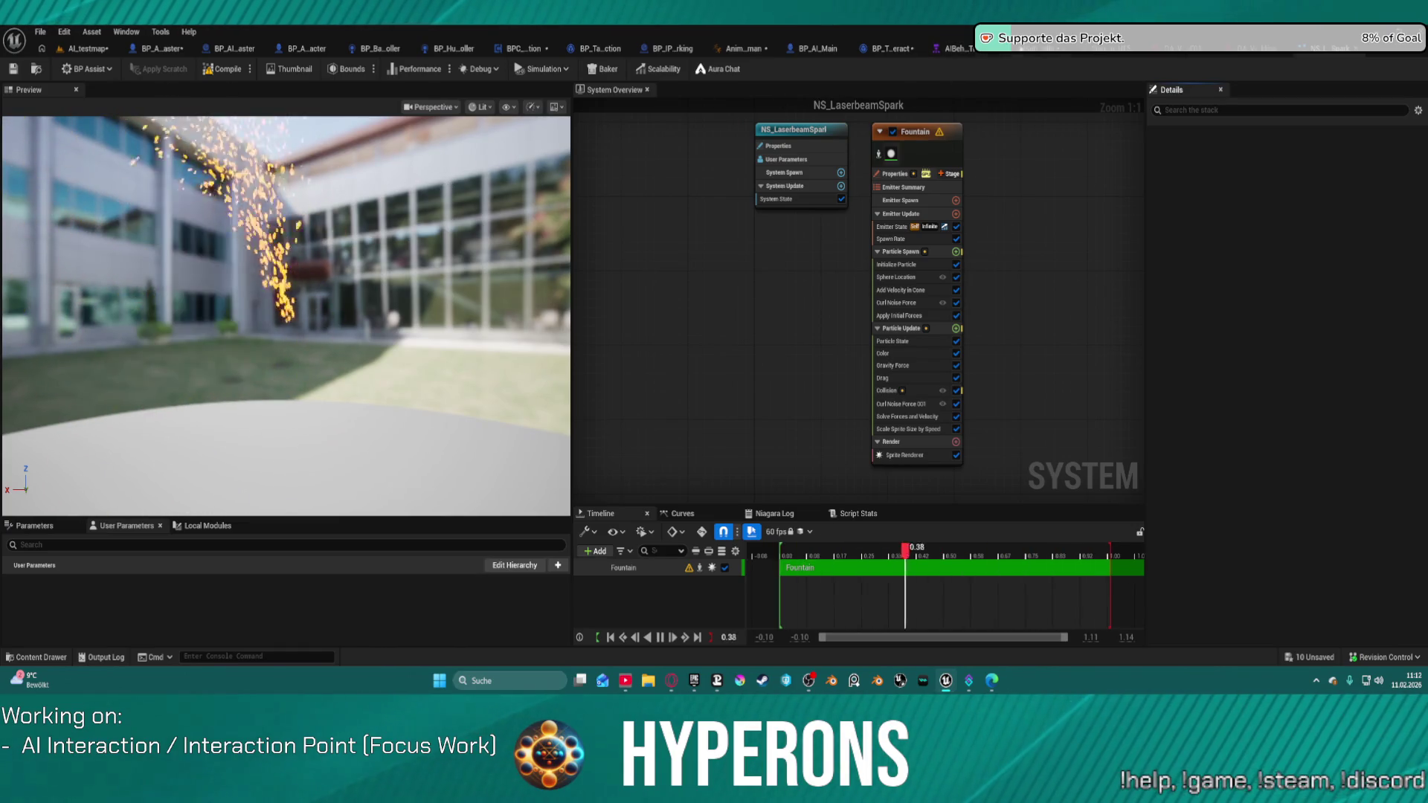
After previewing the NS_LaserbeamSpark sparks, switch to the Stand_Welding_UE5 animation tab
left_click(1114, 50)
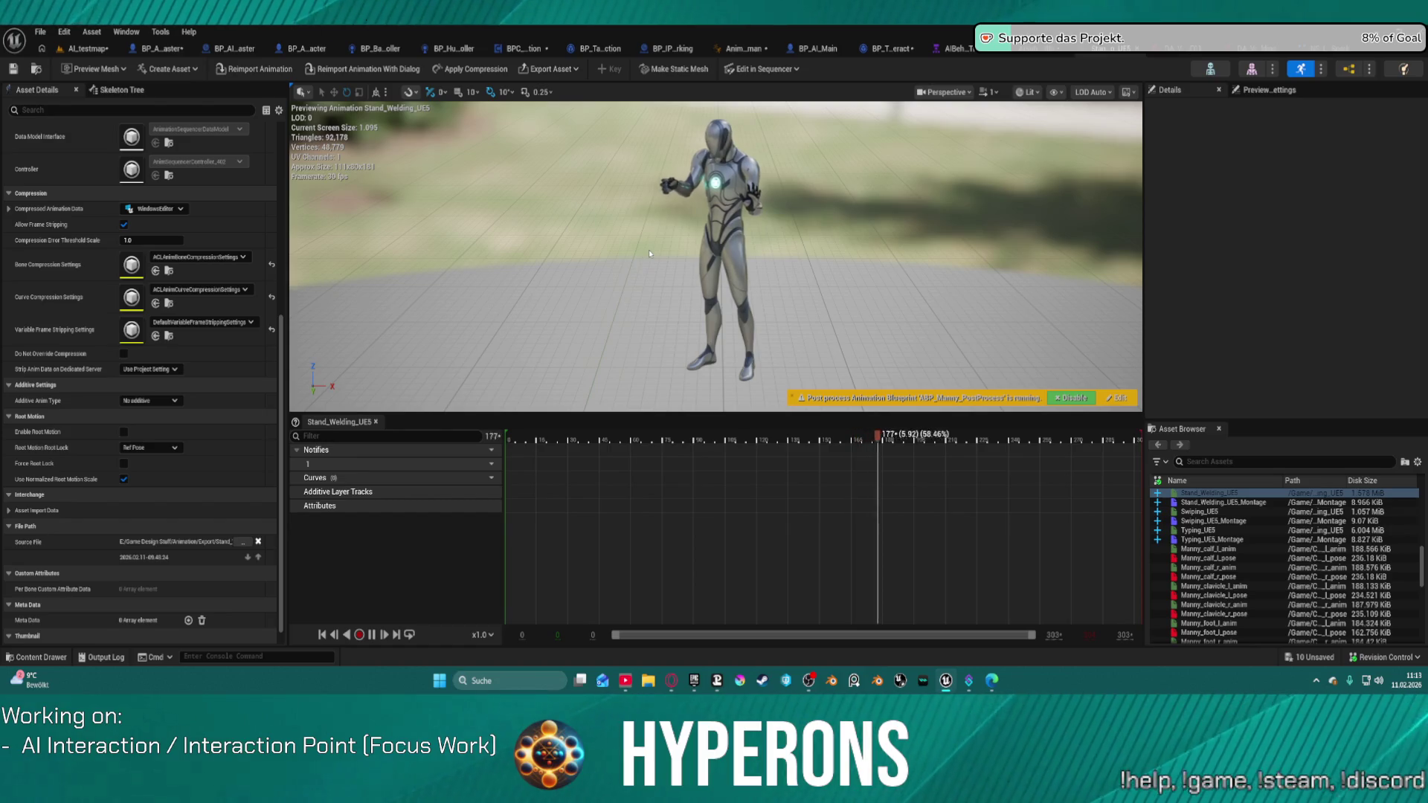
Search the Notifies track menu for a Niagara notify, trying 'pl' and 'niag'
right_click(719, 179)
left_click(657, 462)
right_click(657, 462)
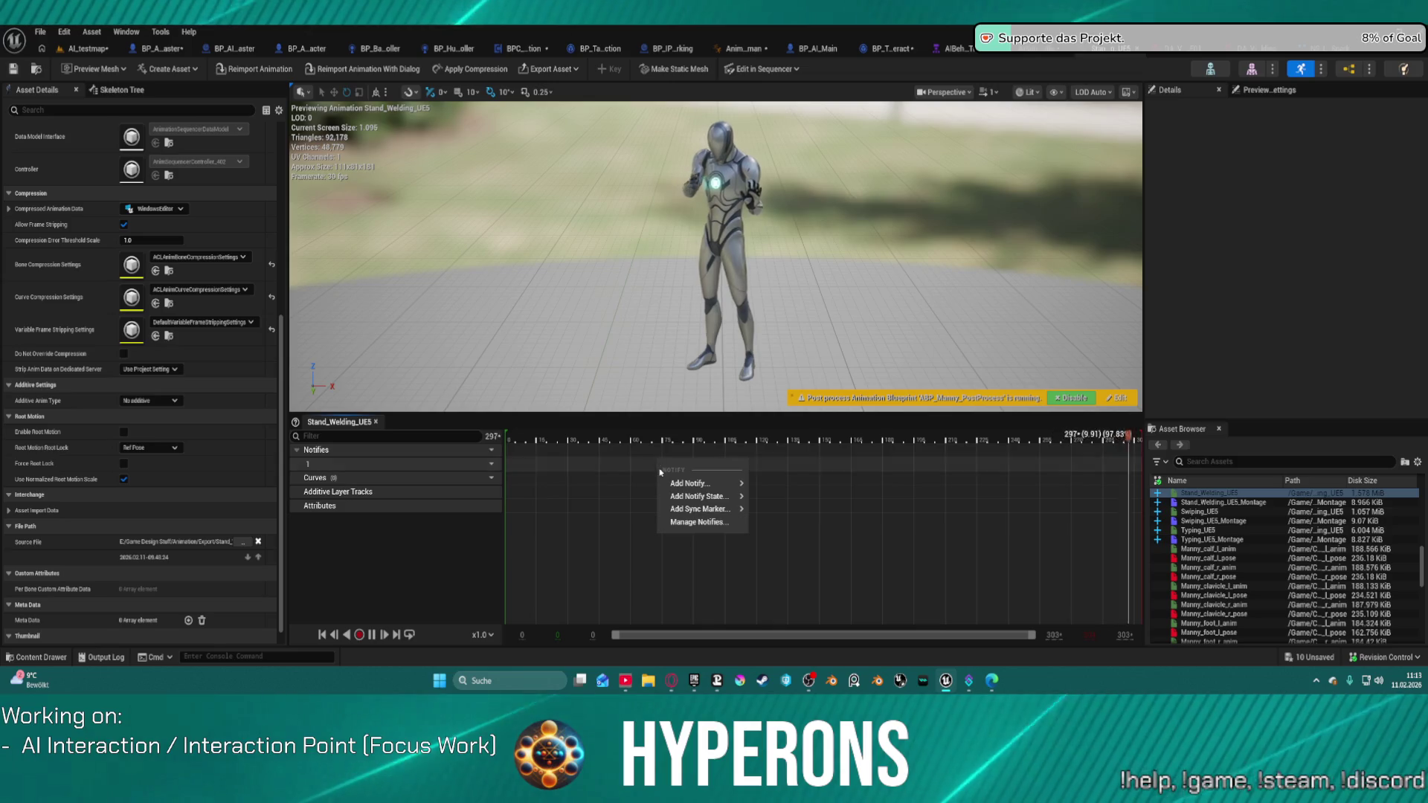
left_click(657, 472)
type("pl")
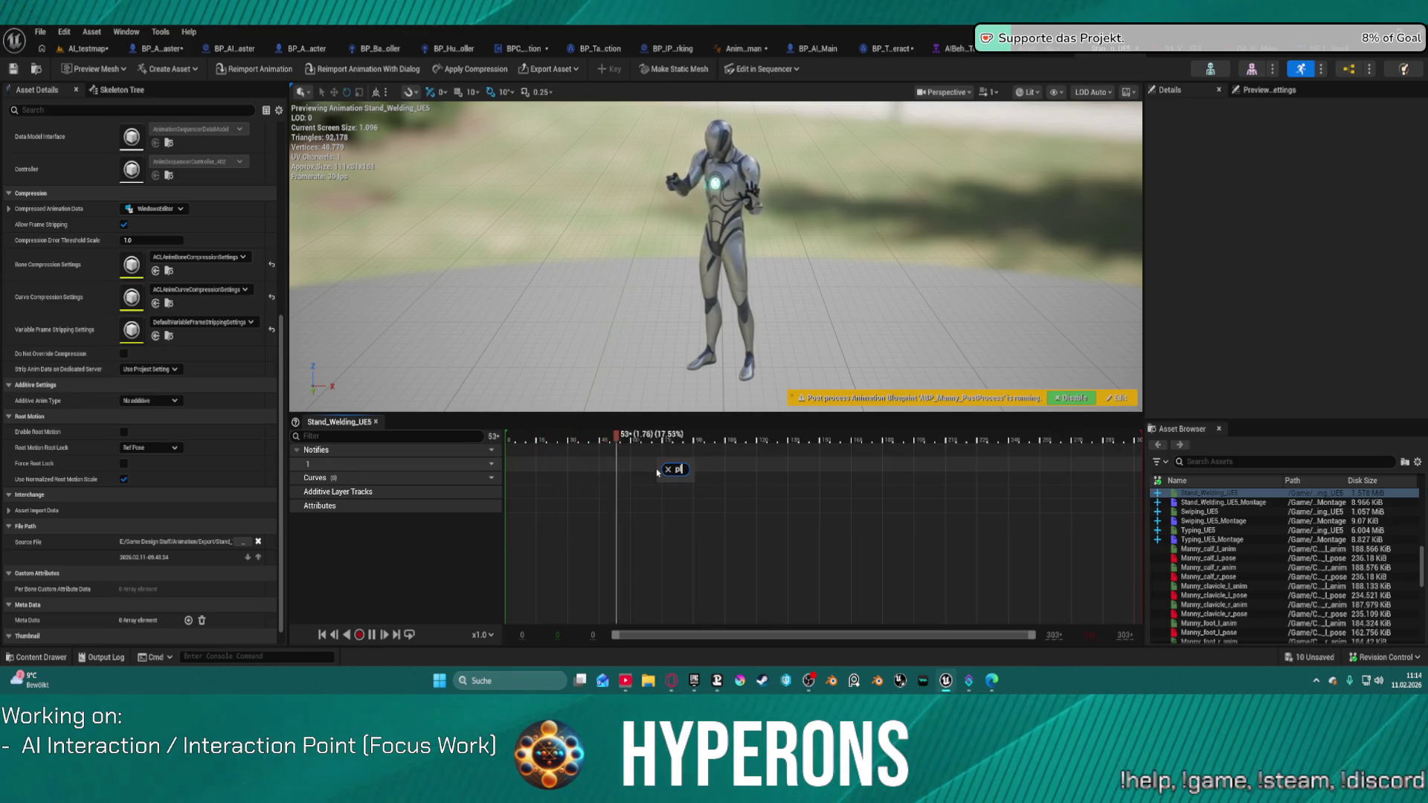
right_click(657, 471)
mouse_move(692, 483)
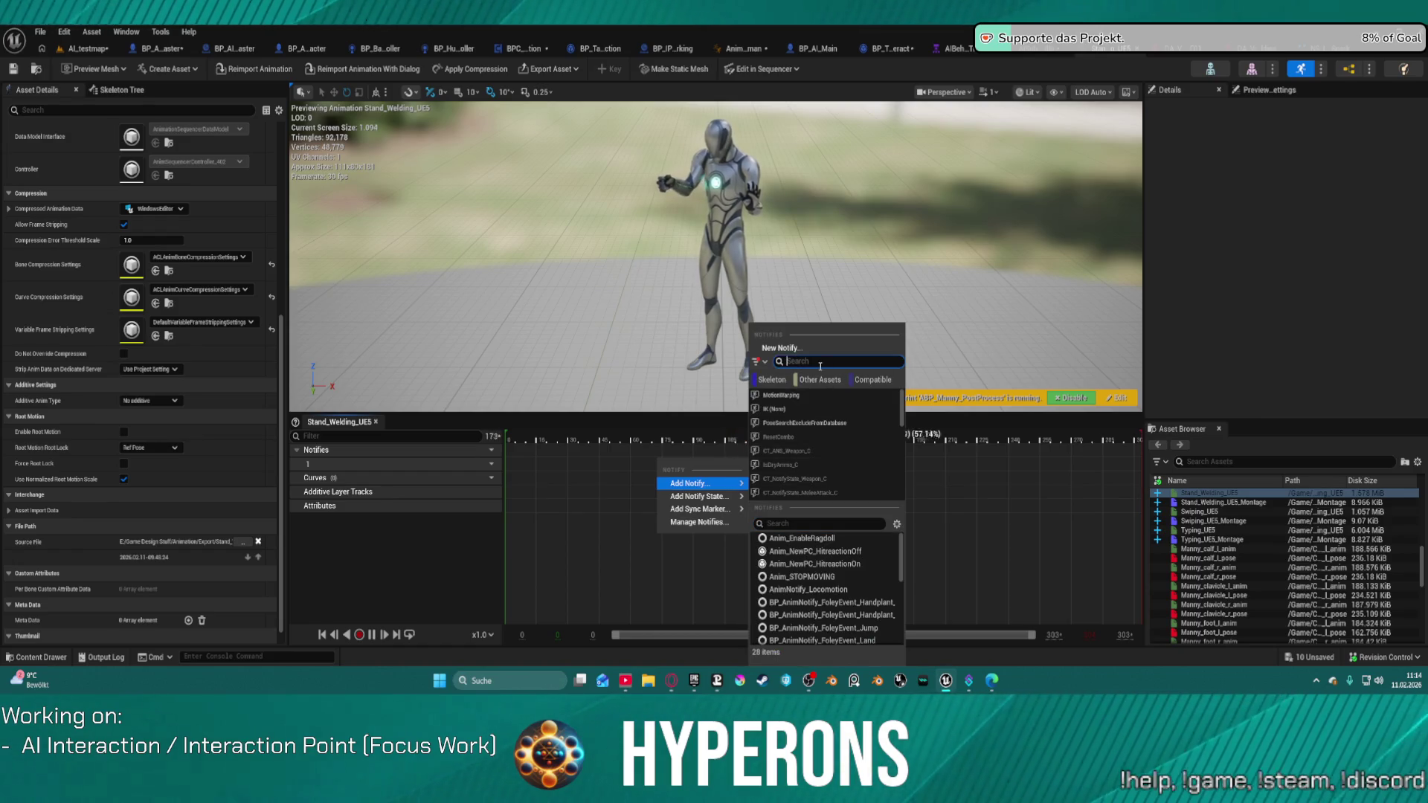
type("niag")
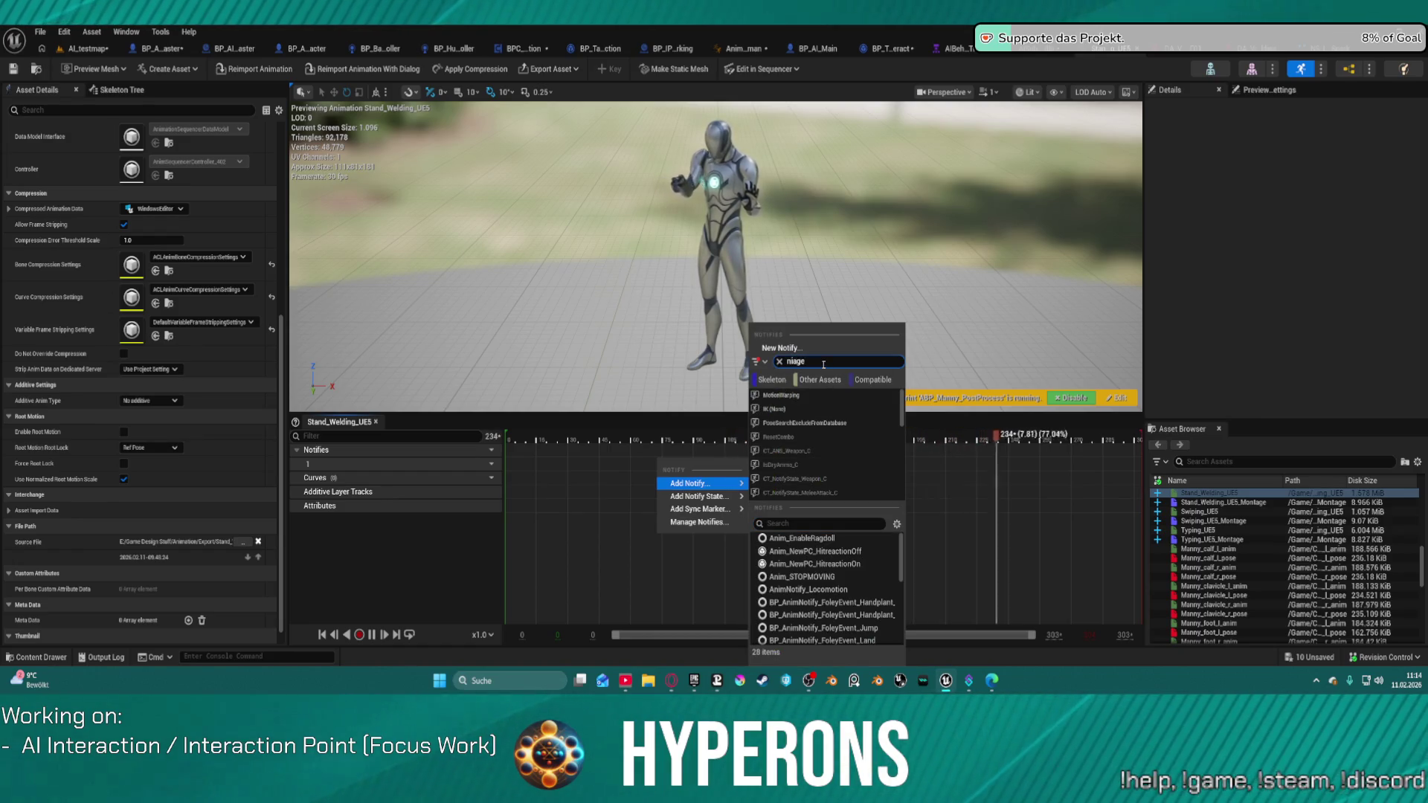
key("BackSpace")
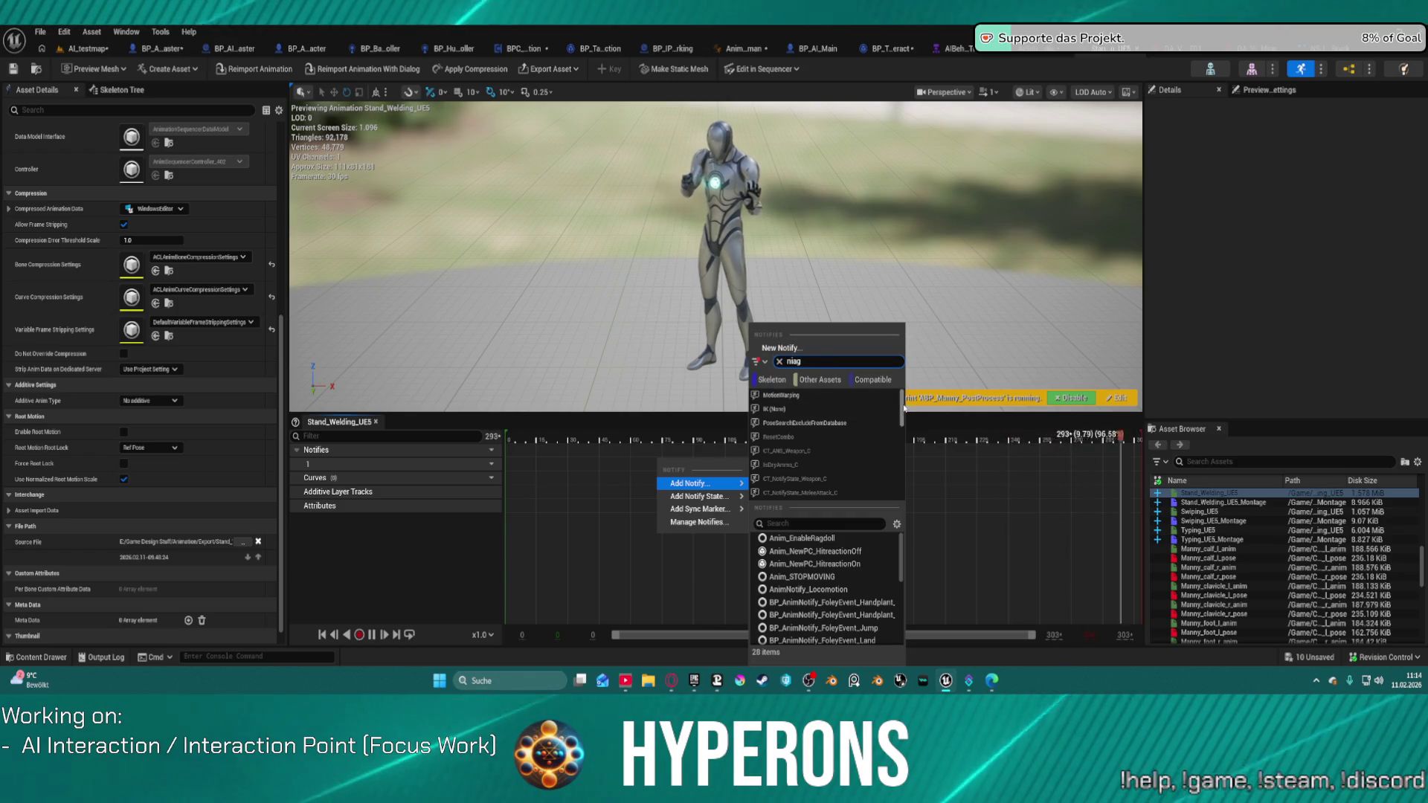
mouse_move(699, 509)
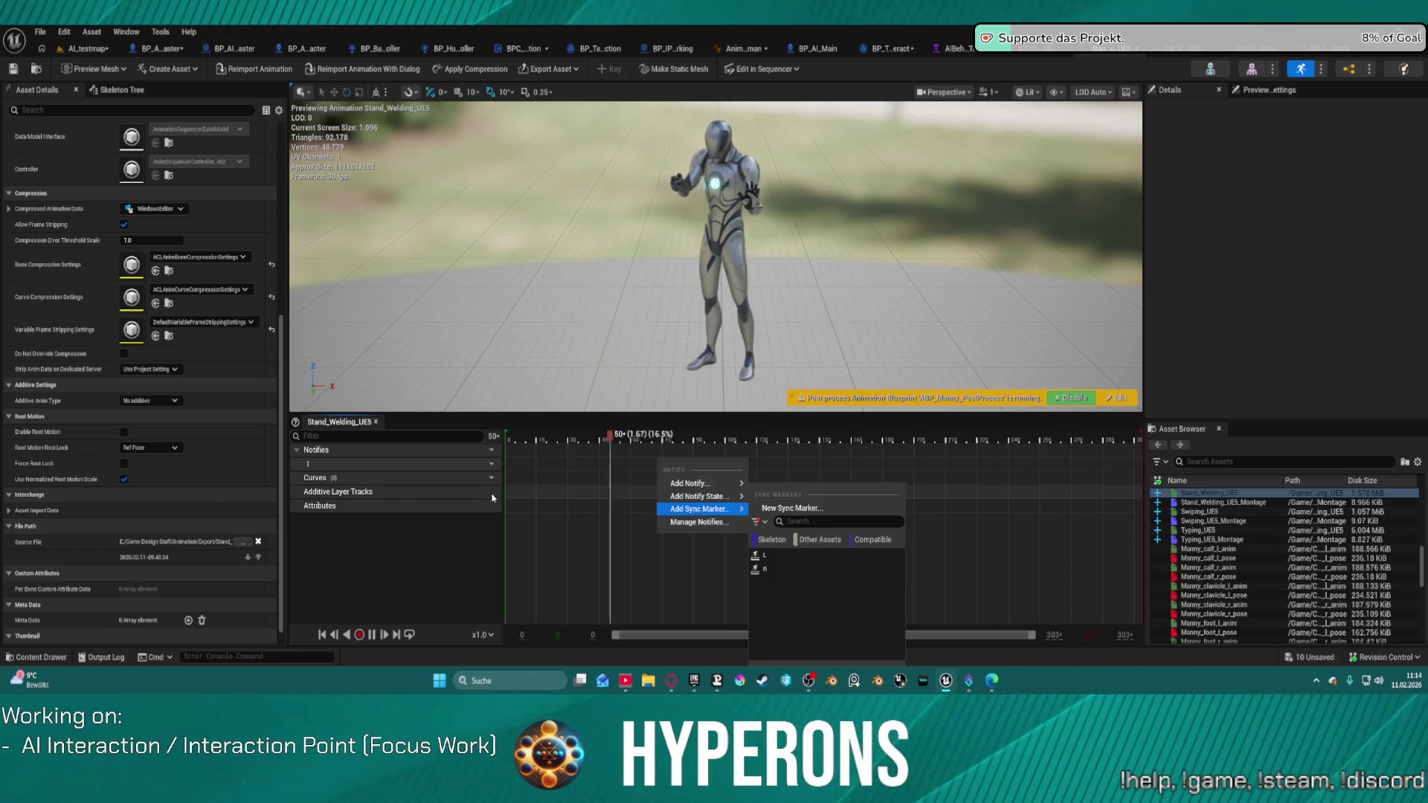
key("Escape")
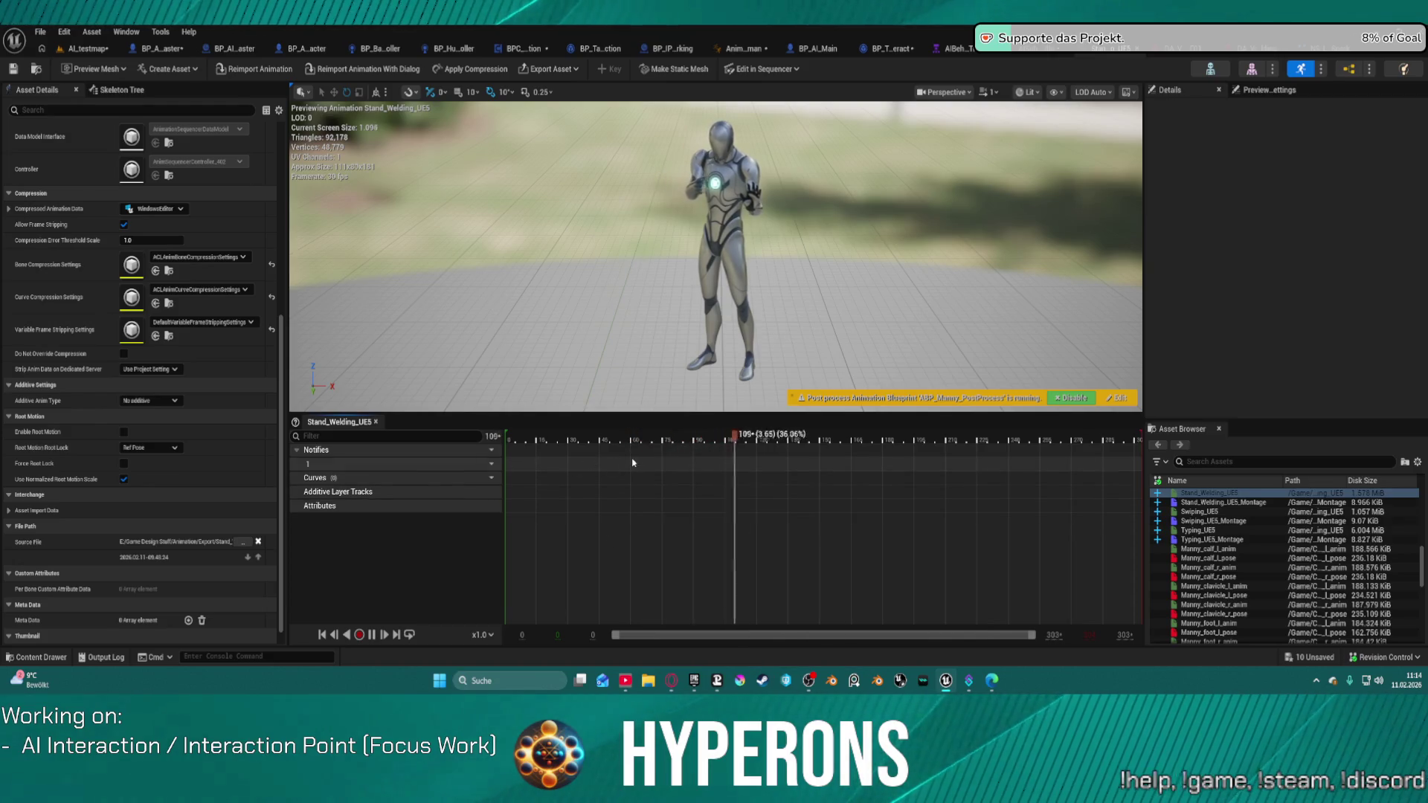
Add a Play Niagara Particle Effect notify to the Notifies track and select it
right_click(652, 463)
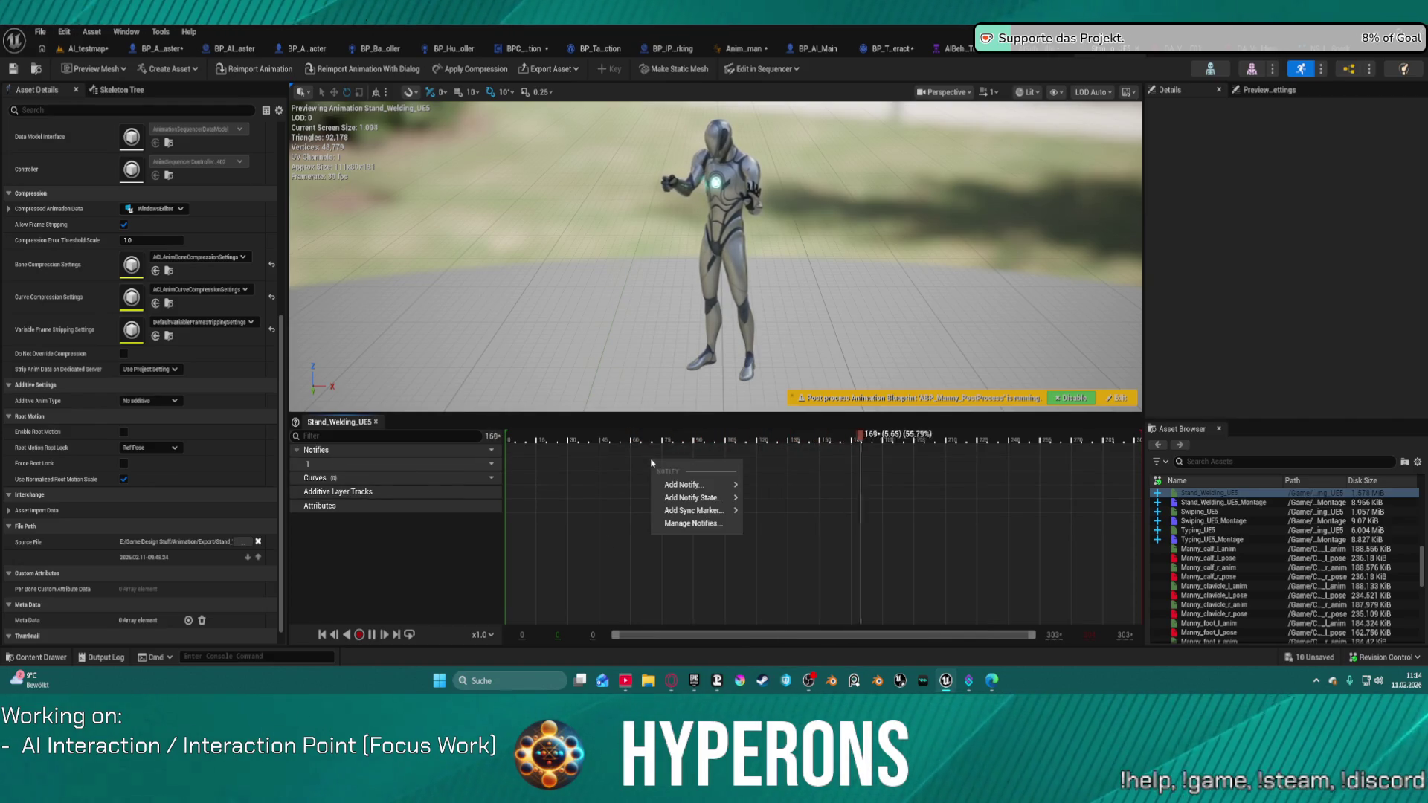
type("niage")
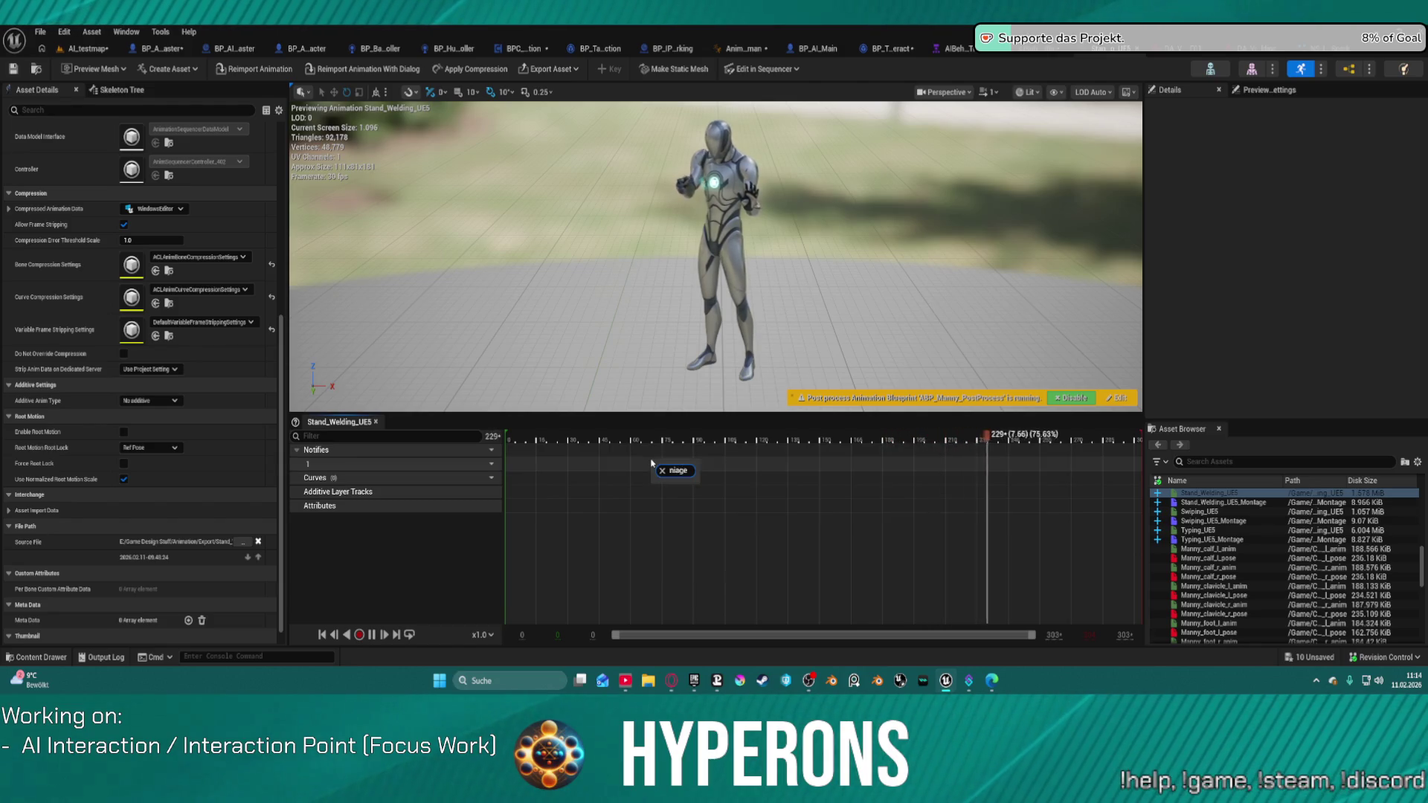
key("BackSpace")
key("BackSpace")
key("BackSpace")
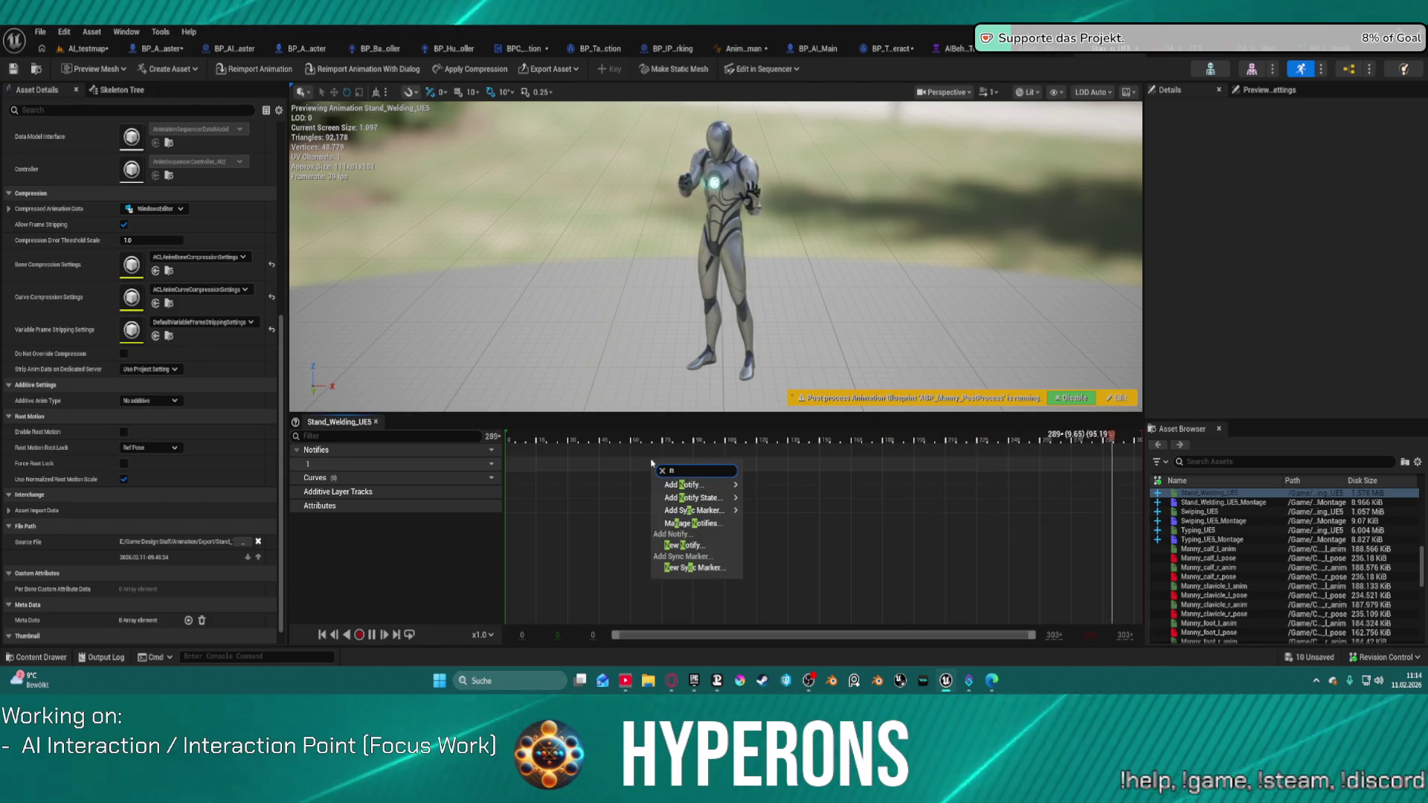
type("fx")
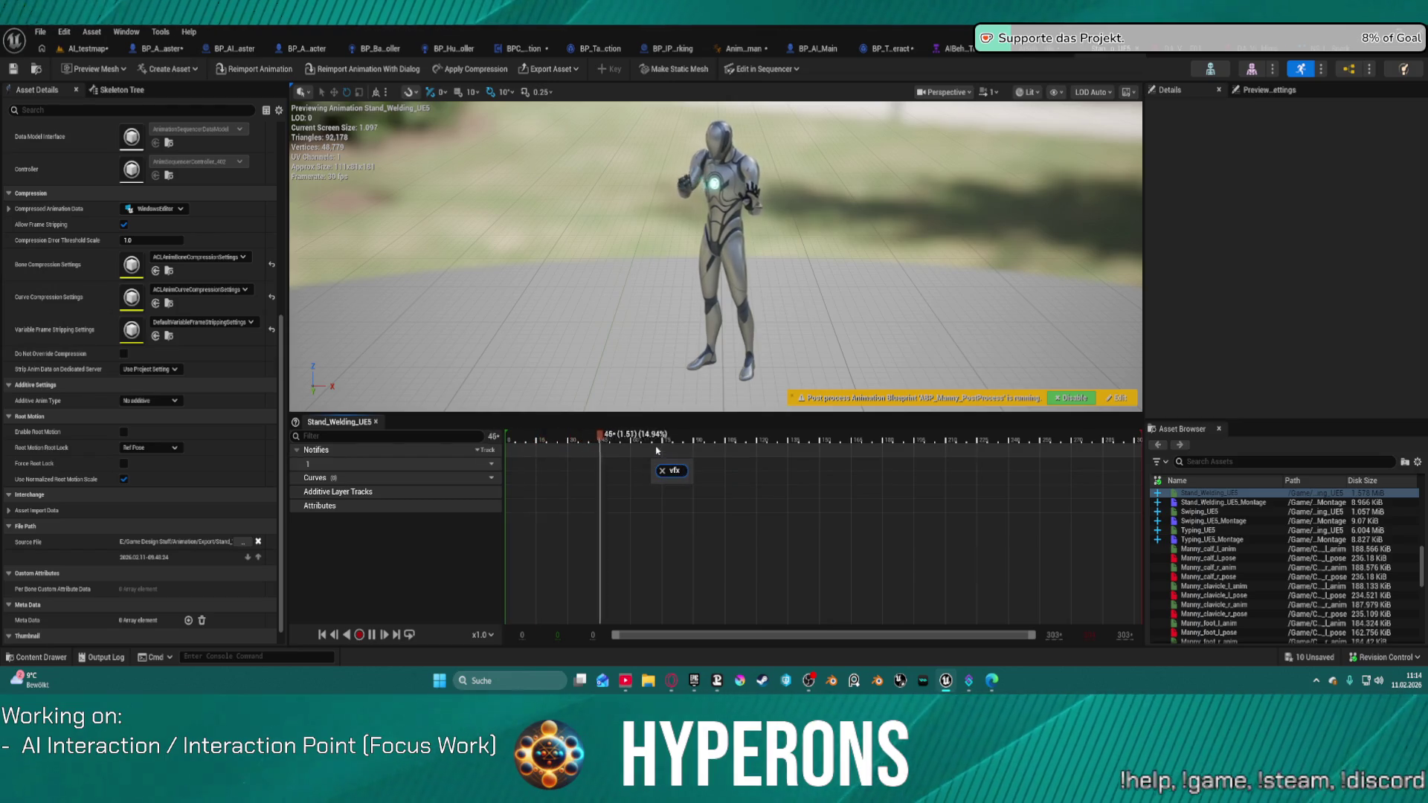
right_click(651, 464)
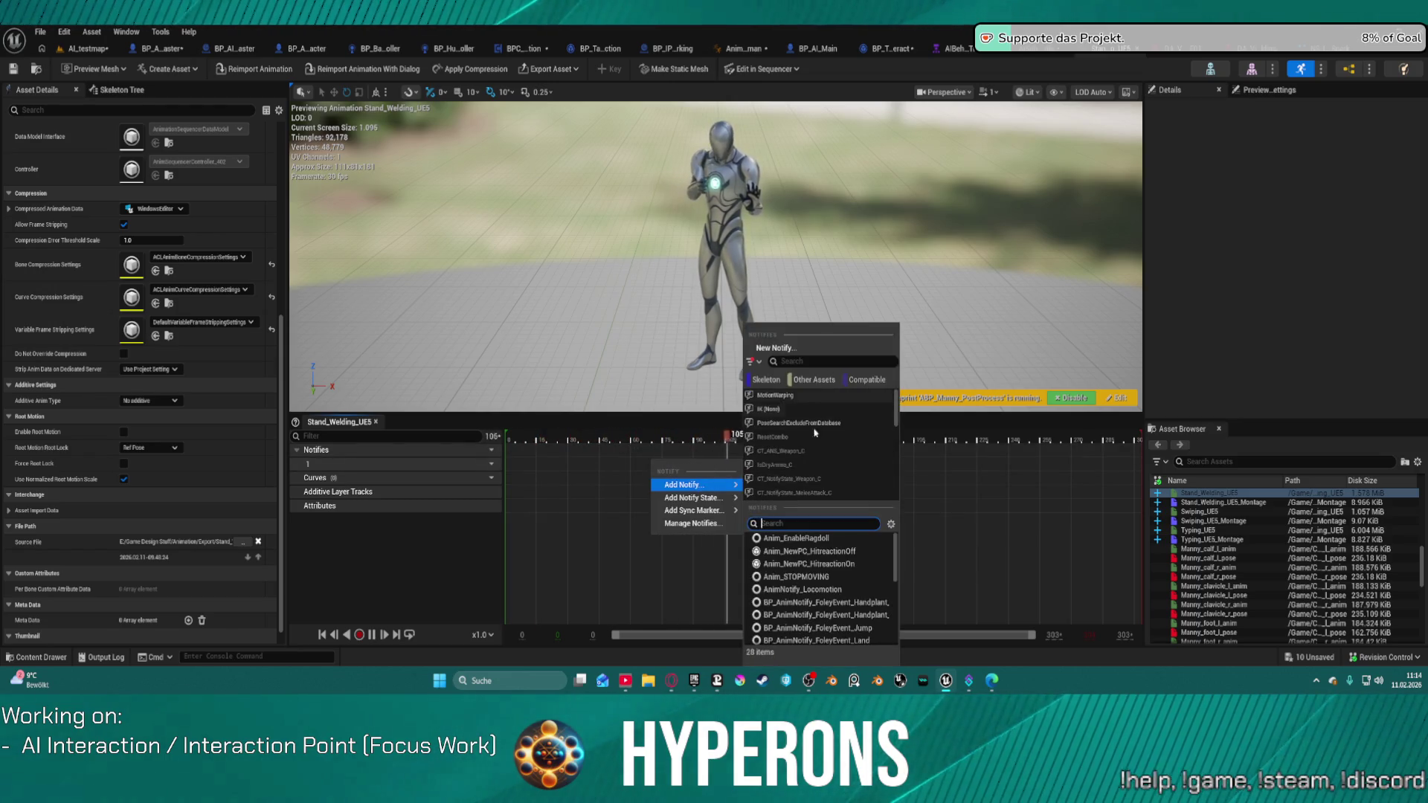
scroll(886, 593, "down", 8)
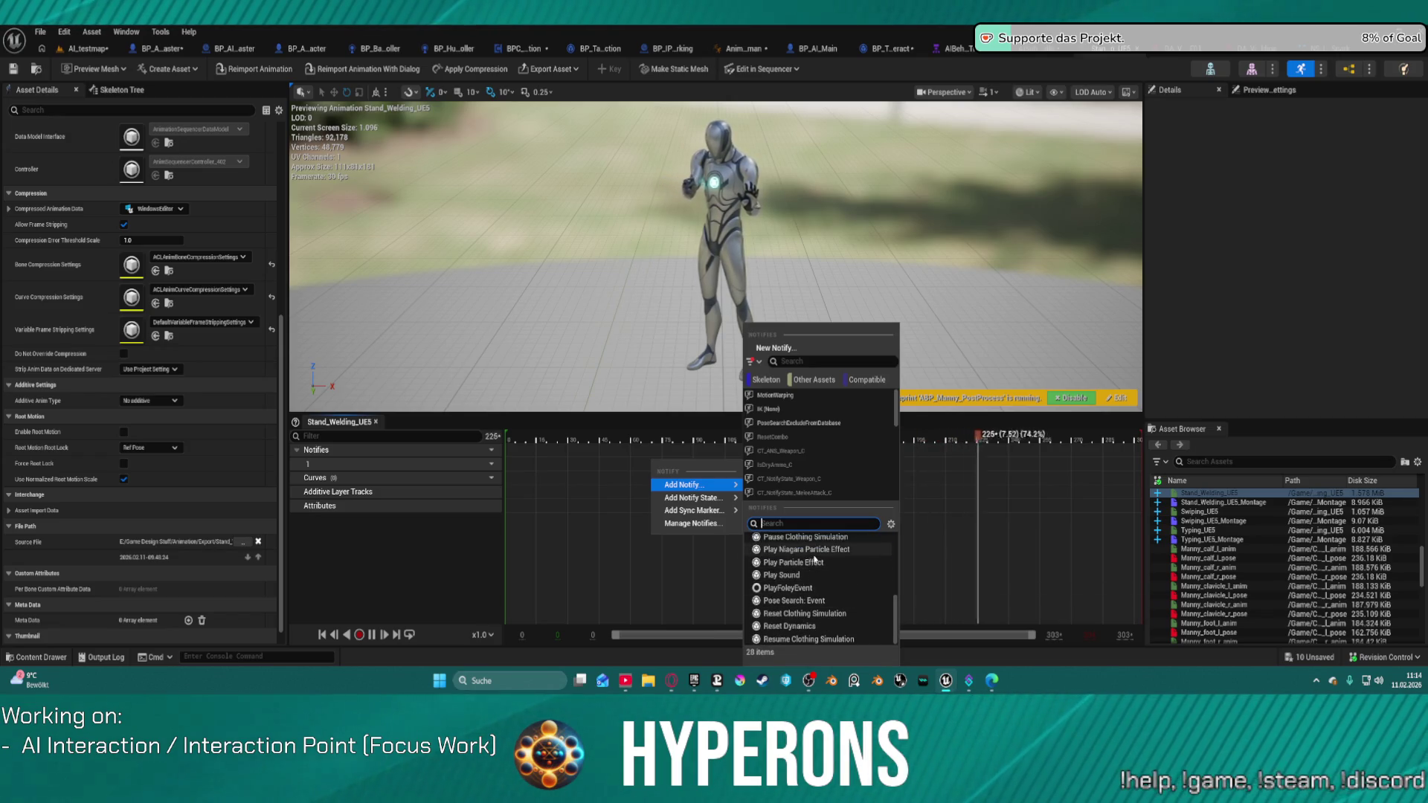
left_click(805, 549)
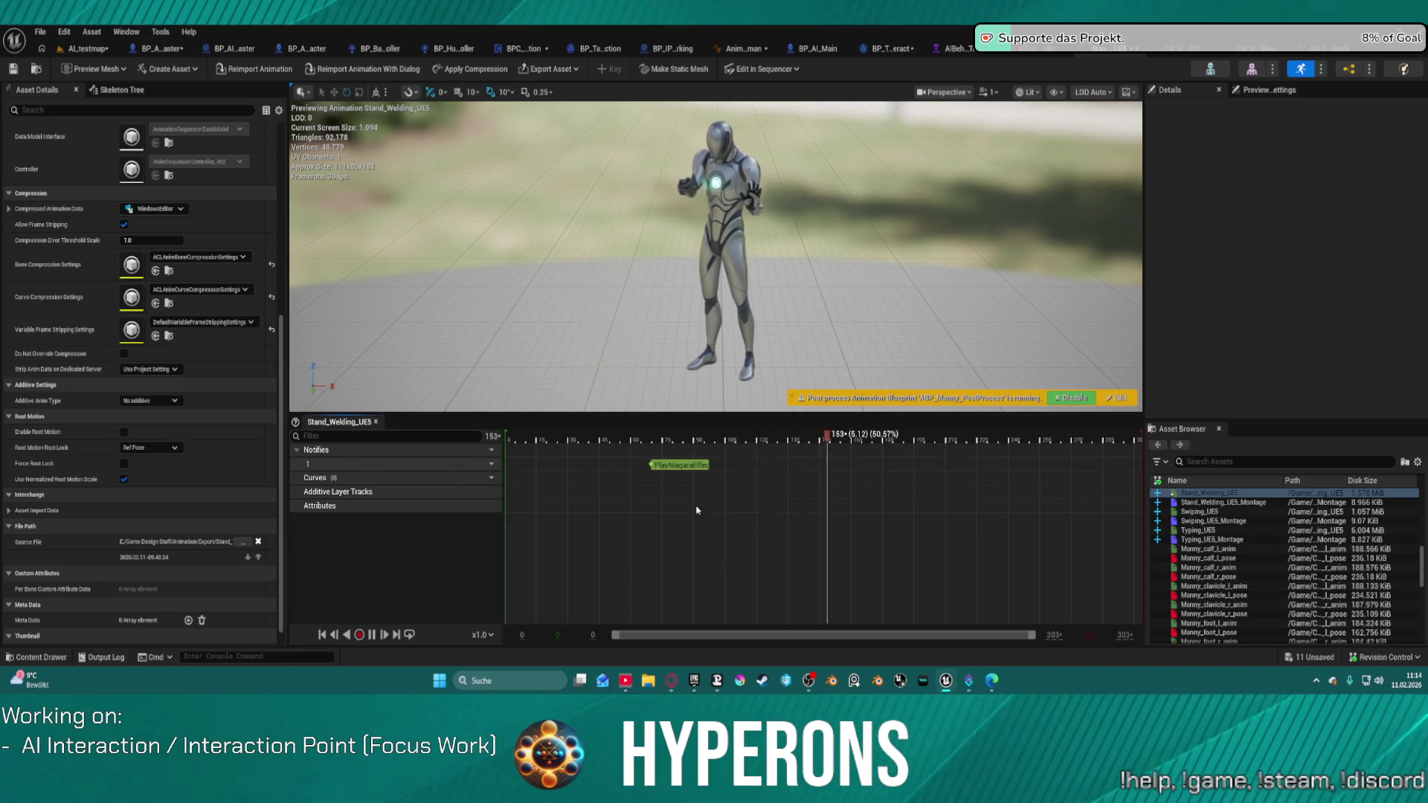
left_click(679, 465)
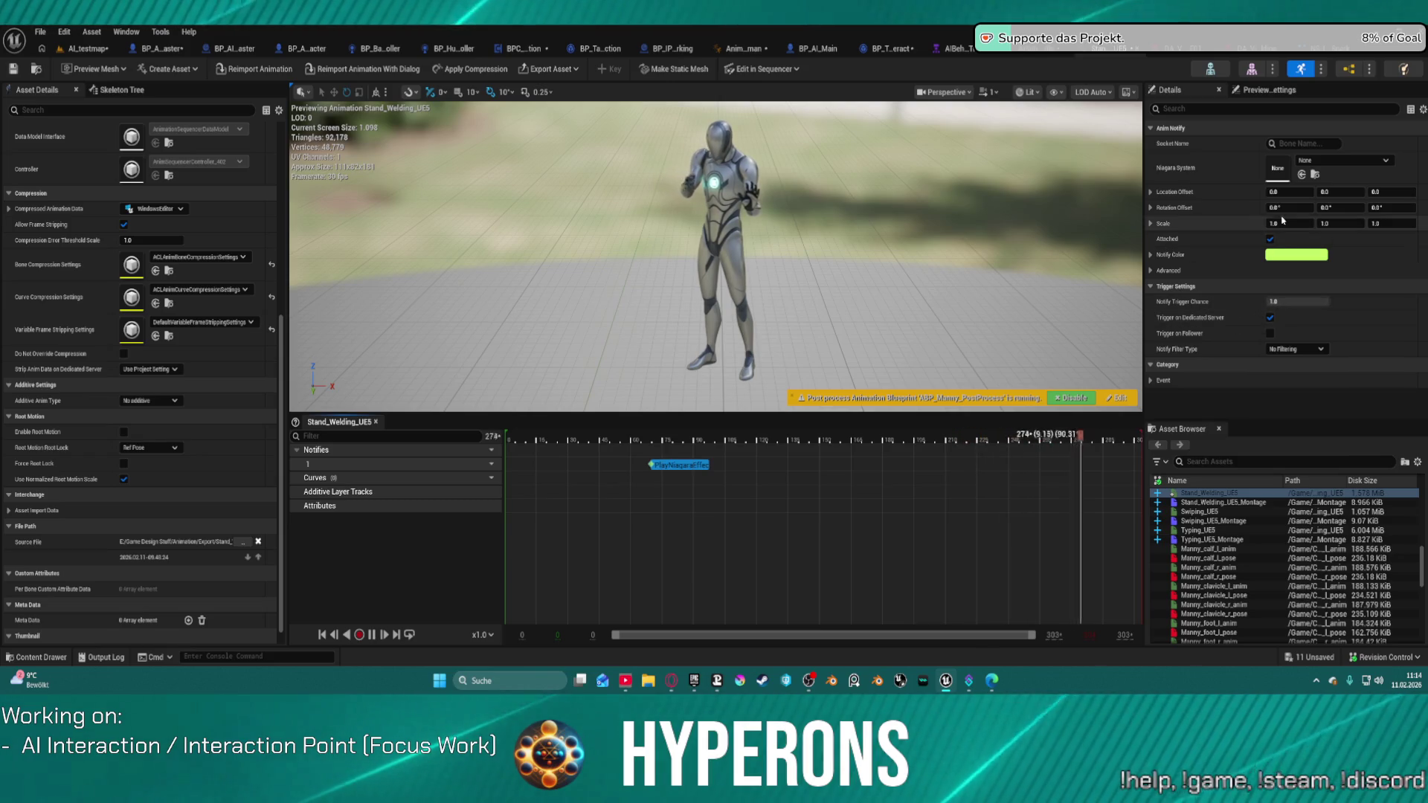
Assign NS_LaserbeamSpark as the notify's Niagara System and view the whole character
left_click(1307, 141)
key("ctrl+space")
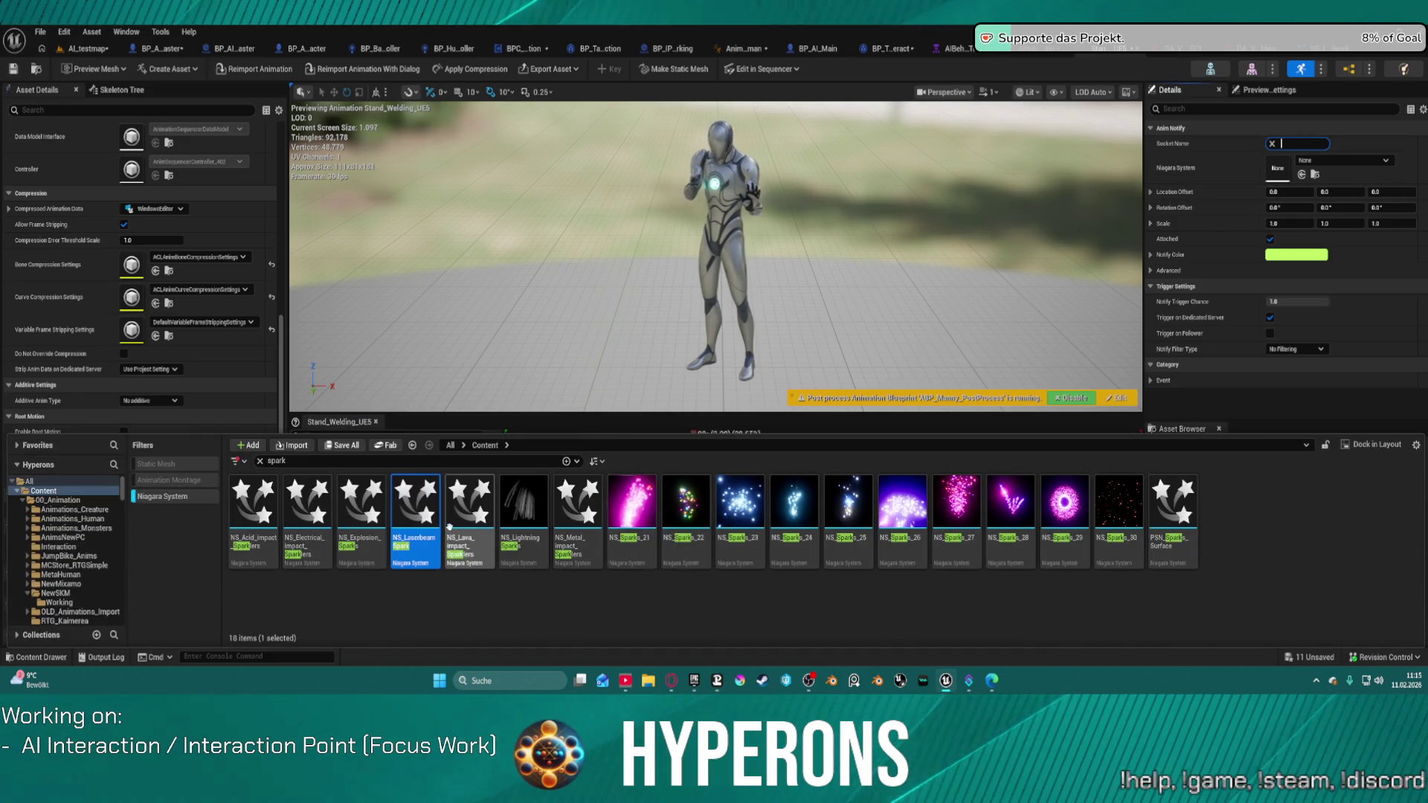
left_click(414, 500)
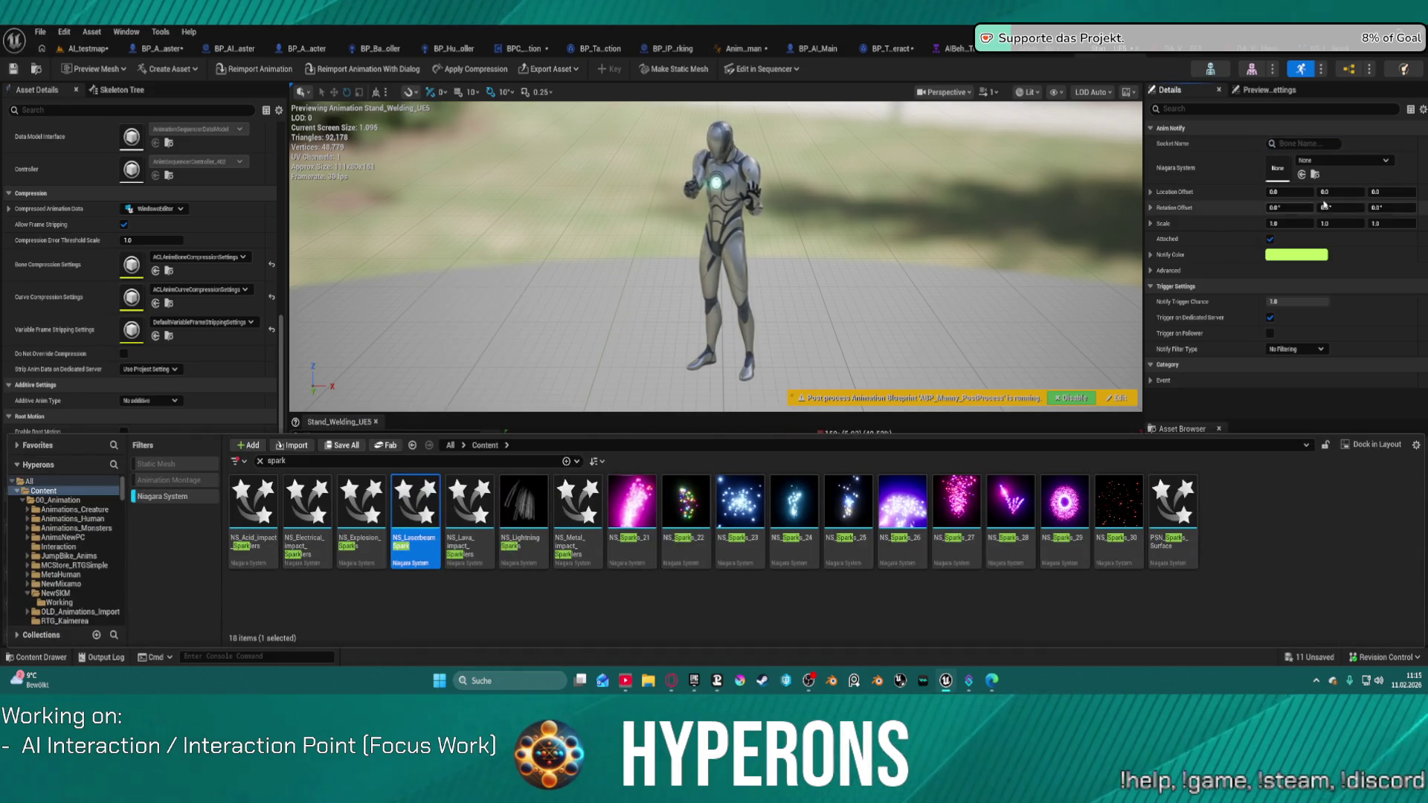
left_click(1302, 176)
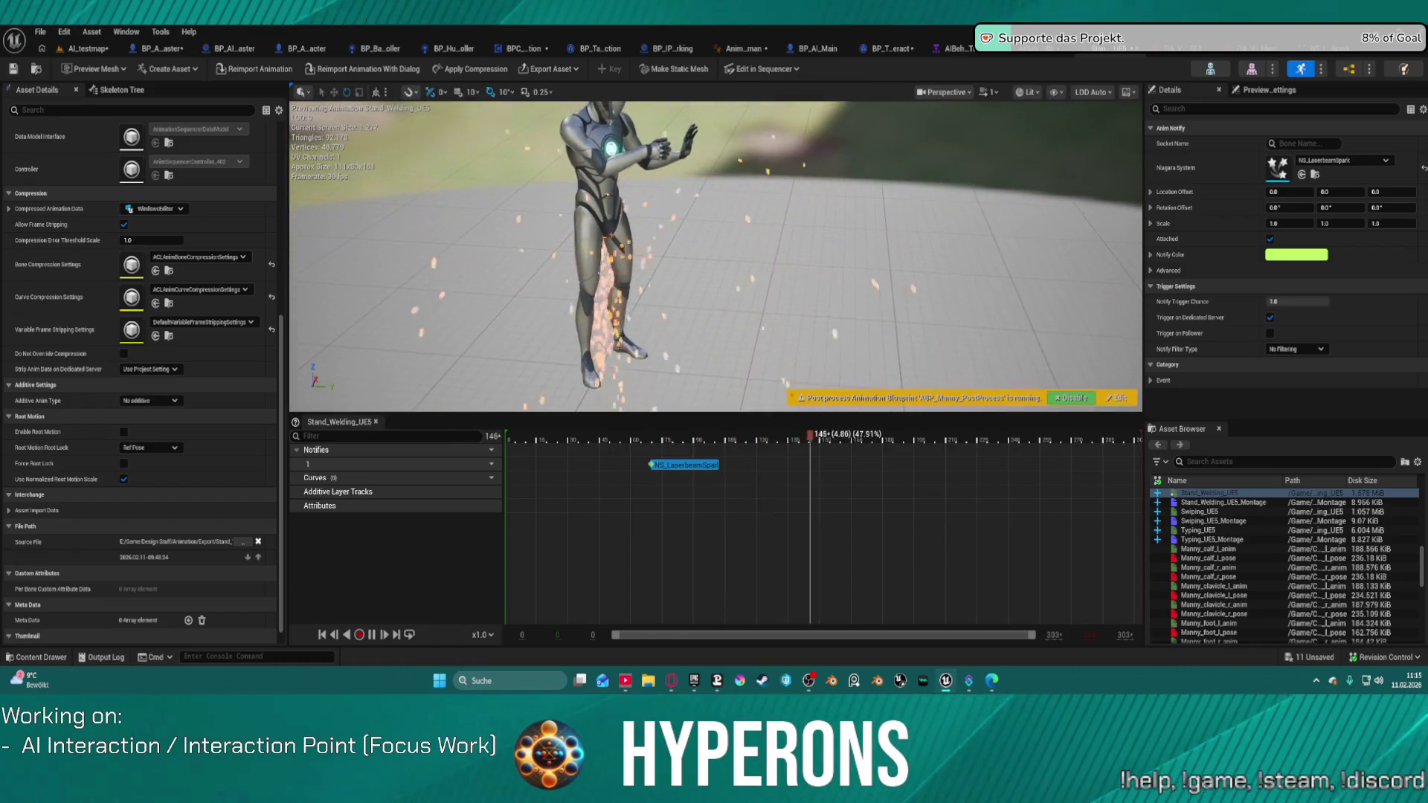
mouse_move(800, 278)
left_mouse_down()
mouse_move(799, 245)
mouse_move(800, 278)
left_mouse_up()
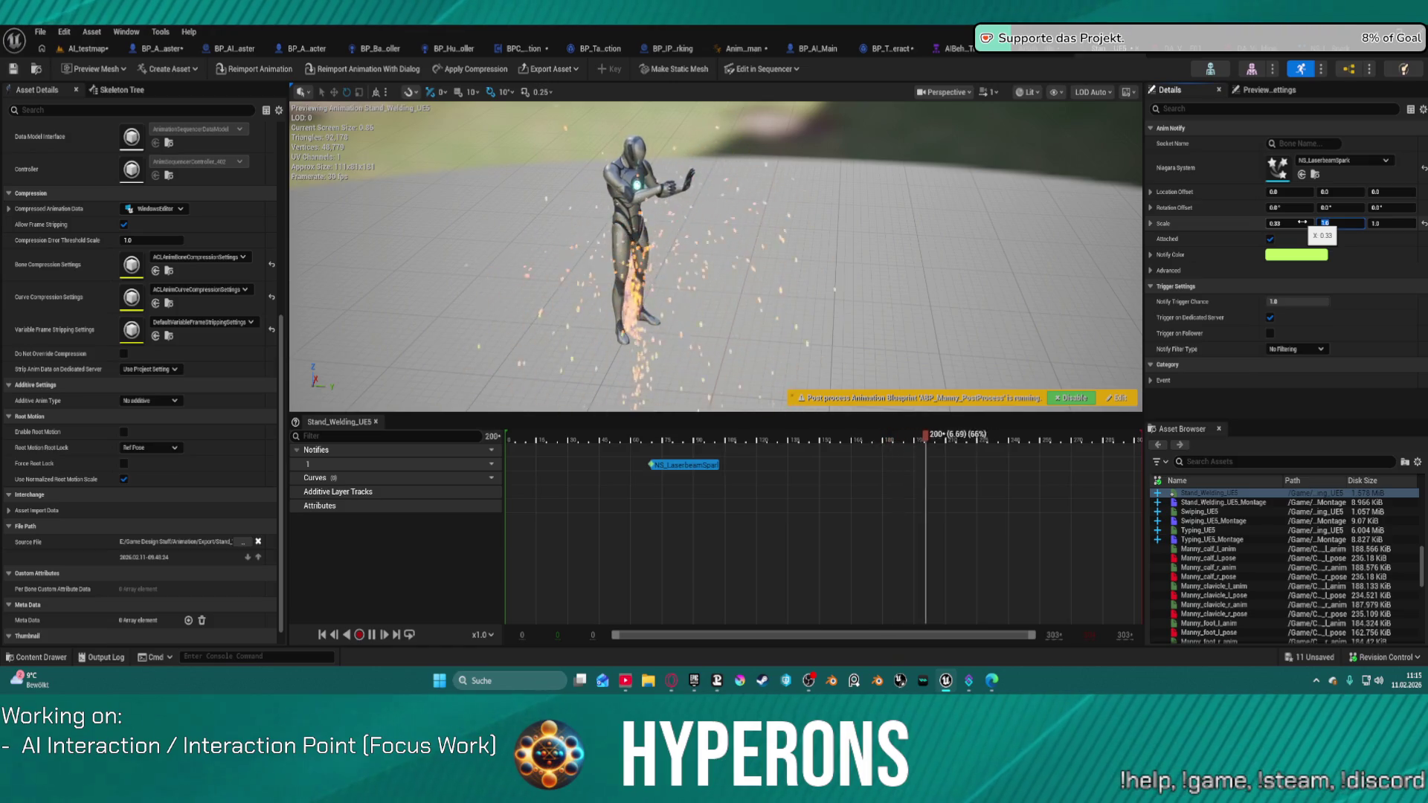
Set the spark effect's scale to 0.33 on X, Y and Z, with socket name Dagger_Socket
left_click(1298, 222)
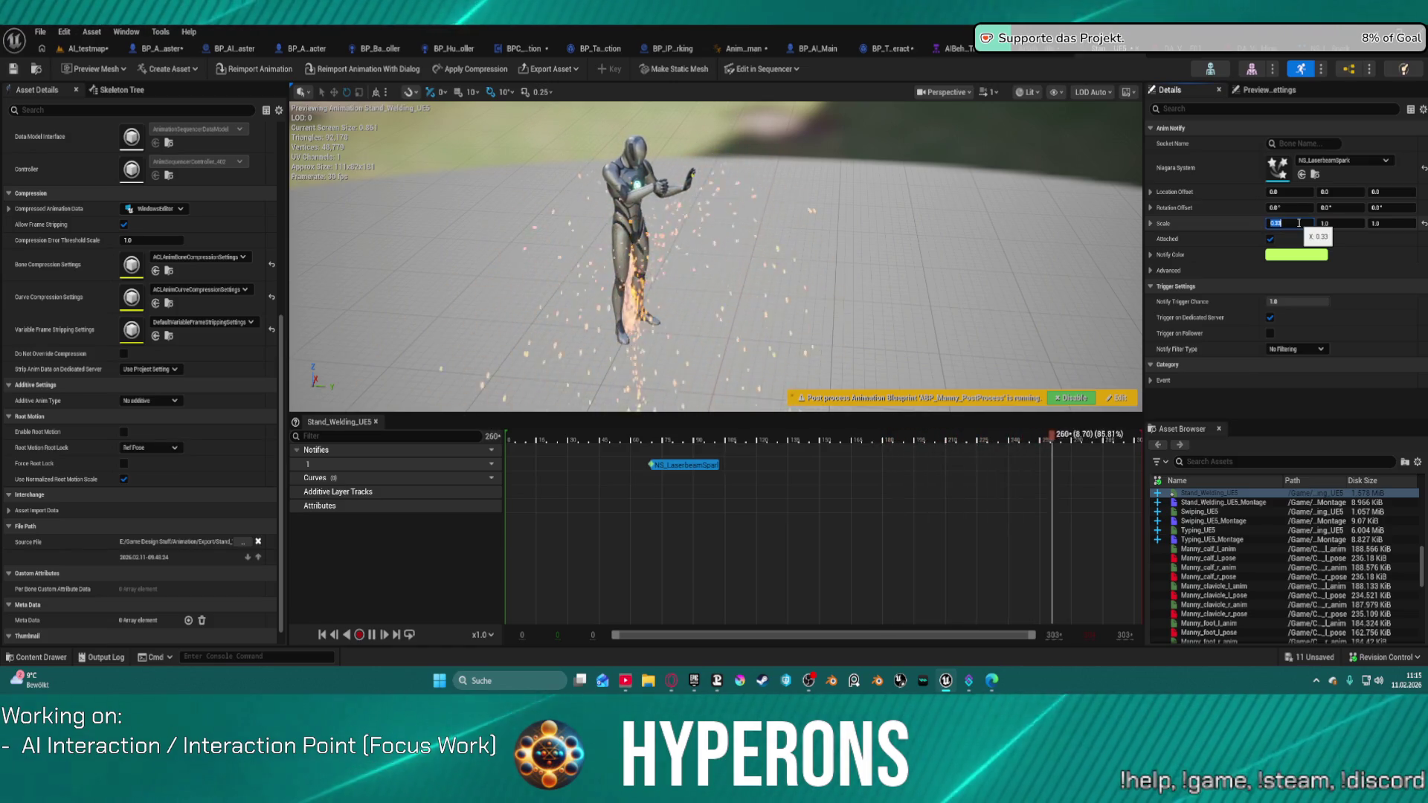
left_click(1347, 223)
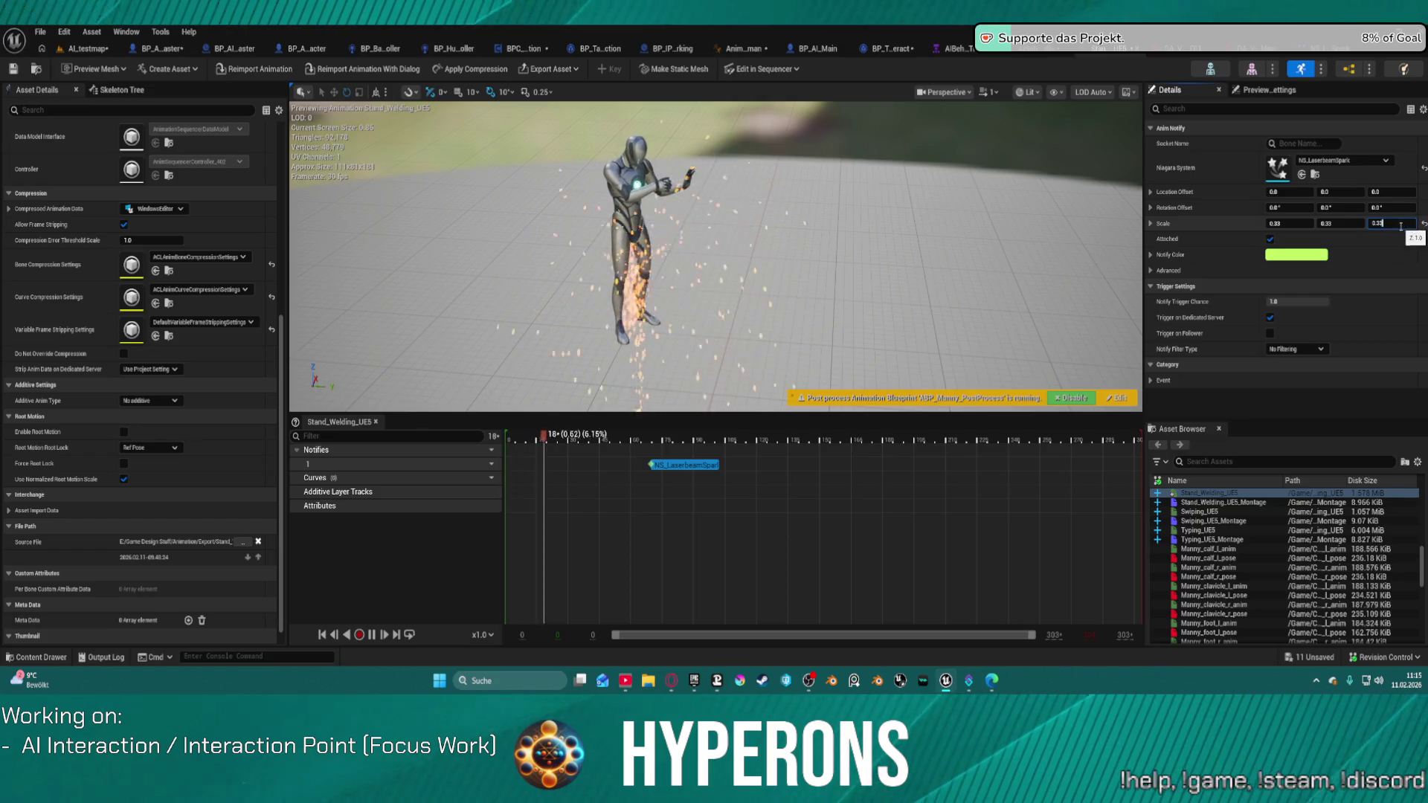
left_click(1298, 142)
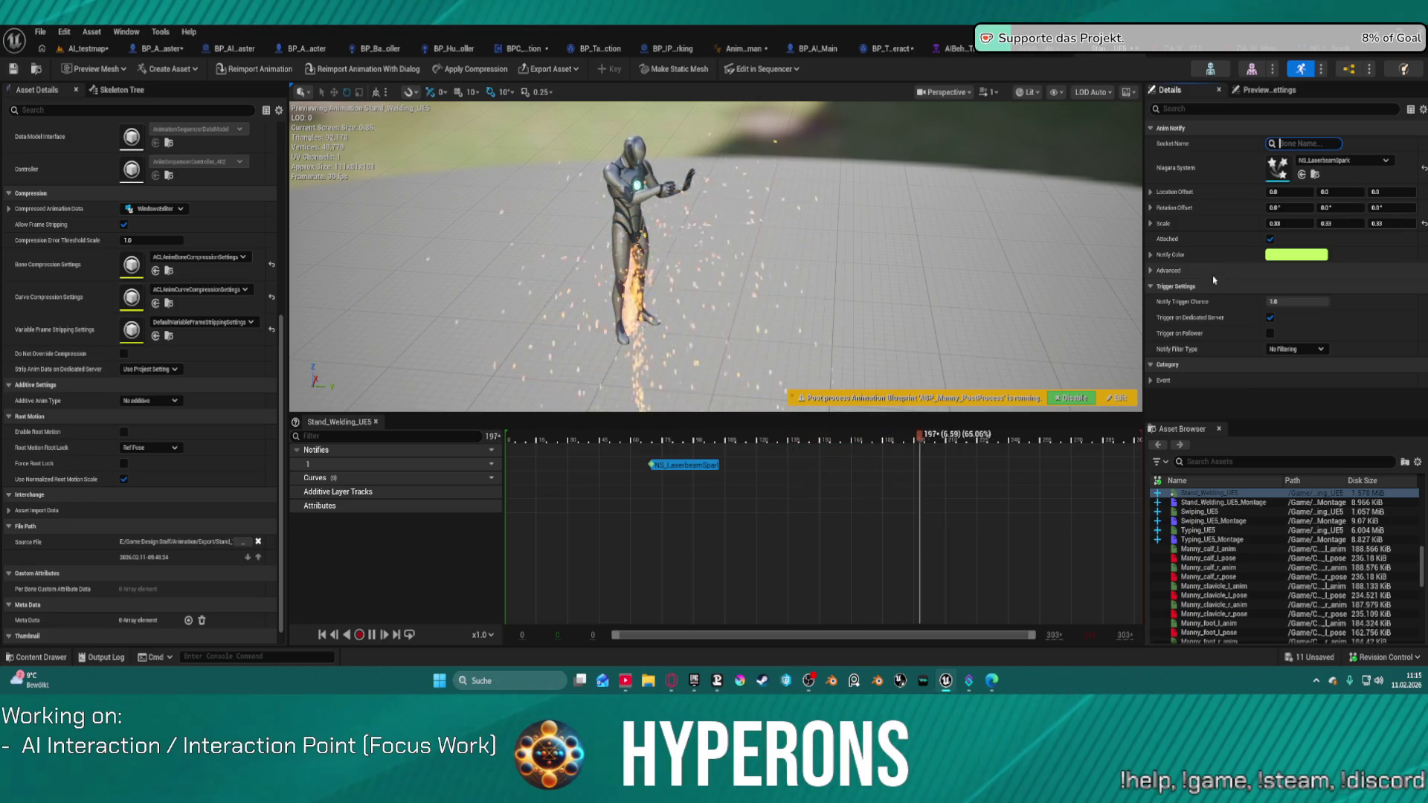
type("Dagger_Socket")
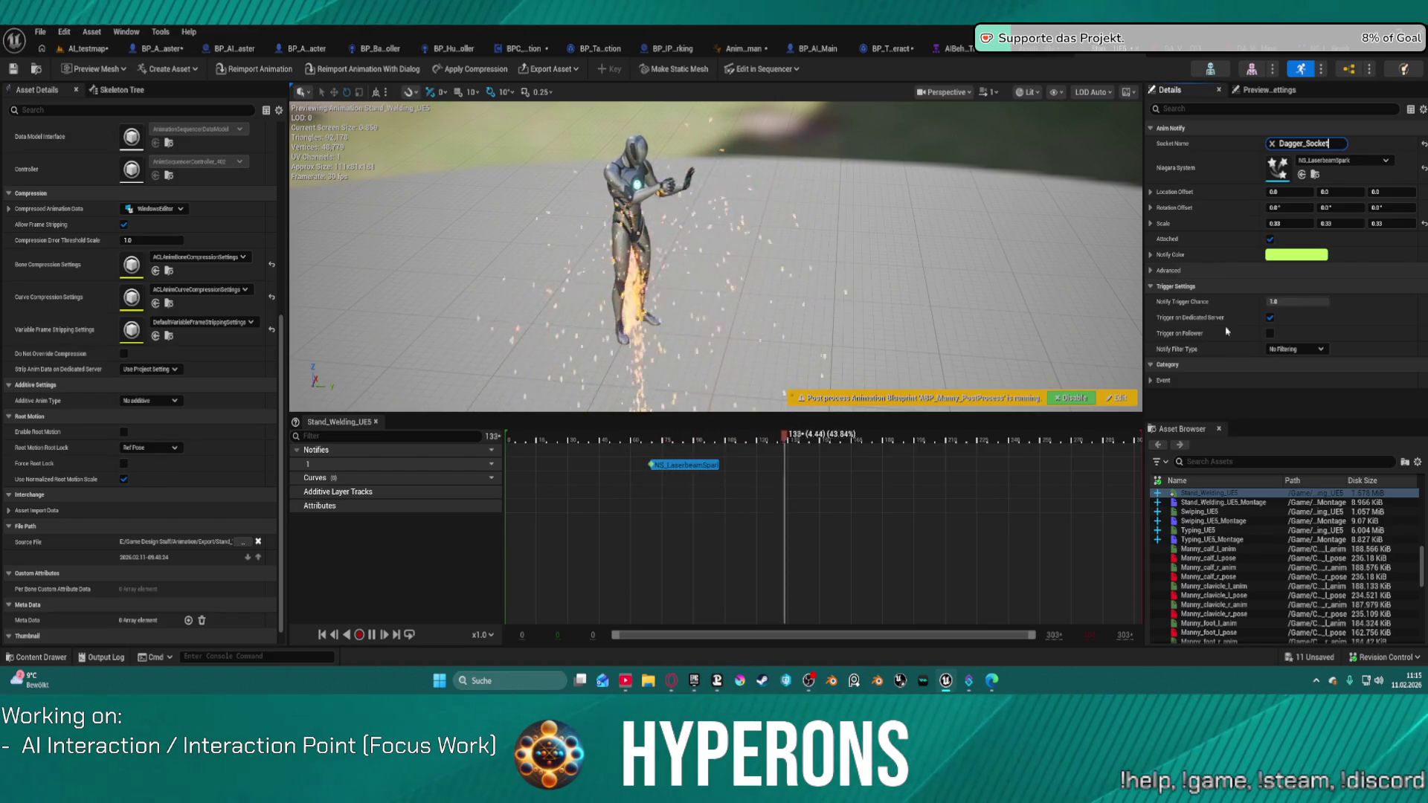
Pause the preview, scrub to frame 73, and open the SK_Mannequin skeleton to check bone names
left_click(828, 439)
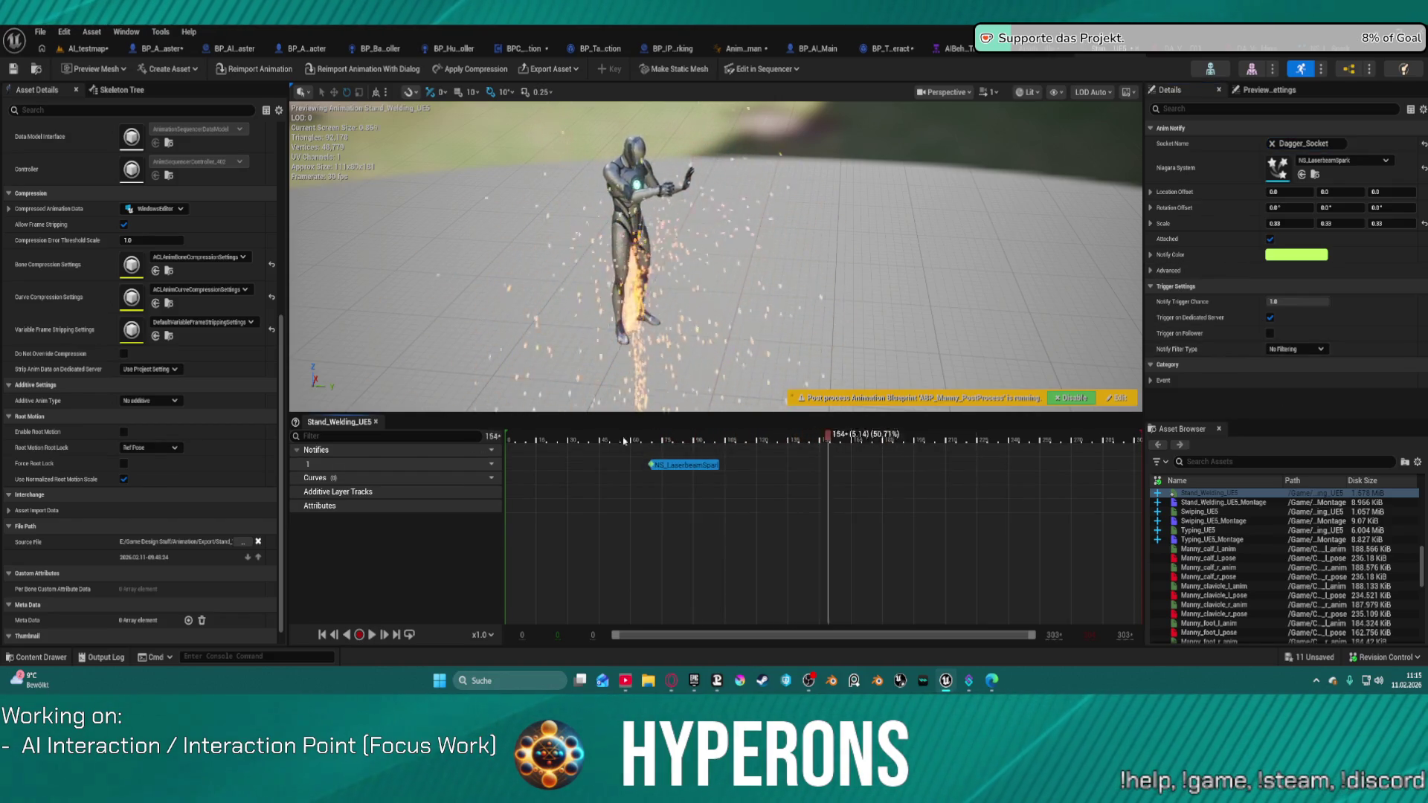
left_click_drag(567, 437, 658, 437)
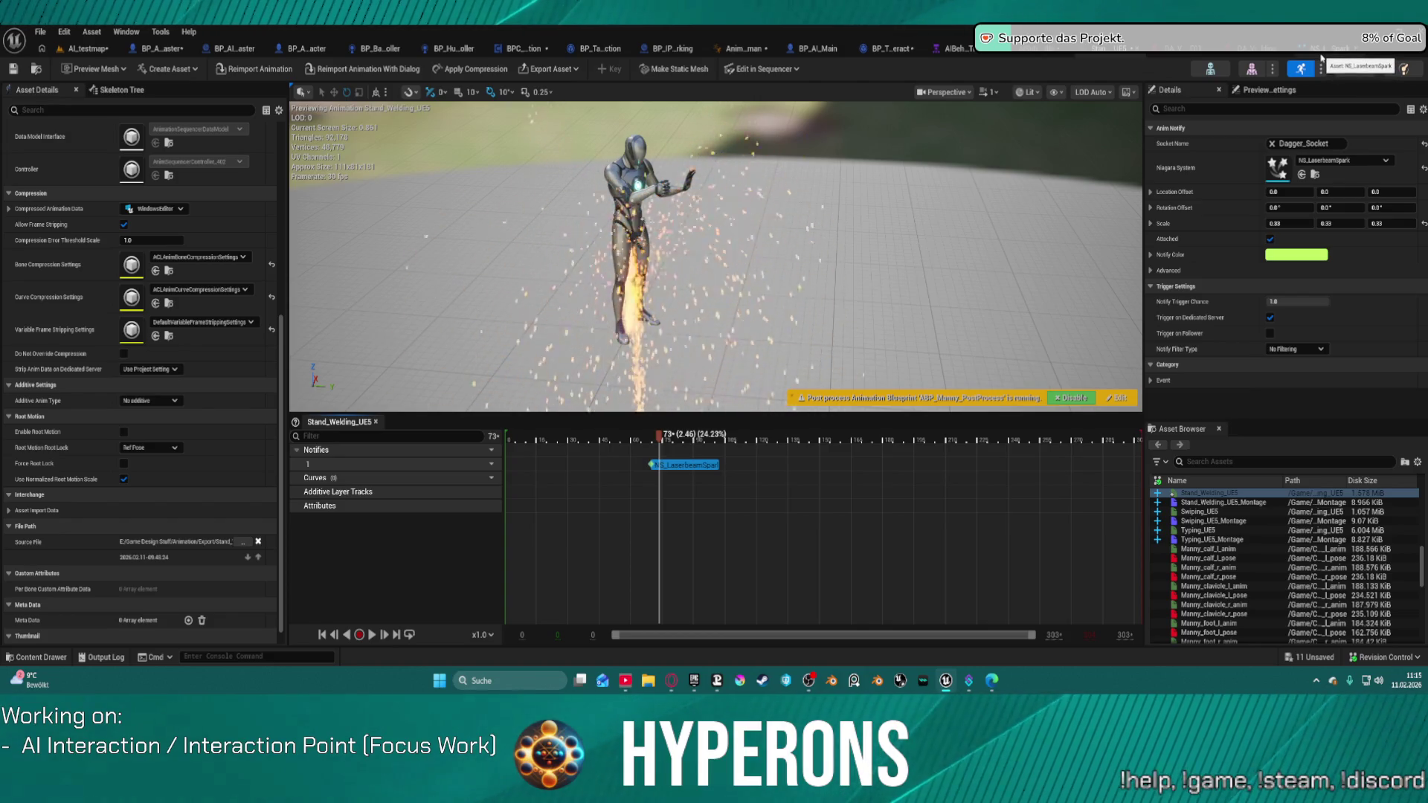
left_click(1211, 69)
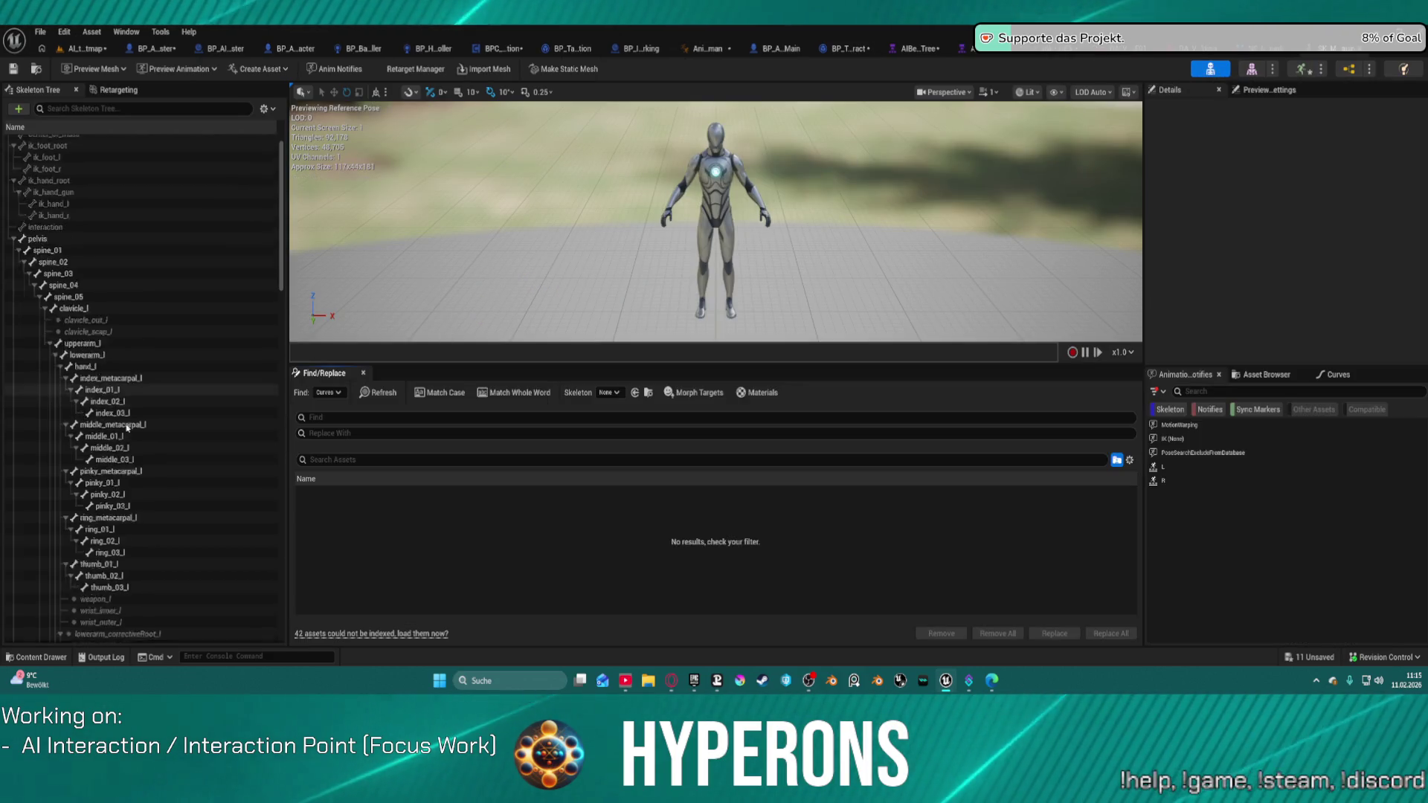
scroll(179, 427, "down", 10)
scroll(186, 433, "down", 20)
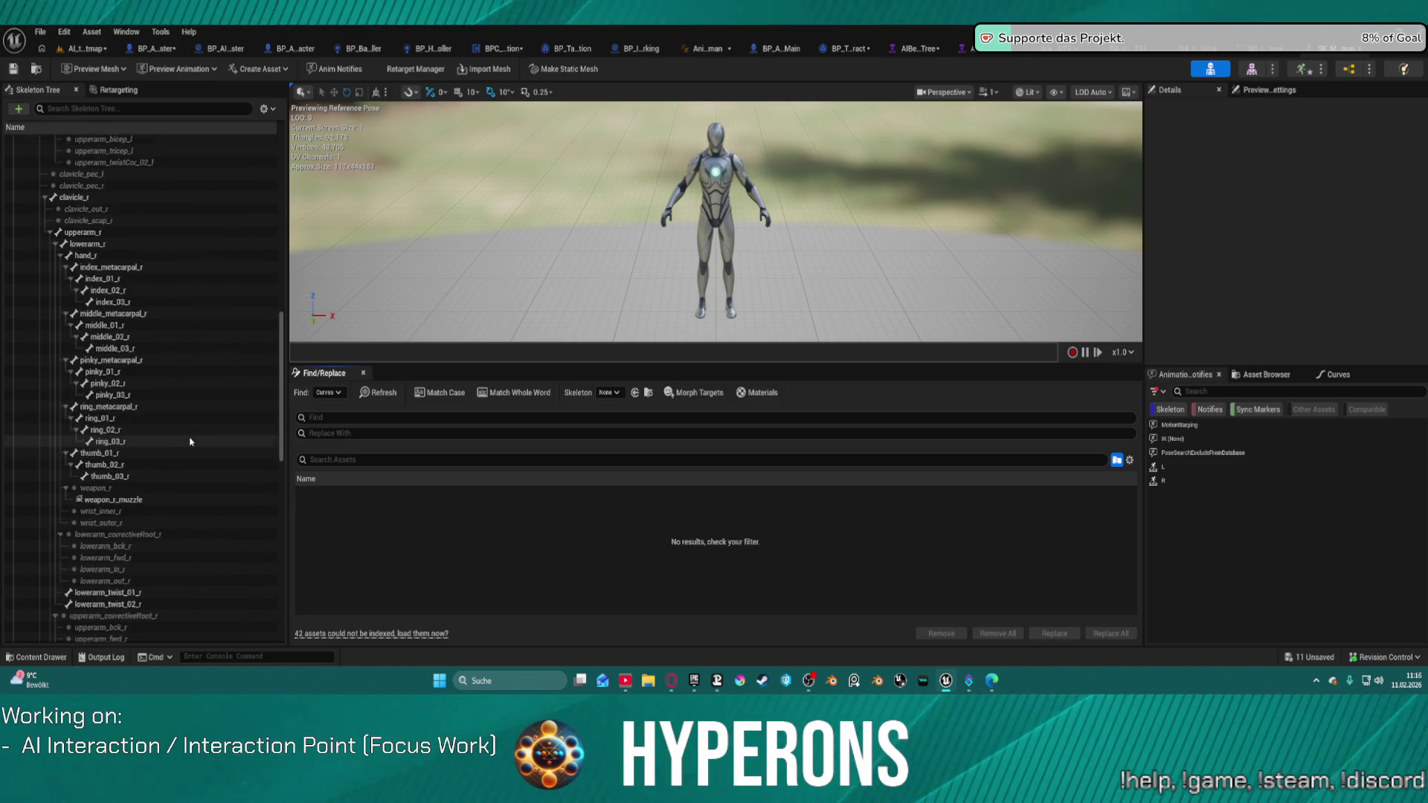
scroll(194, 459, "down", 4)
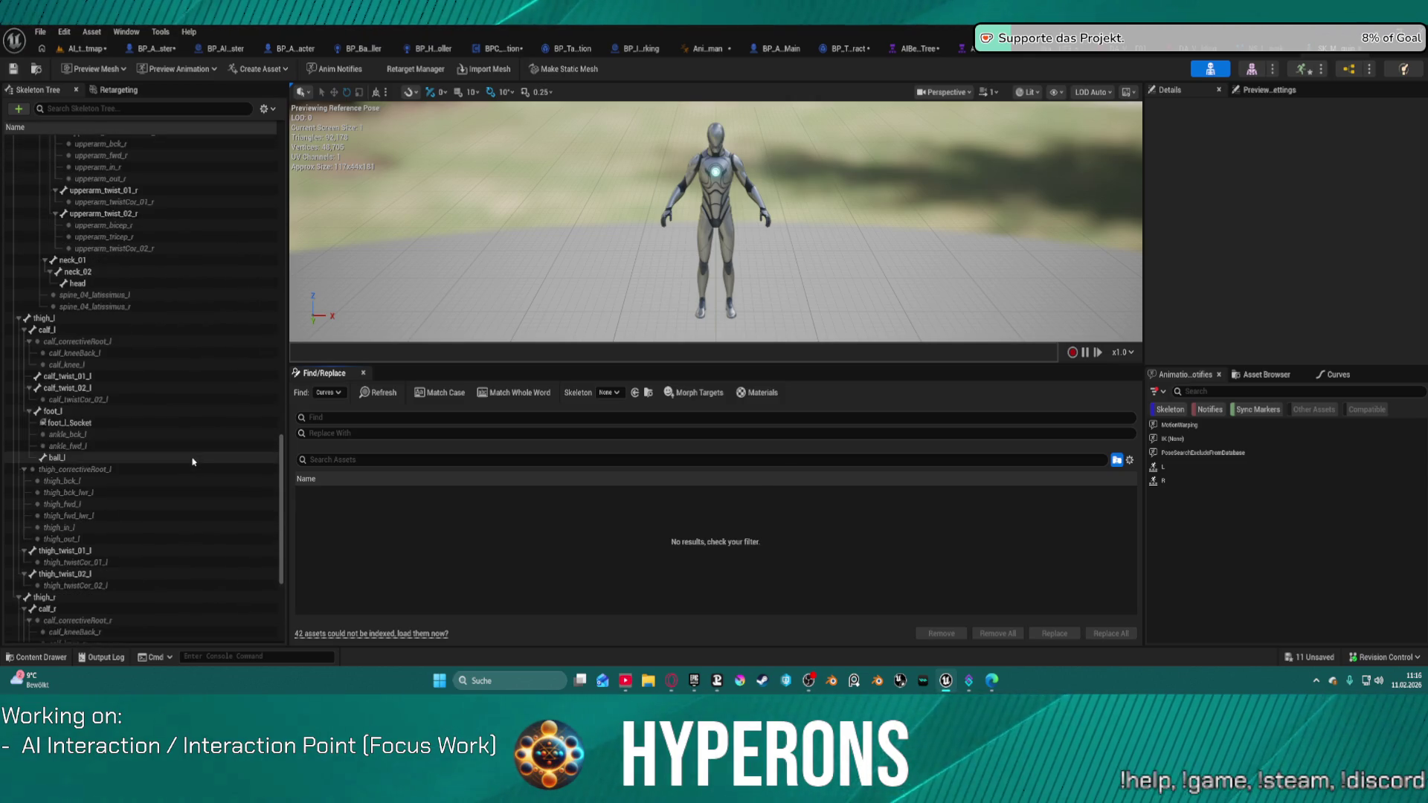
scroll(195, 442, "up", 12)
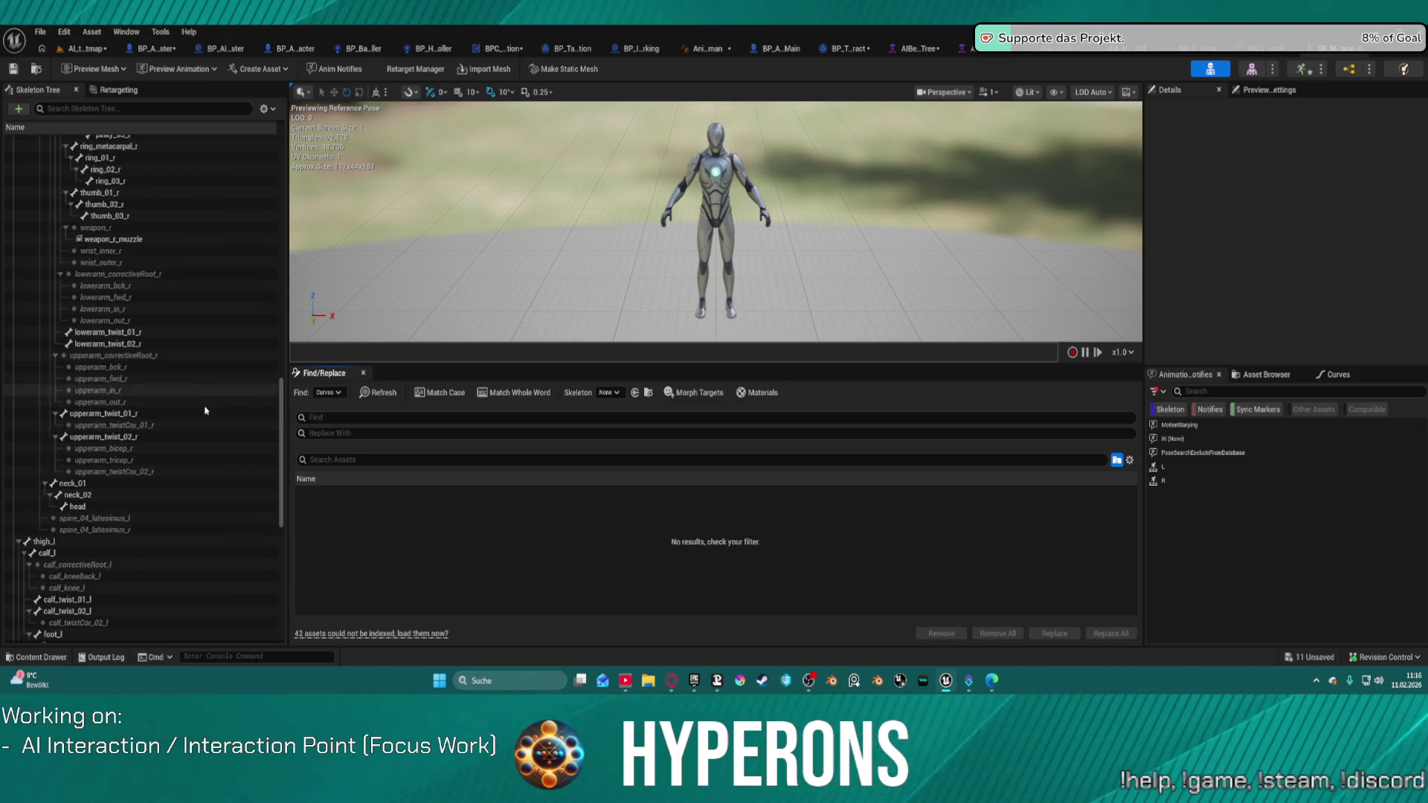
scroll(200, 419, "up", 1)
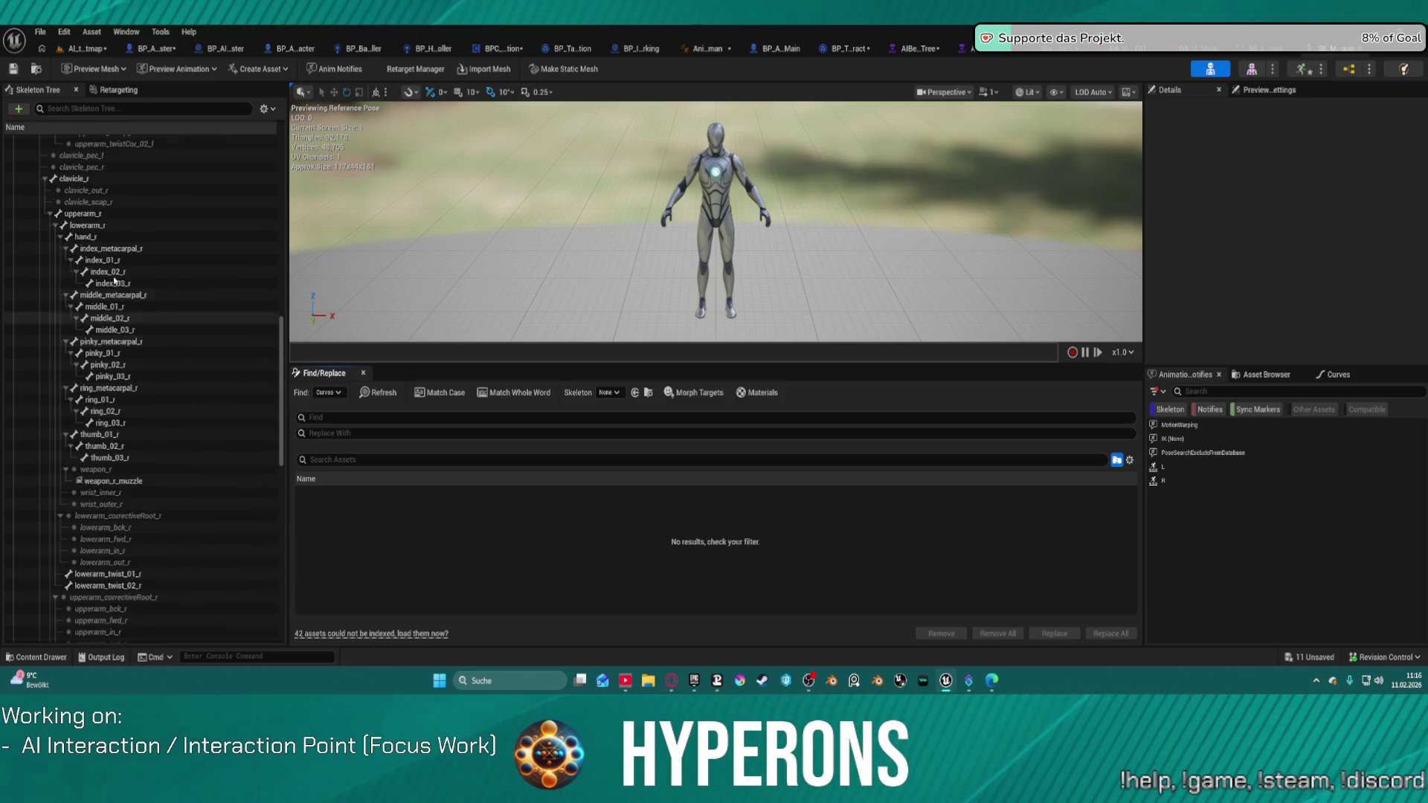
left_click(104, 238)
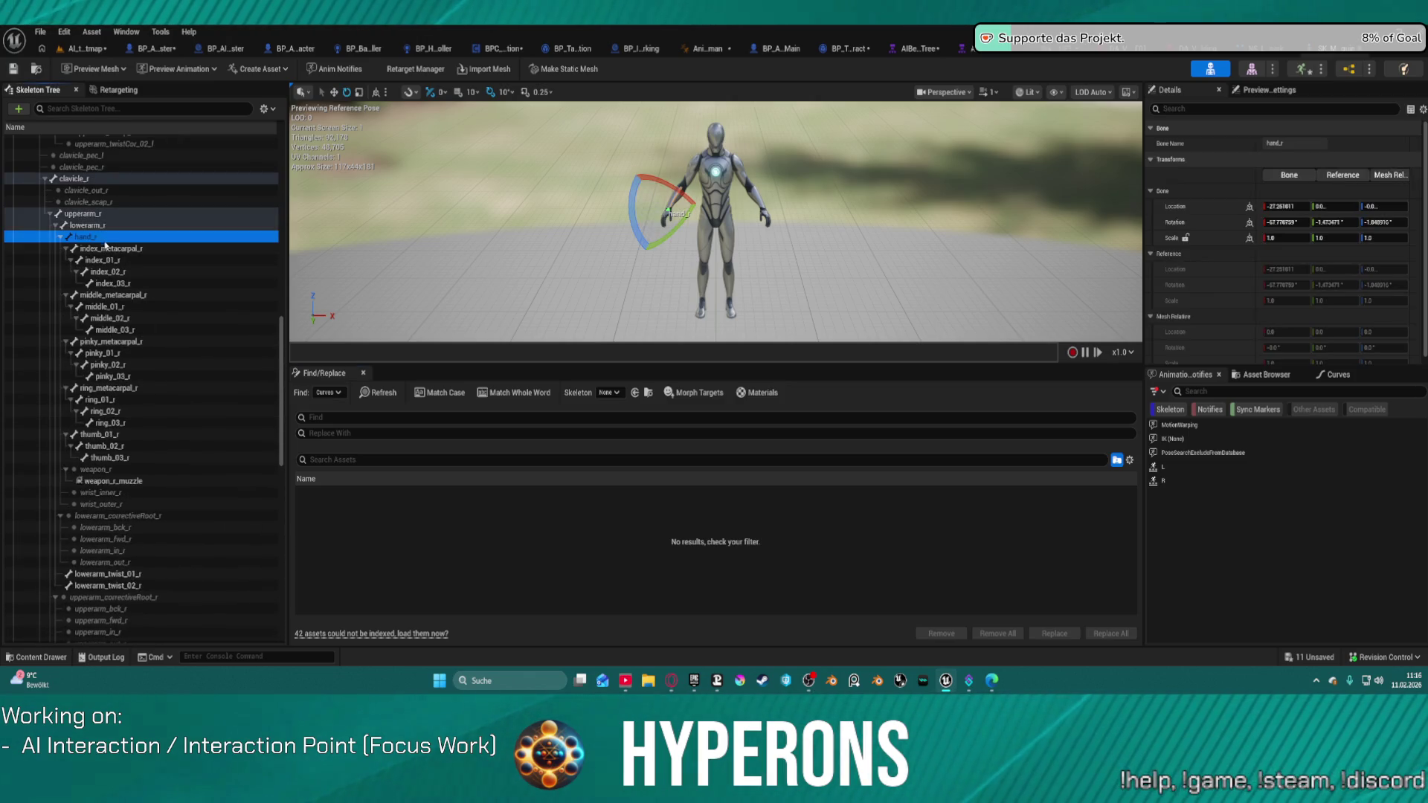
left_click(1276, 143)
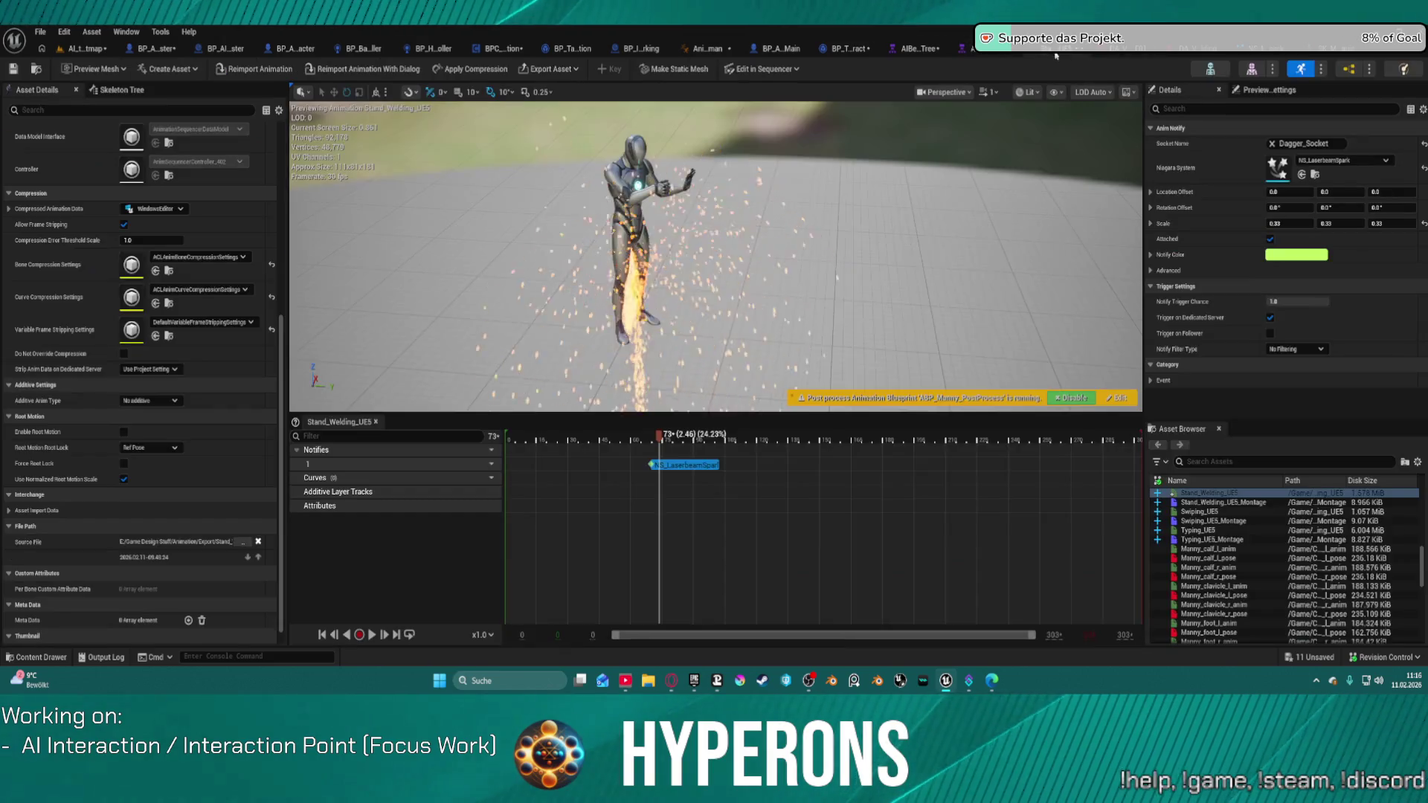
Change the notify's Socket Name to hand_r
left_click(1307, 144)
type("hand_r")
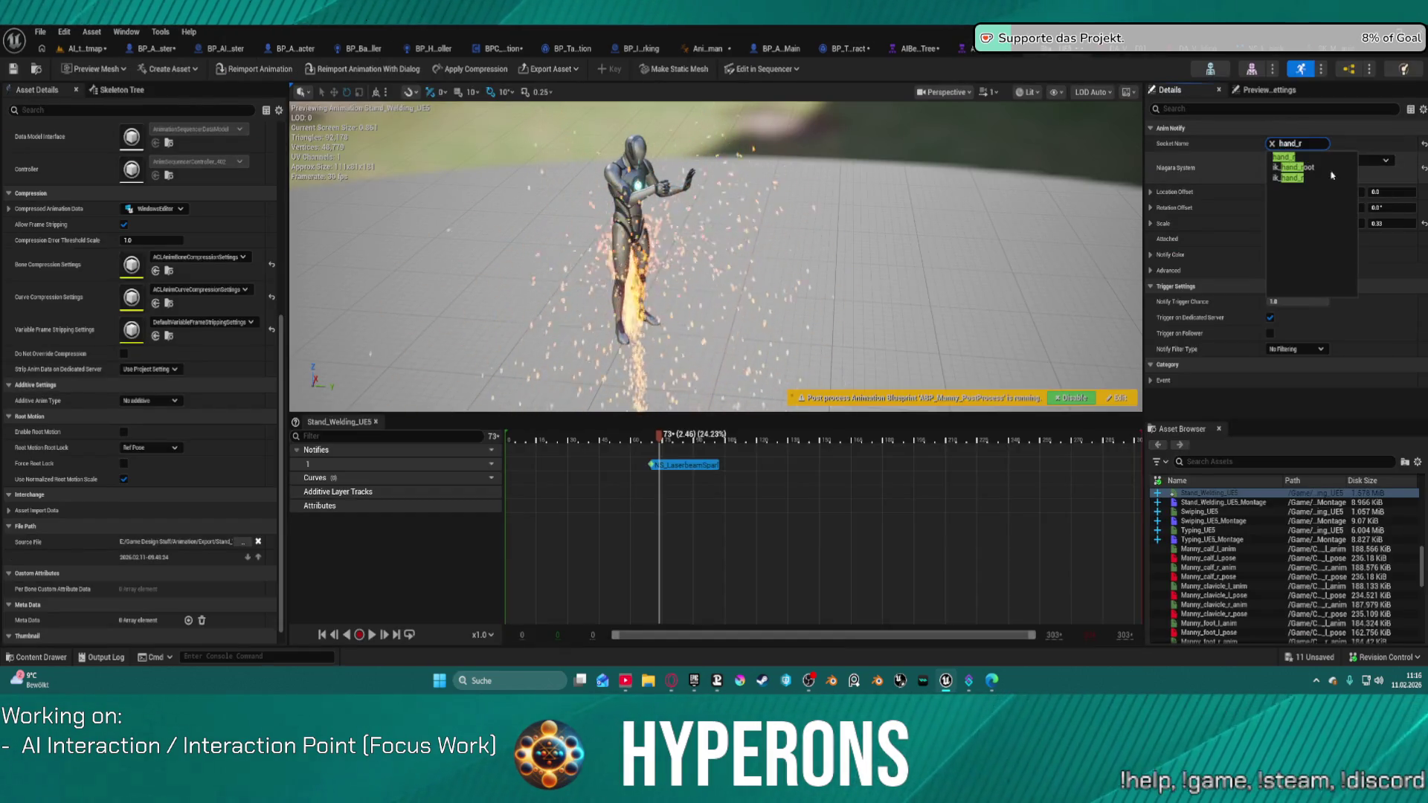
left_click(1307, 157)
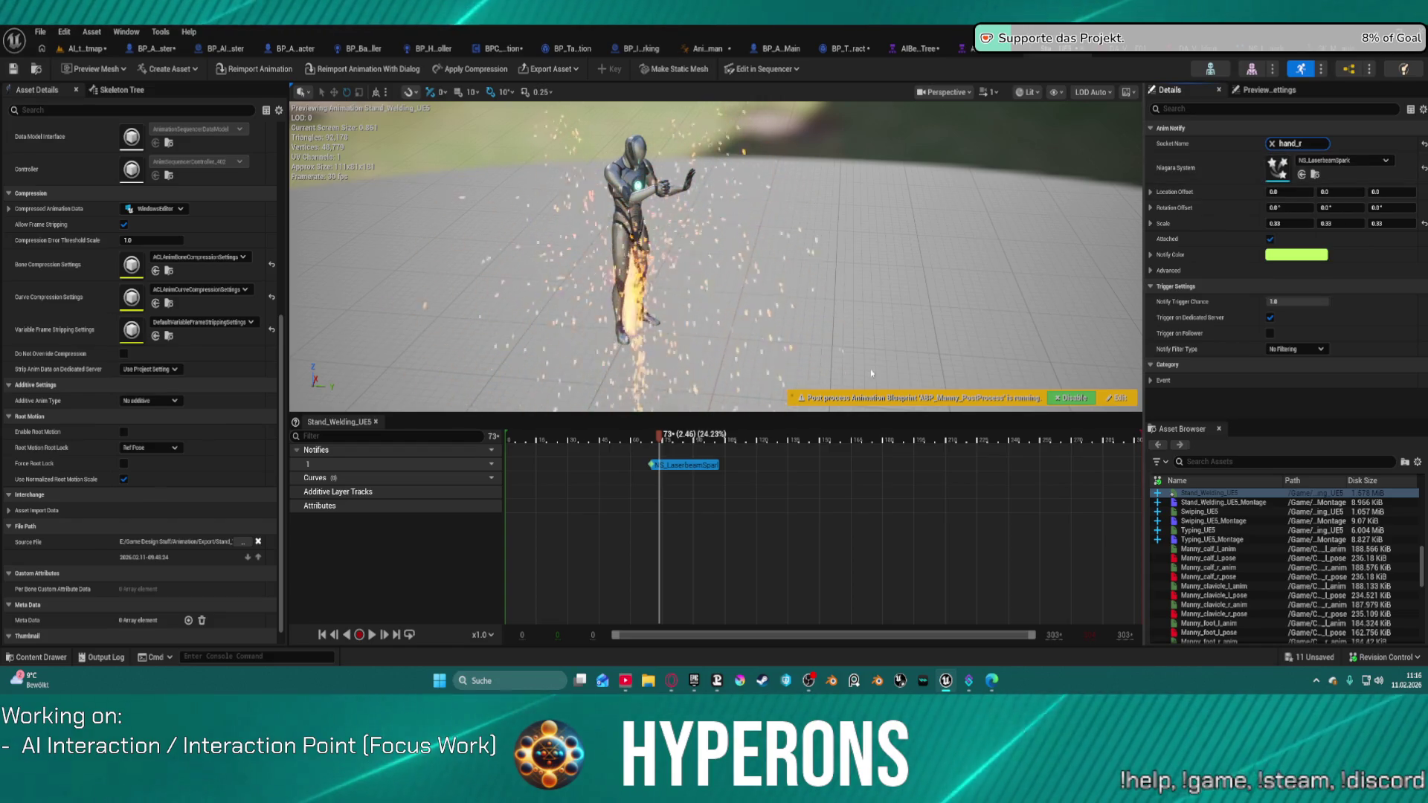
Replay the animation from near the start, save it, and open NS_LaserbeamSpark
left_click(562, 446)
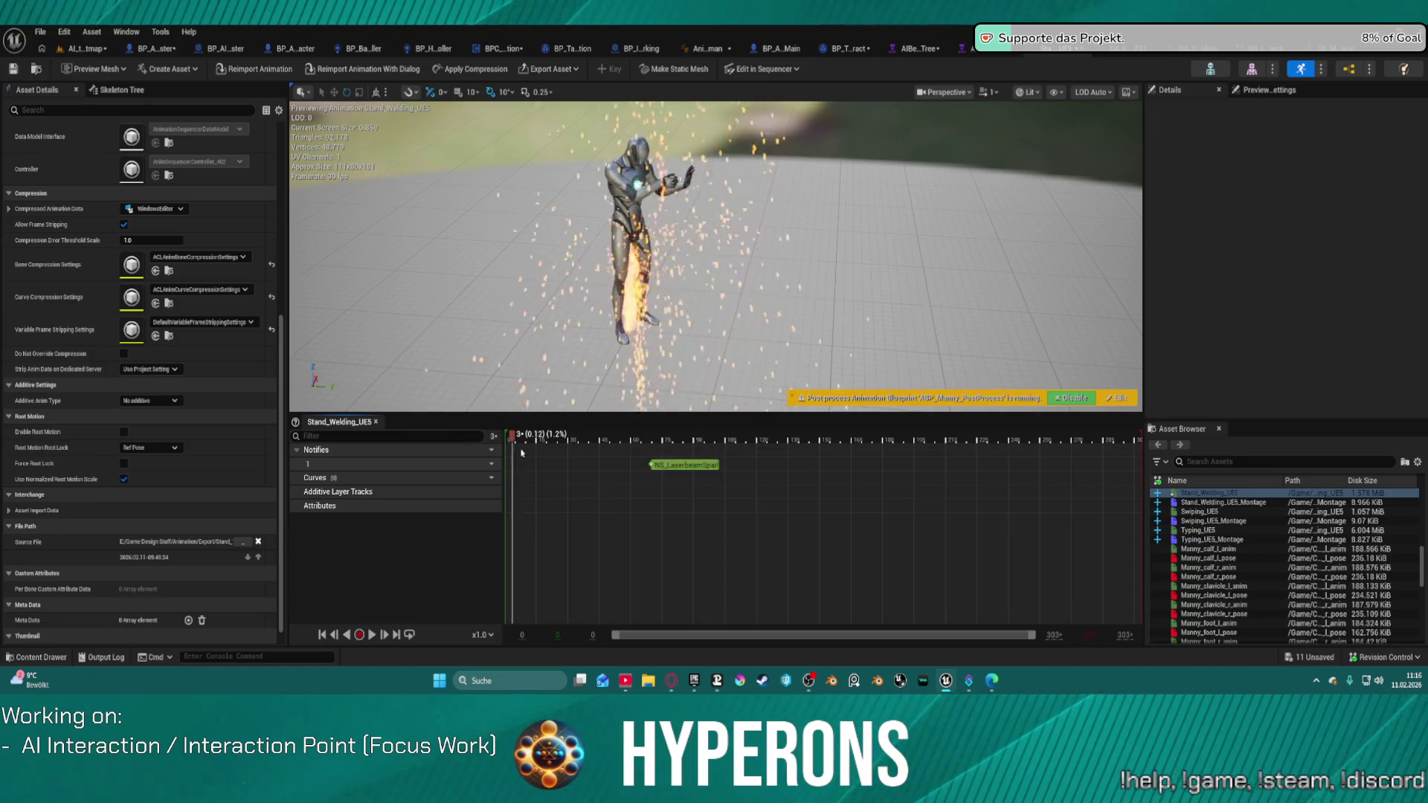
key("space")
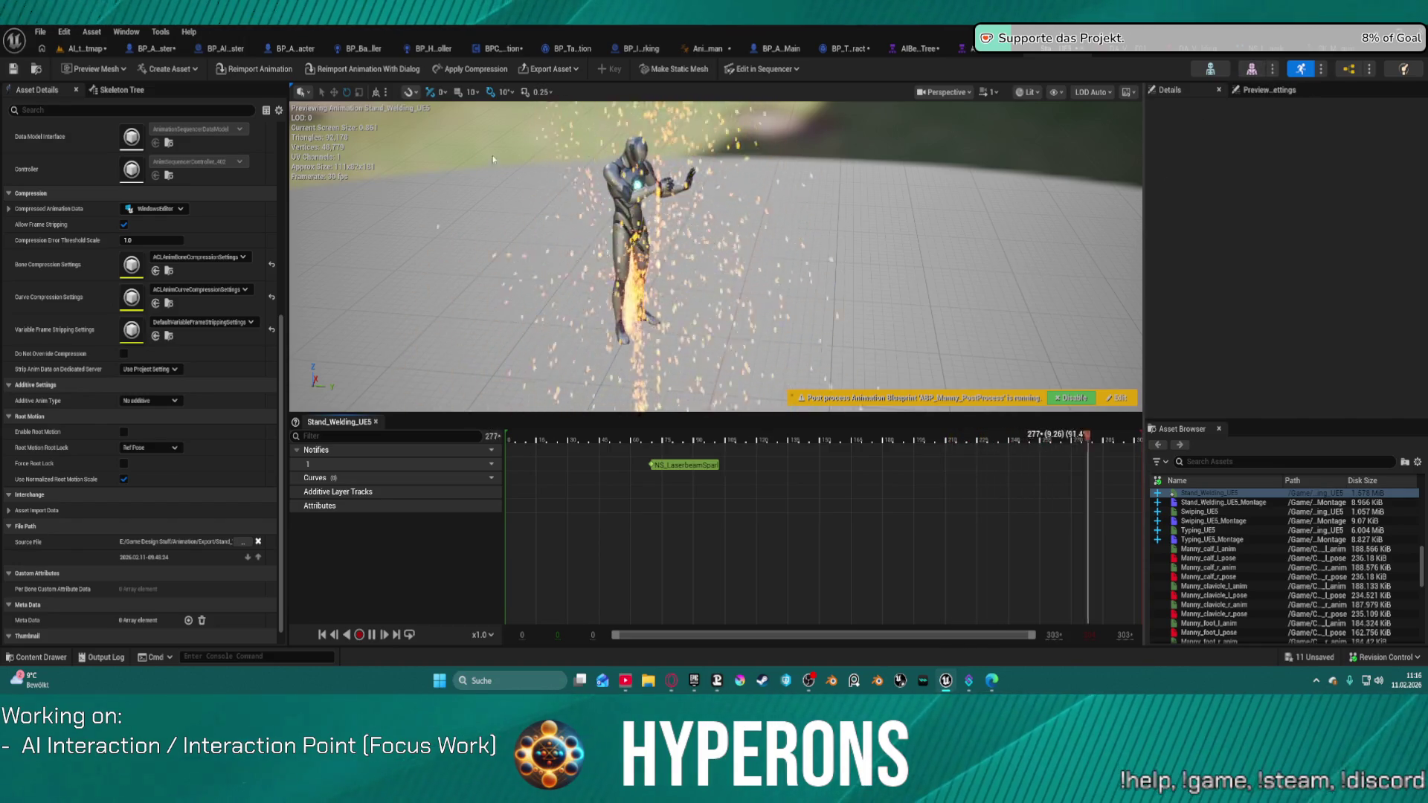
left_click(22, 72)
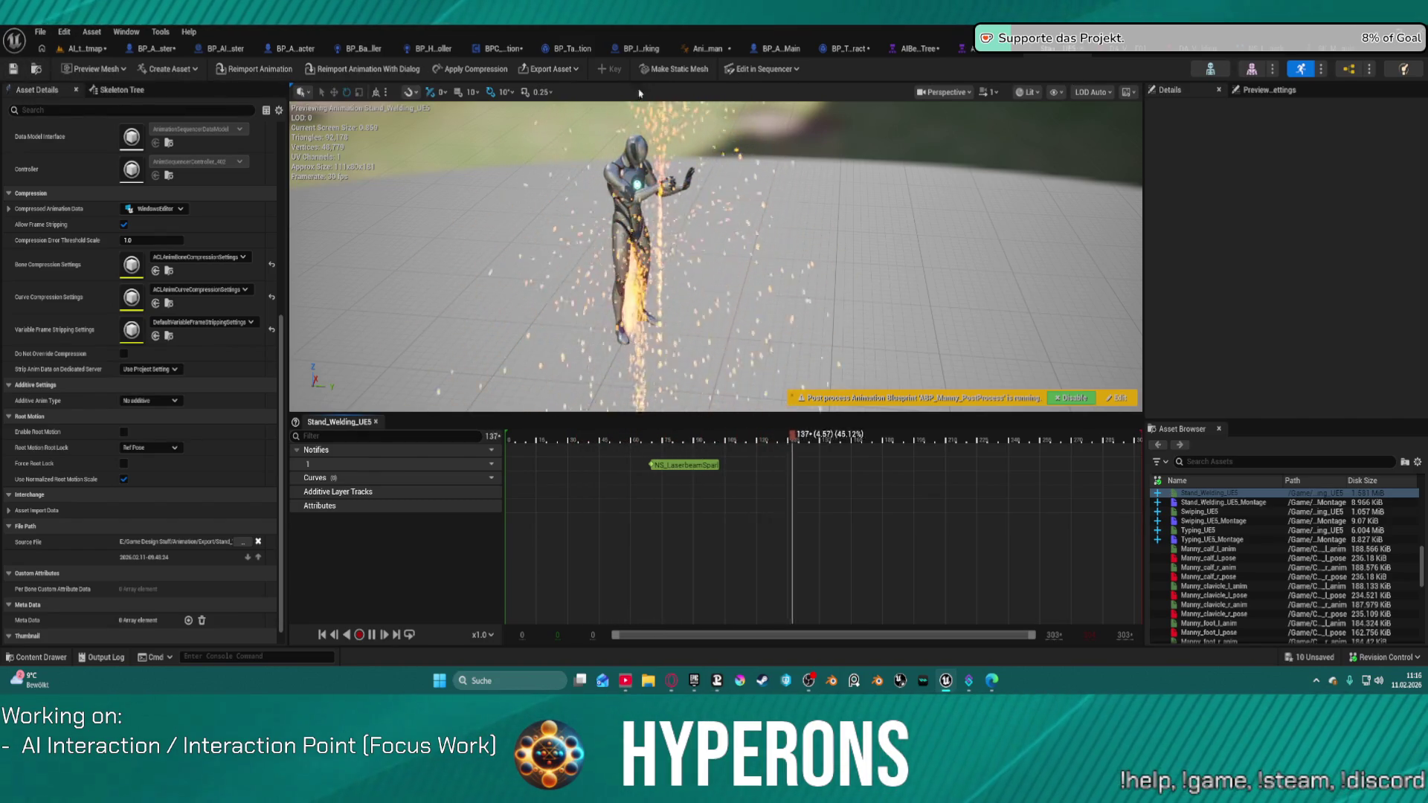
double_click(684, 464)
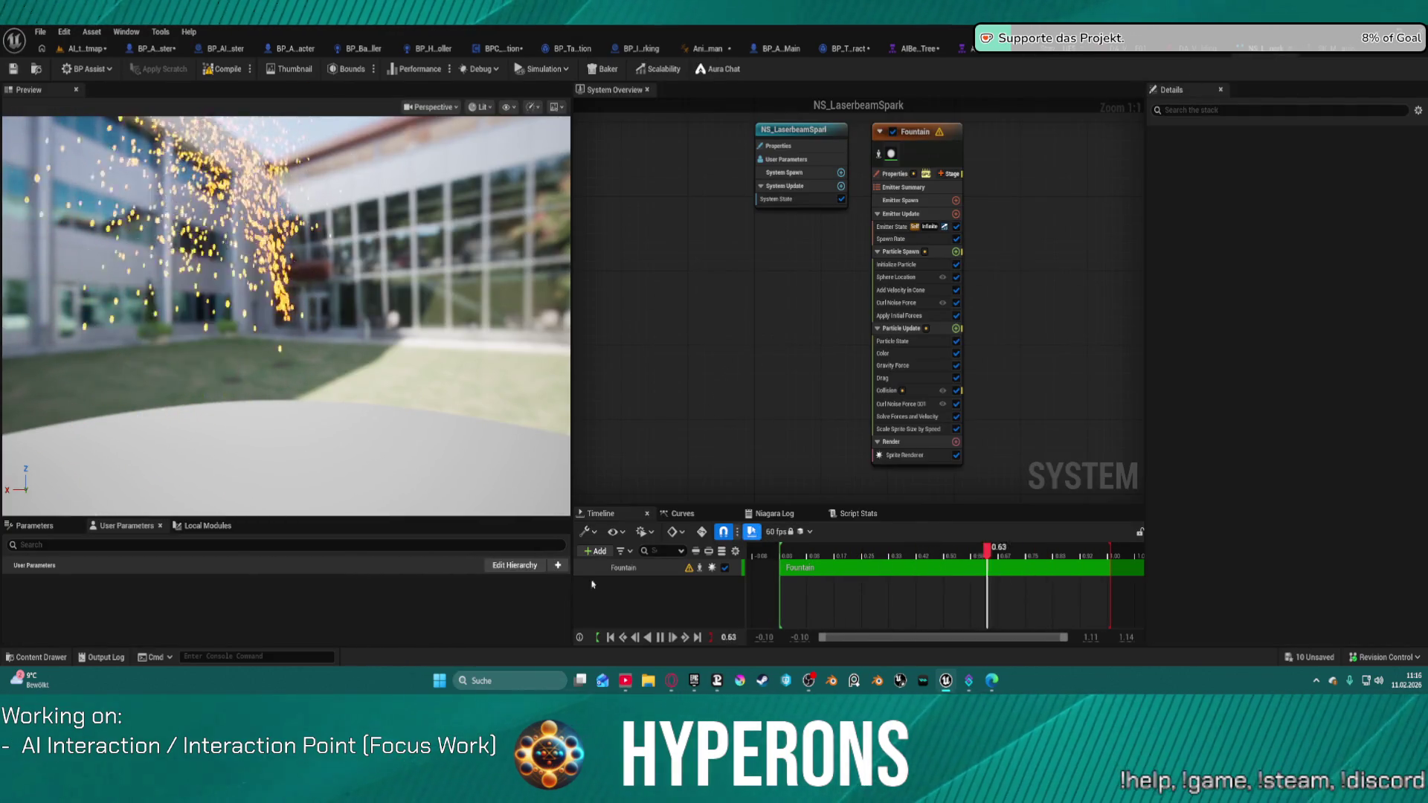
Duplicate NS_LaserbeamSpark as NS_Welding in the content drawer
key("ctrl+space")
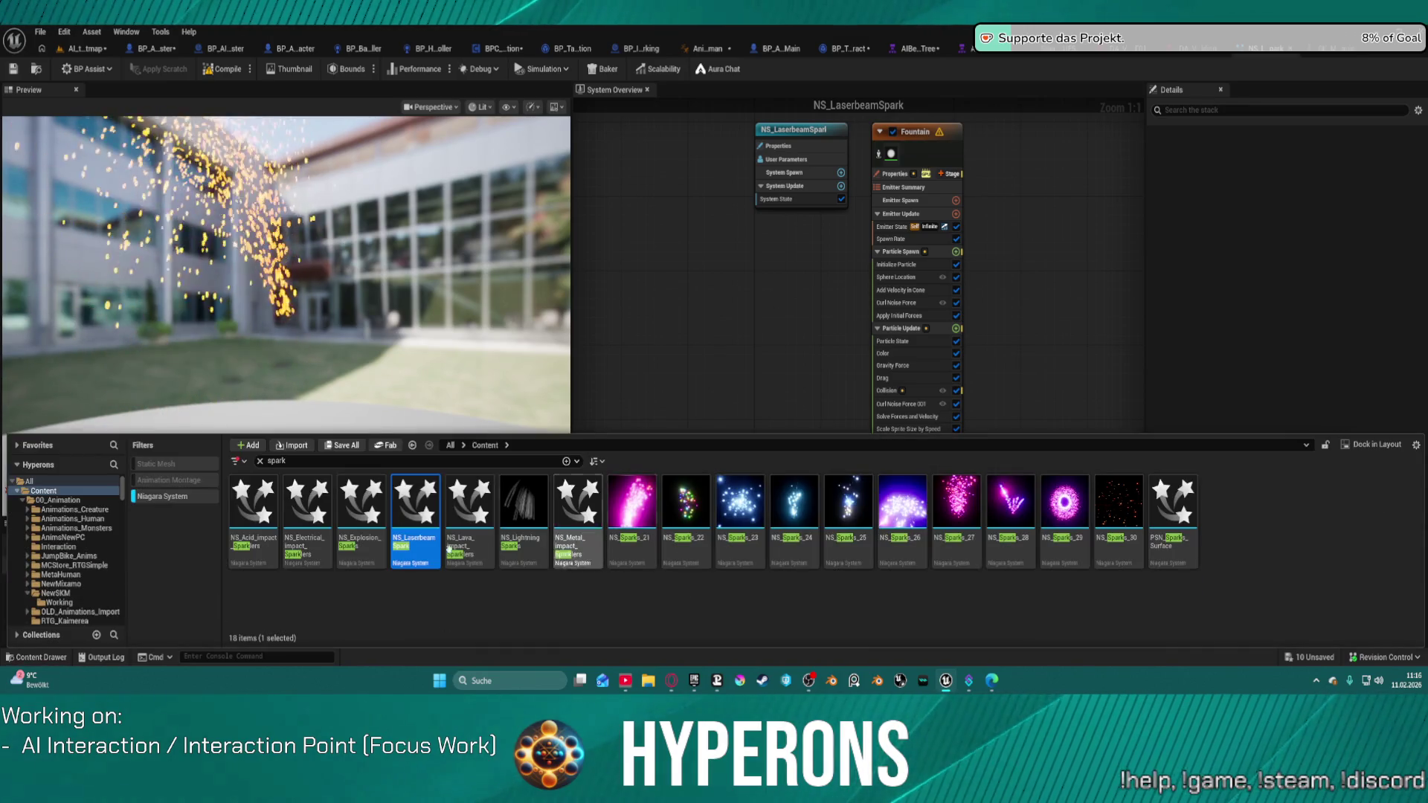
right_click(420, 553)
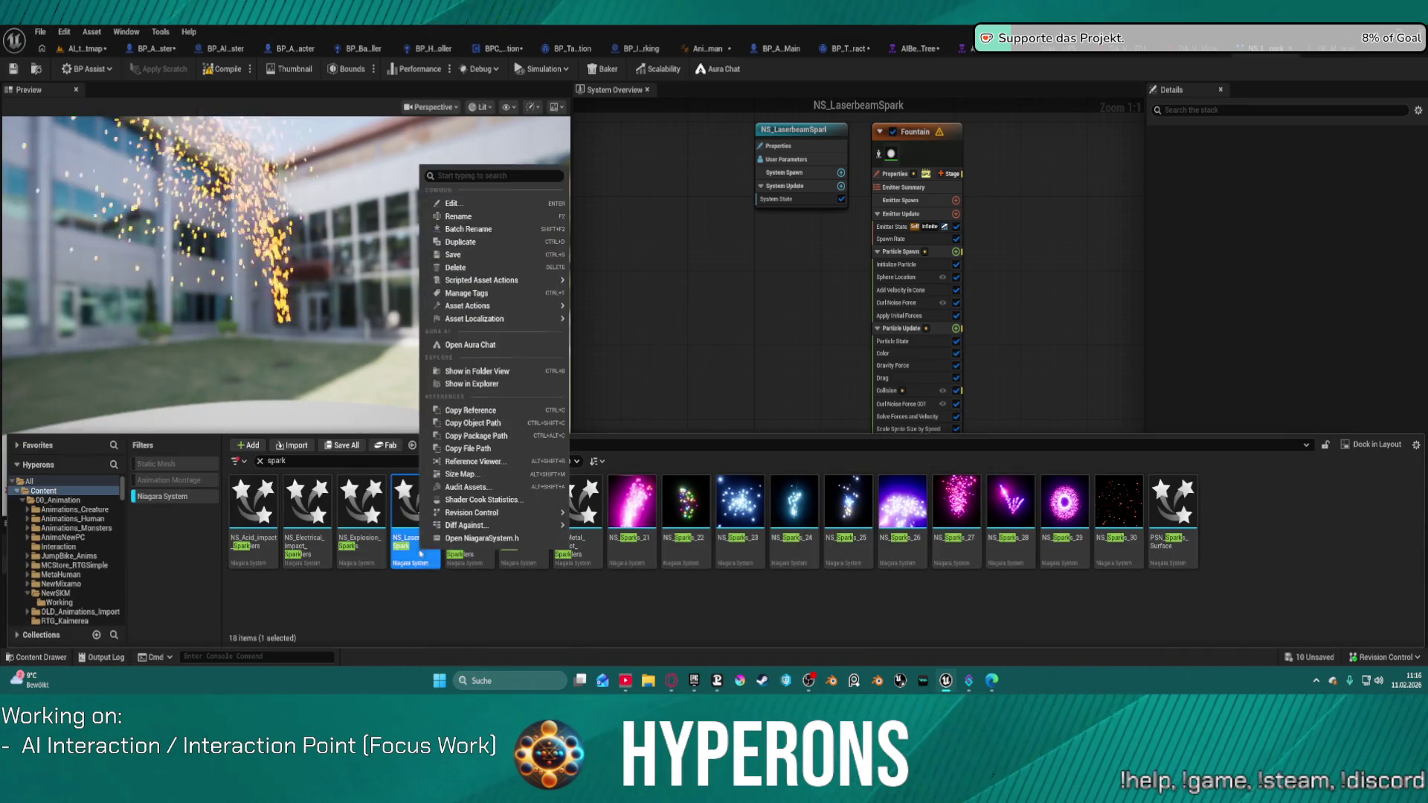
left_click(476, 242)
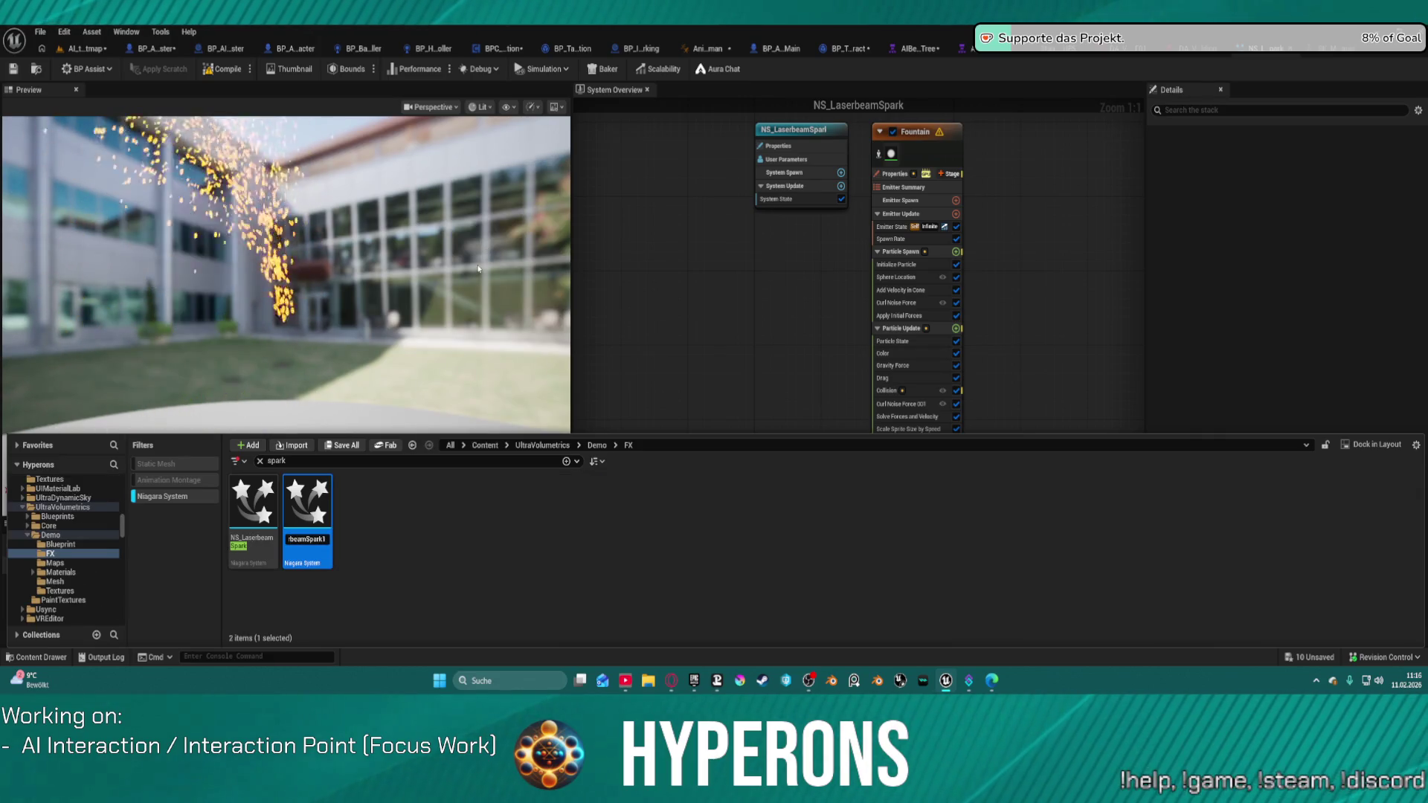
key("BackSpace")
key("BackSpace")
key("BackSpace")
type("NS_Welding")
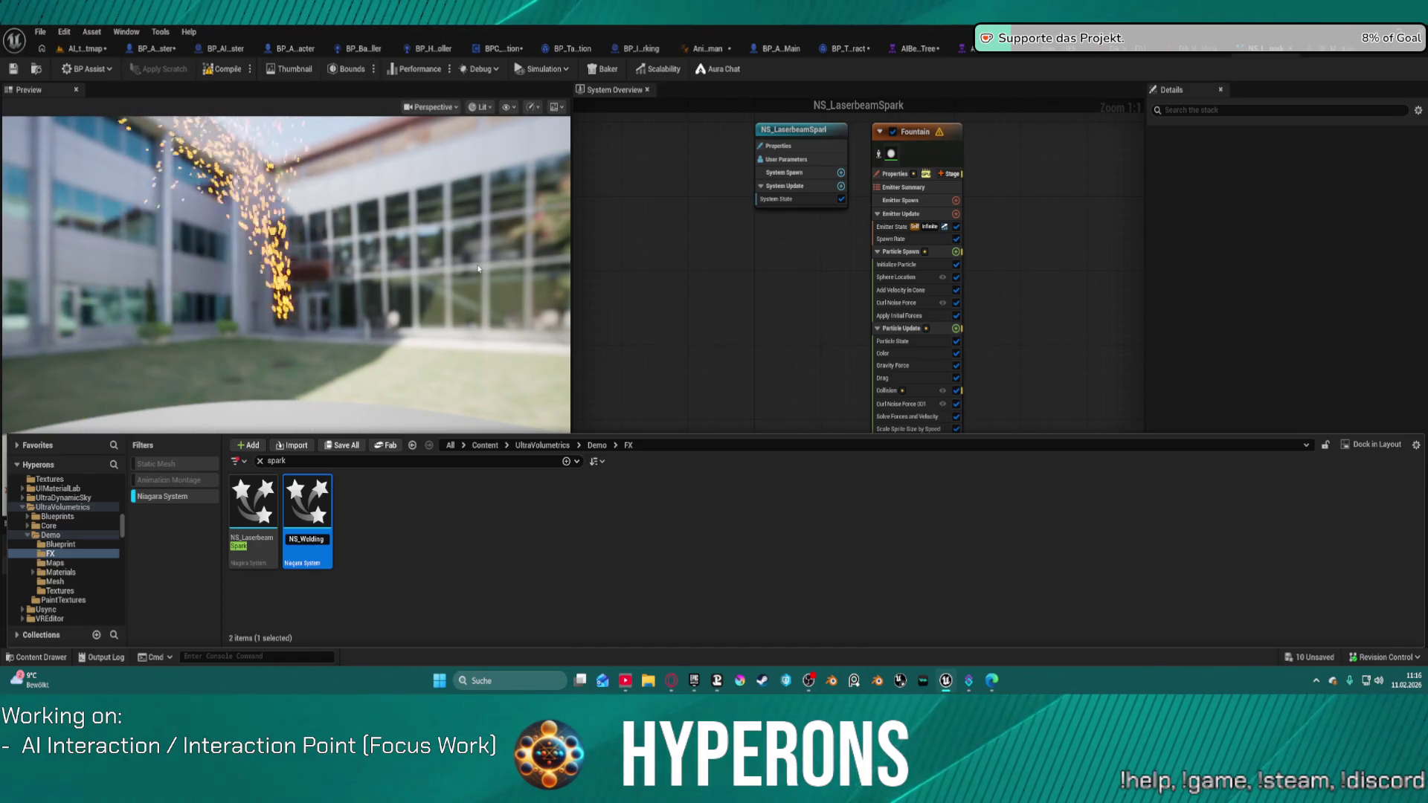
key("ctrl+s")
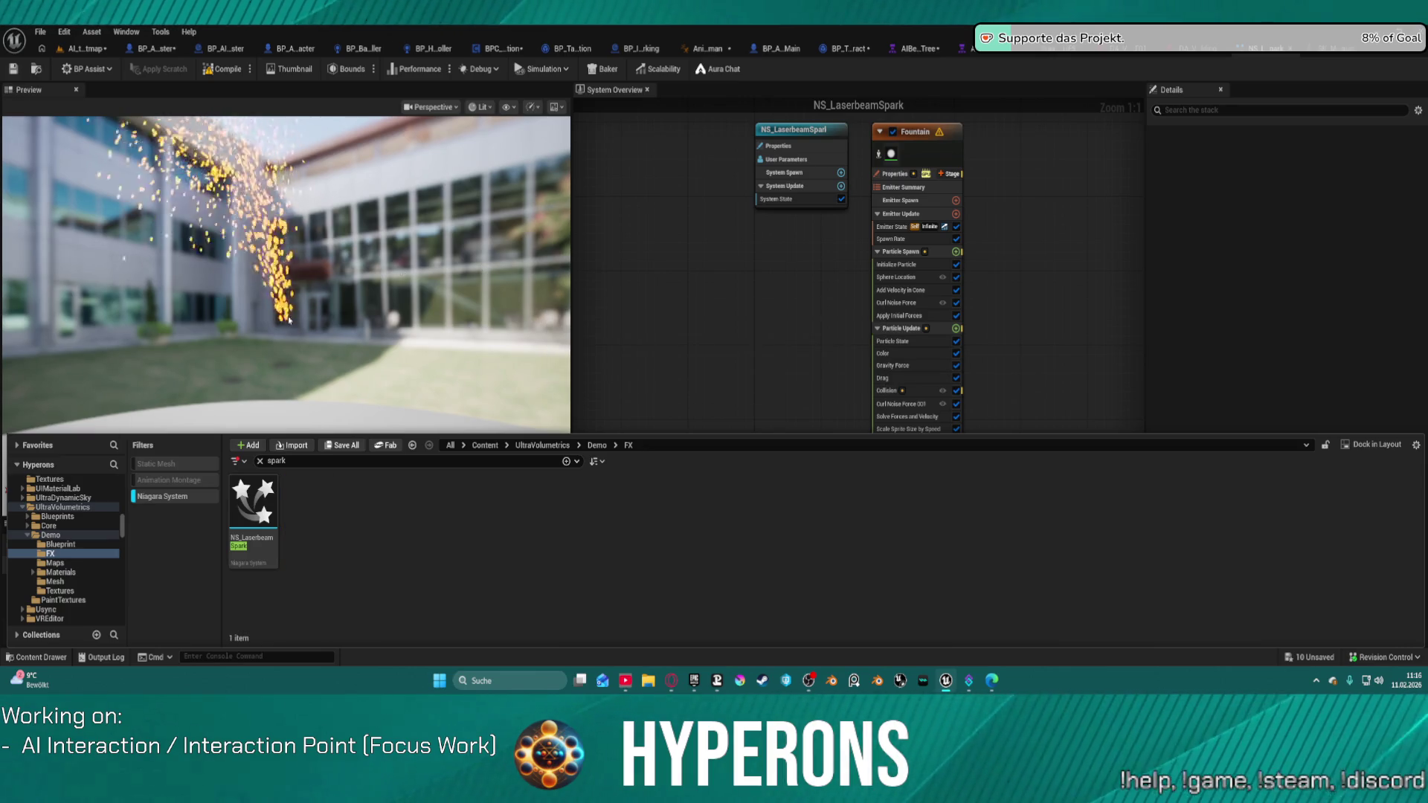
Search the content drawer for 'we' and open NS_Welding in the Niagara editor
left_click(738, 264)
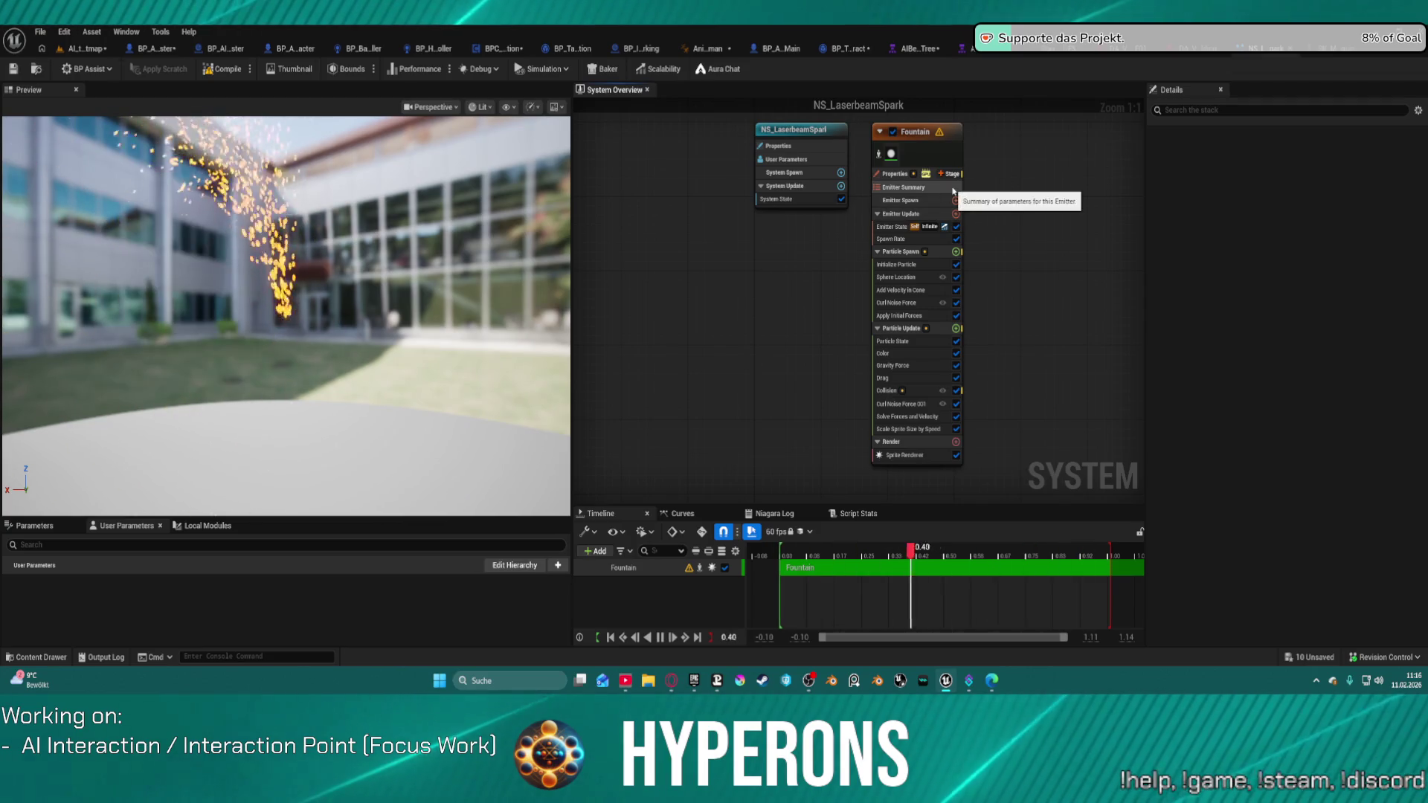
key("ctrl+space")
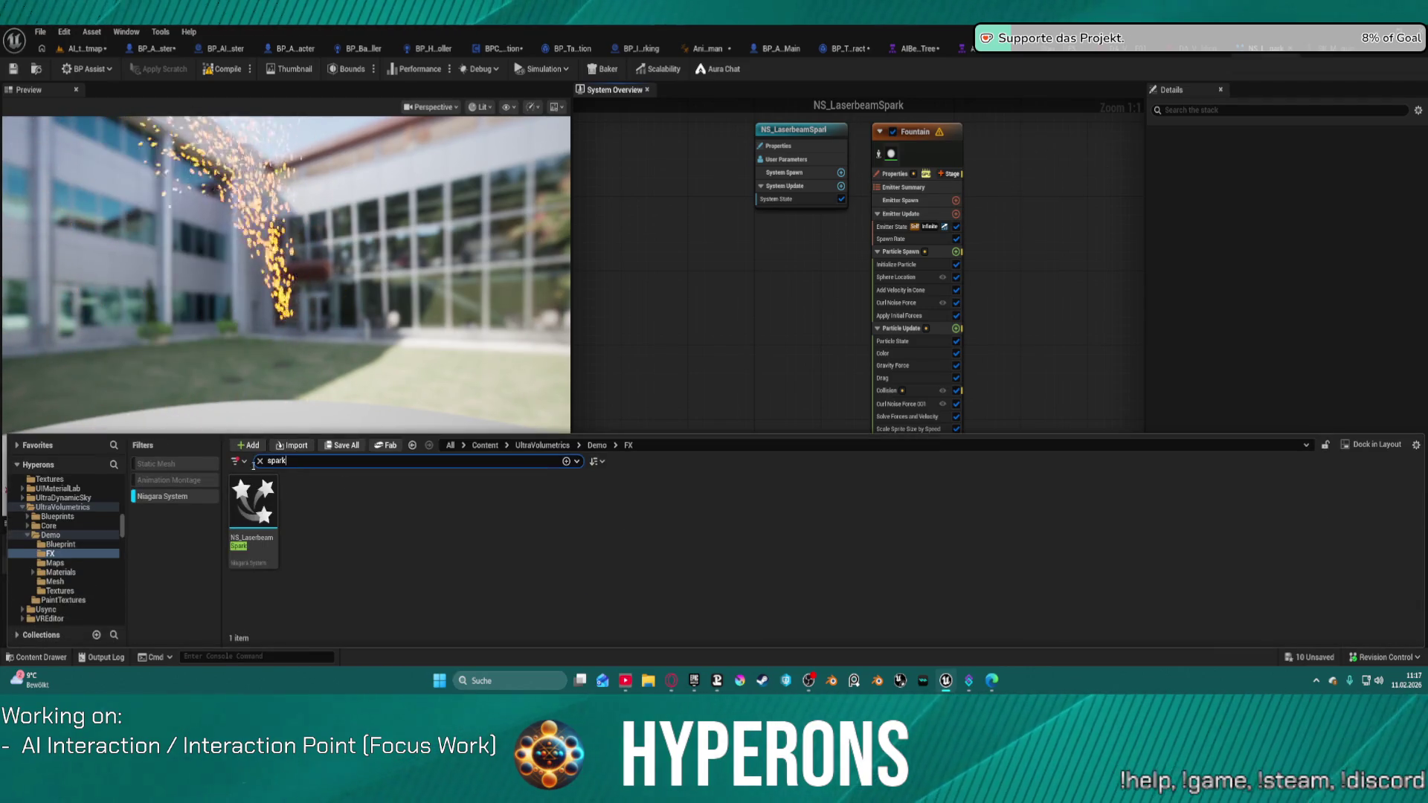
type("we")
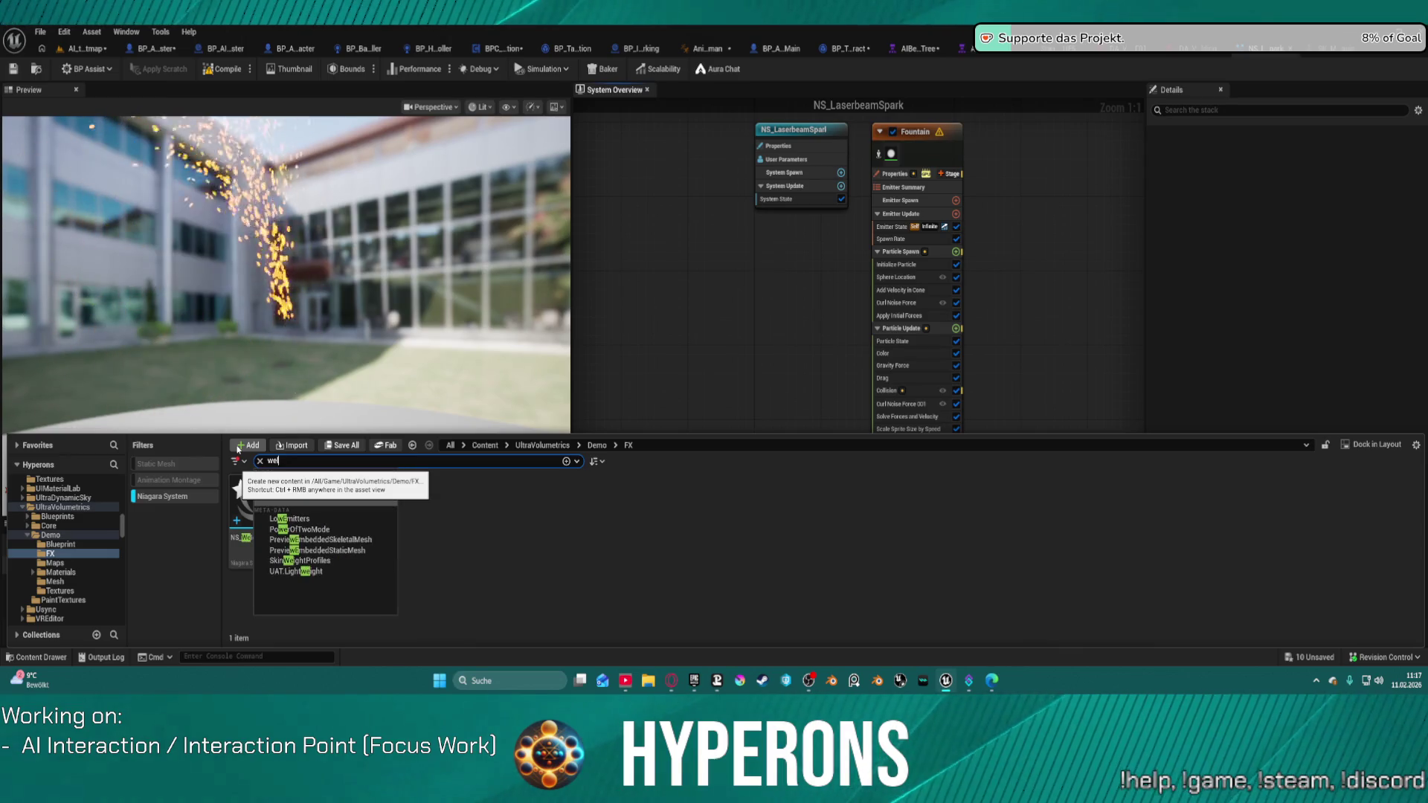
key("Escape")
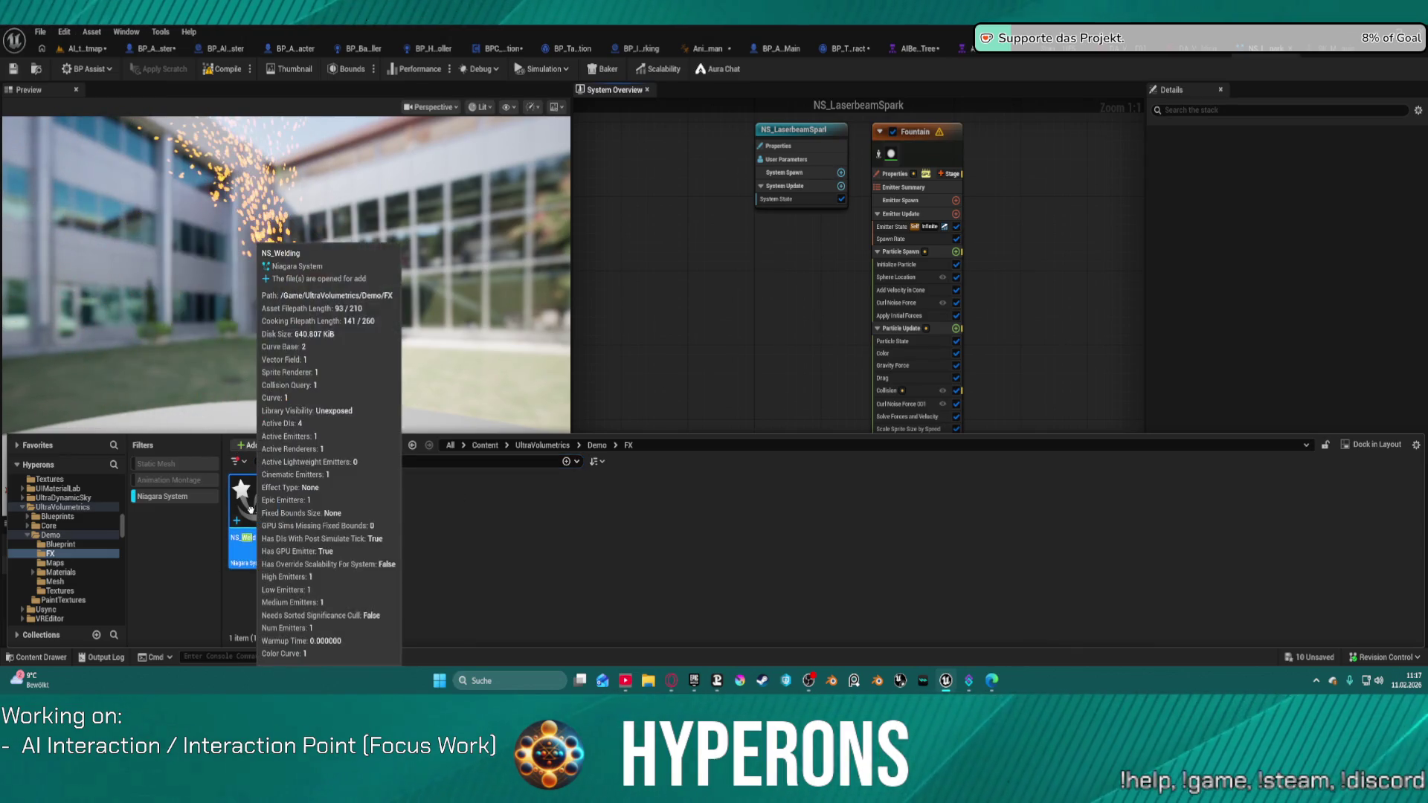
double_click(251, 510)
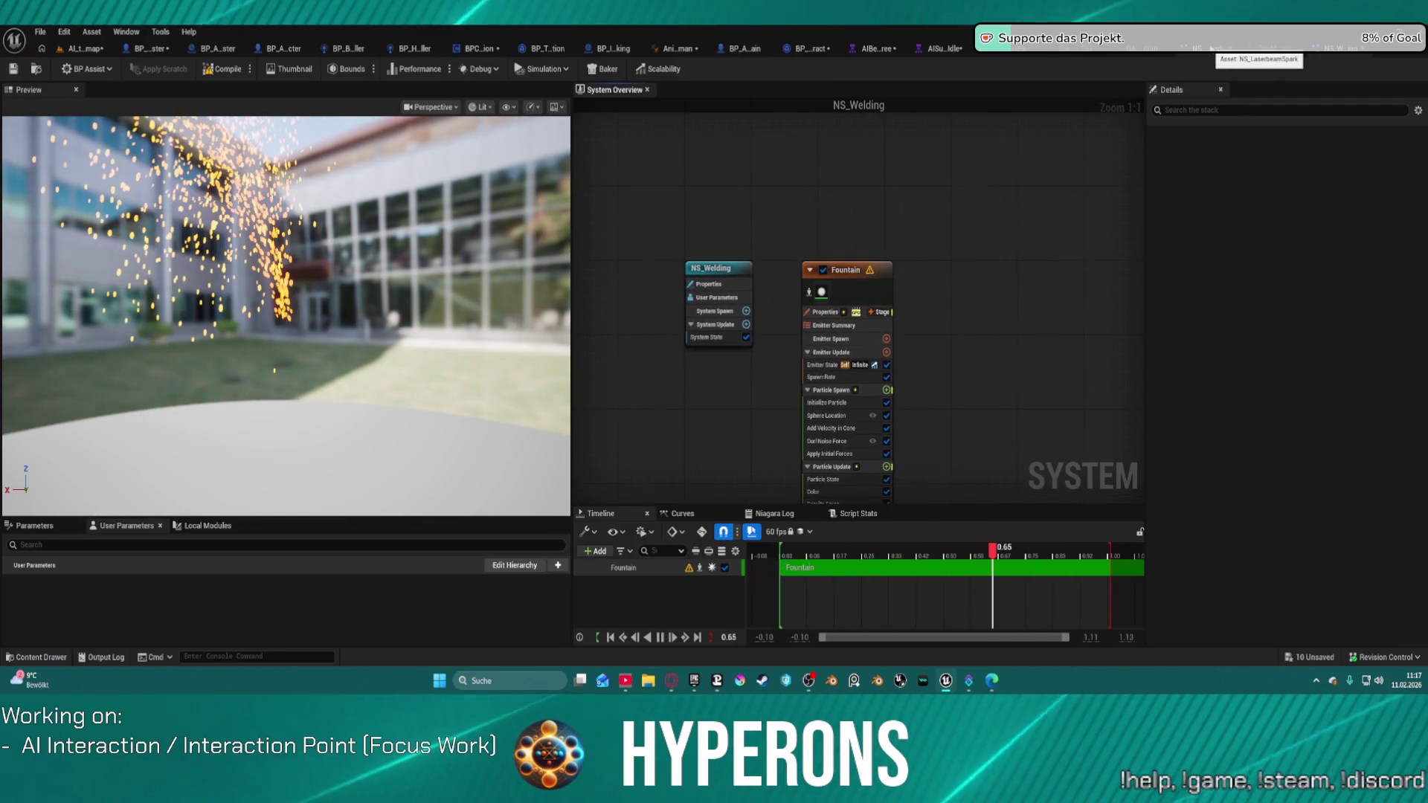
Set the Stand_Welding_UE5 notify's Niagara System to NS_Welding and open NS_Welding
left_click(82, 49)
left_click(967, 48)
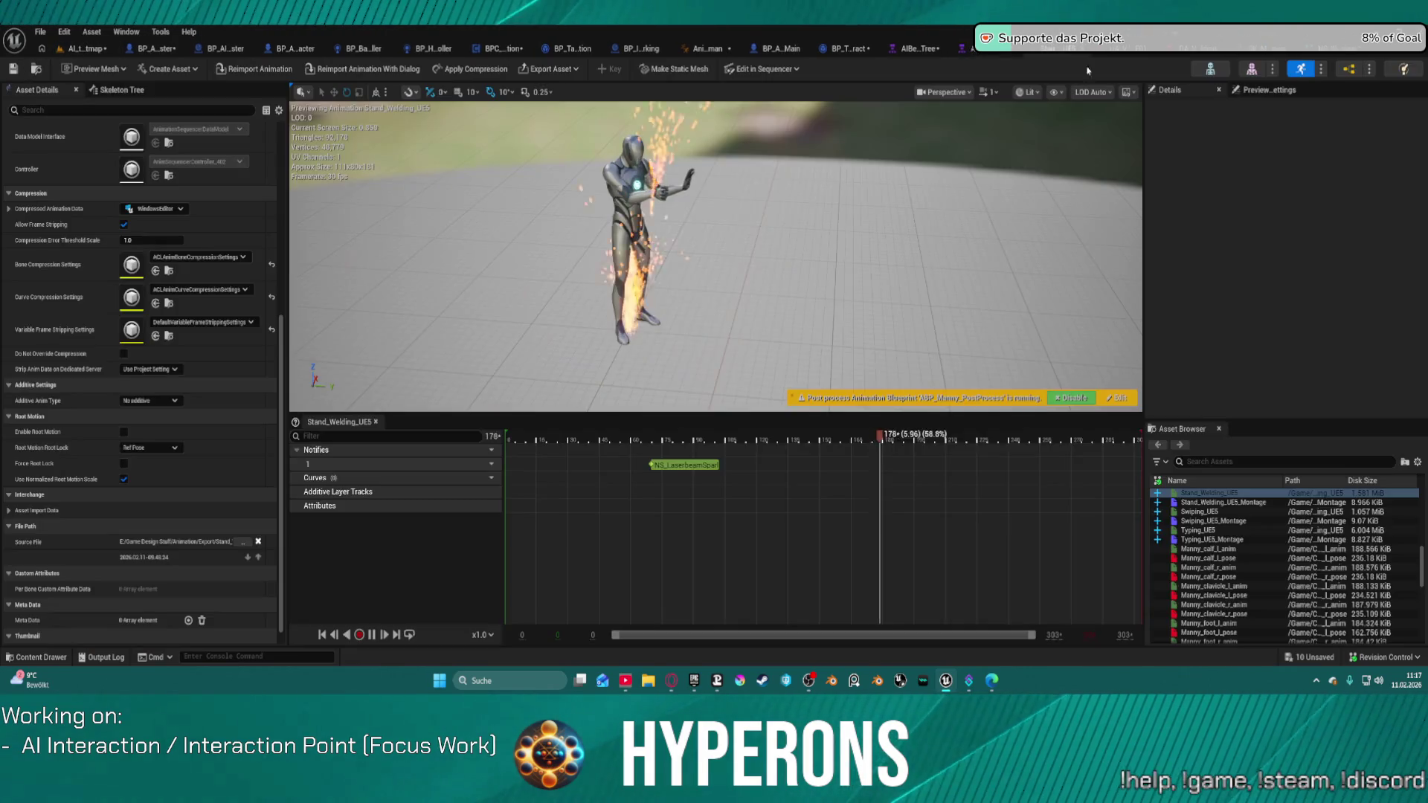
left_click(1301, 174)
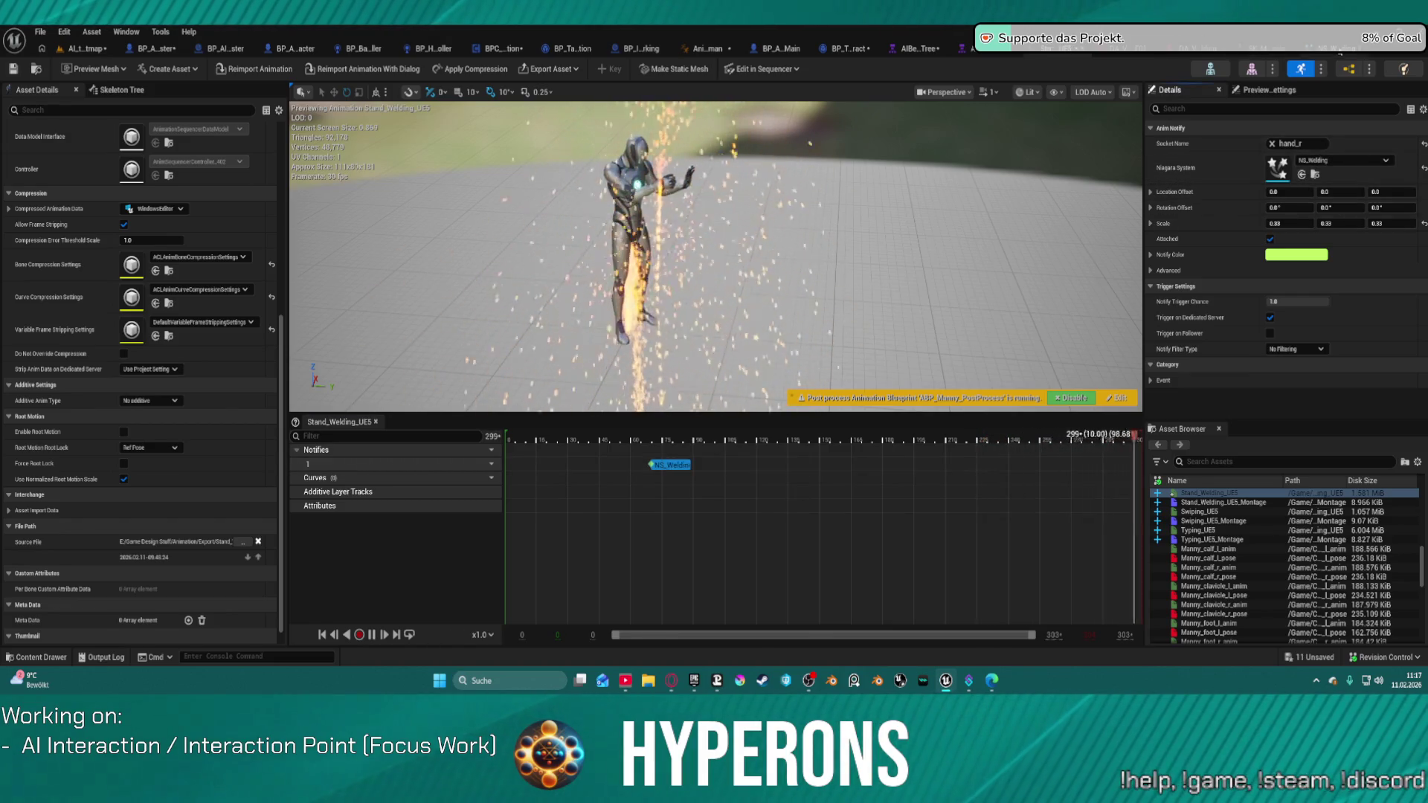
double_click(1278, 167)
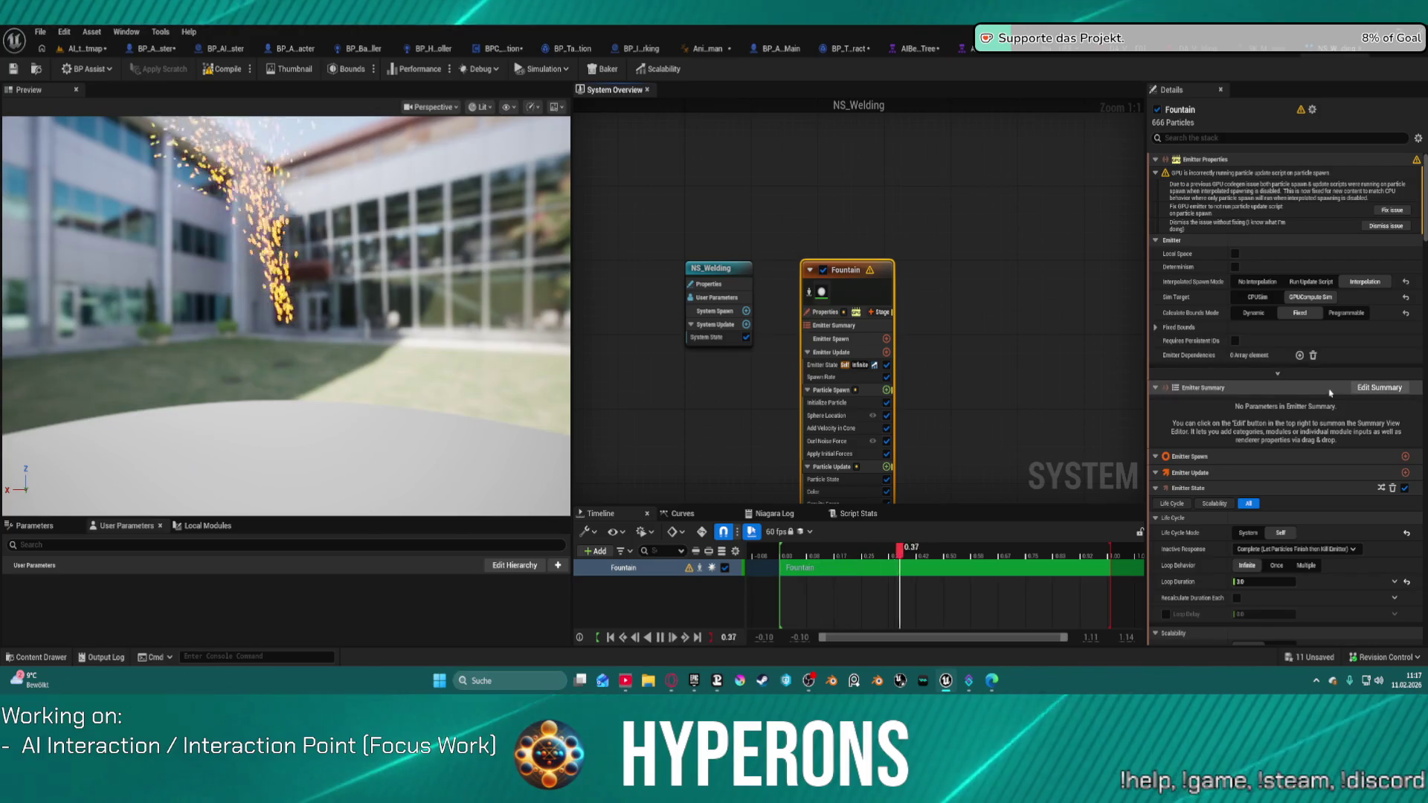
Set NS_Welding's emitter Loop Duration to 1
left_click(1287, 581)
type("1")
key("Return")
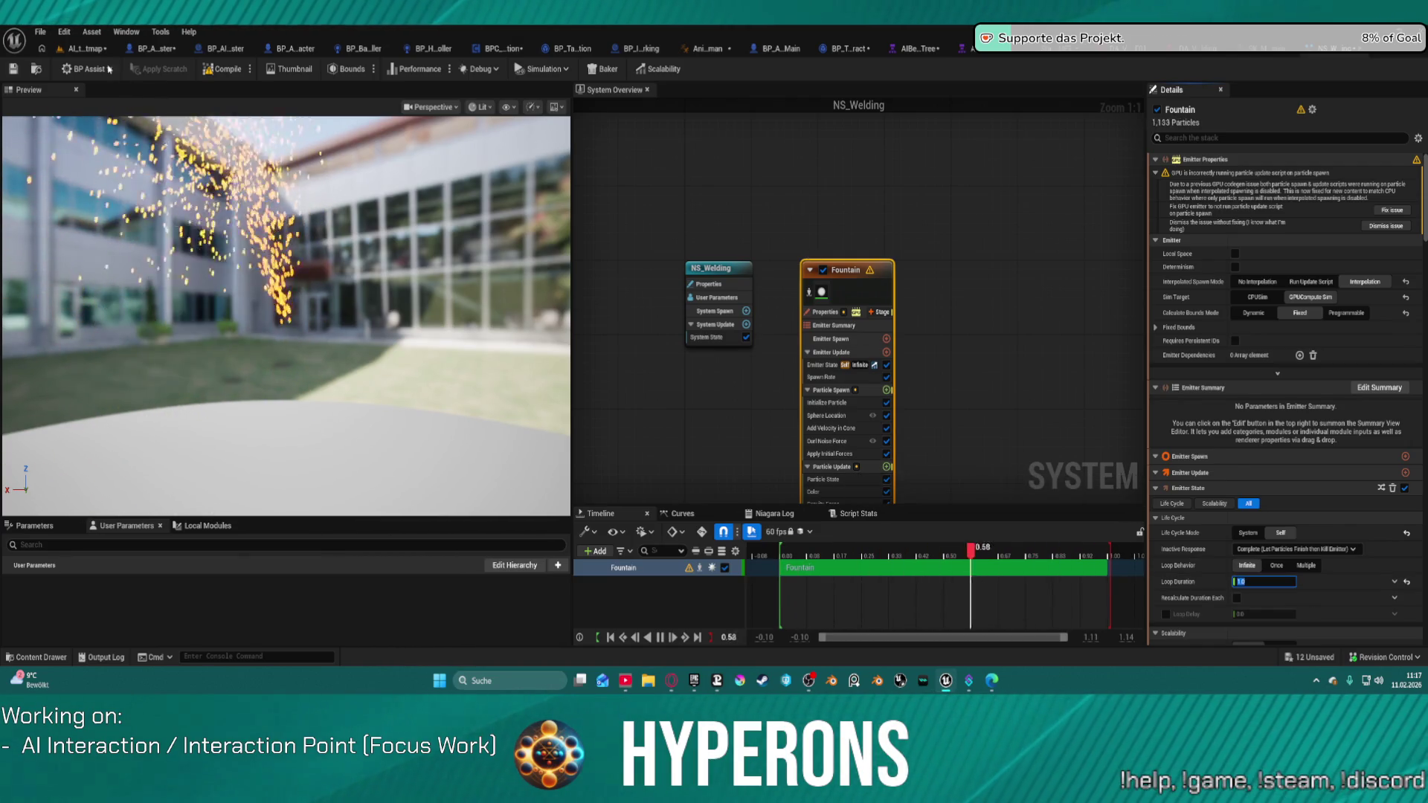
left_click(87, 49)
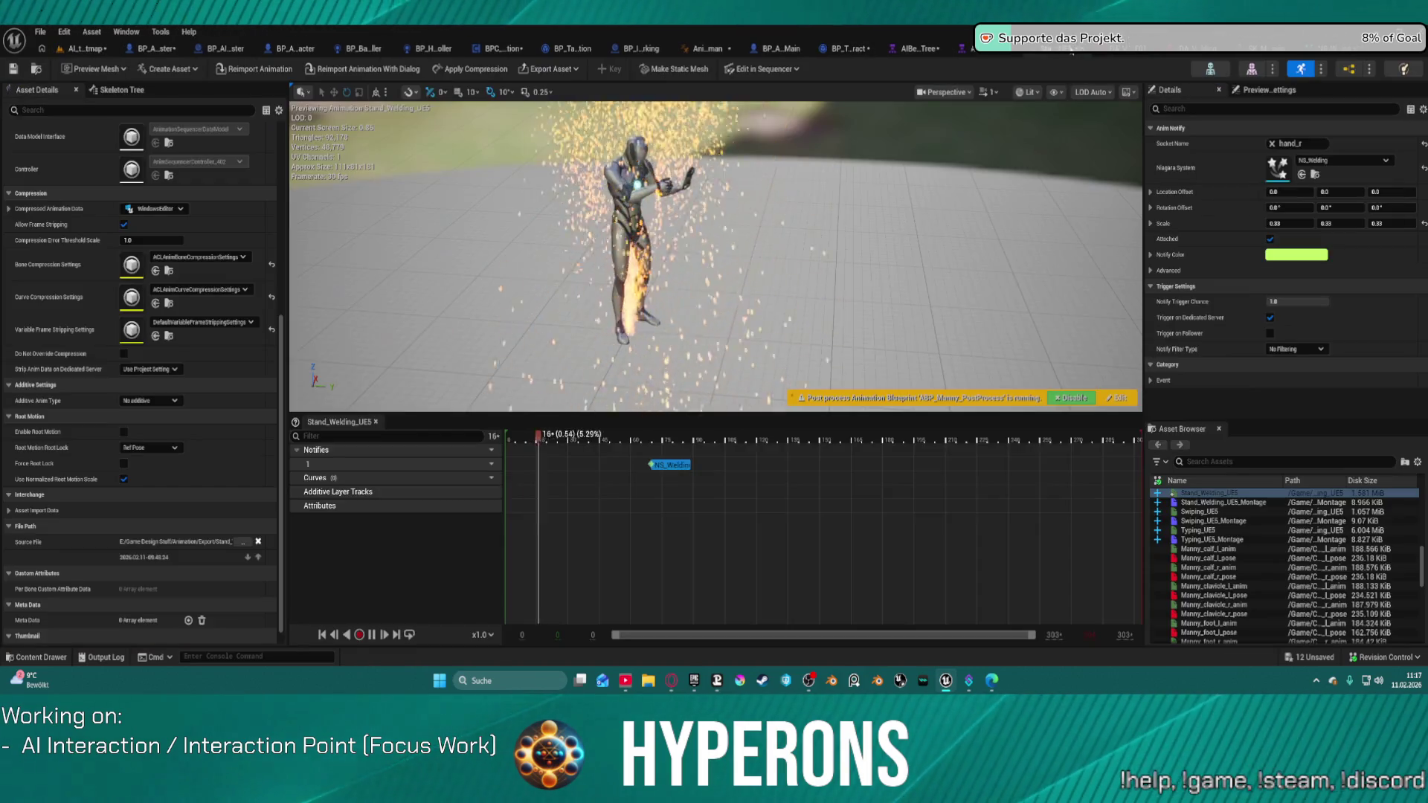
Reload Stand_Welding_UE5 via Signaling_Right_UE5 to check its sparks, then return to NS_Welding
left_click(1059, 48)
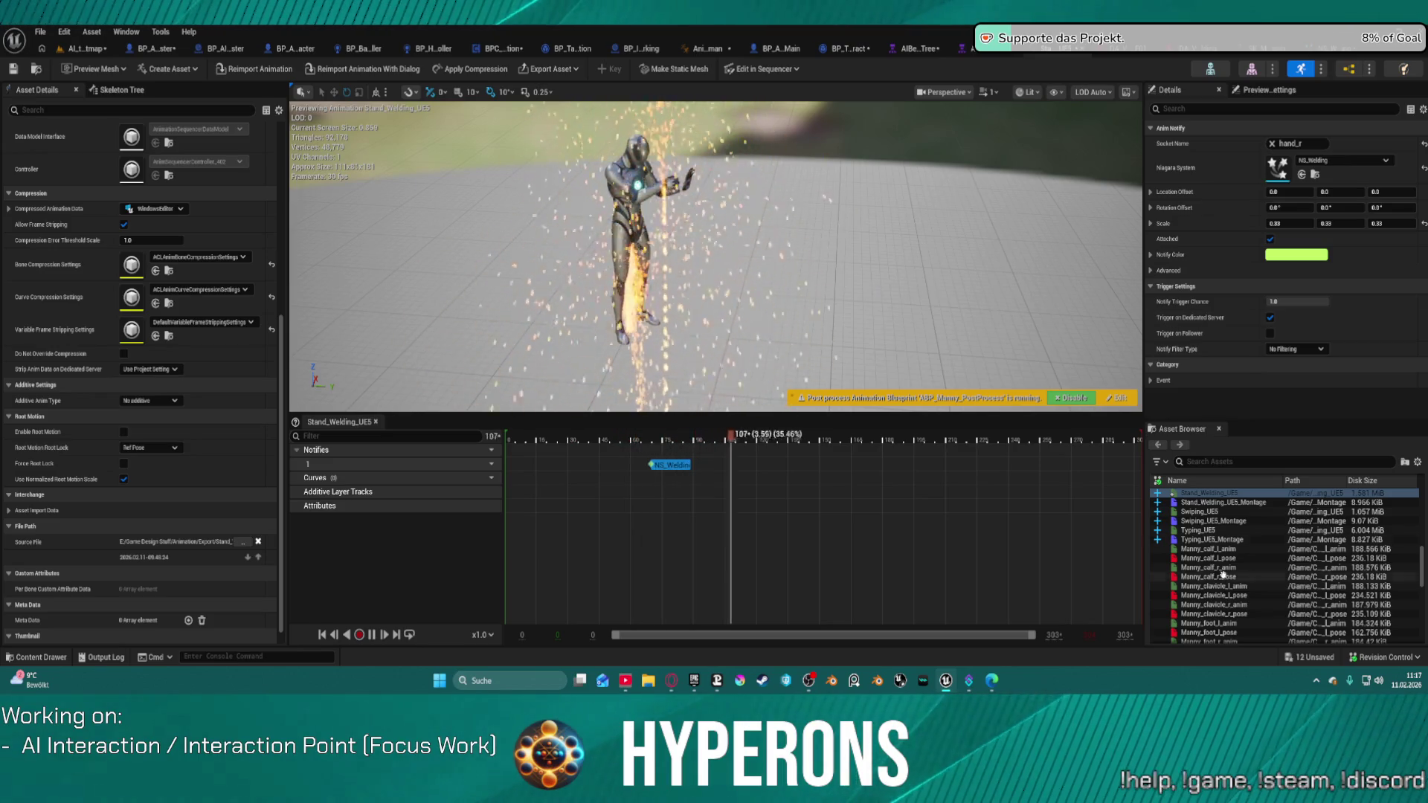
scroll(1216, 497, "up", 2)
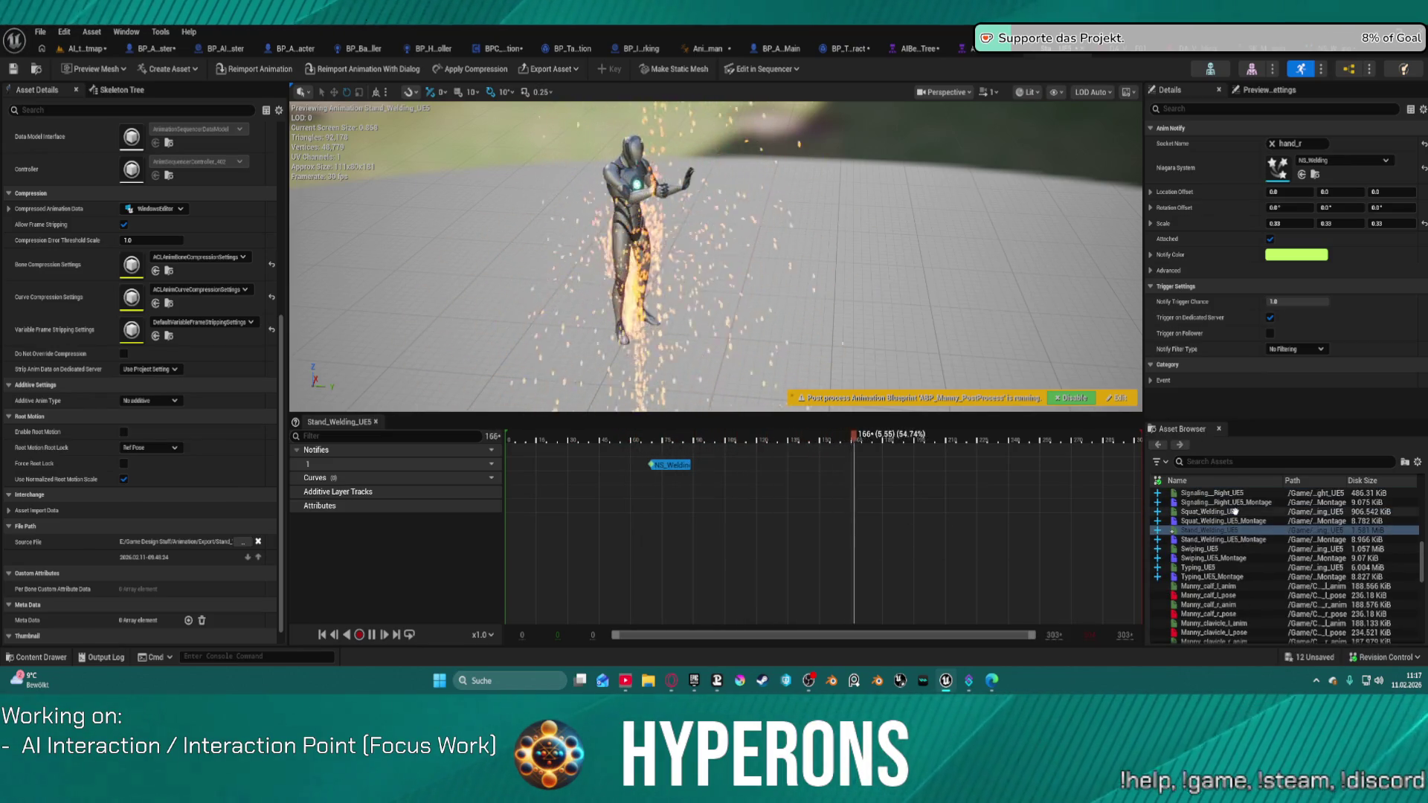
left_click(1220, 494)
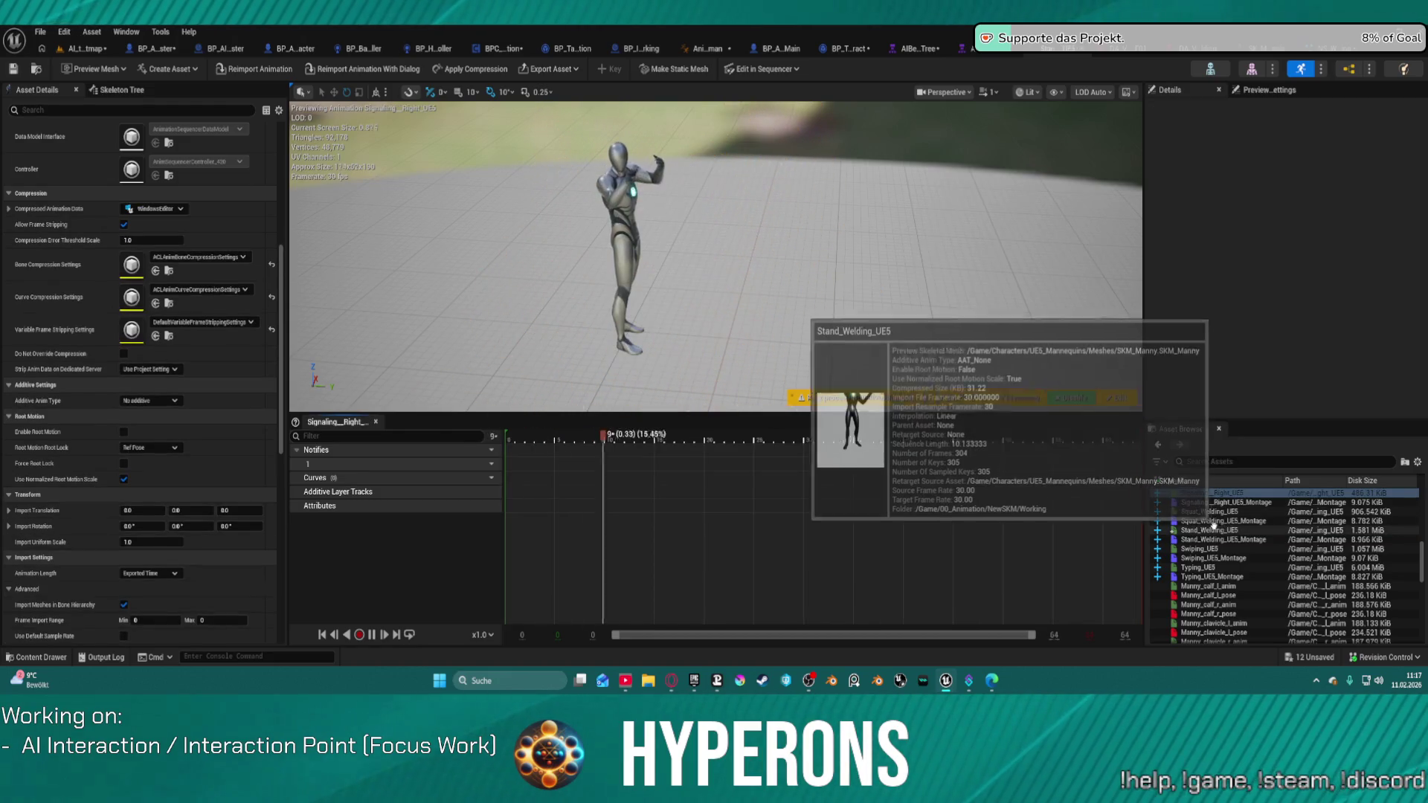
left_click(1212, 530)
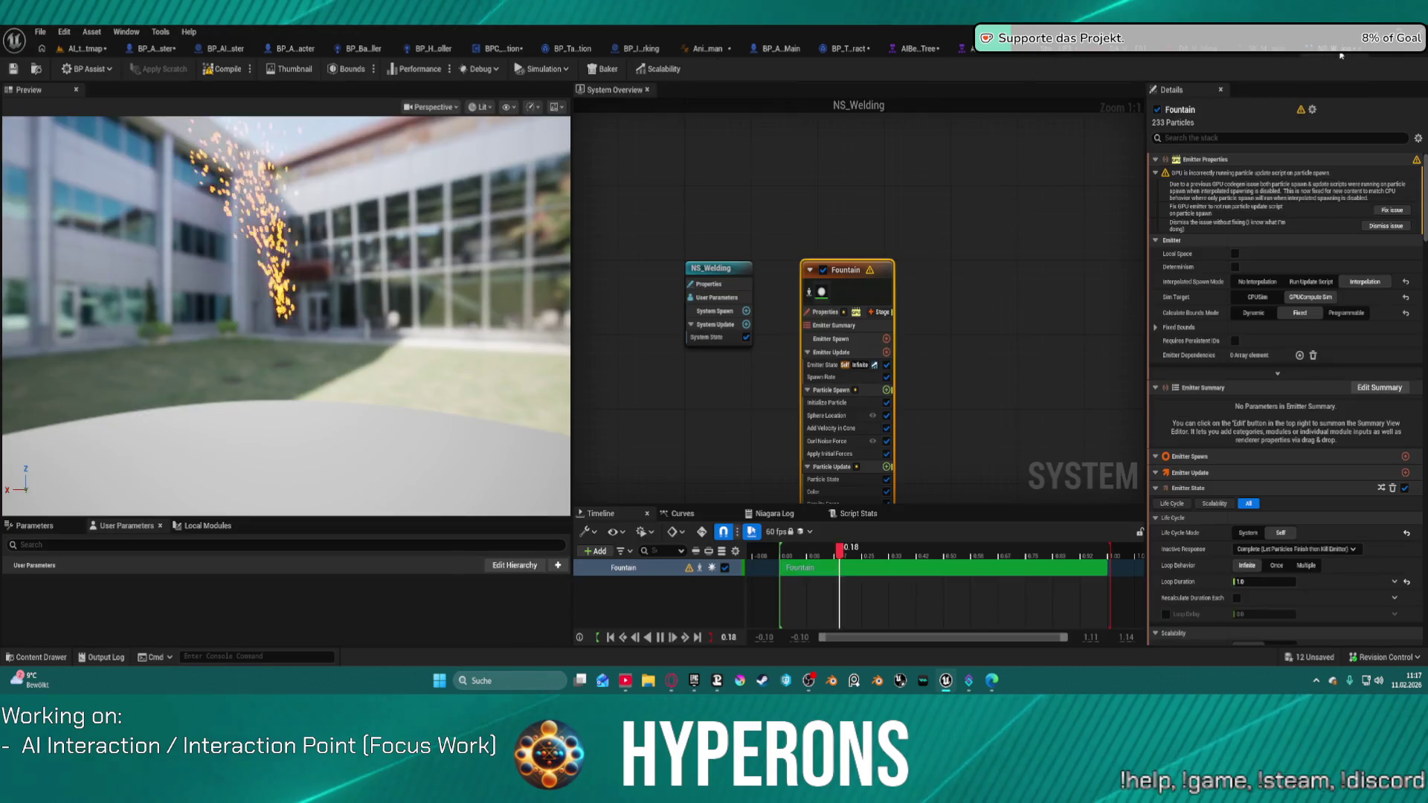
left_click(1041, 48)
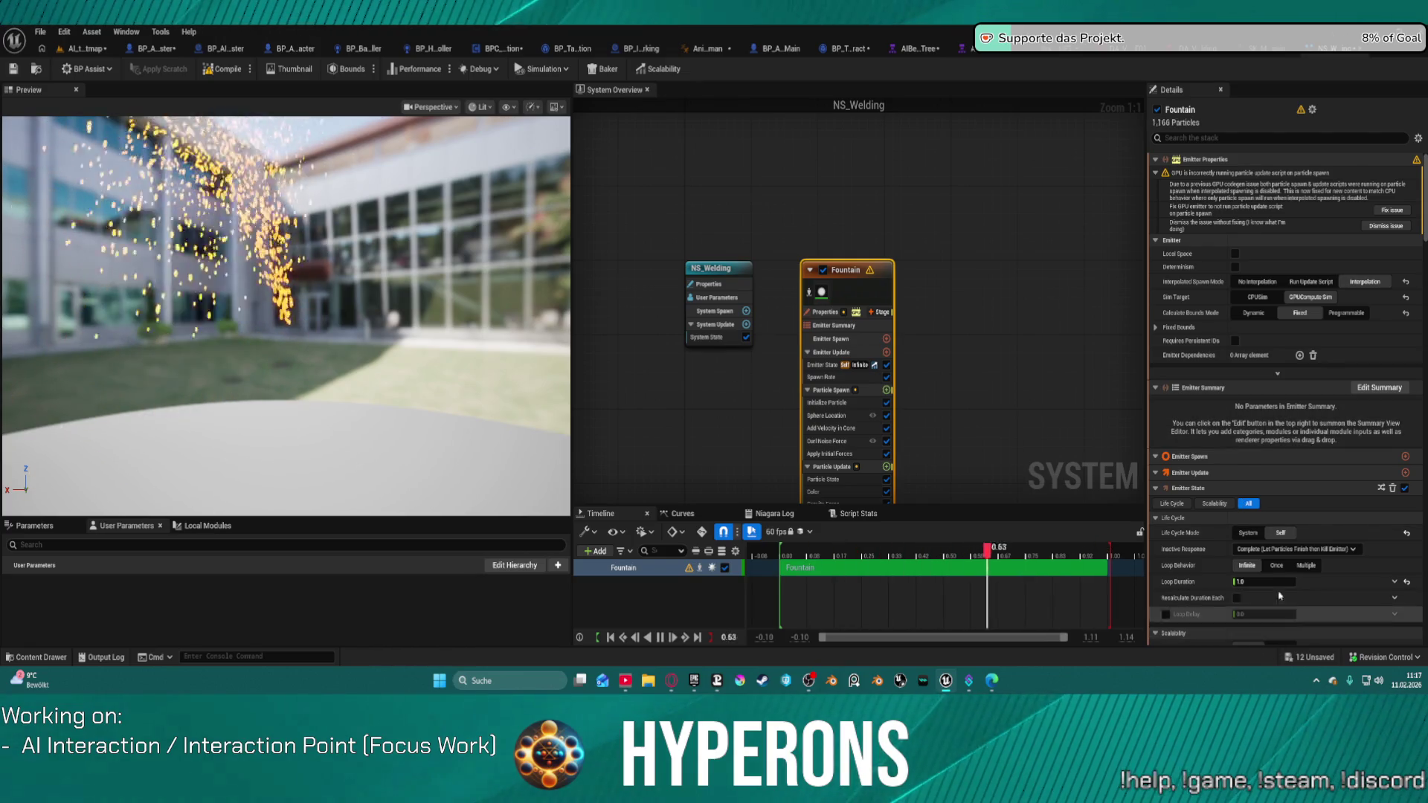
Set NS_Welding's Fountain emitter Loop Behavior to Once, save it, and return to Stand_Welding_UE5
left_click(1276, 565)
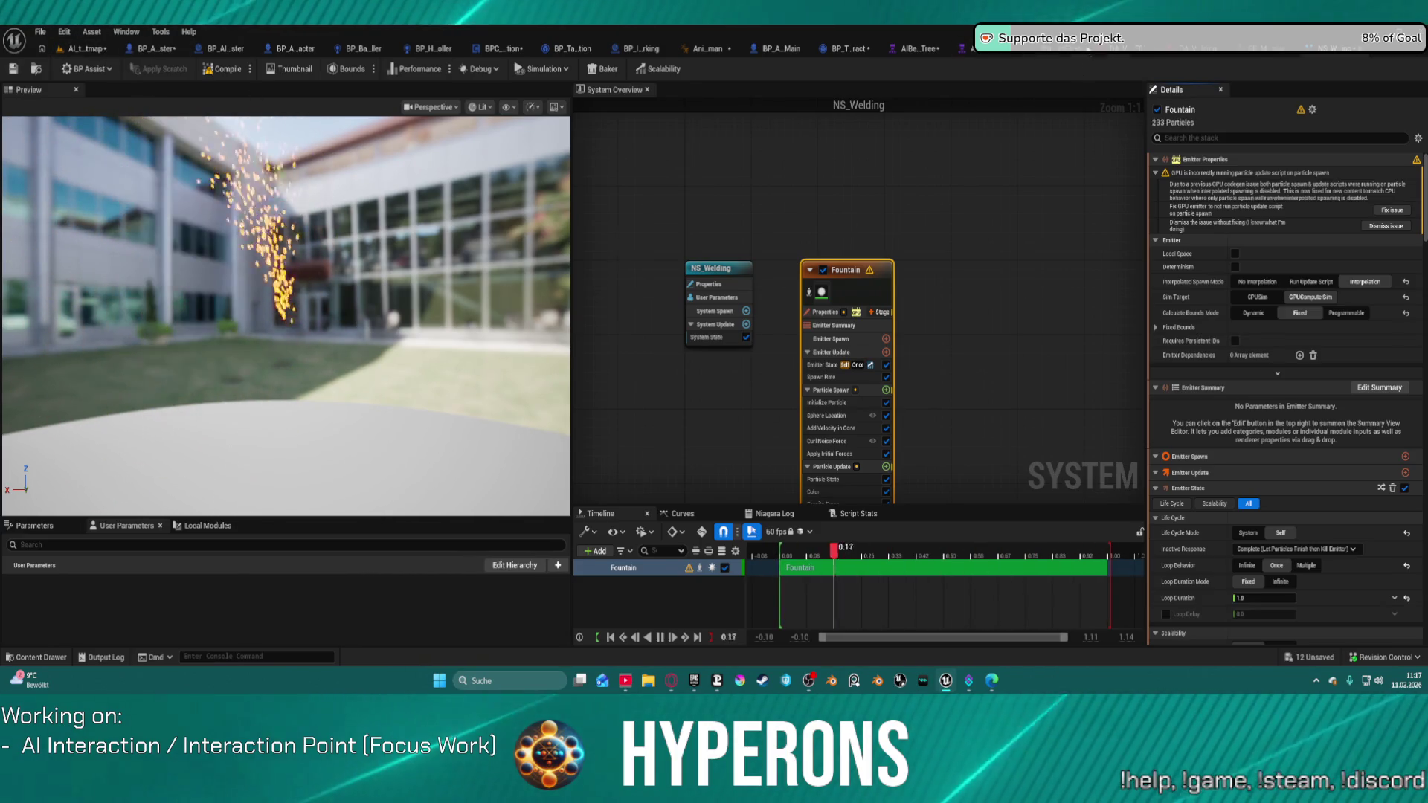
left_click(13, 68)
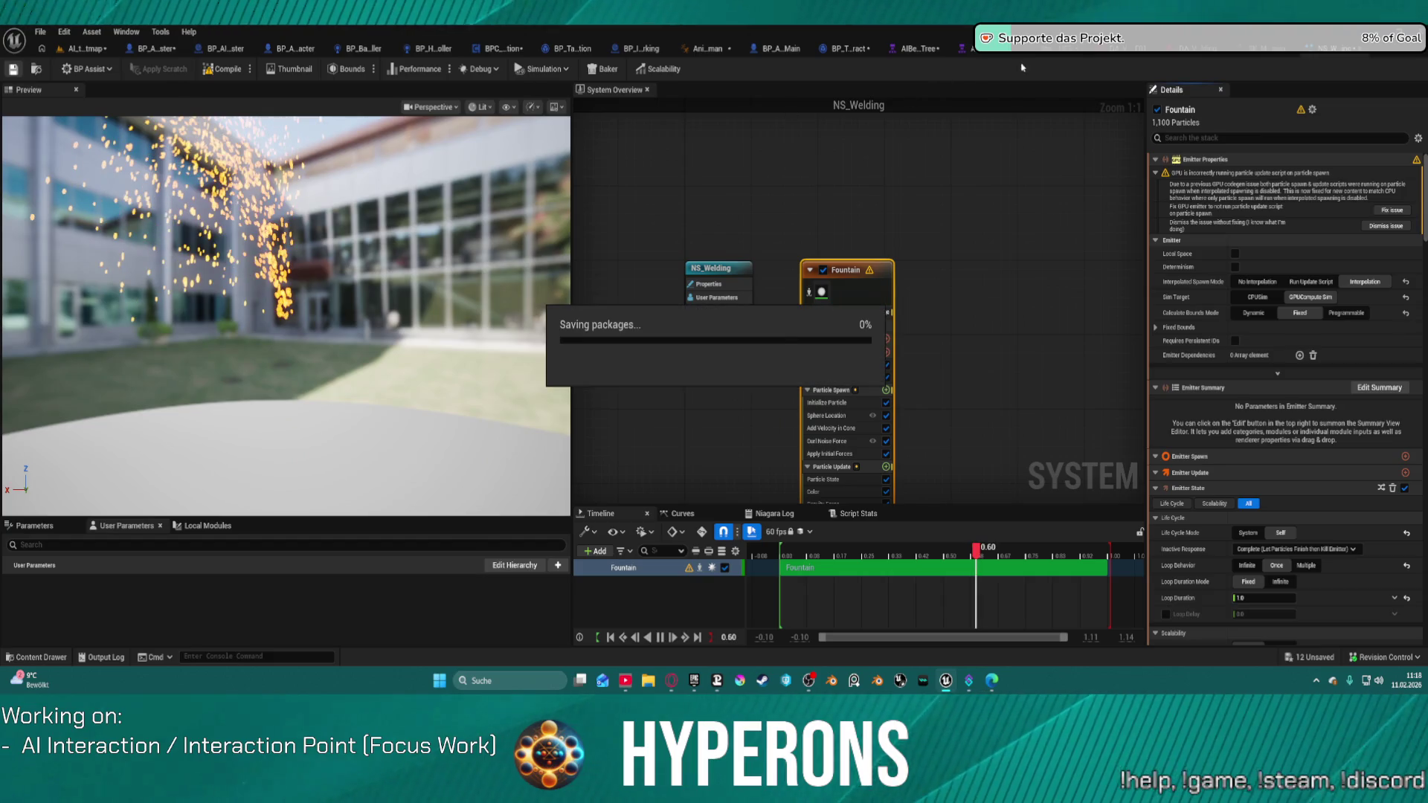
left_click(1062, 52)
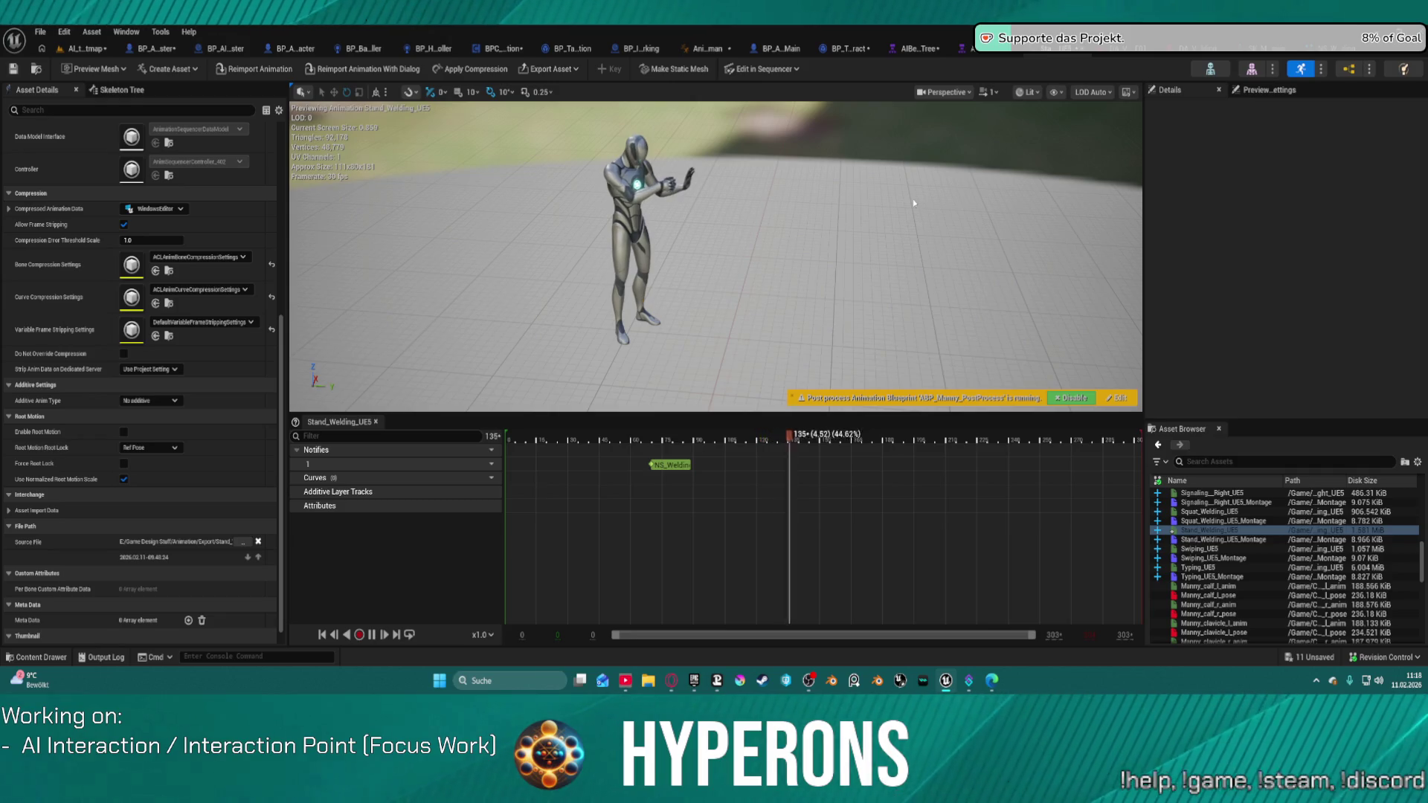
Give the hand_r NS_Welding notify a location offset of X -40, Y 0, Z 10
left_click(671, 465)
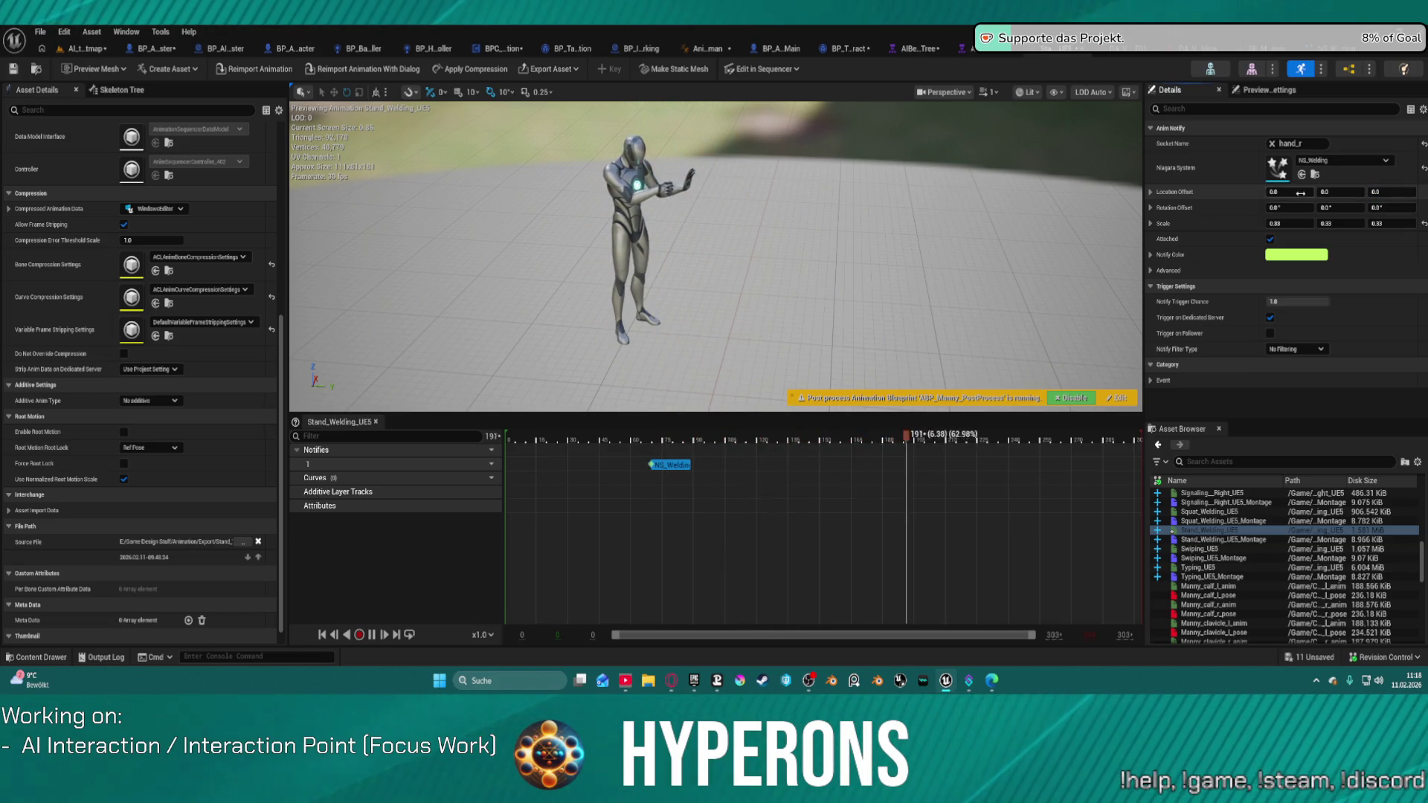
type("30")
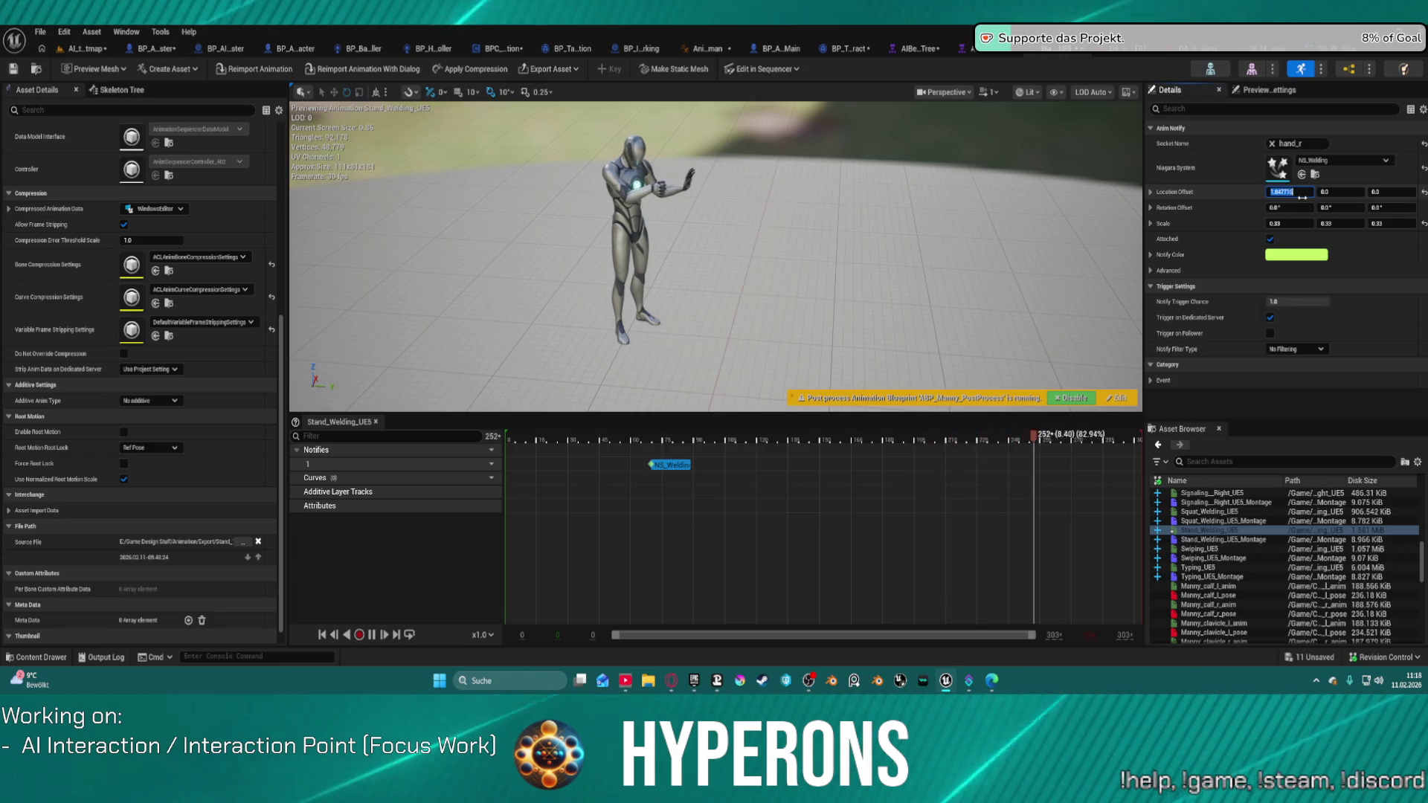
type("-3")
key("Return")
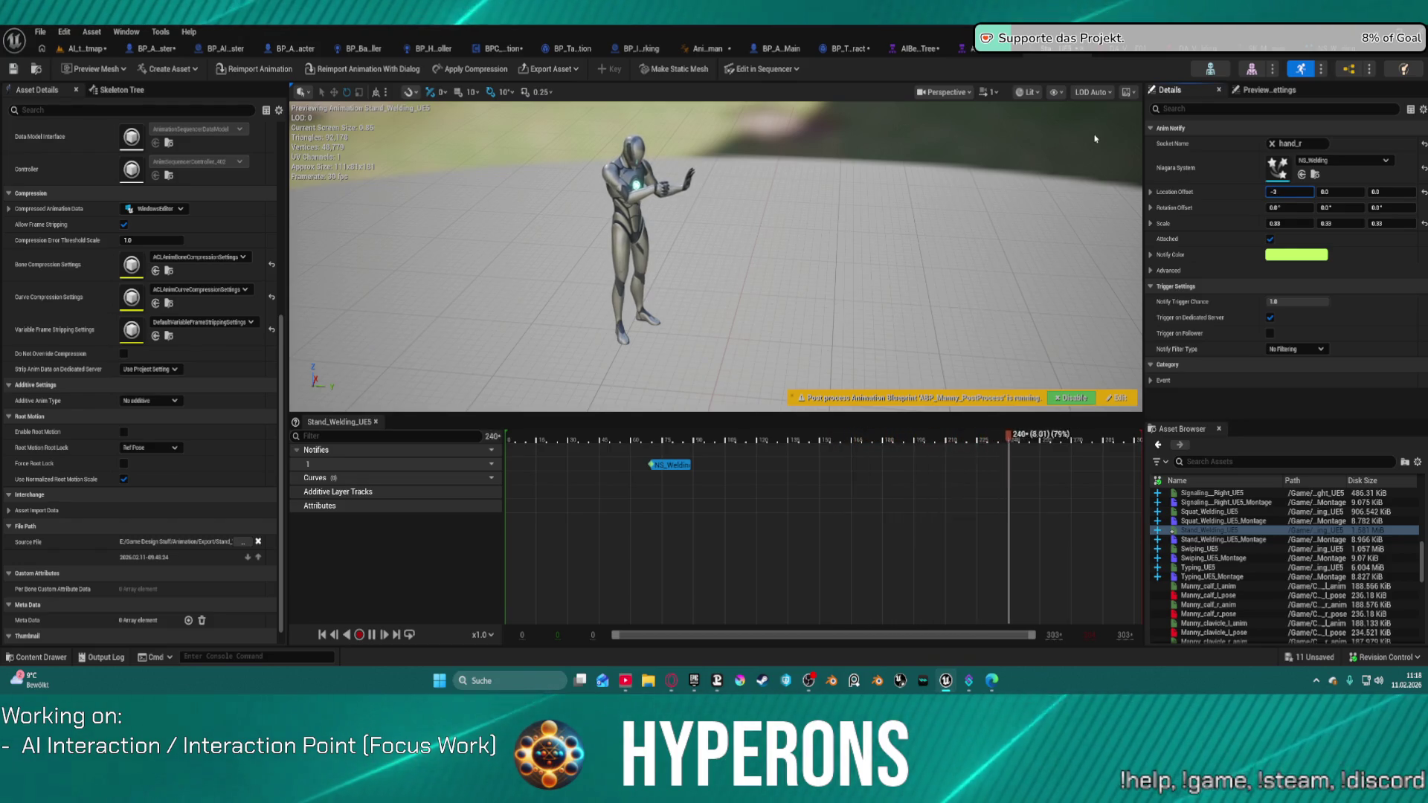
type("-4")
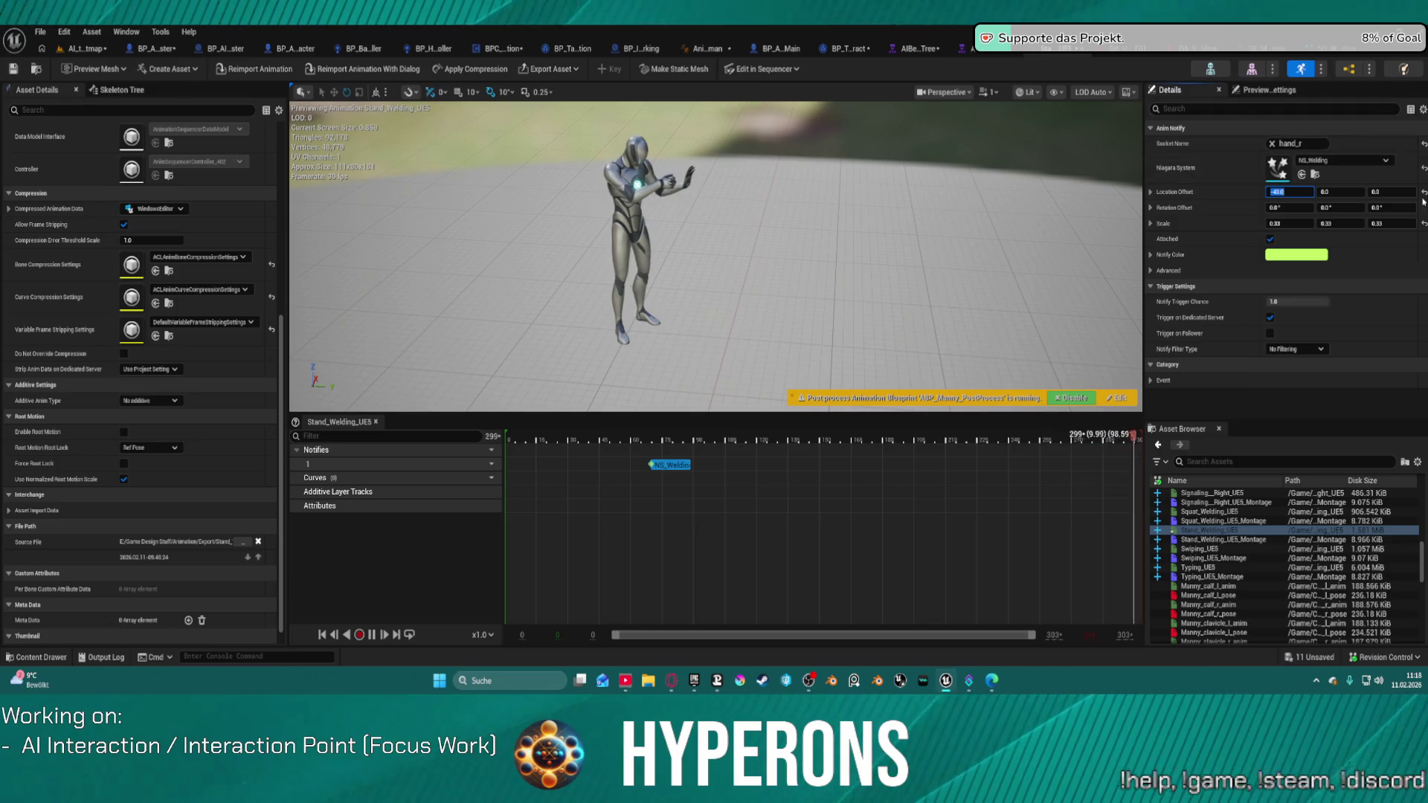
left_click(1390, 192)
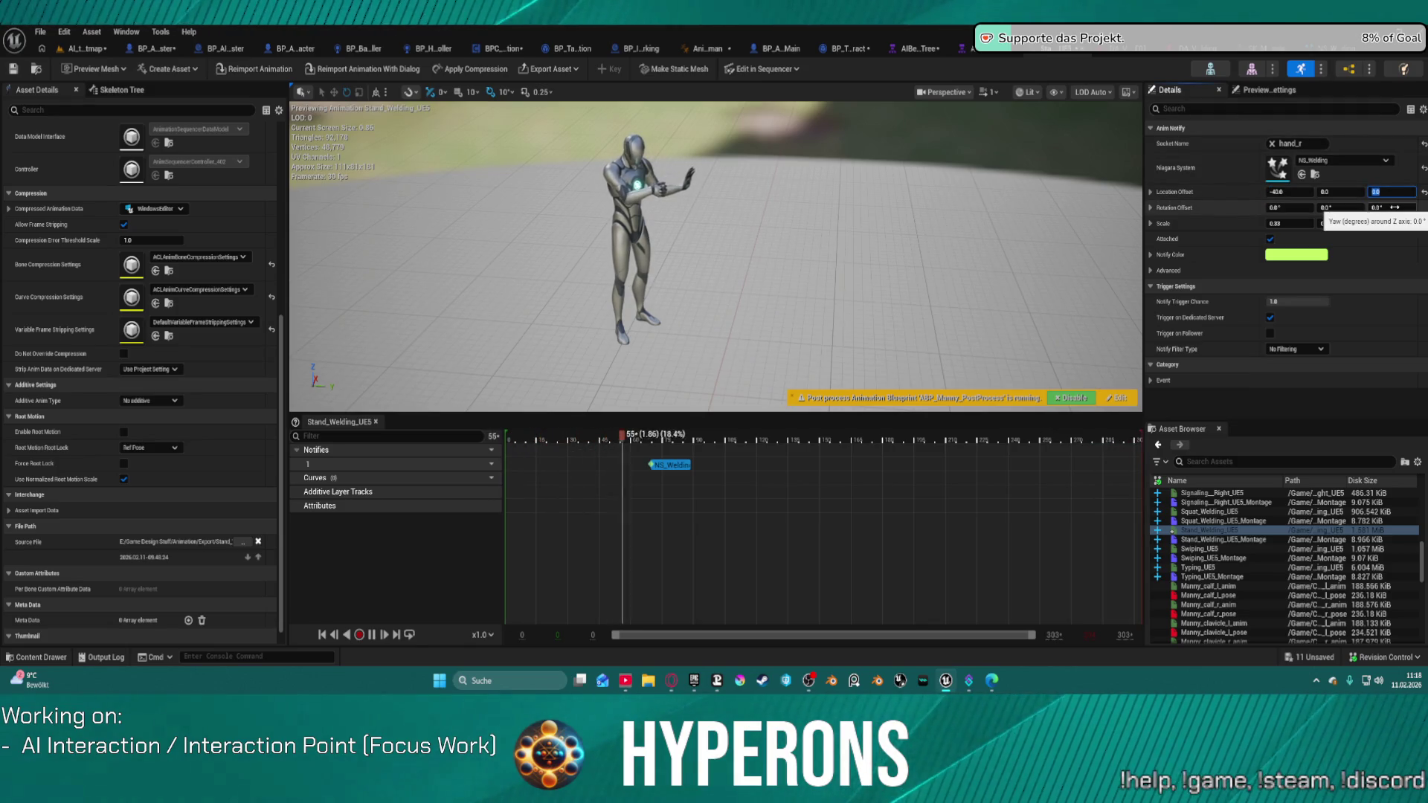
type("10")
key("Return")
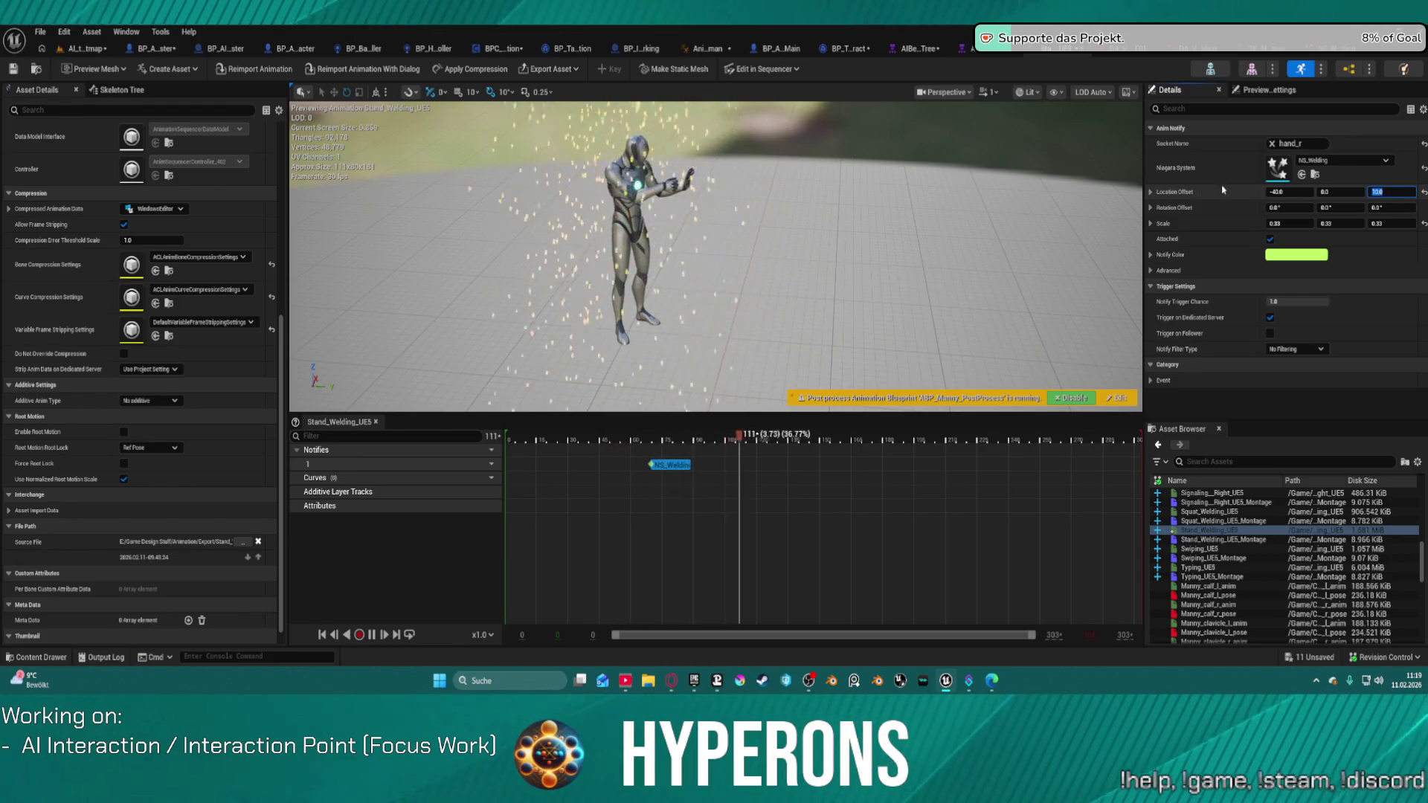
left_click(1344, 207)
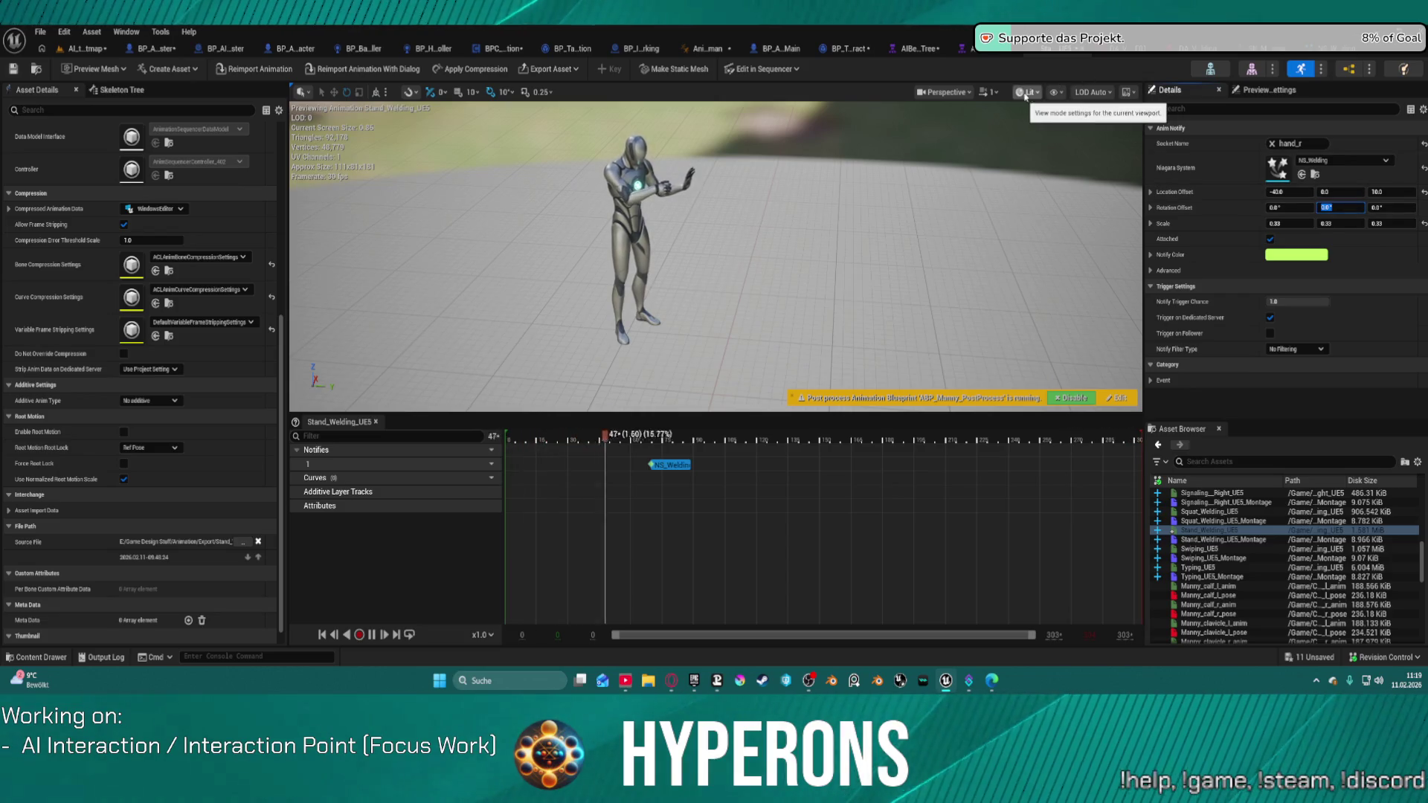
Check the preview viewport's Show menu display flags, including the Mesh submenu
left_click(1053, 93)
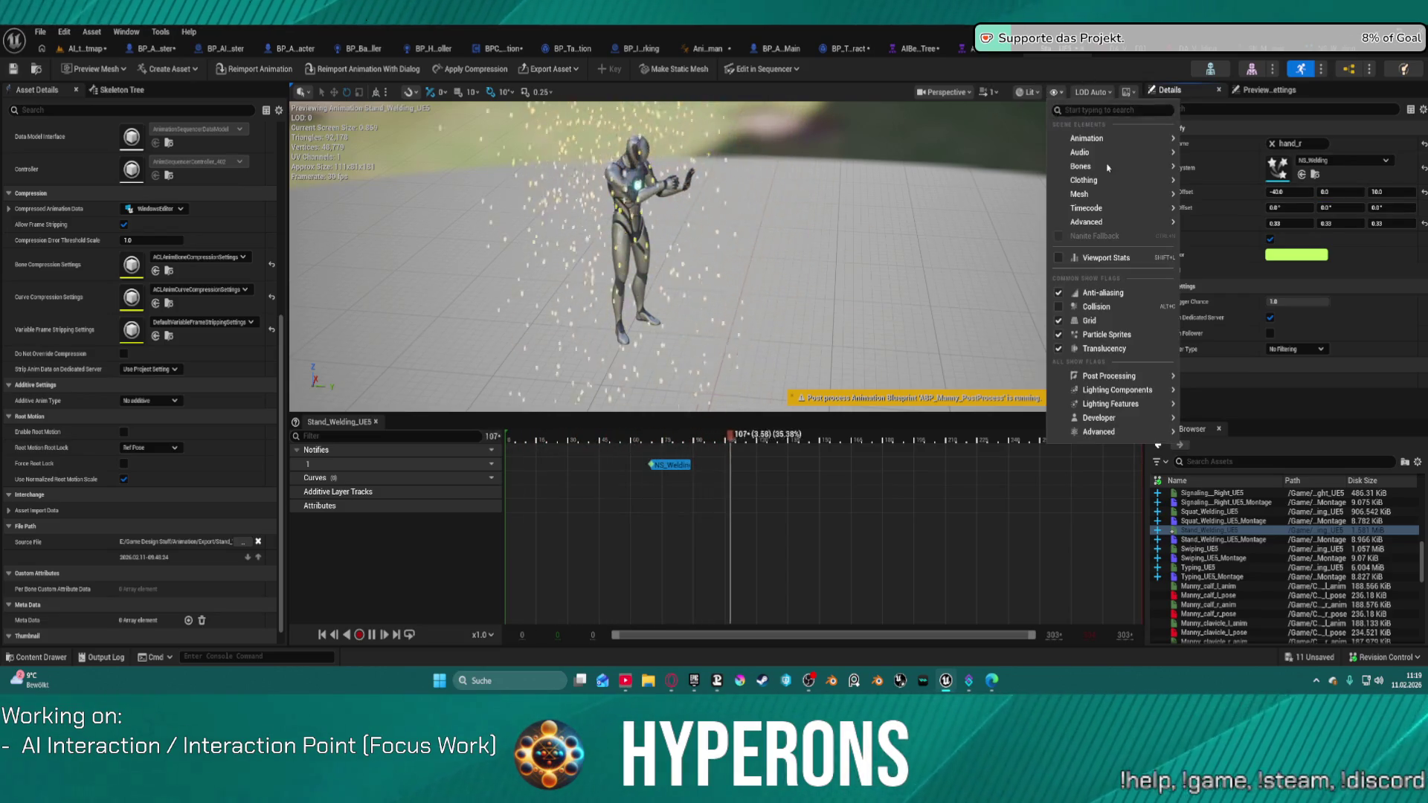
mouse_move(1111, 404)
mouse_move(1124, 434)
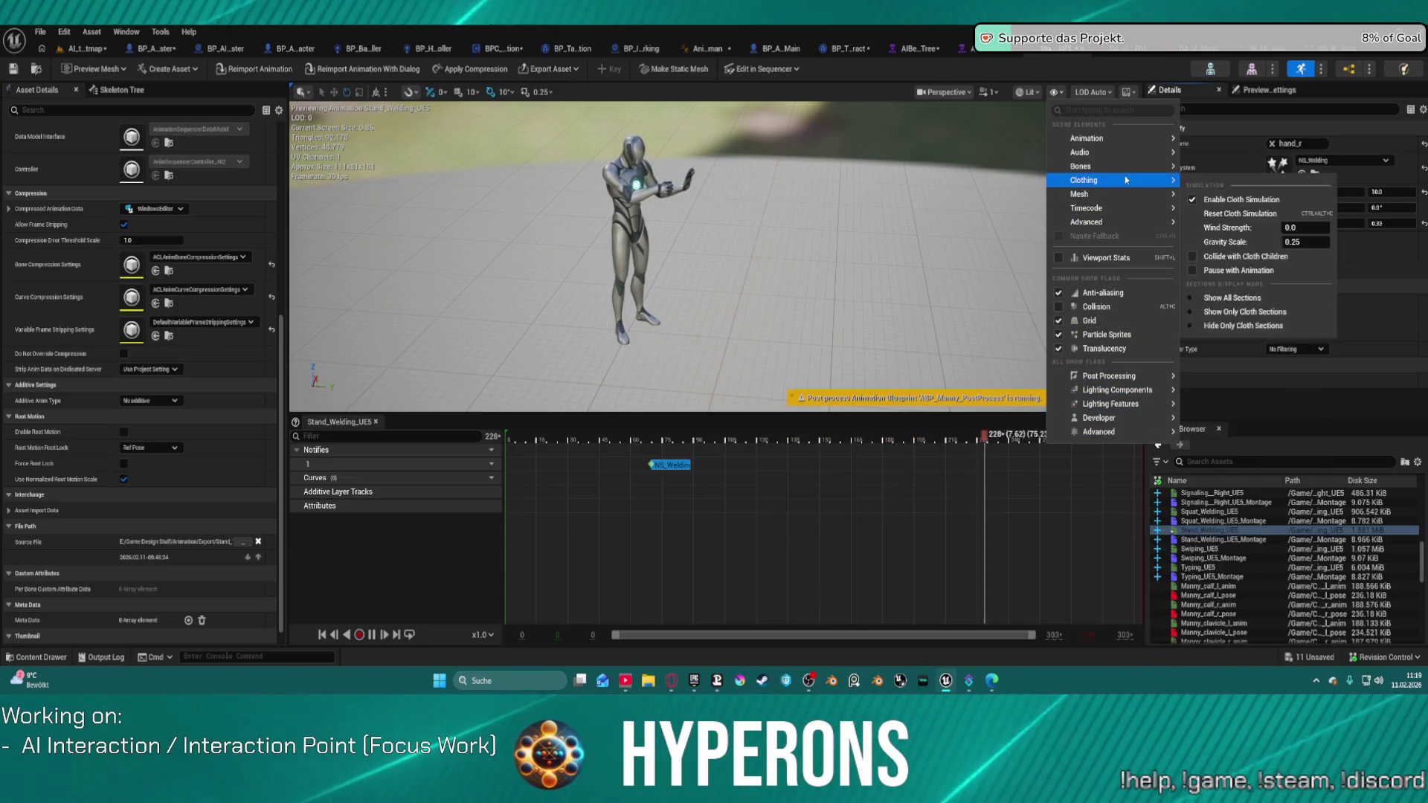
mouse_move(1127, 149)
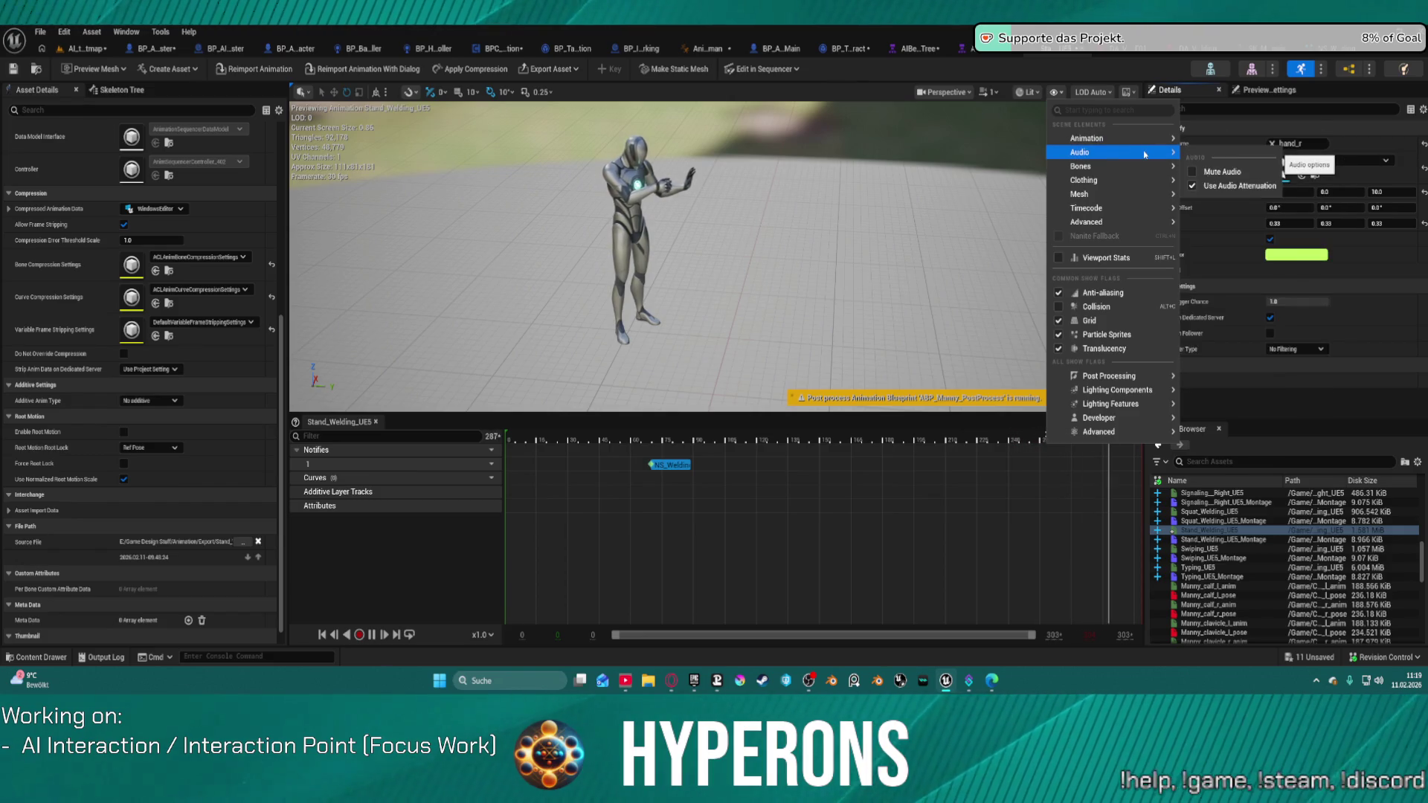
mouse_move(1141, 192)
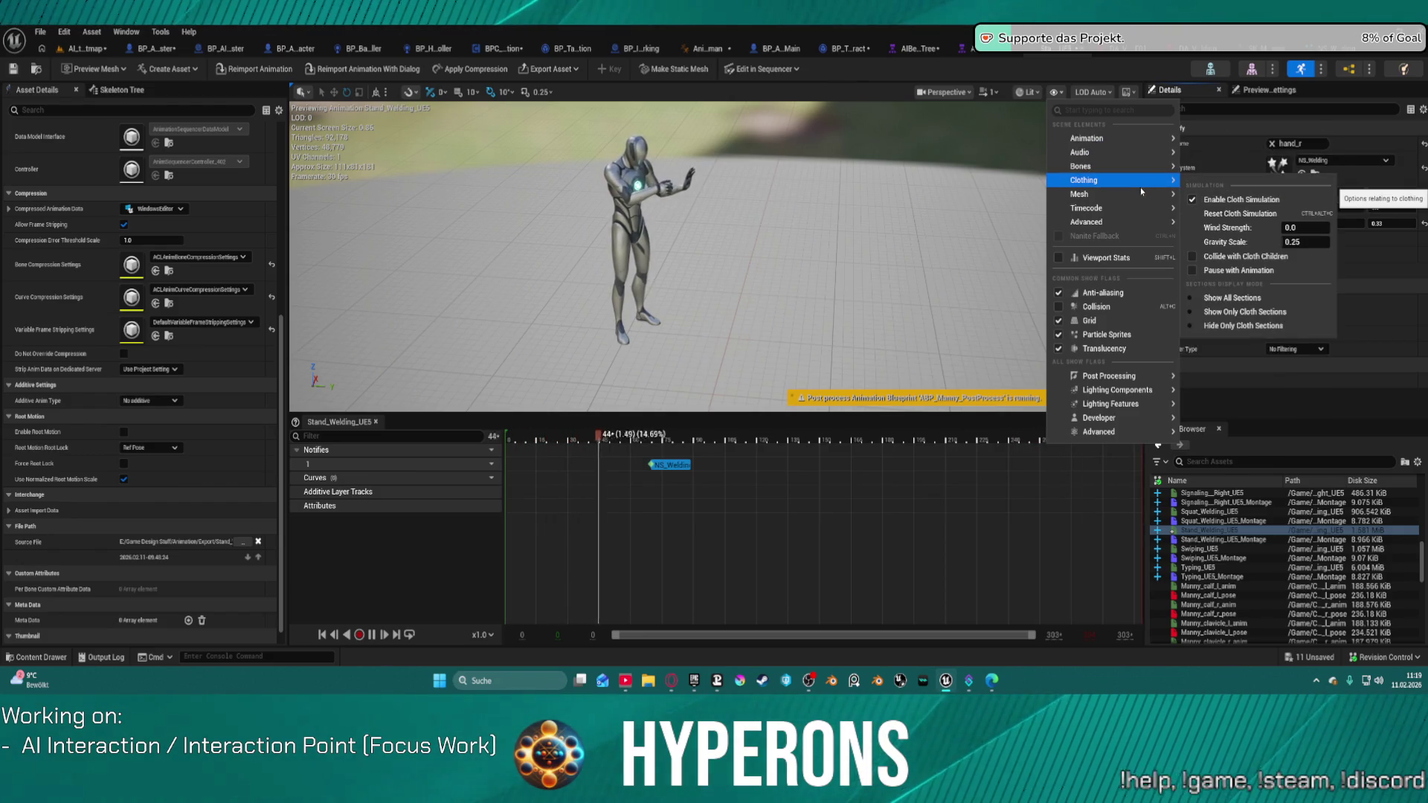
mouse_move(1134, 225)
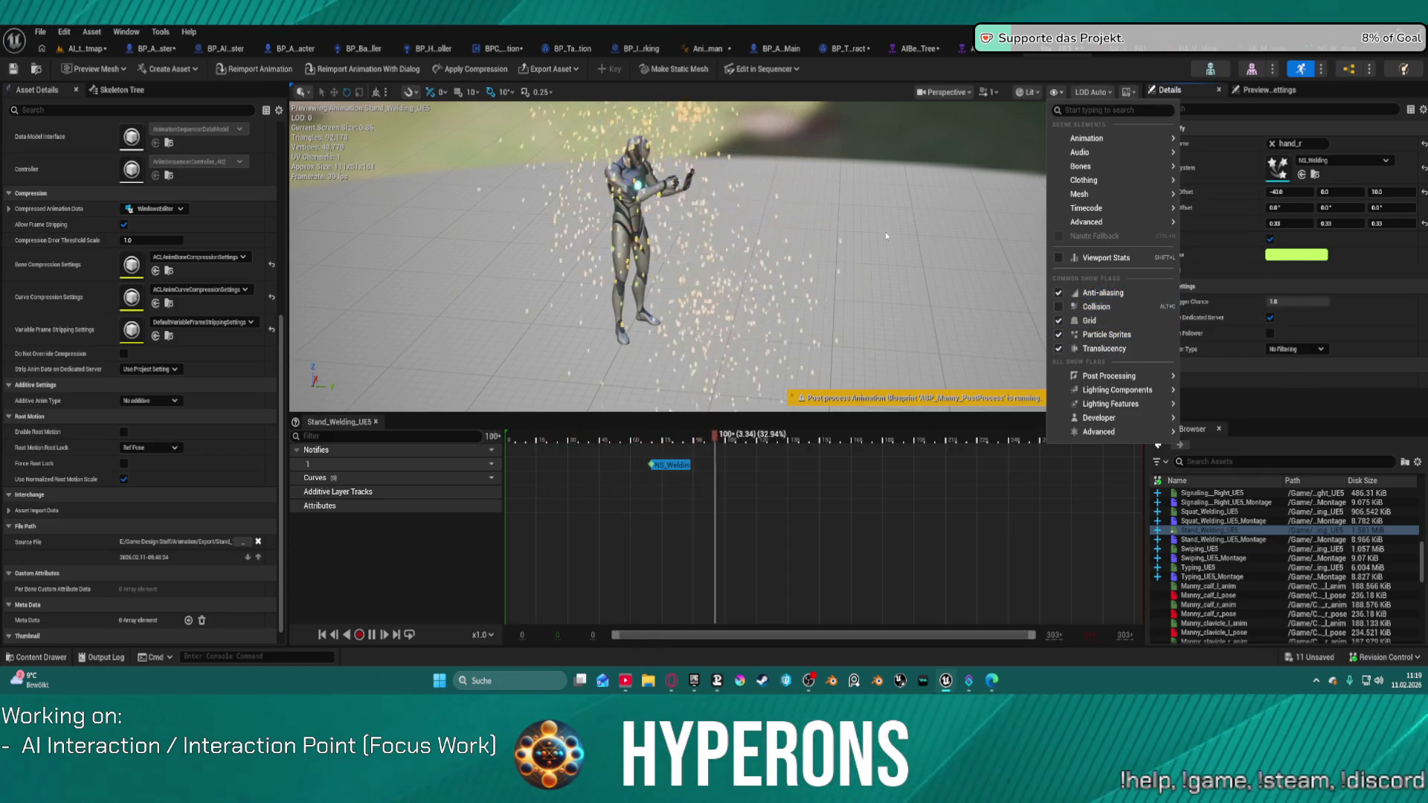
mouse_move(1086, 194)
left_click(1314, 208)
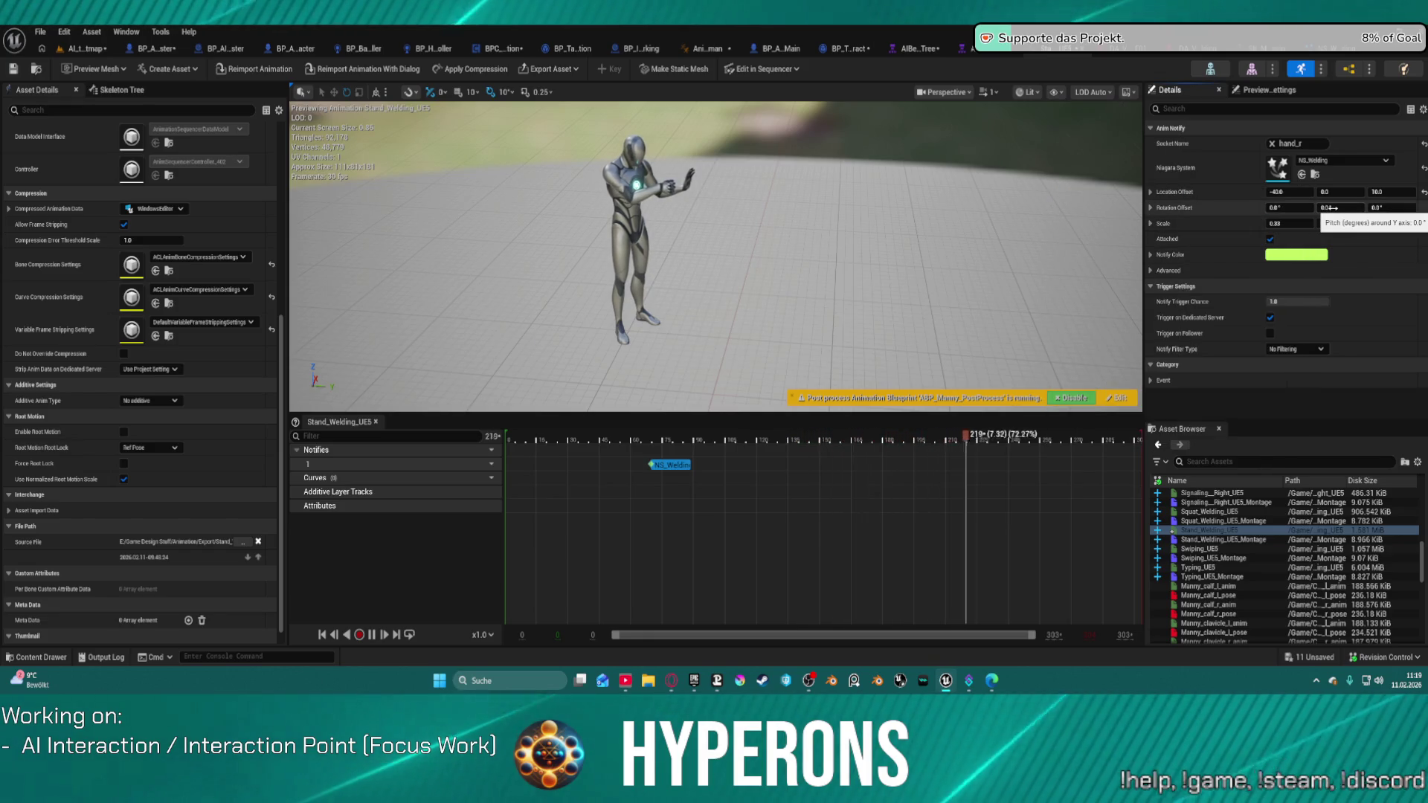
Tilt the welding sparks' Rotation Offset pitch to about -58°
left_click_drag(1327, 211, 1337, 207)
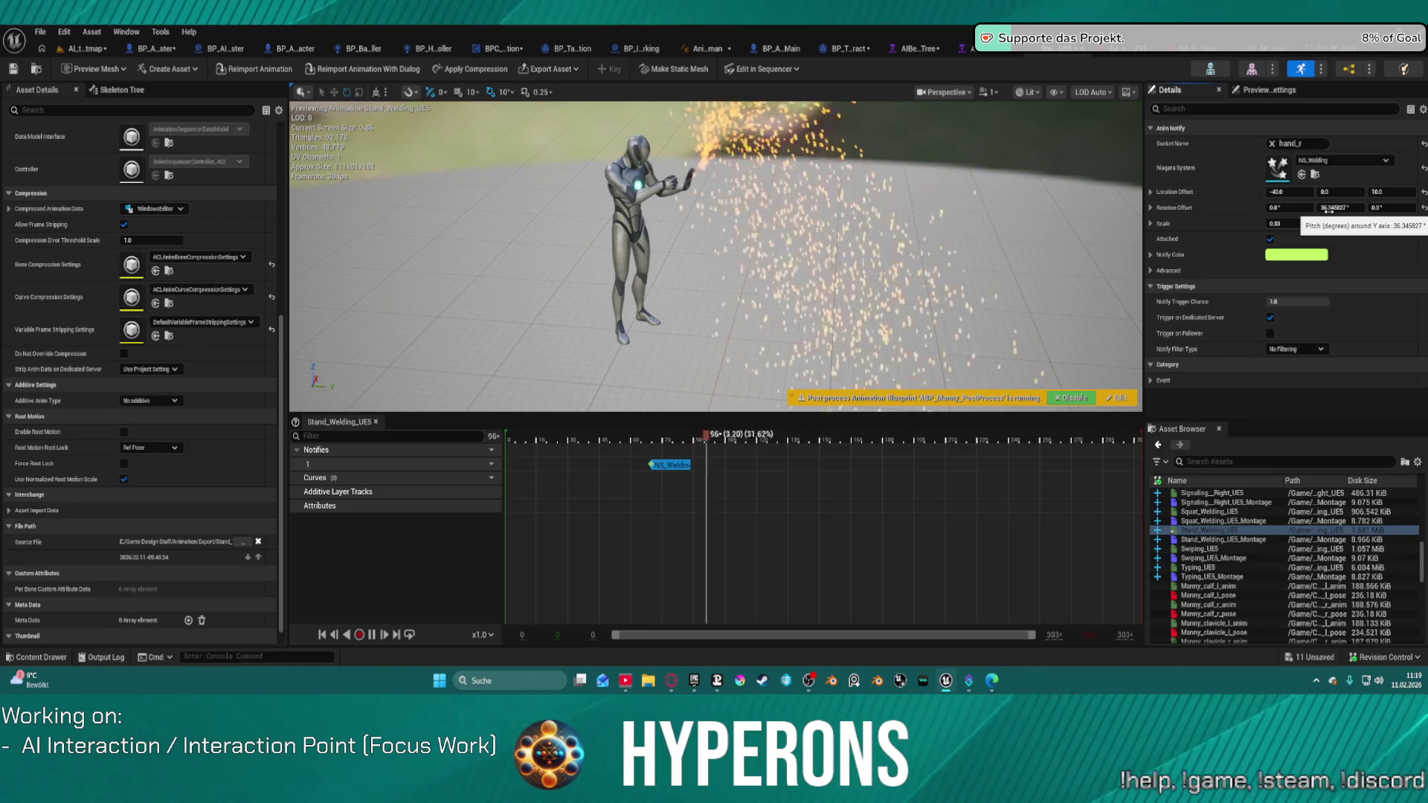
left_click_drag(1328, 207, 1322, 207)
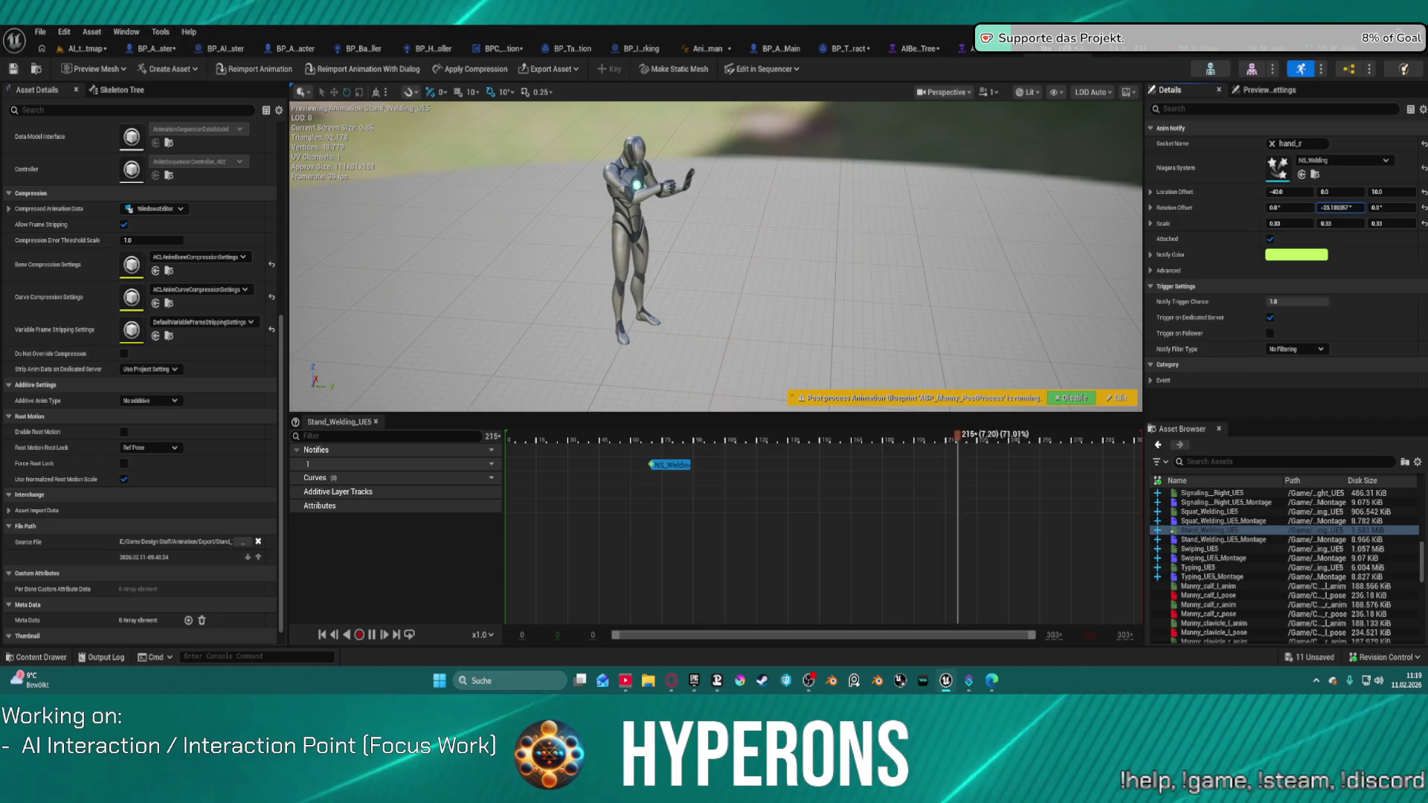
left_click_drag(1333, 208, 1347, 238)
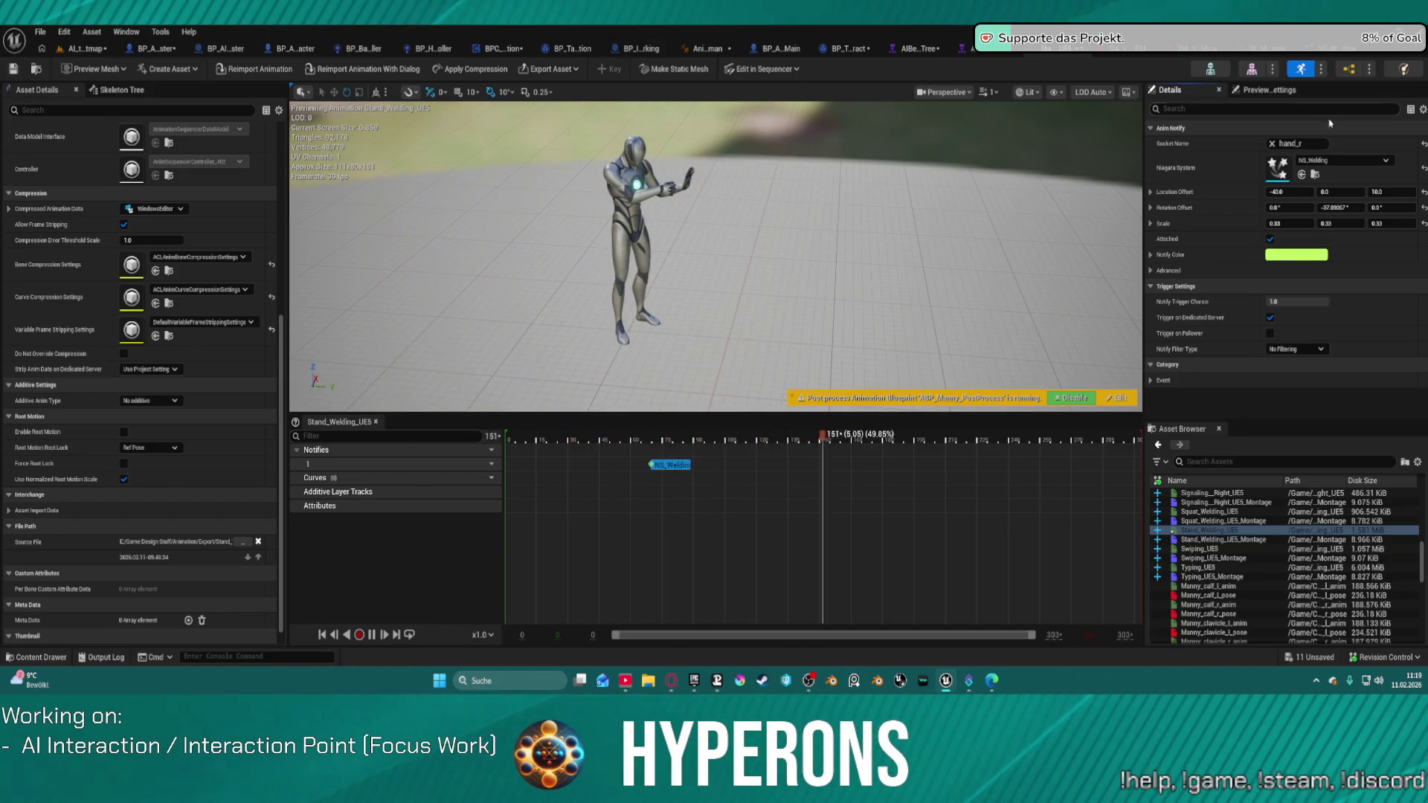
Set the spark notify scale to 0.1, save the animation, and return to AI_testmap
left_click(1290, 223)
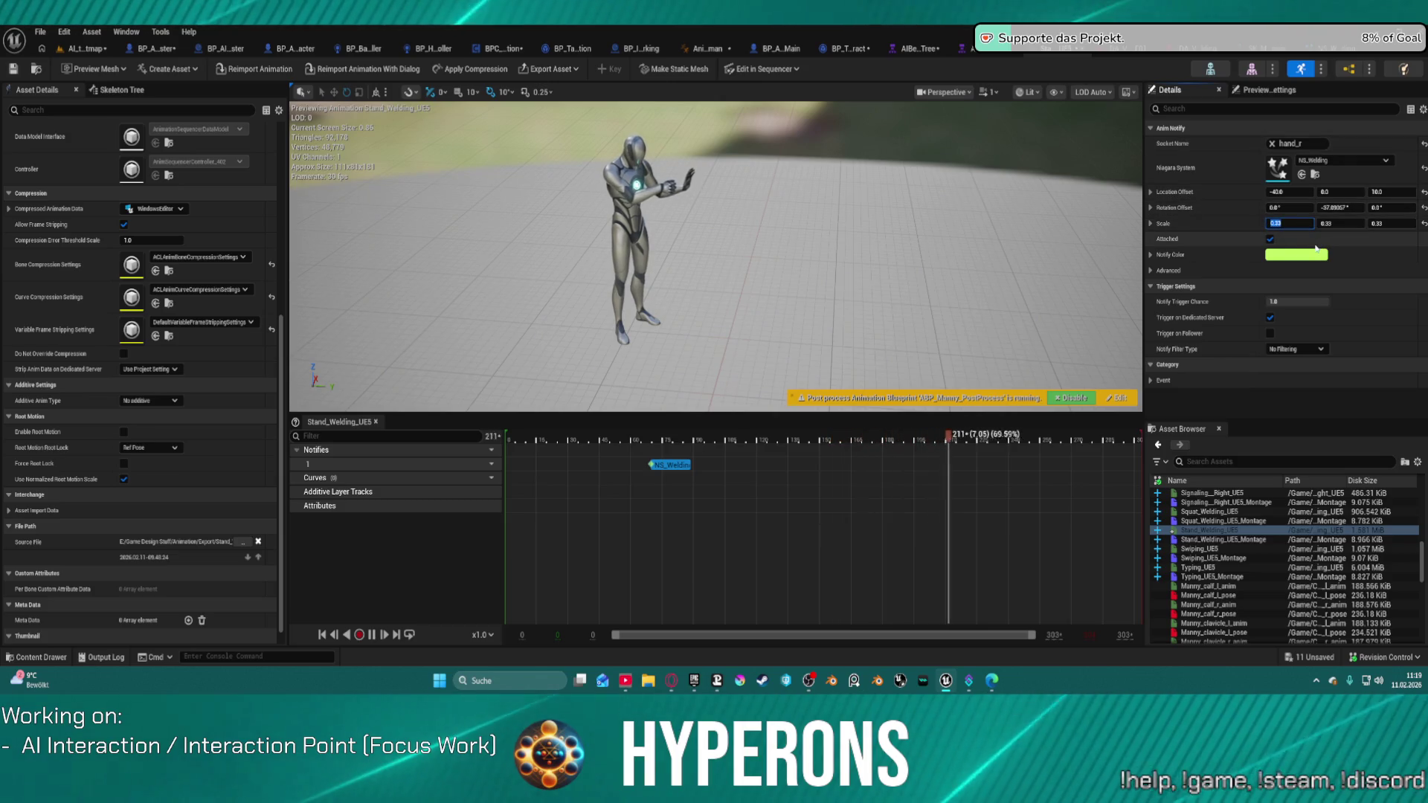
type("0.01")
key("Tab")
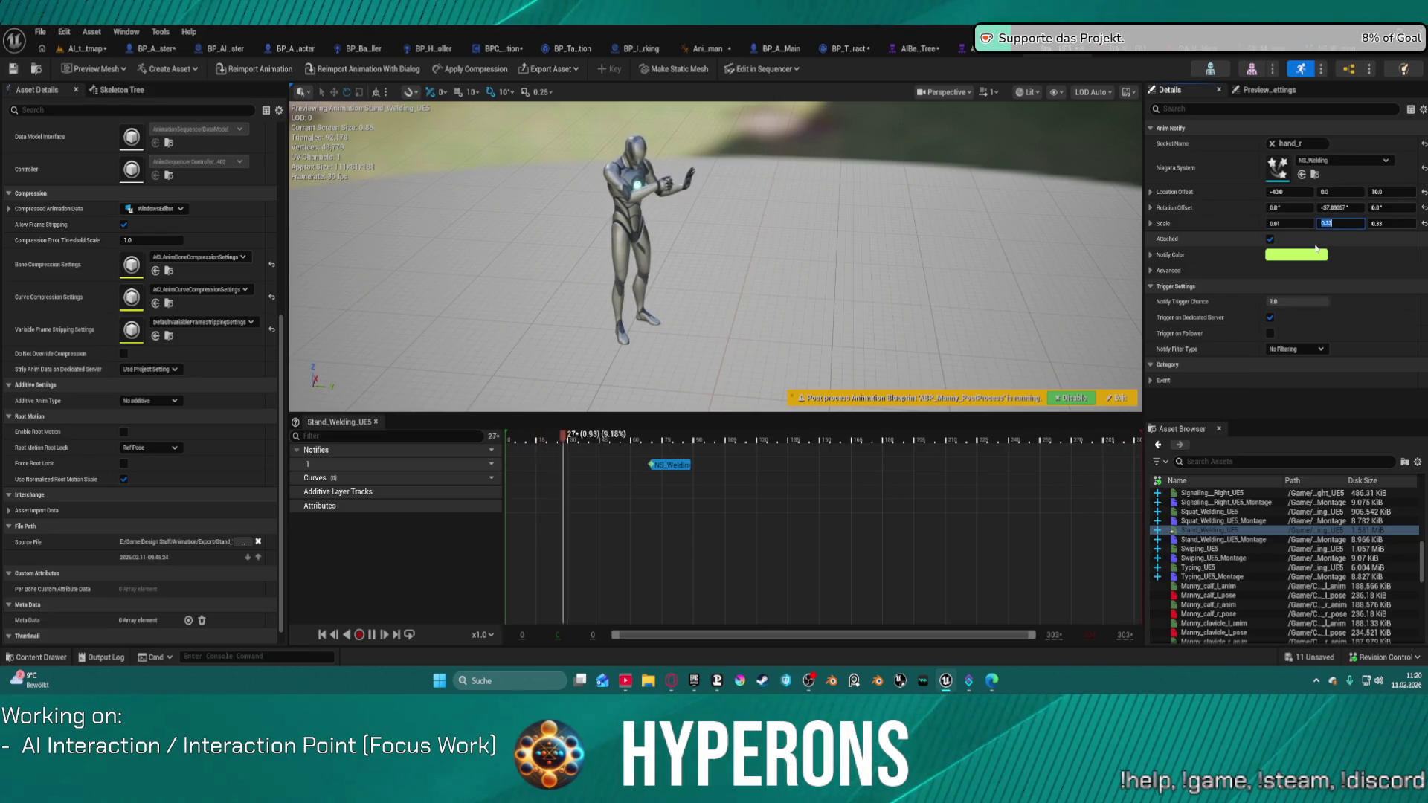
type("1")
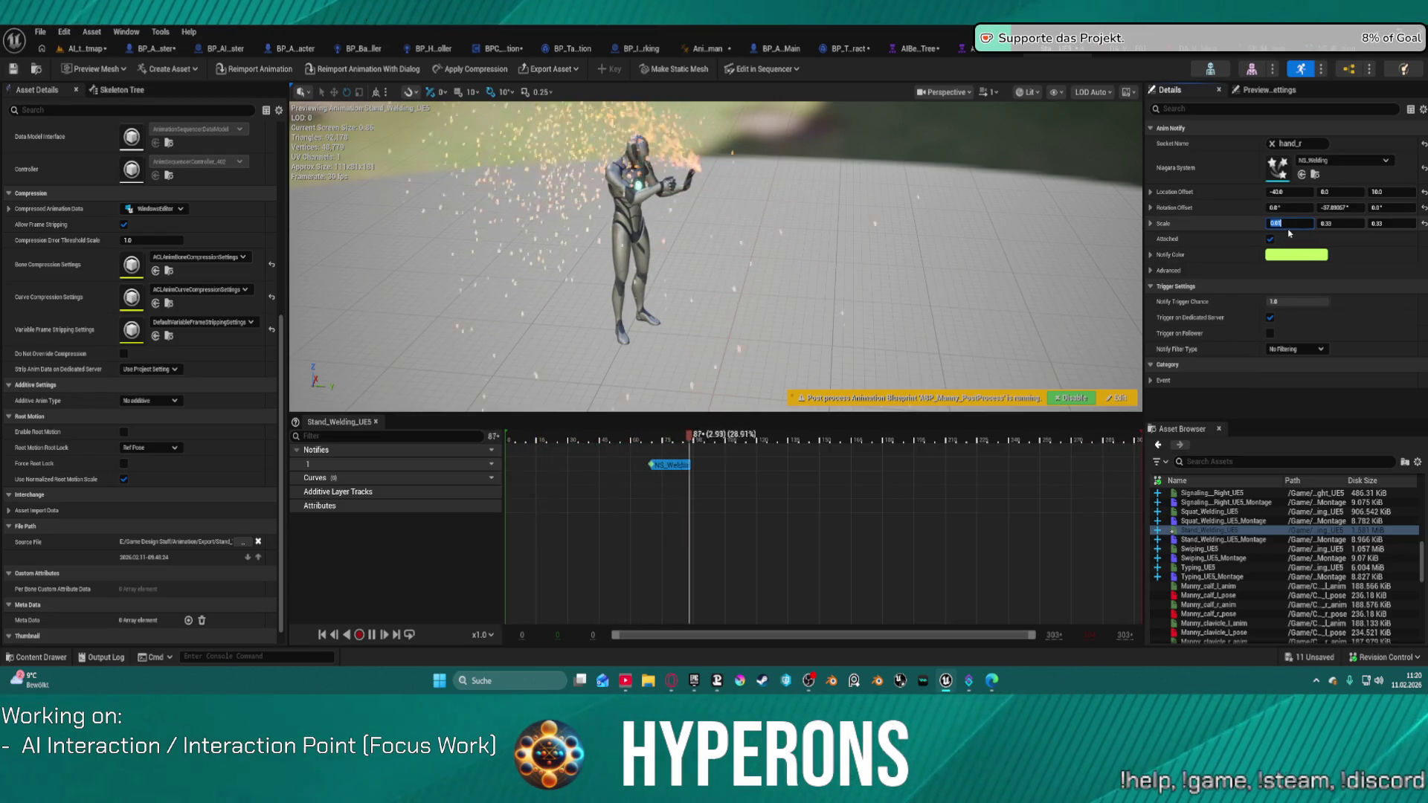
key("Tab")
type("0")
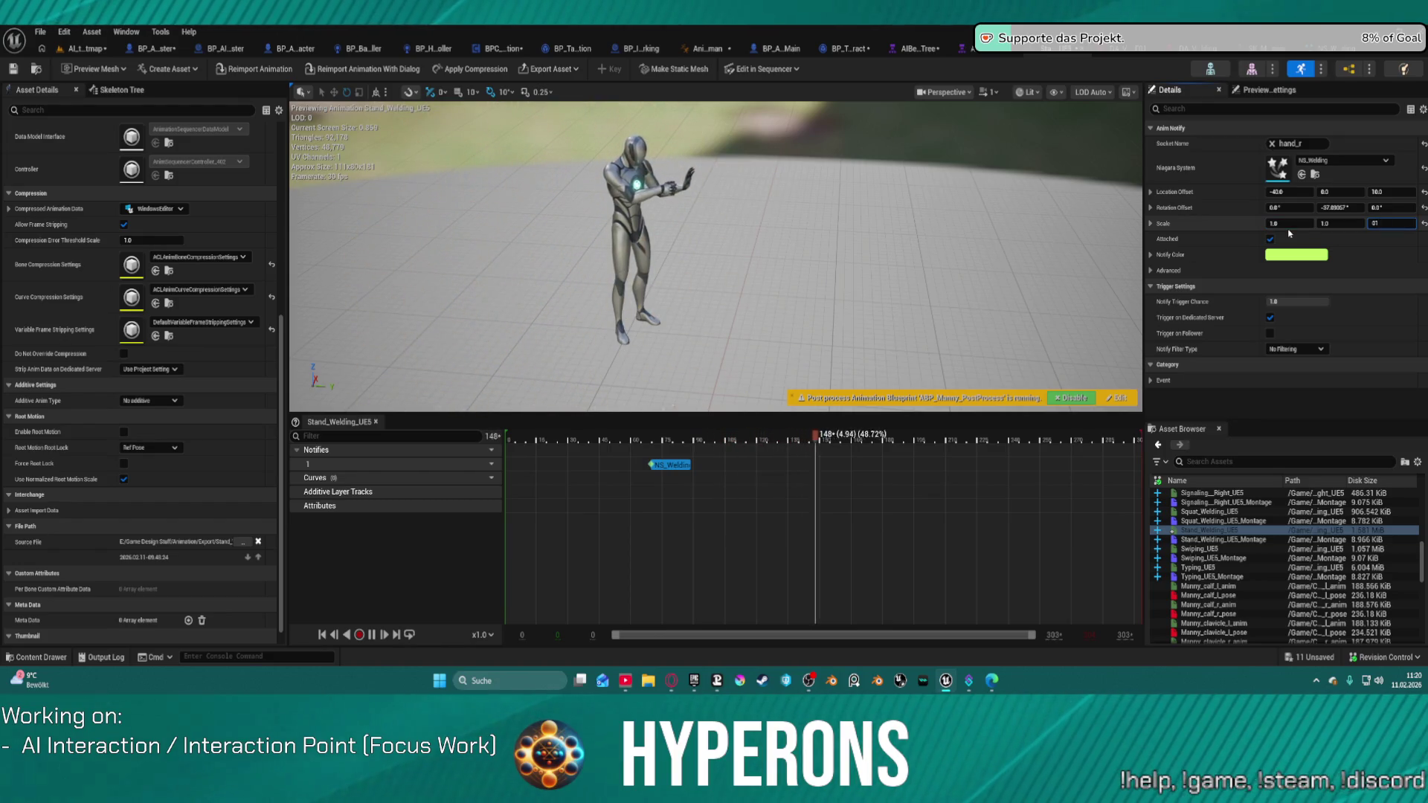
left_click(1294, 222)
type("0.1")
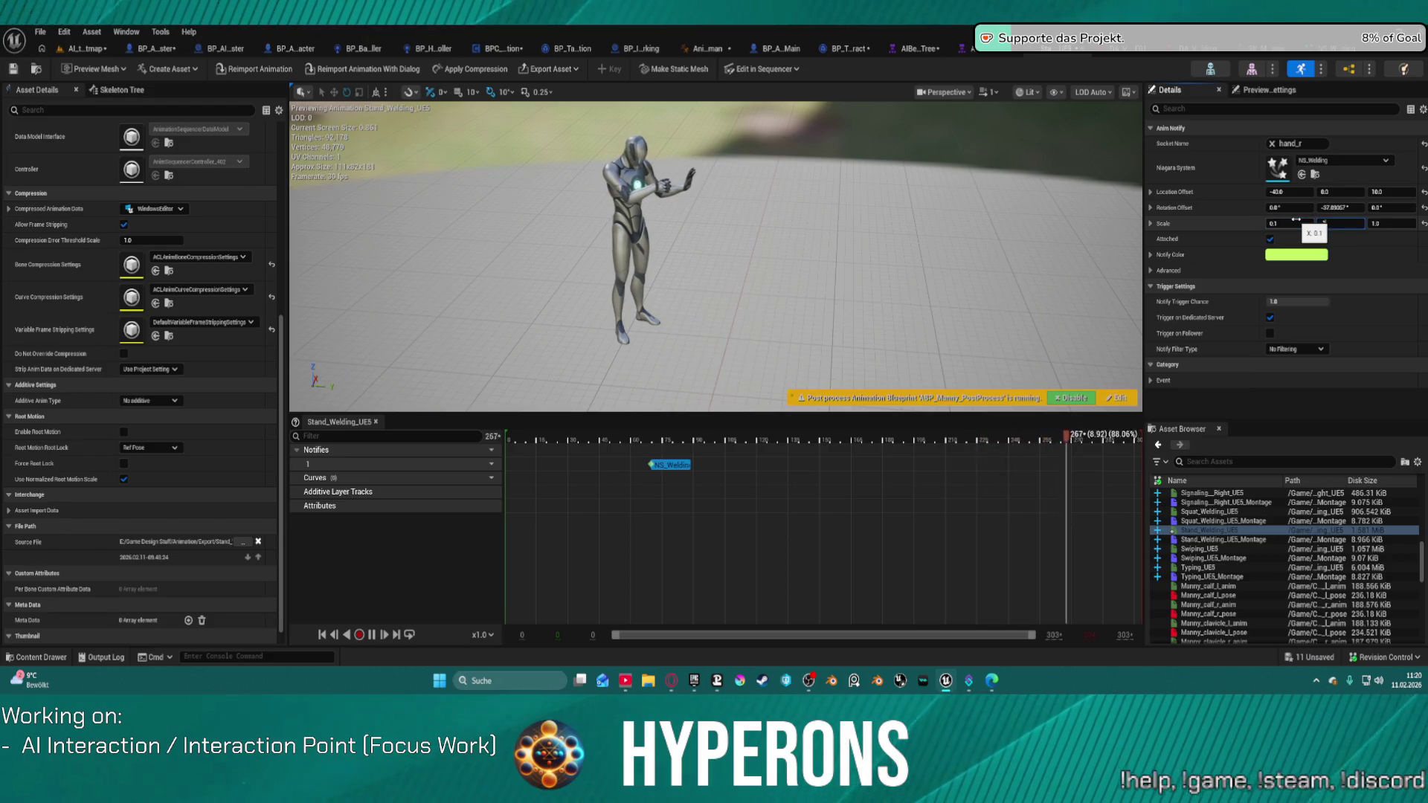
key("Tab")
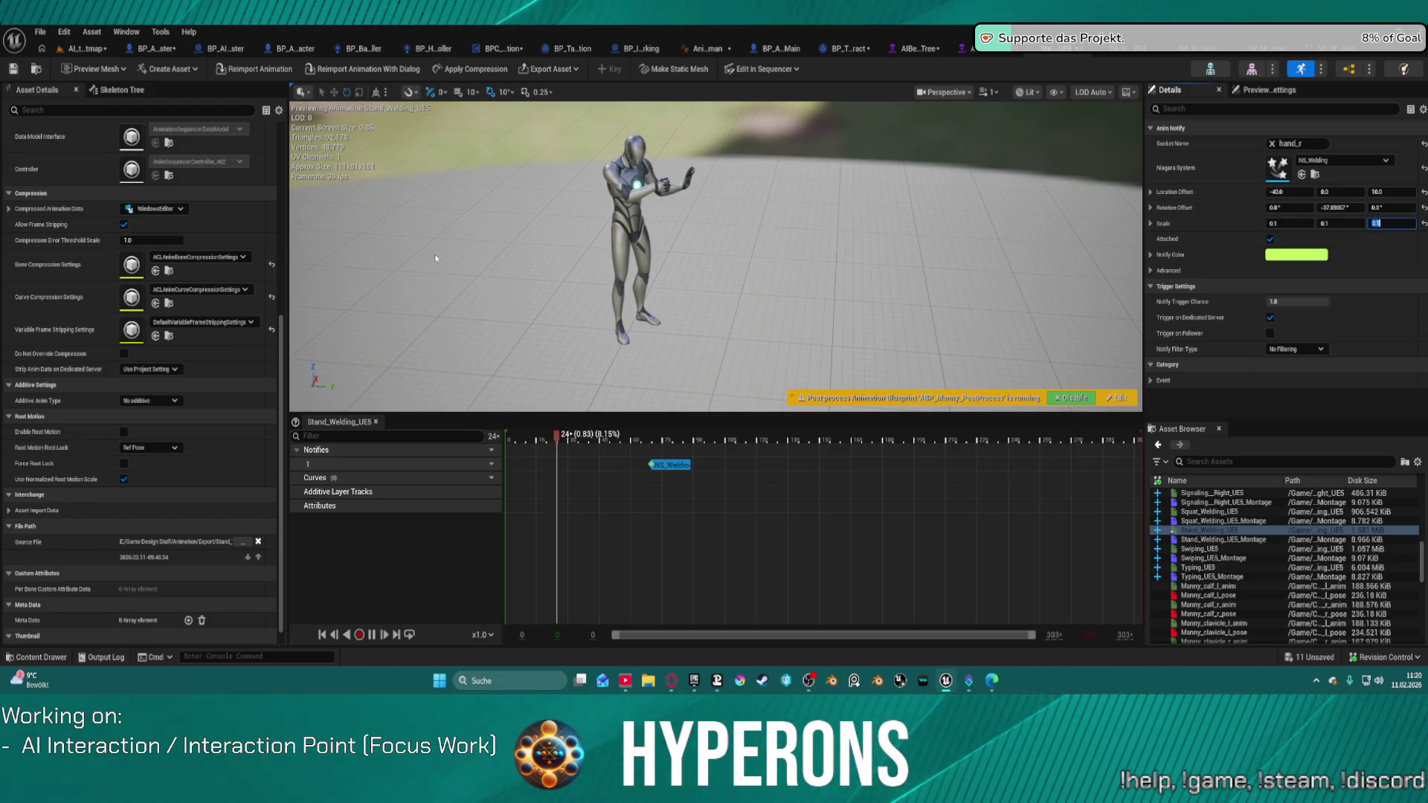
left_click(12, 69)
left_click(82, 49)
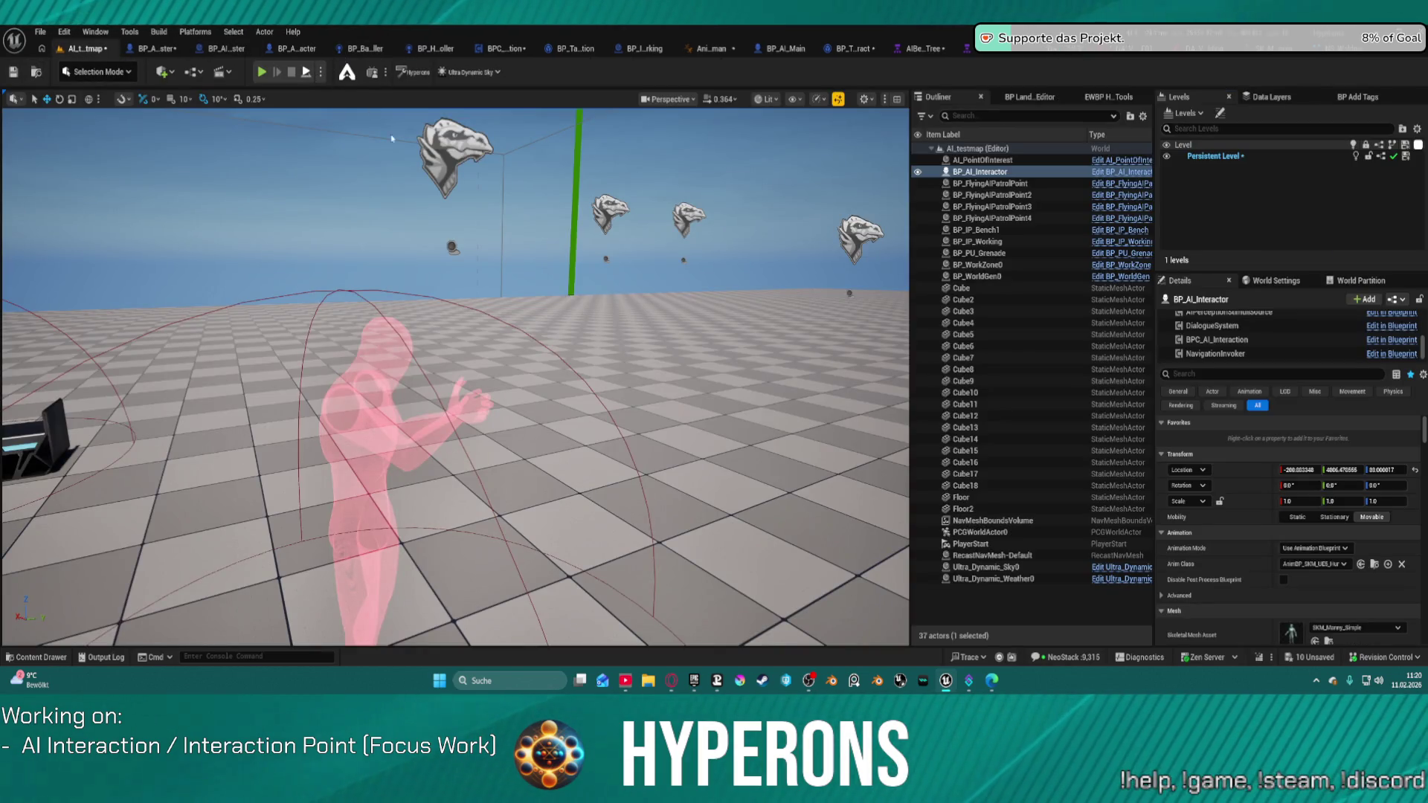
key("alt+p")
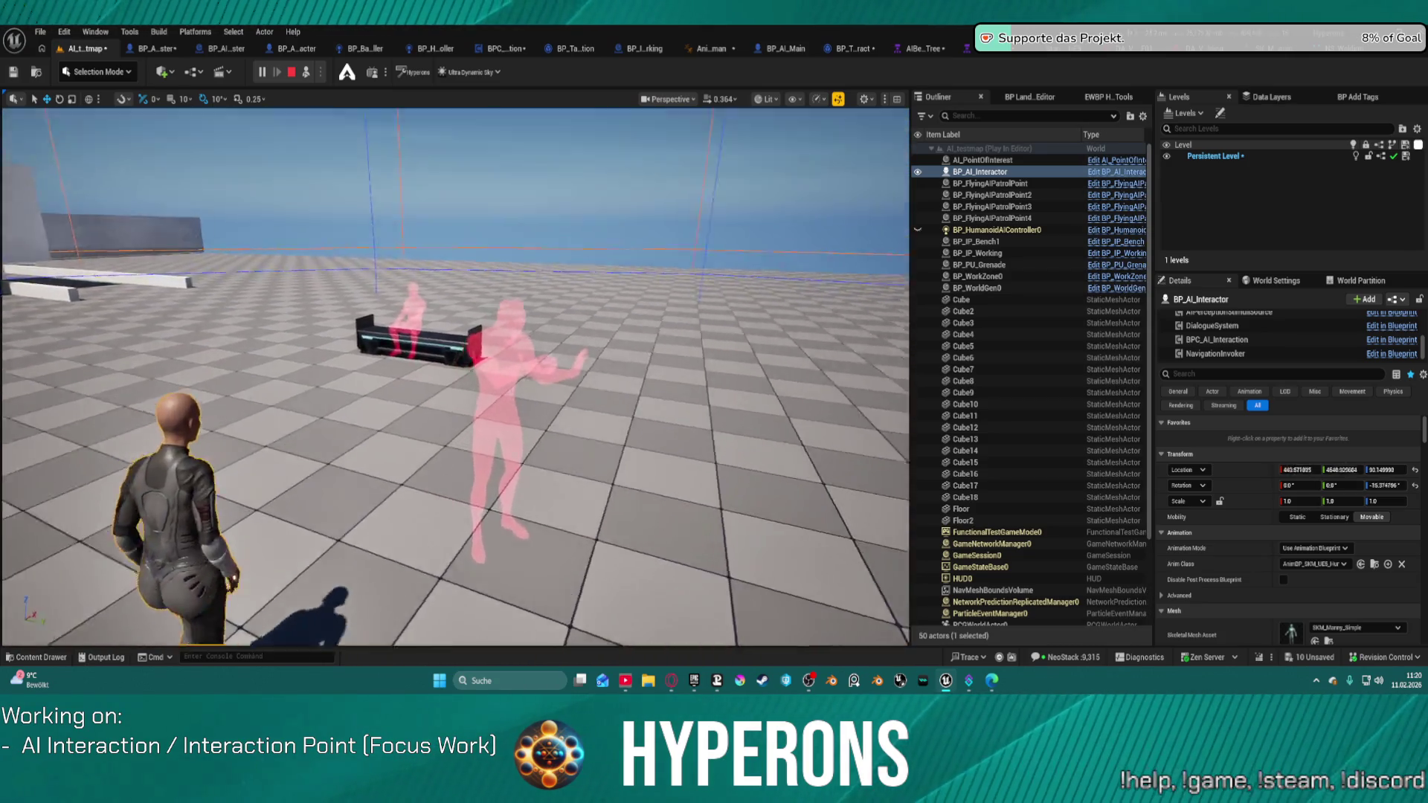
key("w")
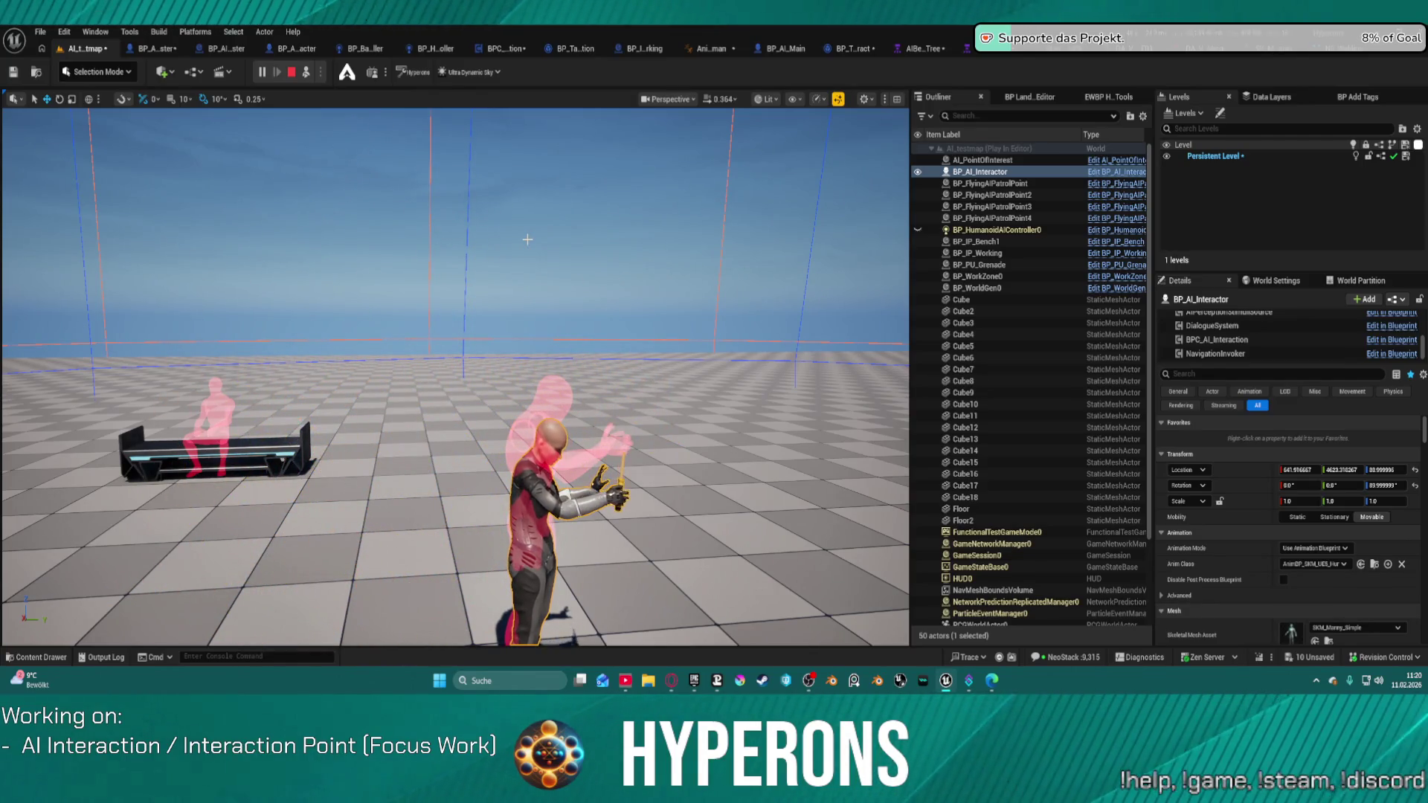
key("Escape")
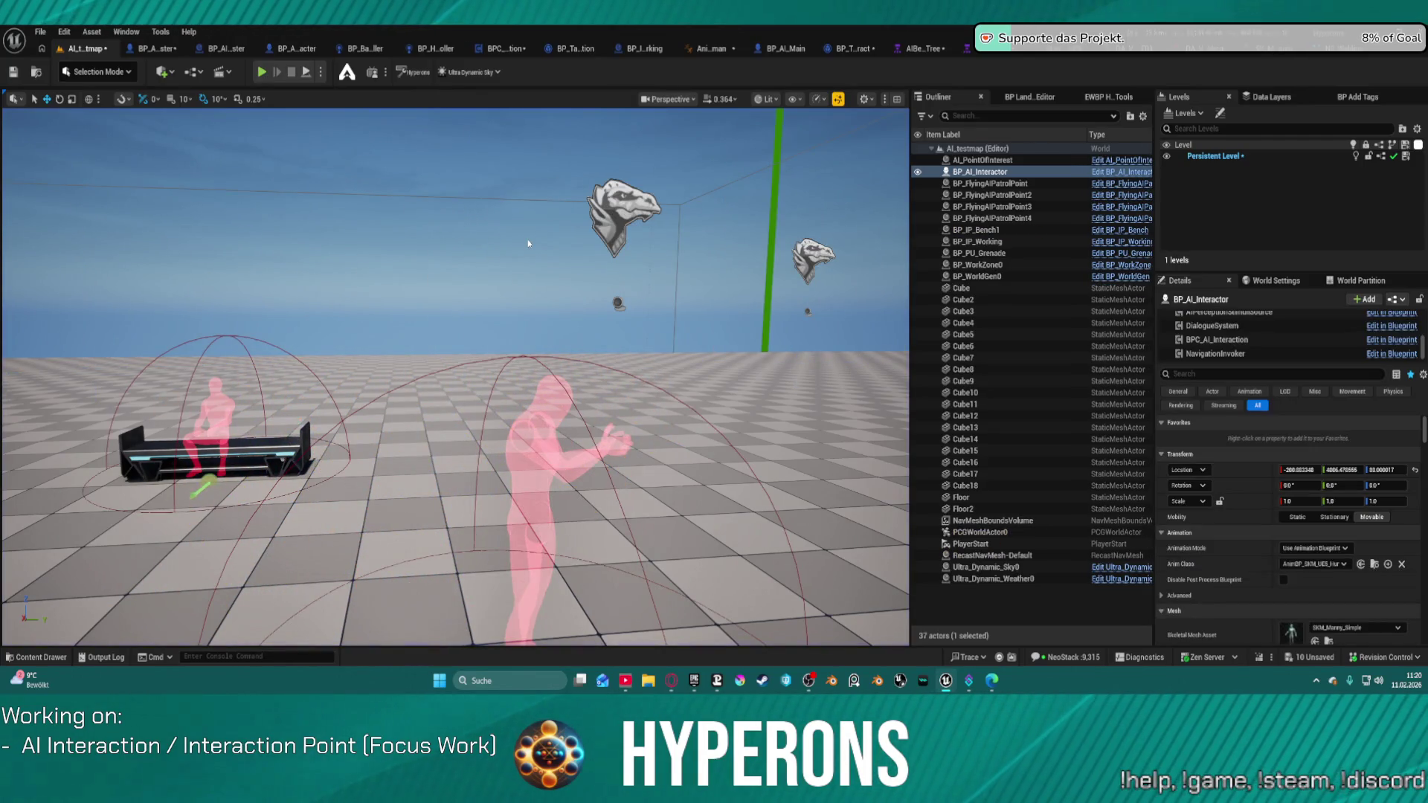
key("f")
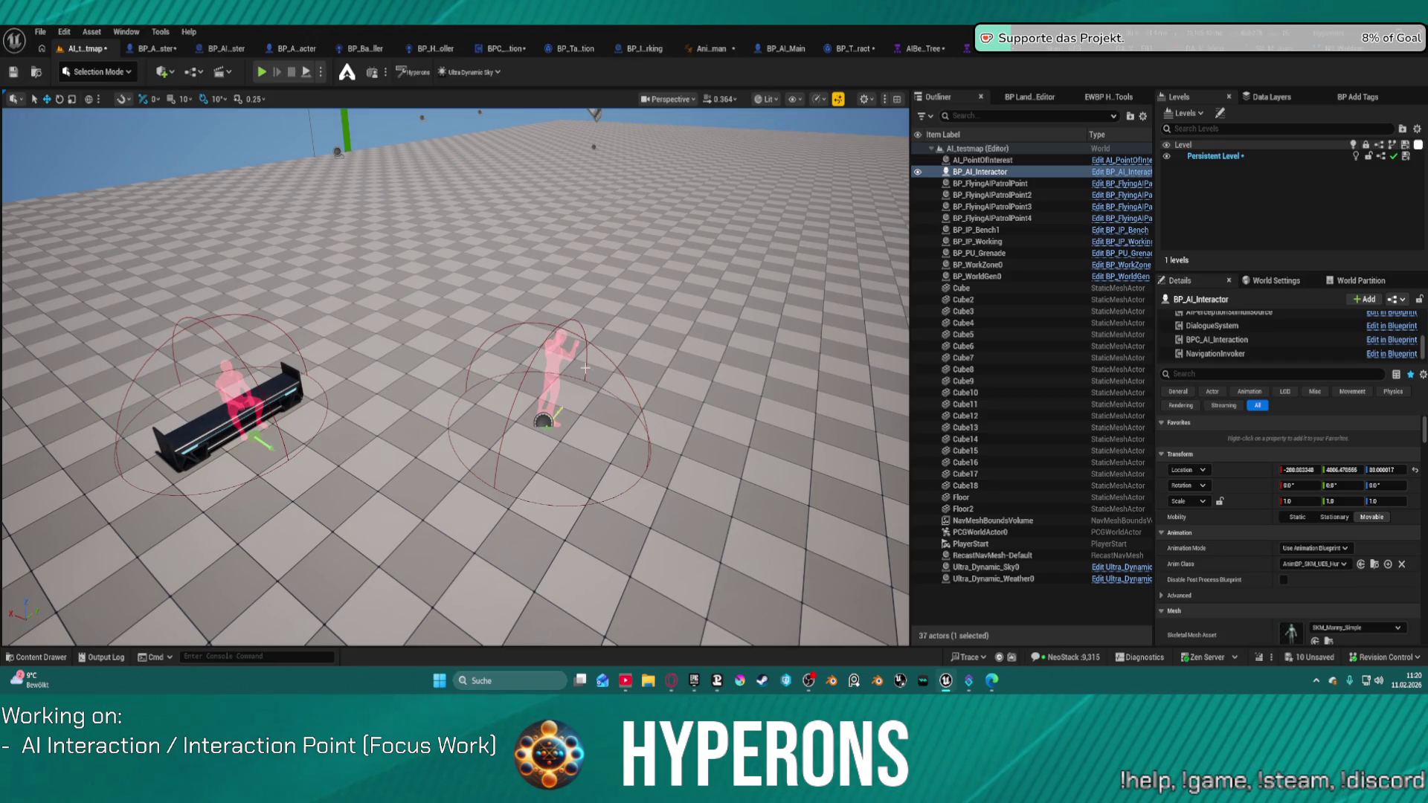
double_click(977, 241)
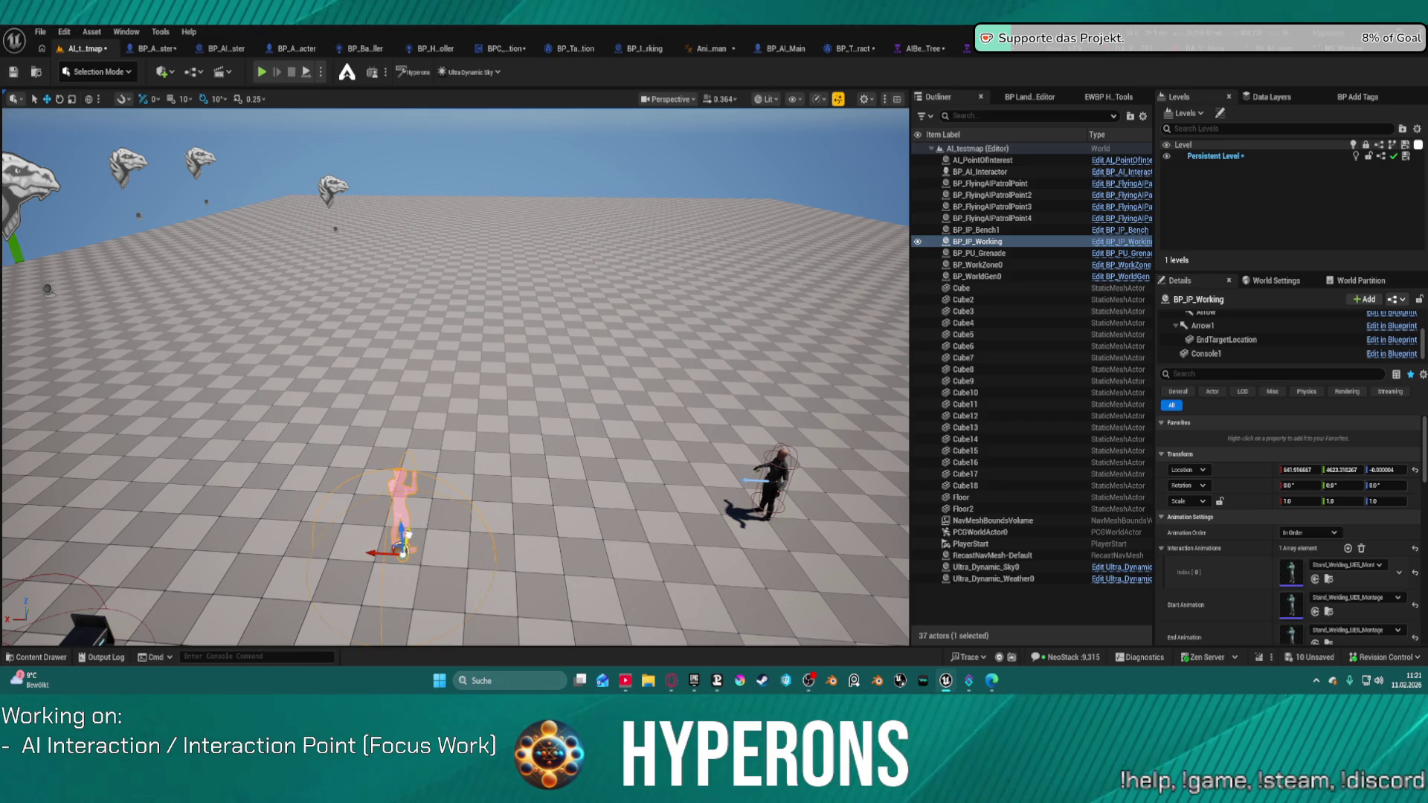
Duplicate BP_IP_Working as BP_IP_Working2, shift it along X, and assign Squat_Welding_UE5_Montage
left_click_drag(407, 534, 424, 474)
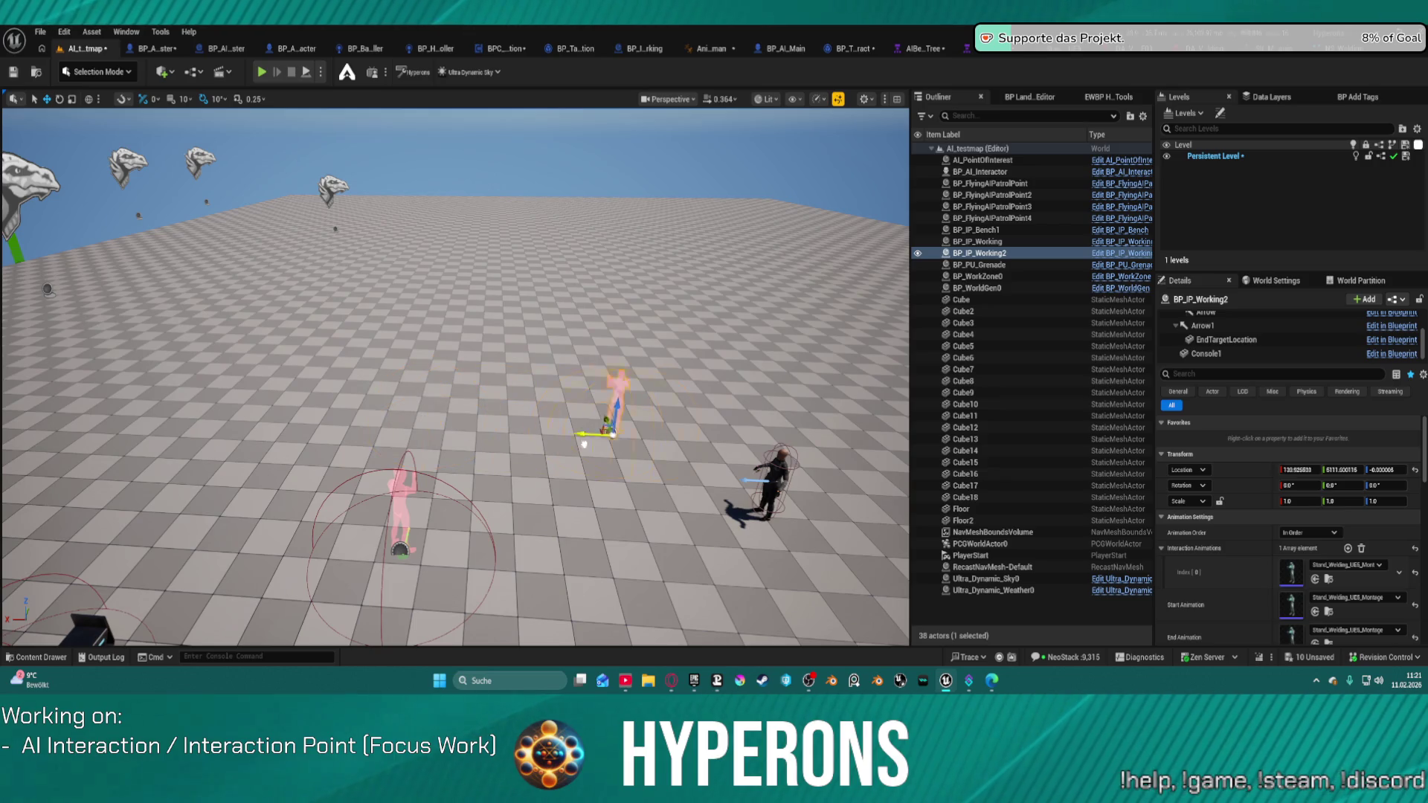
left_click_drag(584, 444, 684, 444)
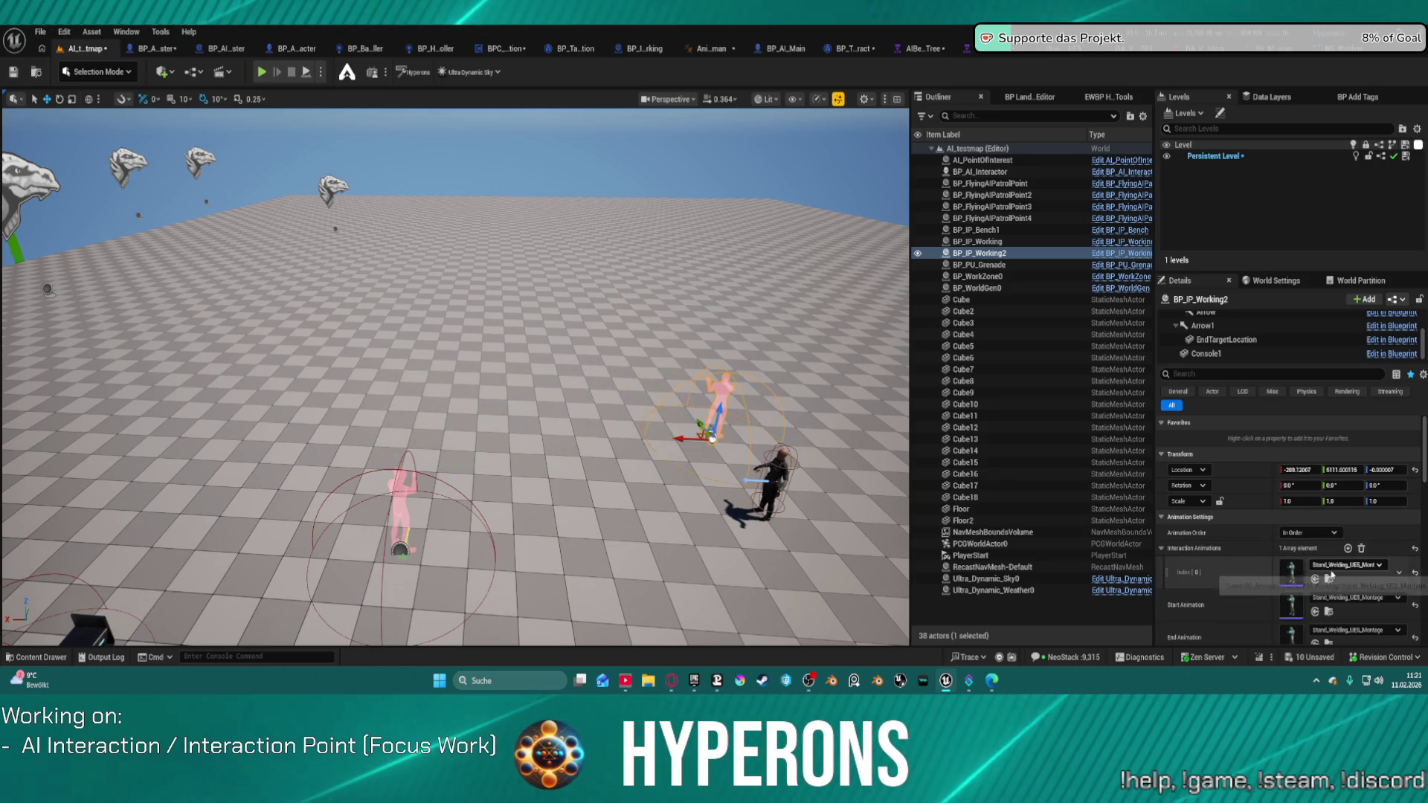
left_click(1335, 567)
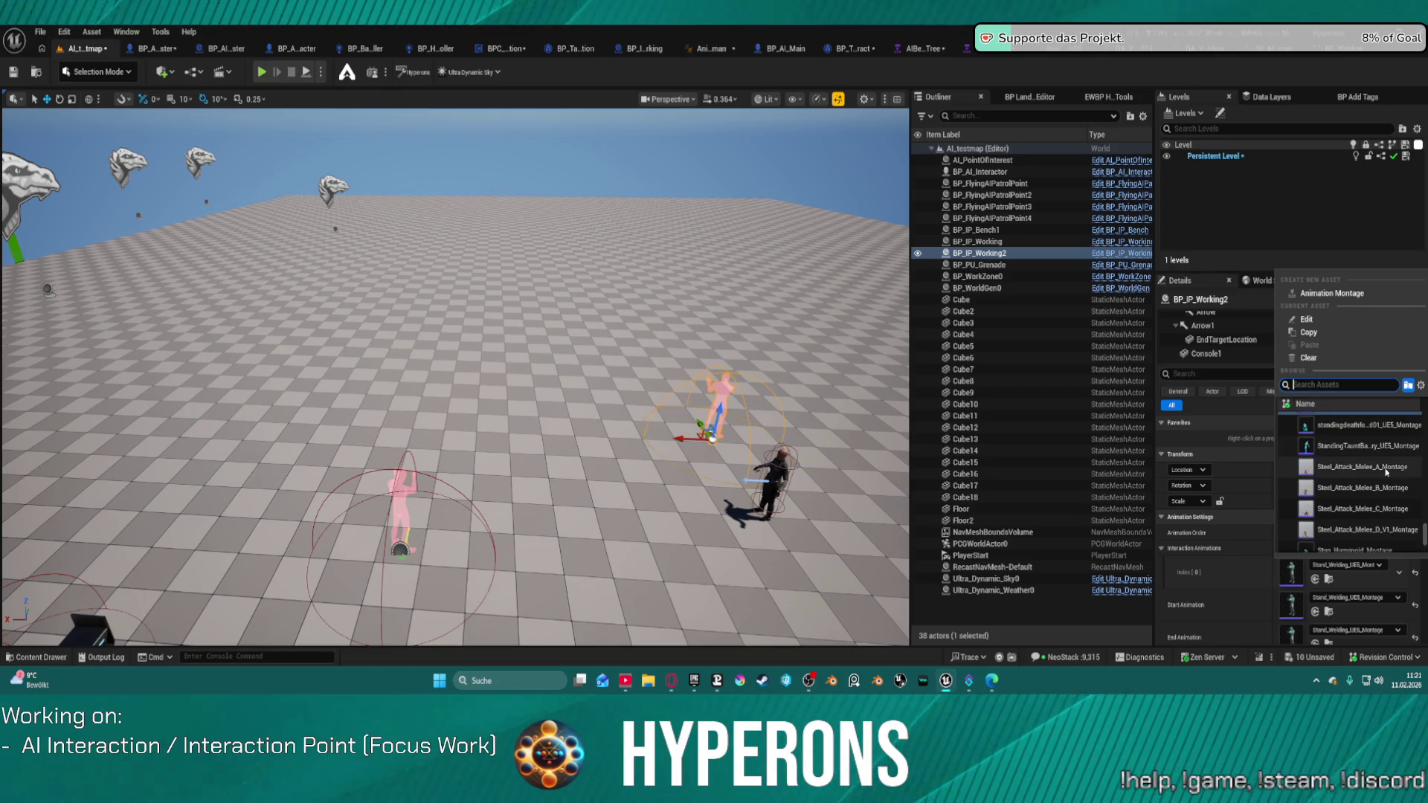
scroll(1384, 469, "up", 2)
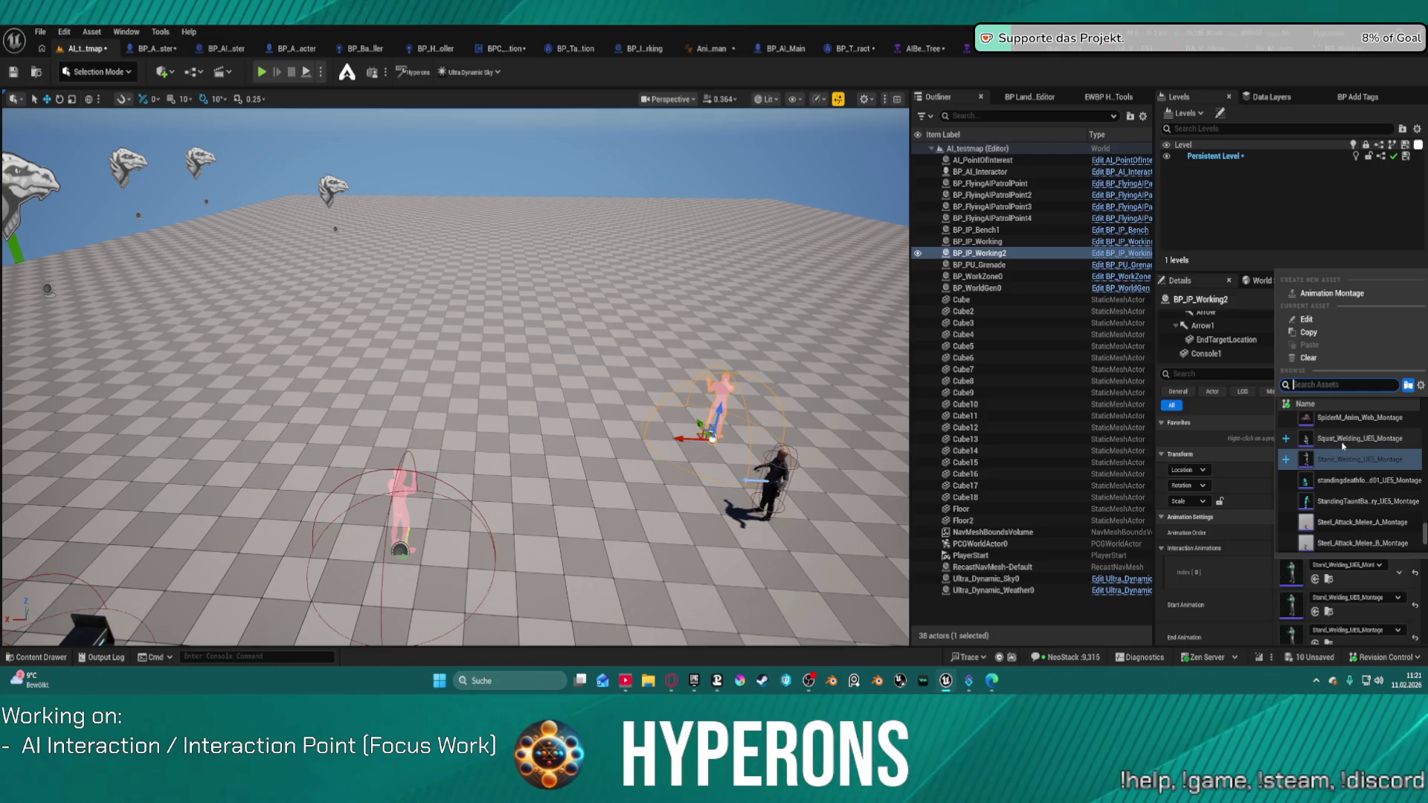
left_click(1343, 444)
left_click(1344, 444)
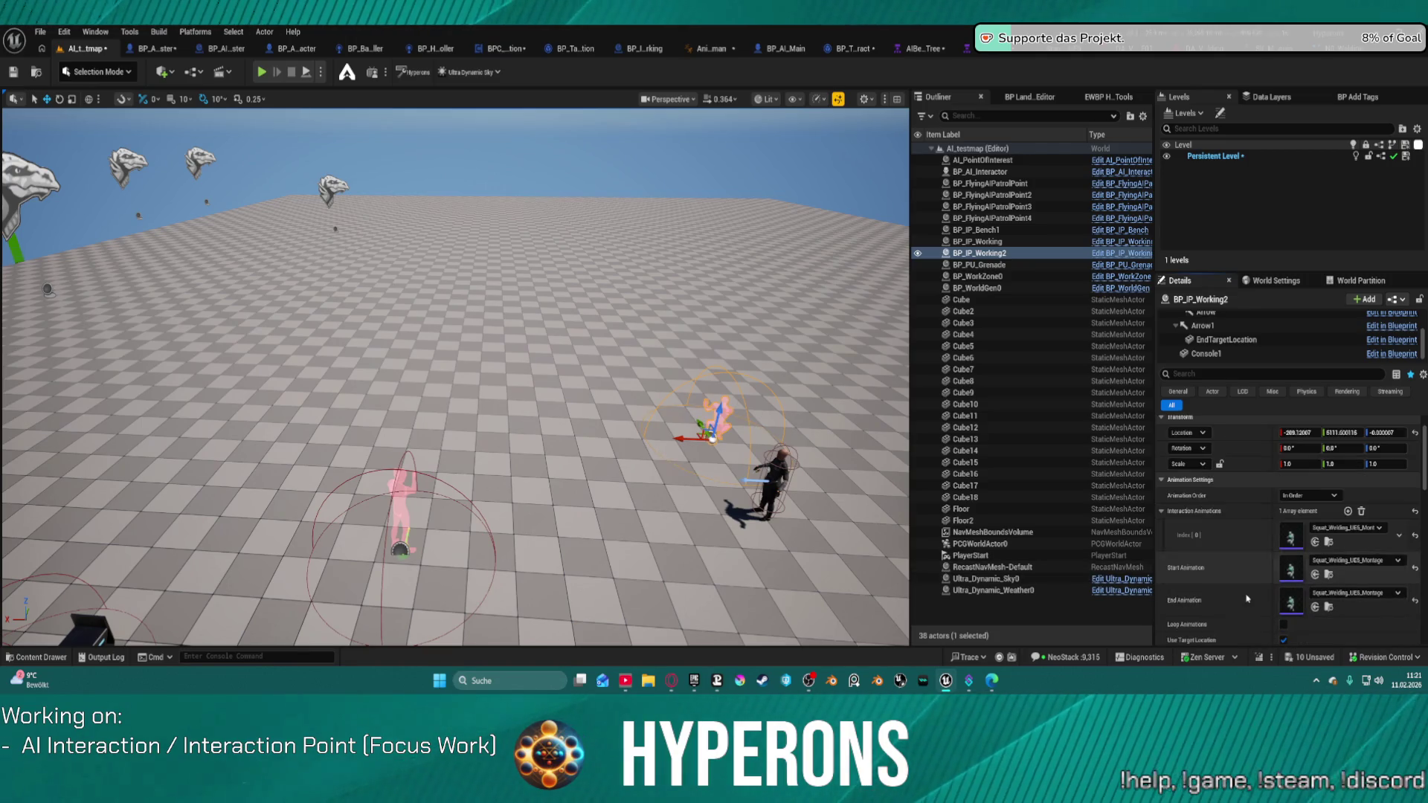
scroll(1227, 536, "down", 3)
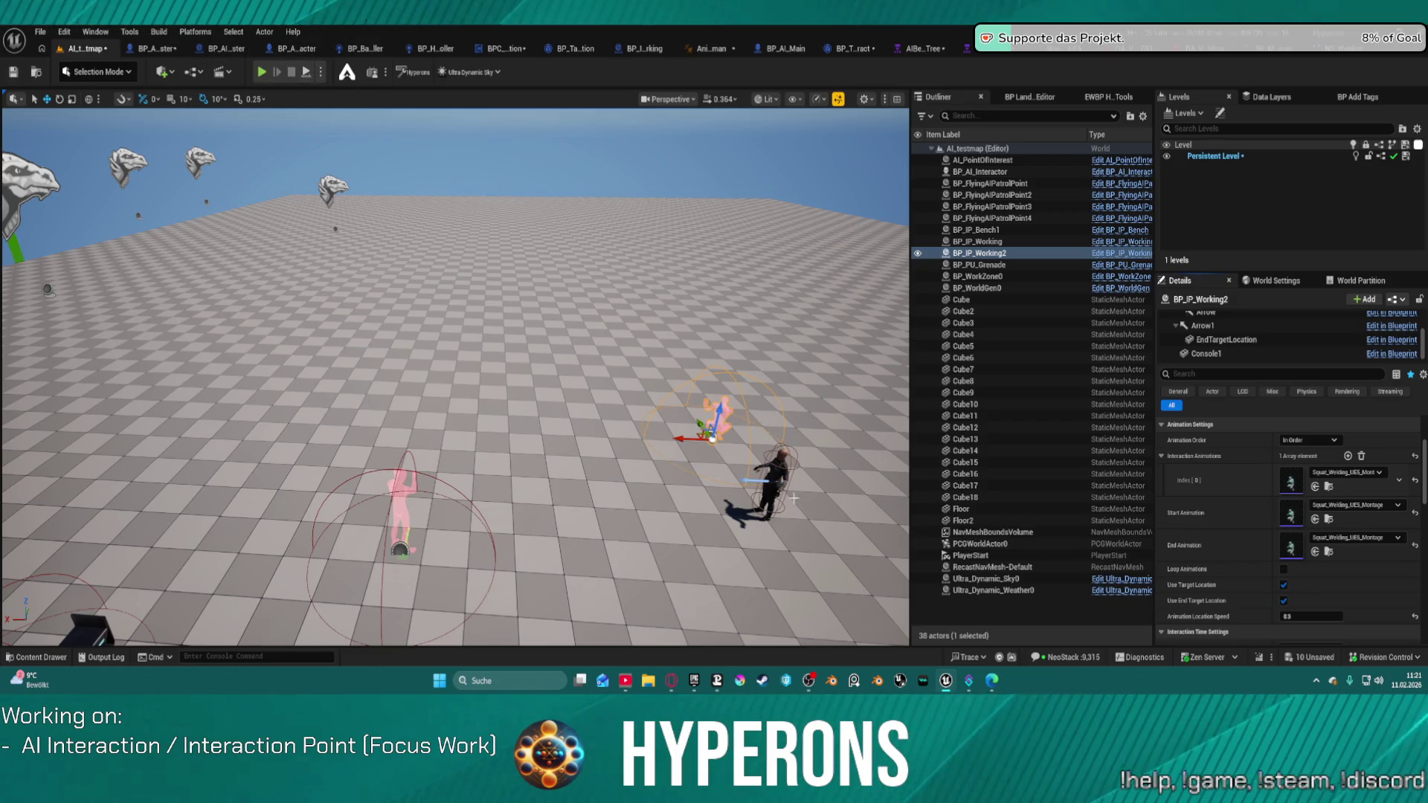
Add BP_IP_Working2 as interaction point Index 2 on BP_AI_Interactor and start a play test
left_click(774, 475)
scroll(1273, 327, "down", 5)
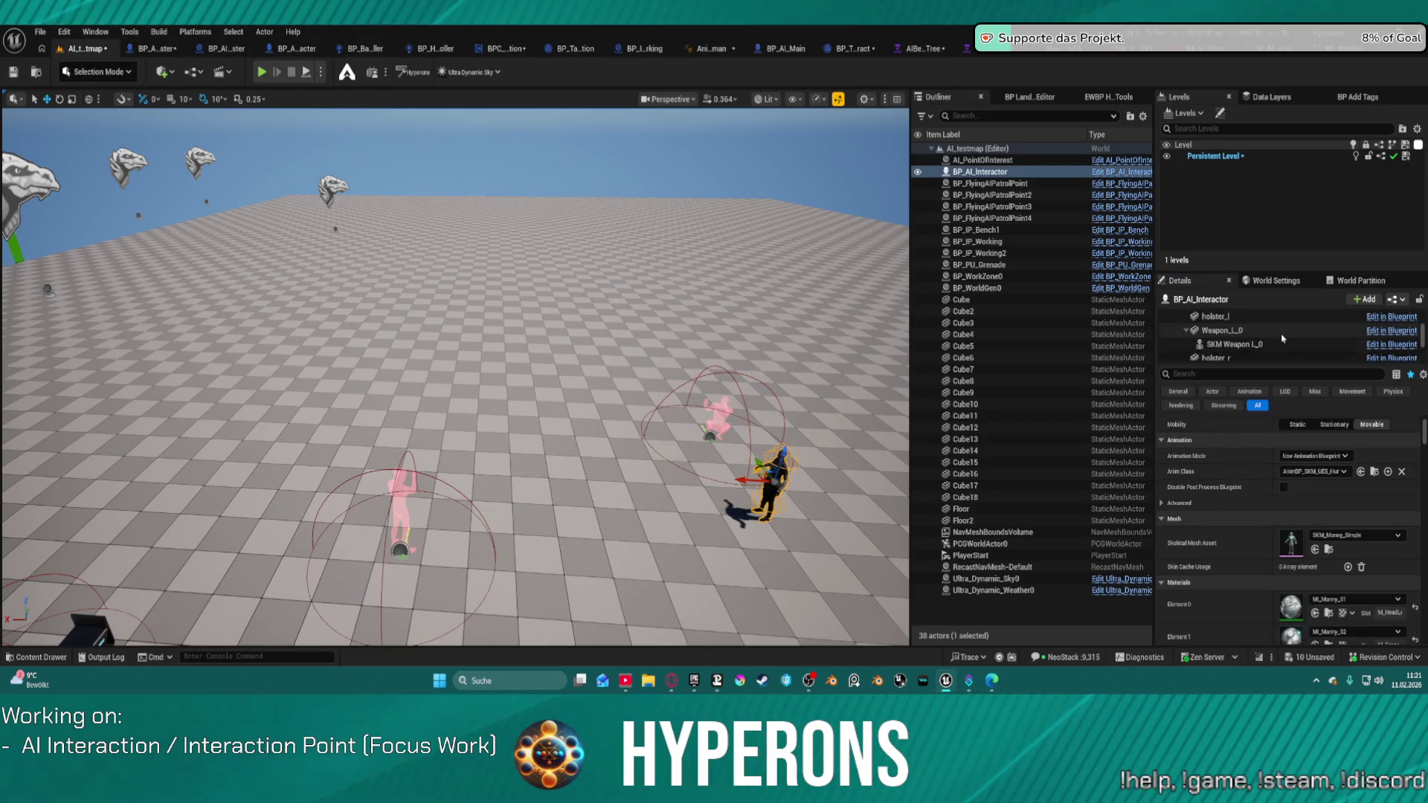
left_click(1250, 340)
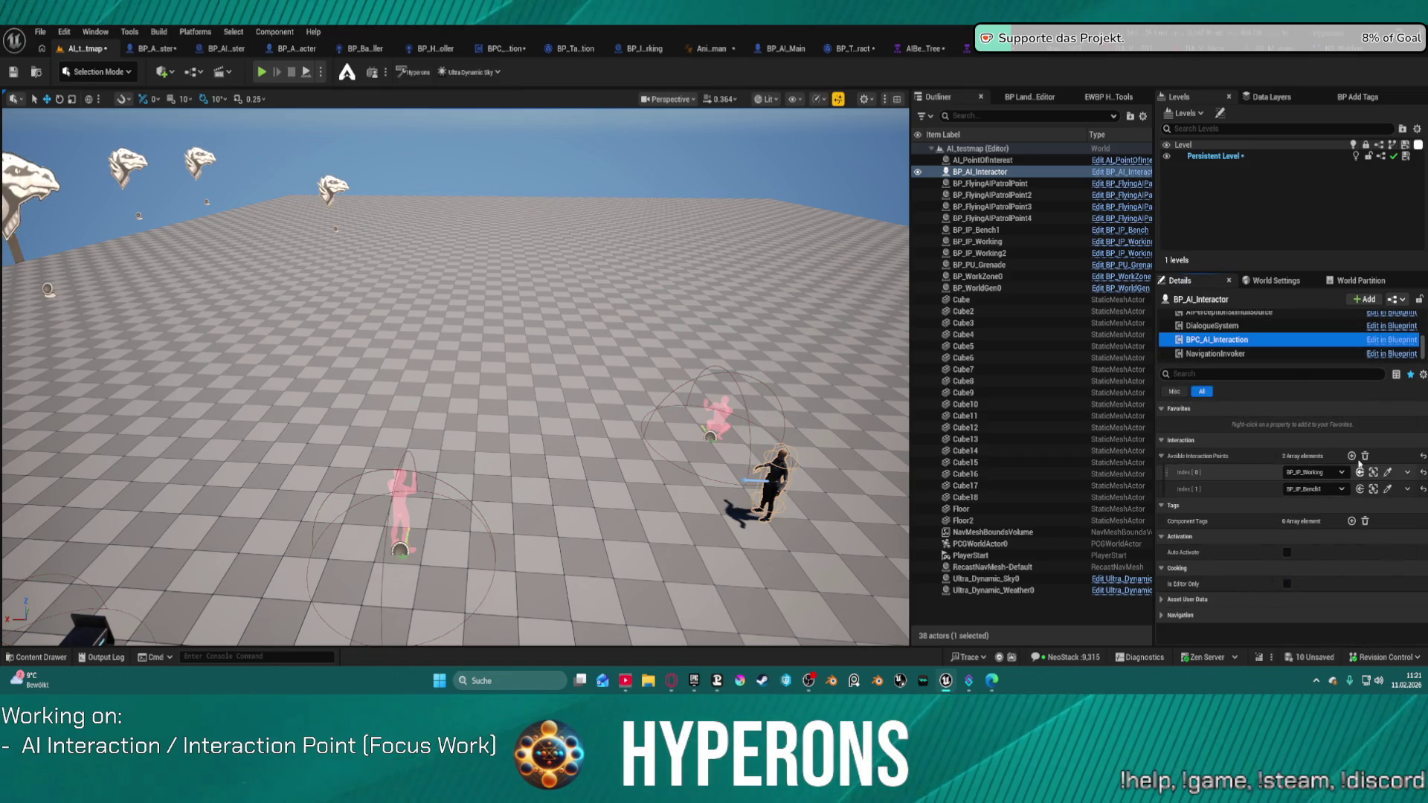
left_click(1352, 456)
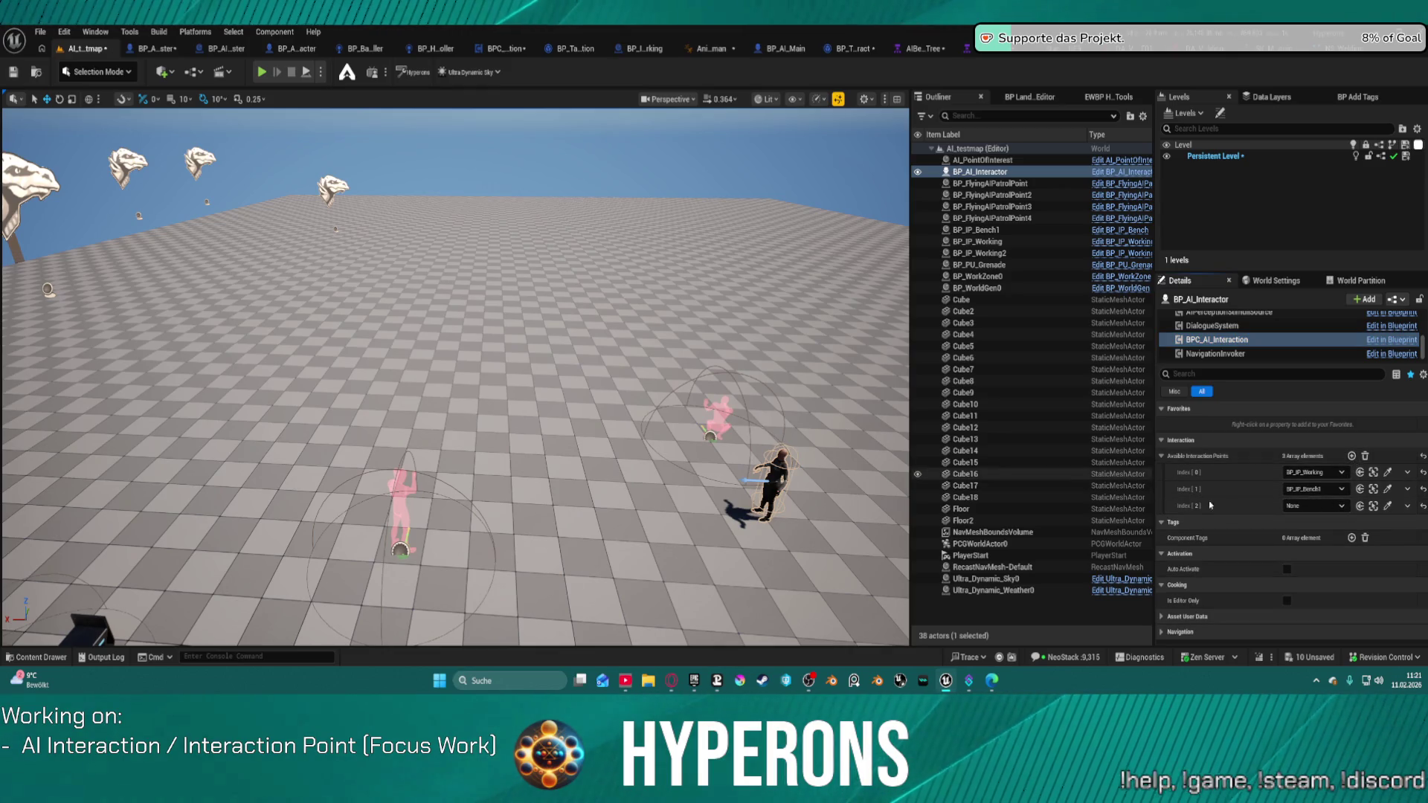
left_click(1314, 506)
left_click(1331, 395)
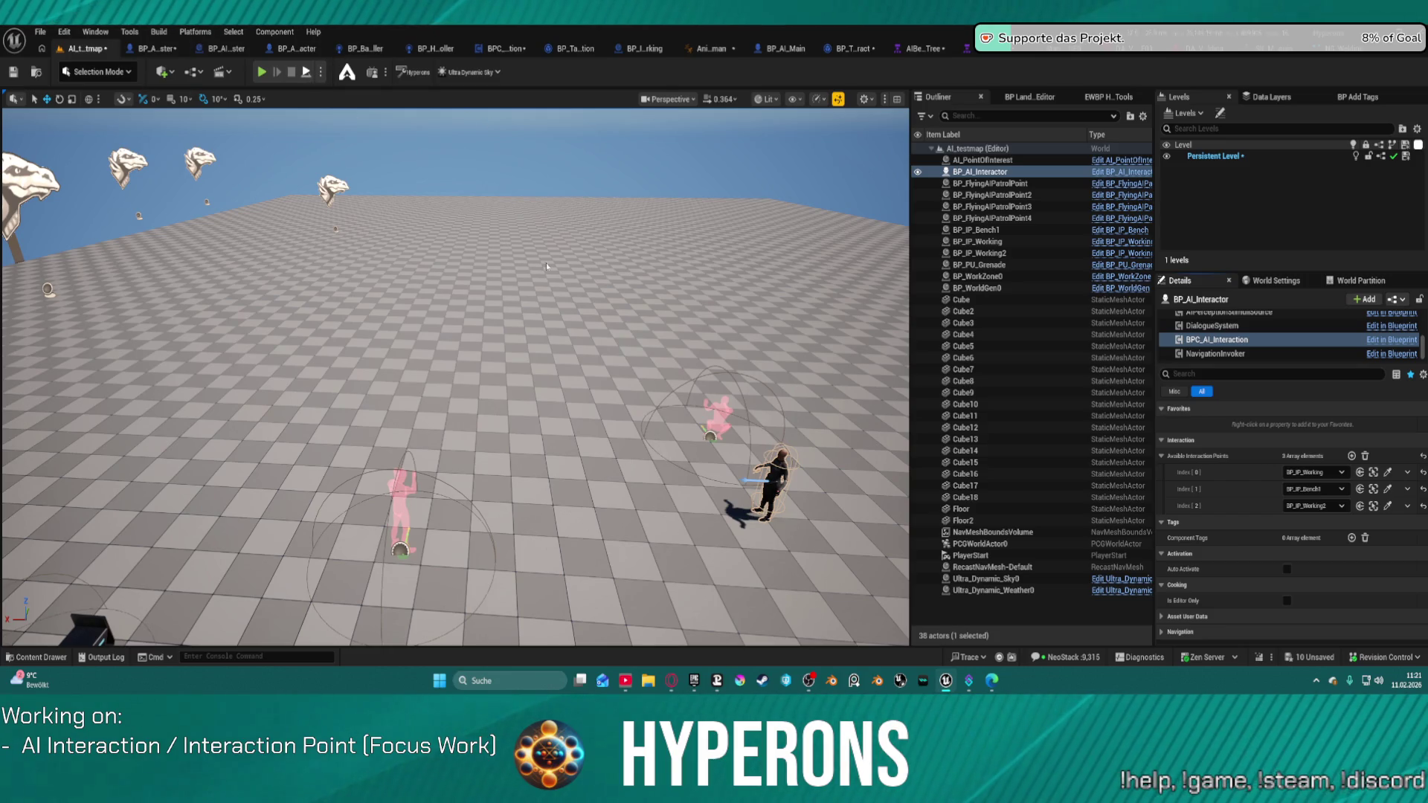
key("alt+p")
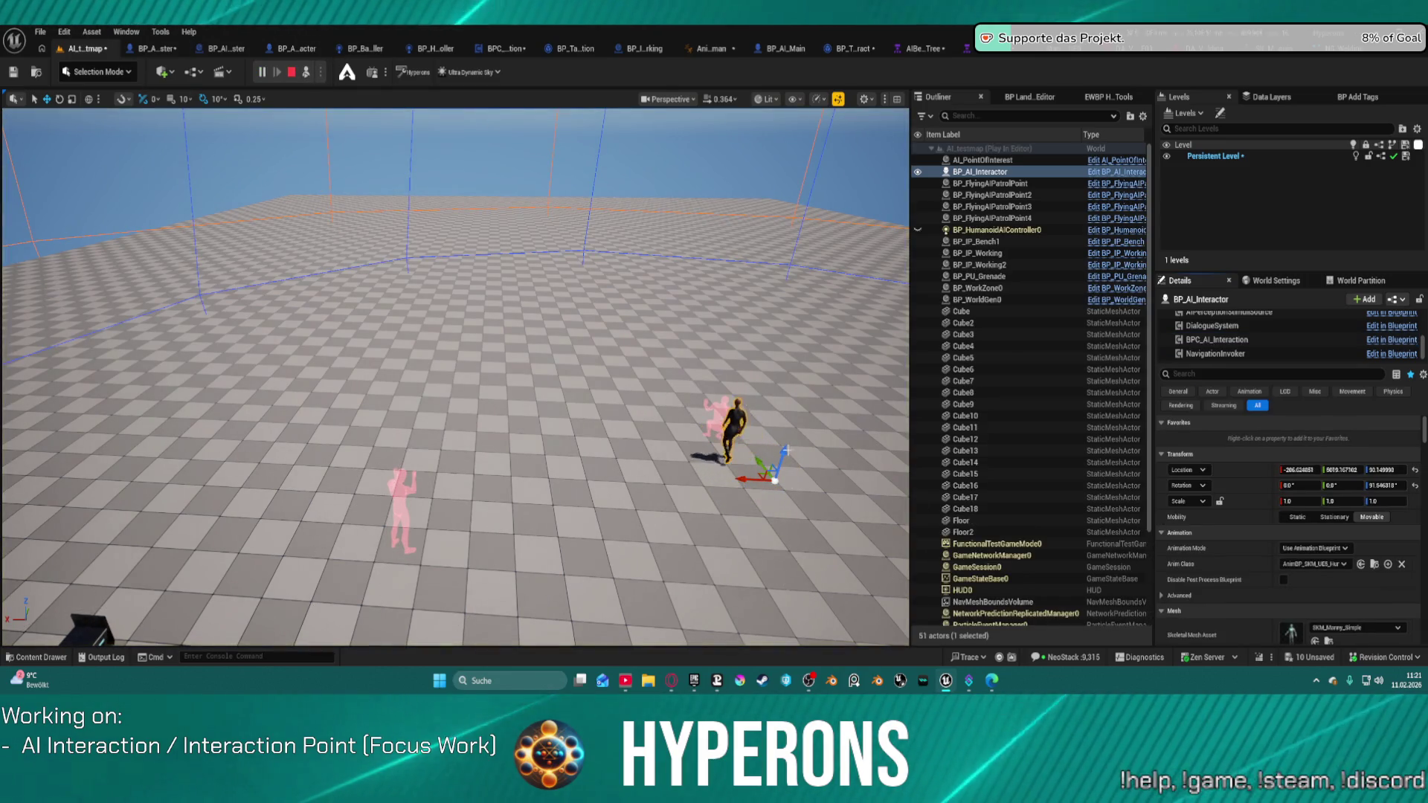
key("f")
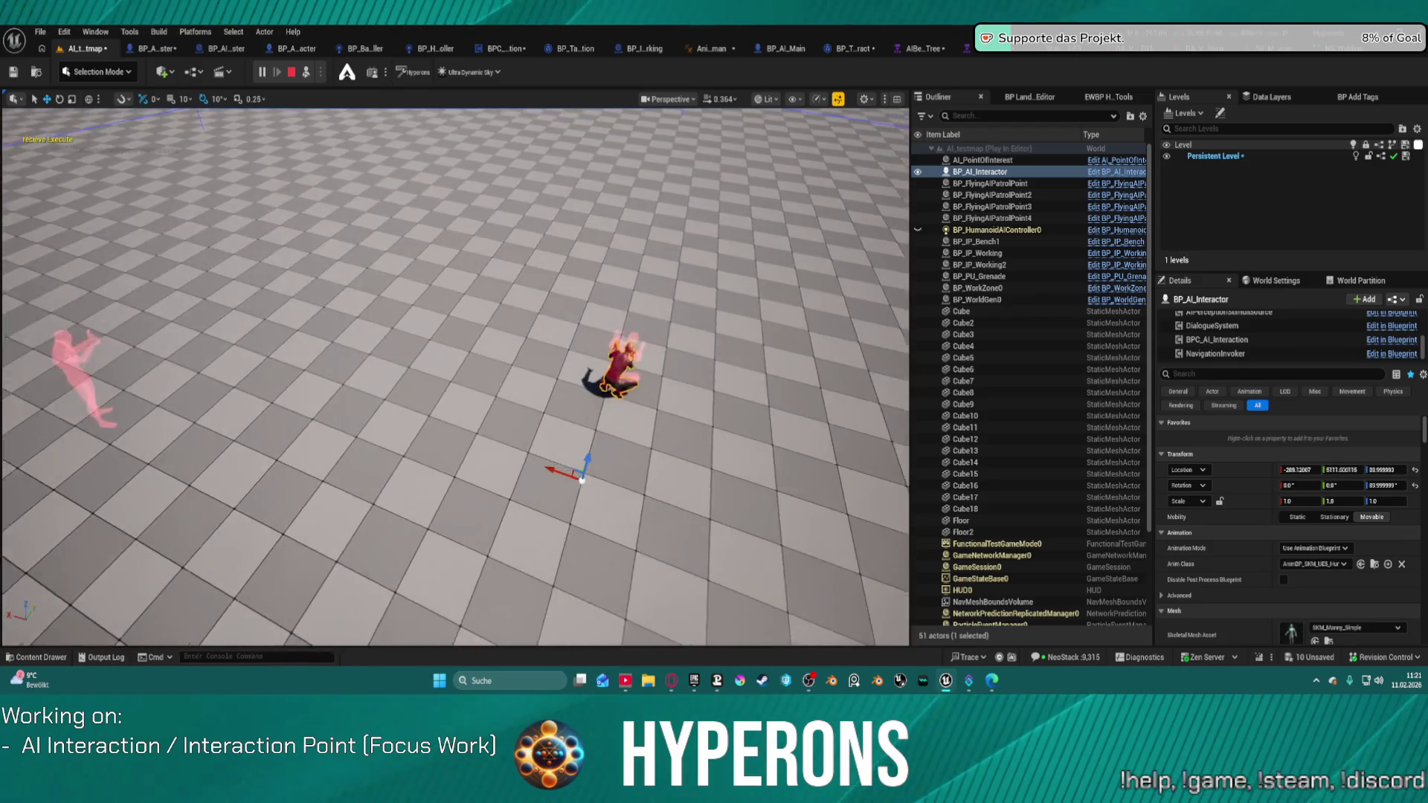
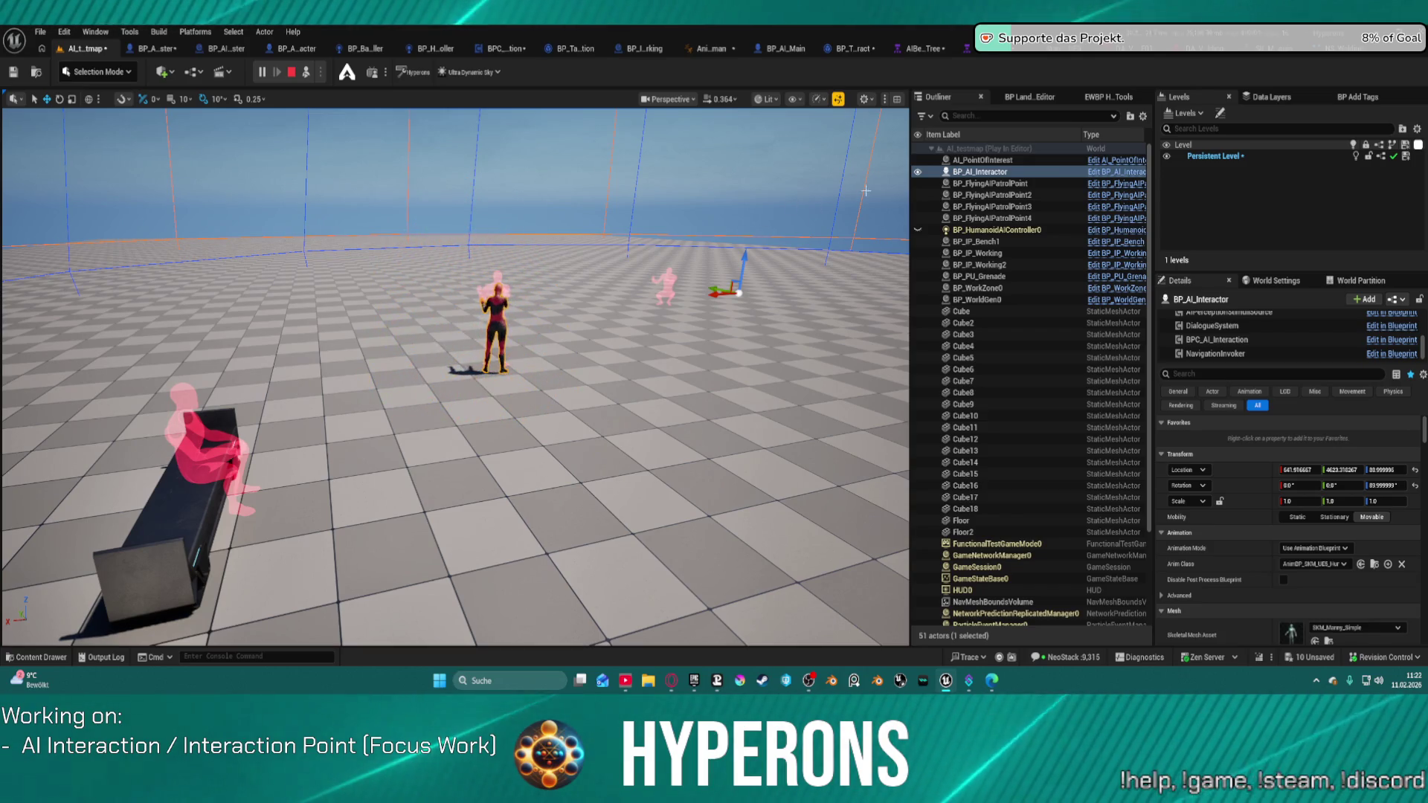
Stop the play session and switch to the NS_Welding spark system editor
key("Escape")
left_click(1349, 48)
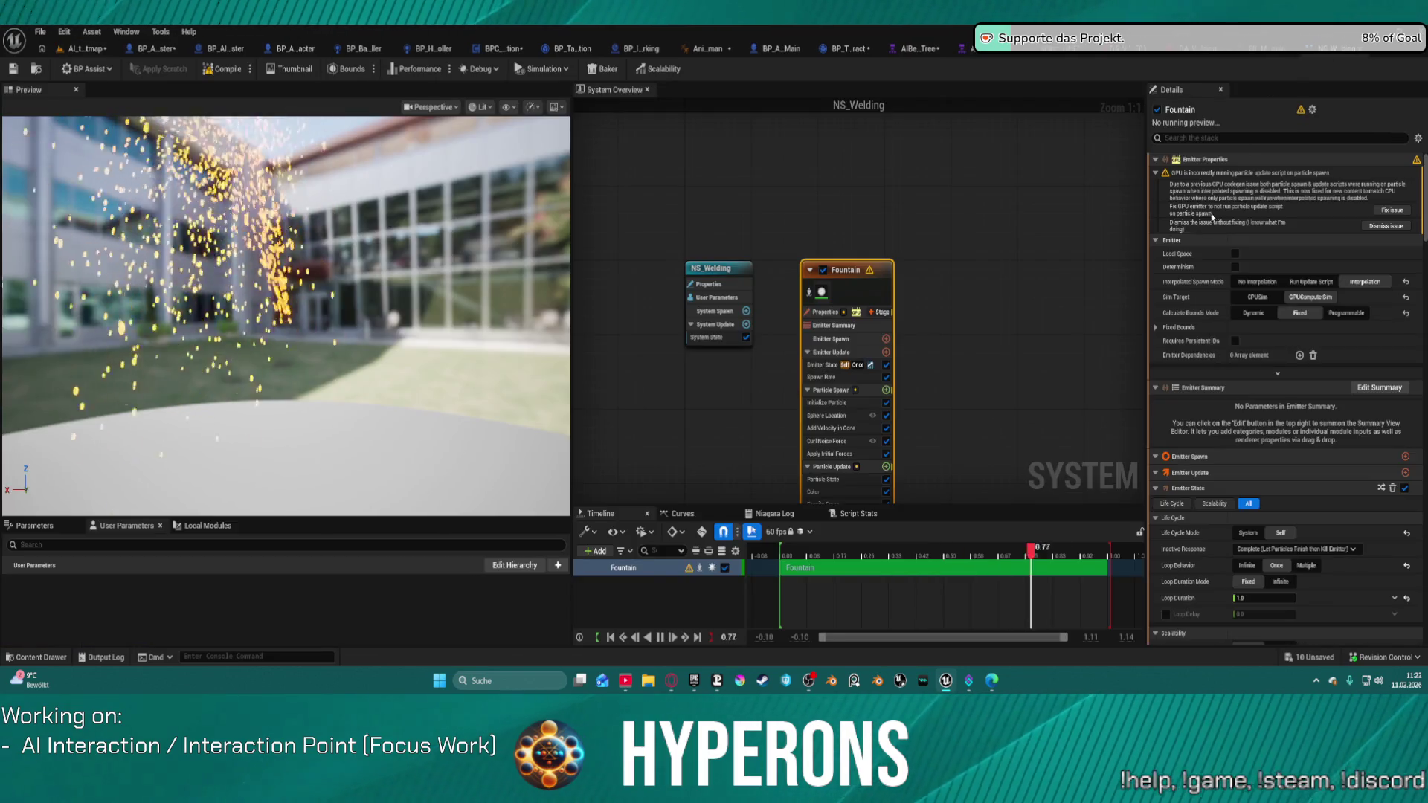
scroll(1271, 277, "down", 3)
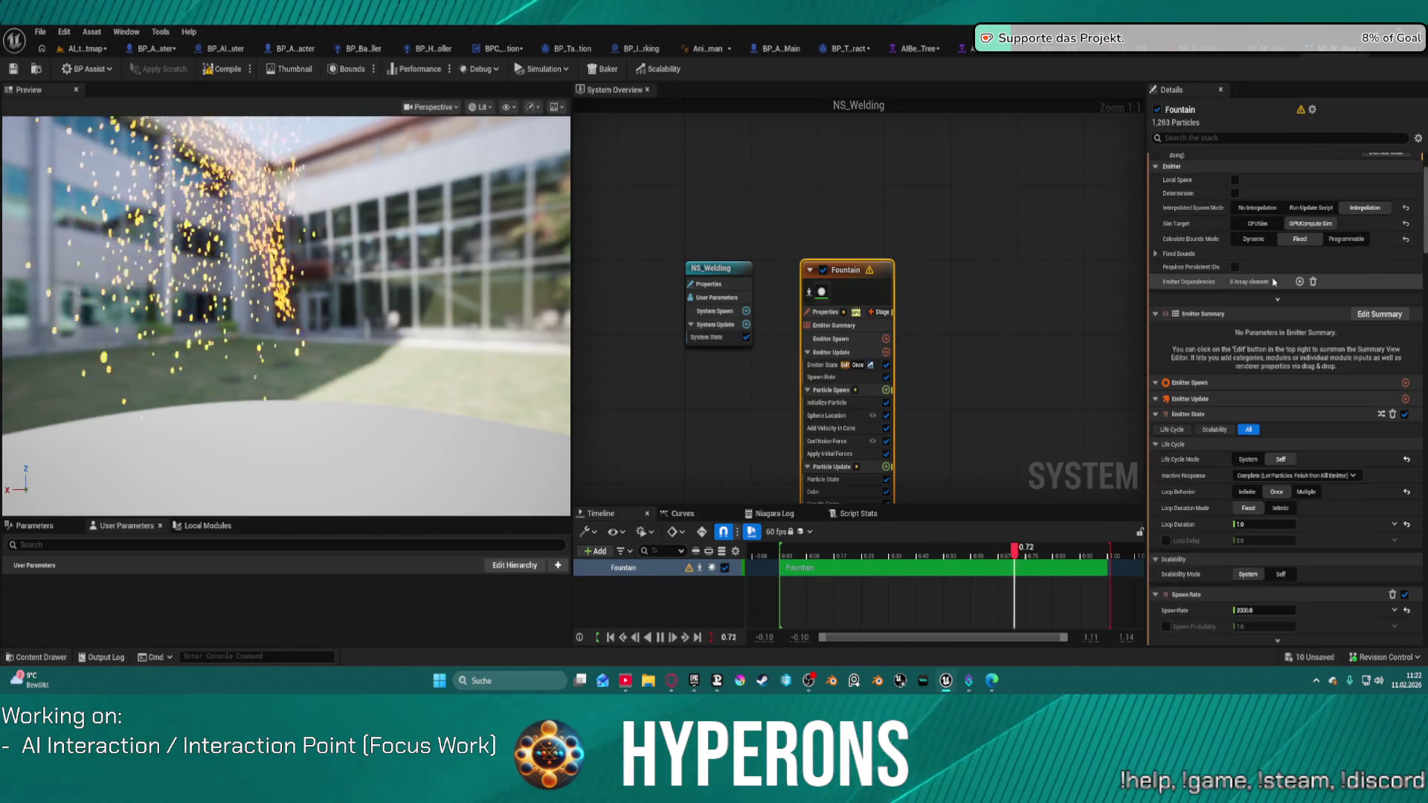
scroll(1234, 251, "down", 9)
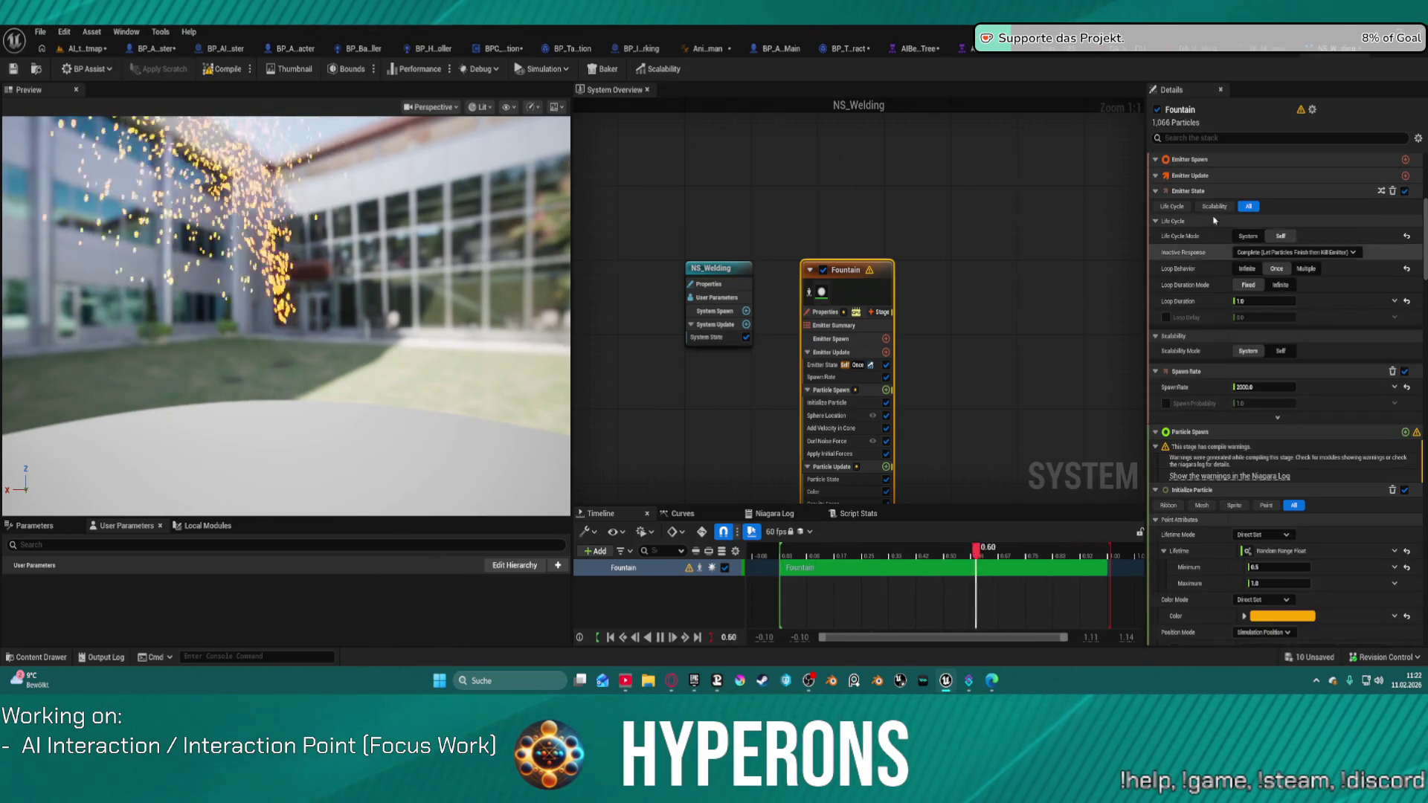
Filter the emitter stack for 'scale' and review the Fountain emitter's modules
left_click(1213, 138)
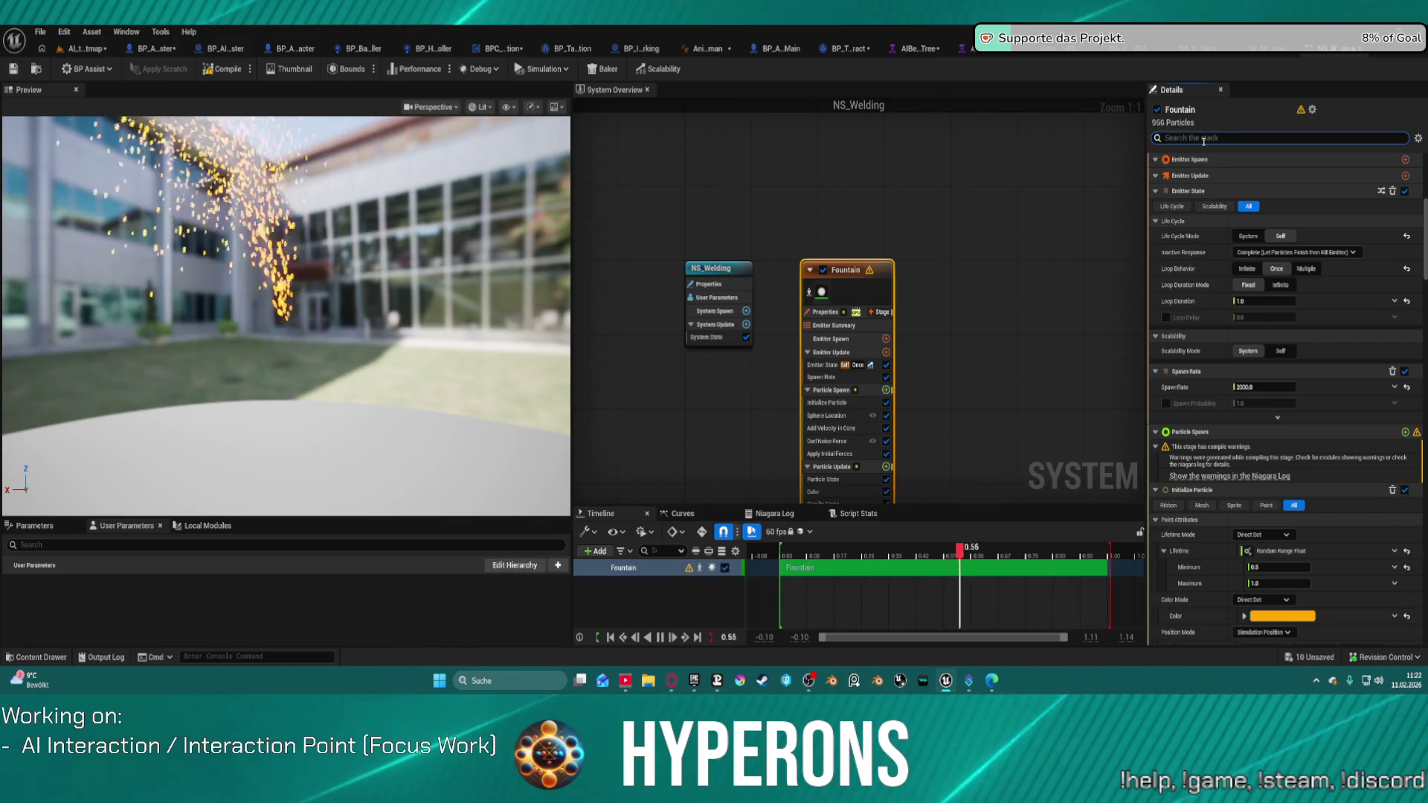
type("scale")
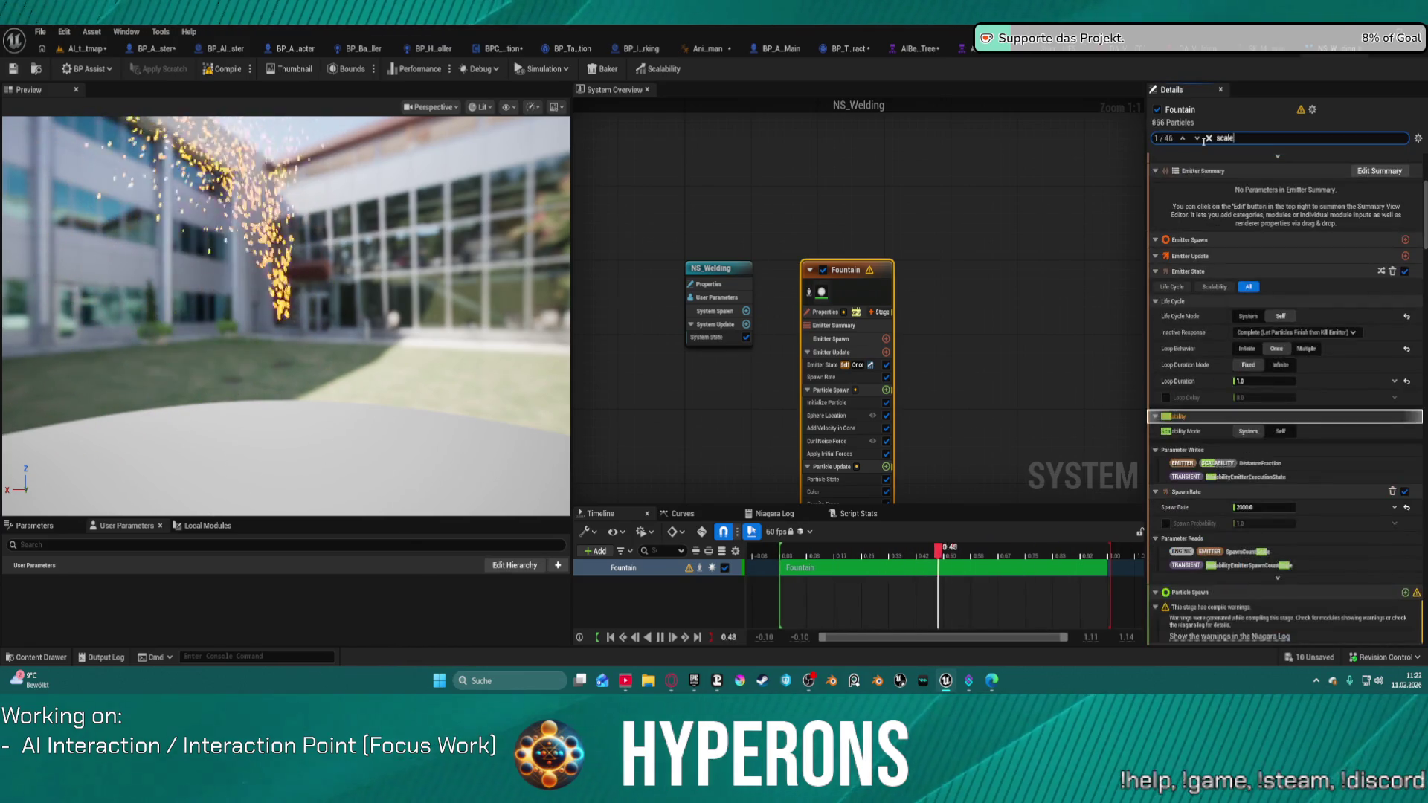
scroll(1244, 449, "down", 5)
scroll(1244, 449, "down", 5)
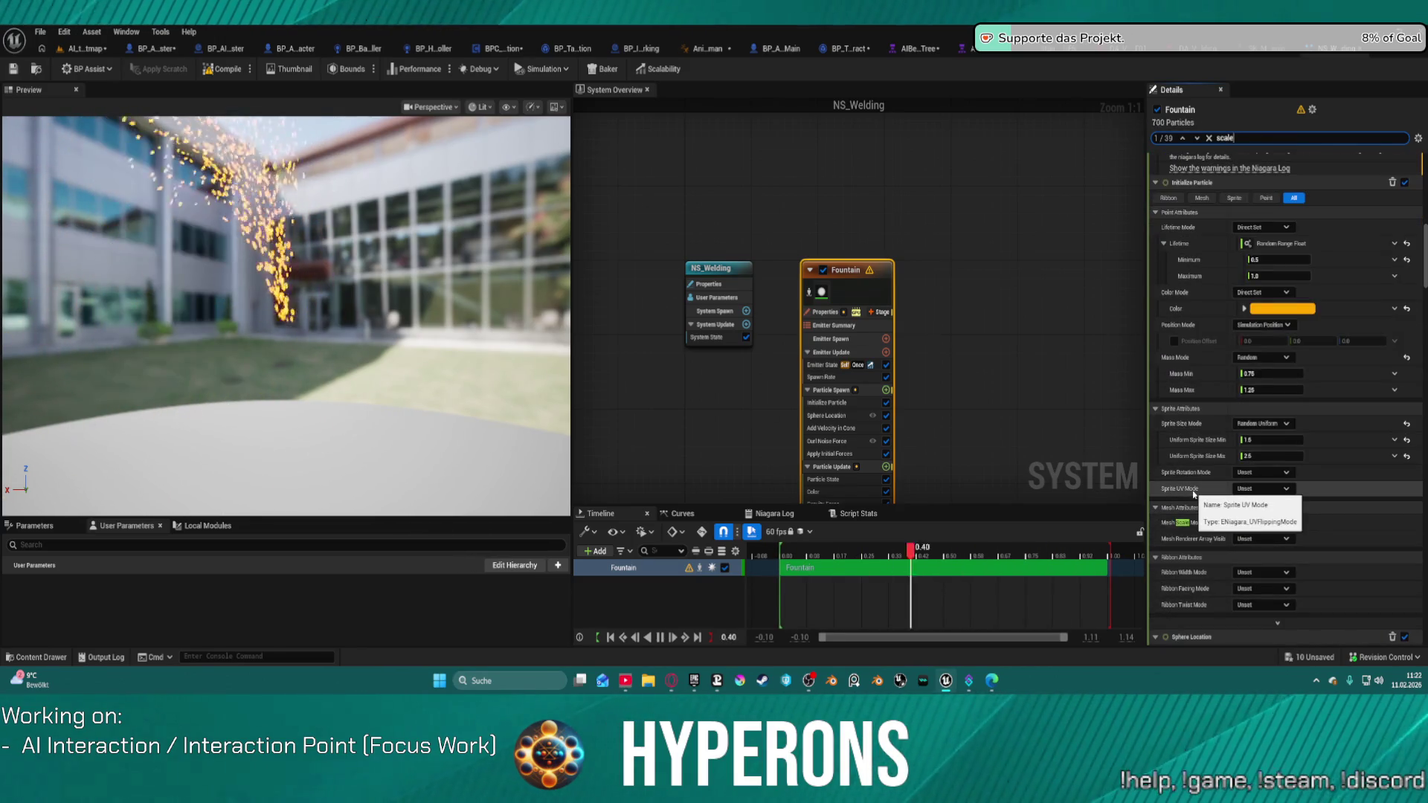
scroll(1194, 494, "down", 4)
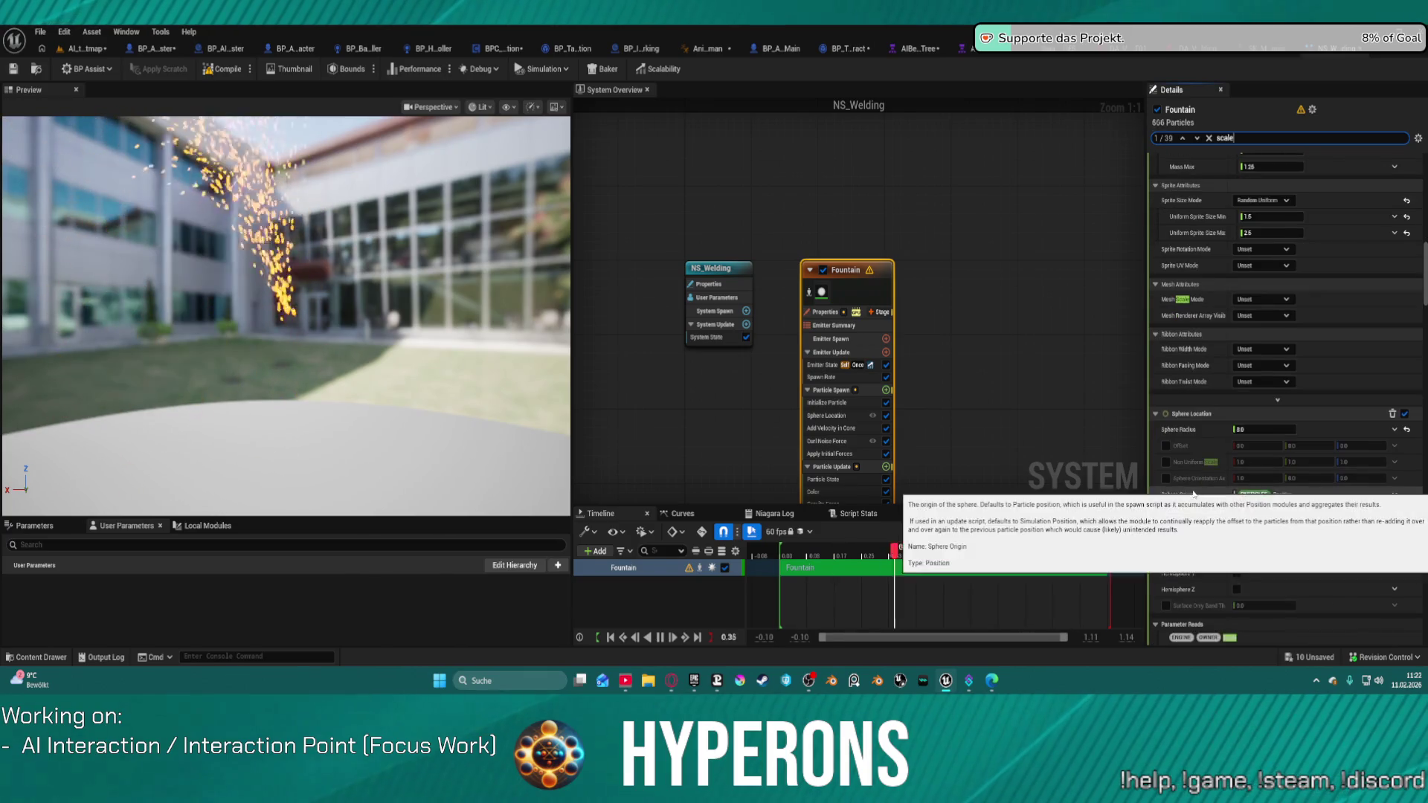
scroll(1198, 499, "down", 5)
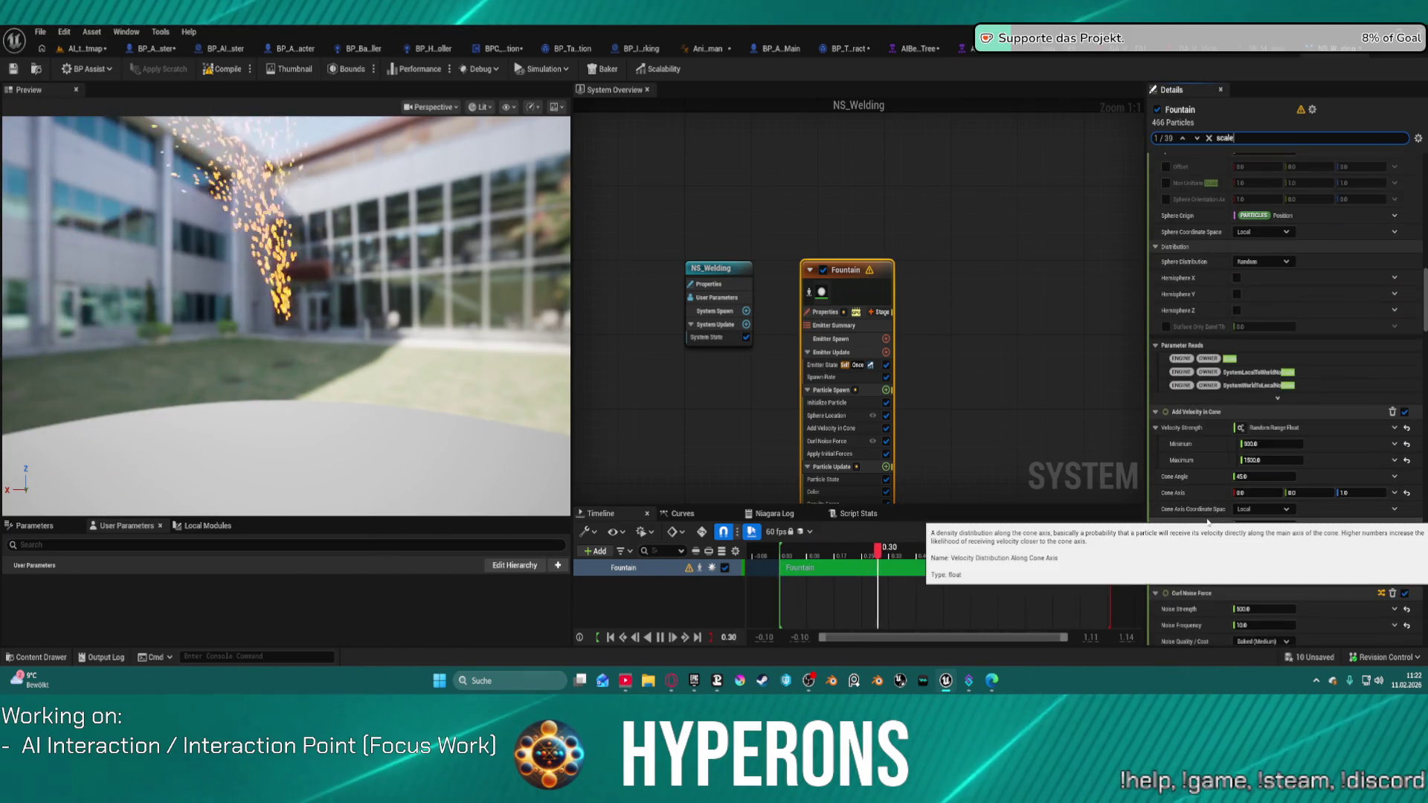
scroll(1199, 490, "down", 5)
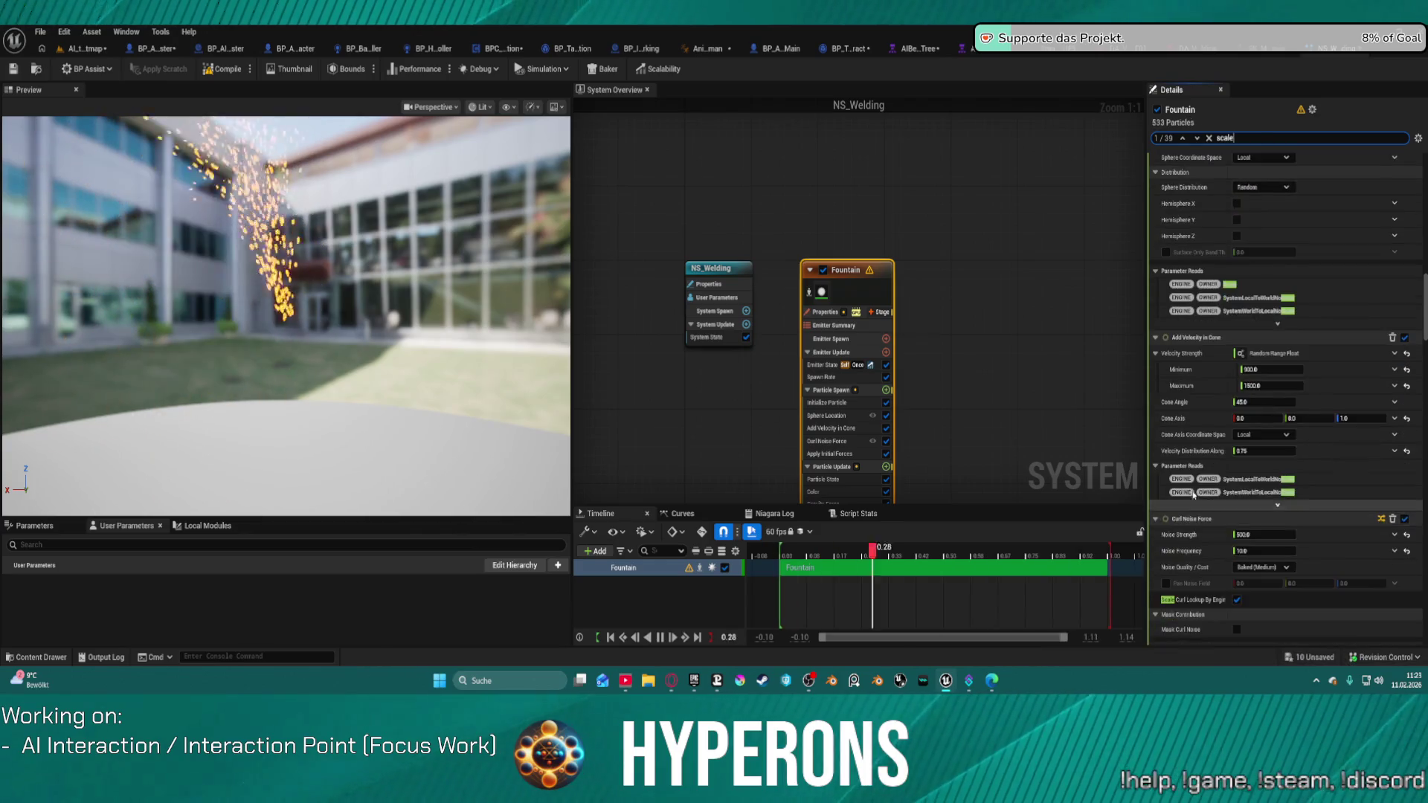
scroll(1193, 447, "down", 2)
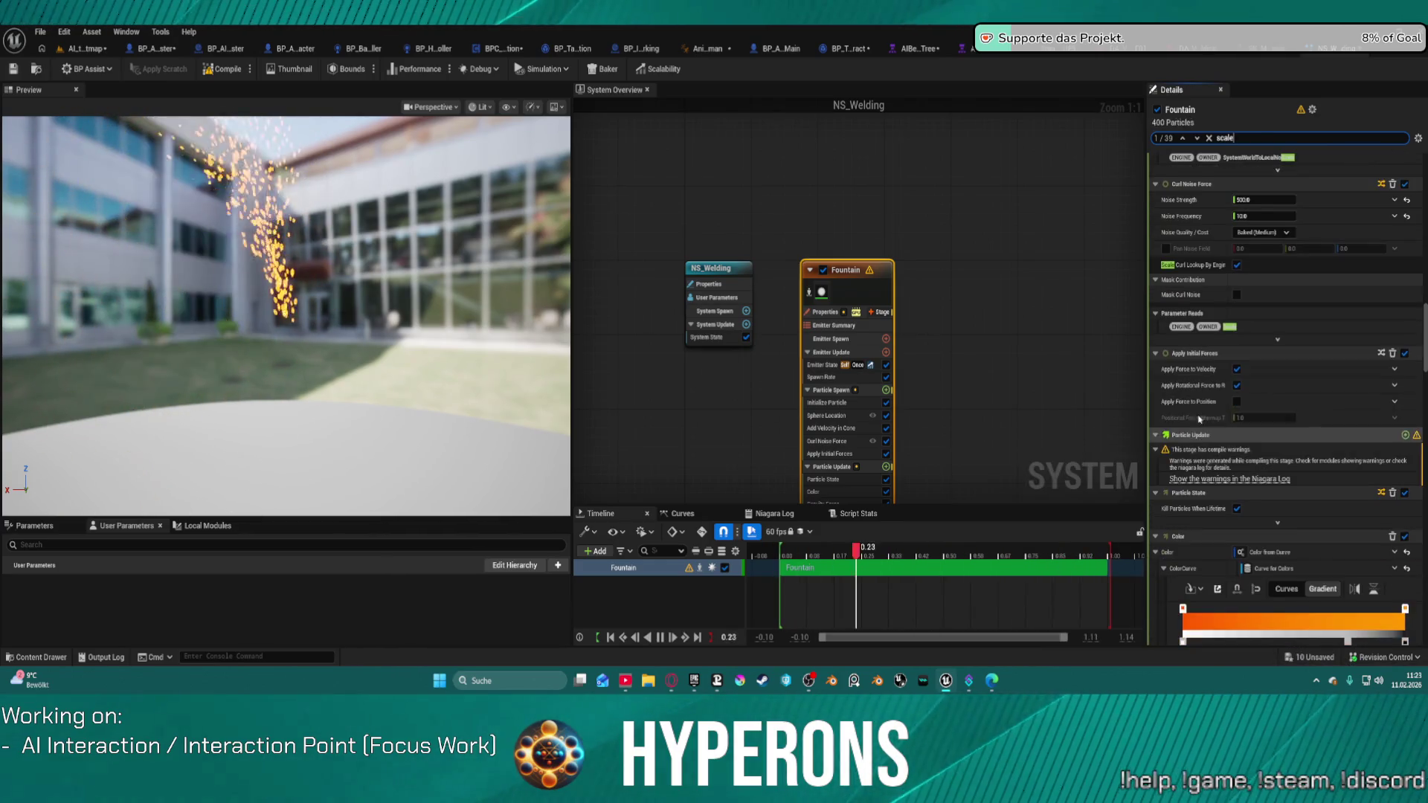
scroll(1203, 396, "down", 6)
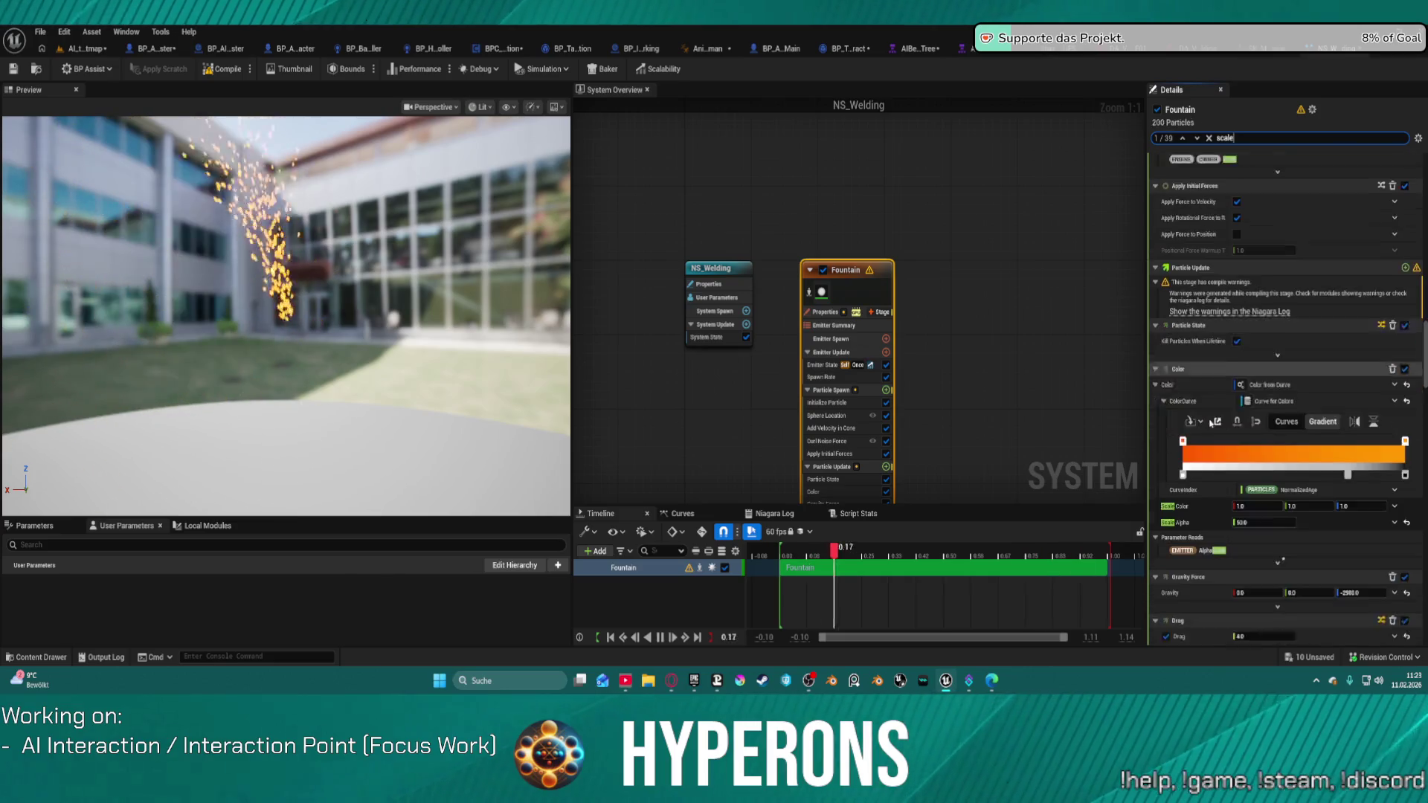
scroll(1208, 423, "down", 15)
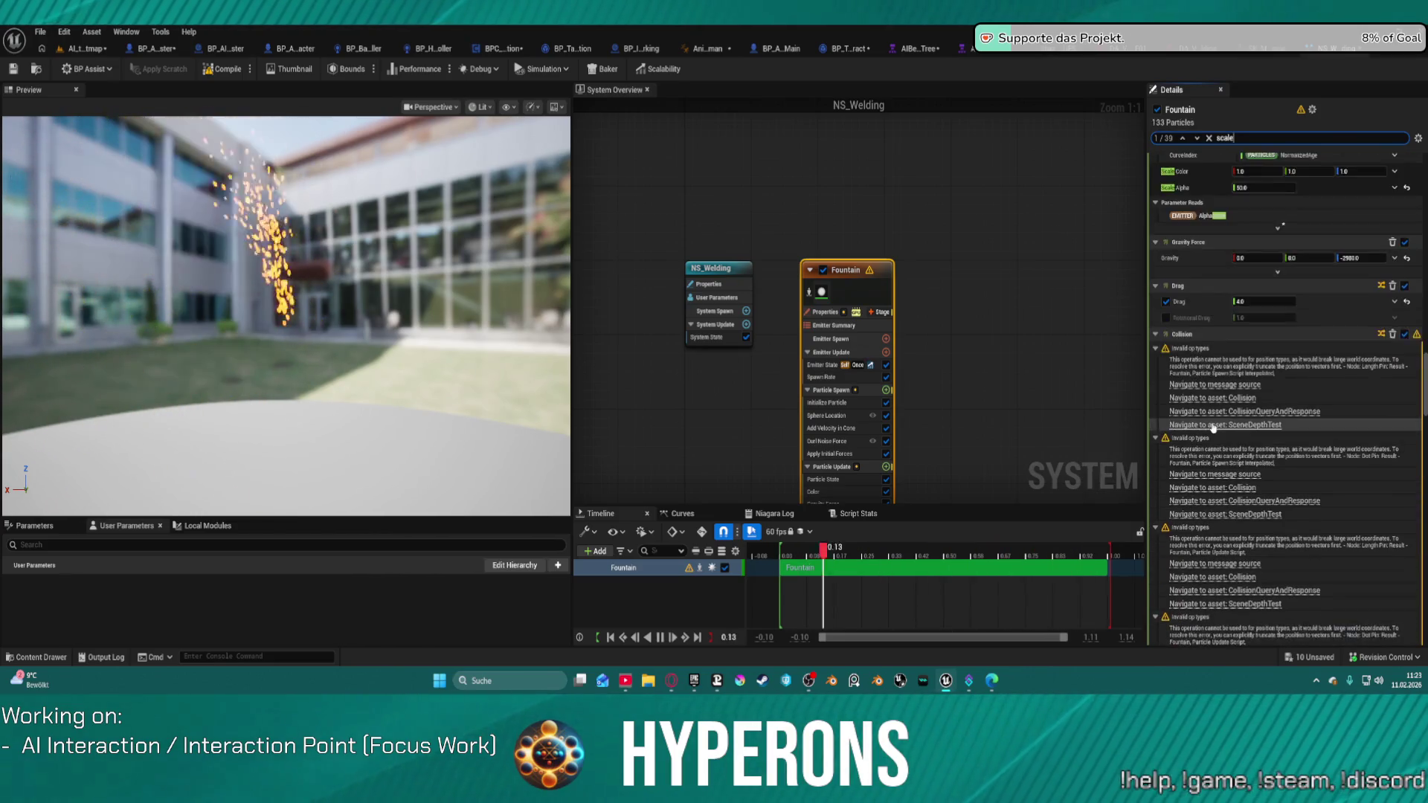
scroll(1205, 420, "down", 5)
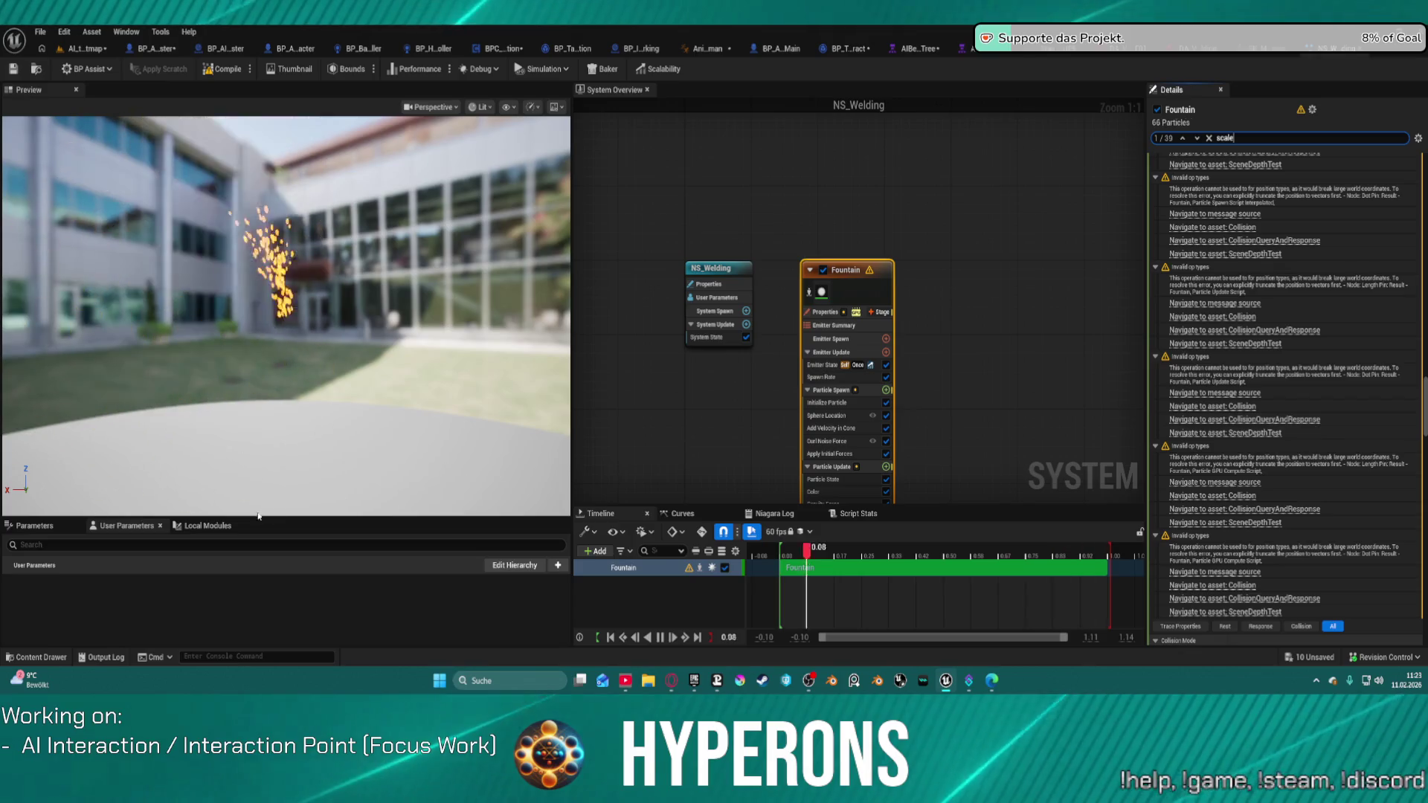
left_click_drag(1423, 420, 1425, 513)
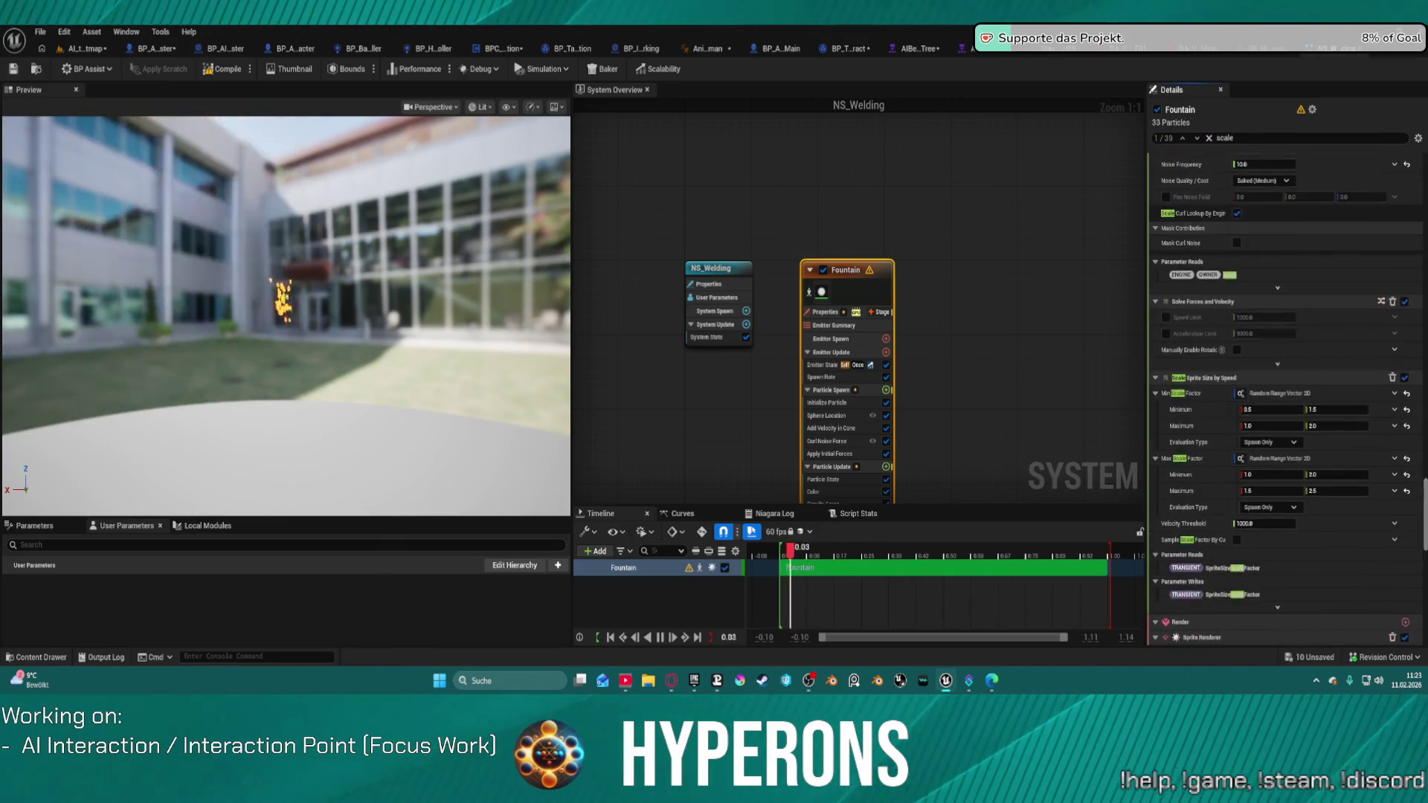
scroll(1285, 401, "down", 3)
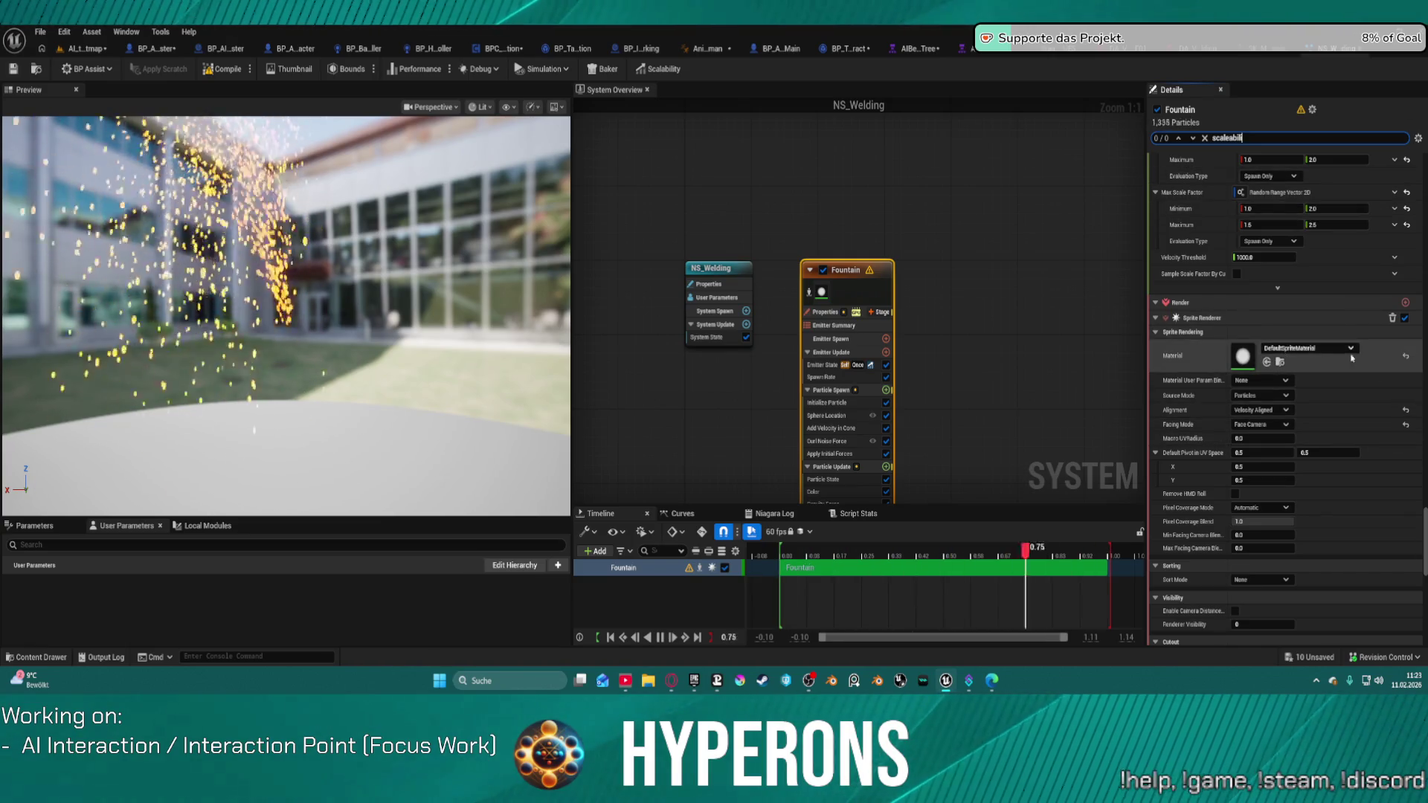
scroll(1352, 358, "down", 2)
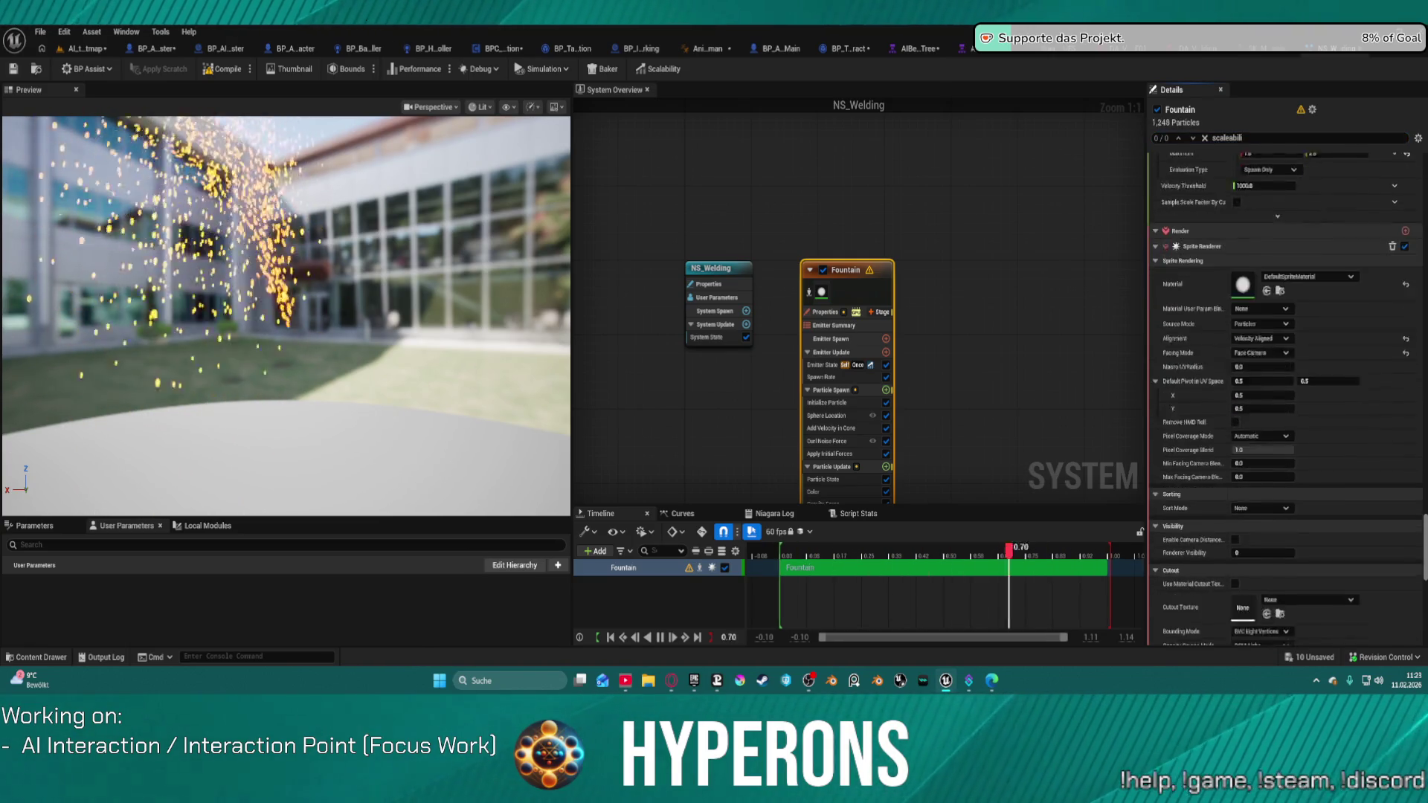
scroll(1352, 358, "down", 1)
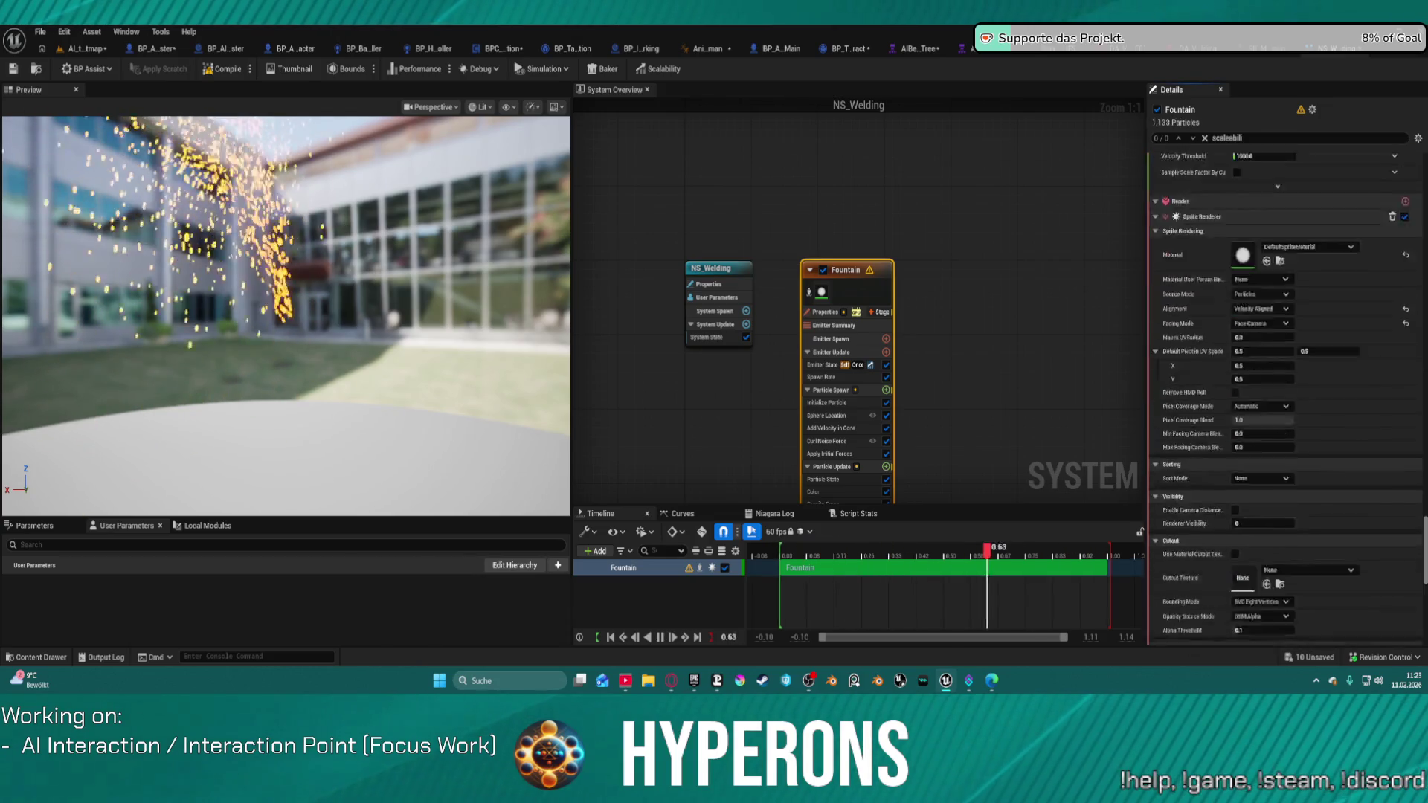
scroll(1427, 520, "up", 10)
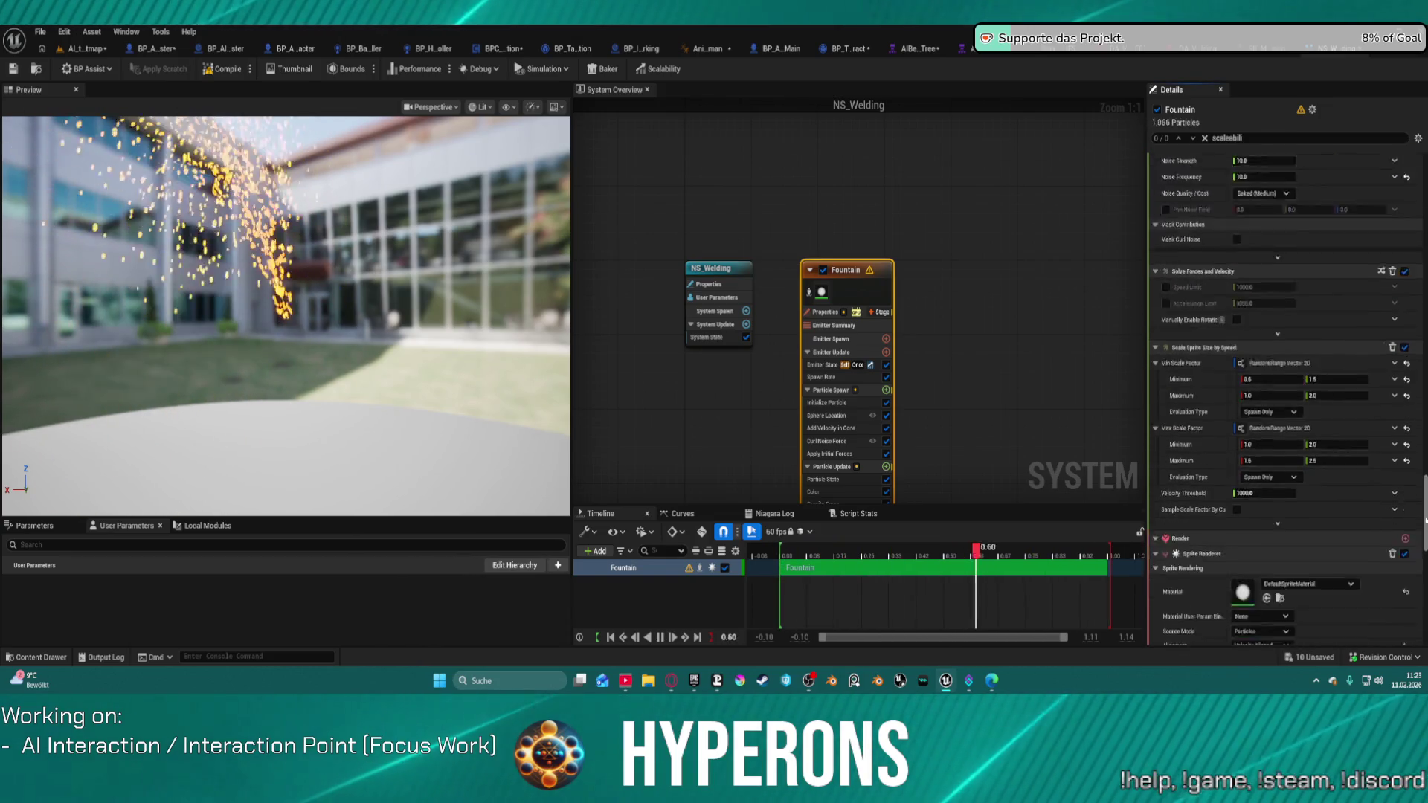
scroll(1426, 520, "up", 2)
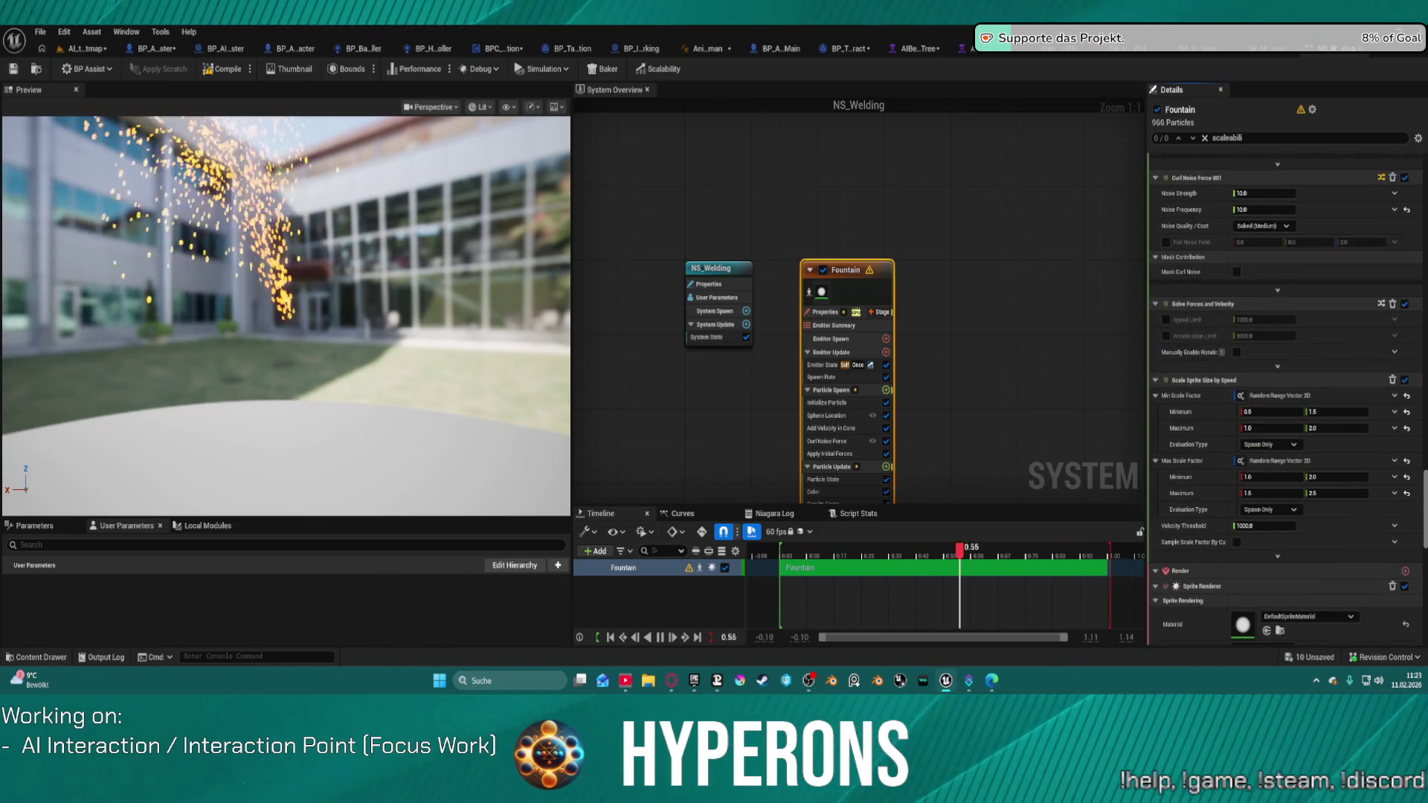
scroll(1285, 402, "down", 7)
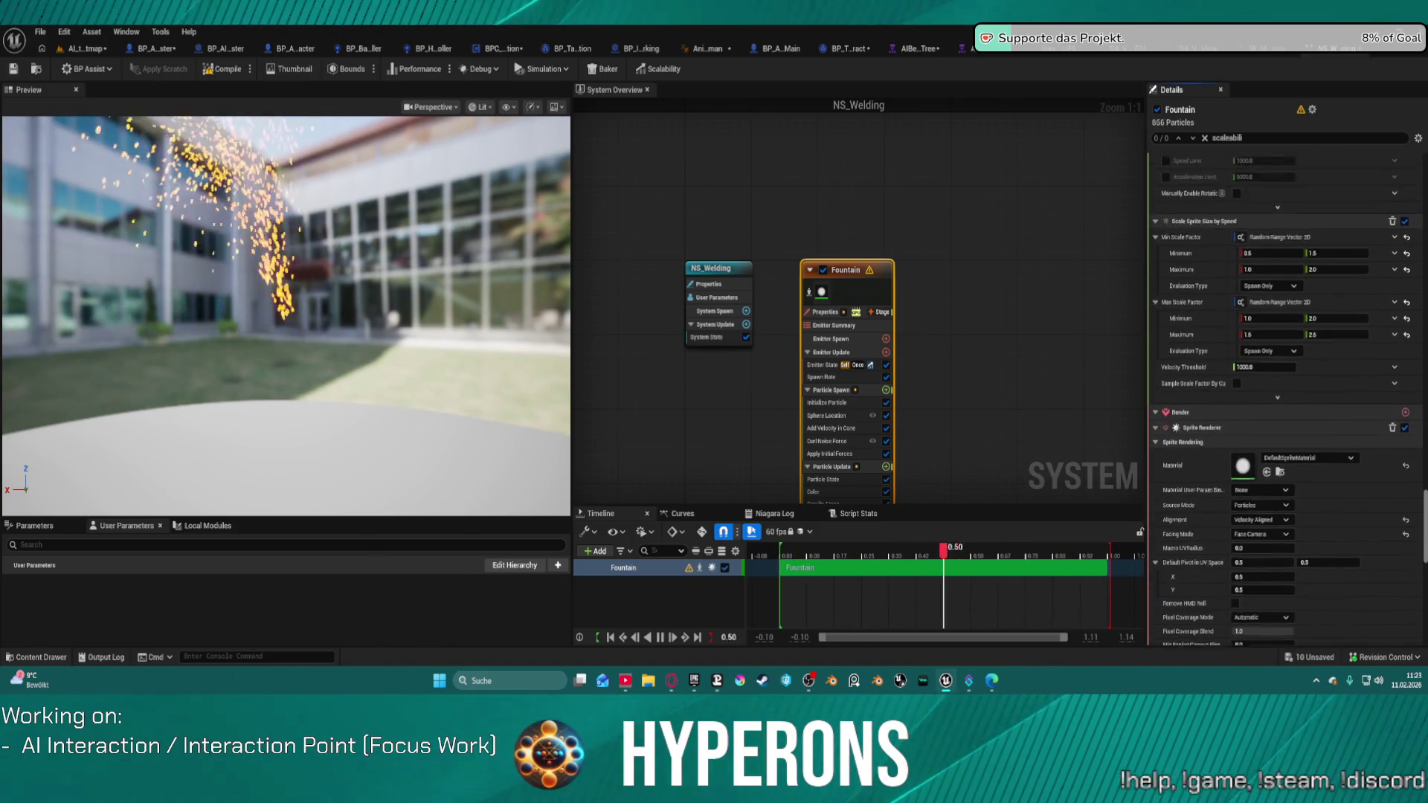
scroll(1412, 493, "up", 12)
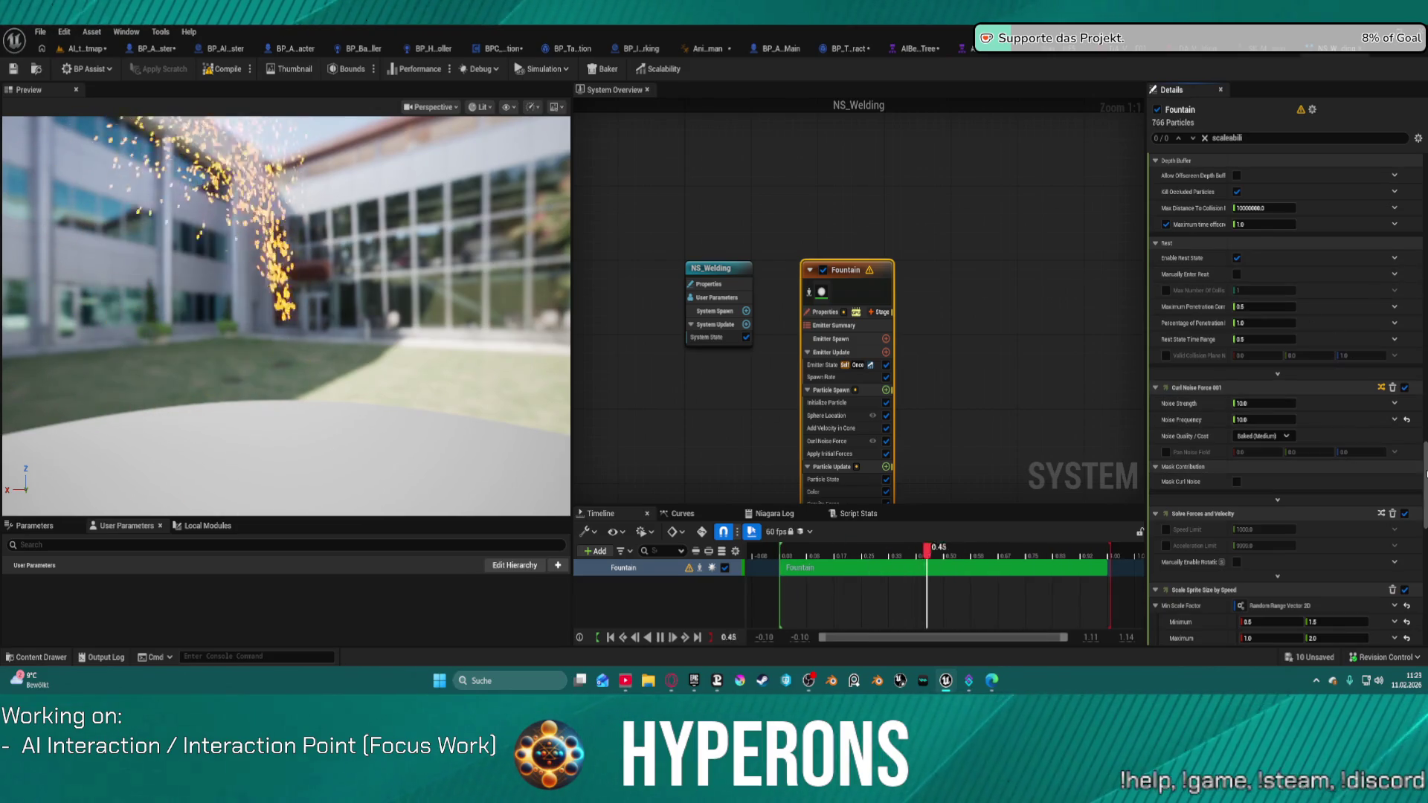
left_click_drag(1426, 473, 1425, 668)
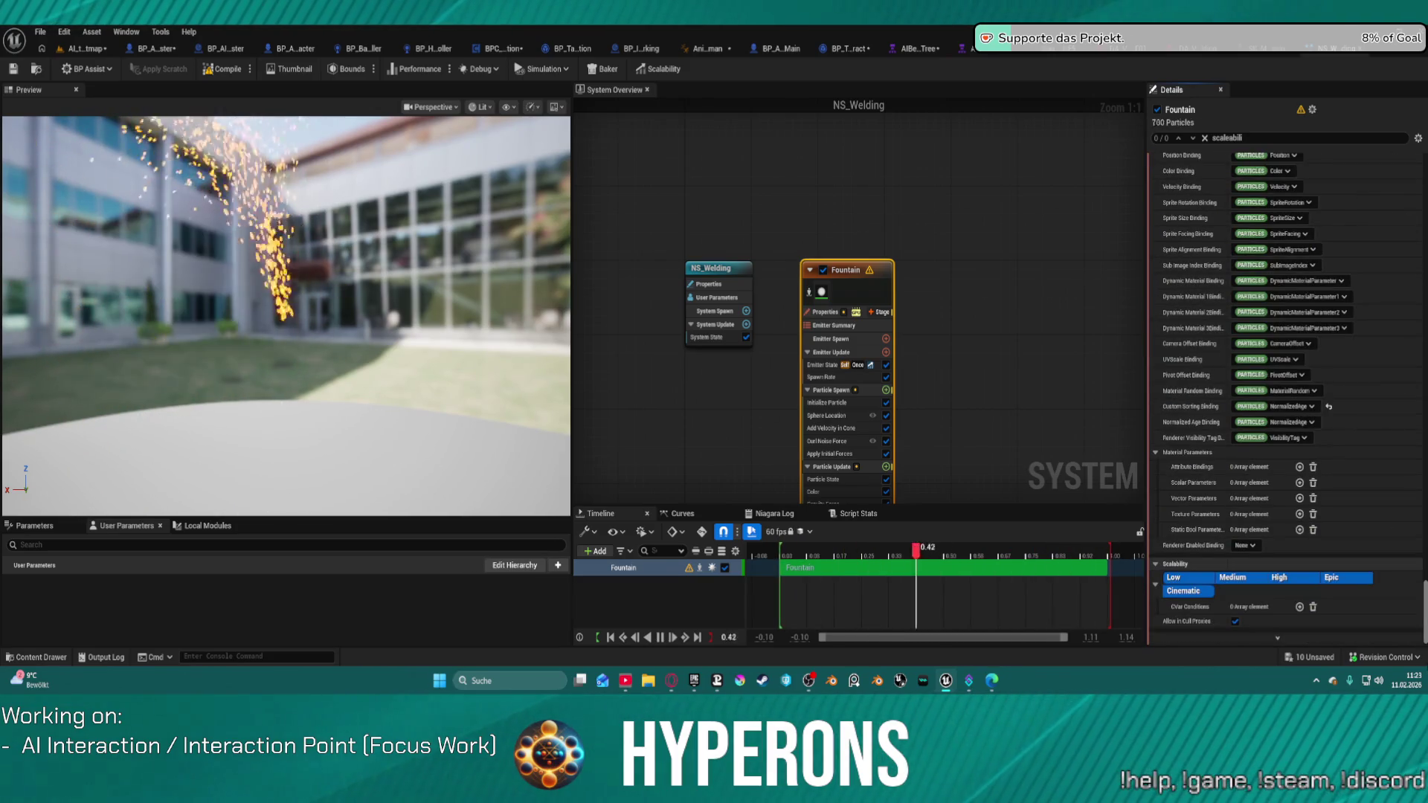
scroll(1286, 402, "up", 15)
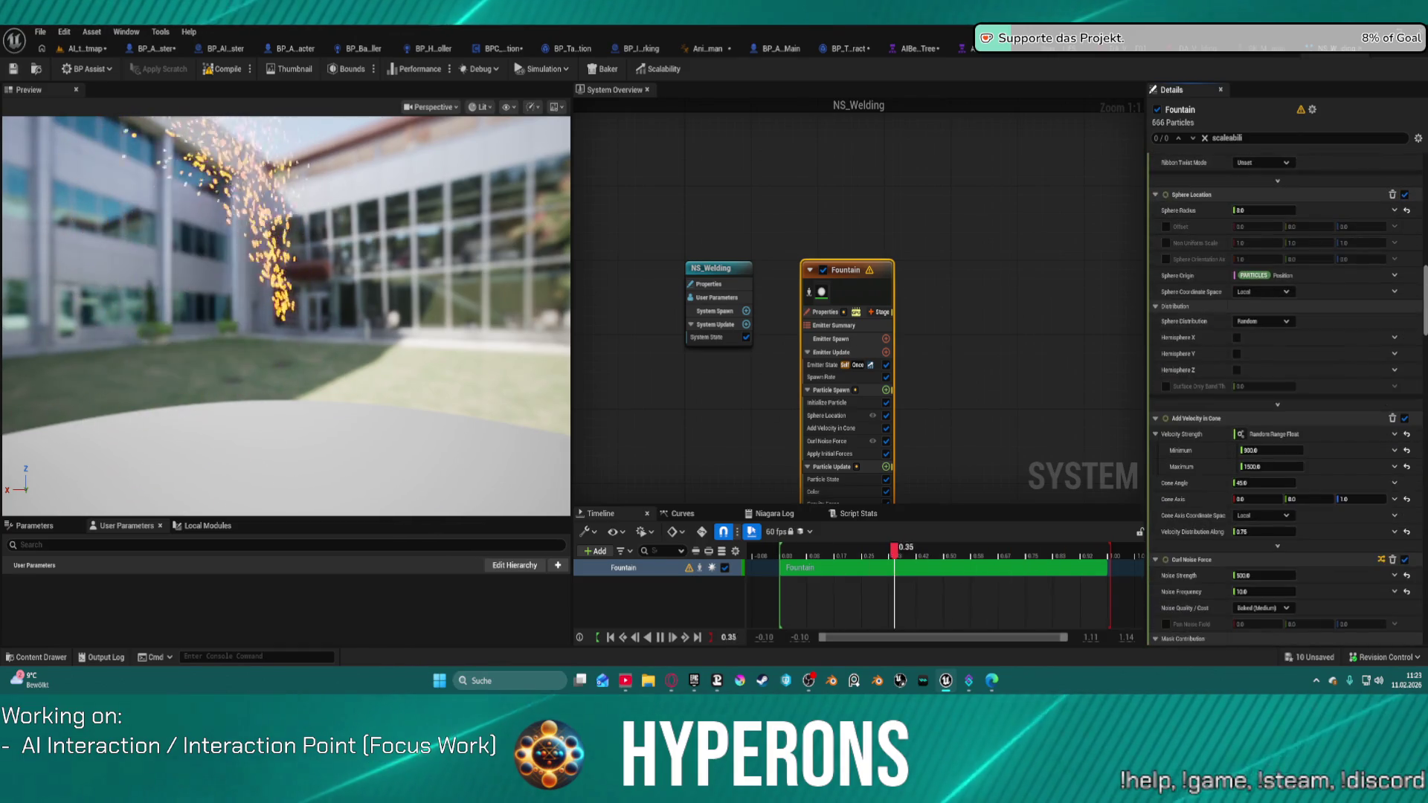
scroll(1285, 401, "up", 10)
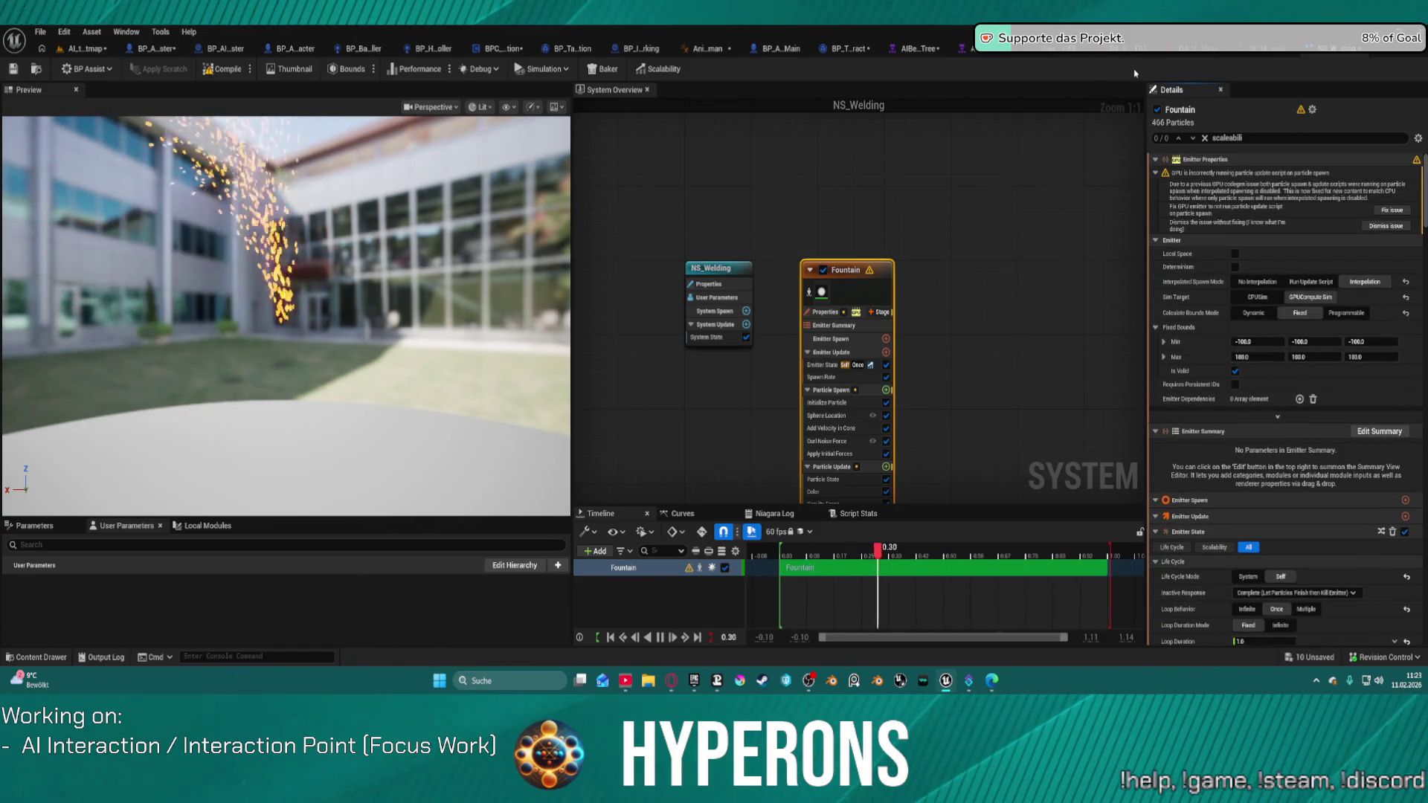
Enable valid fixed bounds, apply the GPU spawn fix, and set full interpolated spawning
left_click(1235, 372)
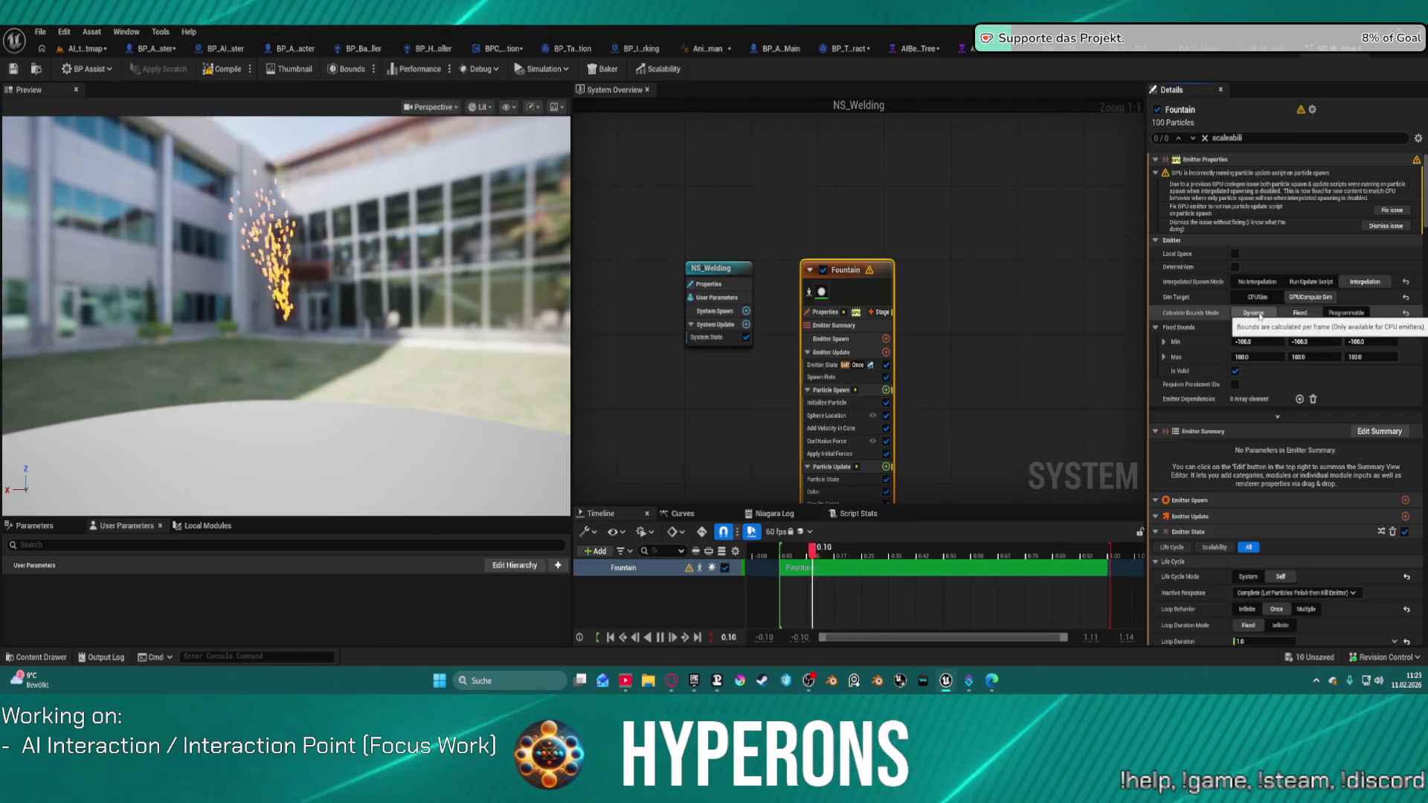
left_click(1300, 312)
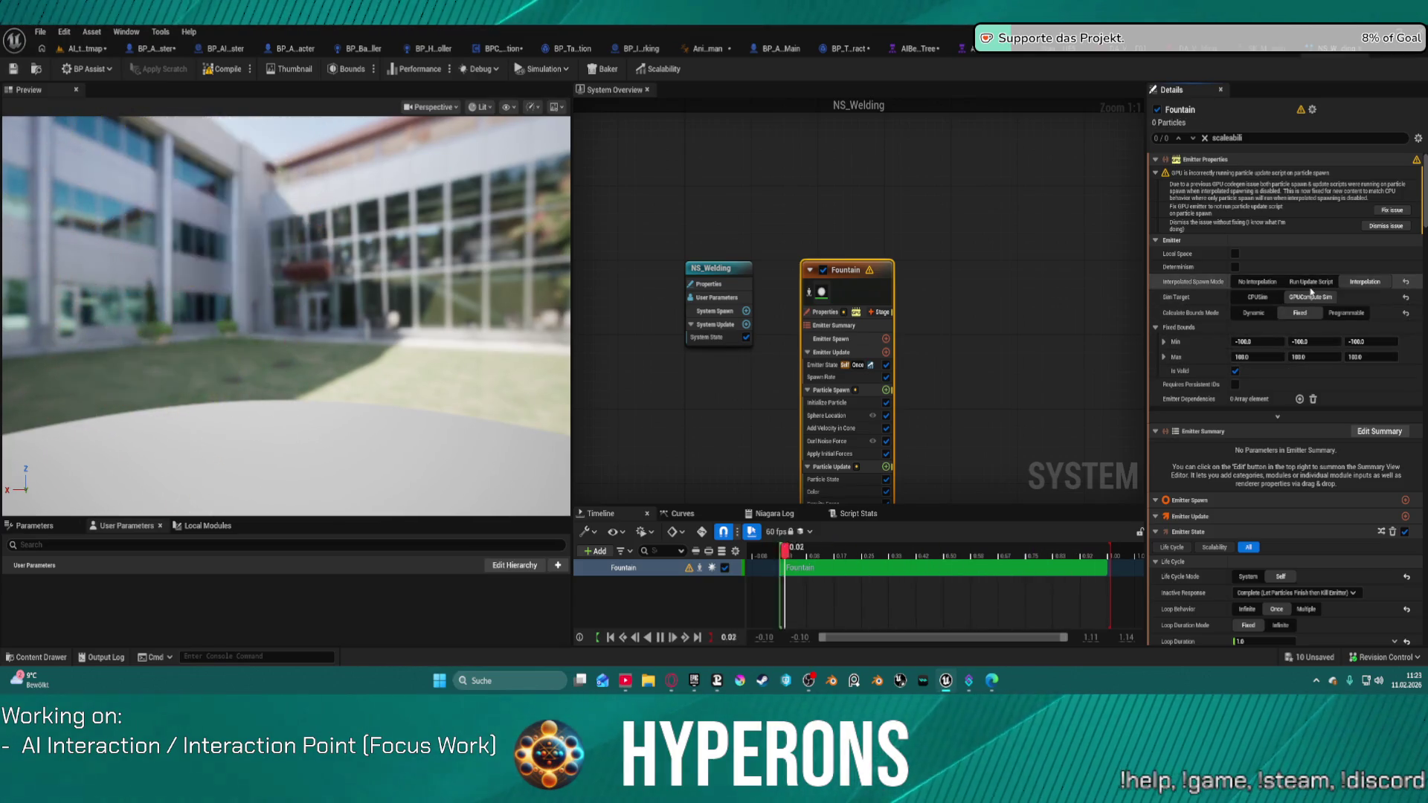
left_click(1386, 226)
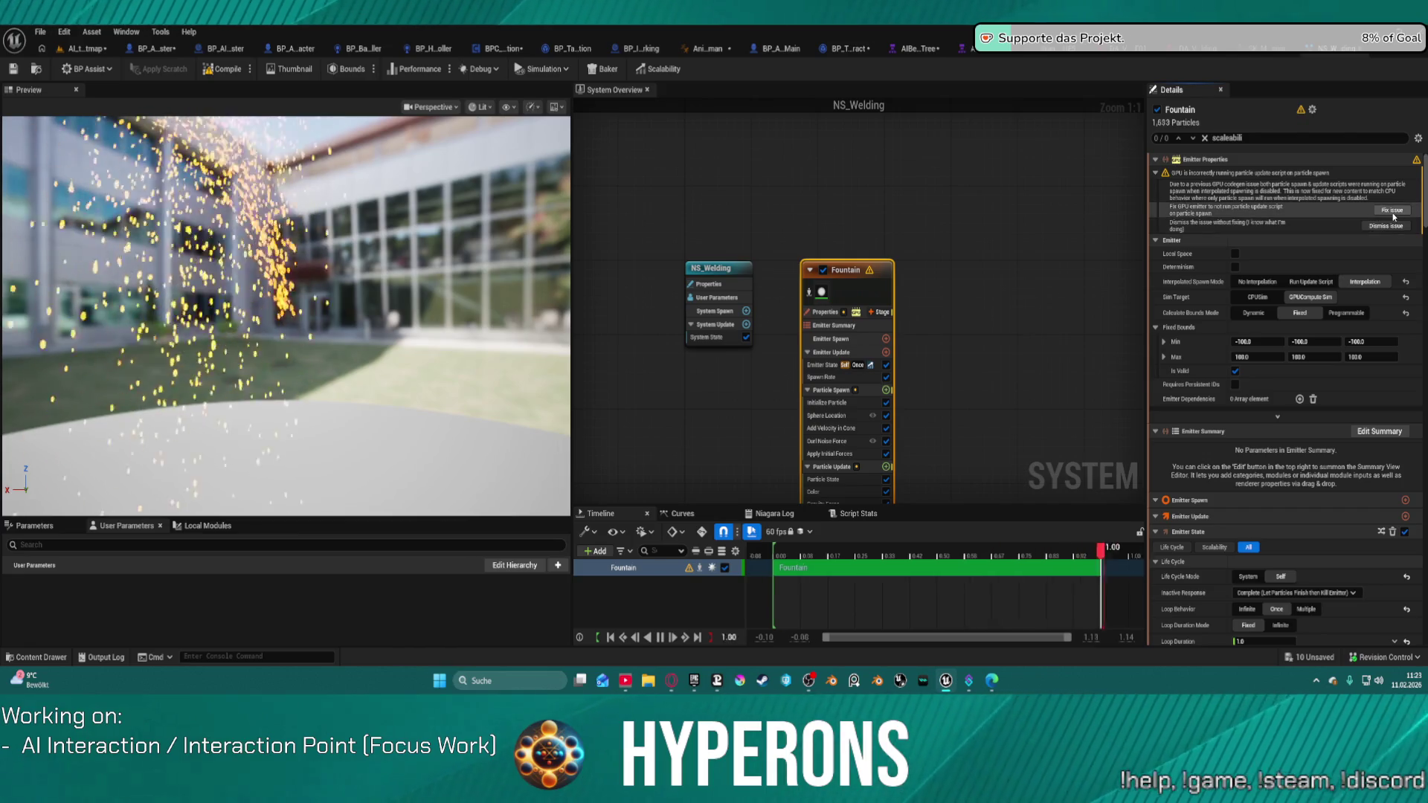
left_click(1365, 214)
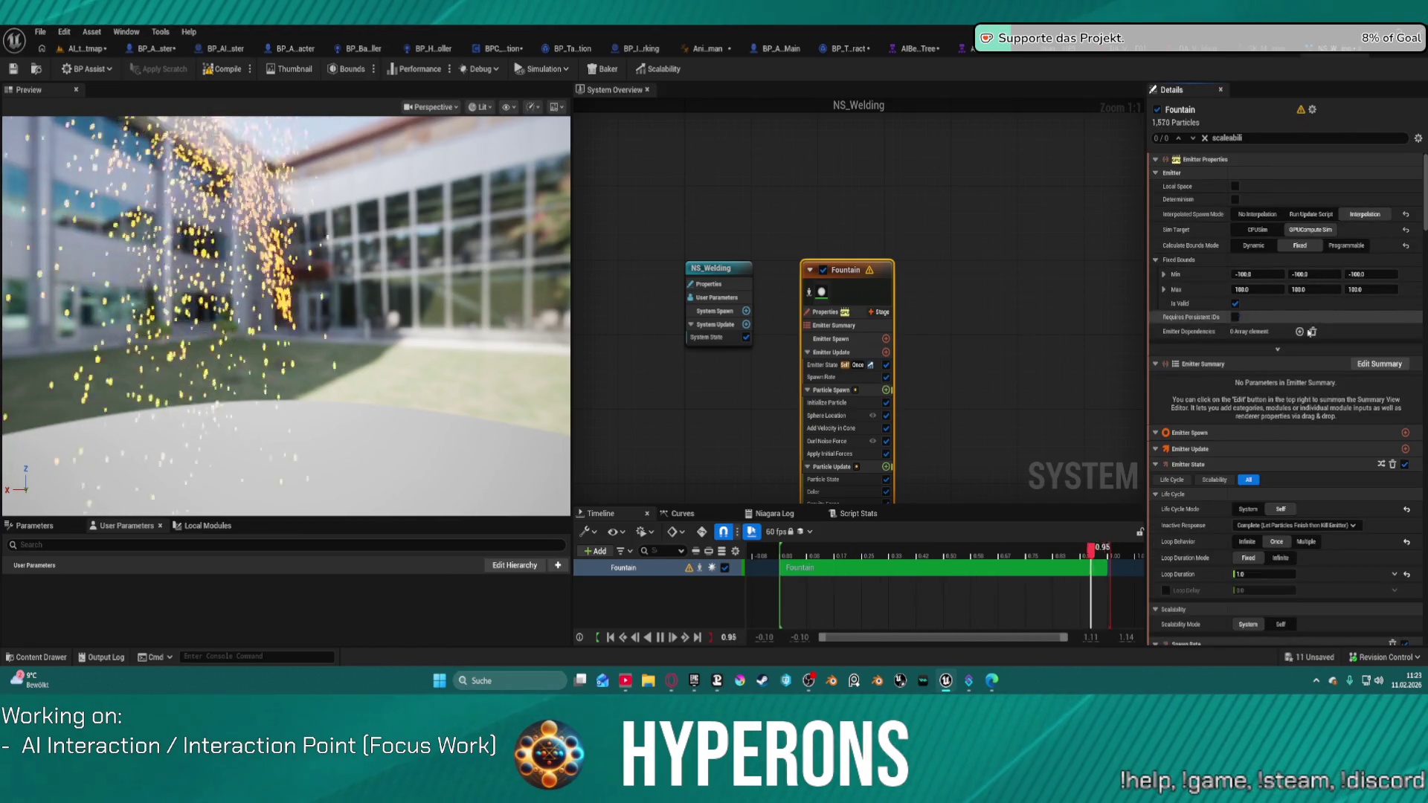
Set the Fountain emitter's Scalability Mode to Self in Emitter State
scroll(1265, 430, "down", 2)
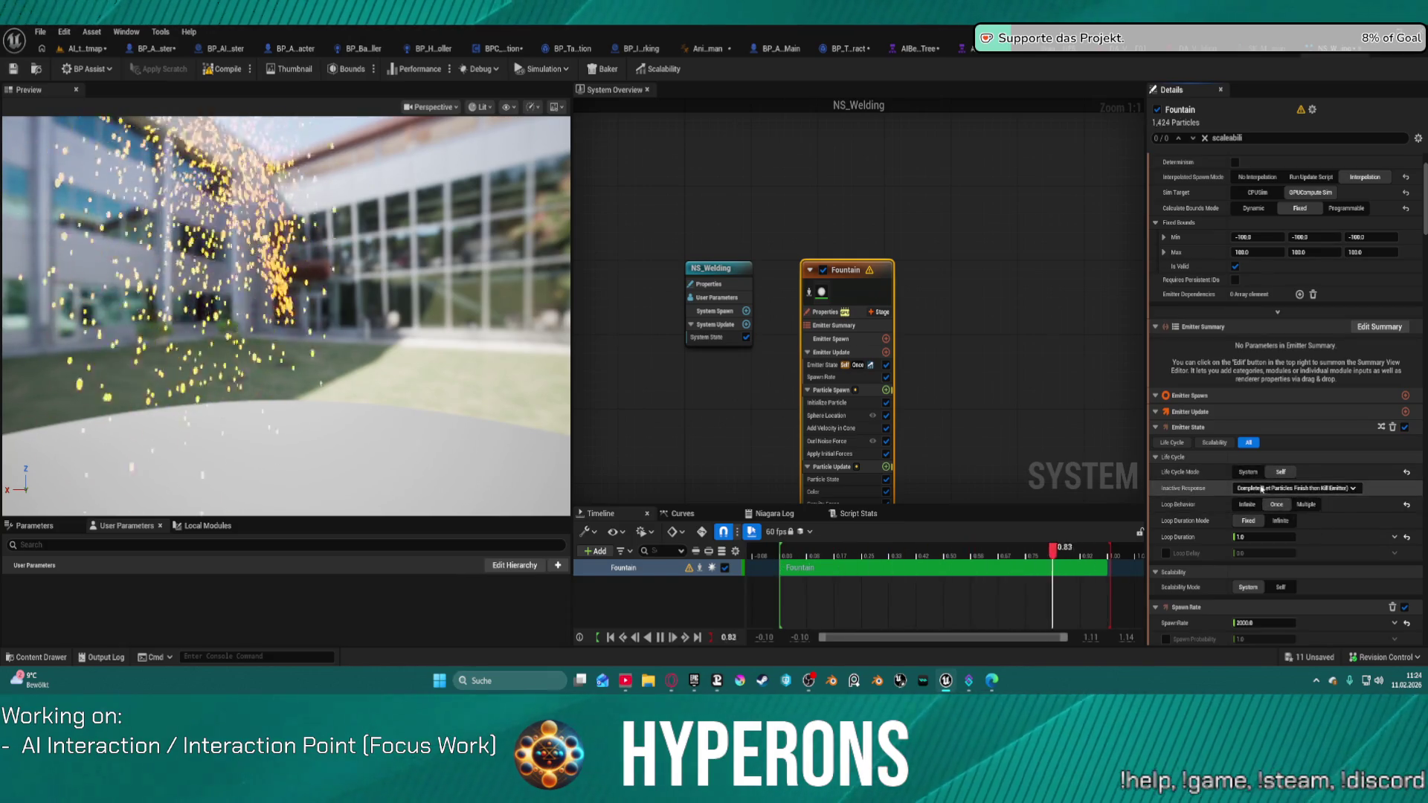
left_click(1215, 442)
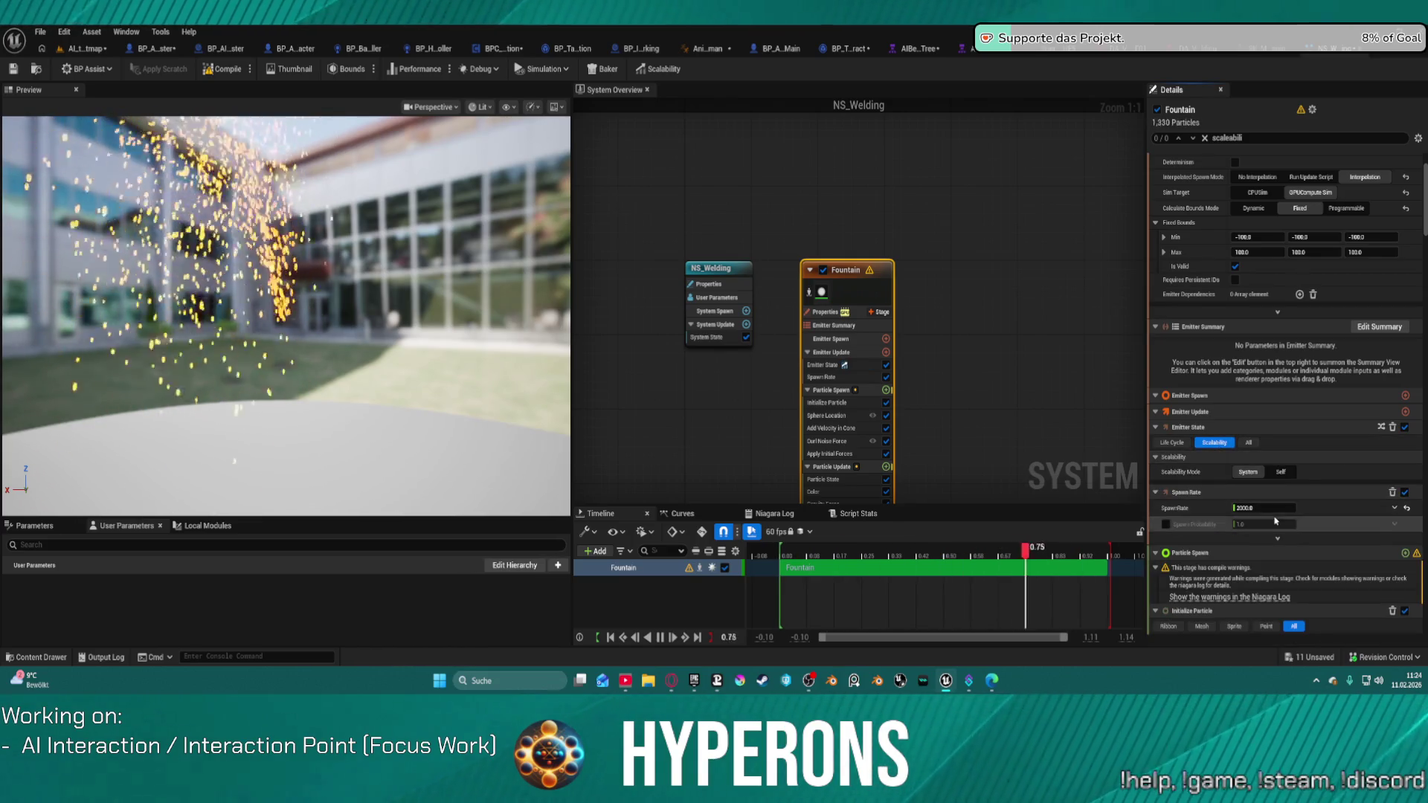
scroll(1353, 509, "down", 1)
scroll(1353, 509, "down", 1)
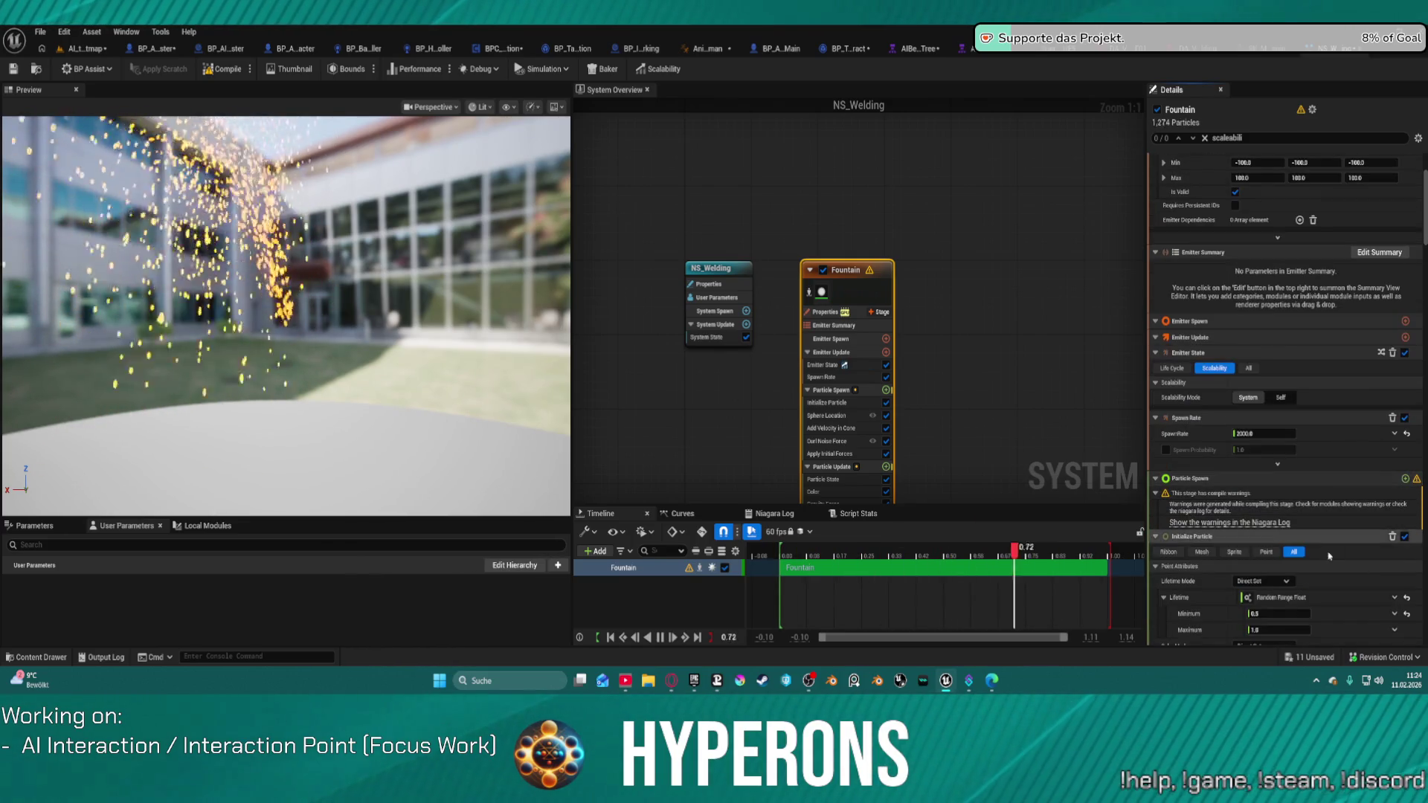
scroll(1318, 565, "down", 2)
scroll(1319, 566, "down", 1)
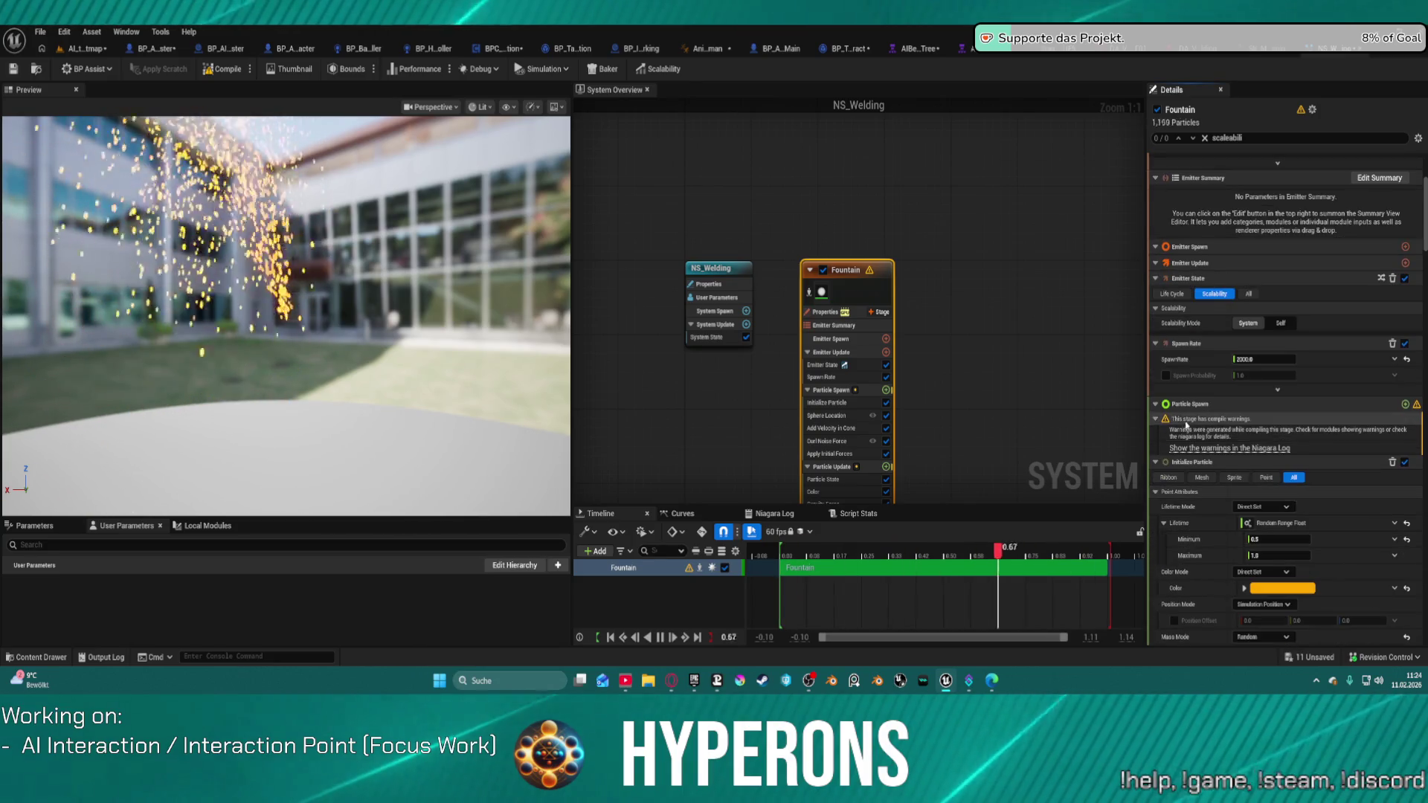
scroll(1339, 472, "down", 4)
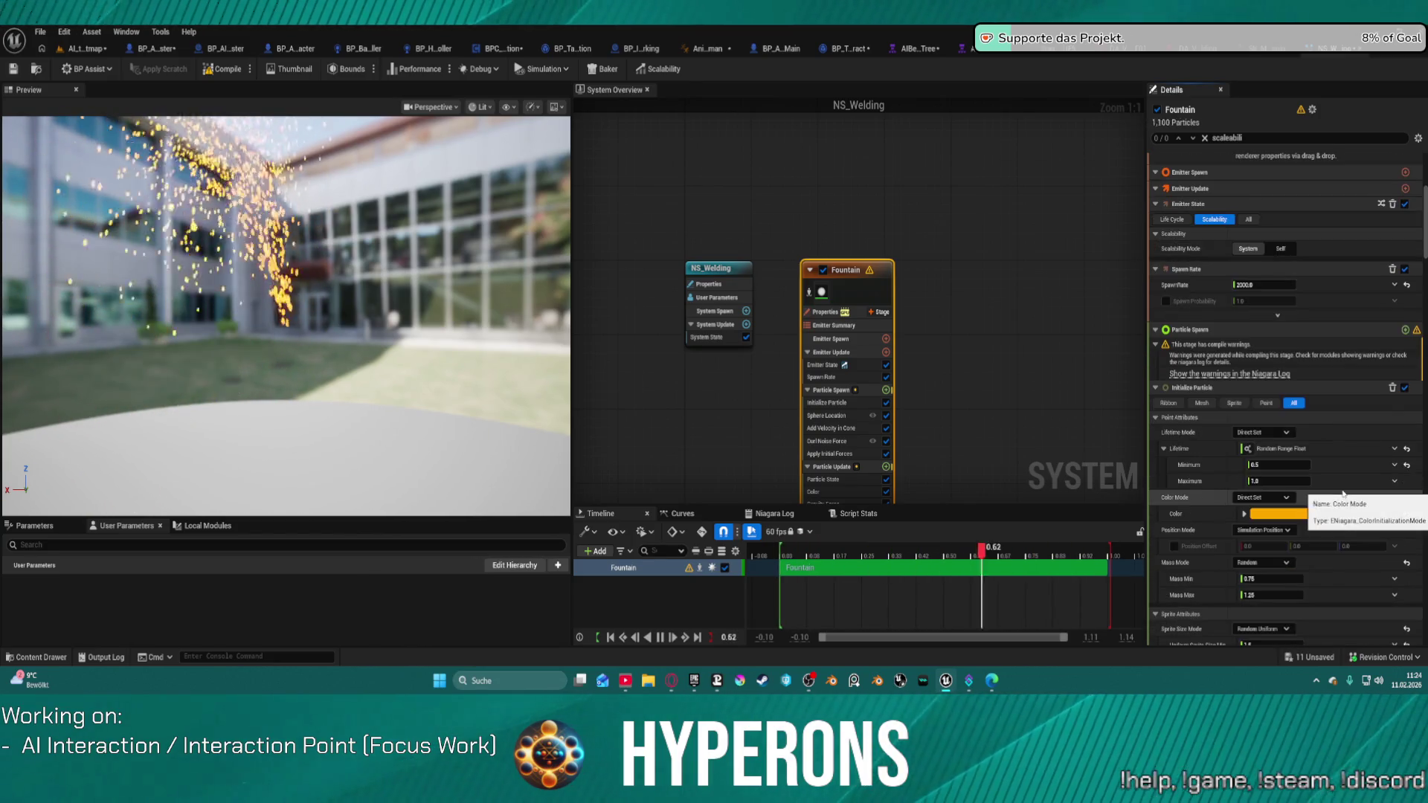
left_click(1291, 252)
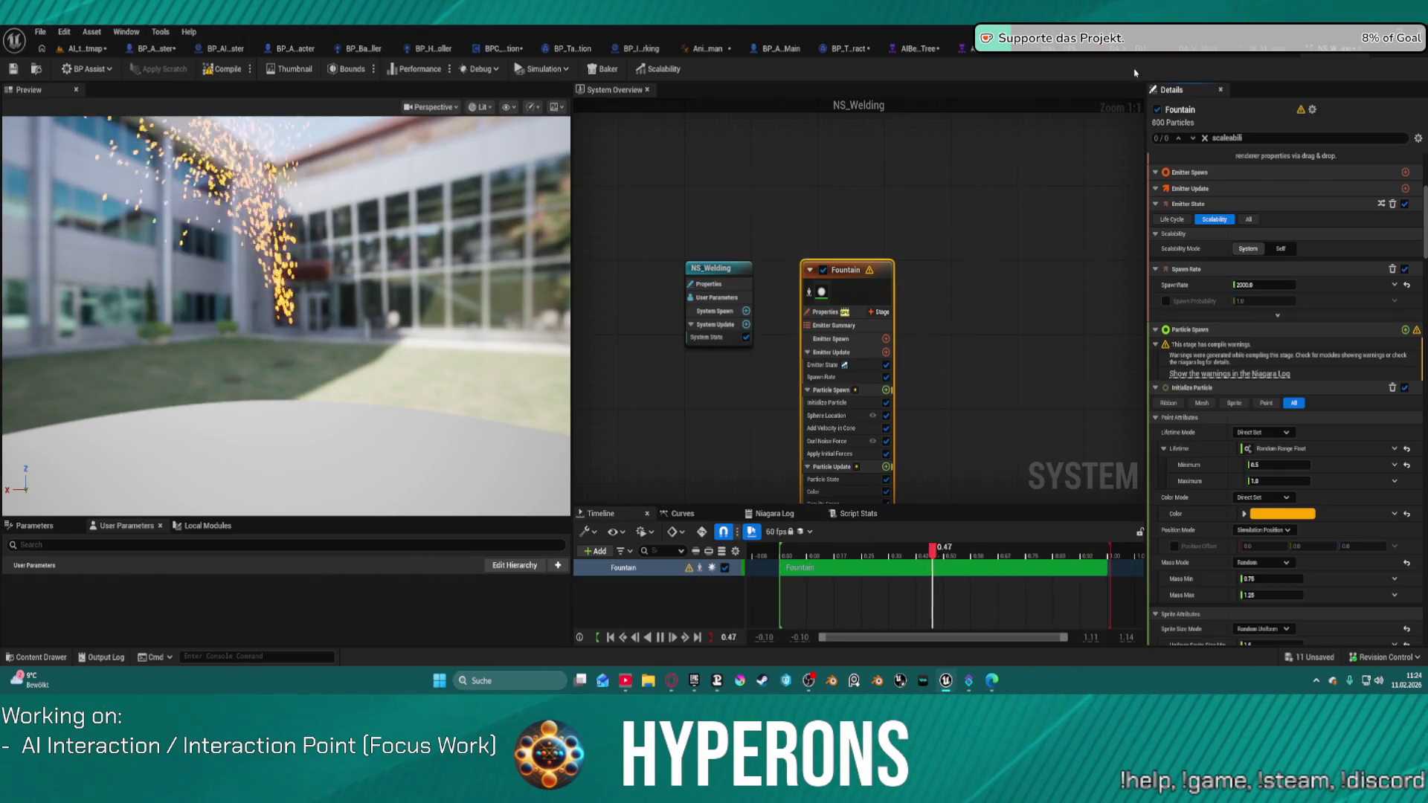
Enable Absolute Scale on Stand_Welding_UE5's NS_Welding notify, then return to NS_Welding
left_click(1041, 48)
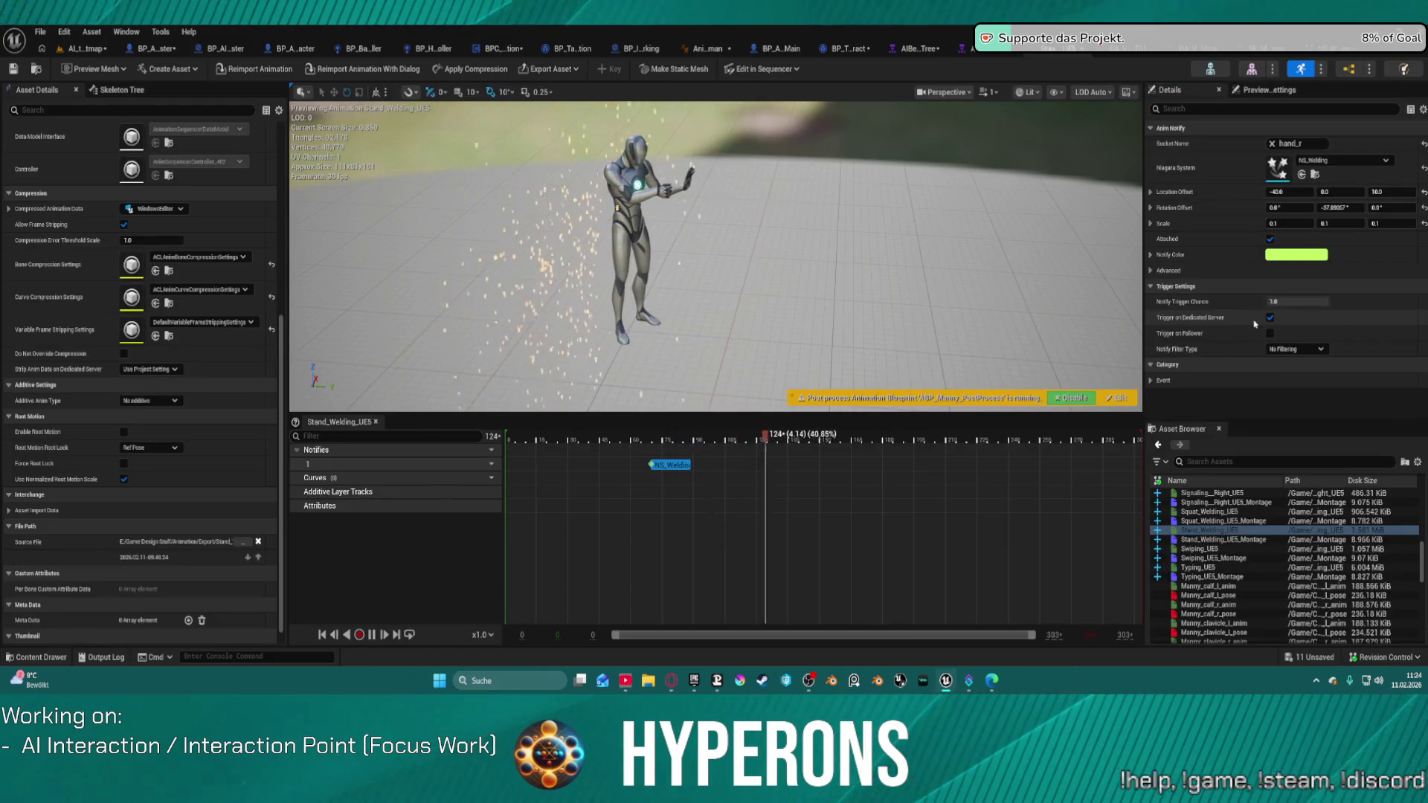
left_click(1158, 270)
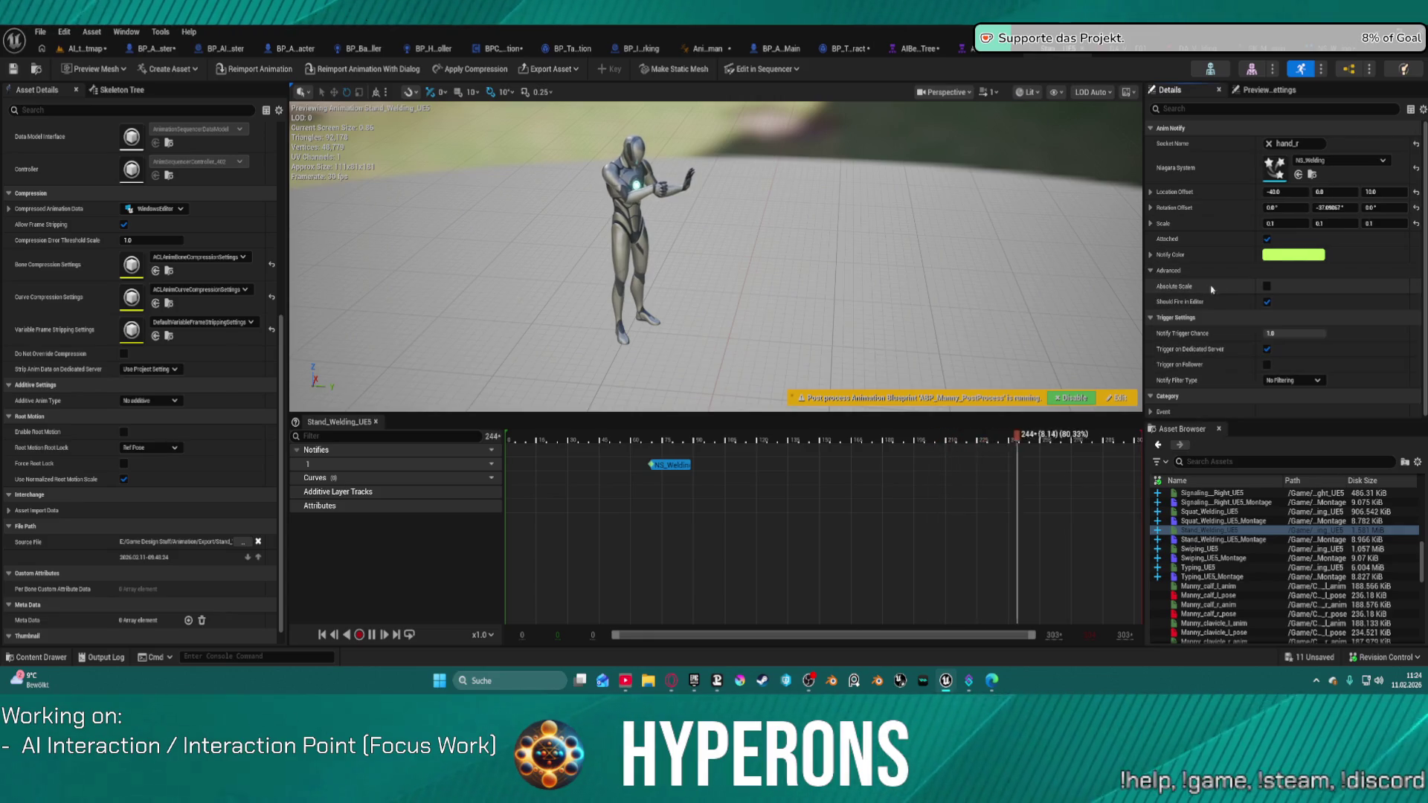
left_click(1267, 287)
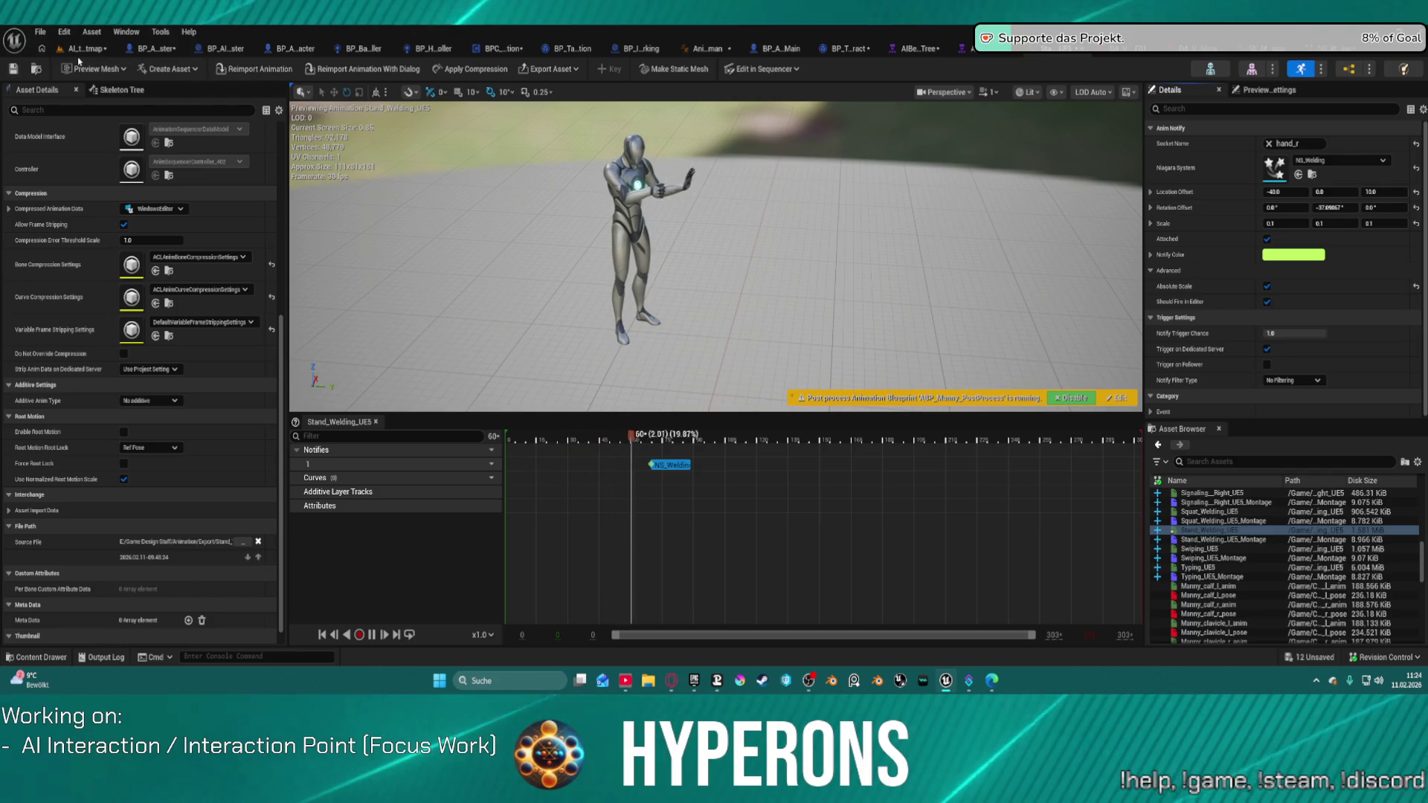
scroll(794, 211, "down", 5)
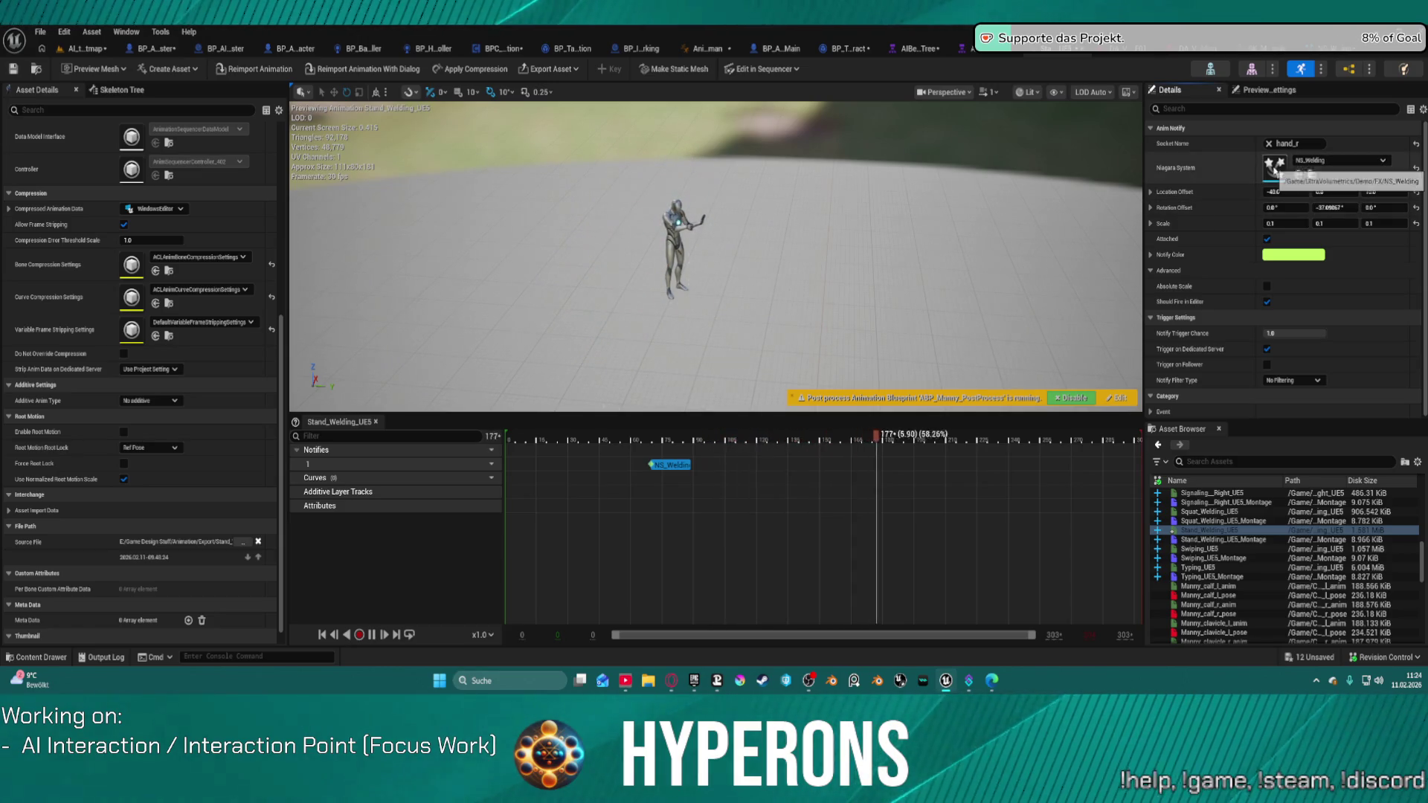
left_click(1337, 55)
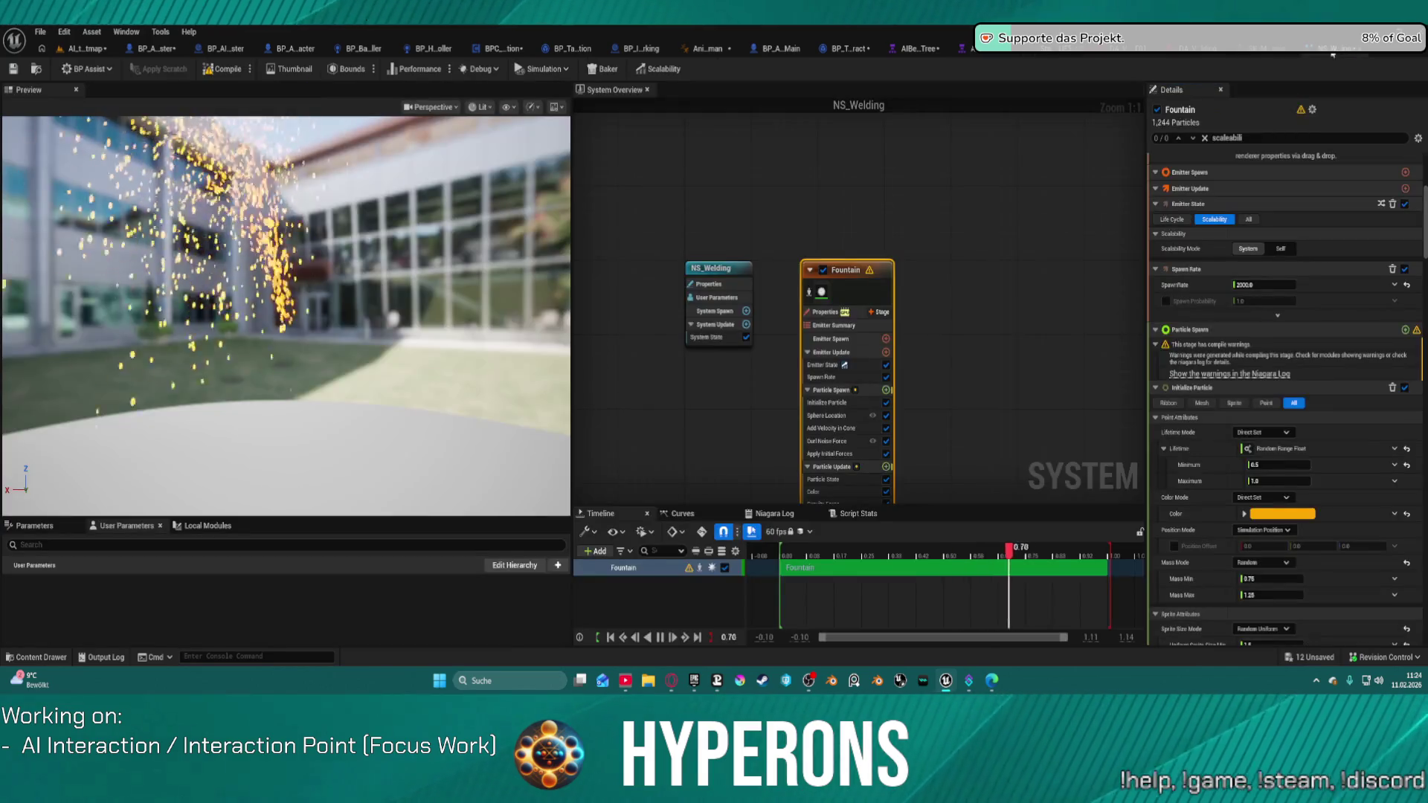
left_click(730, 274)
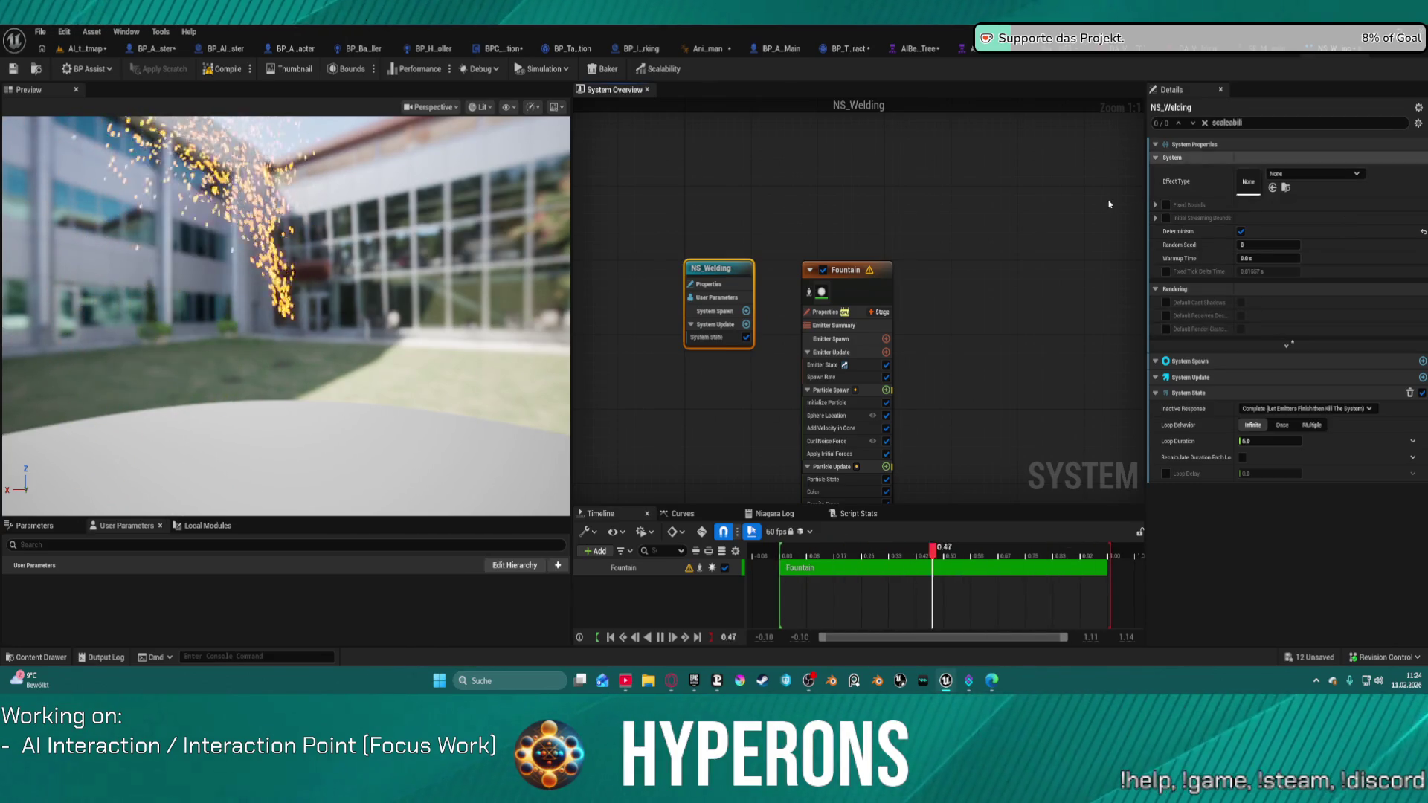
left_click(884, 299)
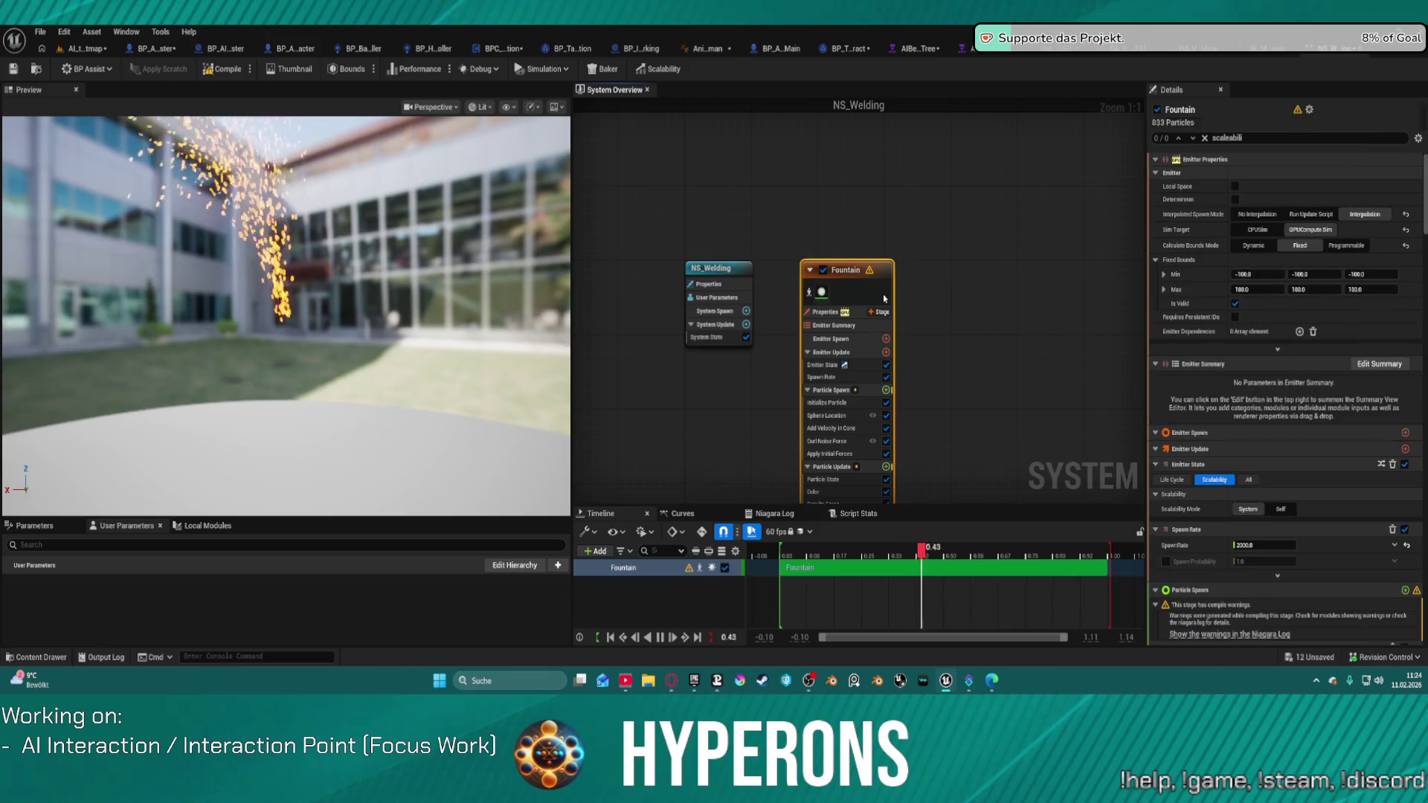
left_click(1257, 246)
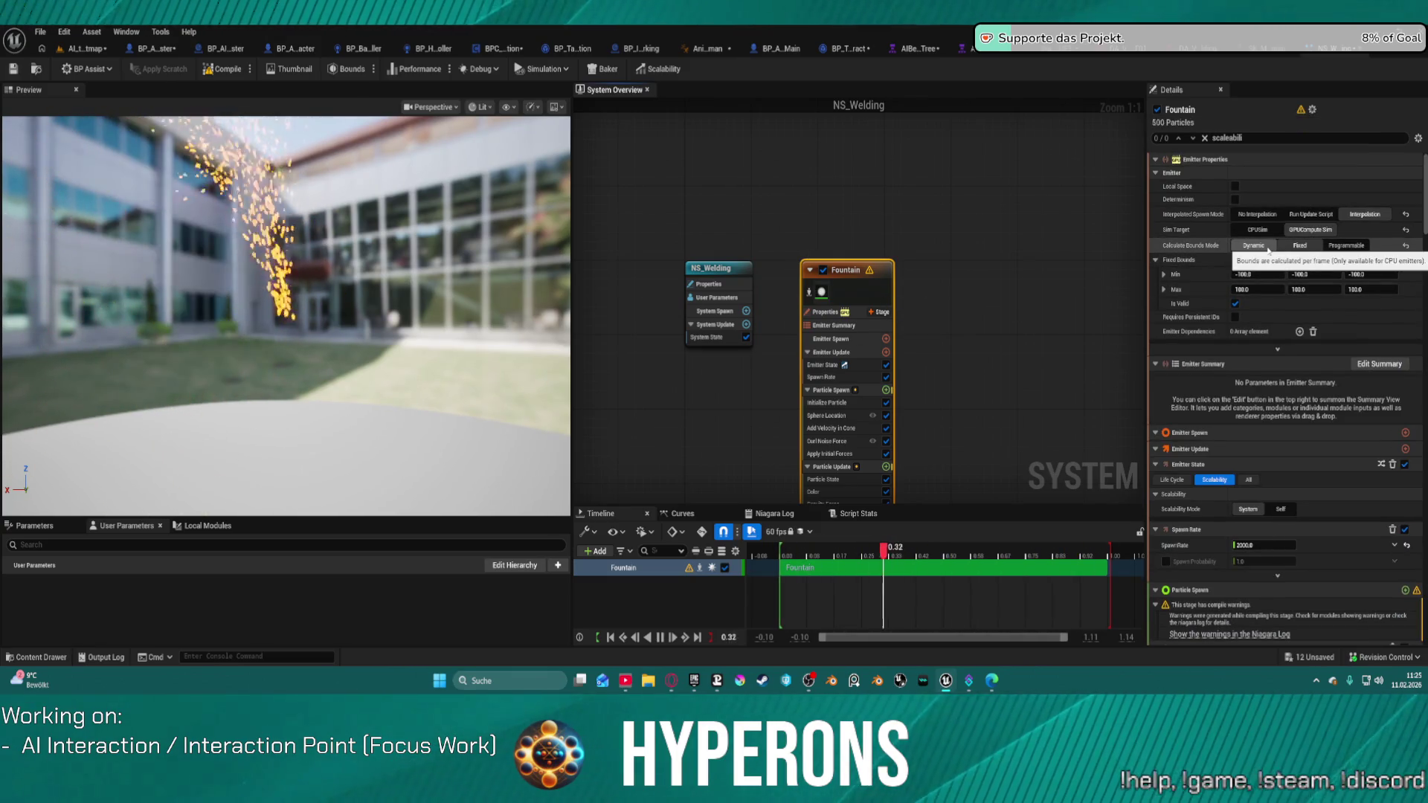
left_click(1302, 246)
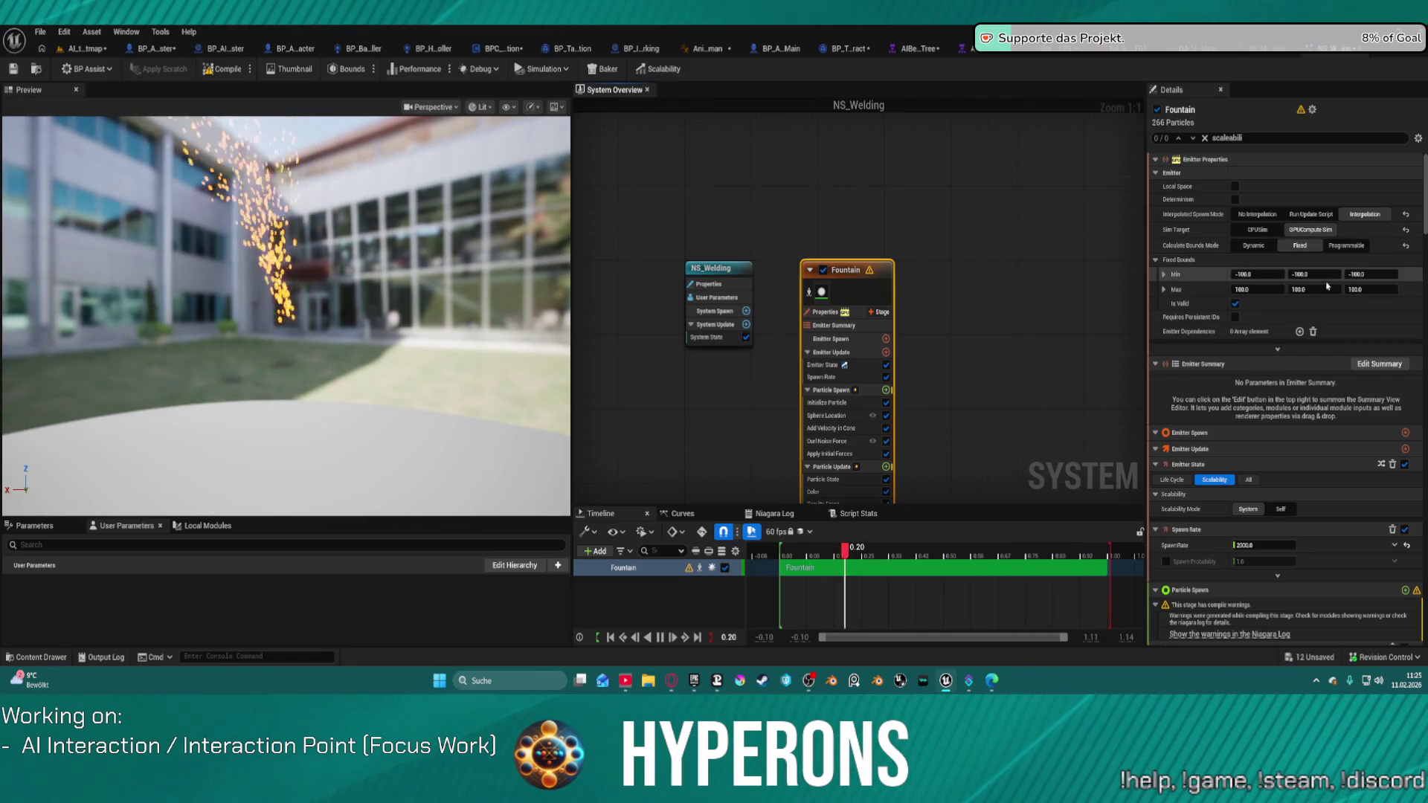
scroll(1317, 281, "down", 5)
scroll(1310, 277, "down", 3)
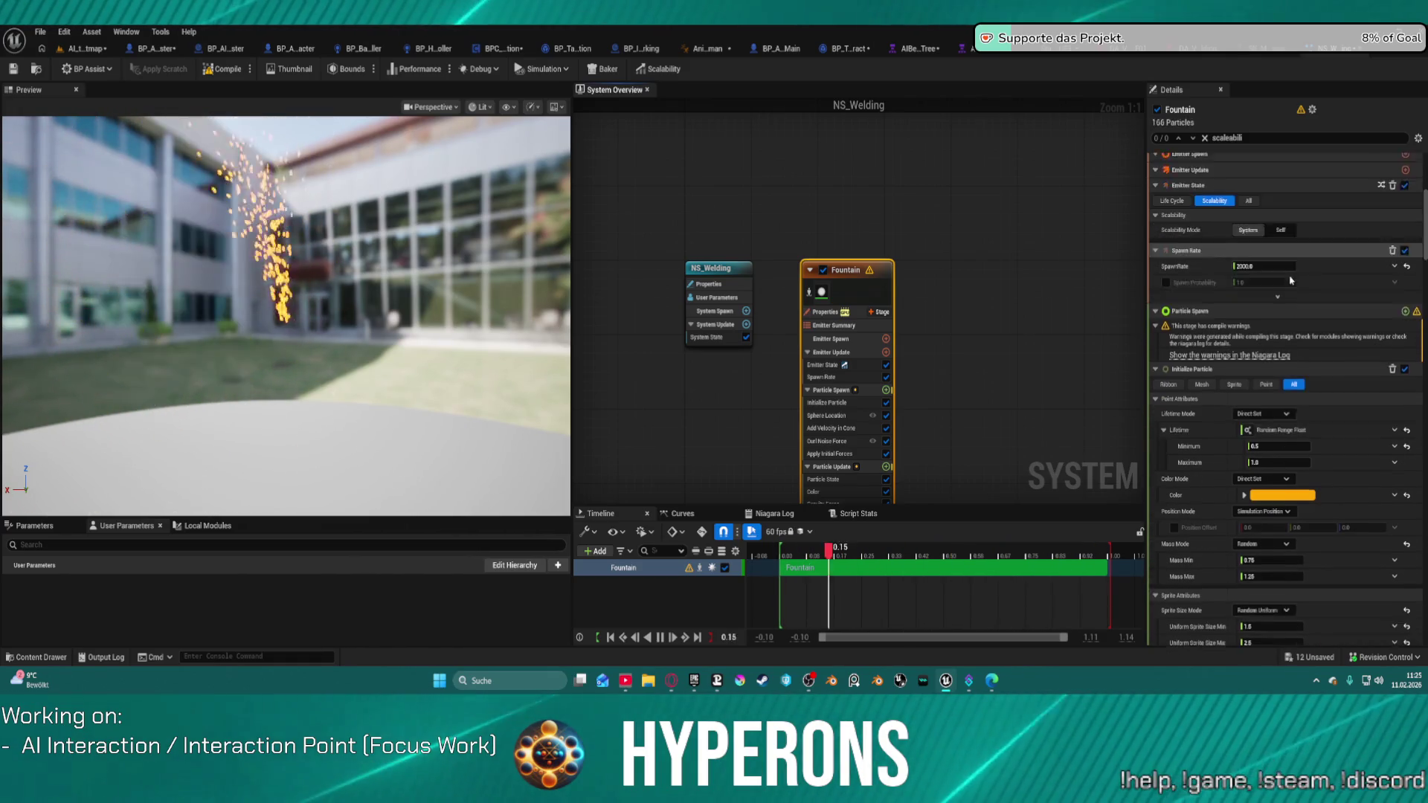
scroll(1285, 364, "down", 2)
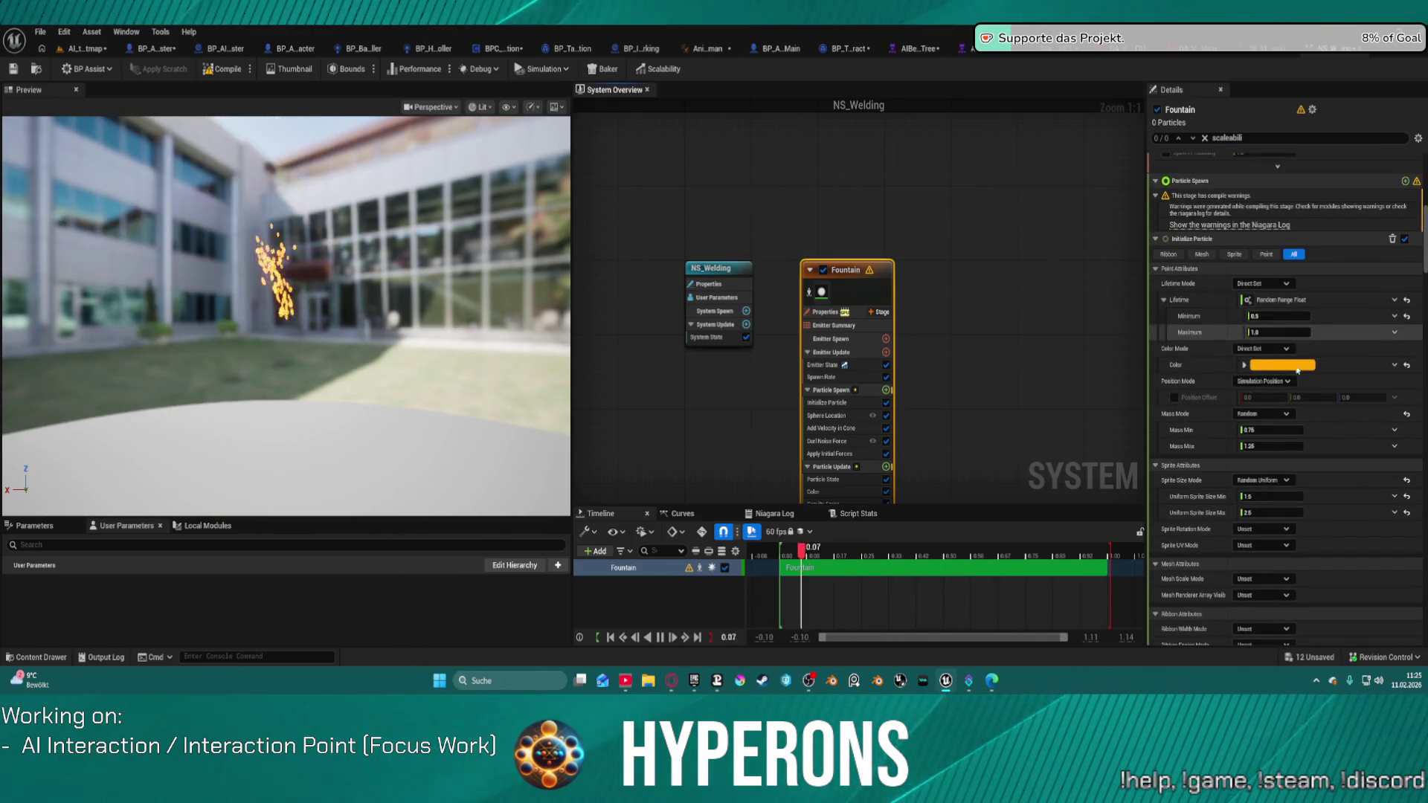
Set Initialize Particle's Uniform Sprite Size Min to 0.5 and lower the maximum
scroll(1296, 388, "down", 5)
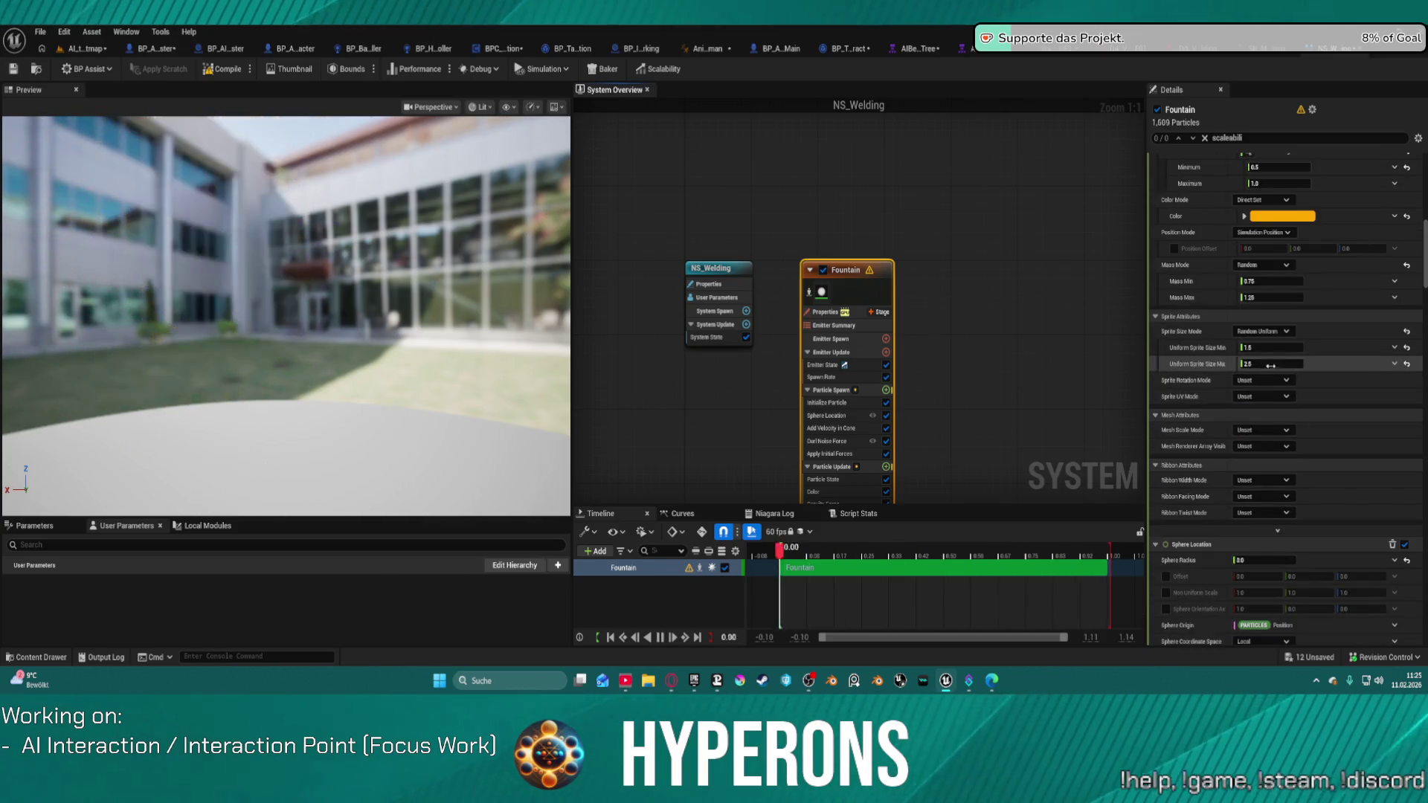
left_click(1280, 347)
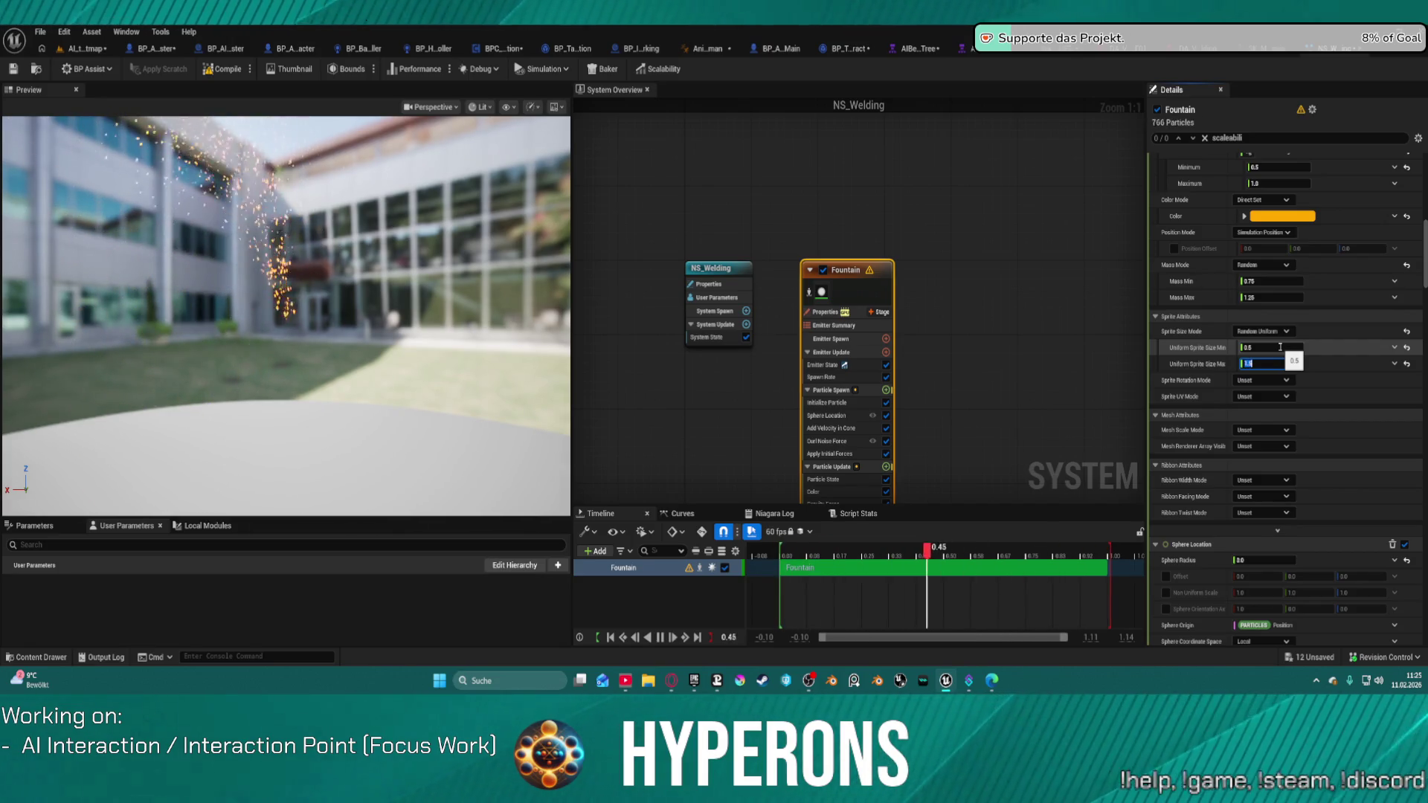
scroll(1330, 452, "down", 10)
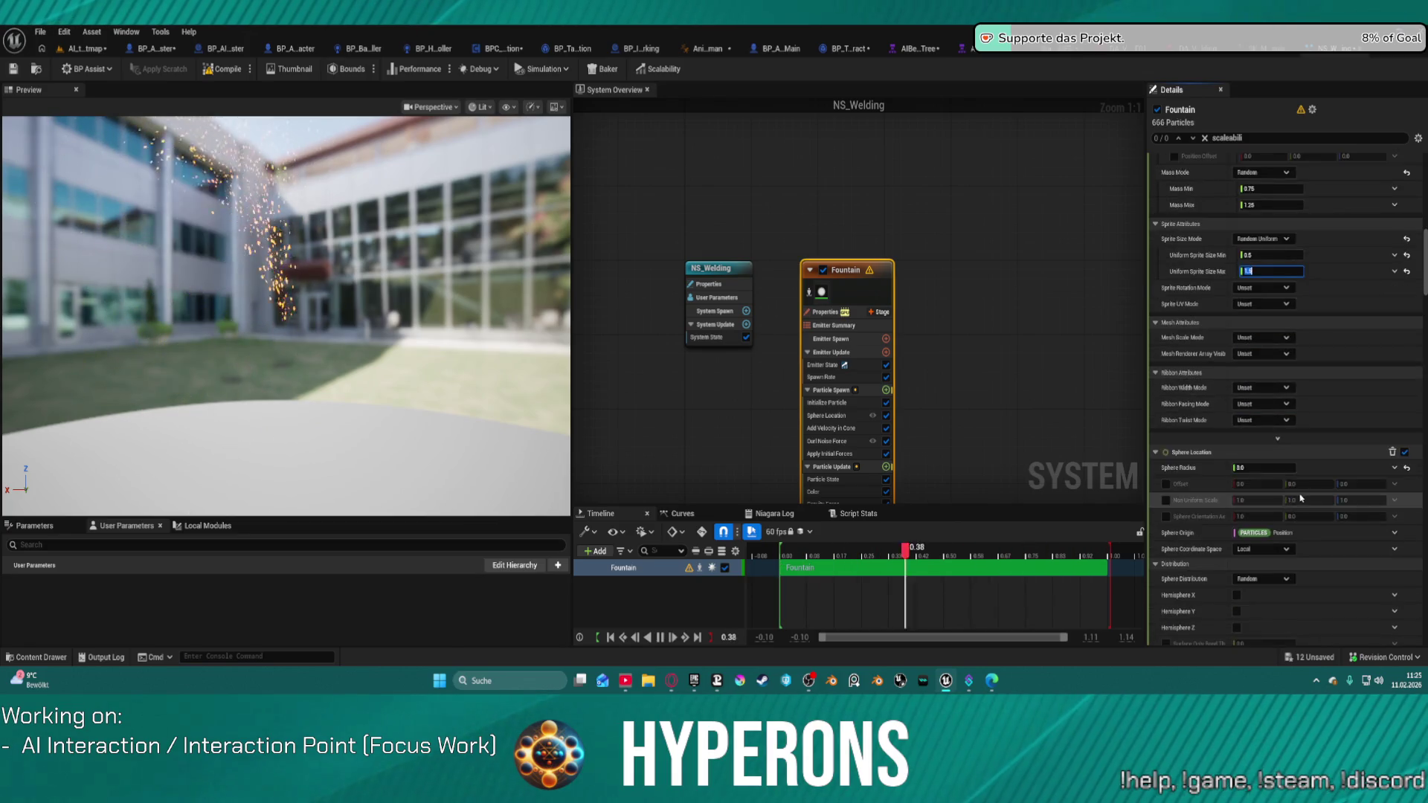
Set cone velocity strength to 450–900 and Velocity Distribution Along to 0.7
left_click(1290, 407)
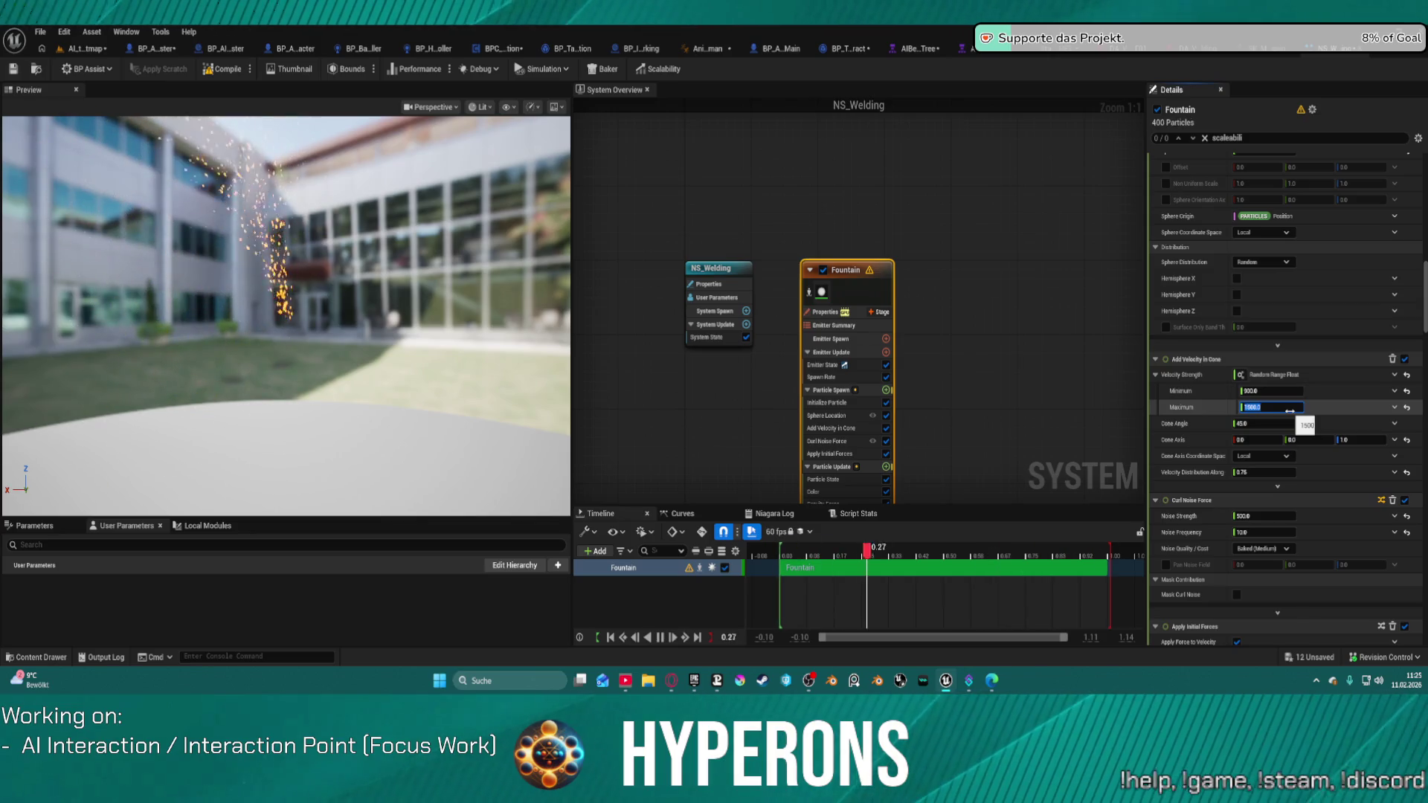
type("900")
left_click(1263, 391)
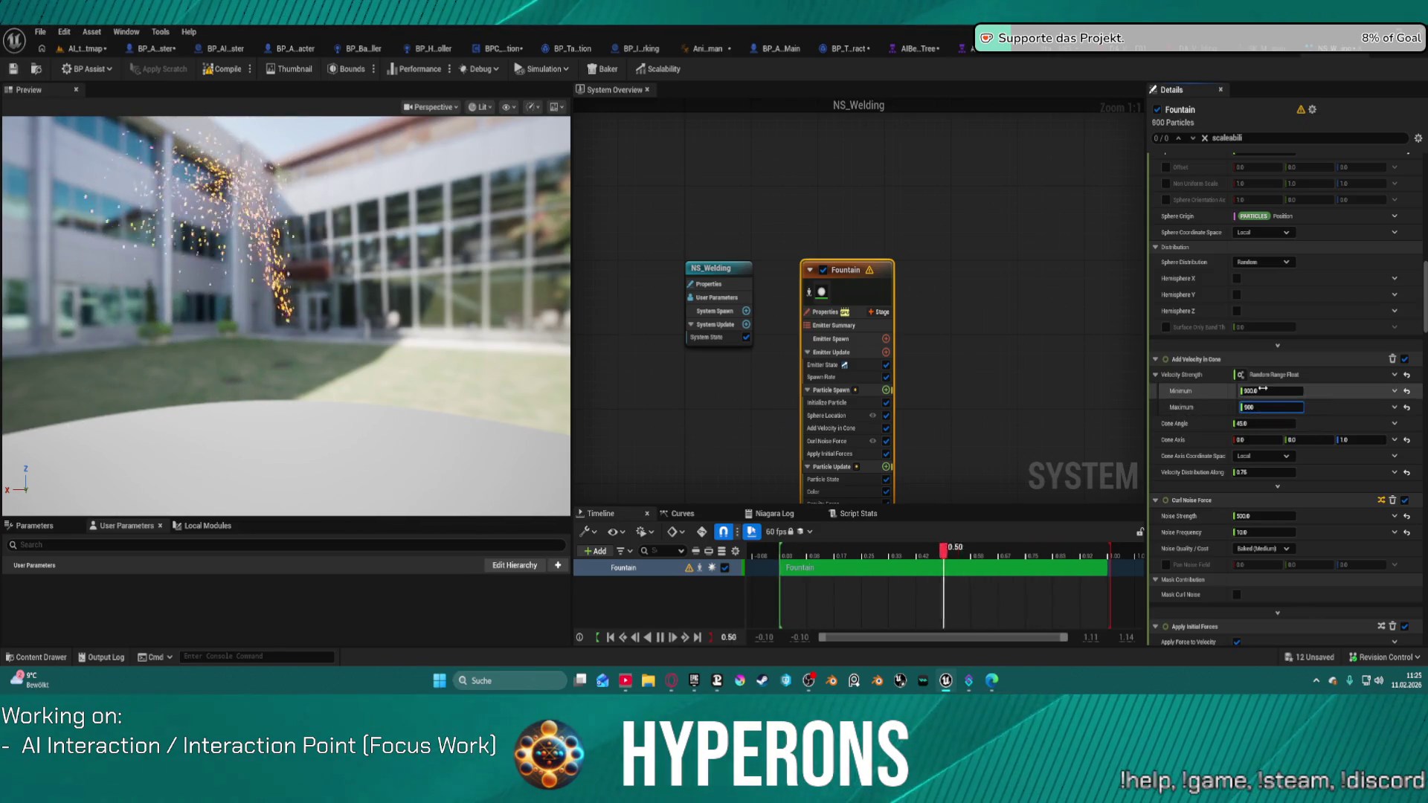
type("4")
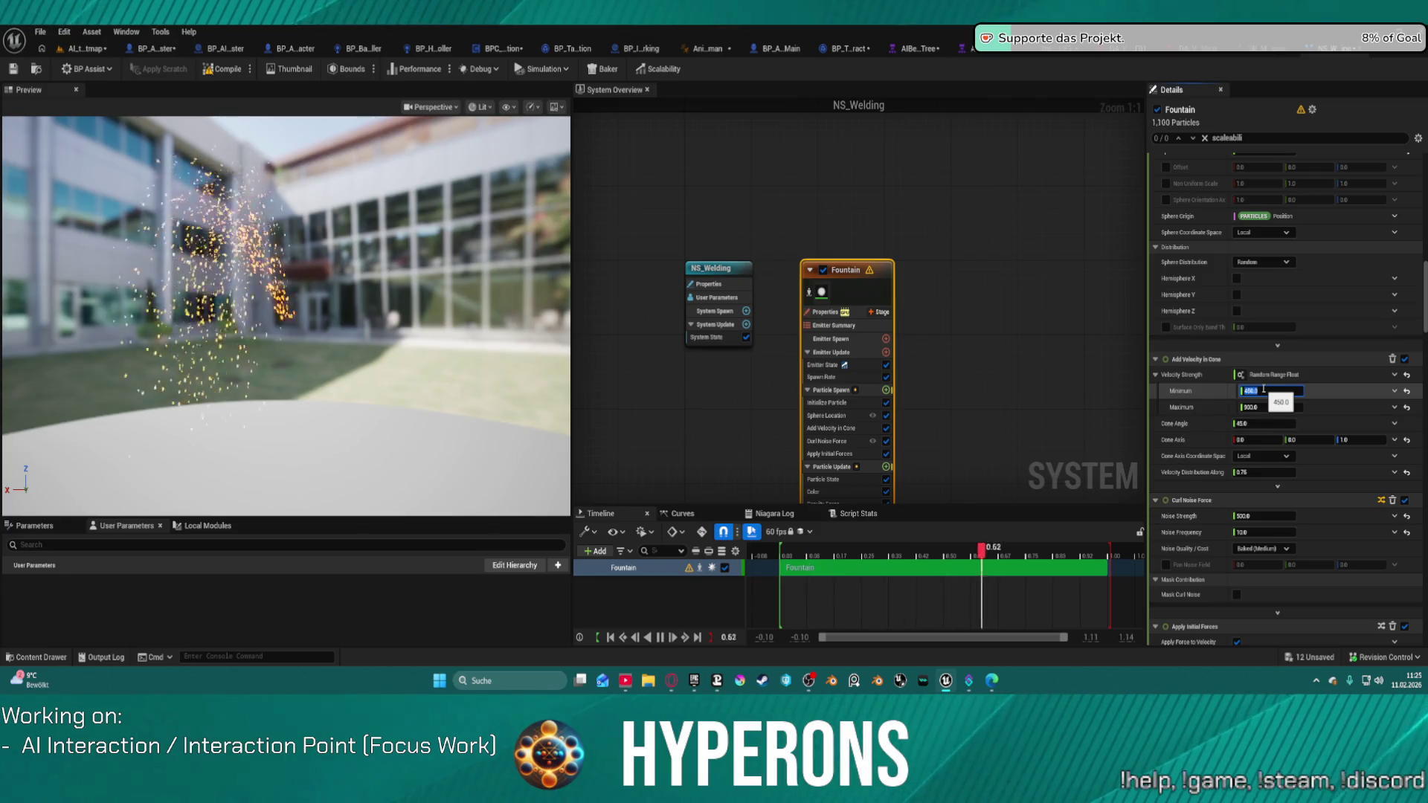
left_click(1271, 474)
type("0.7")
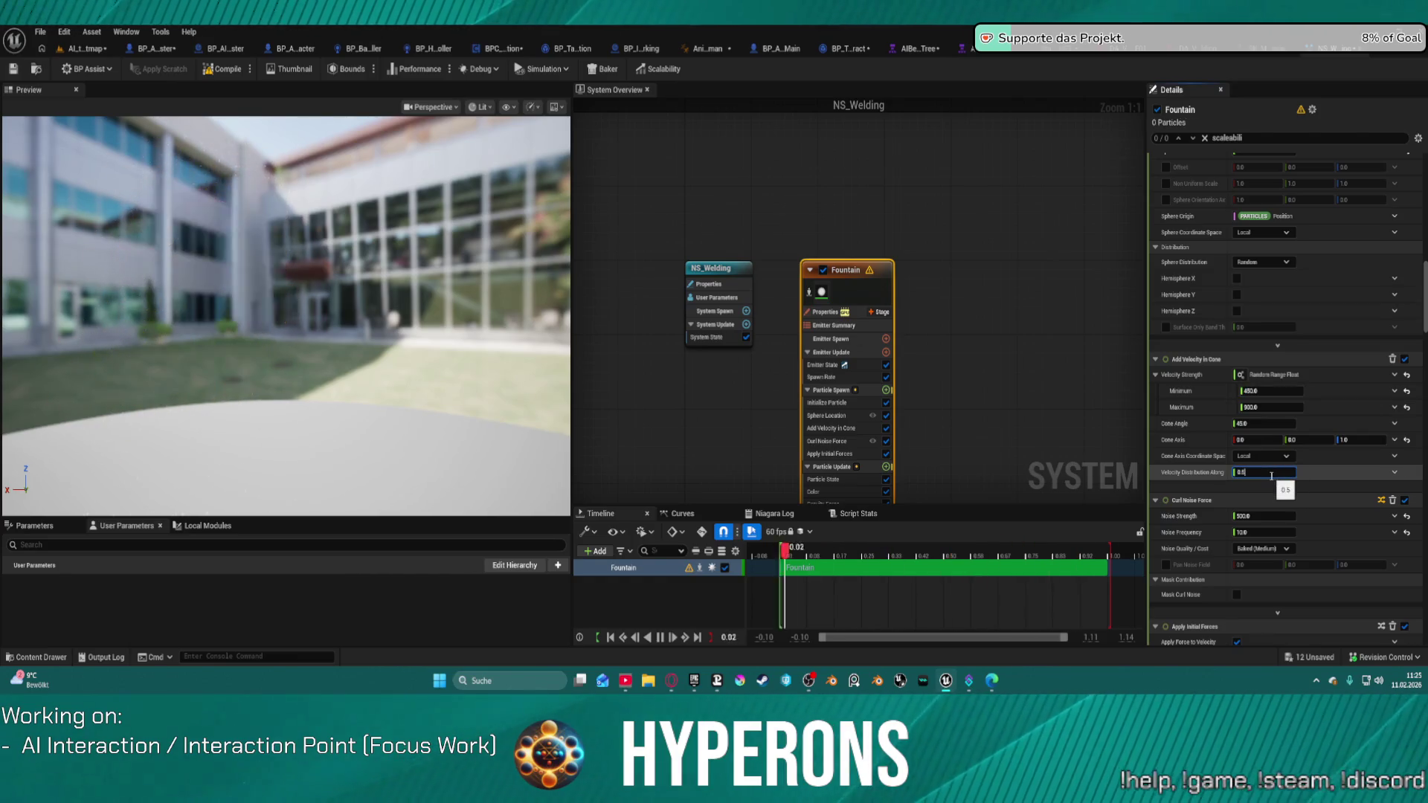
scroll(1271, 476, "down", 2)
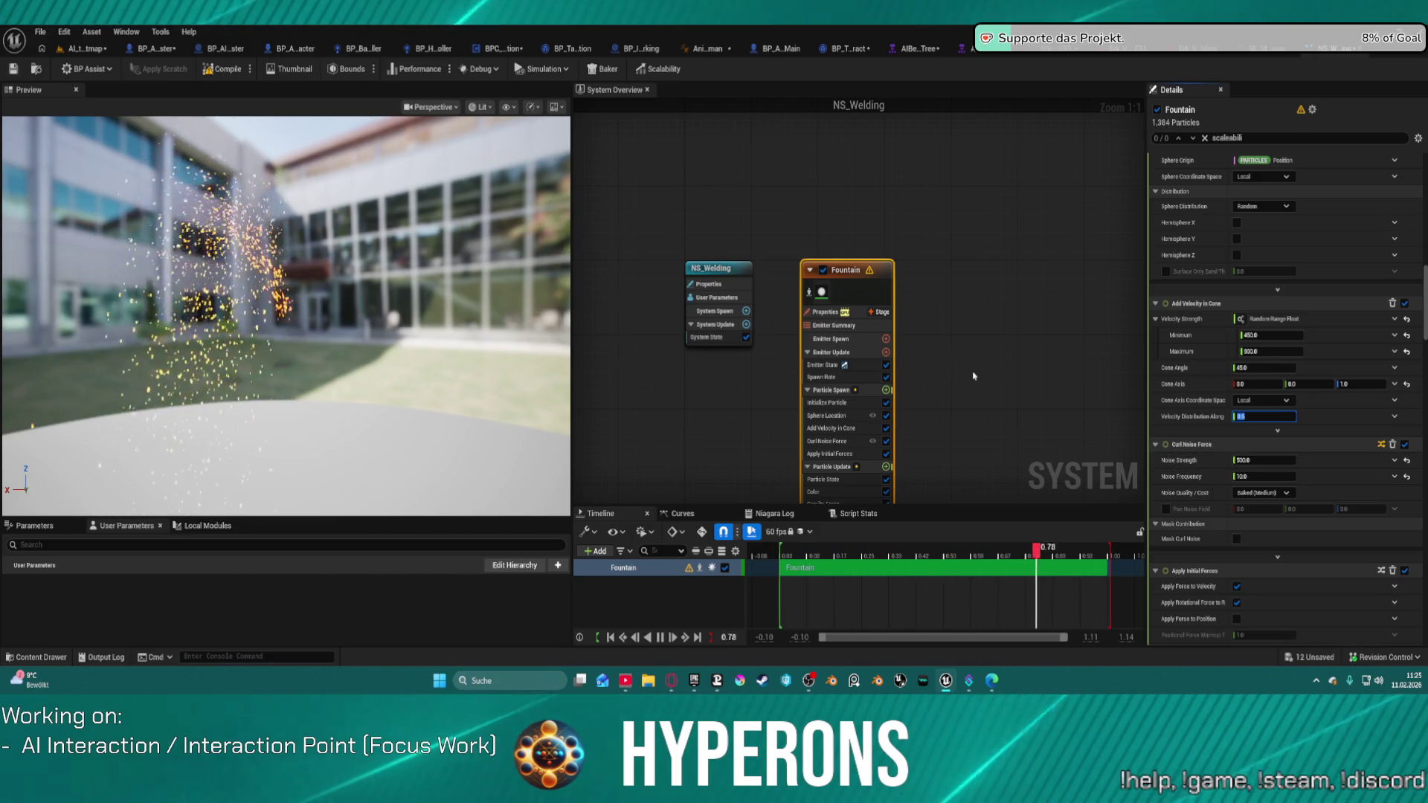
scroll(1288, 504, "down", 4)
scroll(1289, 505, "down", 12)
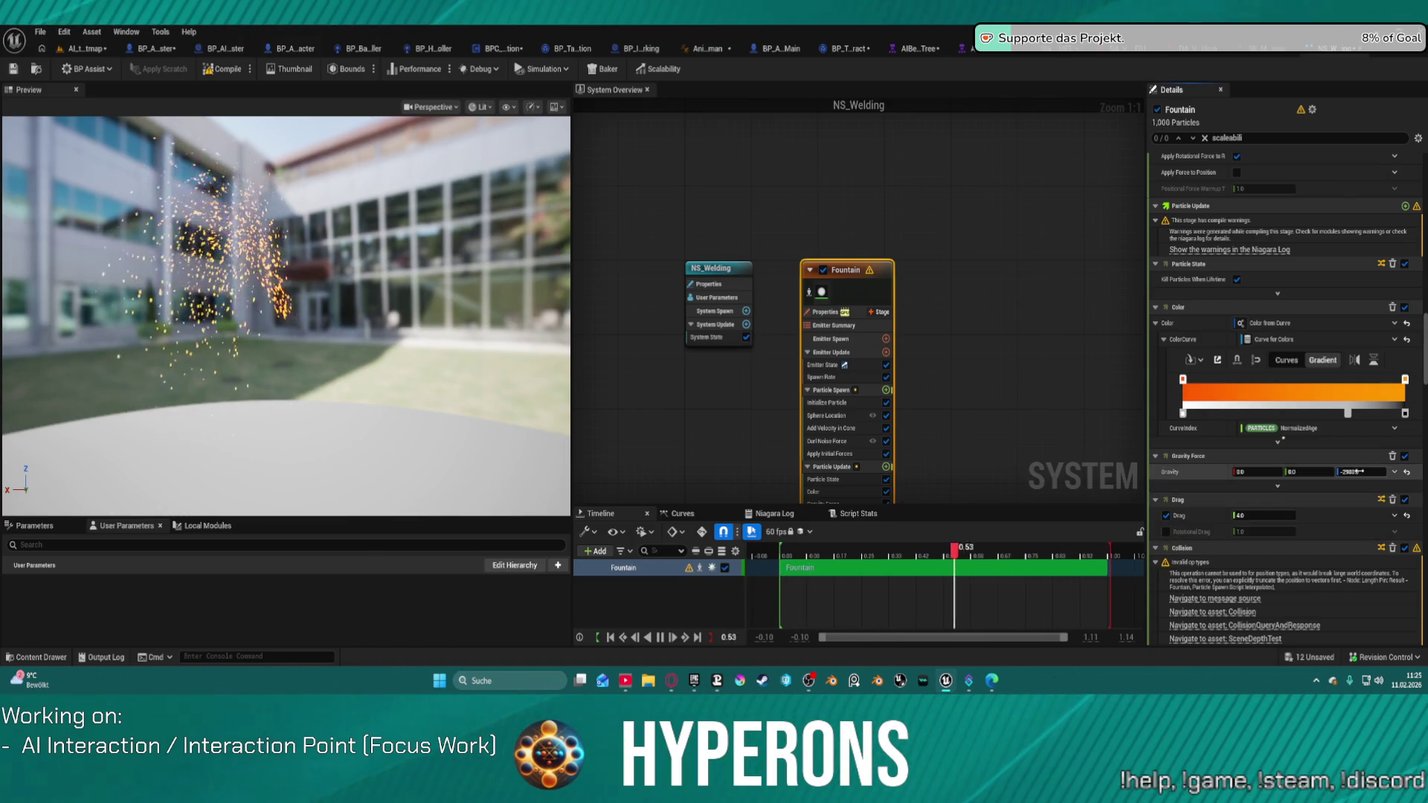
Set the sparks' Drag to 5.0 and disable the Collision module
scroll(1269, 470, "down", 3)
left_click(1276, 423)
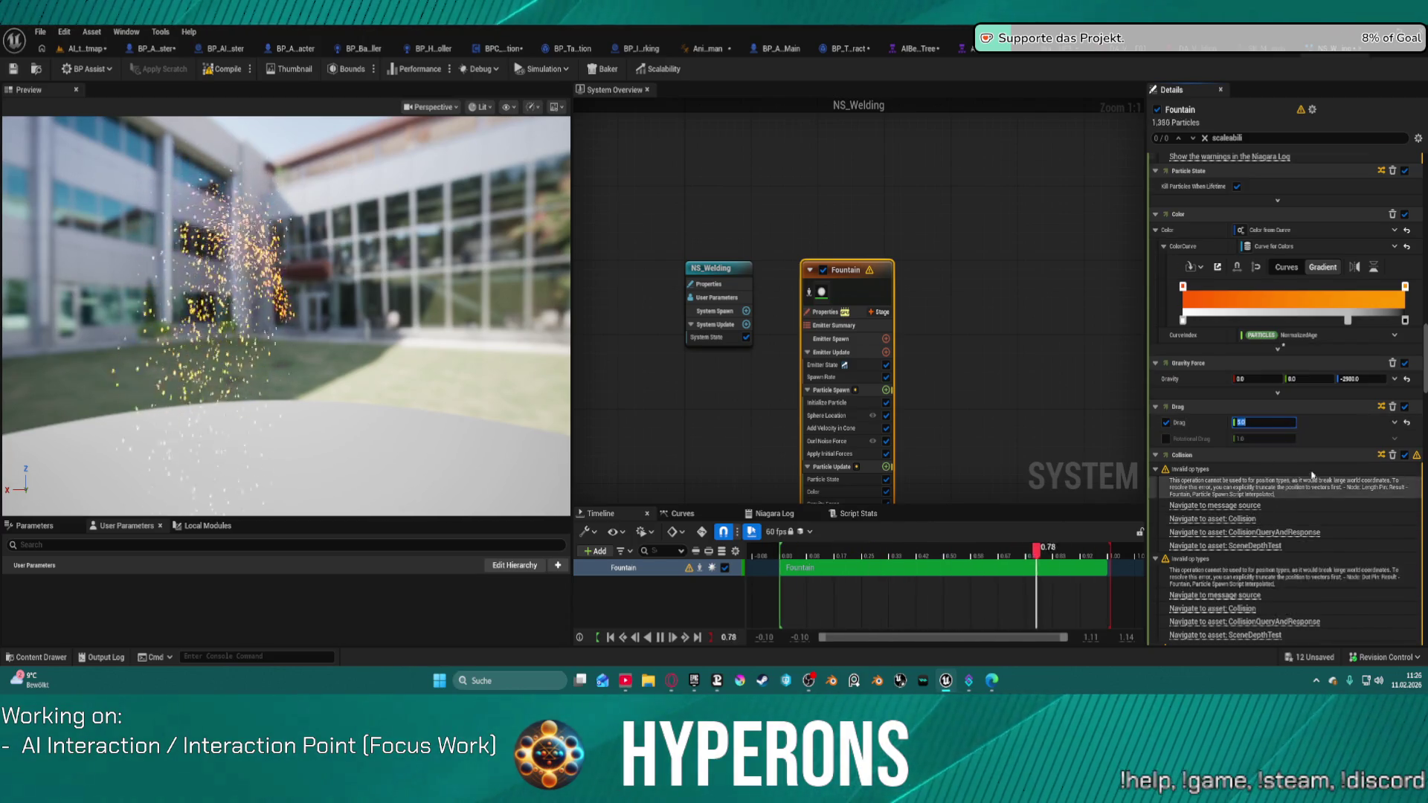
scroll(1282, 429, "down", 3)
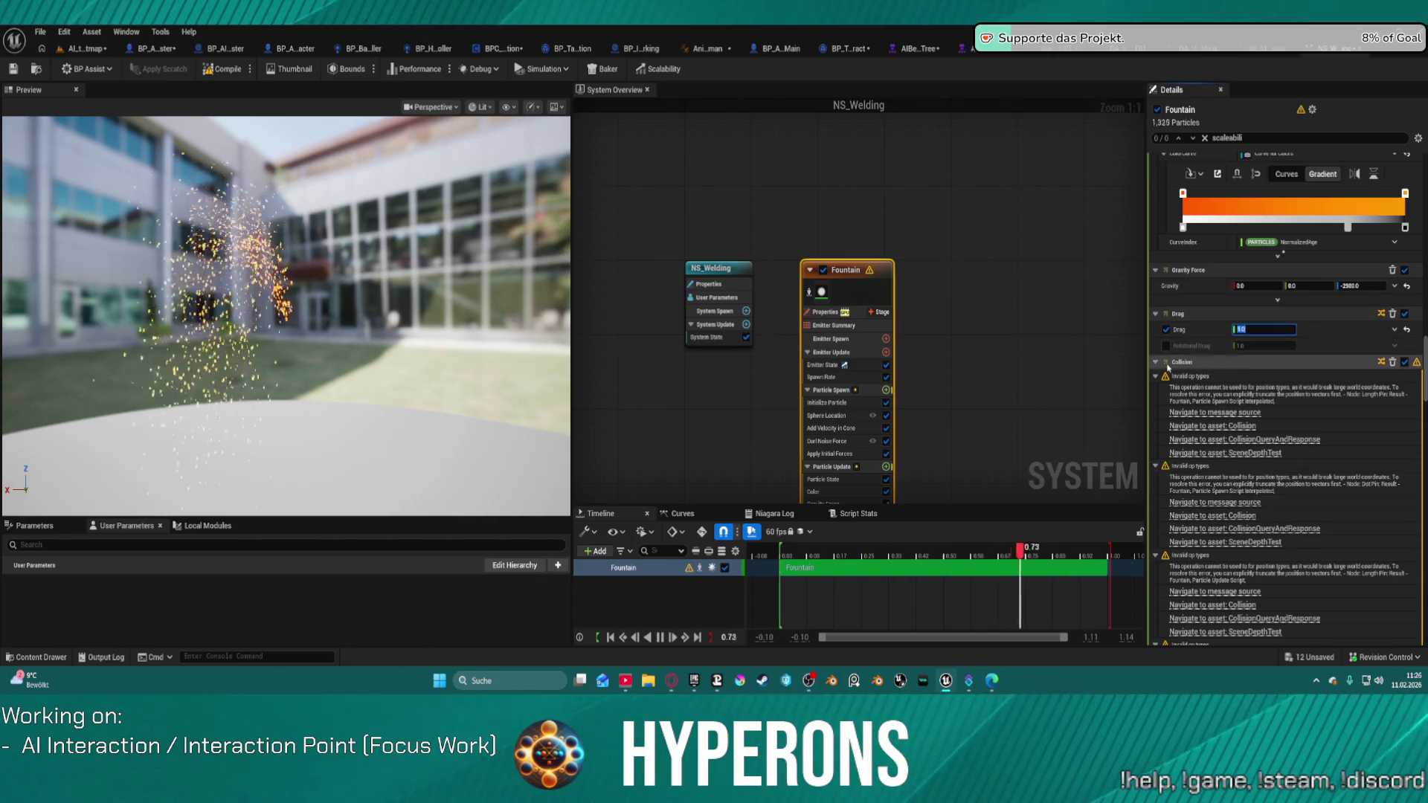
left_click(1372, 363)
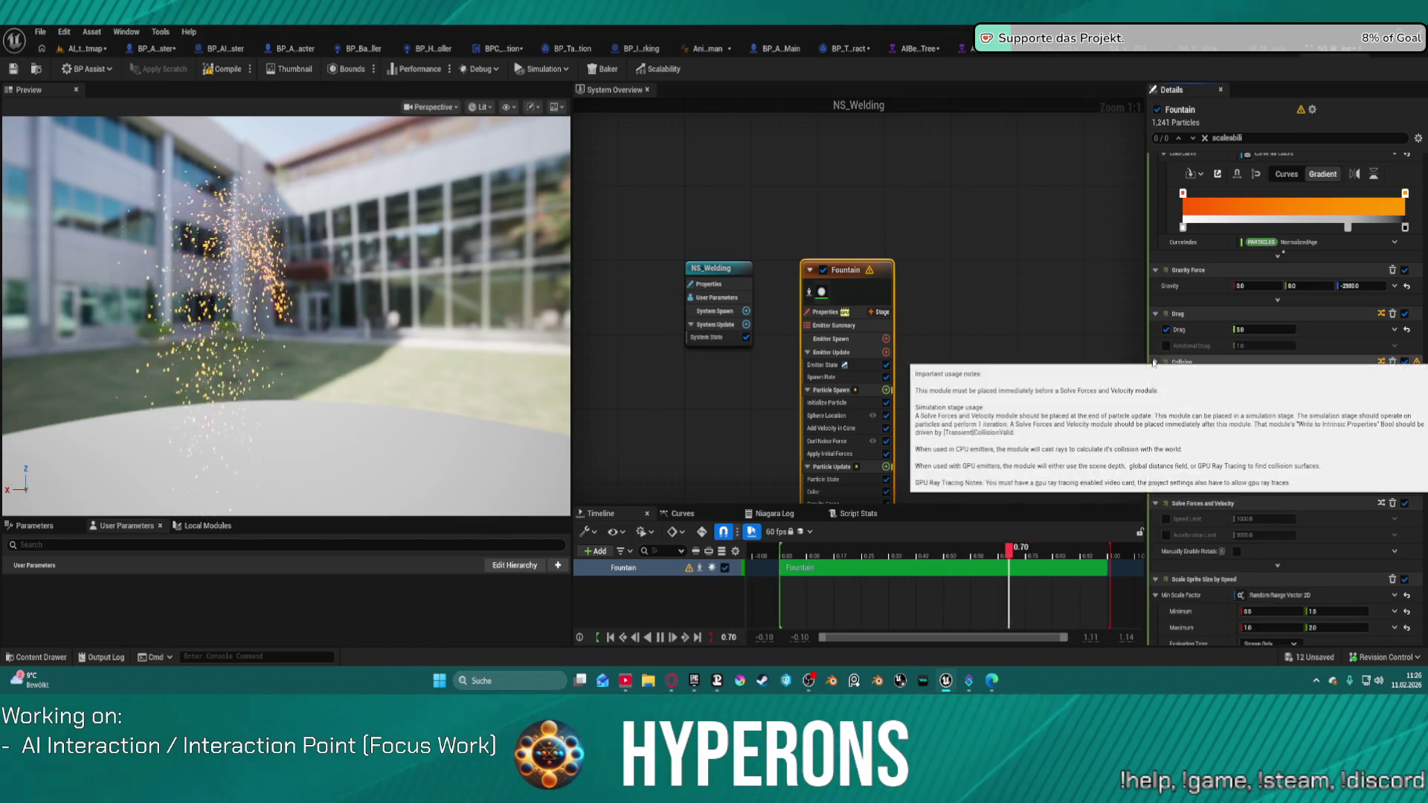
left_click(1405, 362)
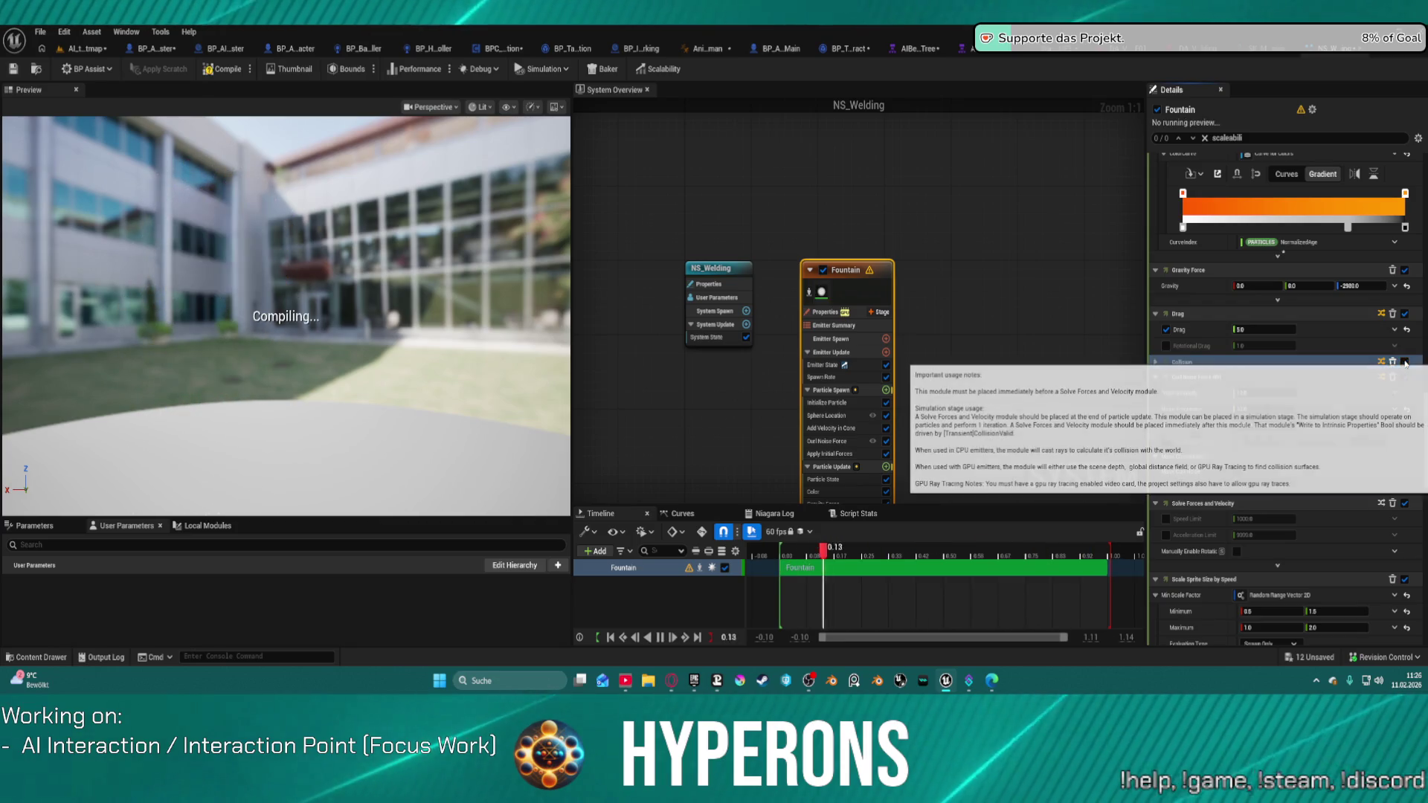
scroll(1405, 362, "down", 3)
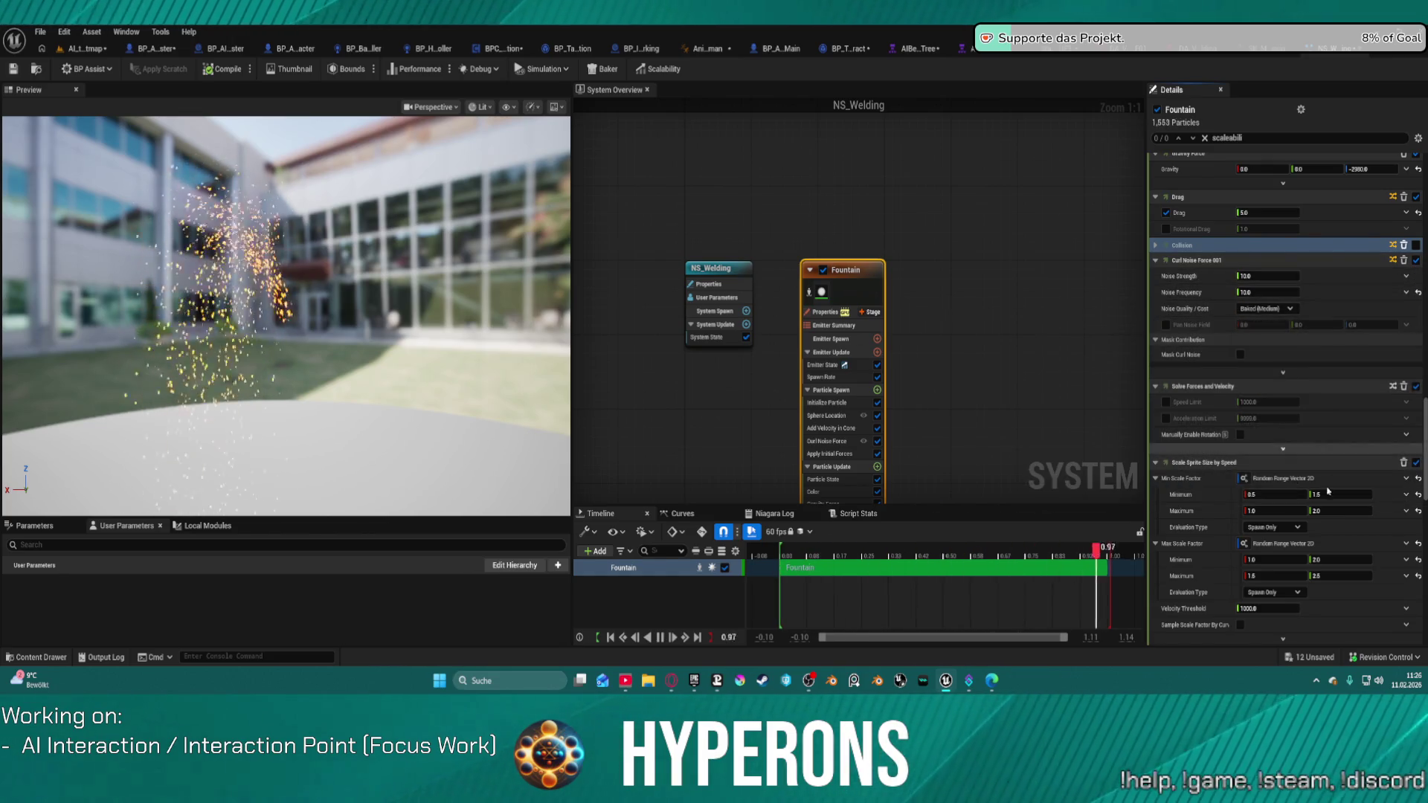
Lower the min scale factor range (Y 1.3, max 1.75) and set Velocity Threshold to 600
scroll(1329, 491, "down", 1)
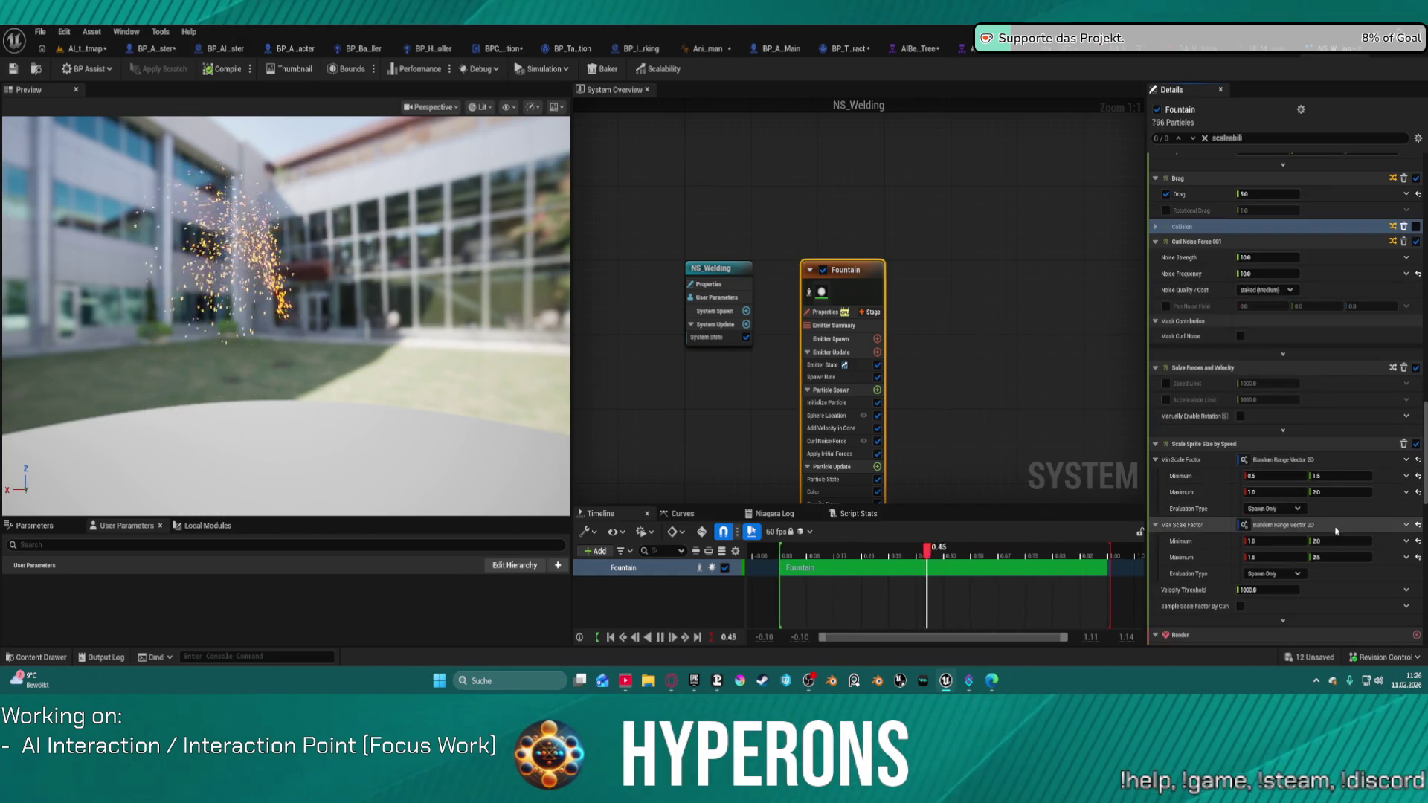
left_click(1282, 479)
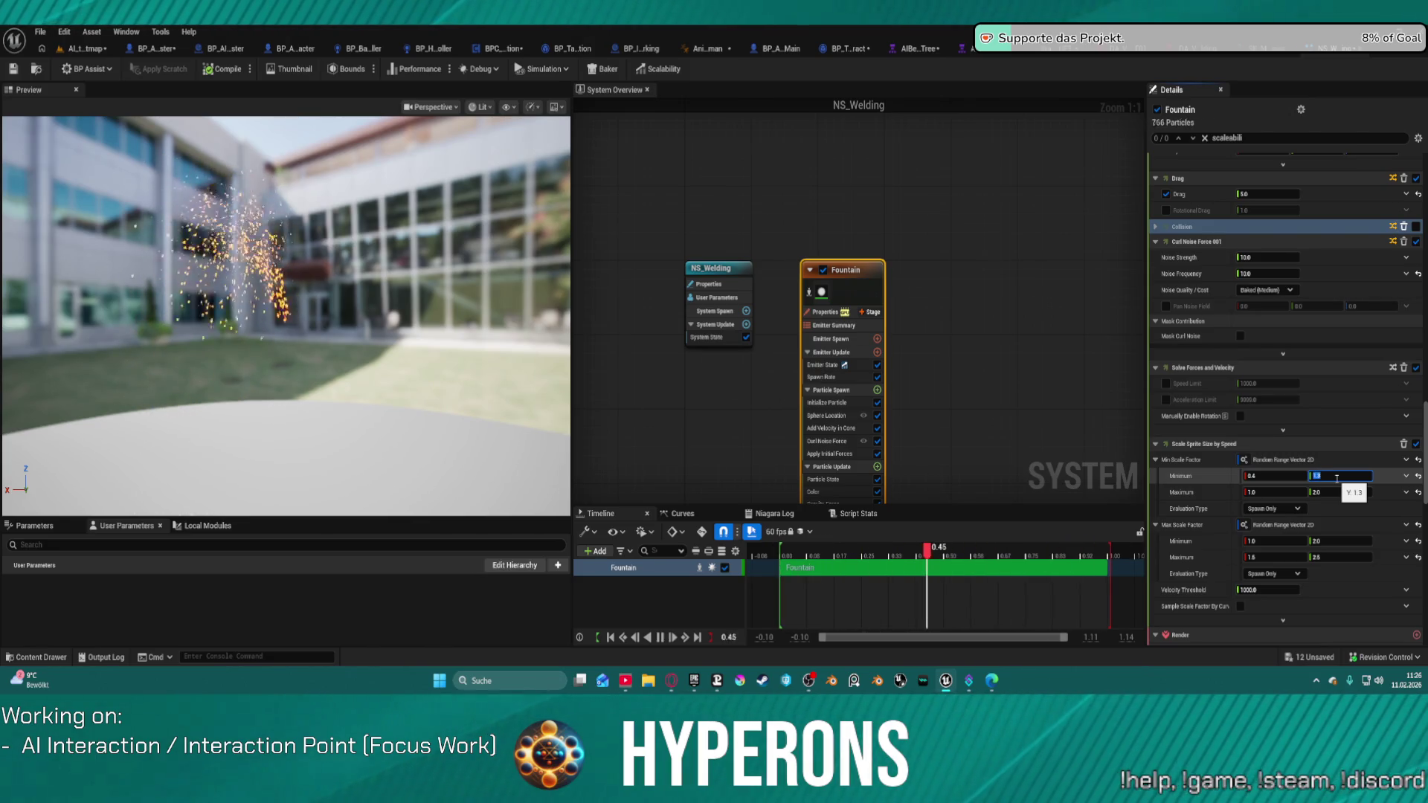
key("Tab")
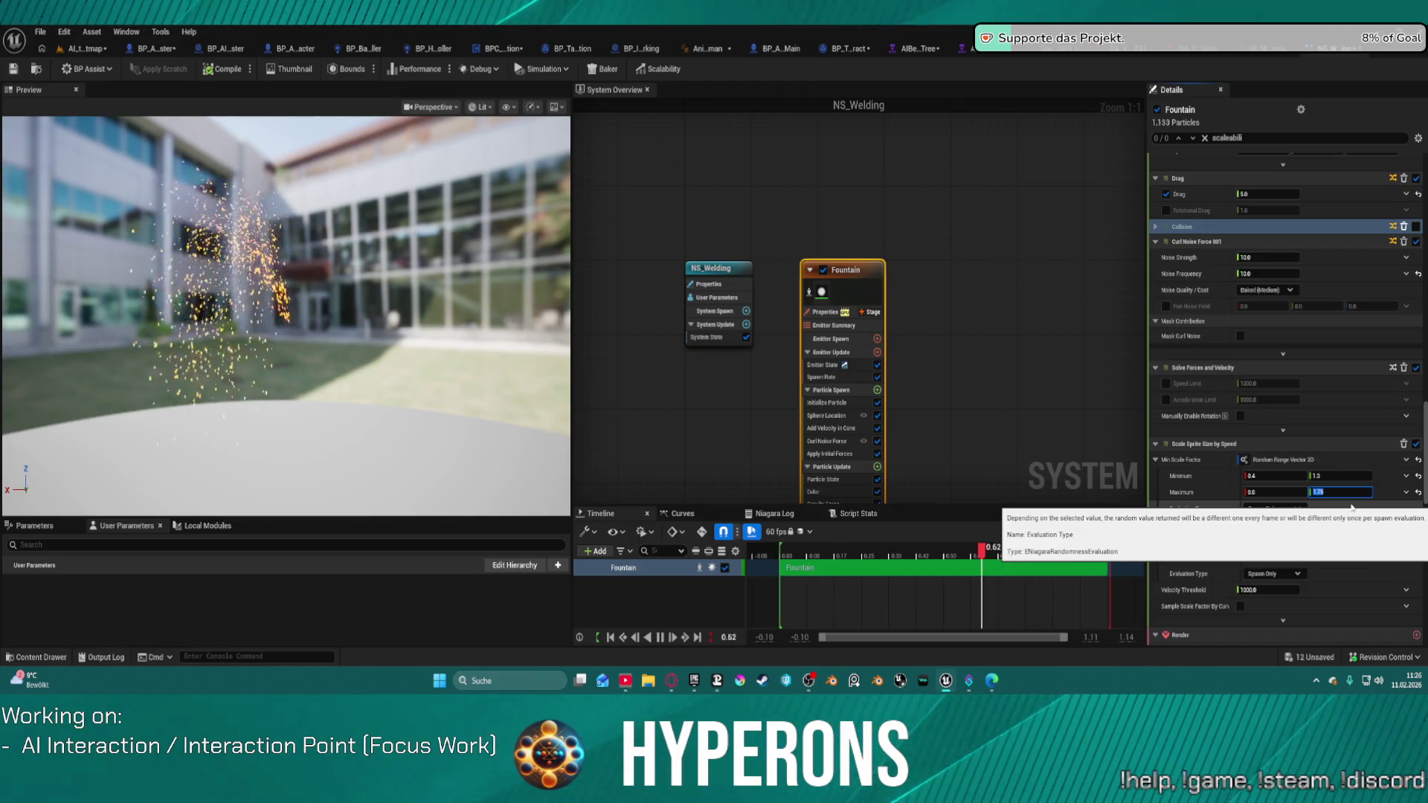
scroll(1393, 473, "down", 4)
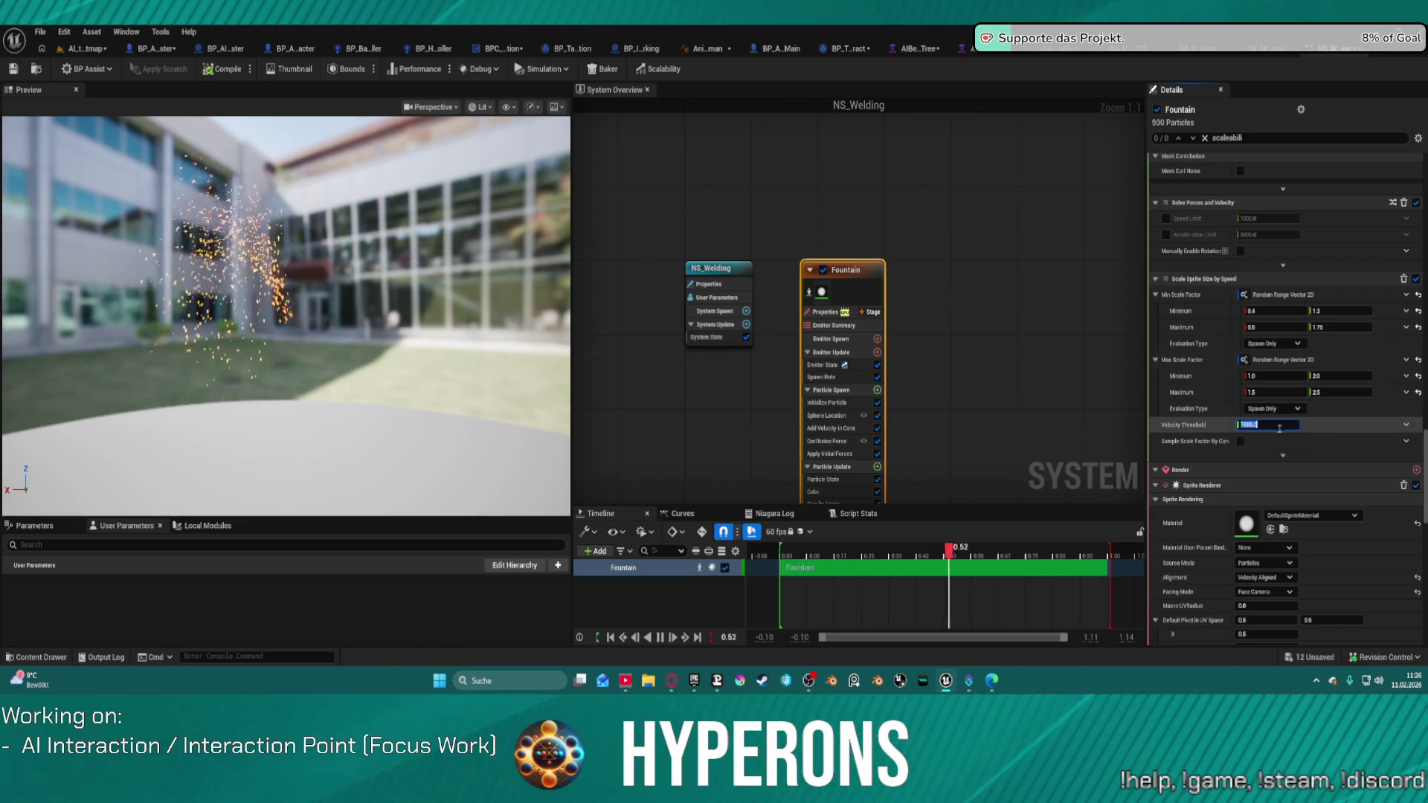
type("600")
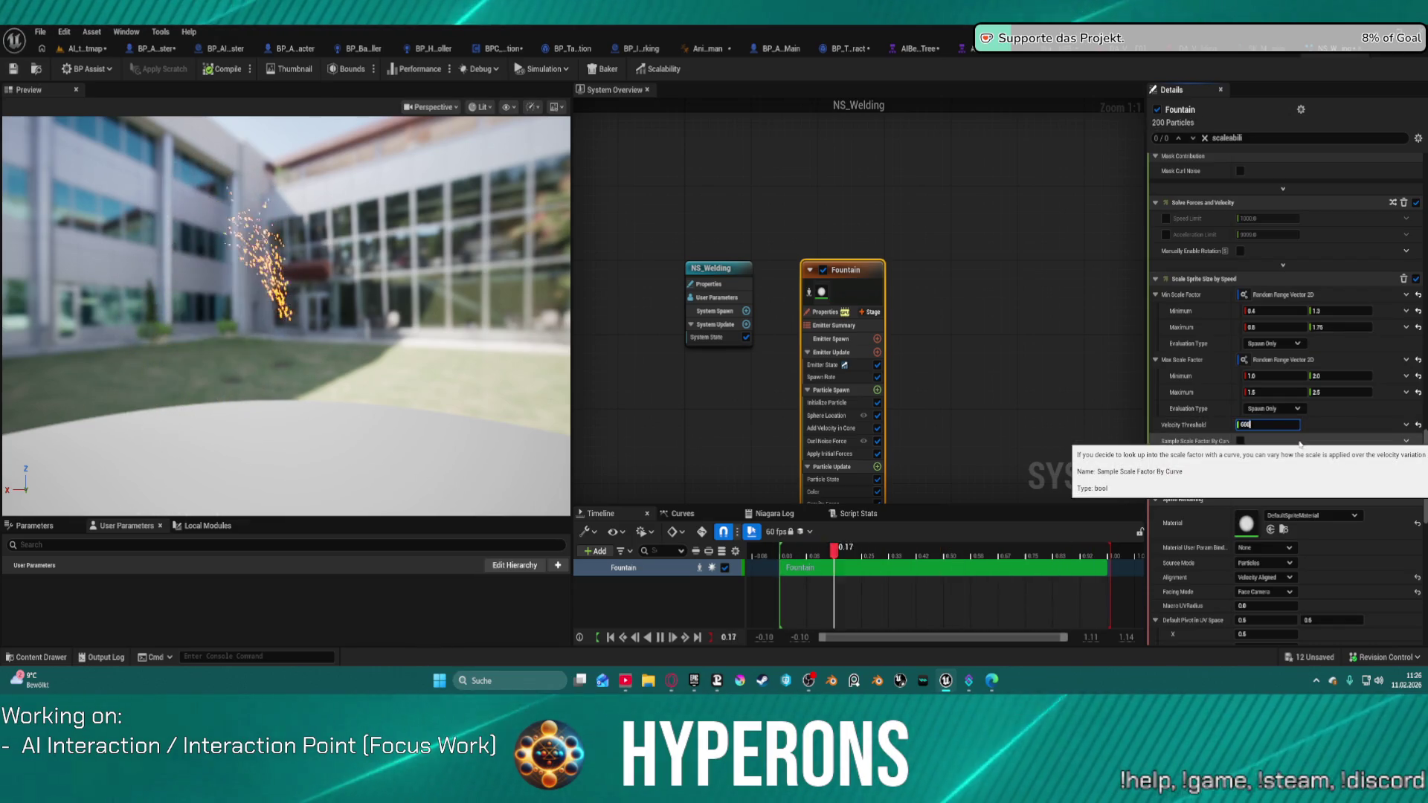
key("Return")
left_click(1368, 567)
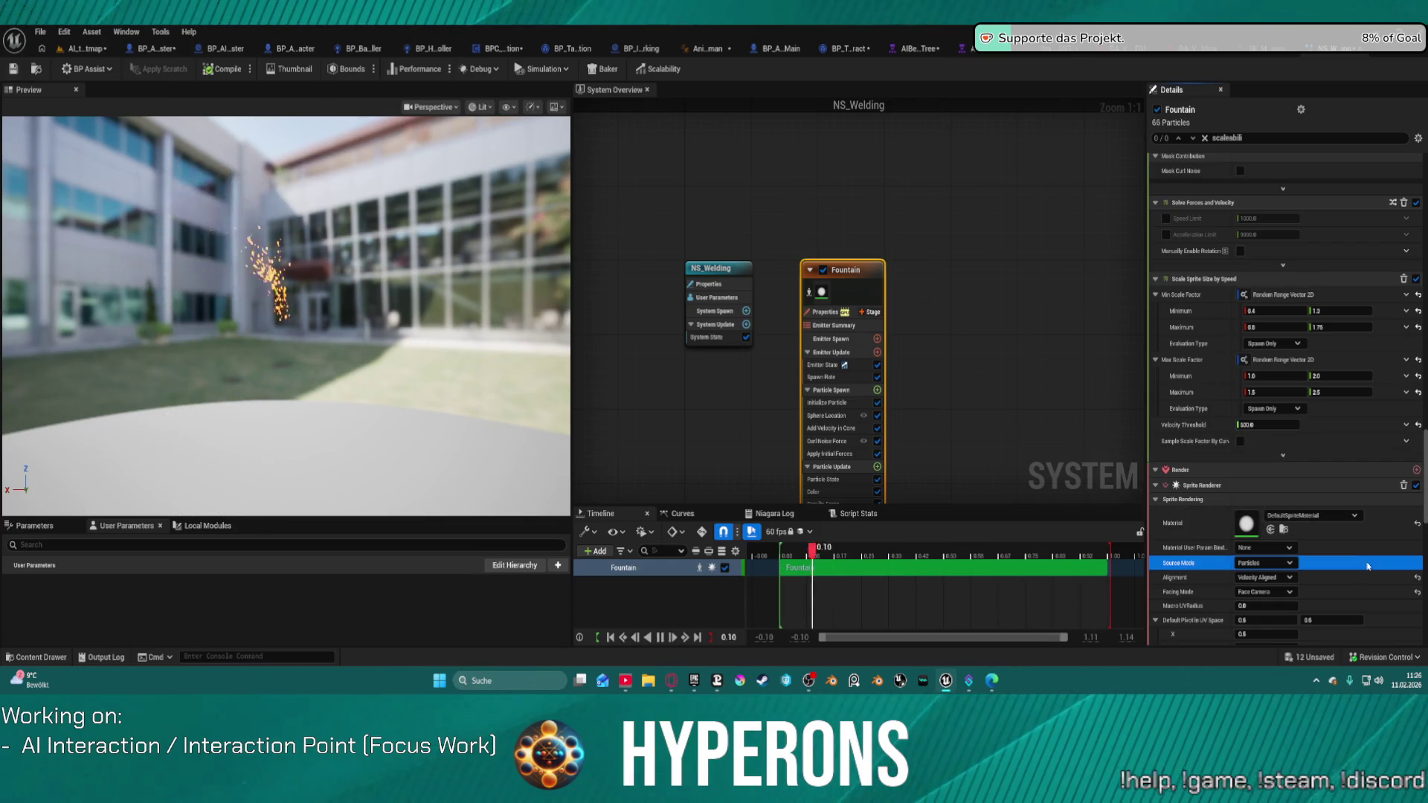
scroll(1367, 567, "down", 6)
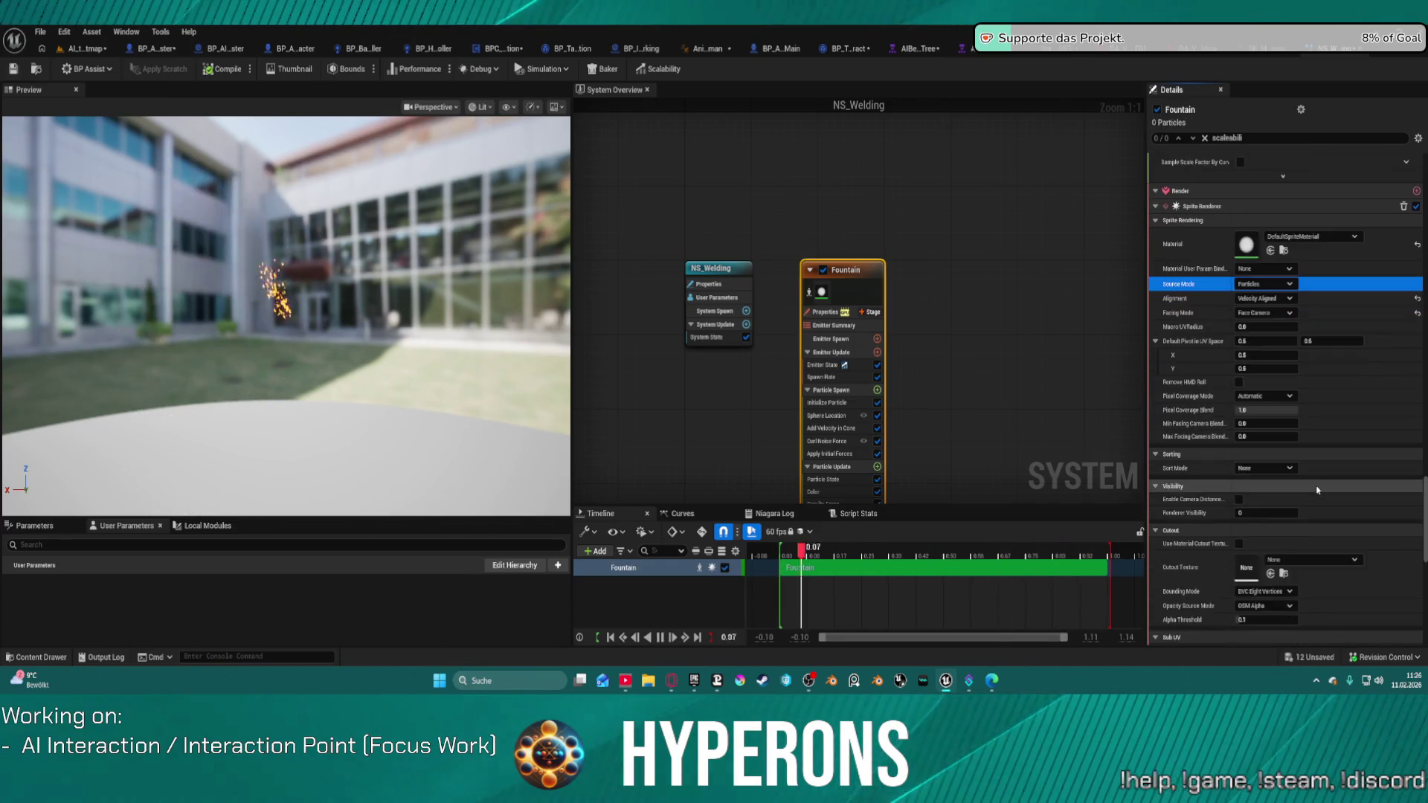
scroll(1317, 490, "down", 2)
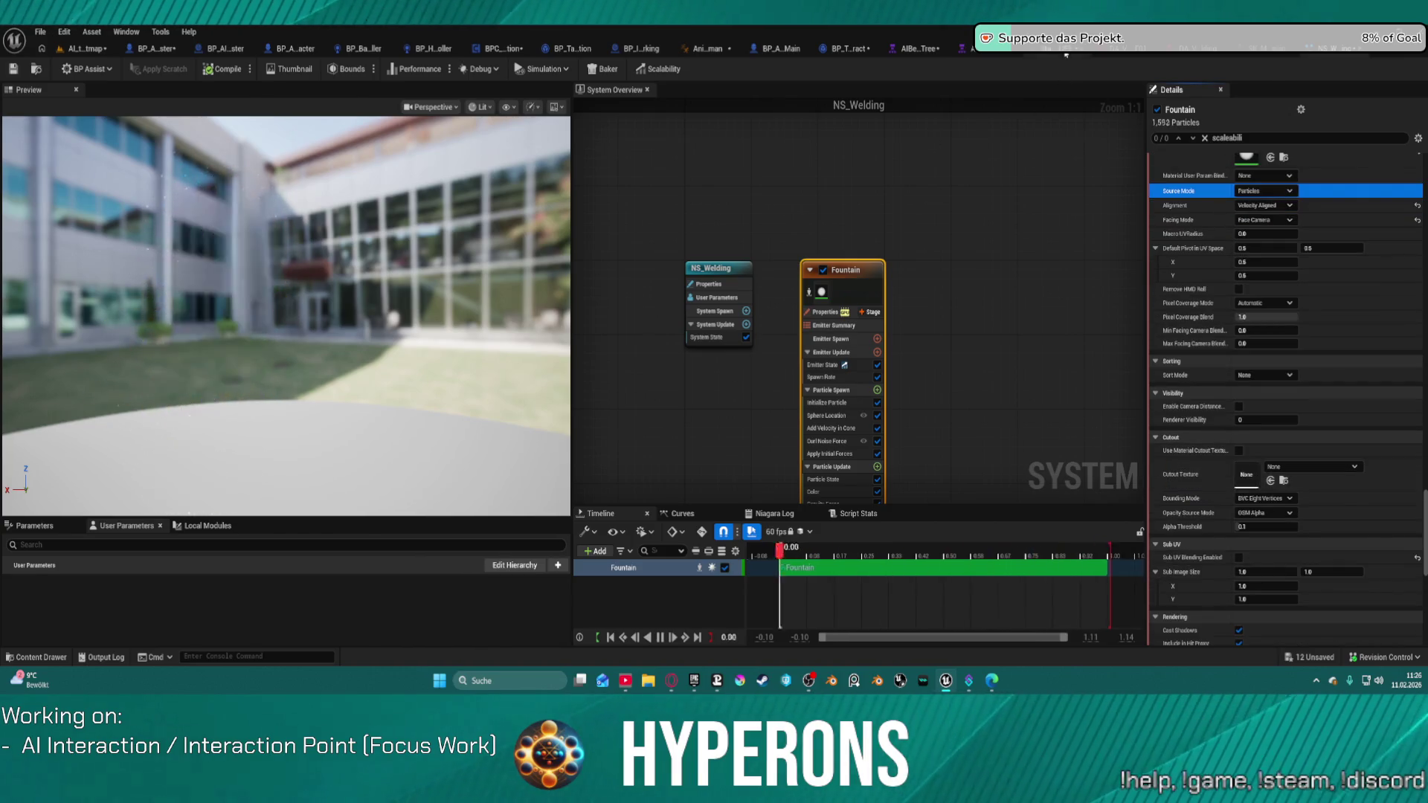
left_click(1066, 52)
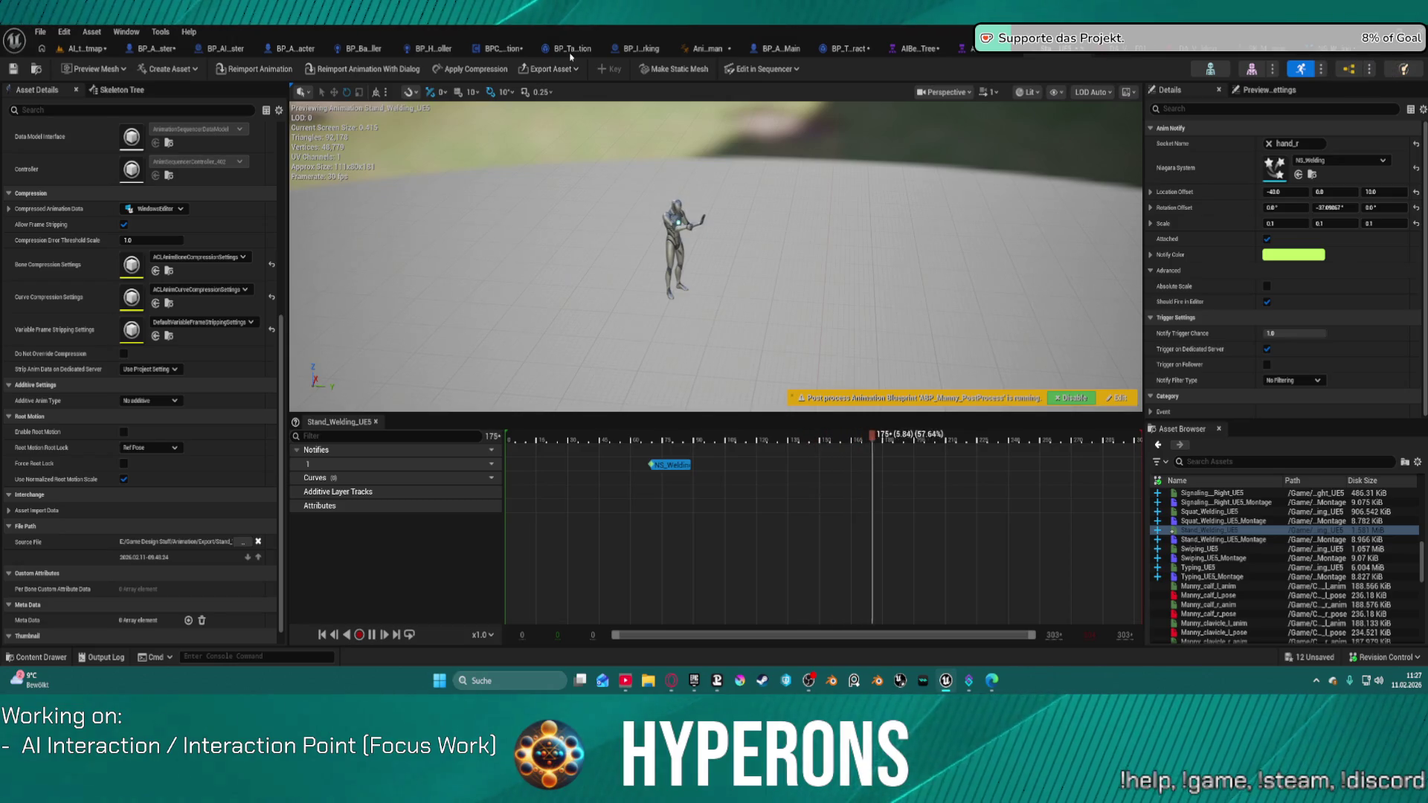
left_click(76, 49)
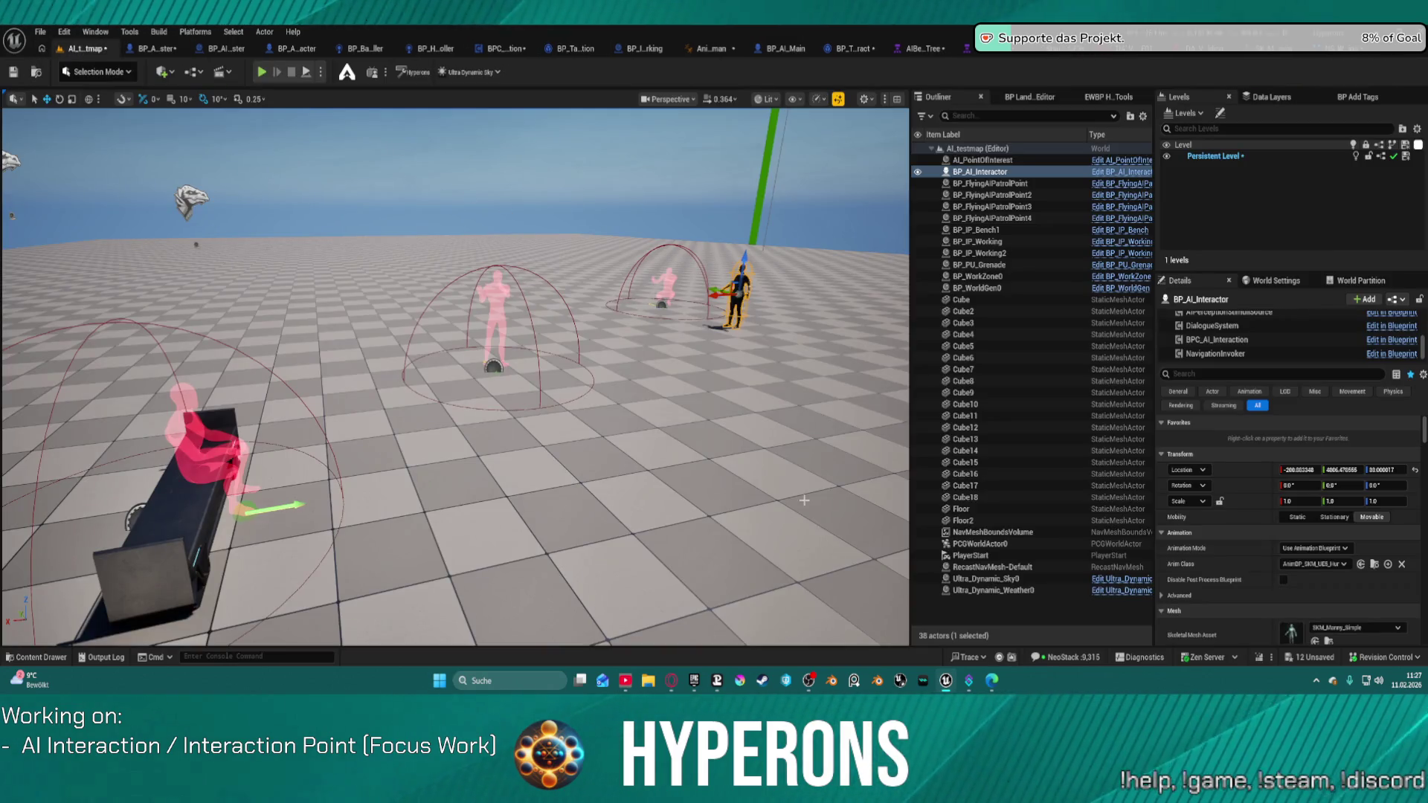
left_click(1320, 54)
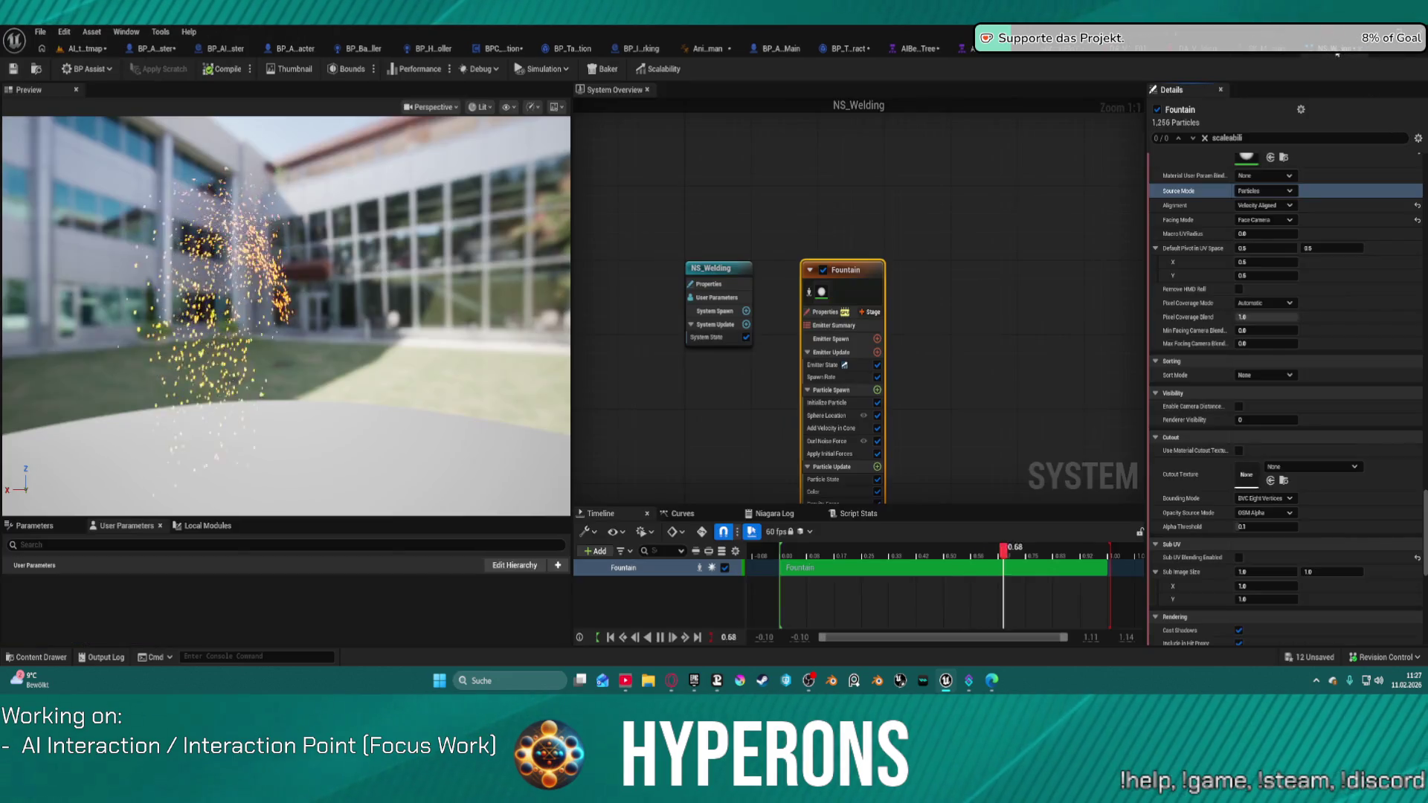
scroll(1349, 479, "down", 10)
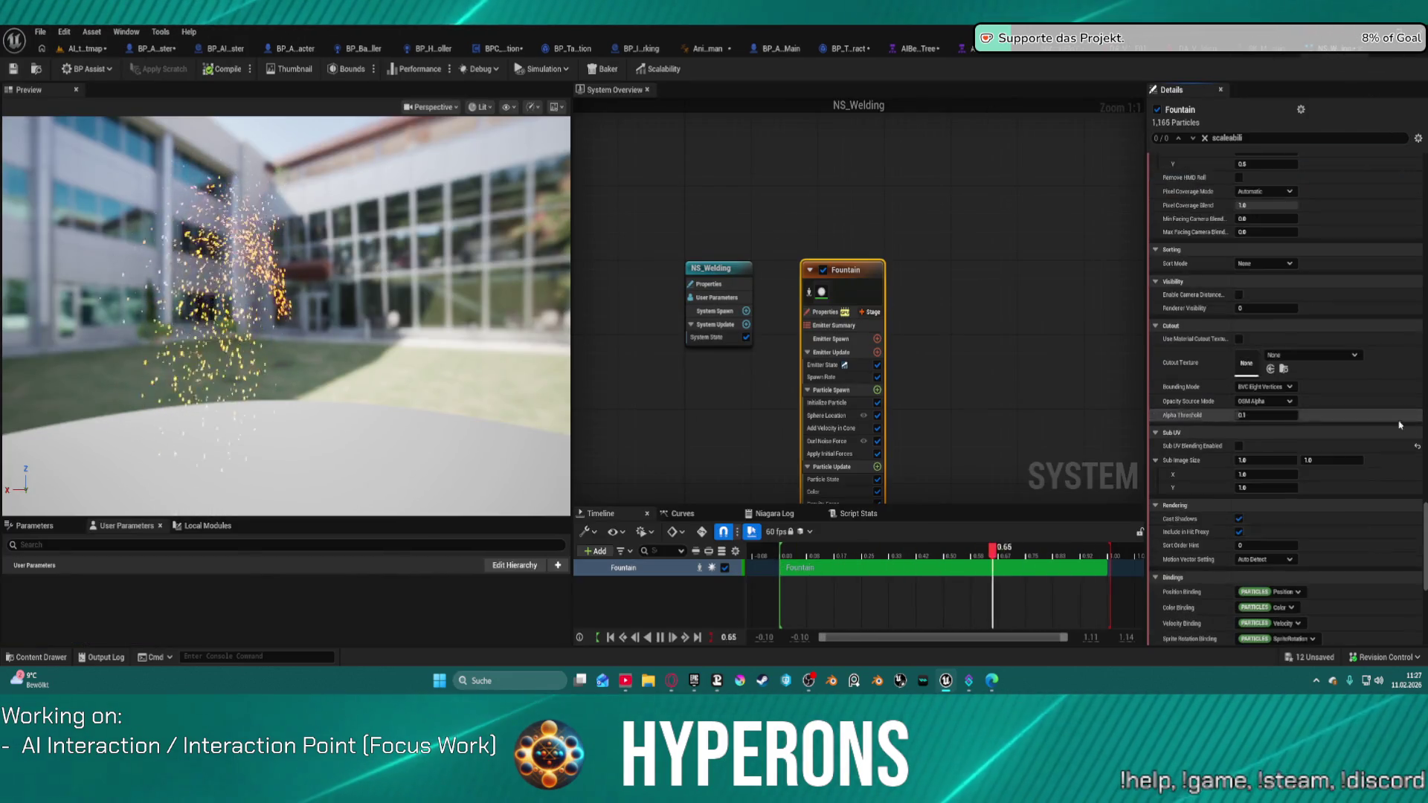
scroll(1347, 461, "up", 10)
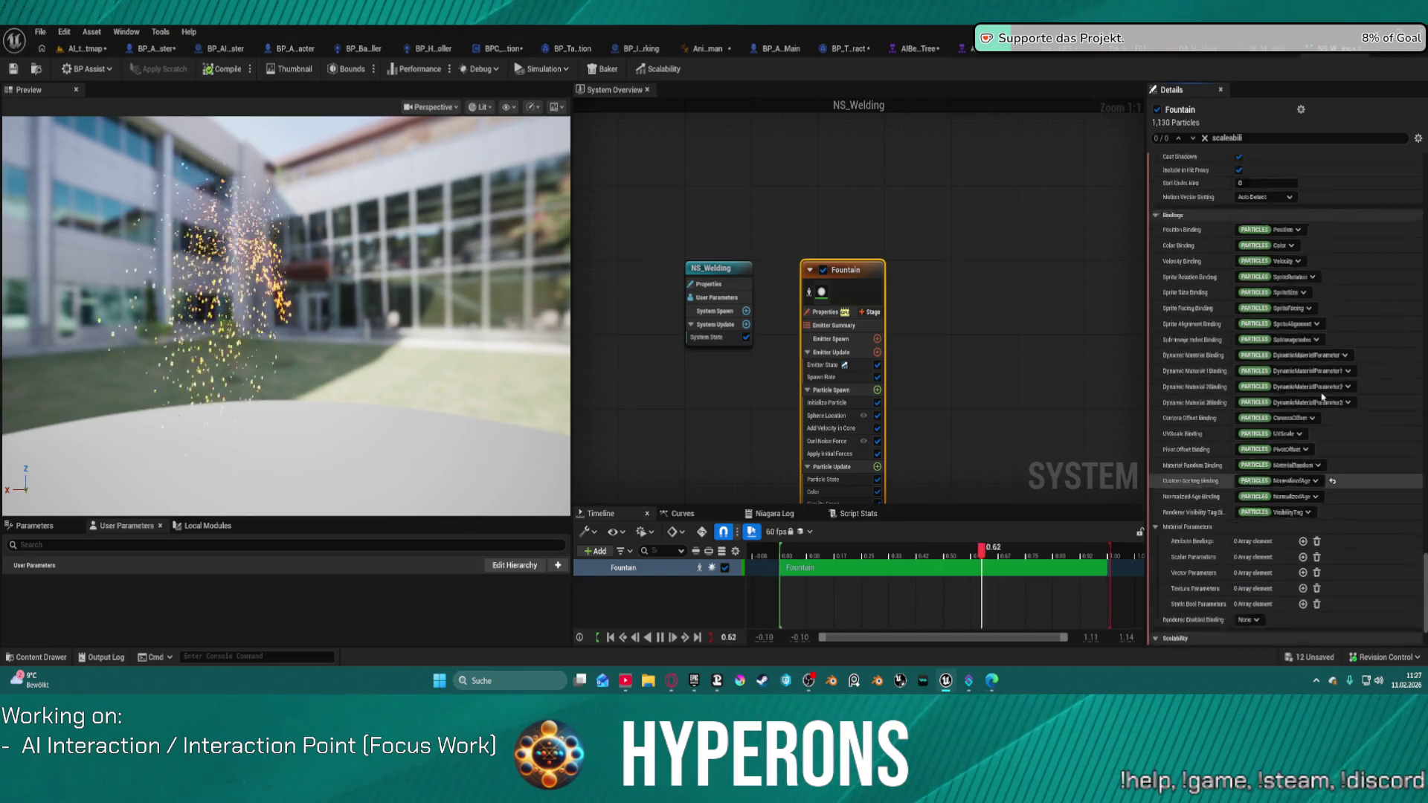
scroll(1343, 428, "up", 10)
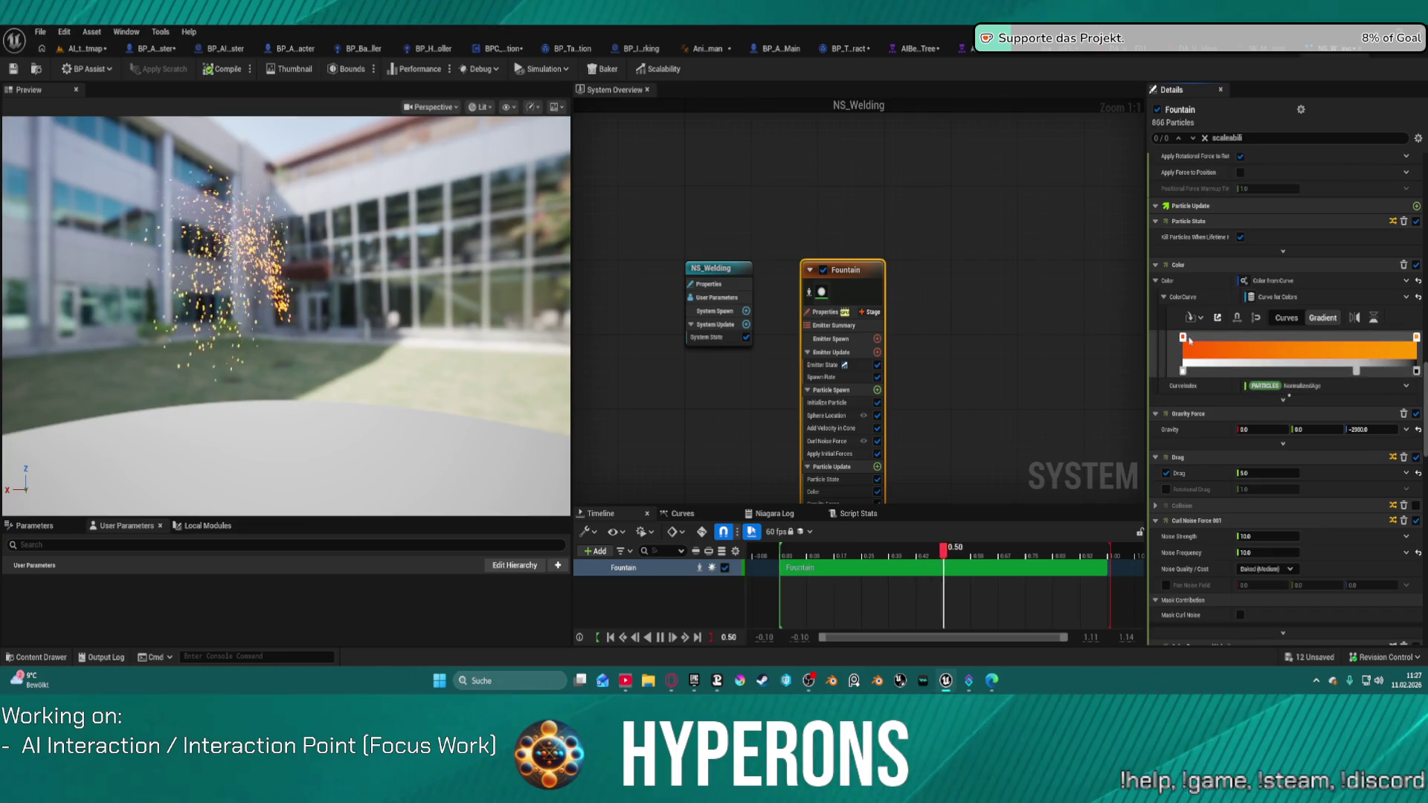
Recolour the spark gradient's first stop to a lighter orange
double_click(1184, 336)
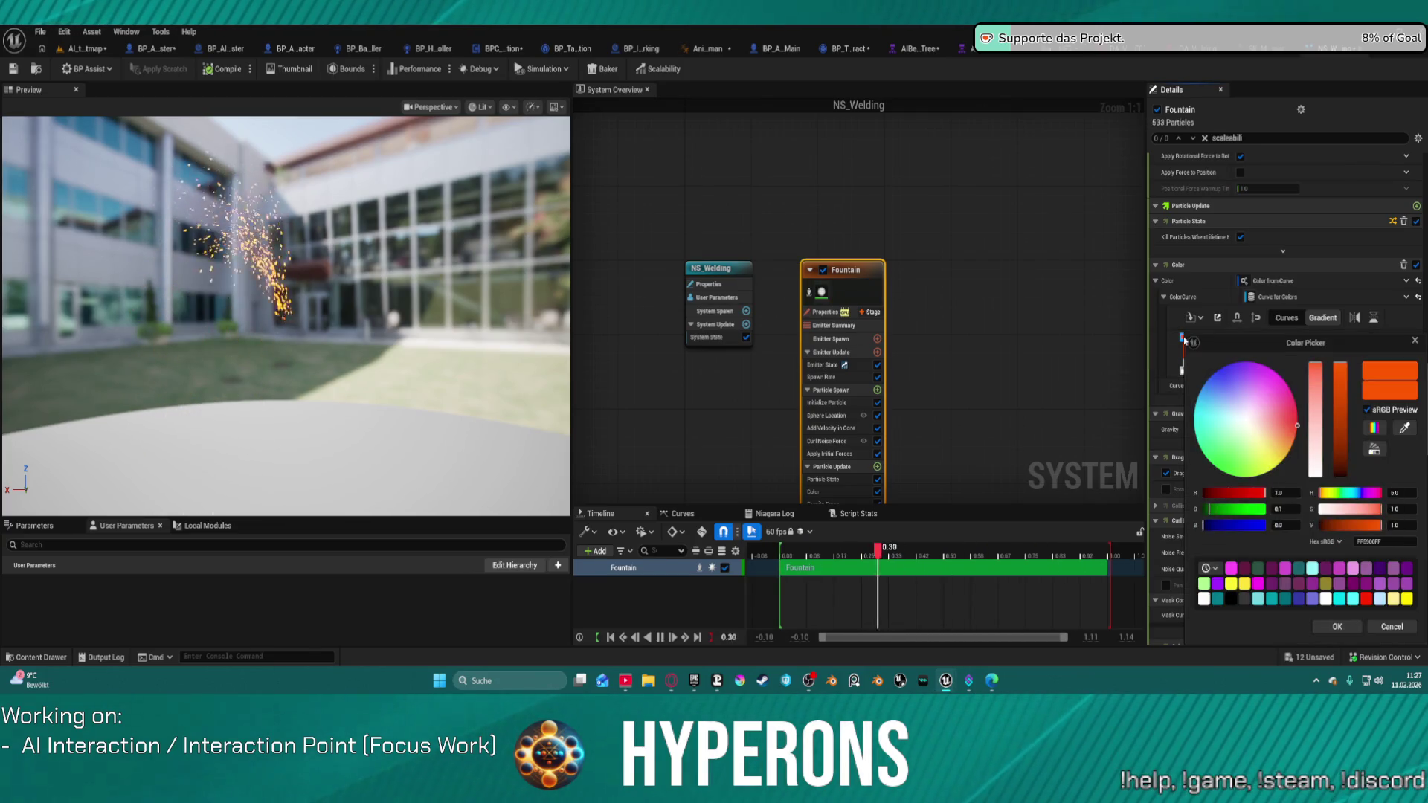
left_click(1236, 418)
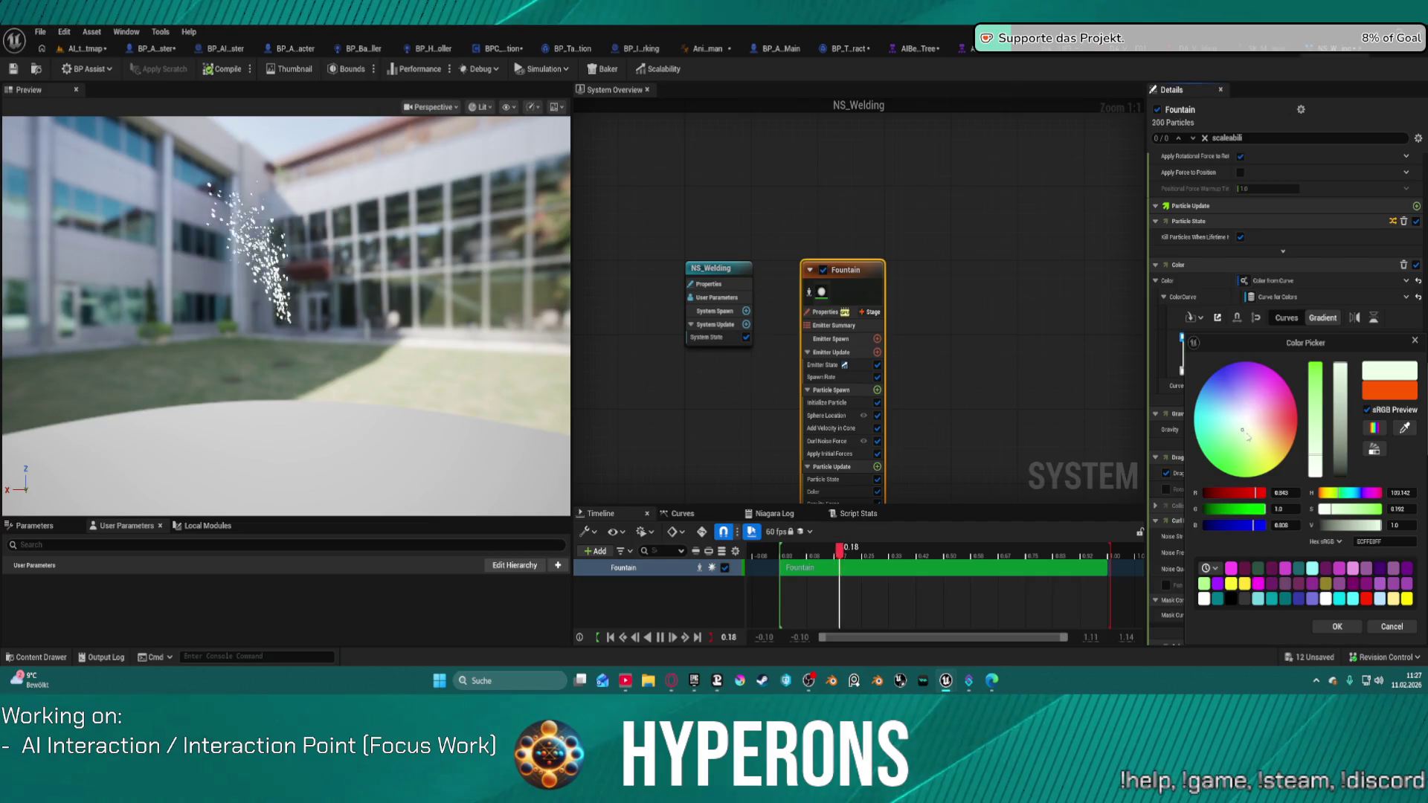
left_click_drag(1248, 435, 1290, 446)
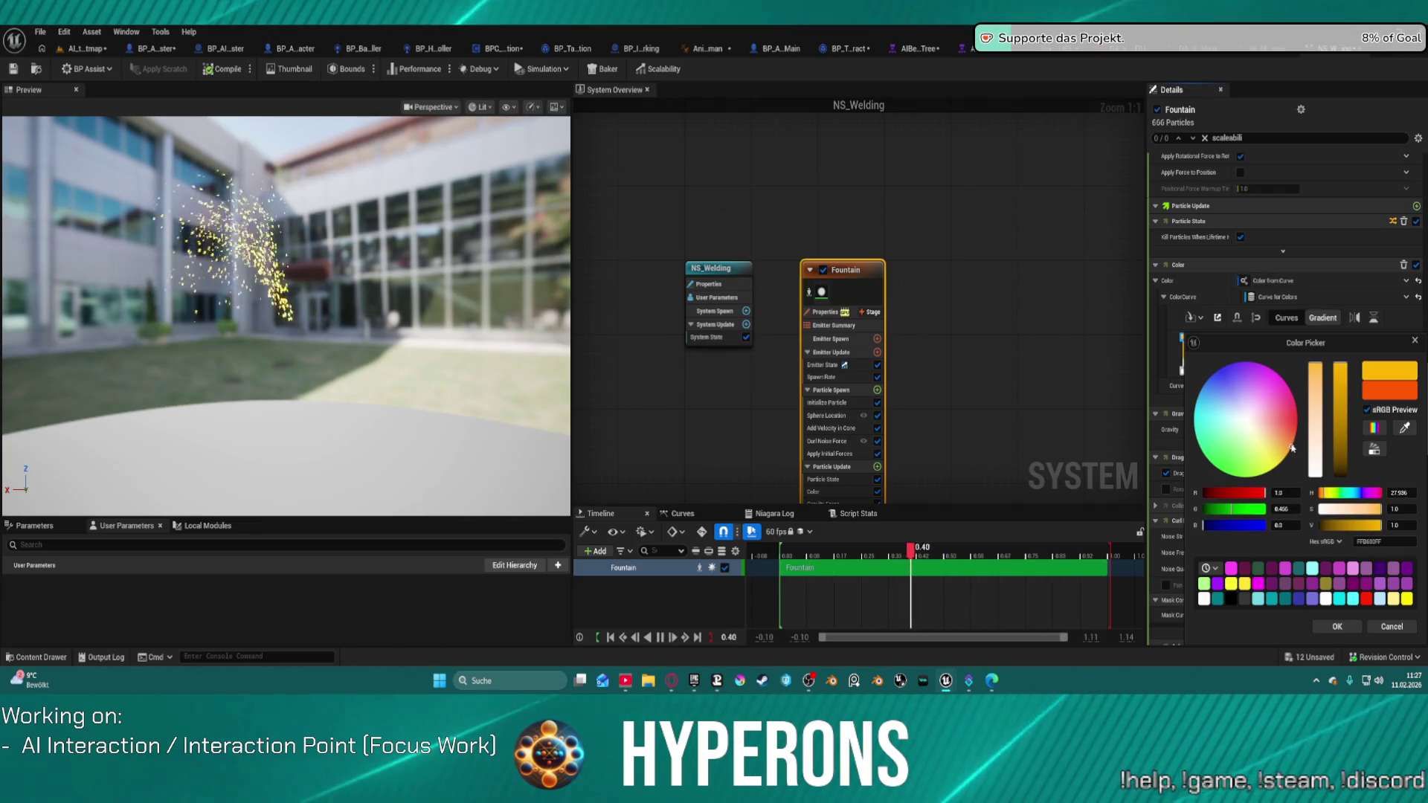
left_click_drag(1282, 451, 1295, 437)
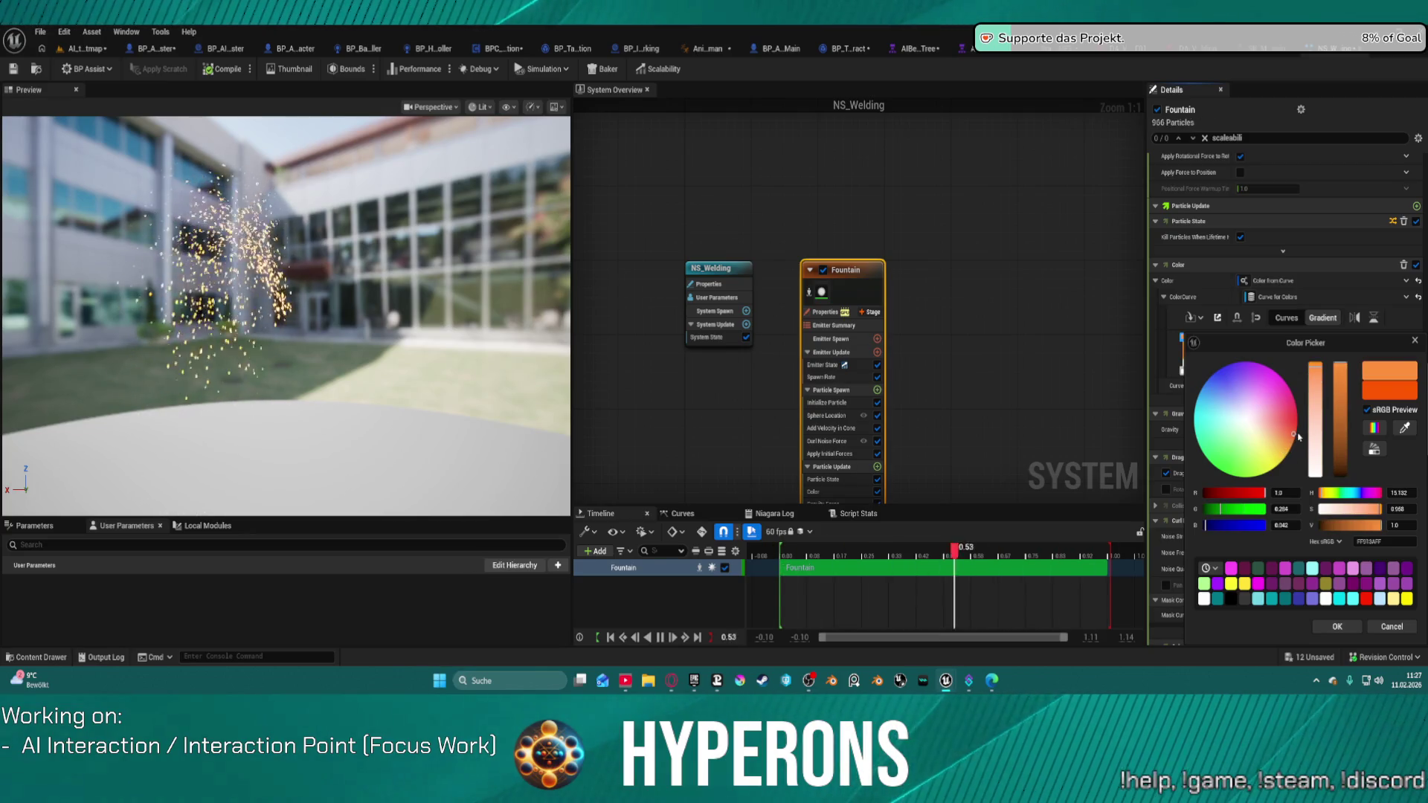
left_click(1346, 630)
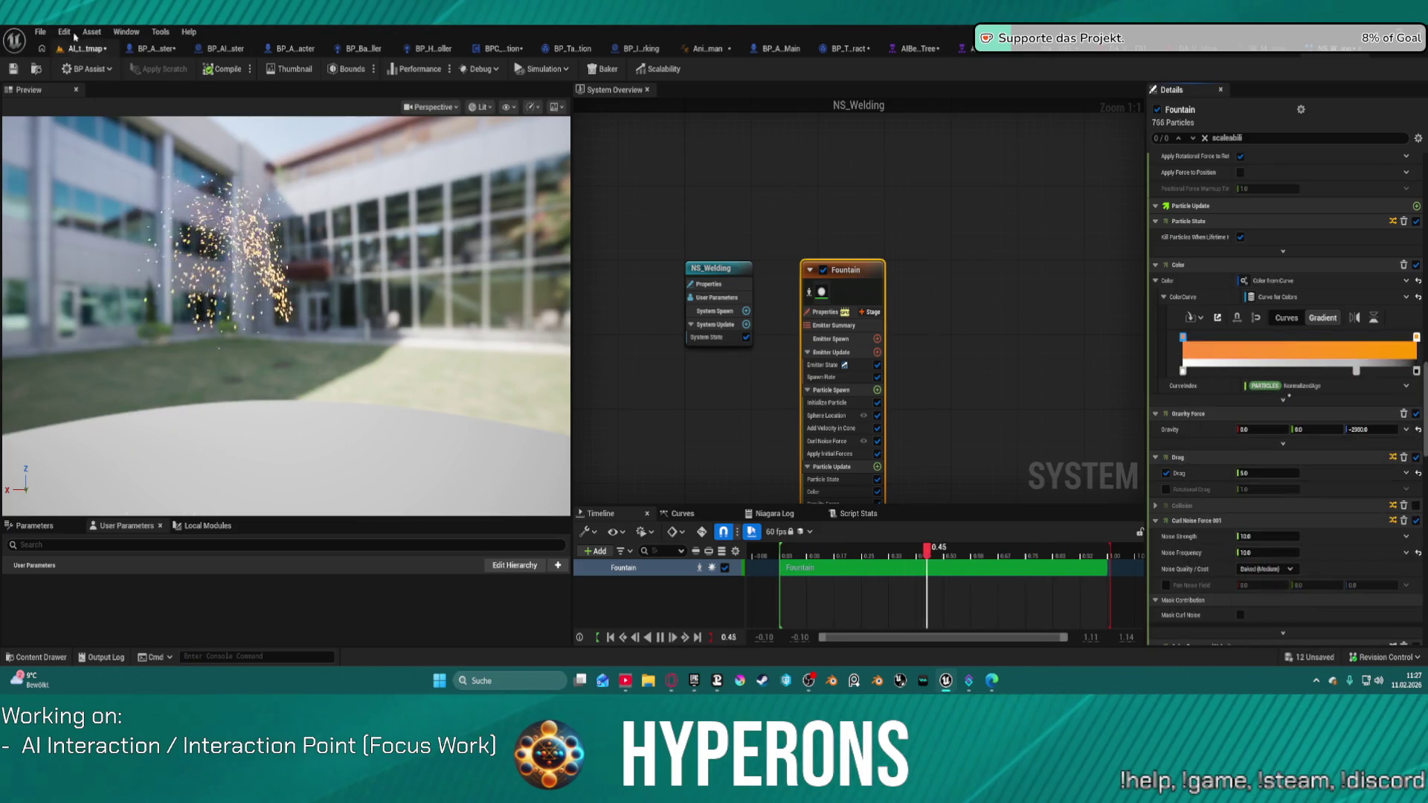
Switch to the AI_testmap level and bring the welding worker closer into view
left_click(84, 50)
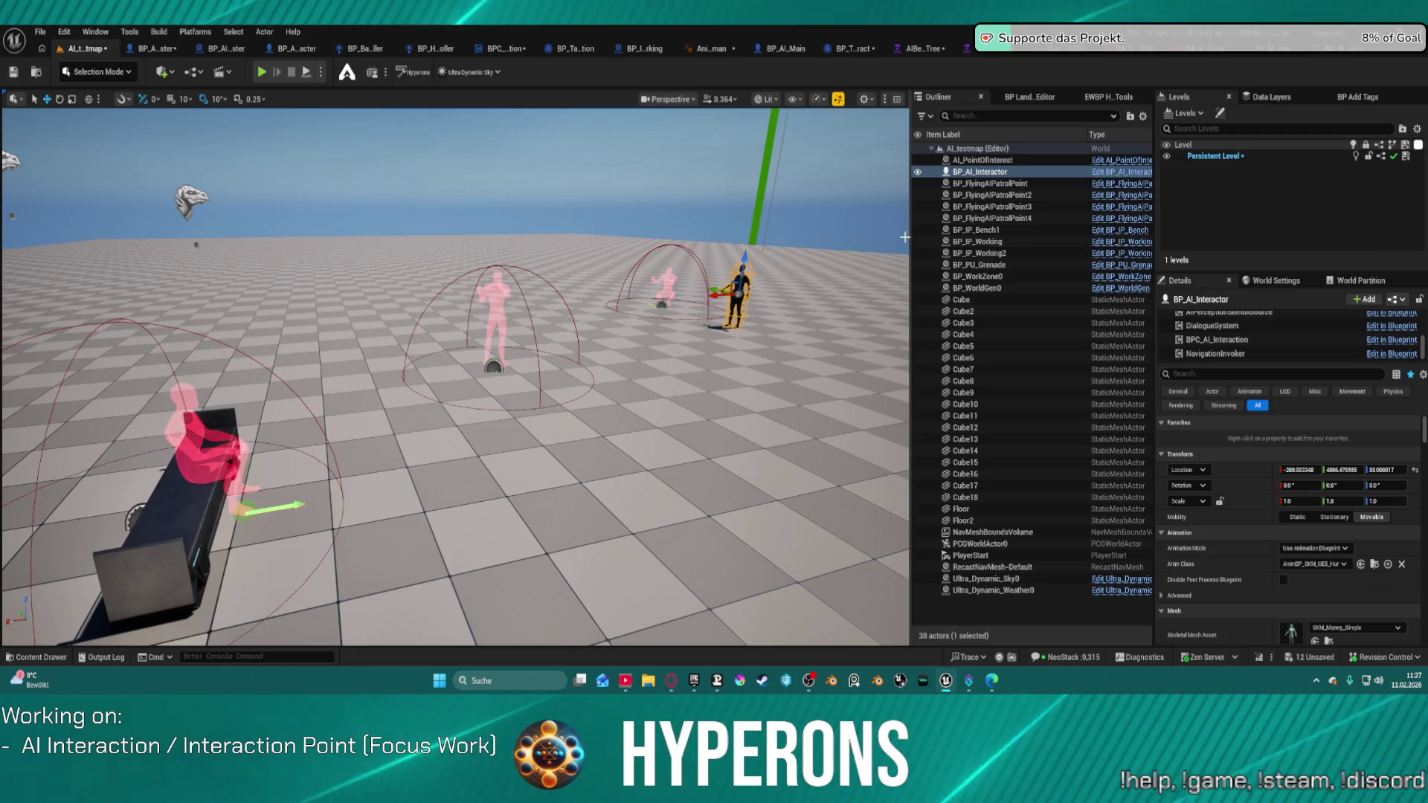
left_click(1311, 52)
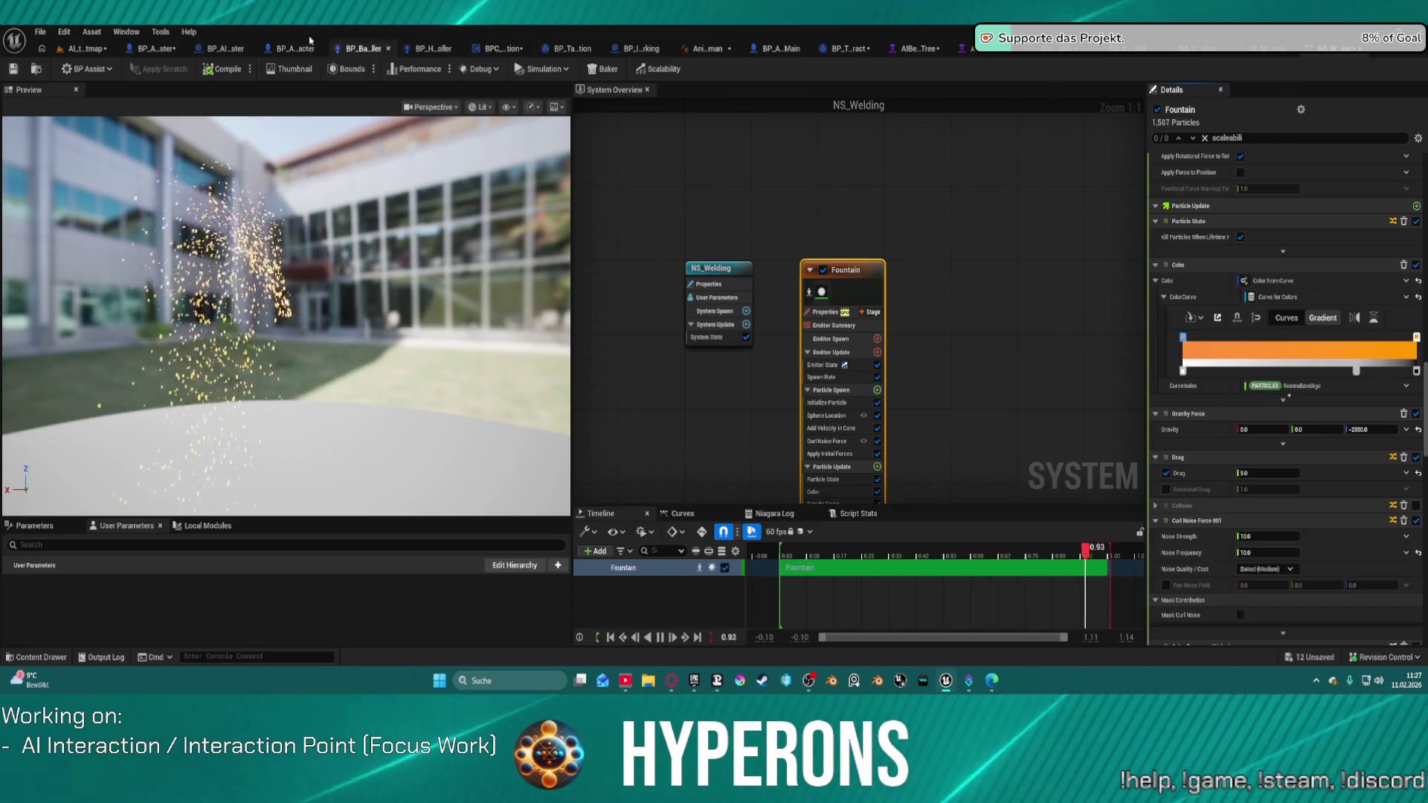
left_click(88, 49)
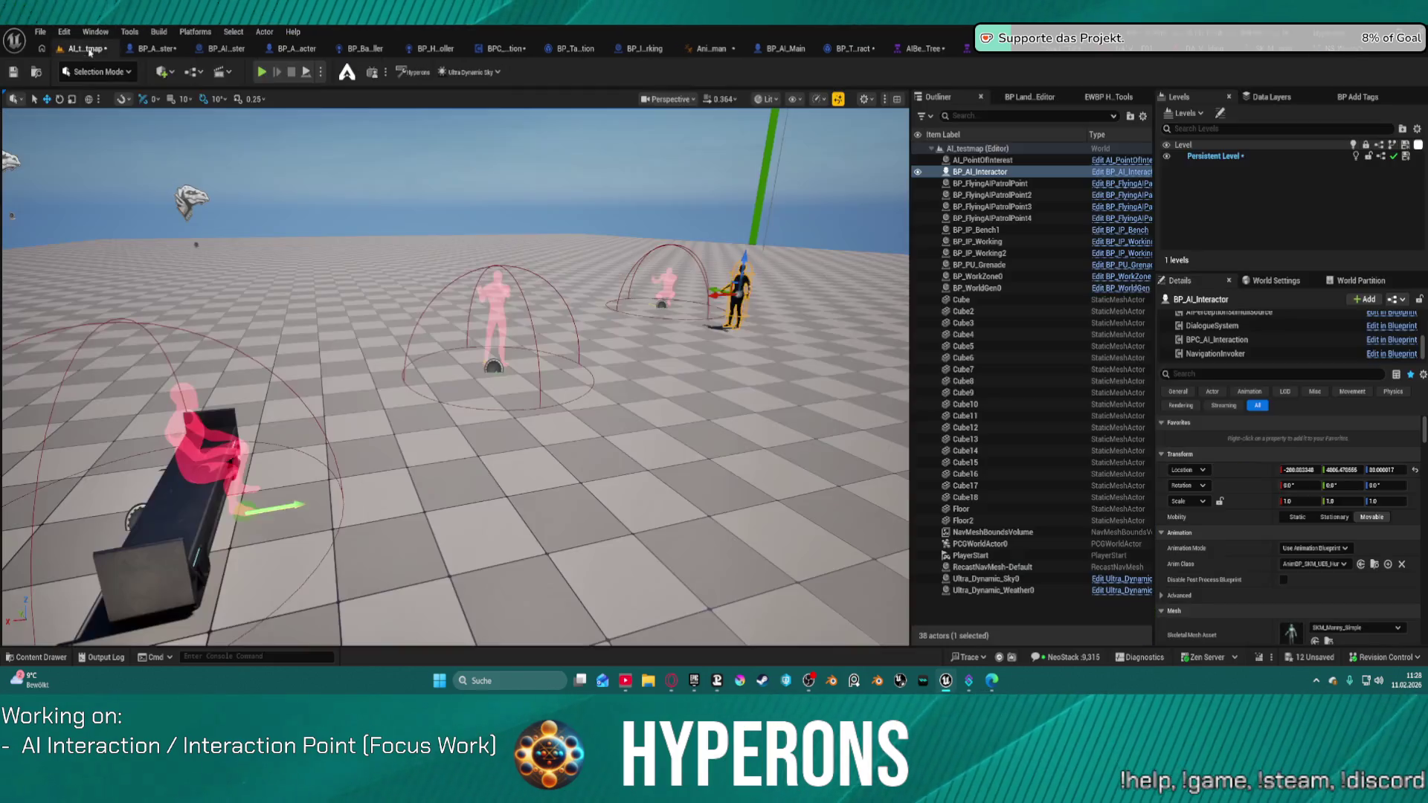
mouse_move(443, 199)
left_mouse_down()
mouse_move(349, 163)
mouse_move(405, 204)
left_mouse_up()
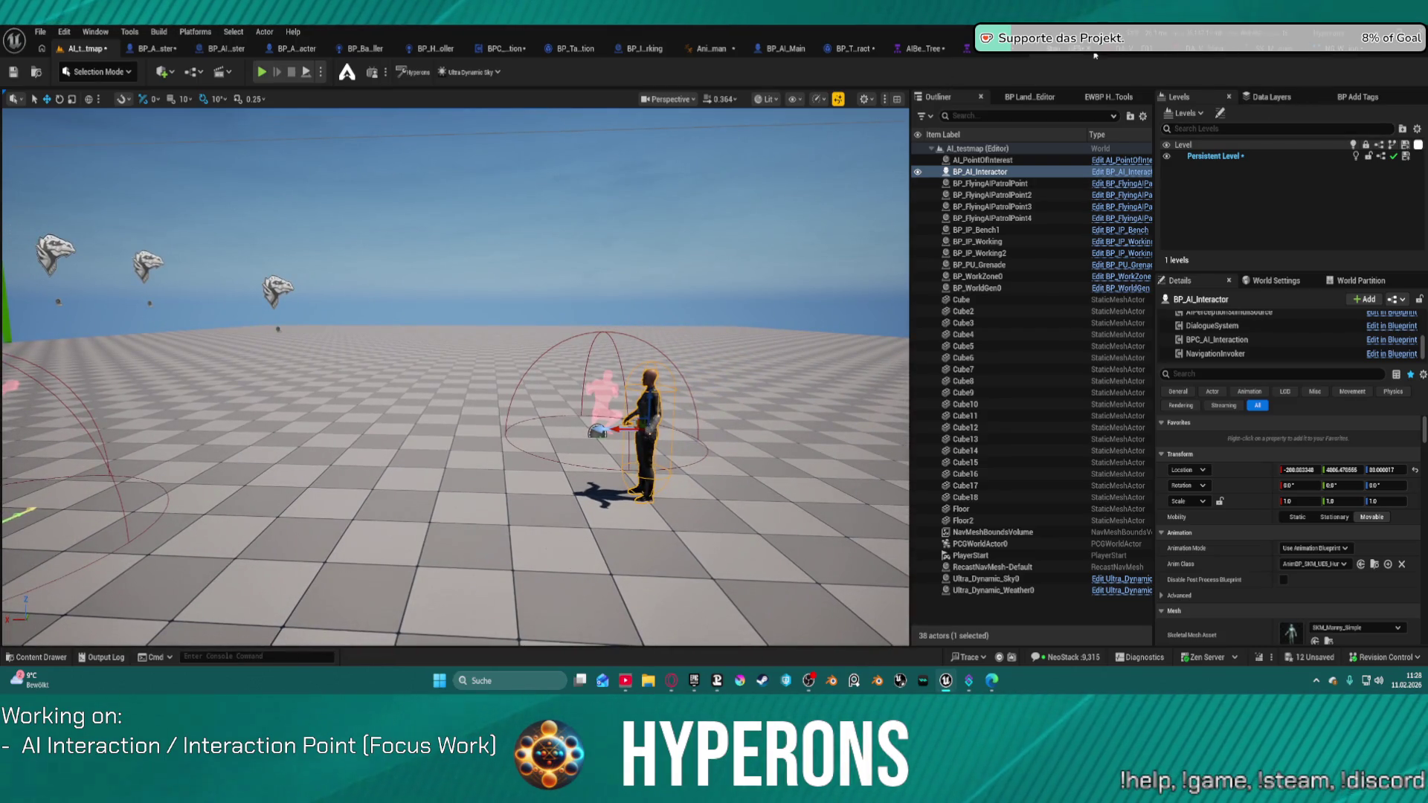
Select BP_IP_Working2 and open its Squat_Welding_UE5 animation from the Content Drawer
left_click(604, 391)
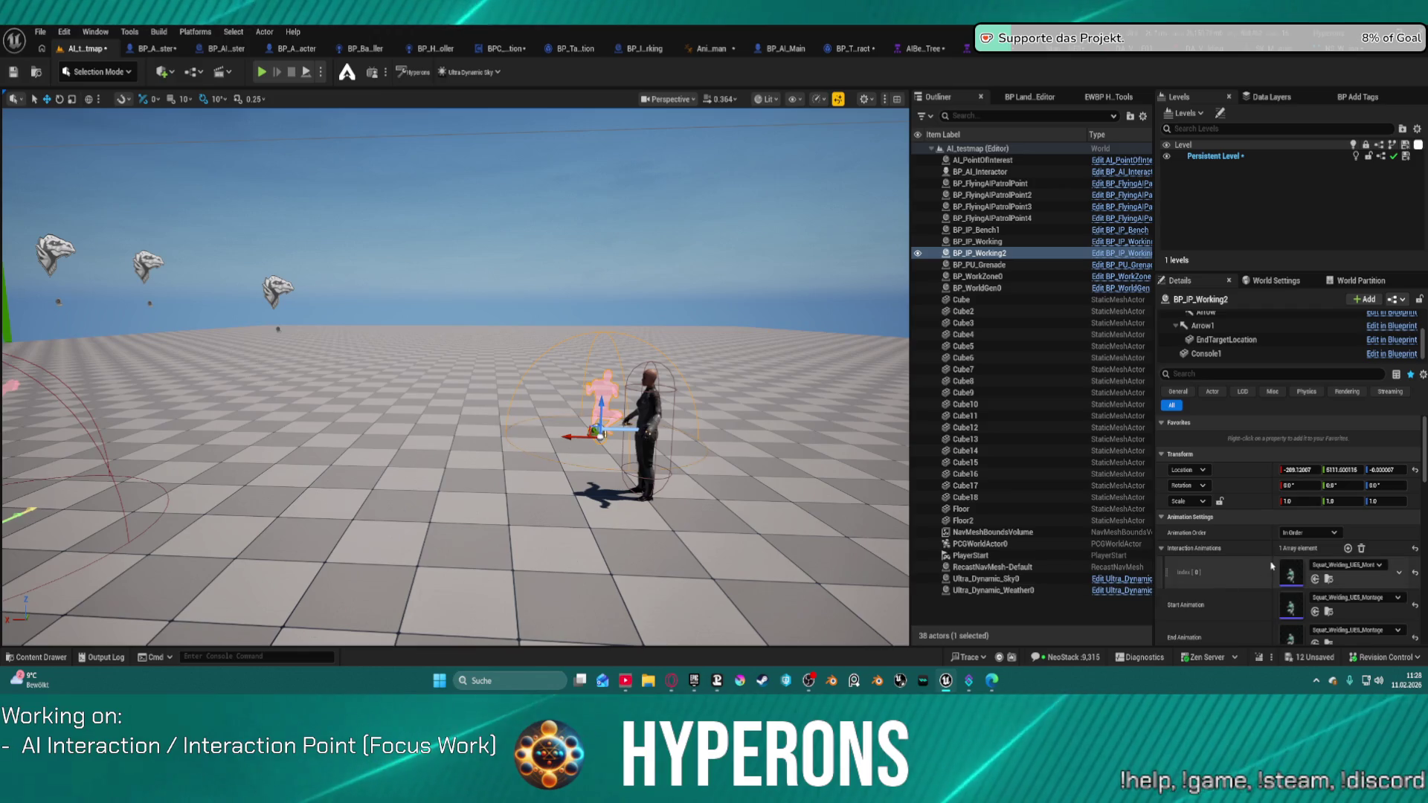
left_click(1330, 580)
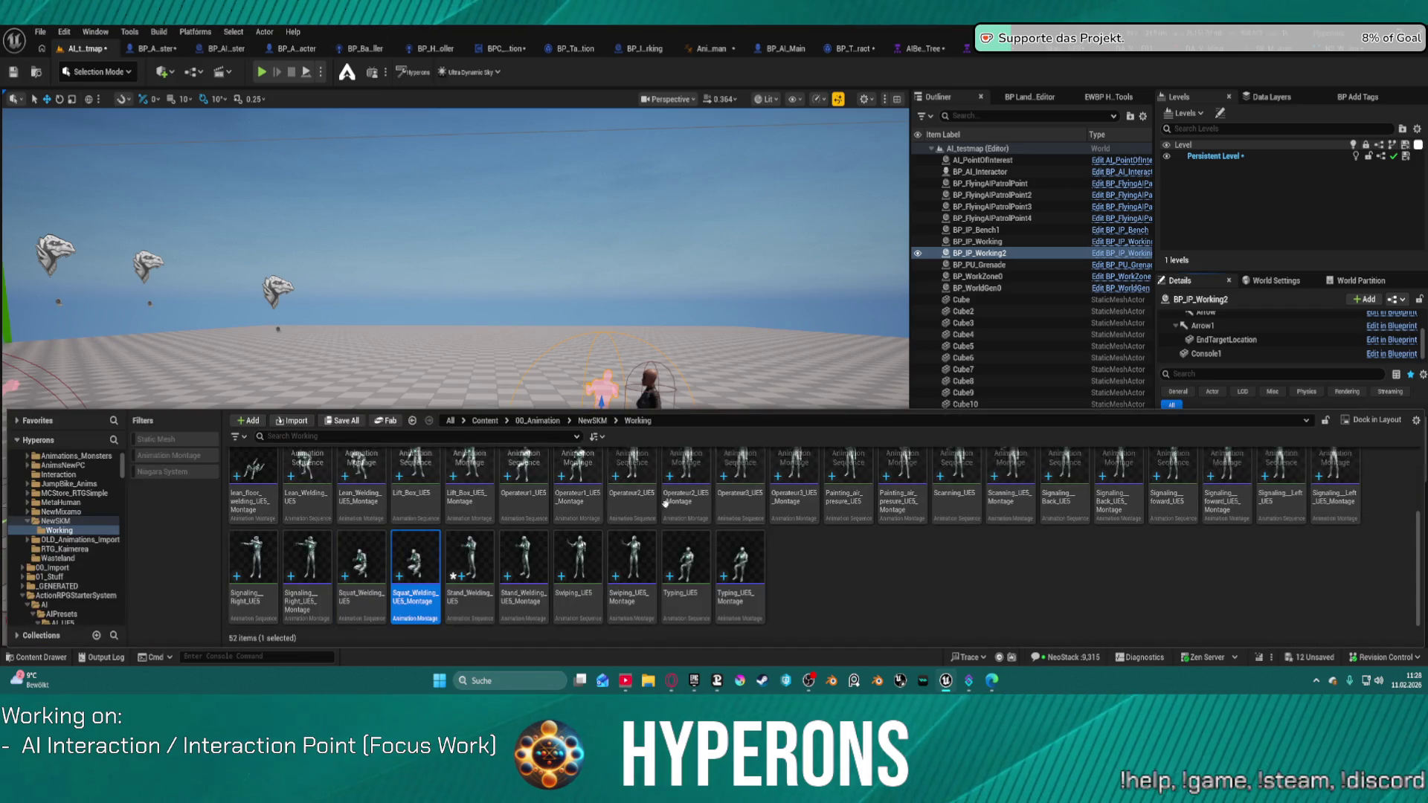
left_click(372, 565)
double_click(372, 565)
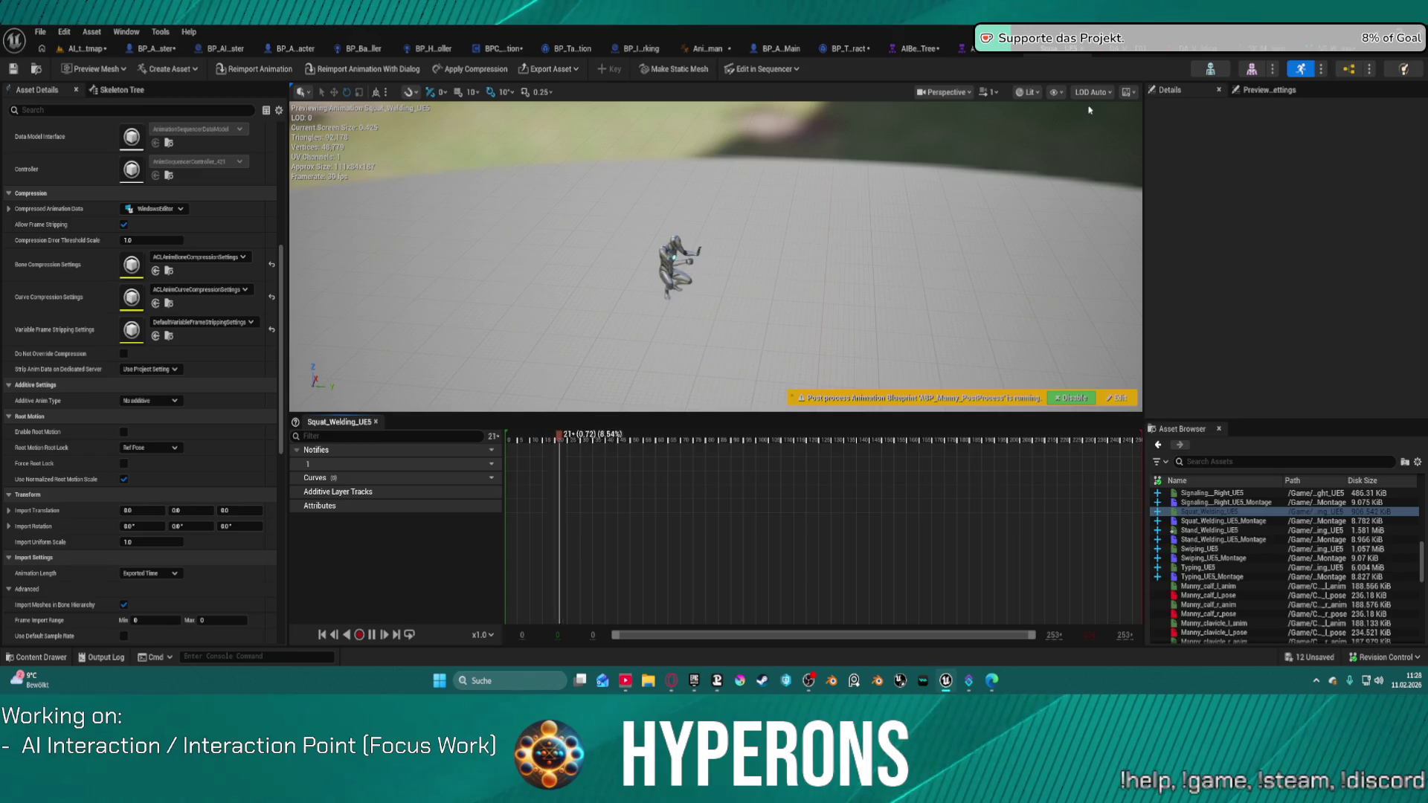
Check the NS_Welding notify on Stand_Welding_UE5, then reopen Squat_Welding_UE5
scroll(1270, 522, "up", 2)
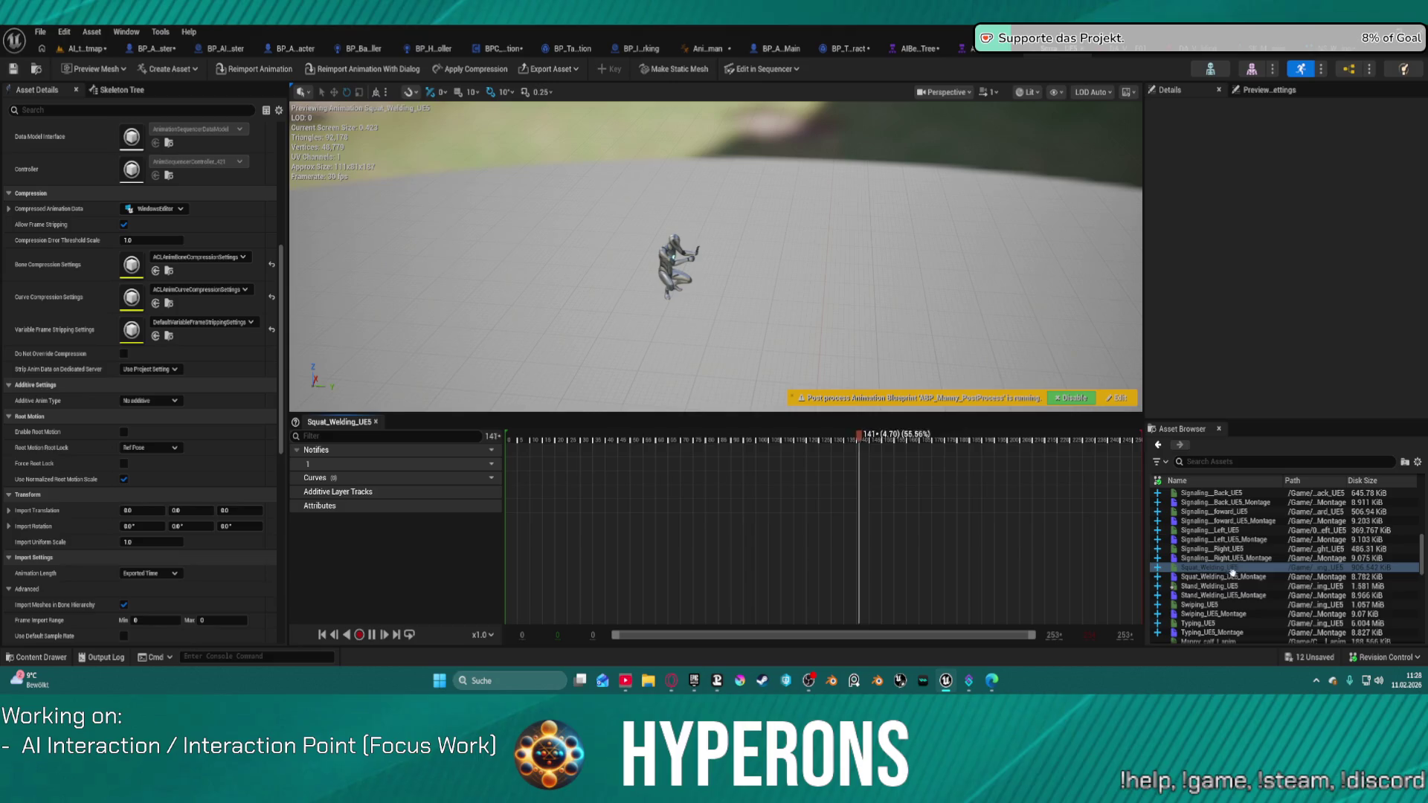
left_click(1219, 587)
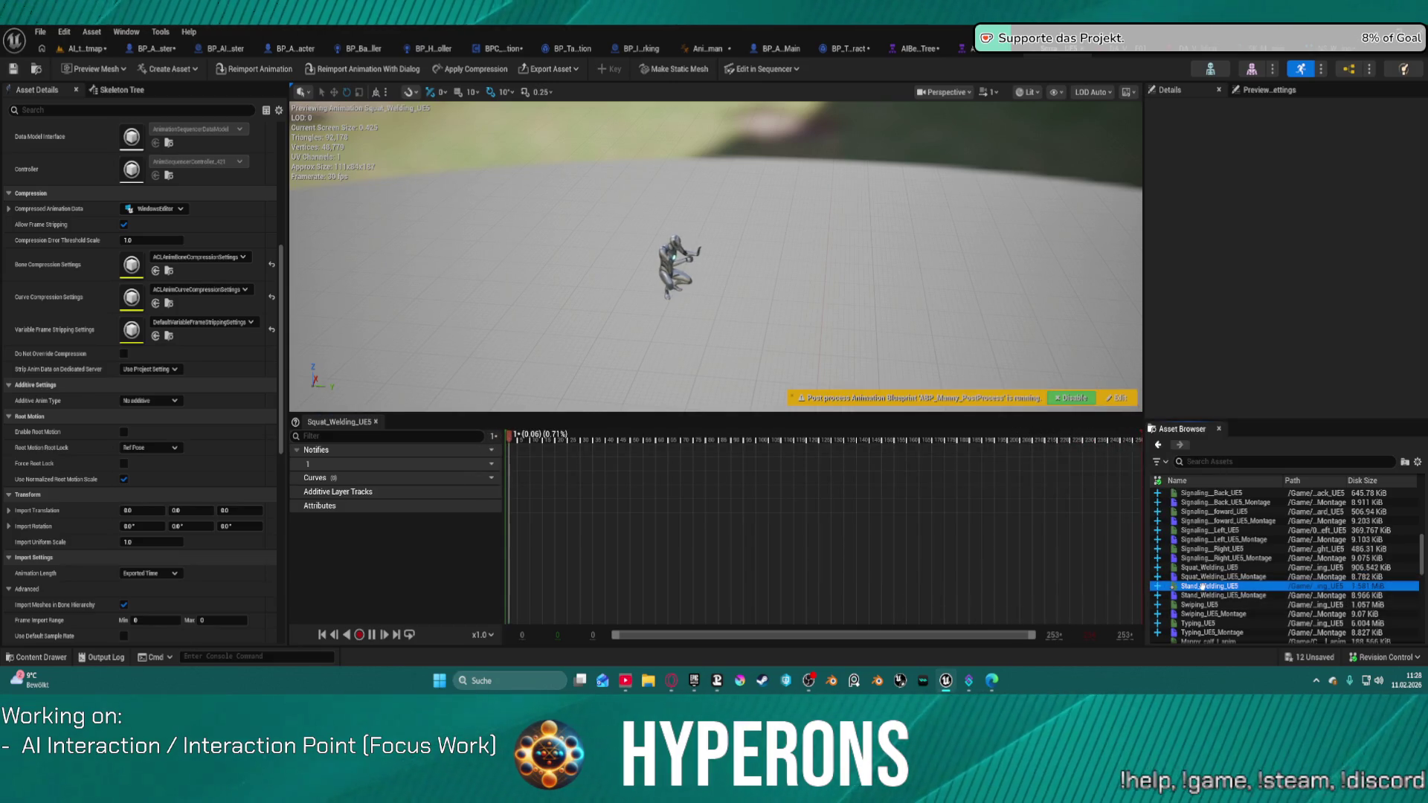
left_click(679, 465)
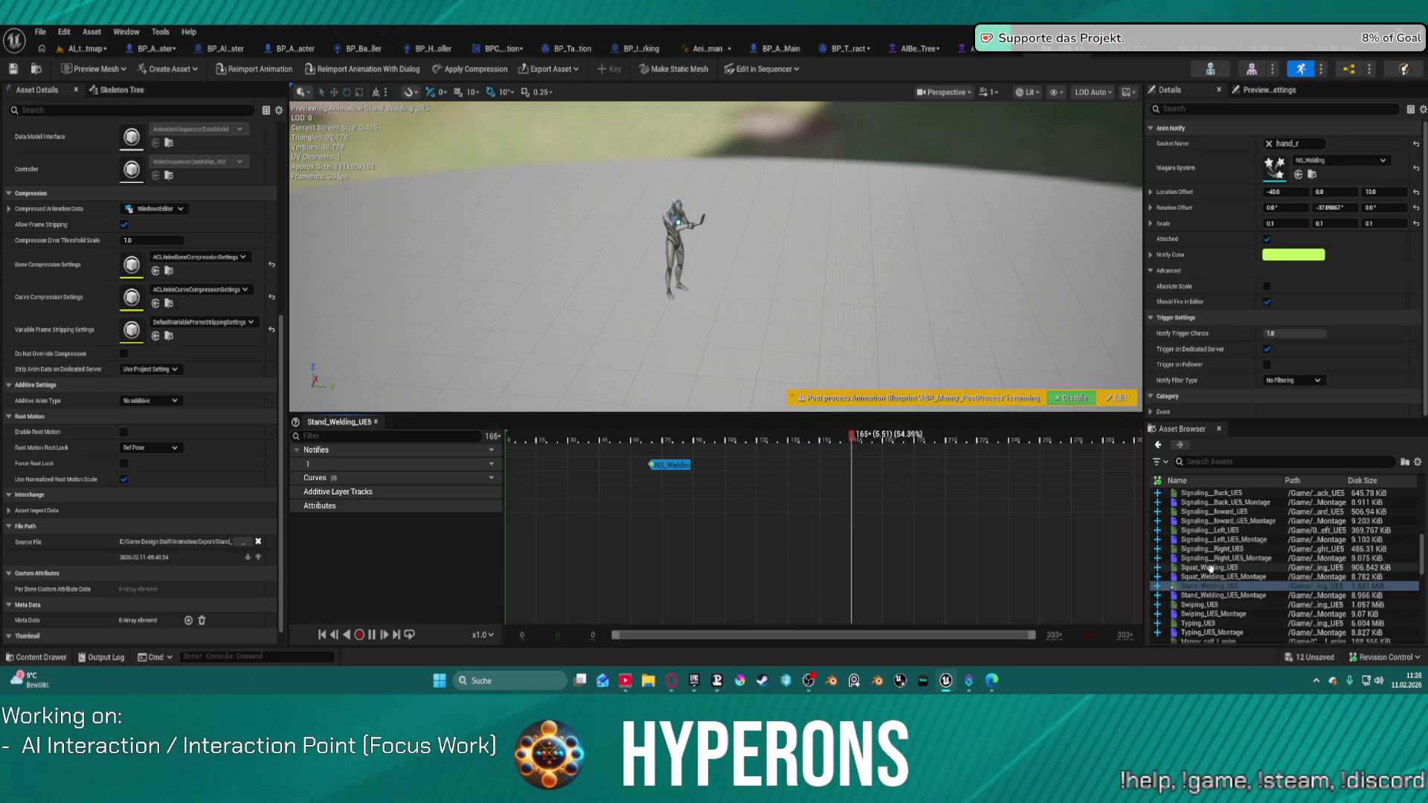
left_click(1214, 568)
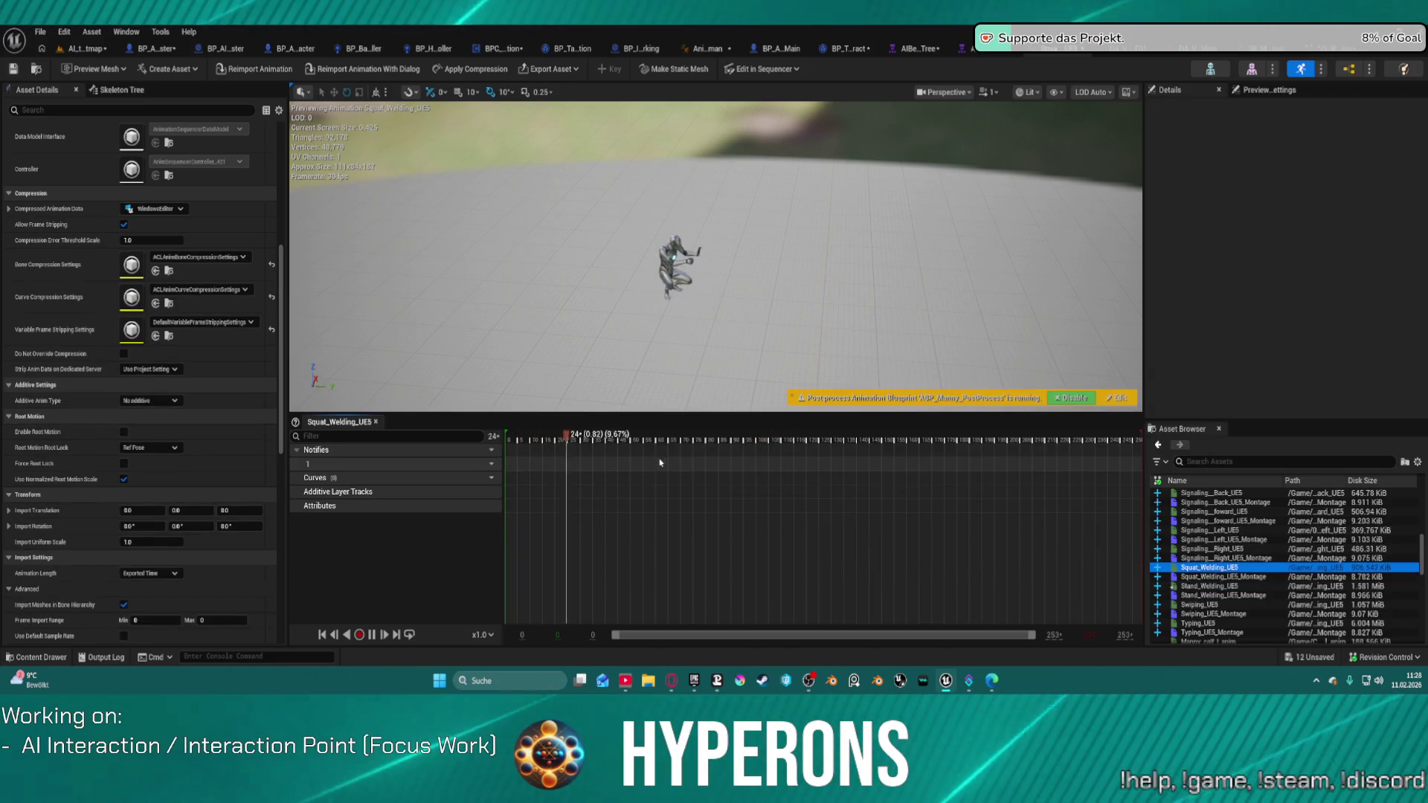